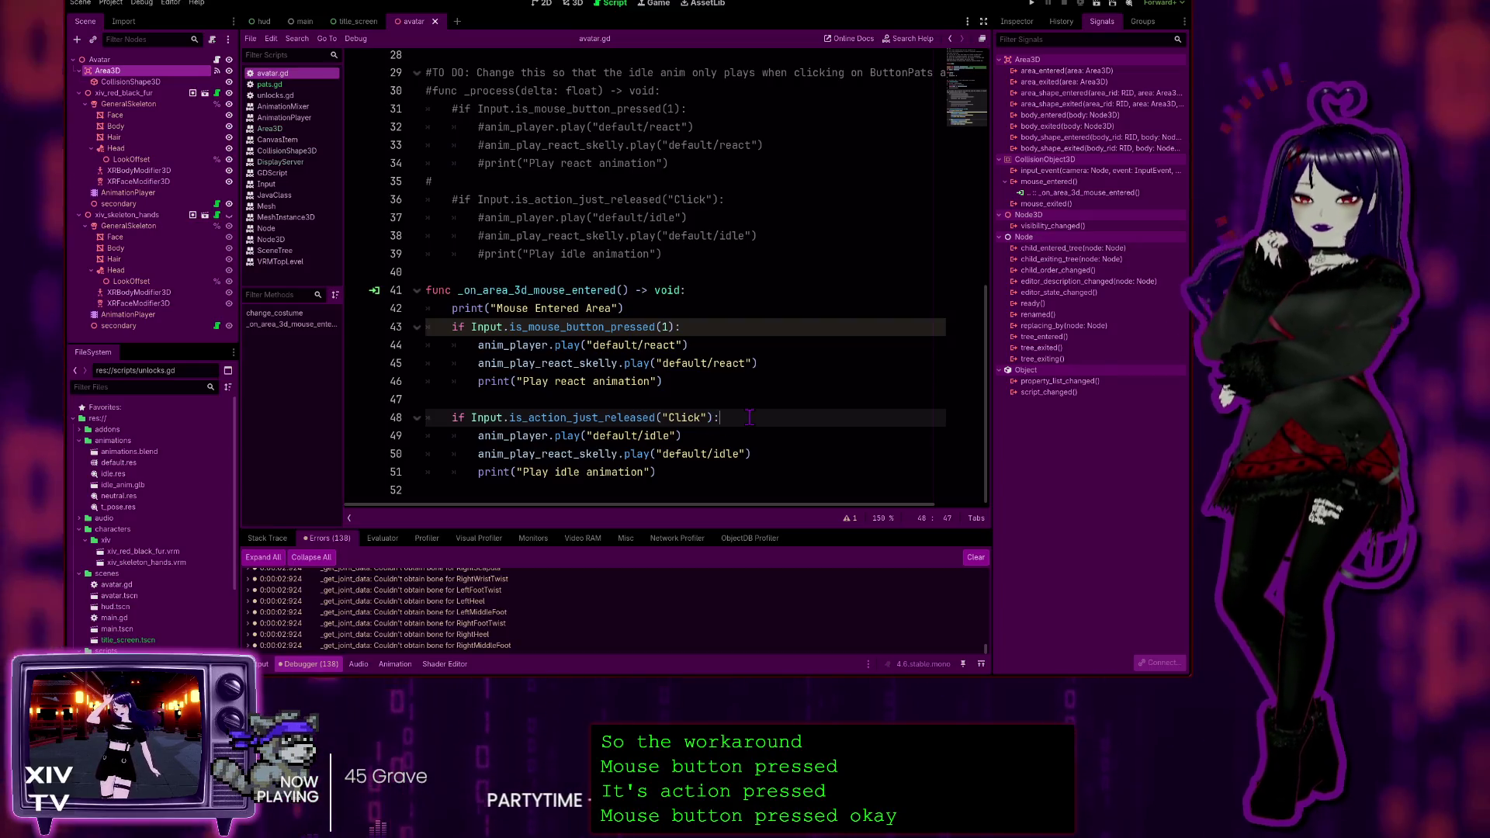
# Comment out line 48's Click-release check and add line 49 reading if Input.is_mouse_button_pressed(1)
pyautogui.press('Return')
pyautogui.press('BackSpace')
pyautogui.click(431, 416)
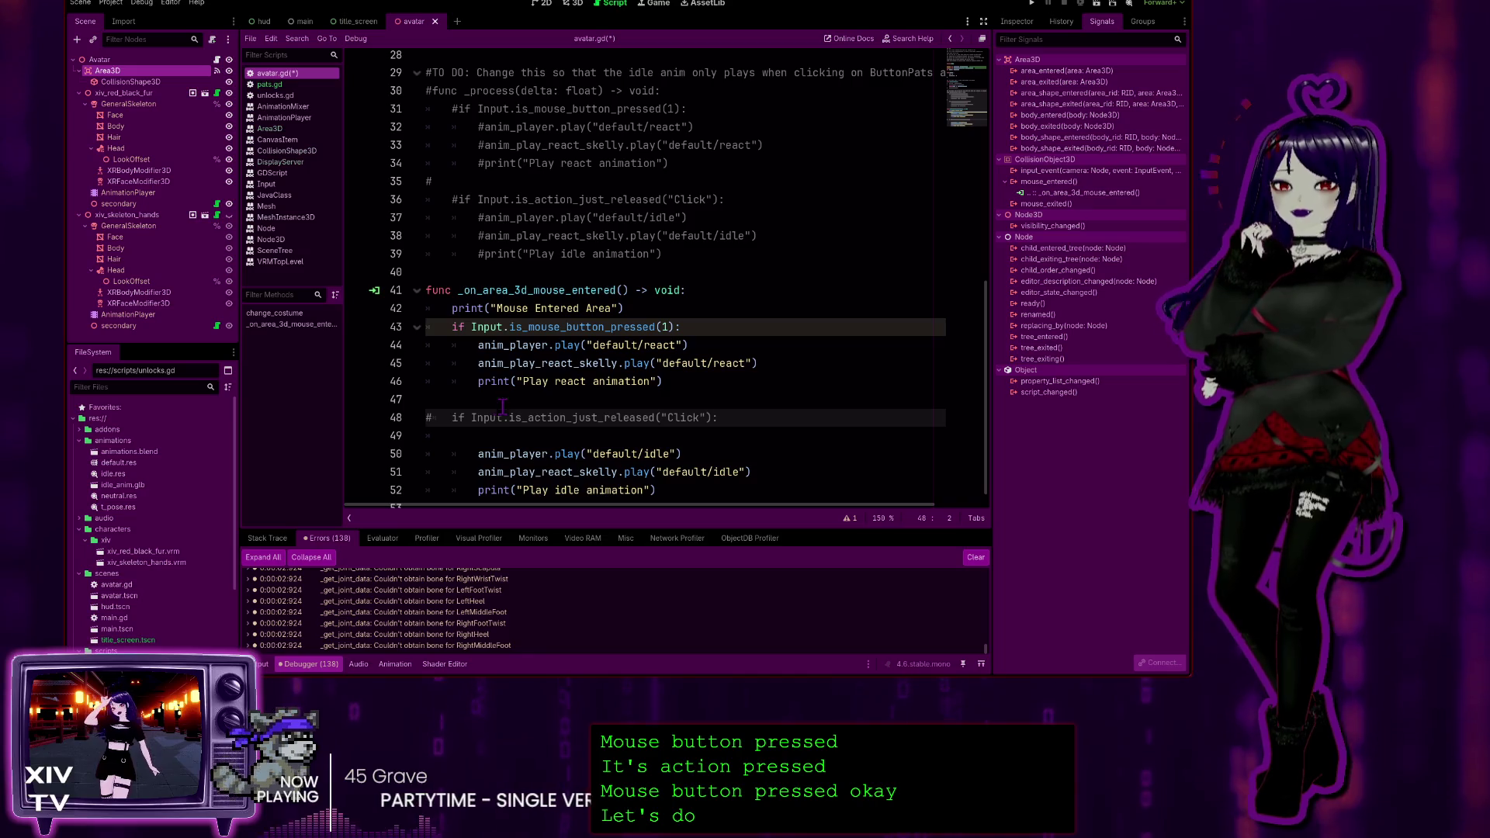
pyautogui.click(464, 437)
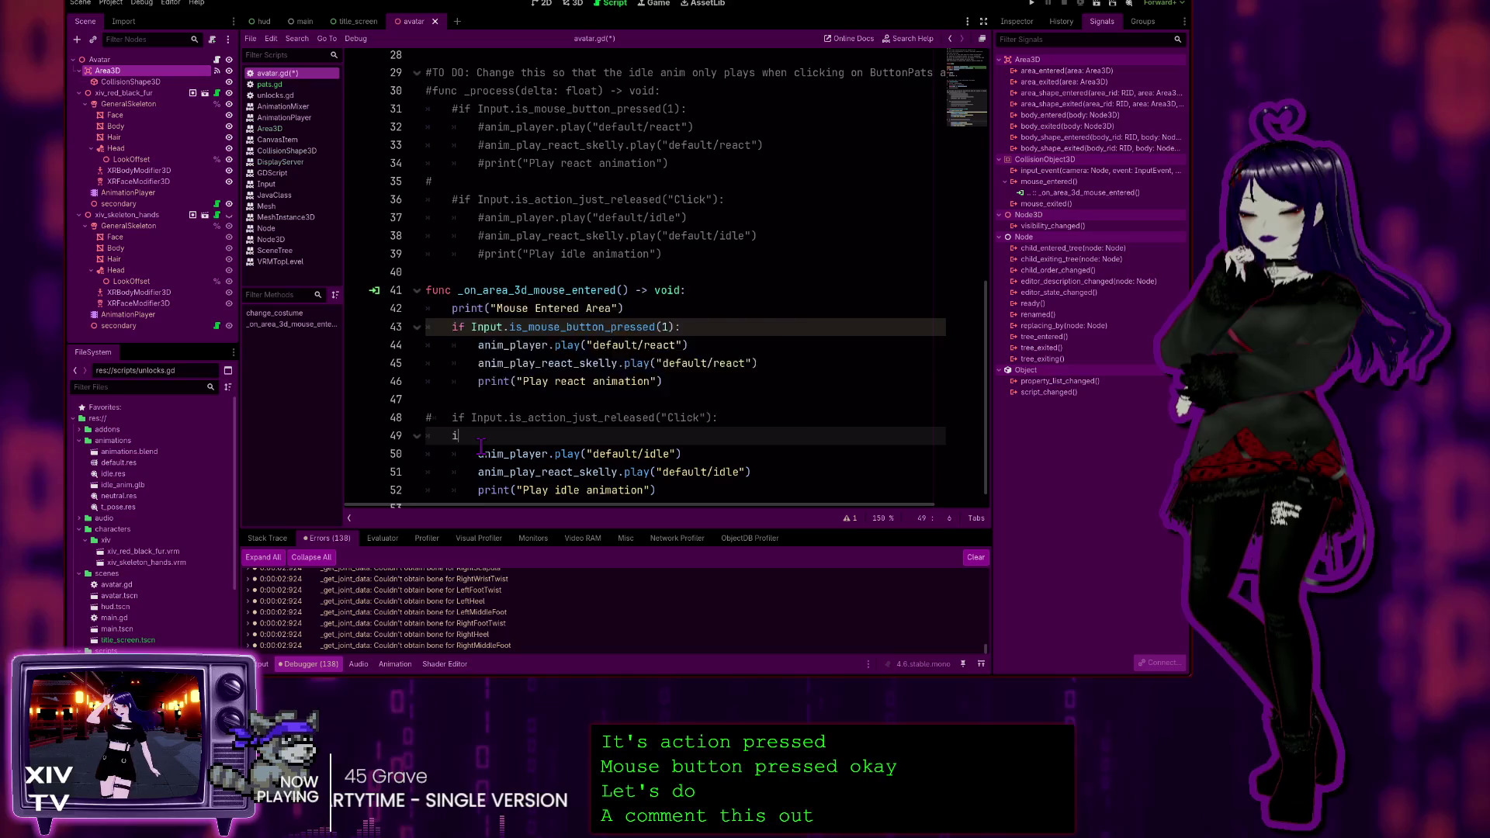
pyautogui.write('if Input')
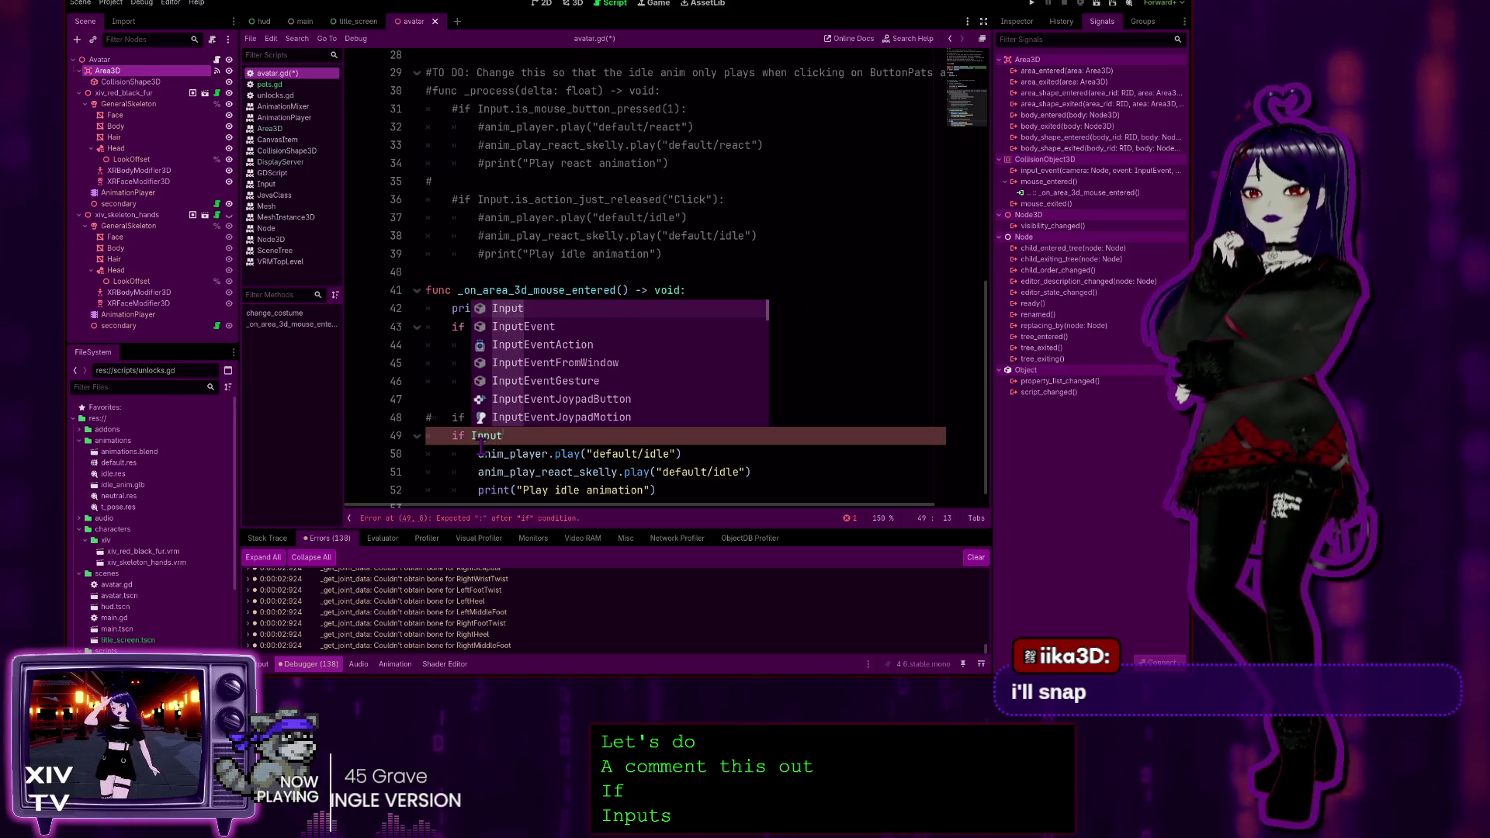
pyautogui.write('.')
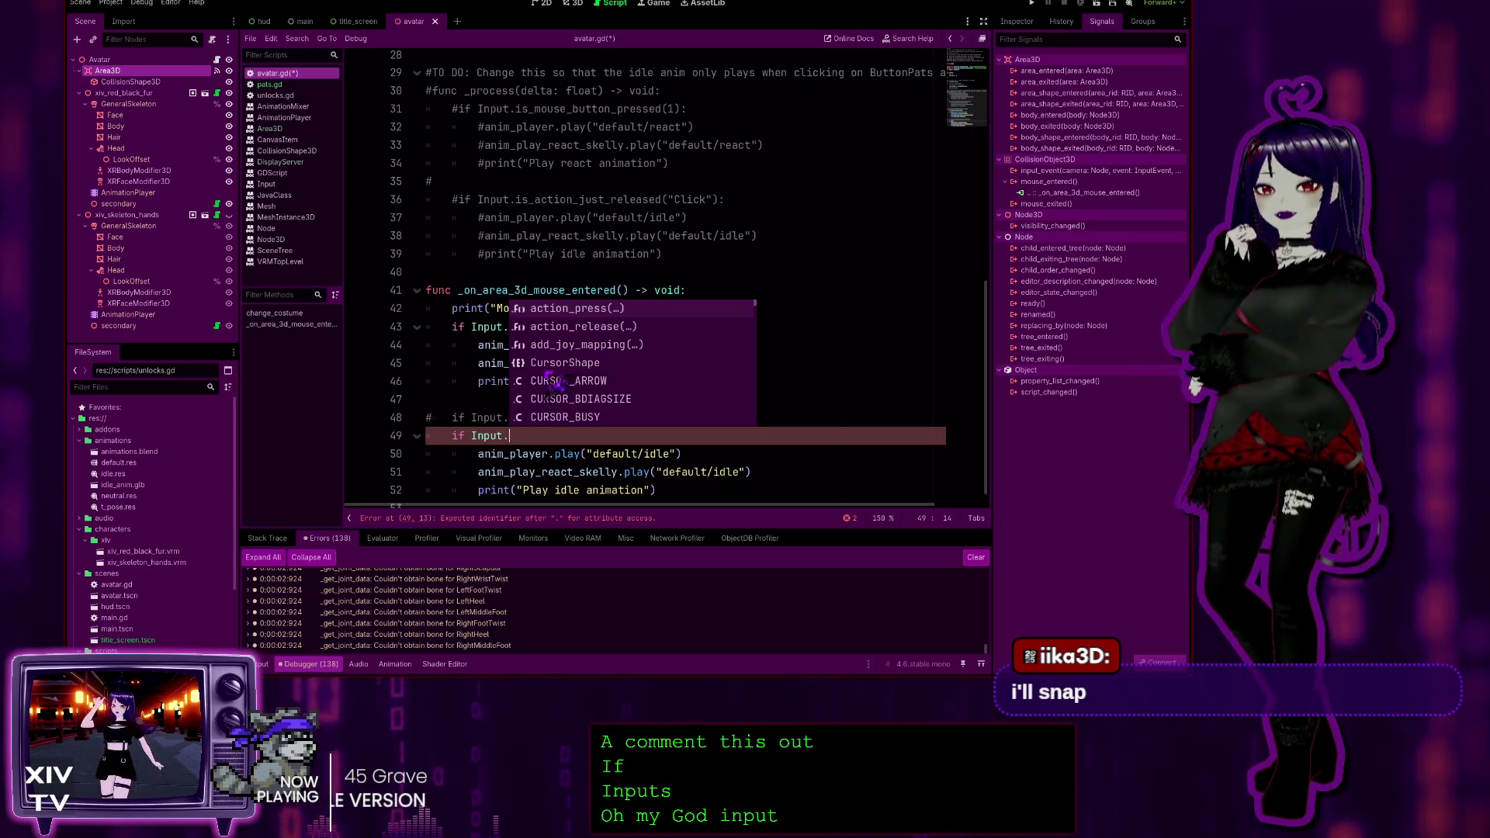
pyautogui.click(506, 379)
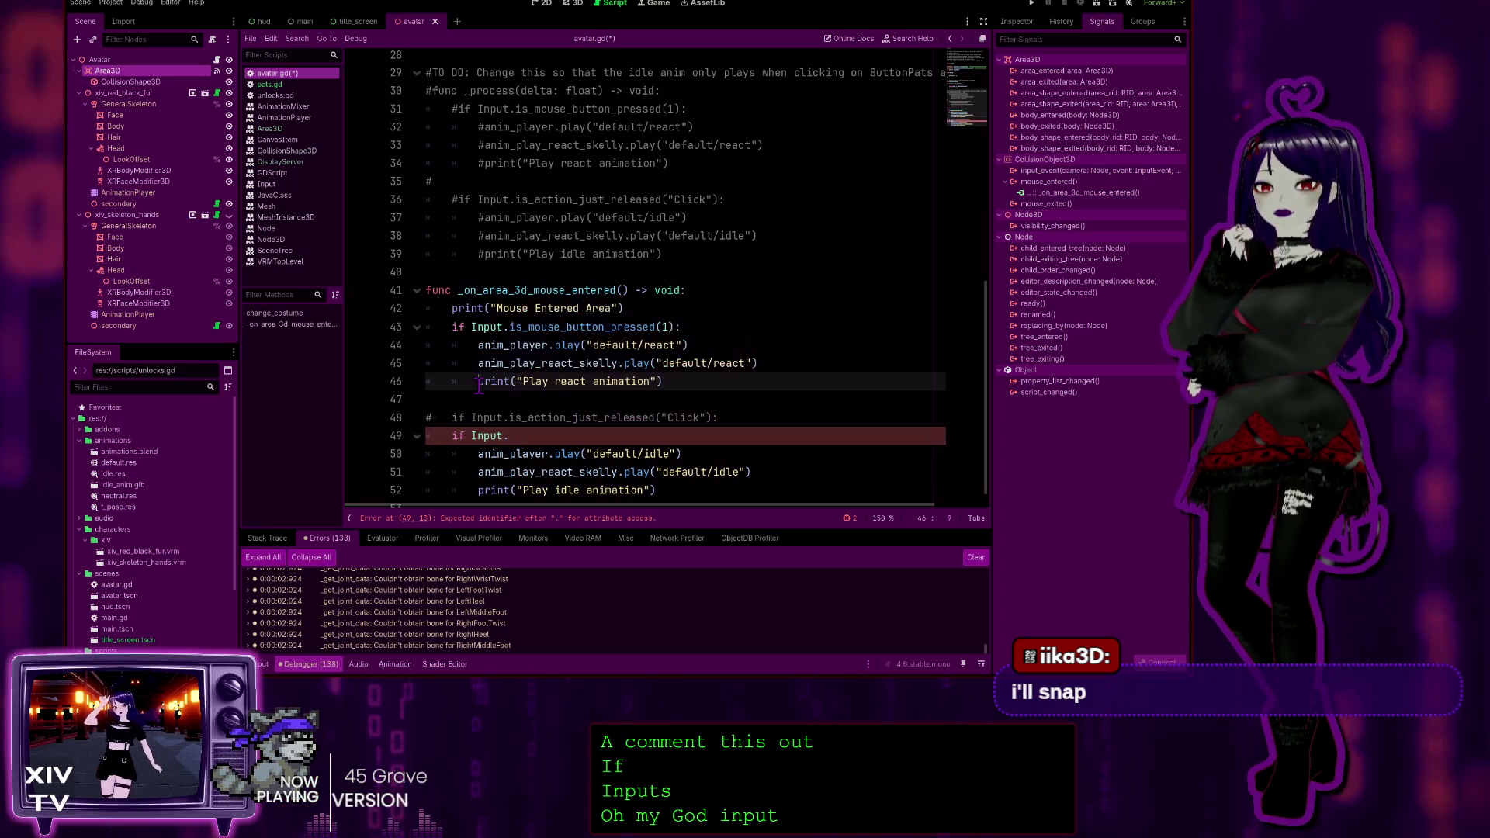
pyautogui.click(525, 436)
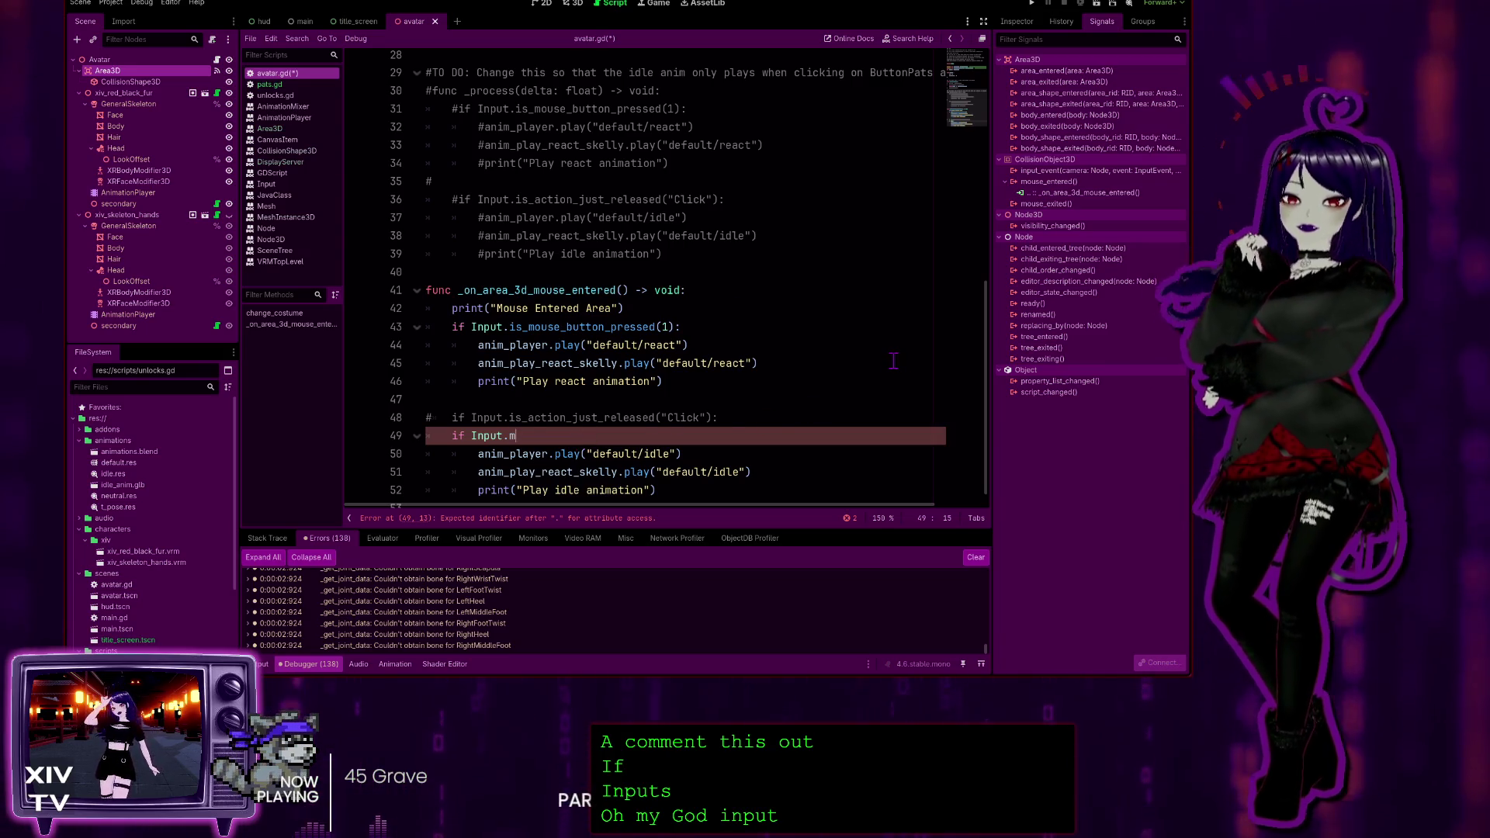
pyautogui.write('ouse_b')
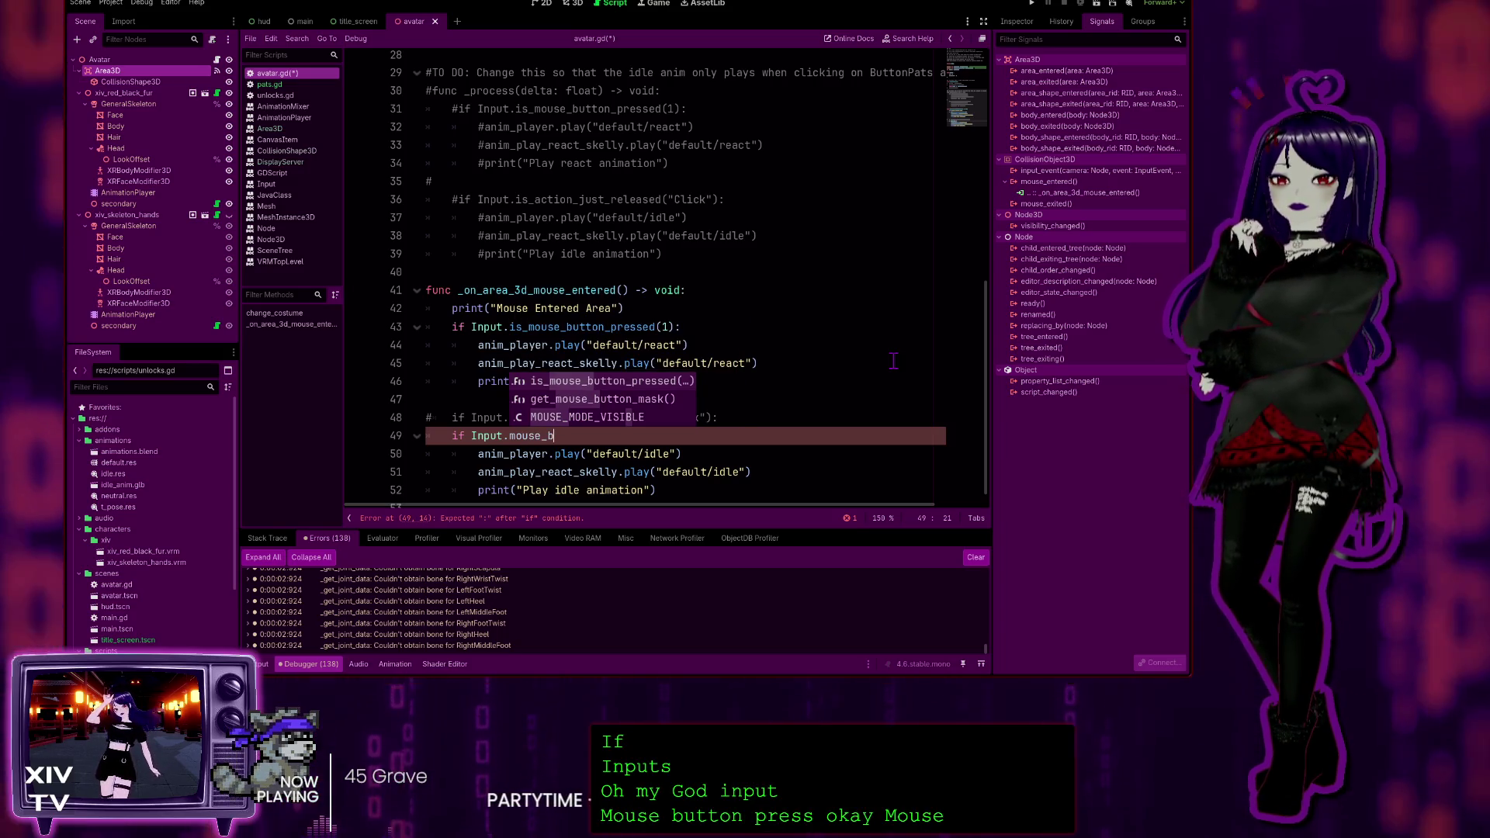
pyautogui.press('Return')
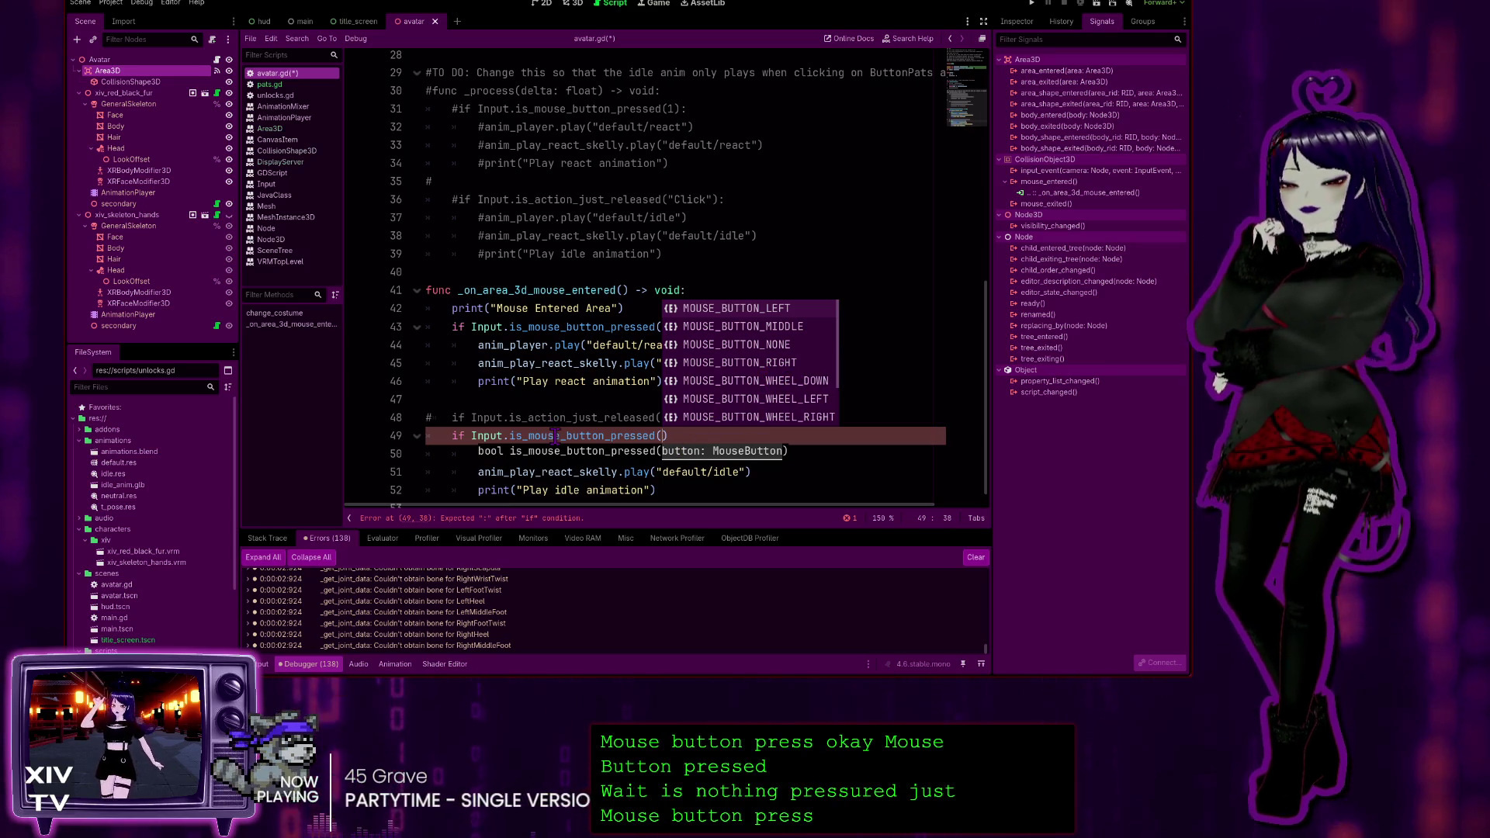
pyautogui.write('1')
pyautogui.click(657, 363)
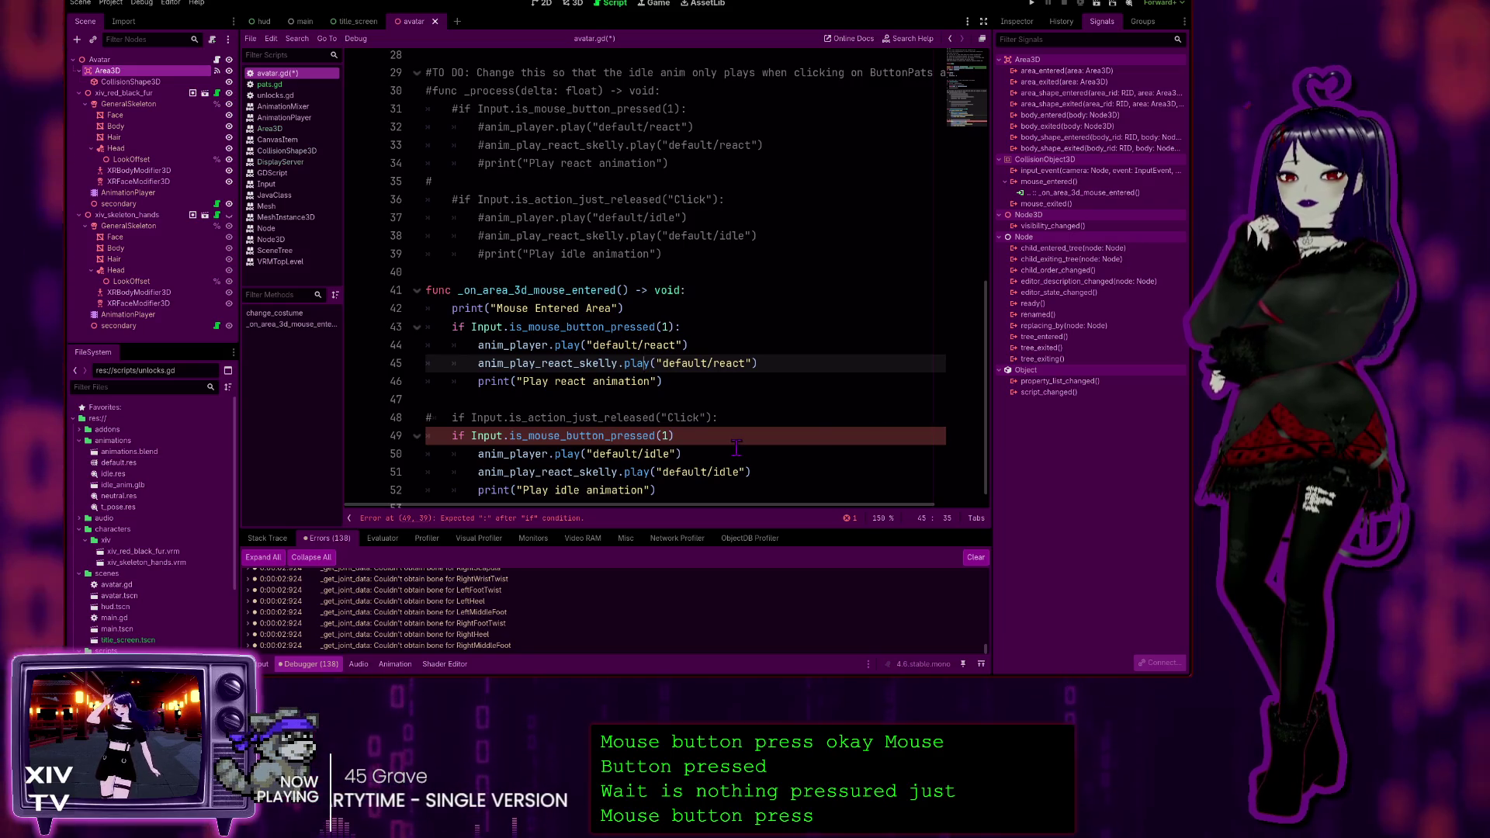
pyautogui.click(763, 454)
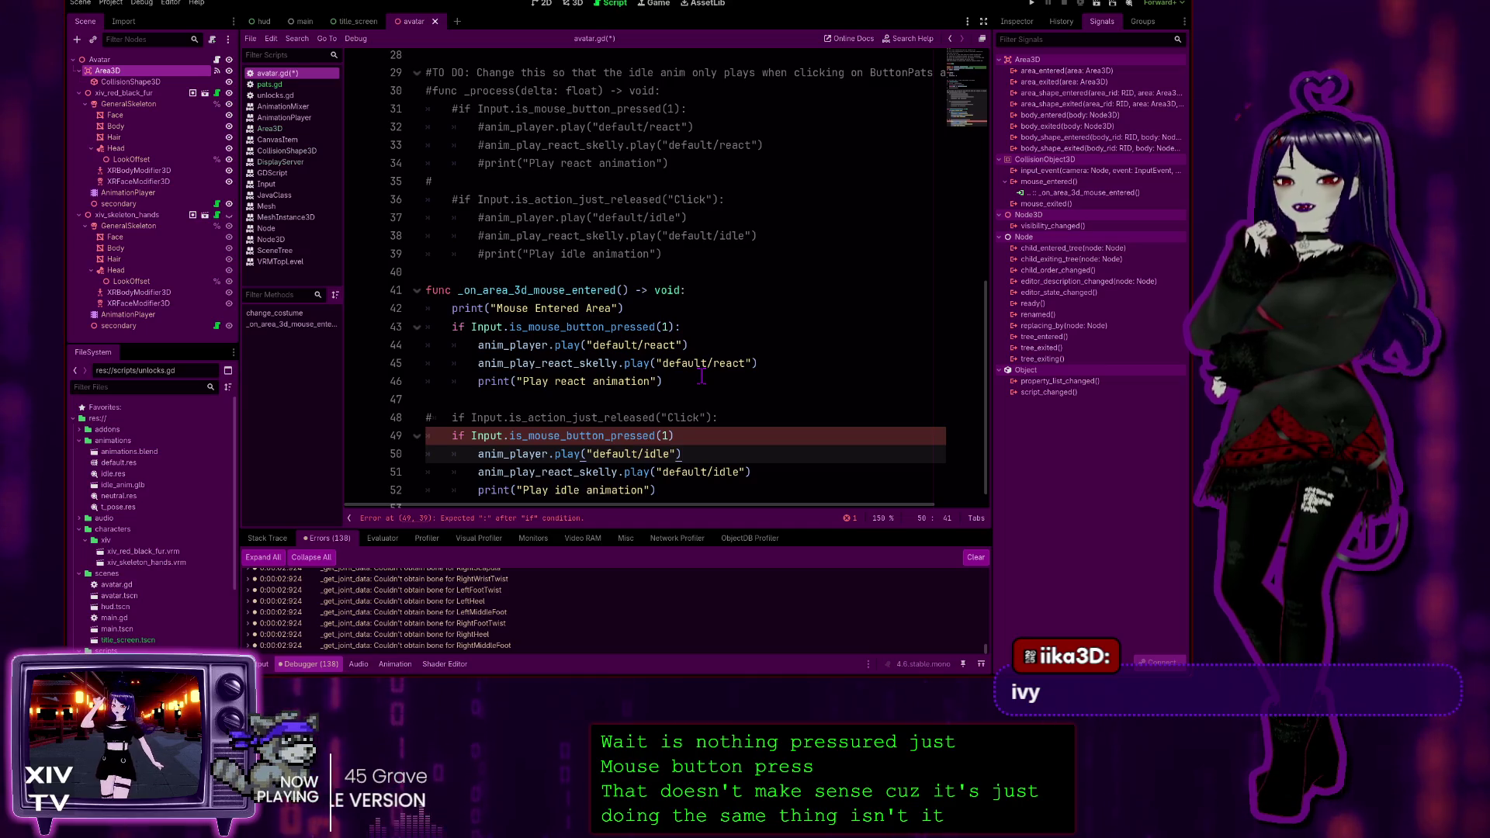
# Trim line 49 to if mousebuttonpressed(1) by deleting the Input.is_ prefix and both underscores
pyautogui.click(657, 435)
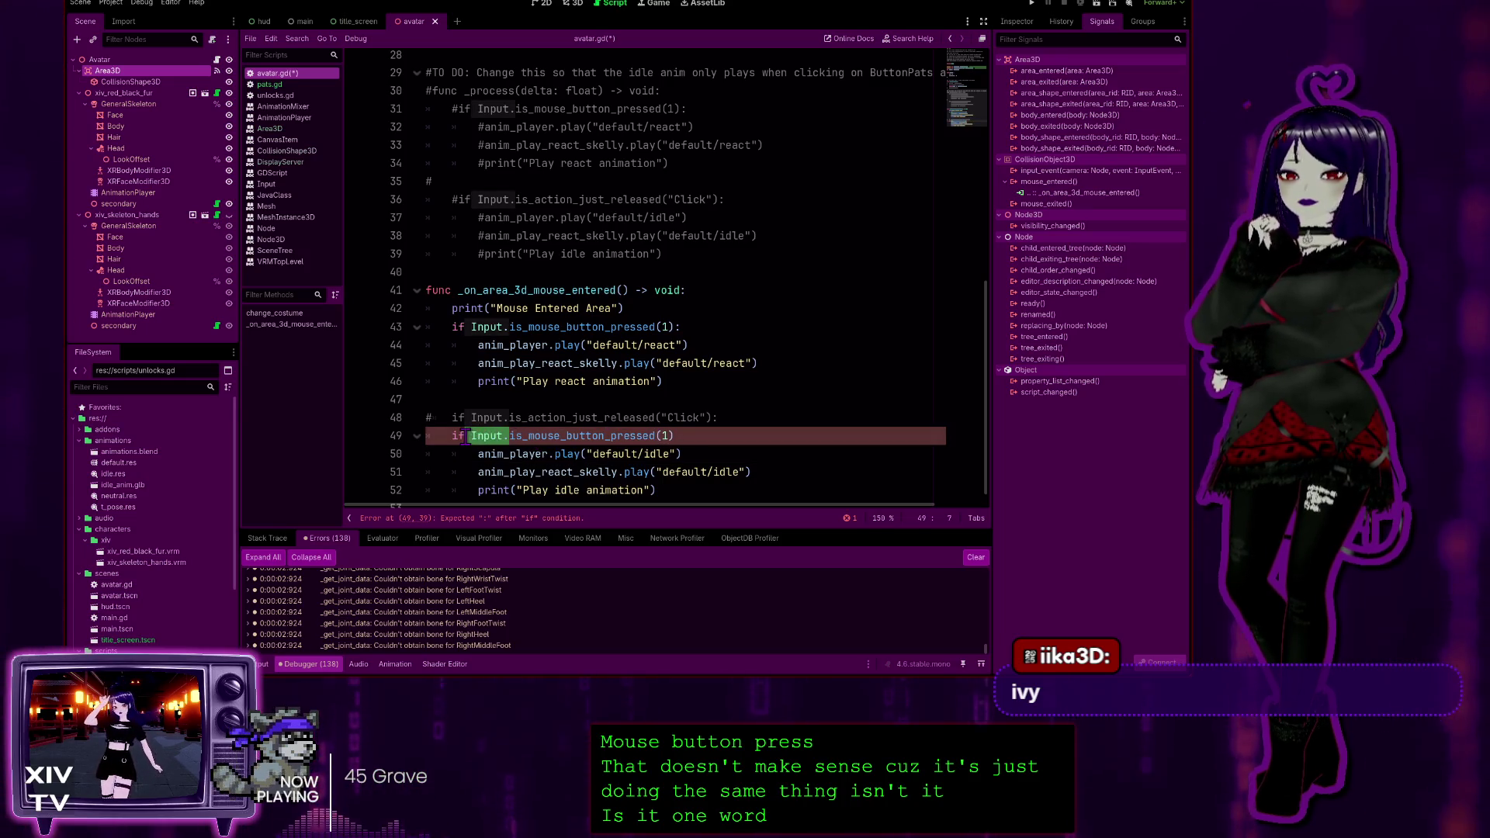
pyautogui.keyDown('shift'); pyautogui.click(529, 435); pyautogui.keyUp('shift')
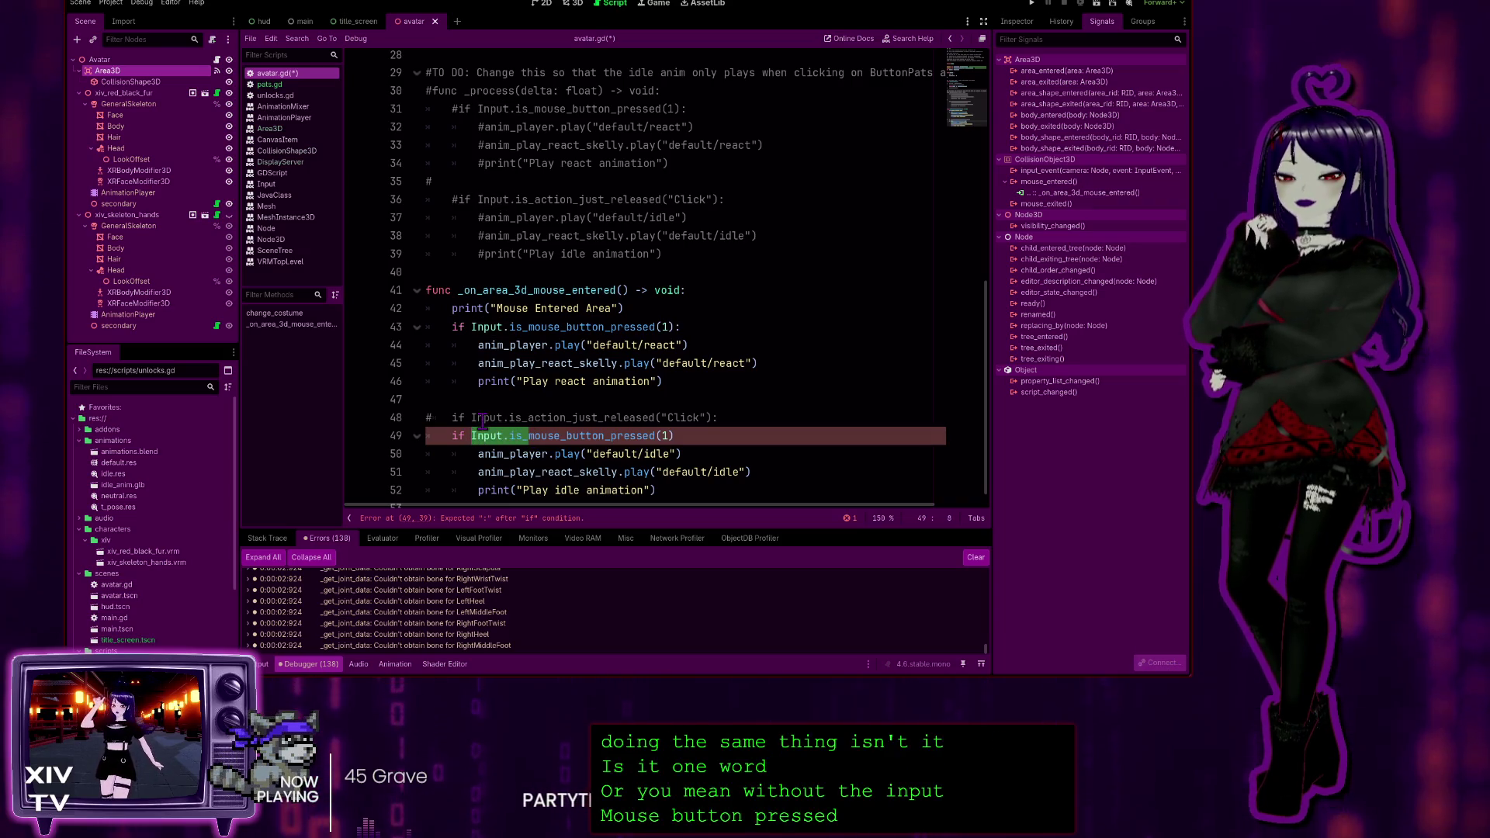
pyautogui.press('BackSpace')
pyautogui.press('Right')
pyautogui.press('Right')
pyautogui.press('Right')
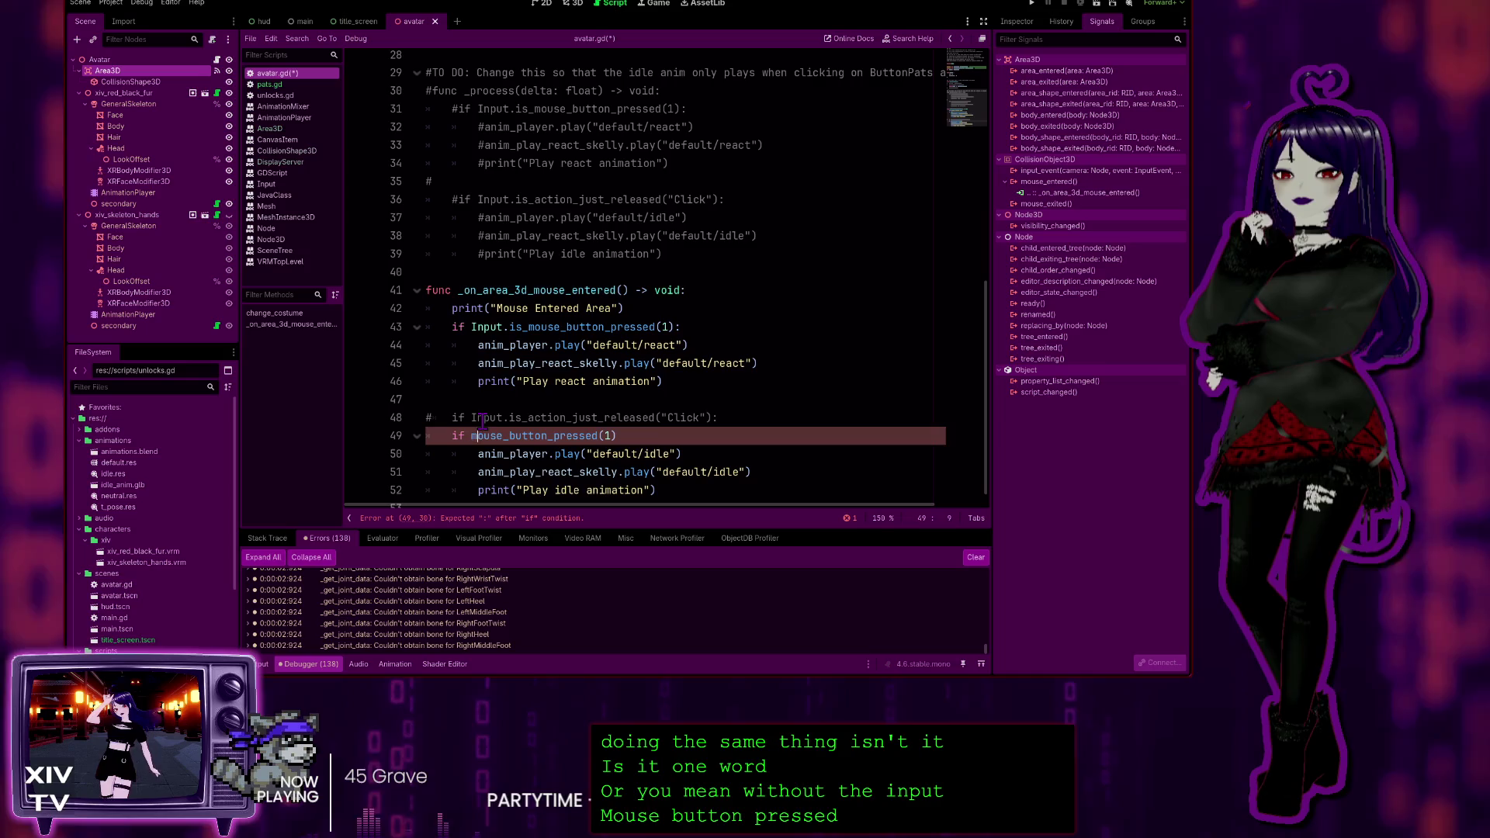
pyautogui.press('Right')
pyautogui.press('Right')
pyautogui.press('BackSpace')
pyautogui.press('Right')
pyautogui.press('Right')
pyautogui.press('Right')
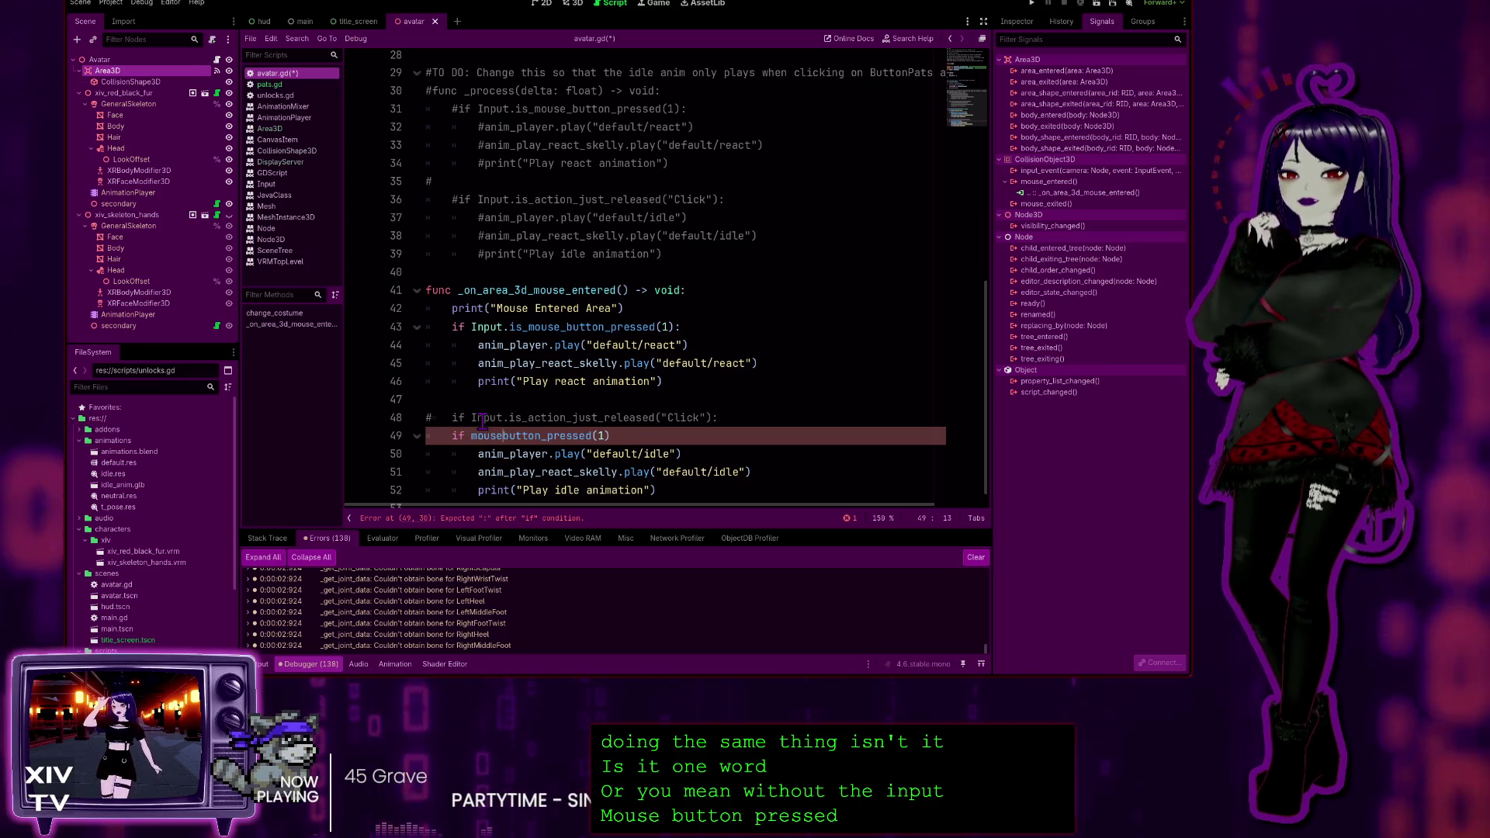
pyautogui.press('BackSpace')
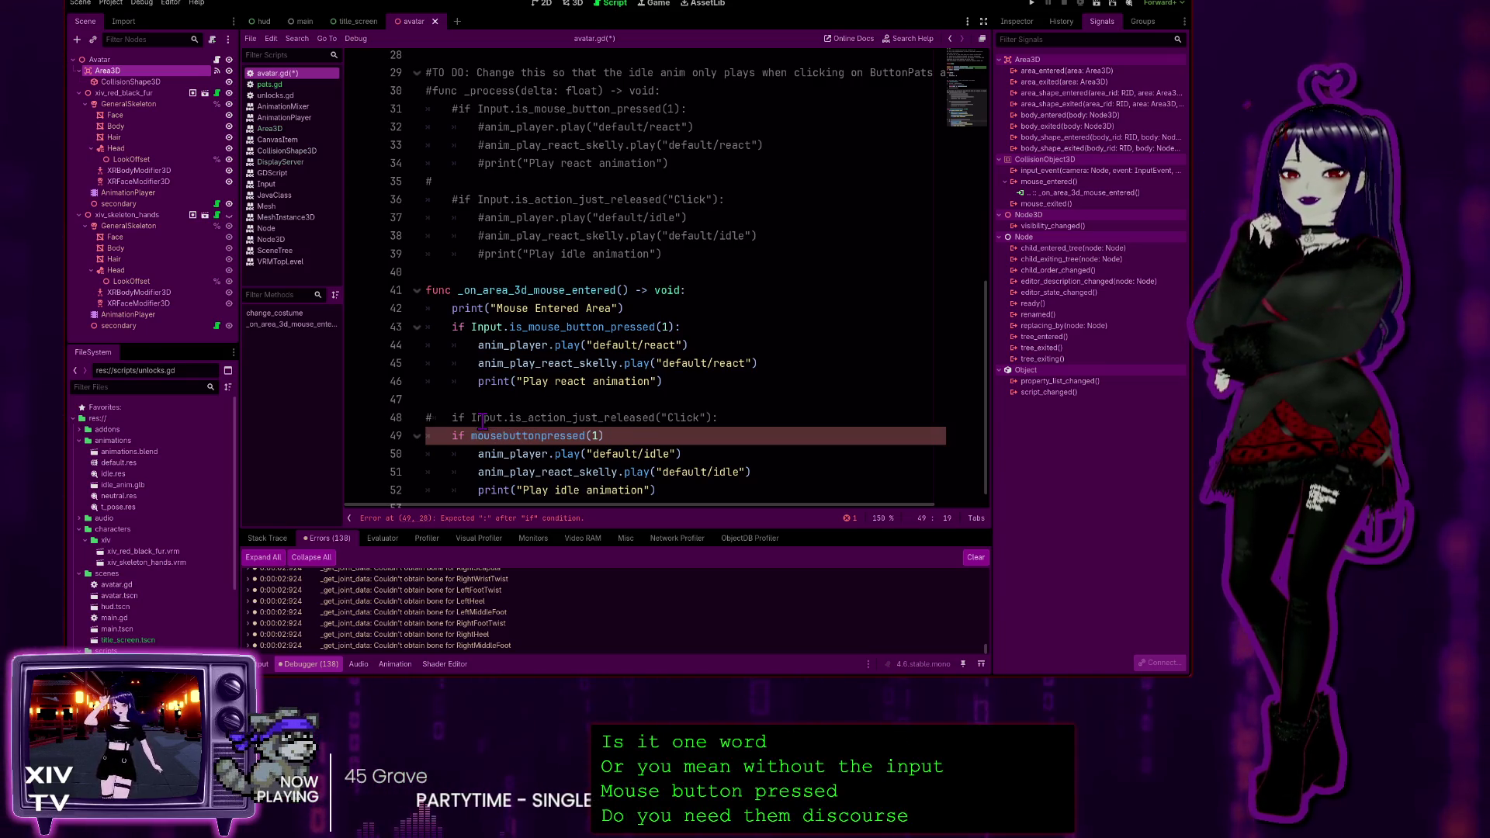
pyautogui.click(725, 363)
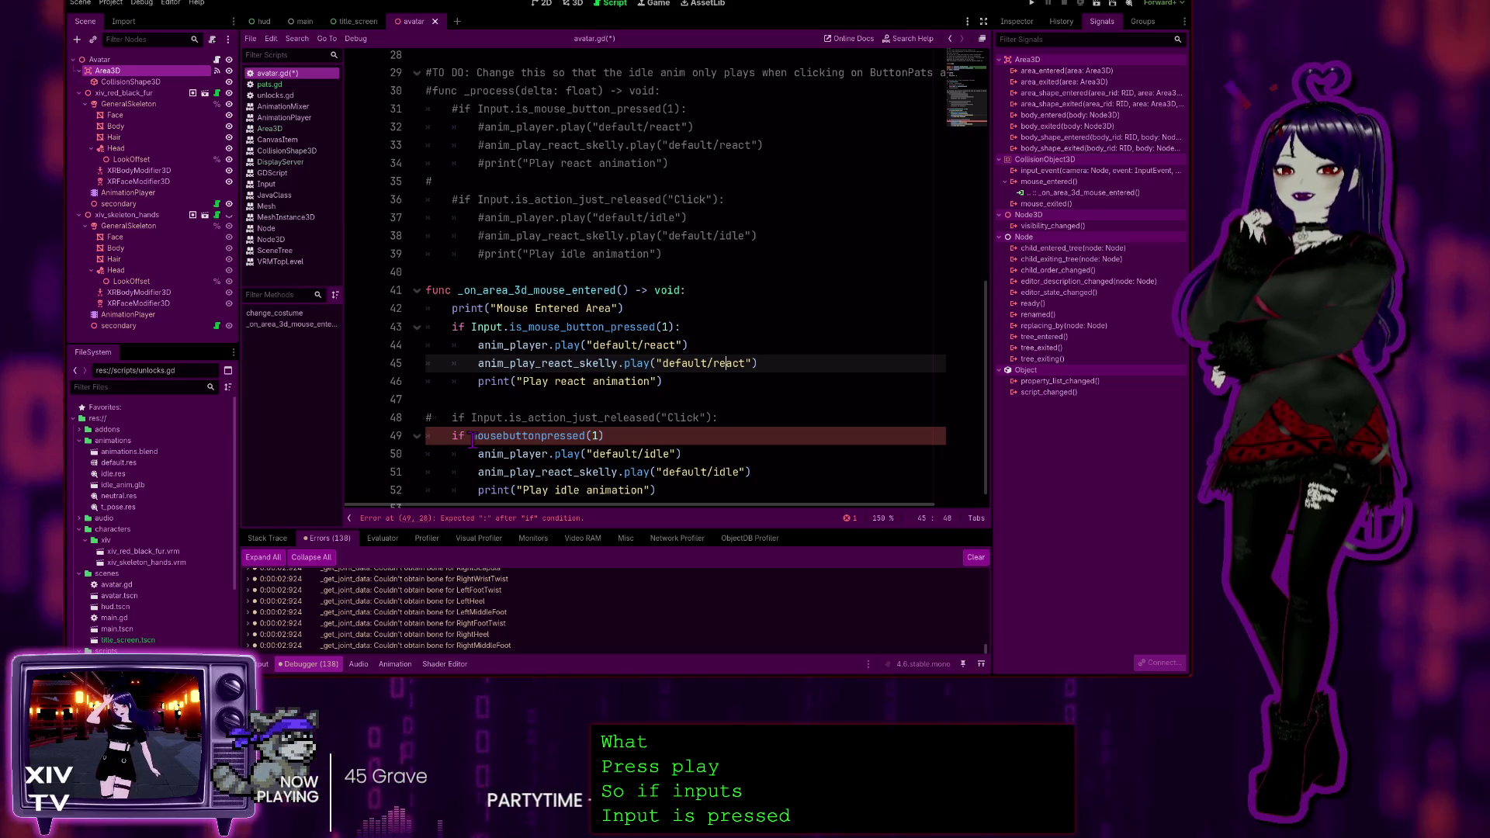
# Delete the name mousebuttonpressed from line 49 so it reads only if (1)
pyautogui.doubleClick(537, 434)
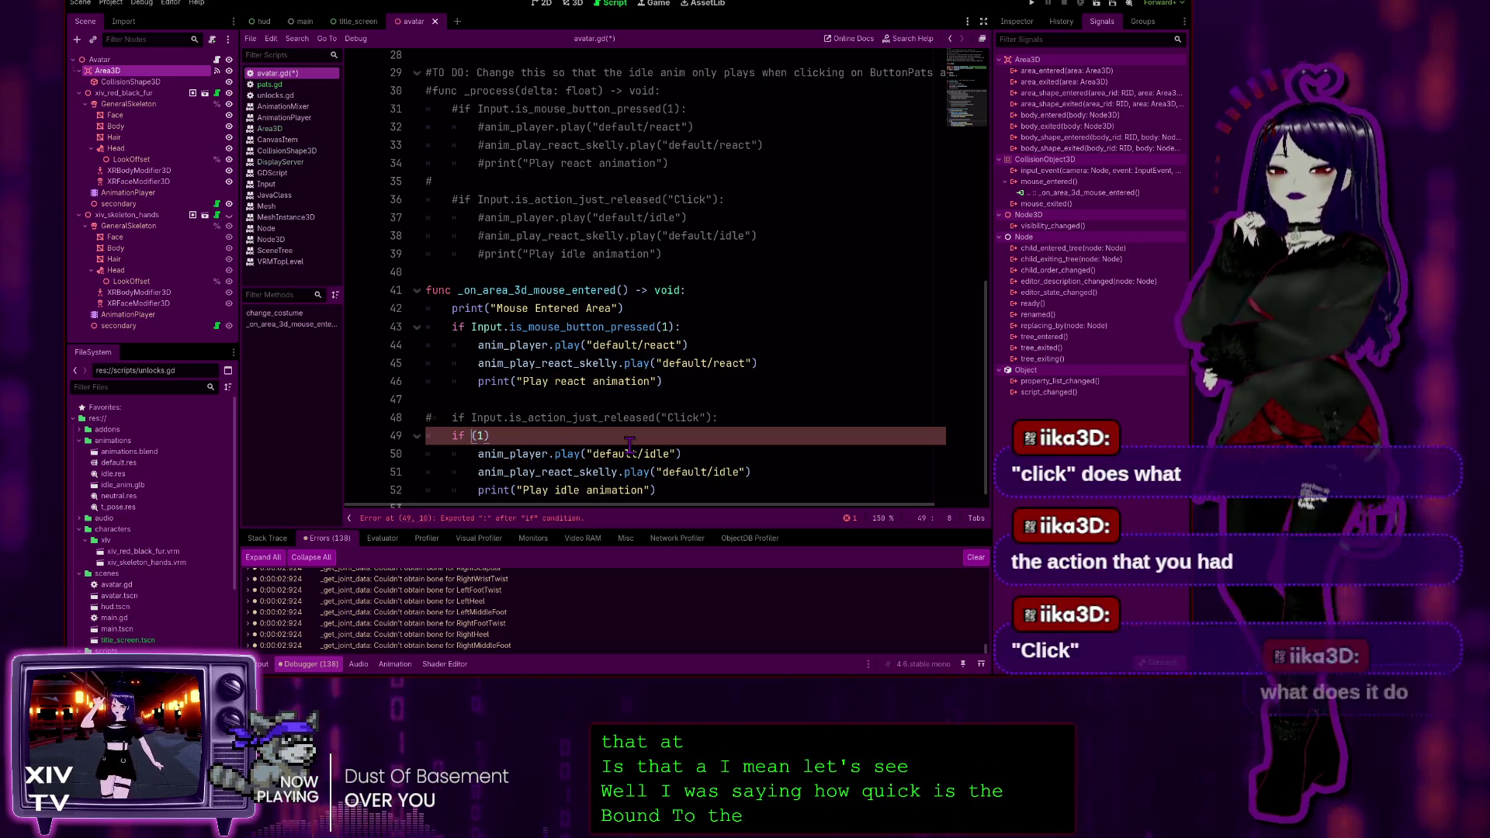
pyautogui.click(666, 327)
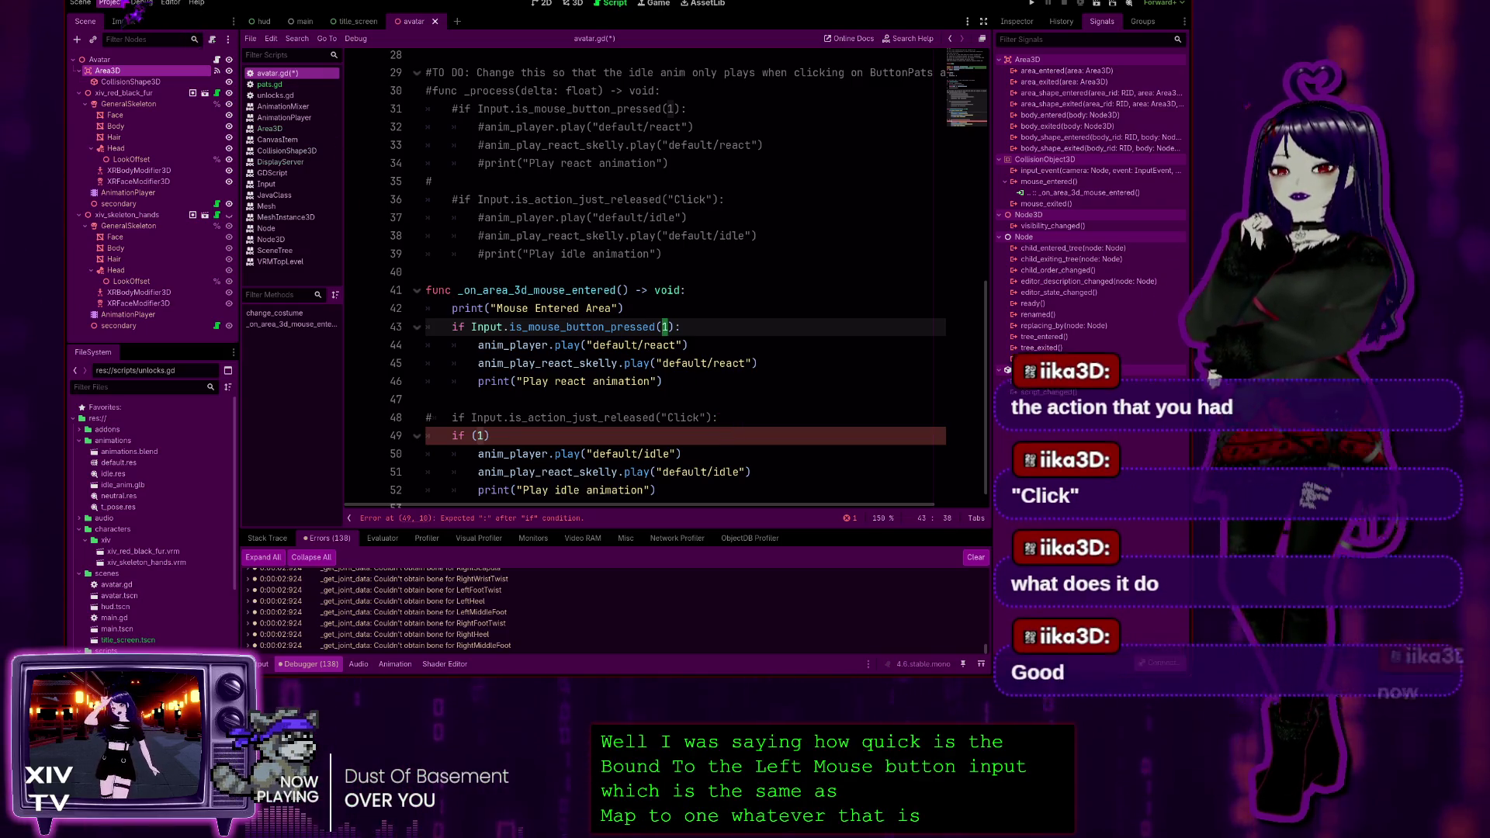
pyautogui.press('Right')
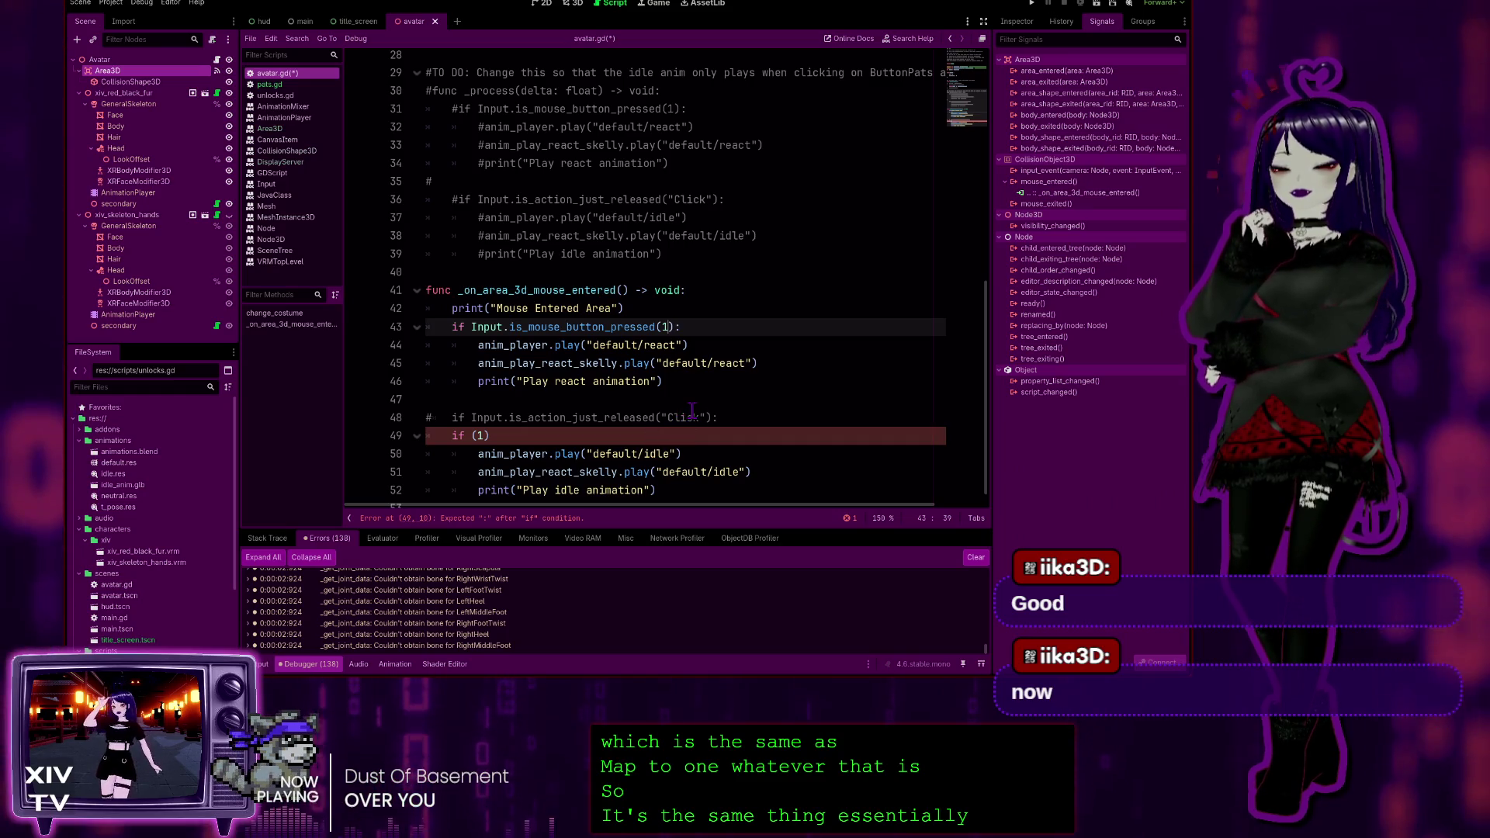
pyautogui.doubleClick(683, 418)
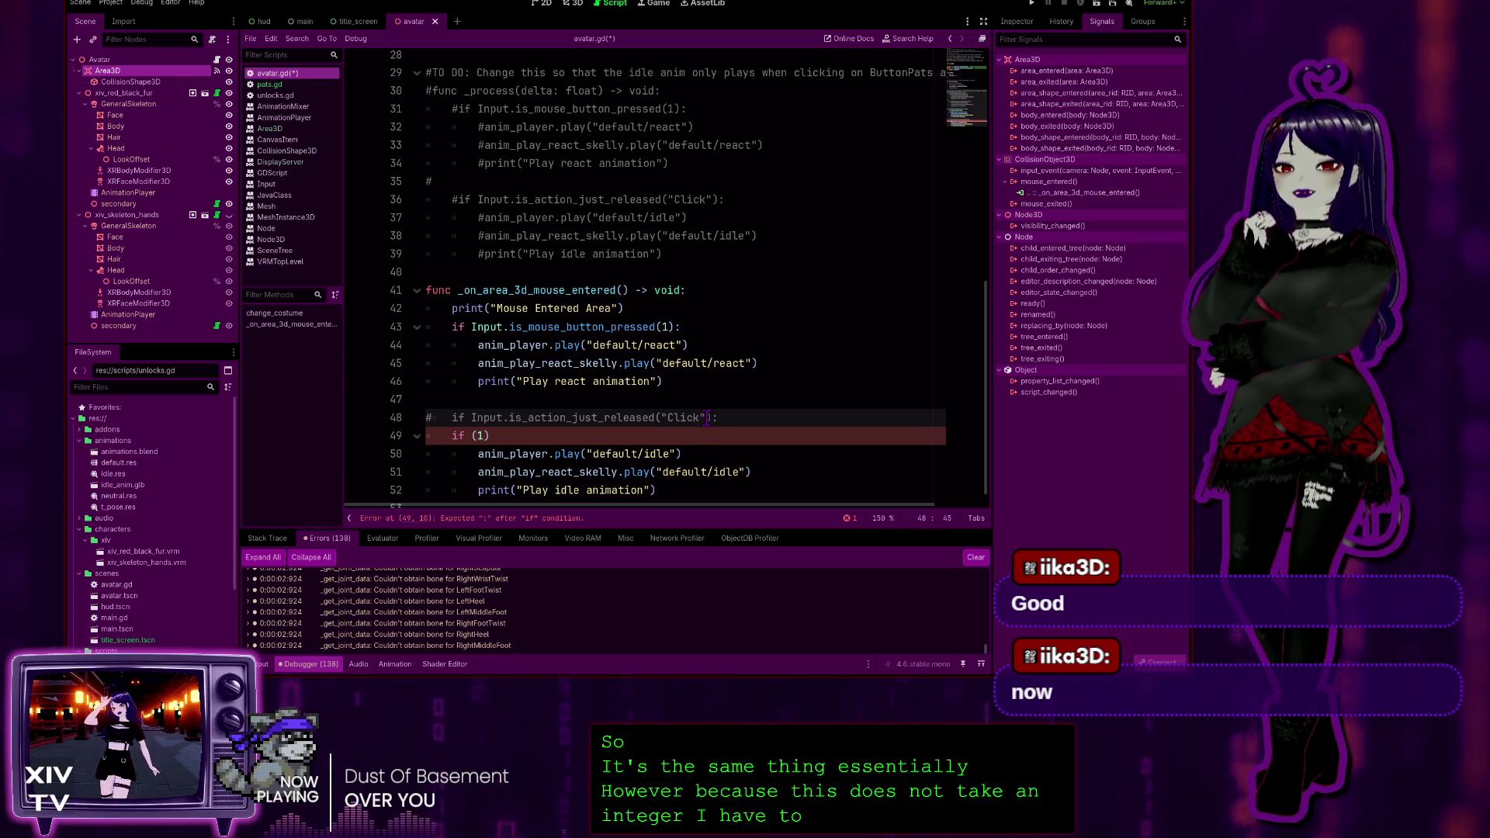
pyautogui.hotkey('ctrl', 'shift', 'Left')
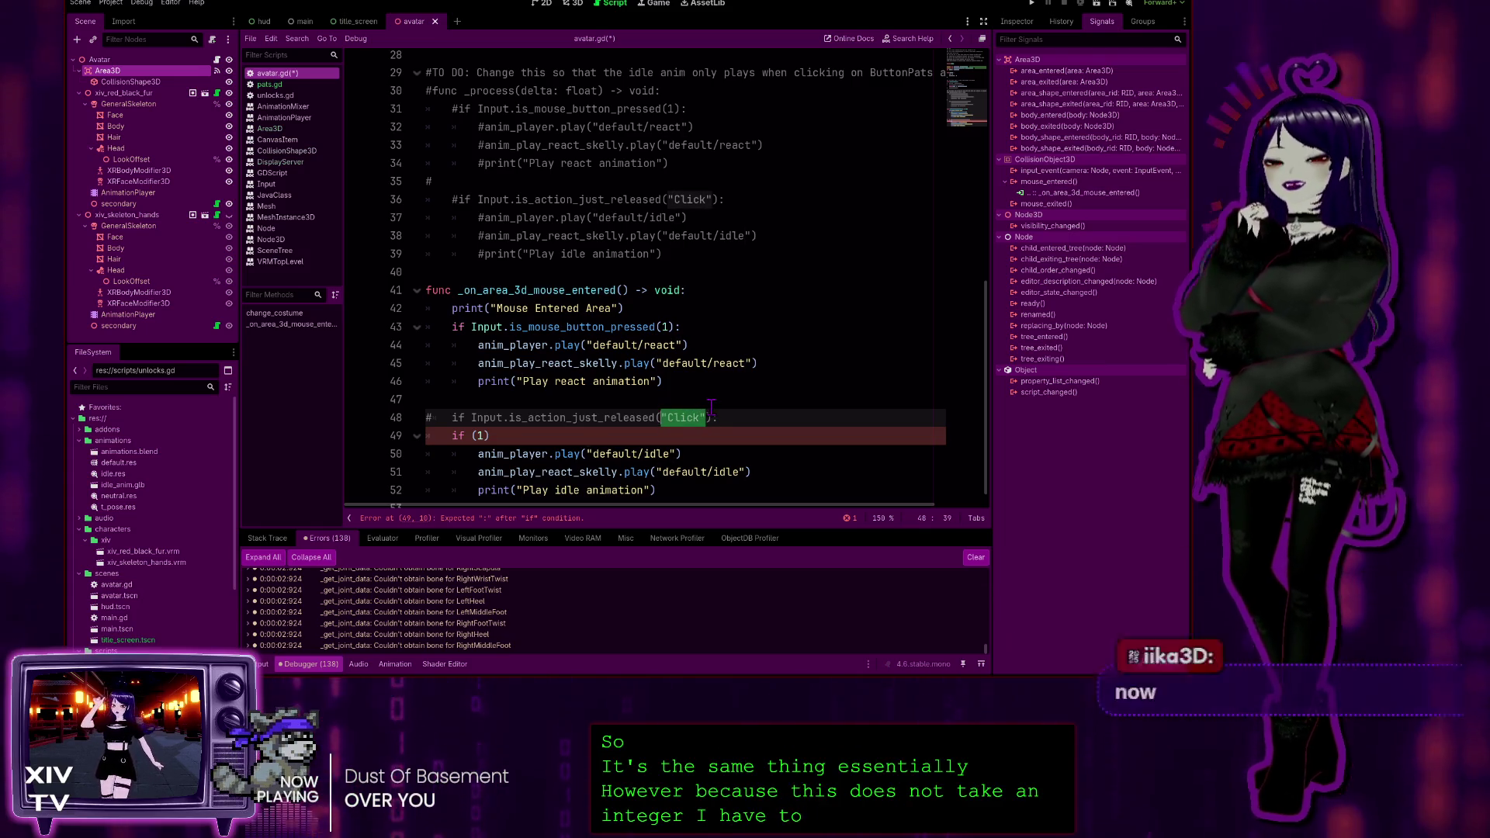
pyautogui.click(717, 420)
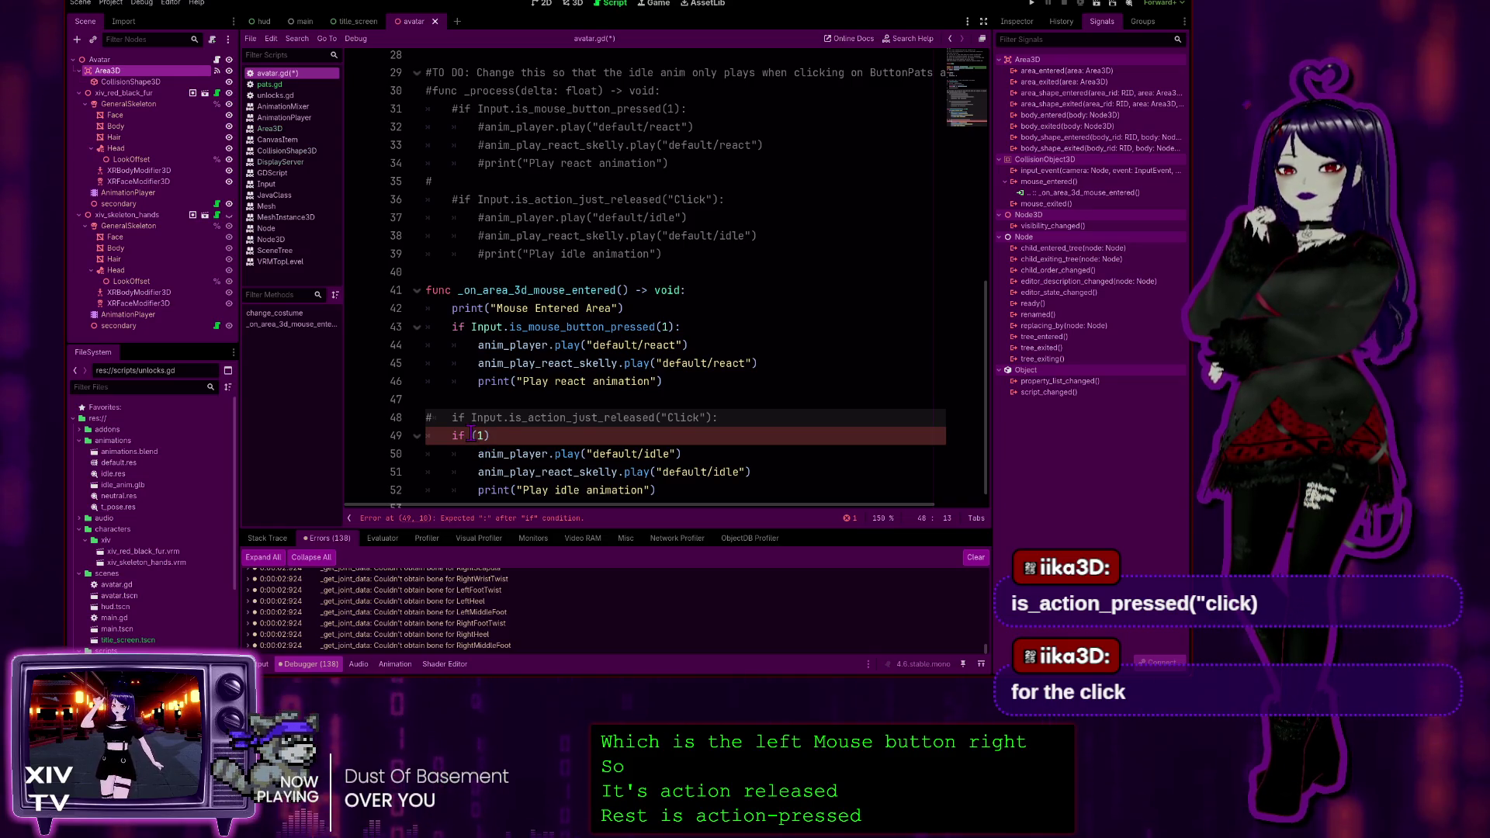
# Discard the drafted if (1) / is_action_pressed condition, leaving line 49 blank and indented
pyautogui.click(487, 436)
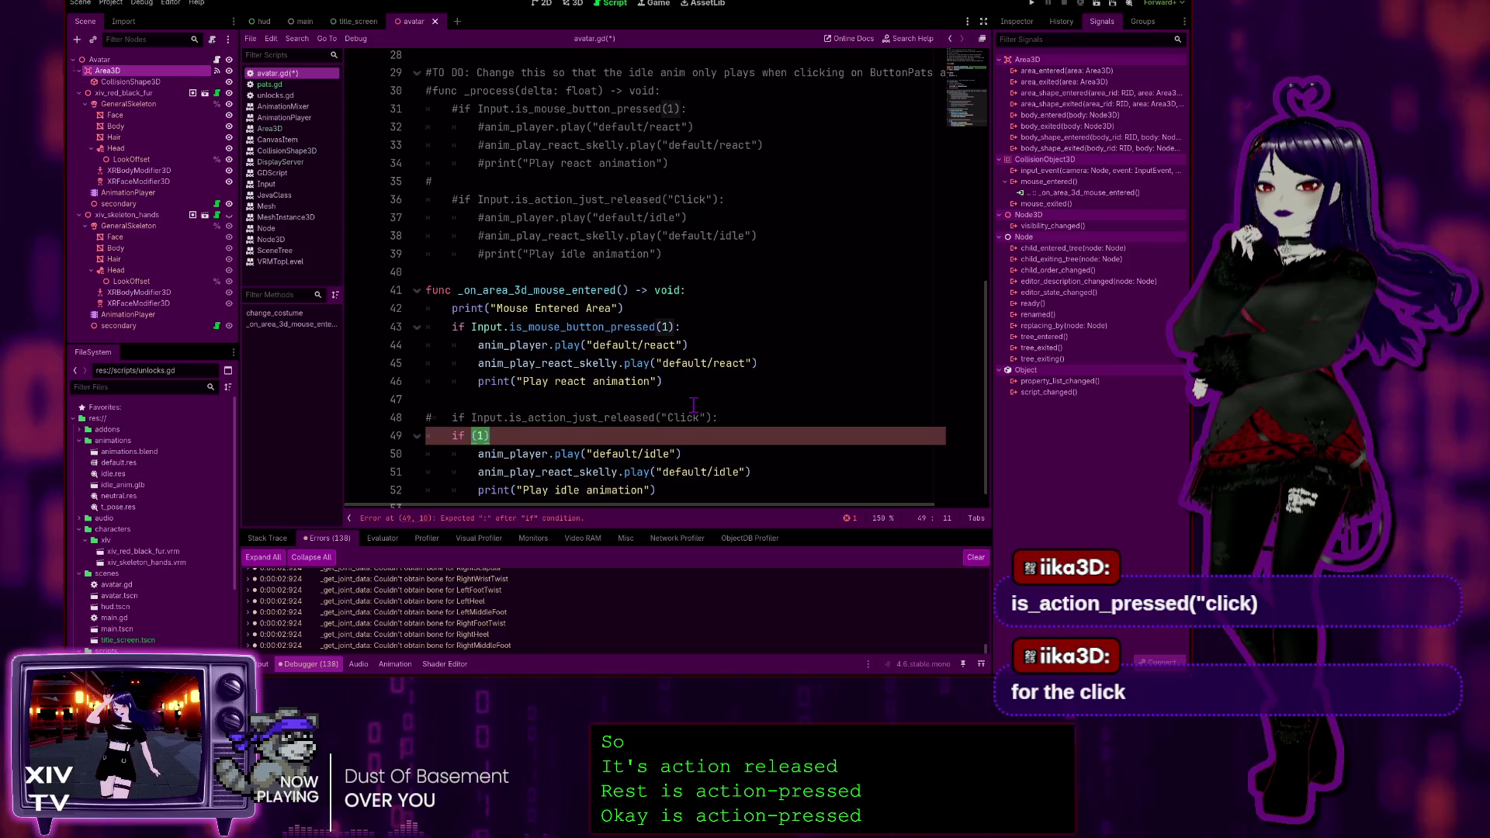
pyautogui.press('BackSpace')
pyautogui.press('BackSpace')
pyautogui.write('is_')
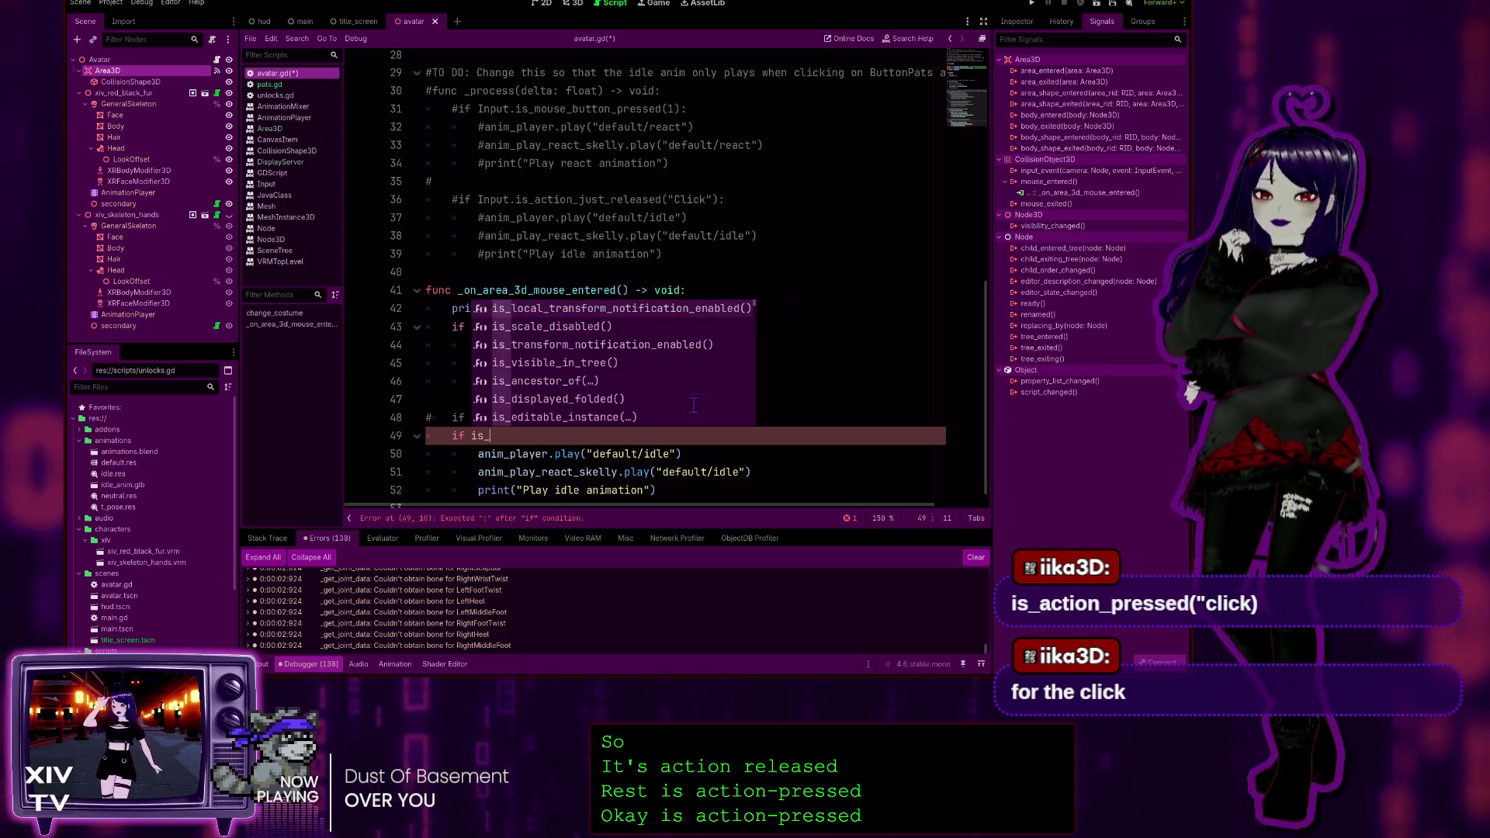
pyautogui.write('action')
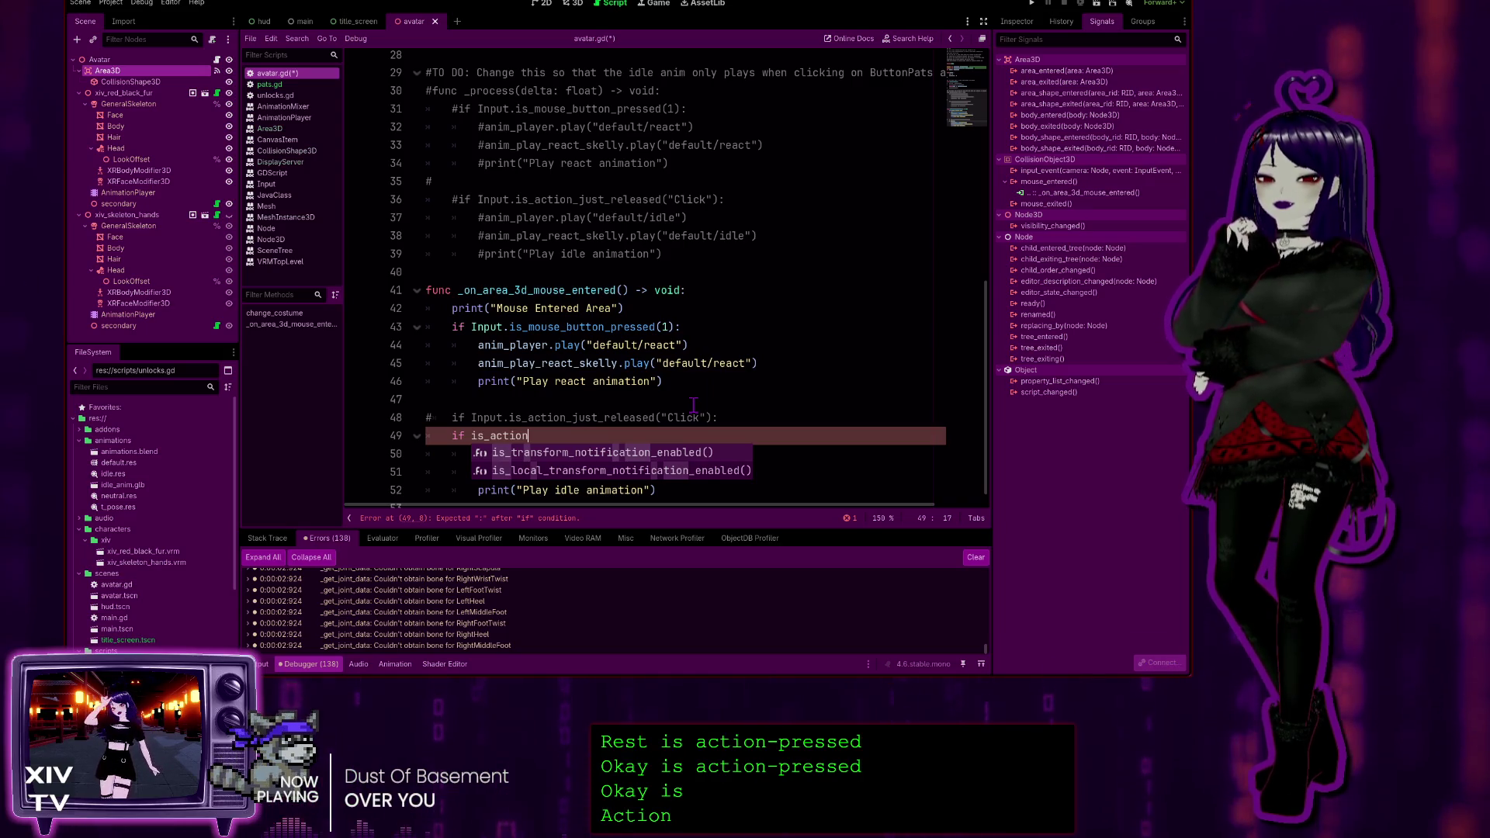
pyautogui.write('_pressed')
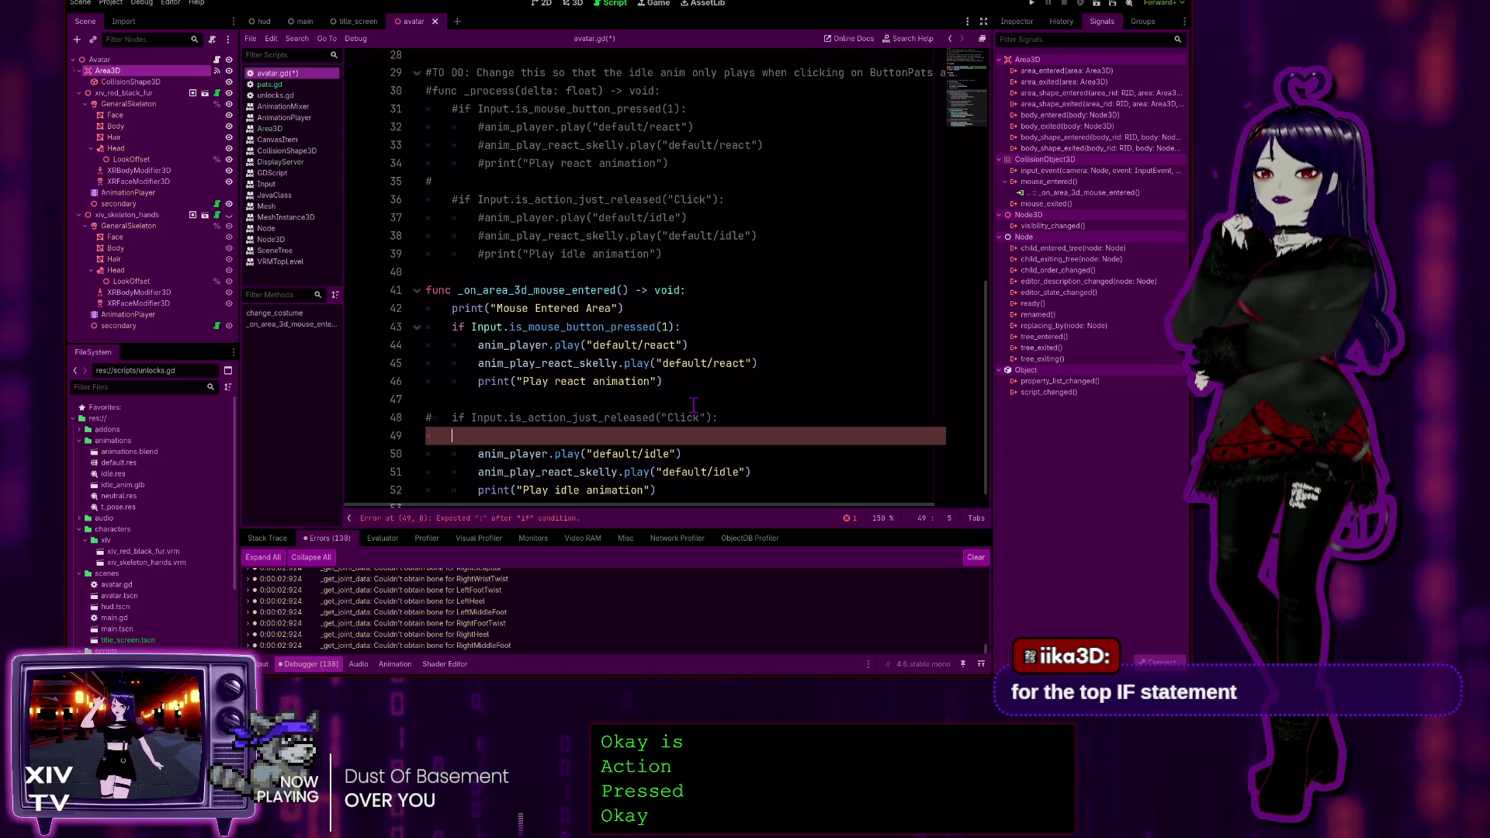
pyautogui.press('BackSpace')
pyautogui.press('BackSpace')
pyautogui.press('BackSpace')
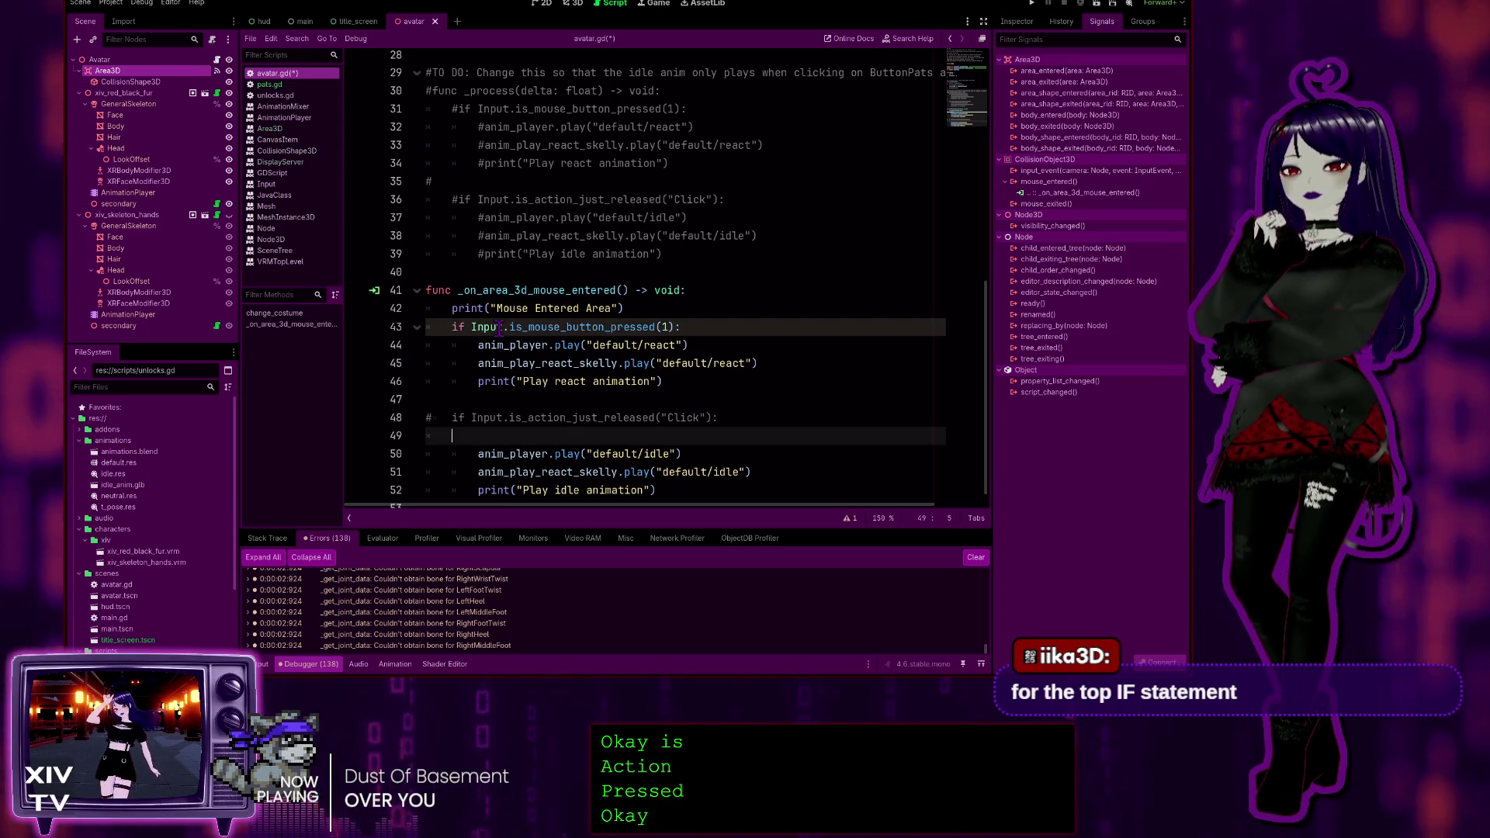
pyautogui.moveTo(677, 327); pyautogui.dragTo(416, 329)
# Uncomment the Click-release check and remove the blank line beneath it so the idle calls follow directly
pyautogui.click(398, 329)
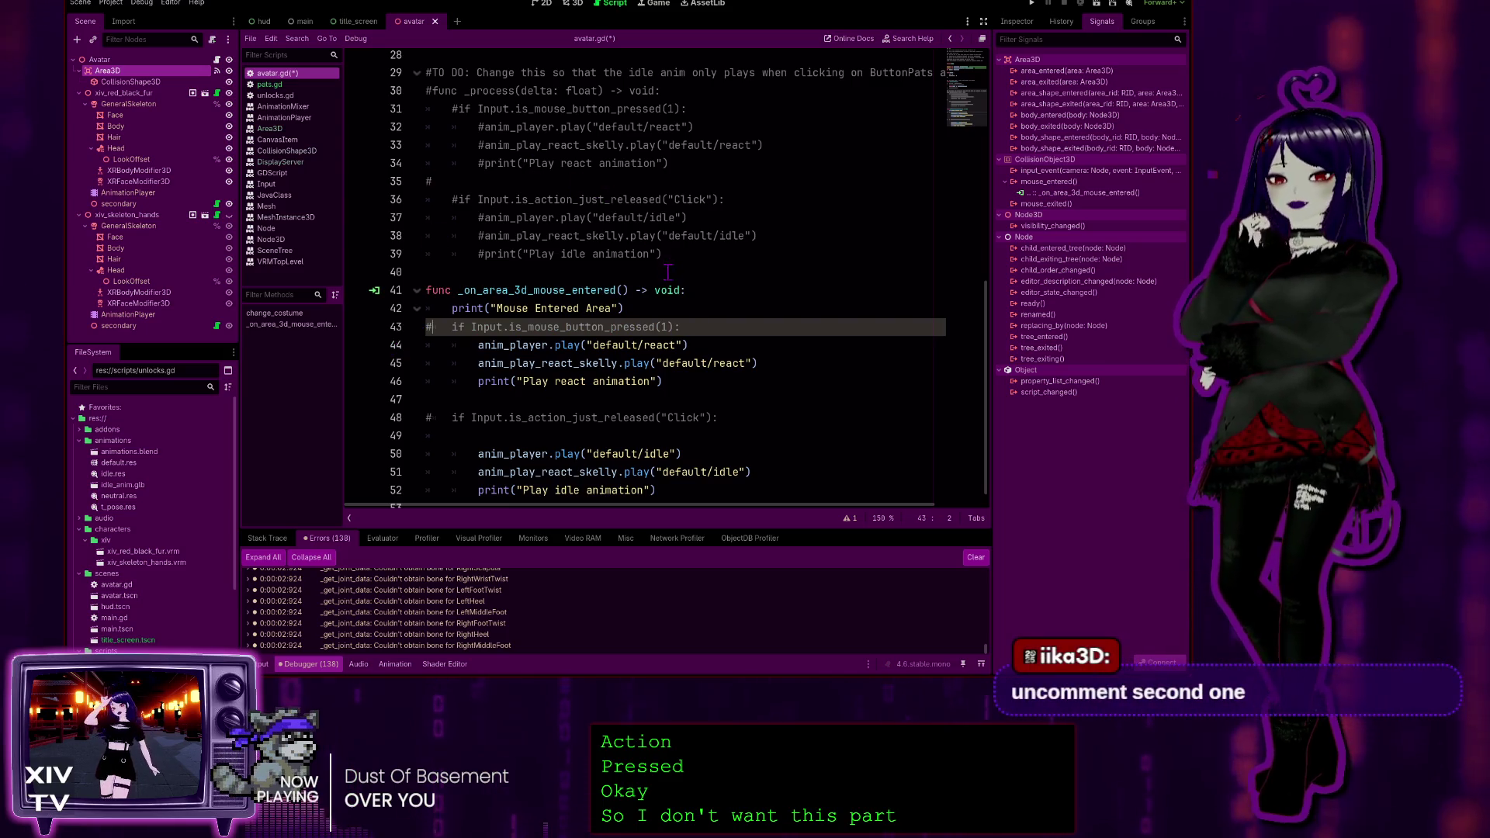
pyautogui.click(695, 327)
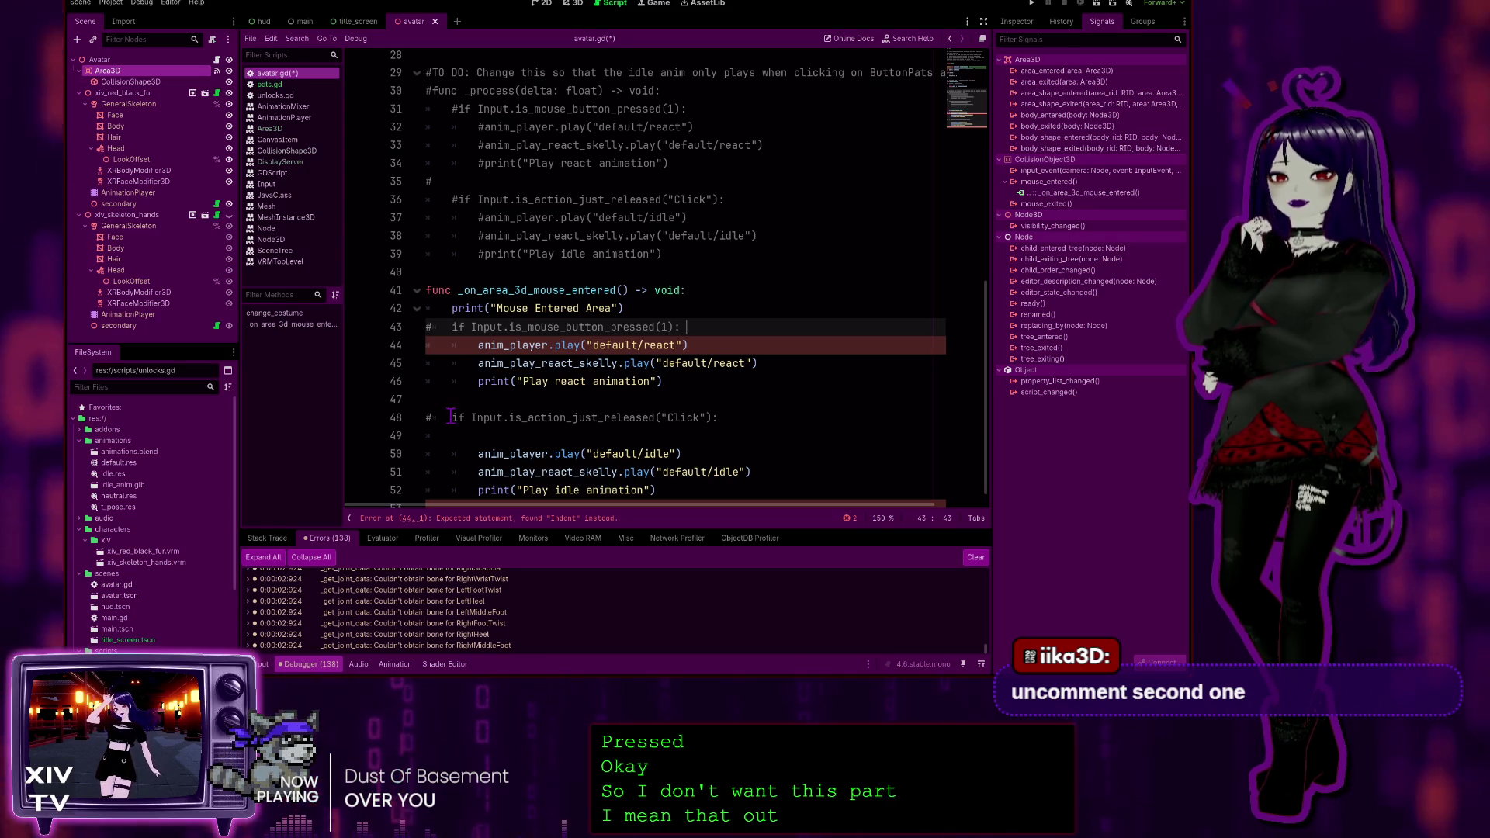
pyautogui.moveTo(451, 417); pyautogui.dragTo(428, 418)
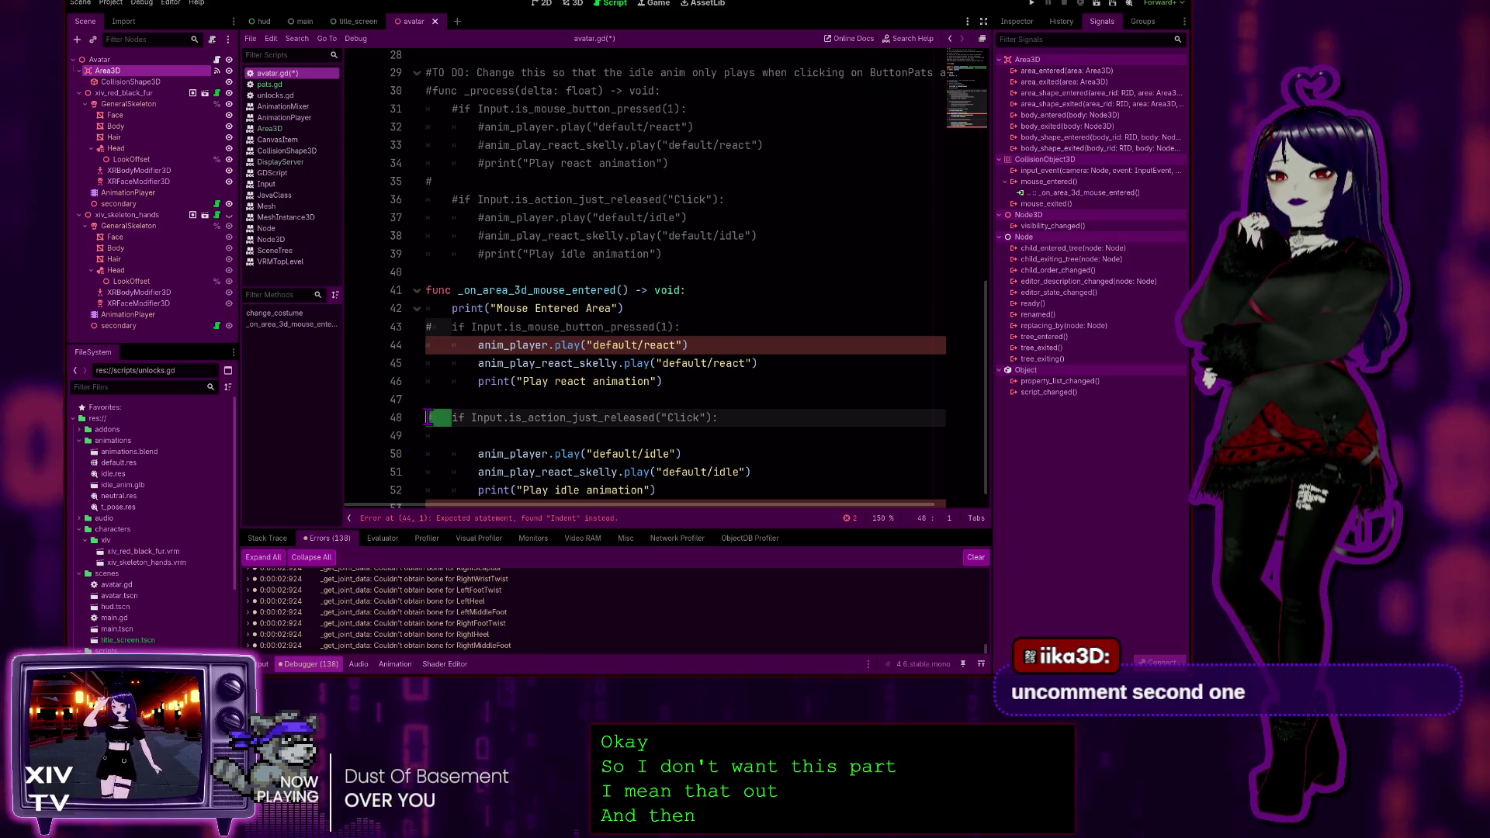
pyautogui.click(428, 417)
pyautogui.press('Down')
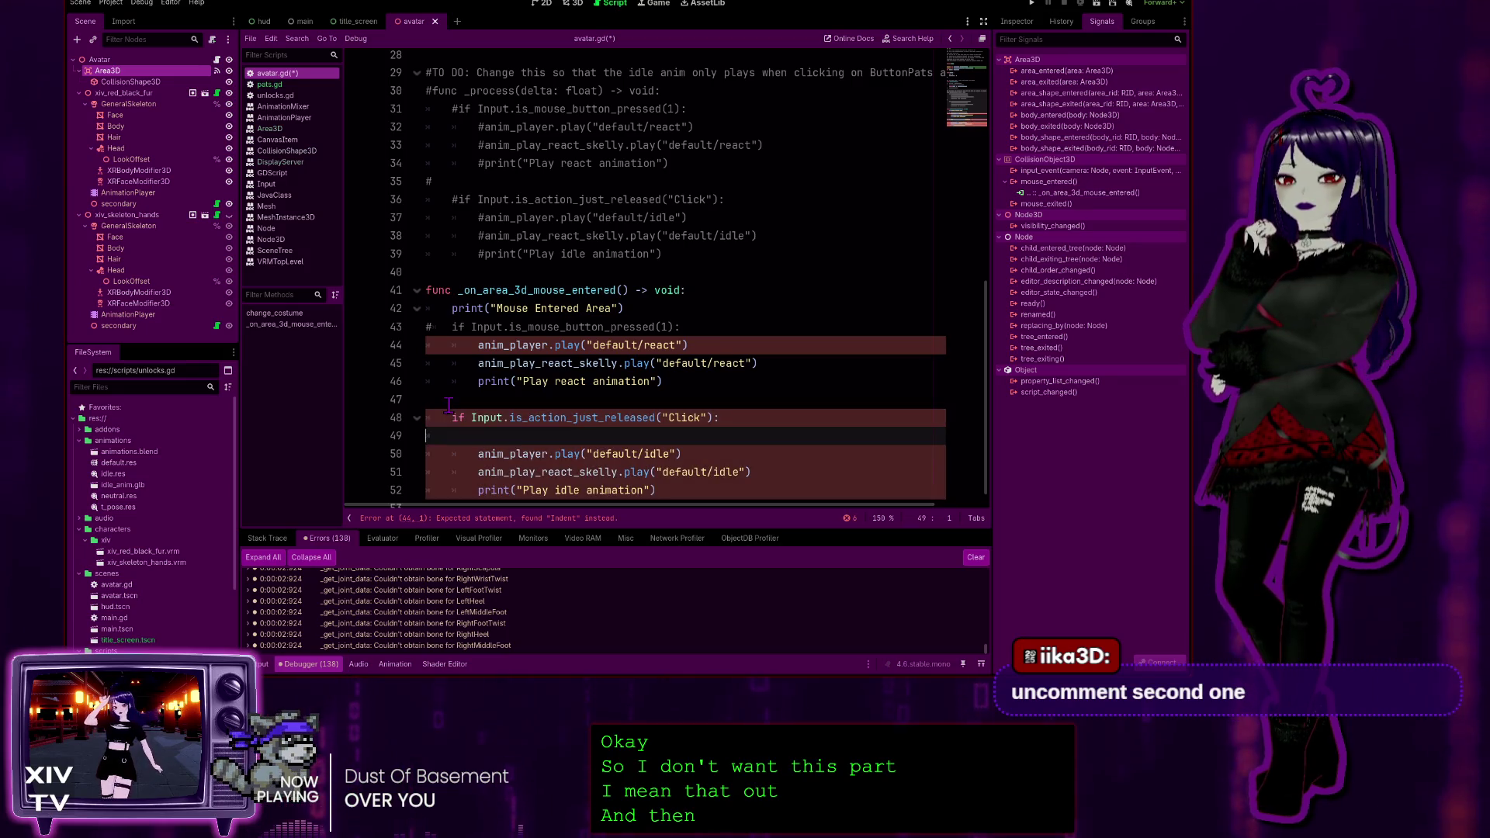
pyautogui.press('Delete')
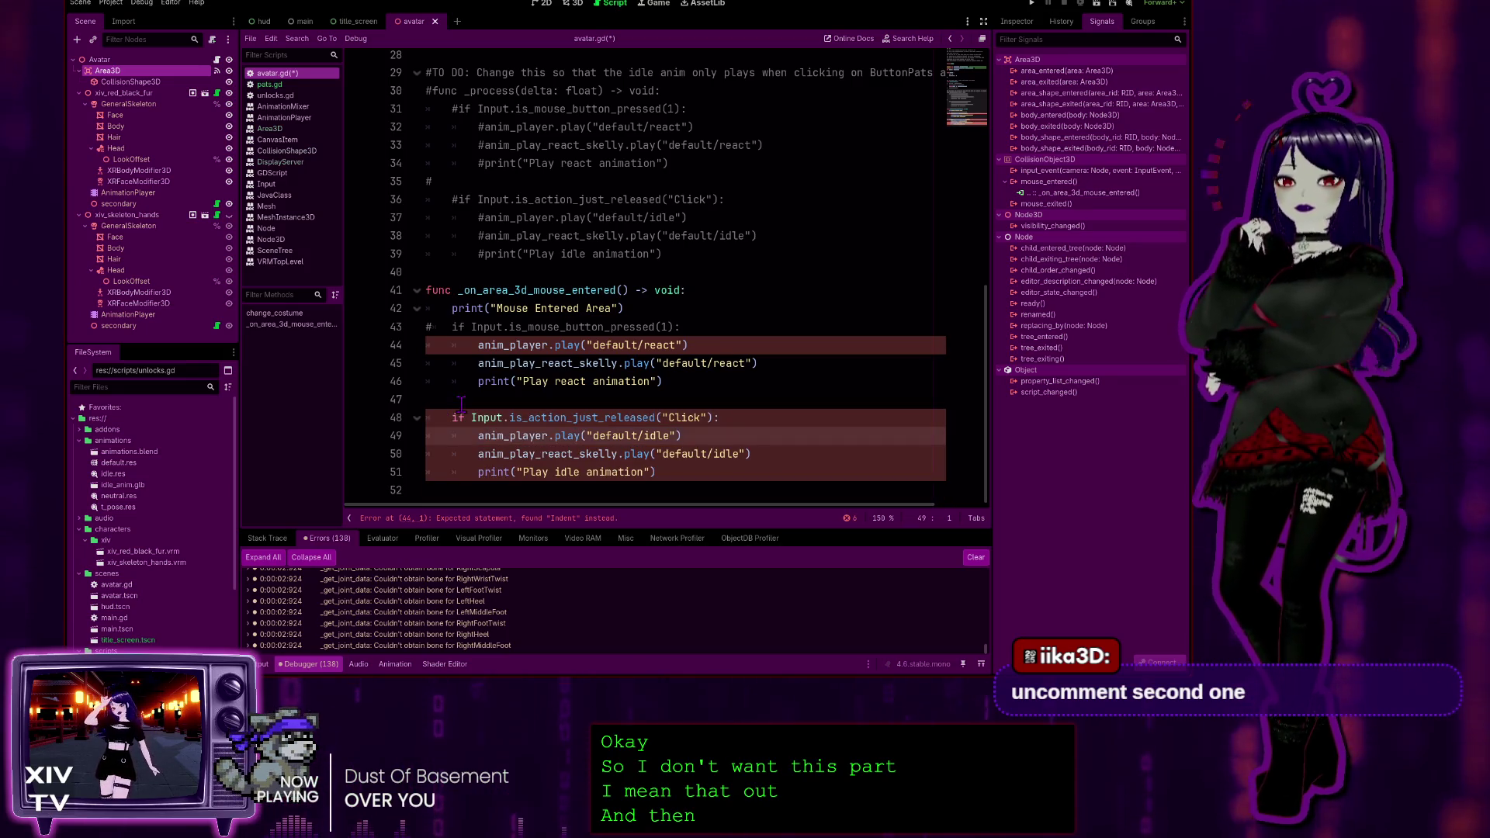
# Add a new empty line below the commented mouse-button check on line 43
pyautogui.click(728, 392)
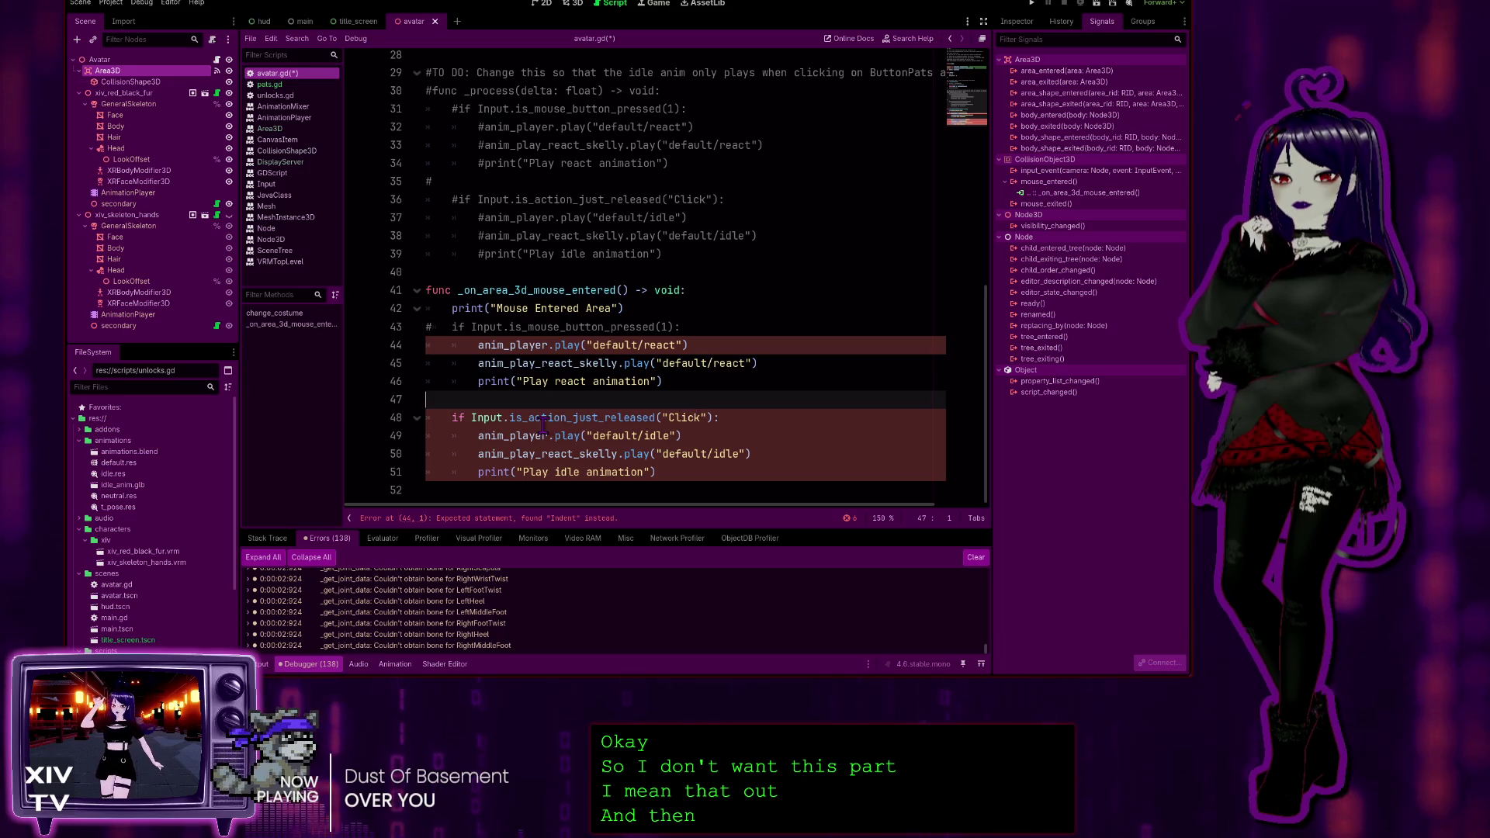
pyautogui.click(689, 318)
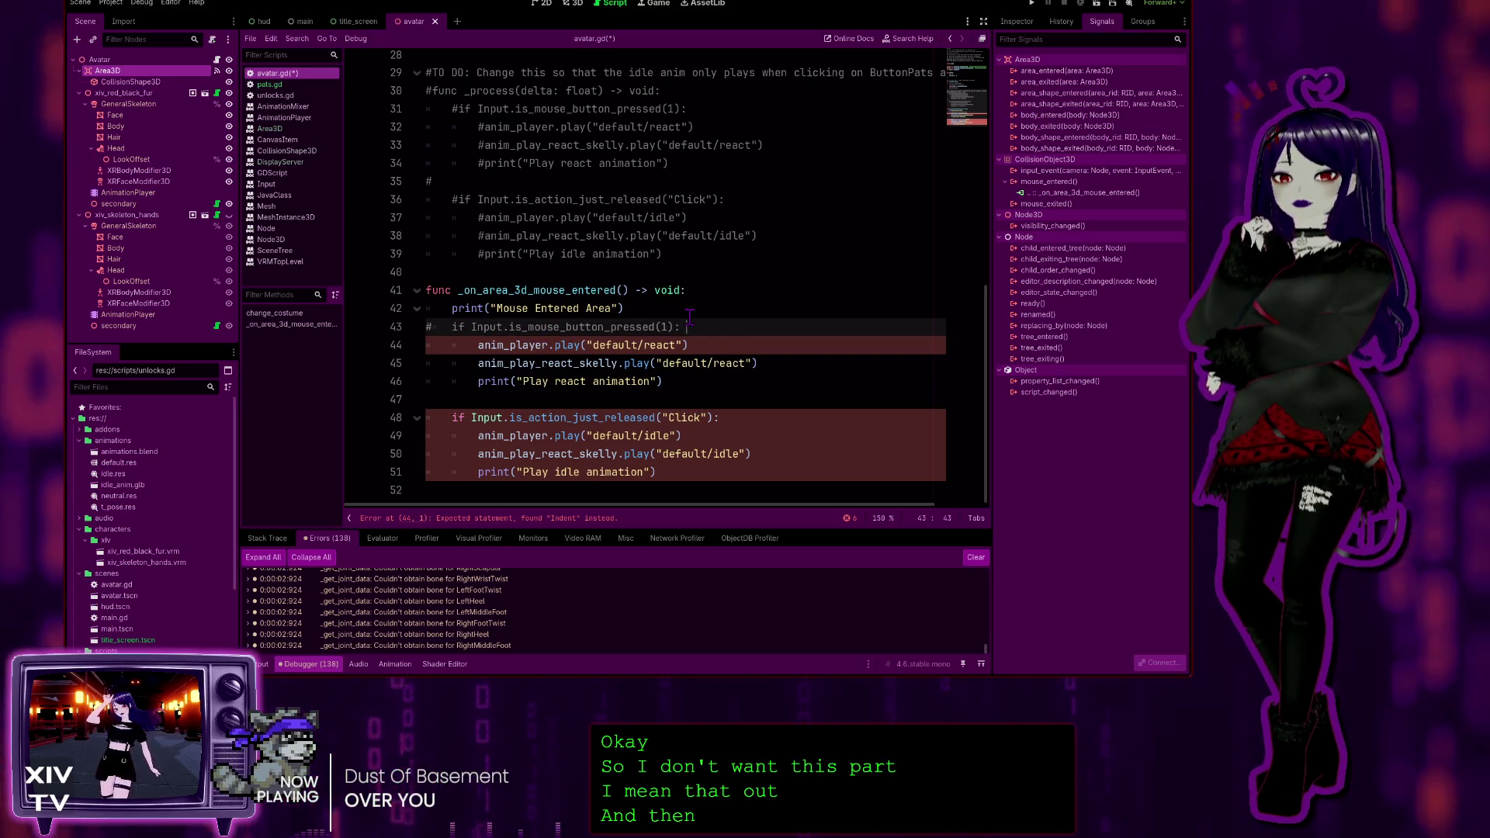
pyautogui.press('Return')
# Indent new line 44 and draft a condition using is_action_press with the "Click" action
pyautogui.press('Tab')
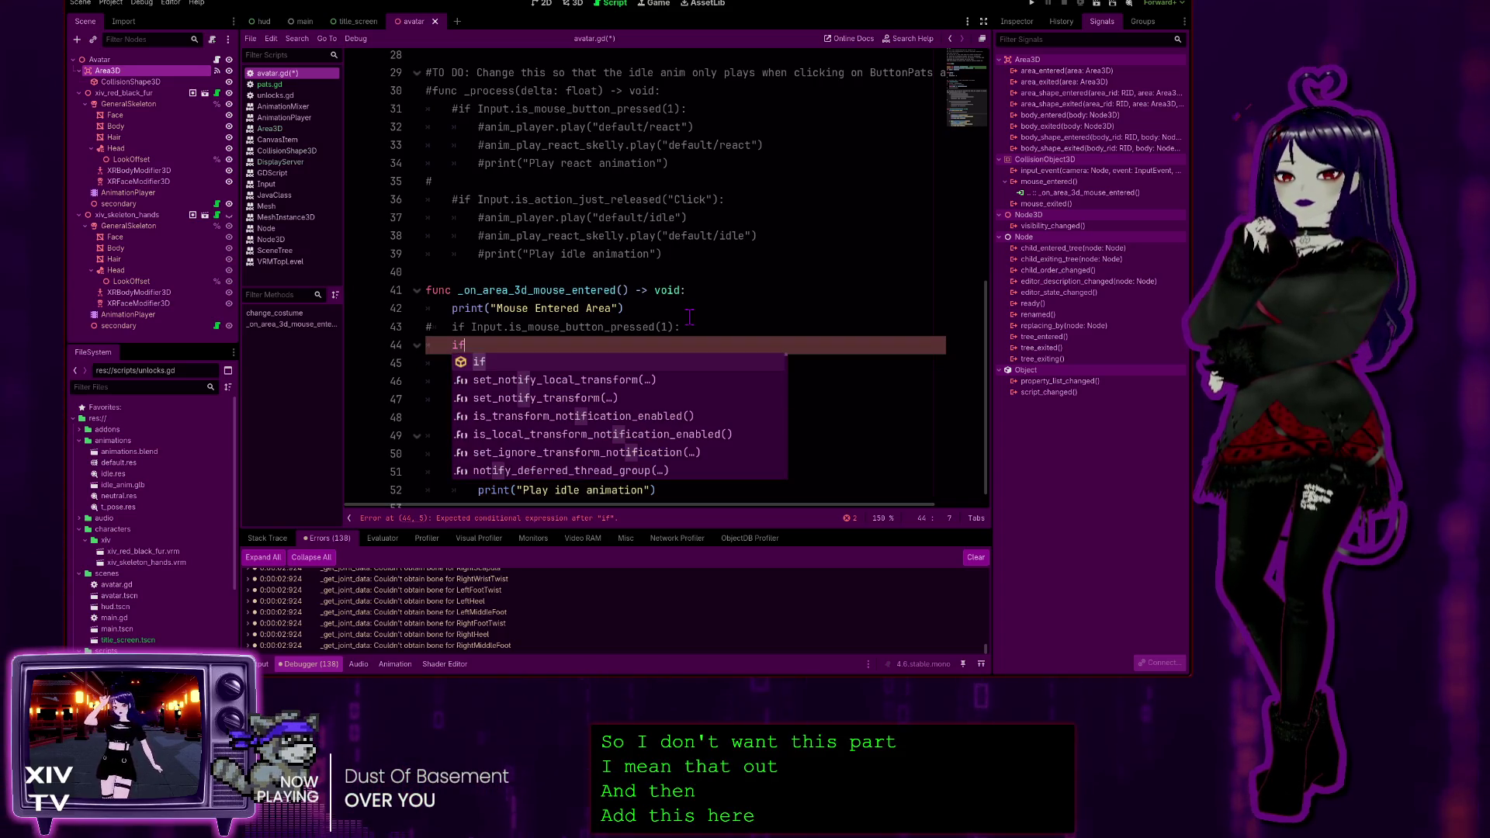
pyautogui.write(' i')
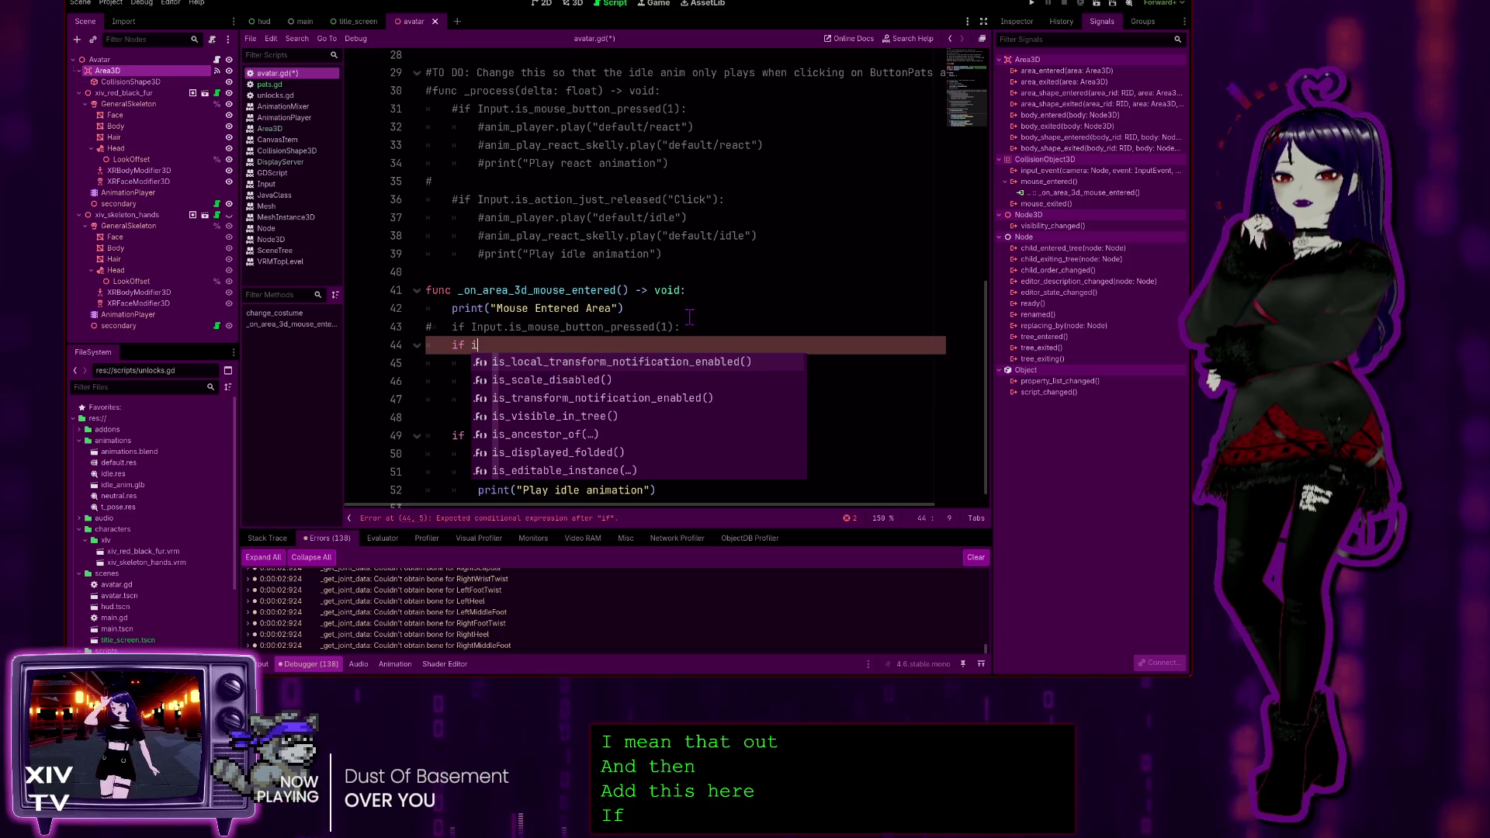
pyautogui.write('s_action')
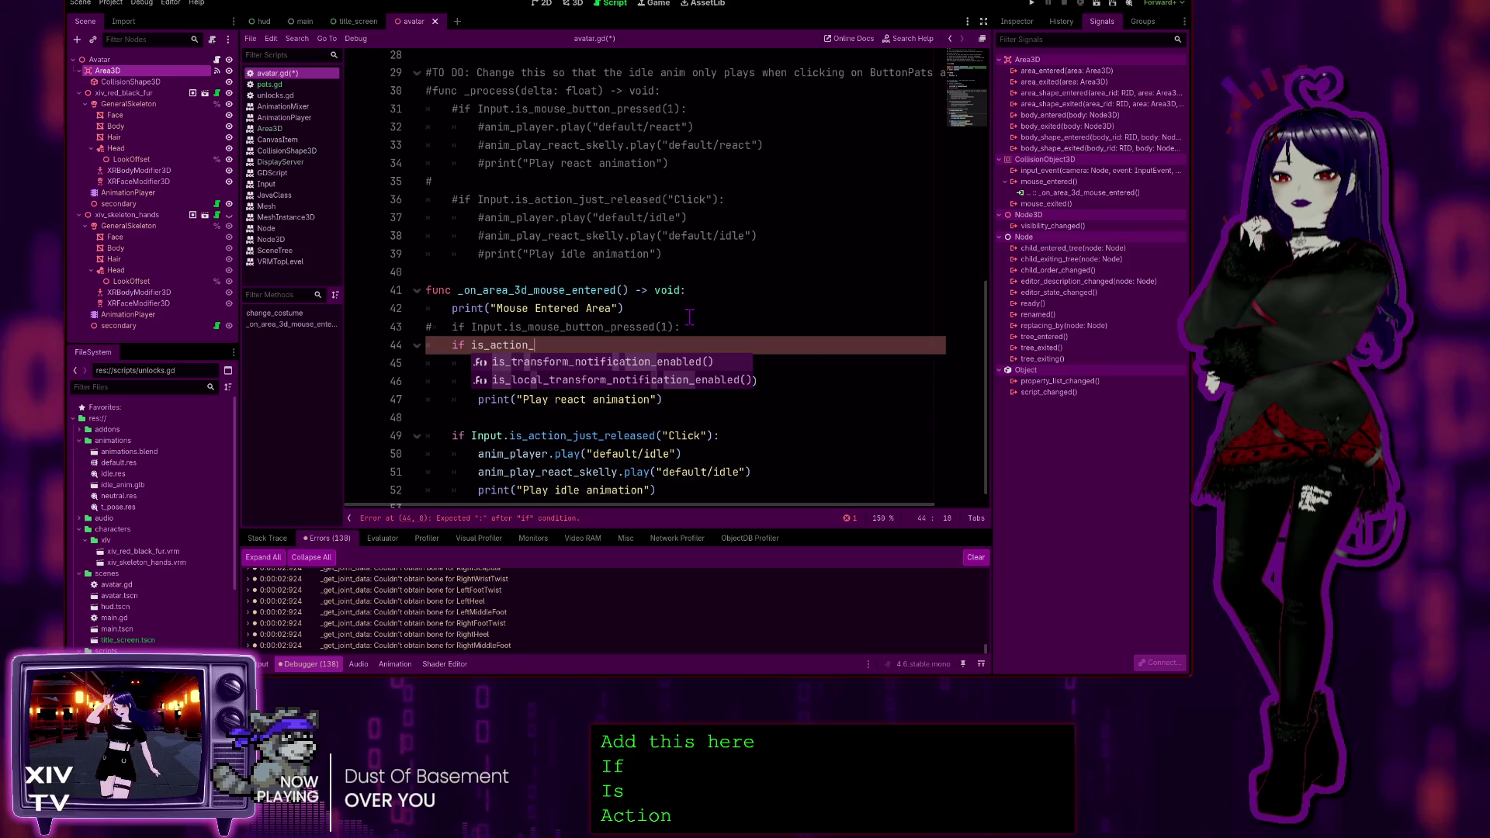
pyautogui.write('_press(')
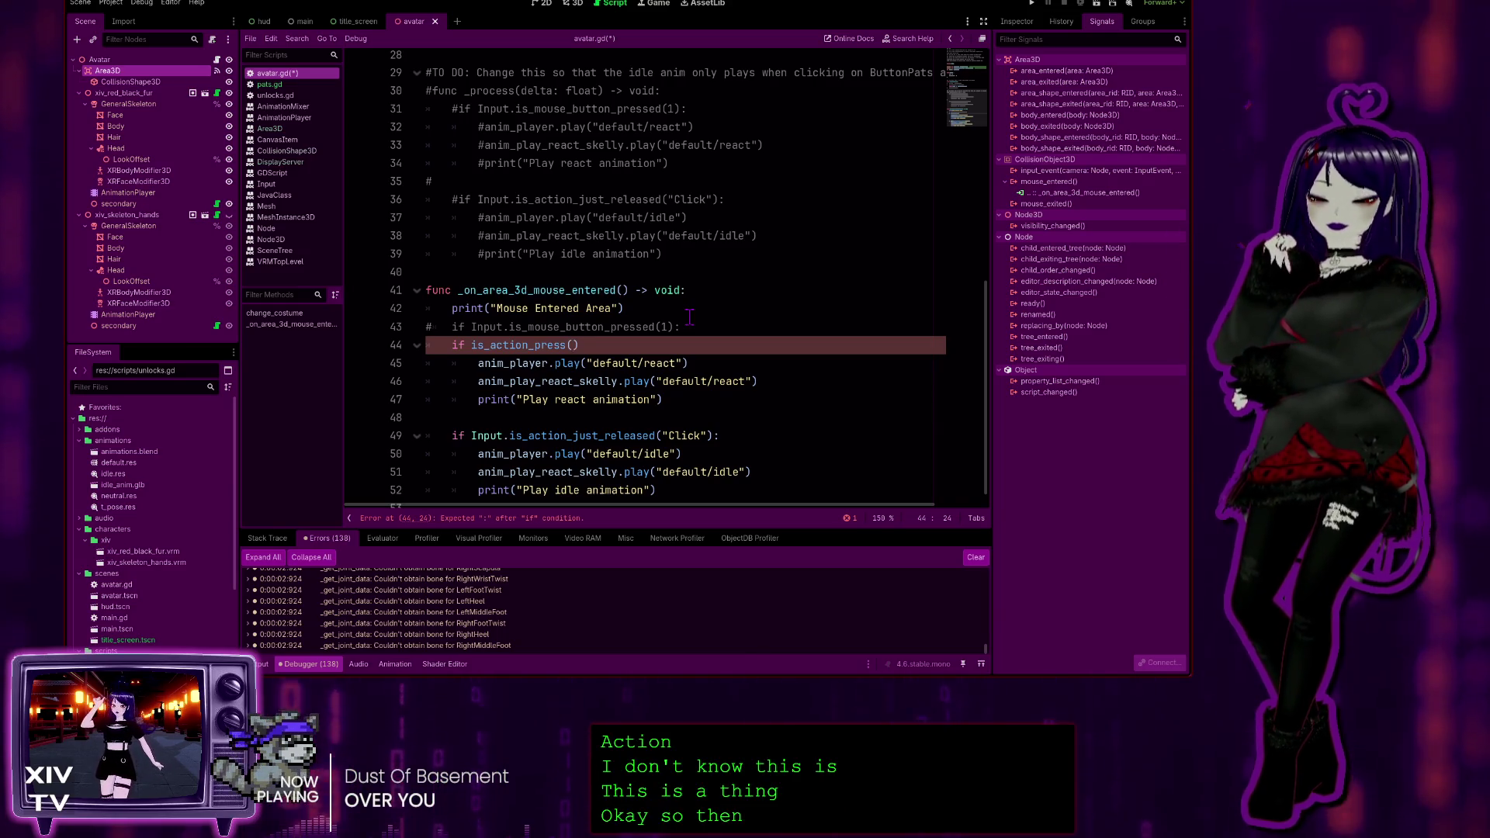
pyautogui.write('Click')
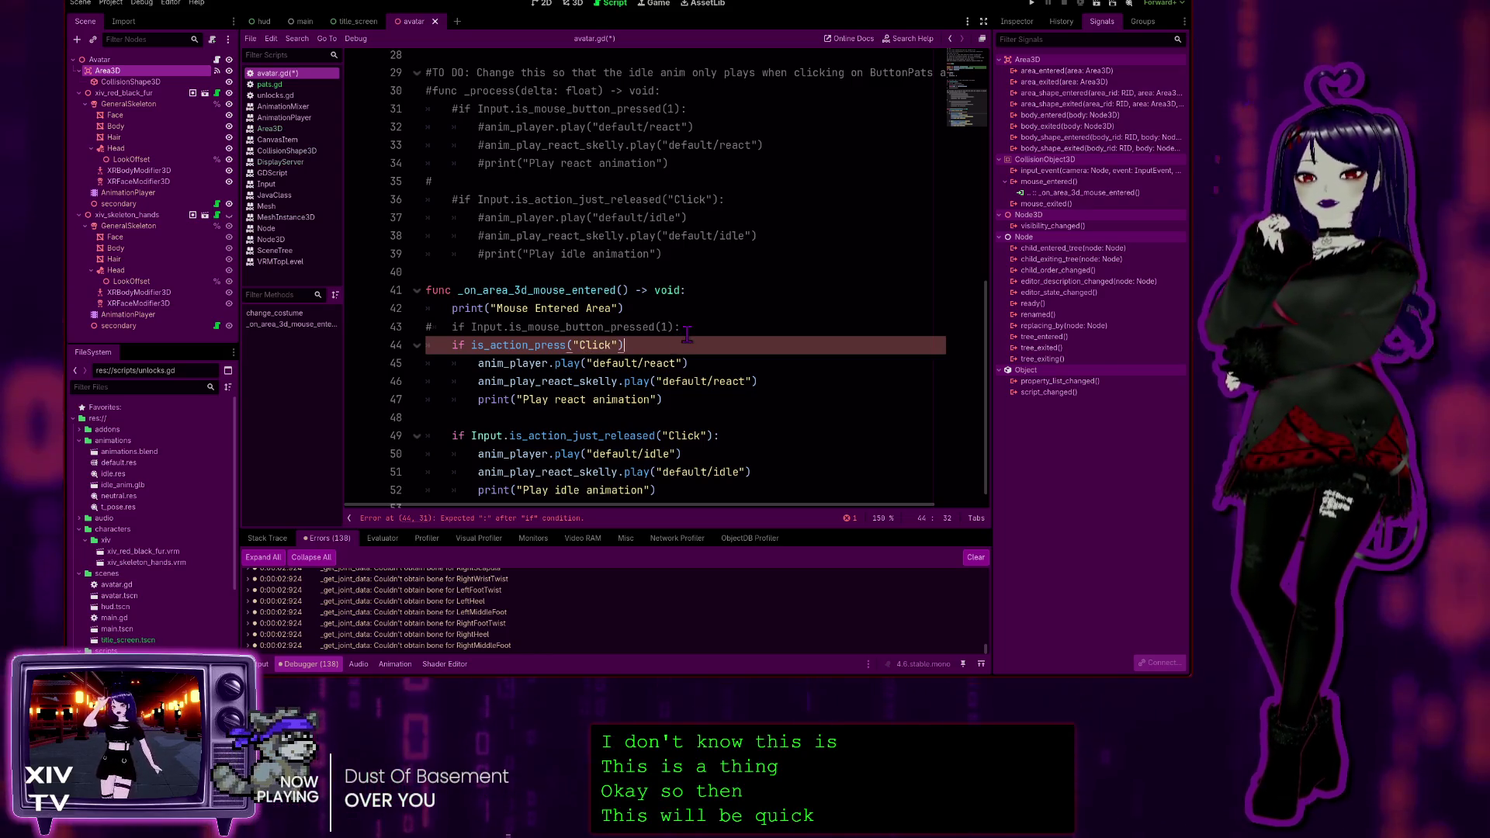
pyautogui.click(687, 335)
pyautogui.click(818, 267)
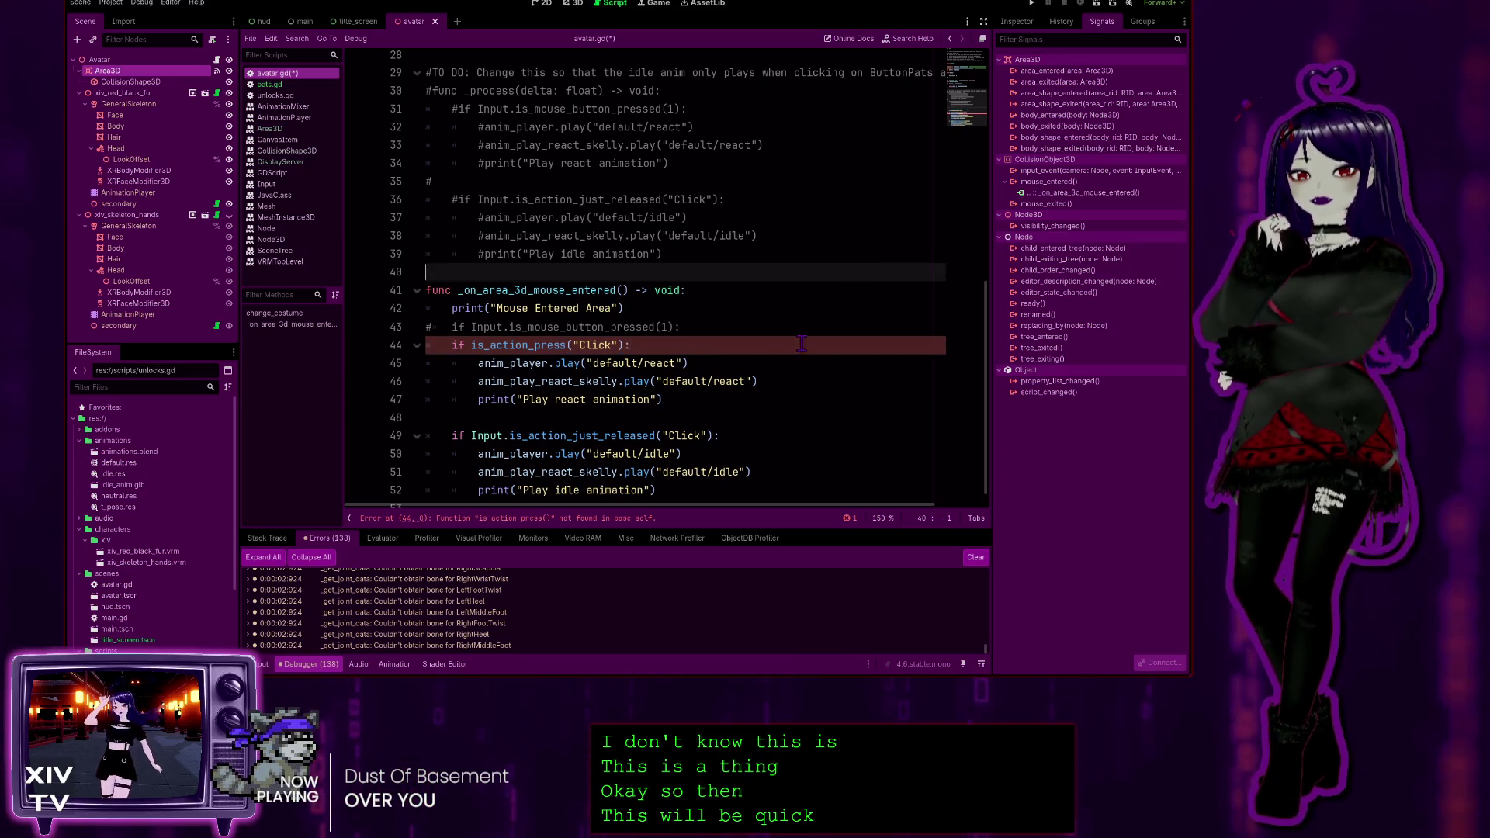
pyautogui.click(517, 347)
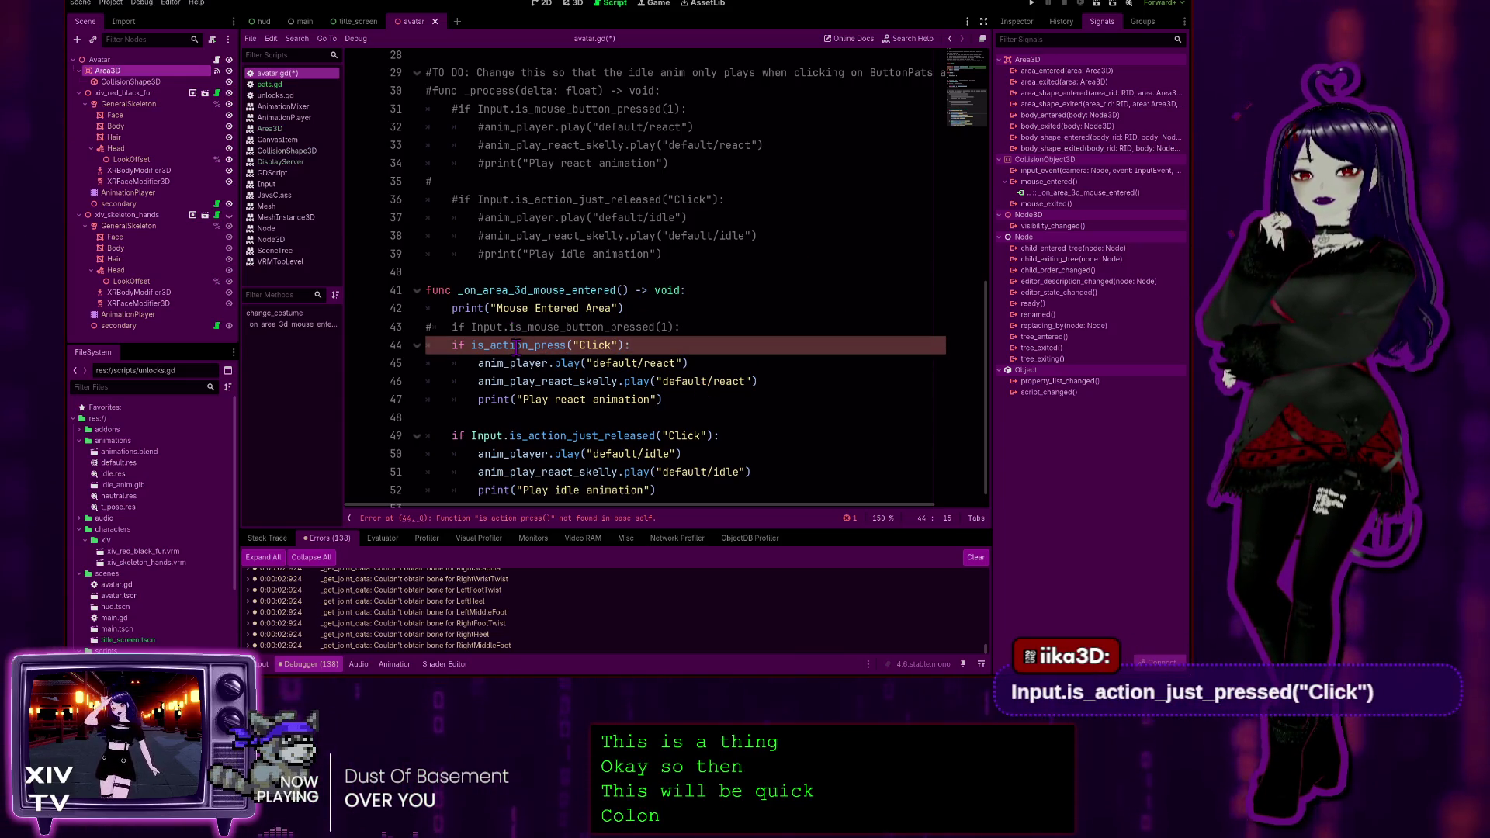
# Complete line 44 as if Input.is_action_pressed("Click"): above the react animation calls
pyautogui.press('Home')
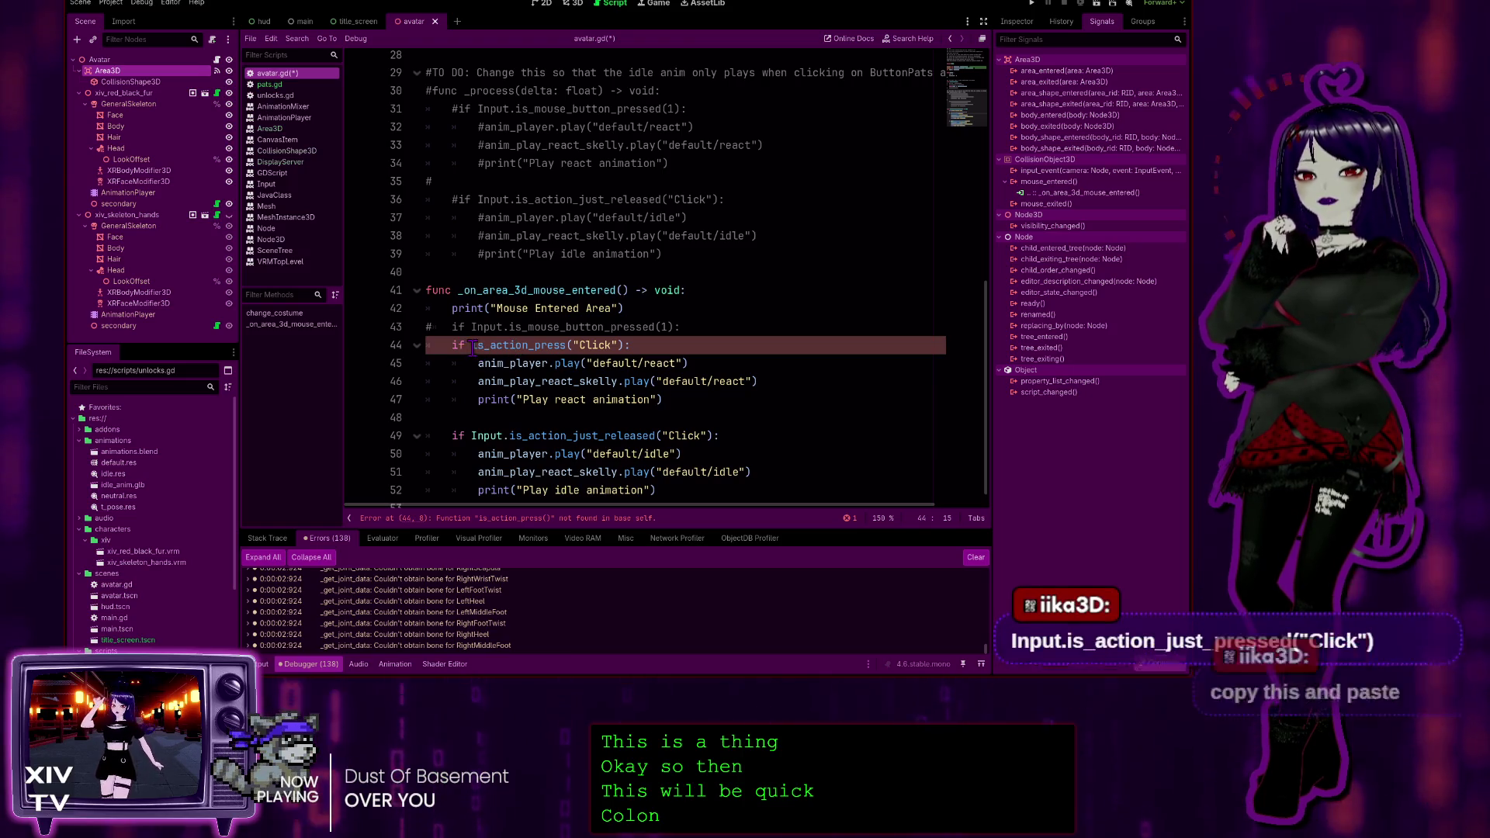
pyautogui.write('Input.')
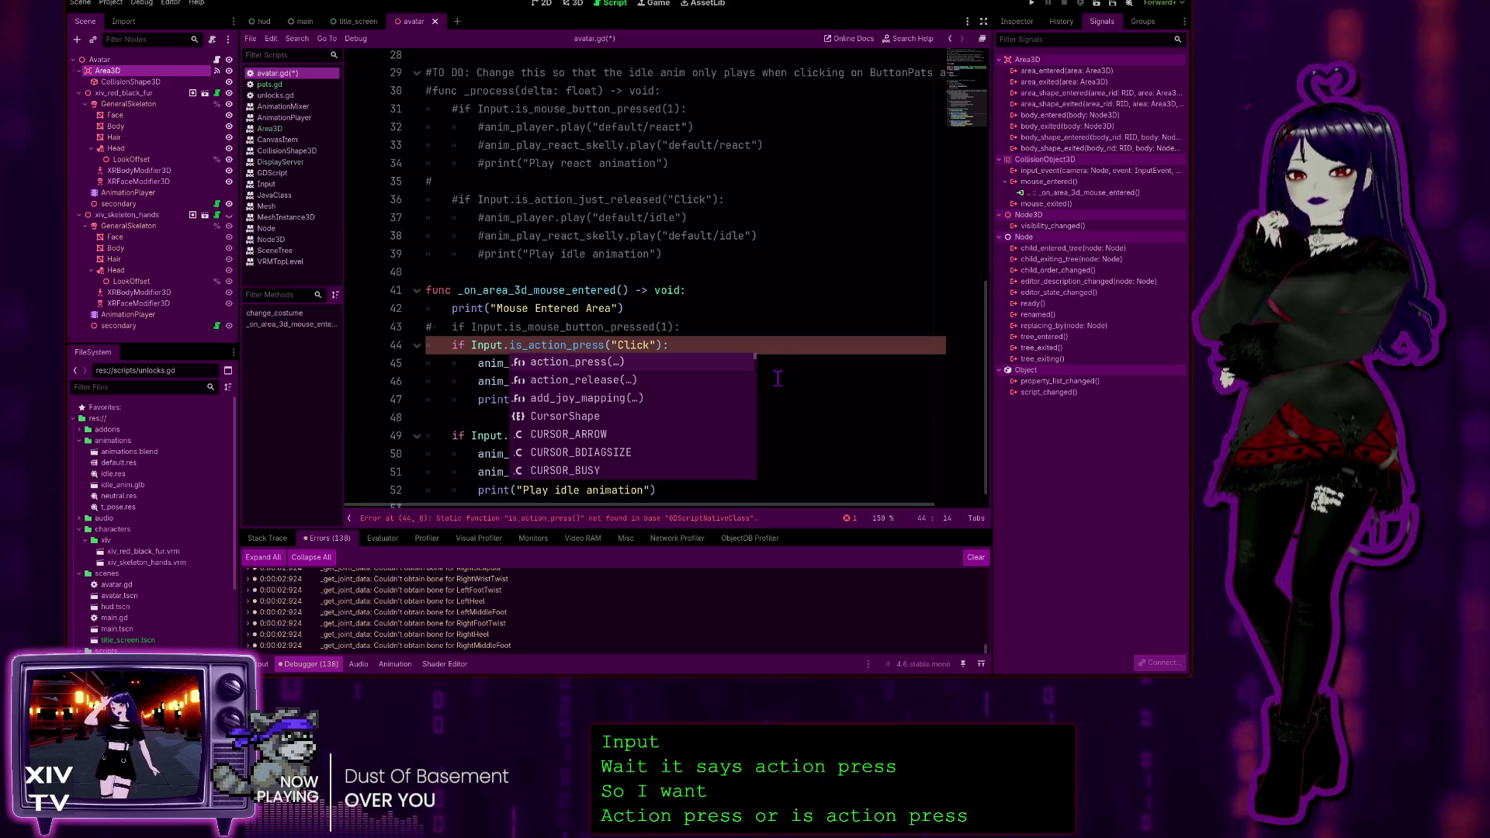
pyautogui.click(520, 347)
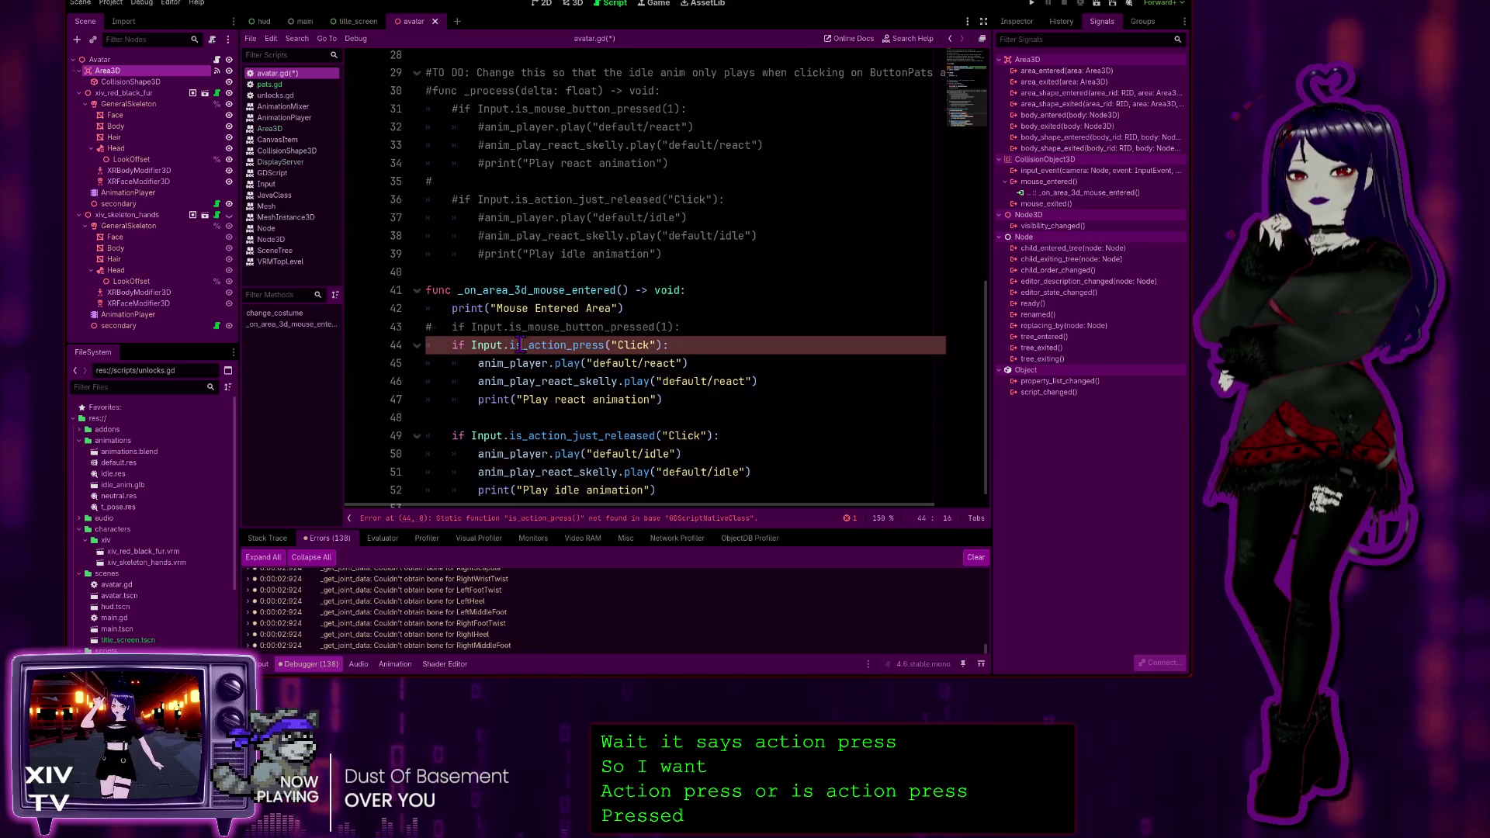
pyautogui.press('BackSpace')
pyautogui.press('BackSpace')
pyautogui.press('BackSpace')
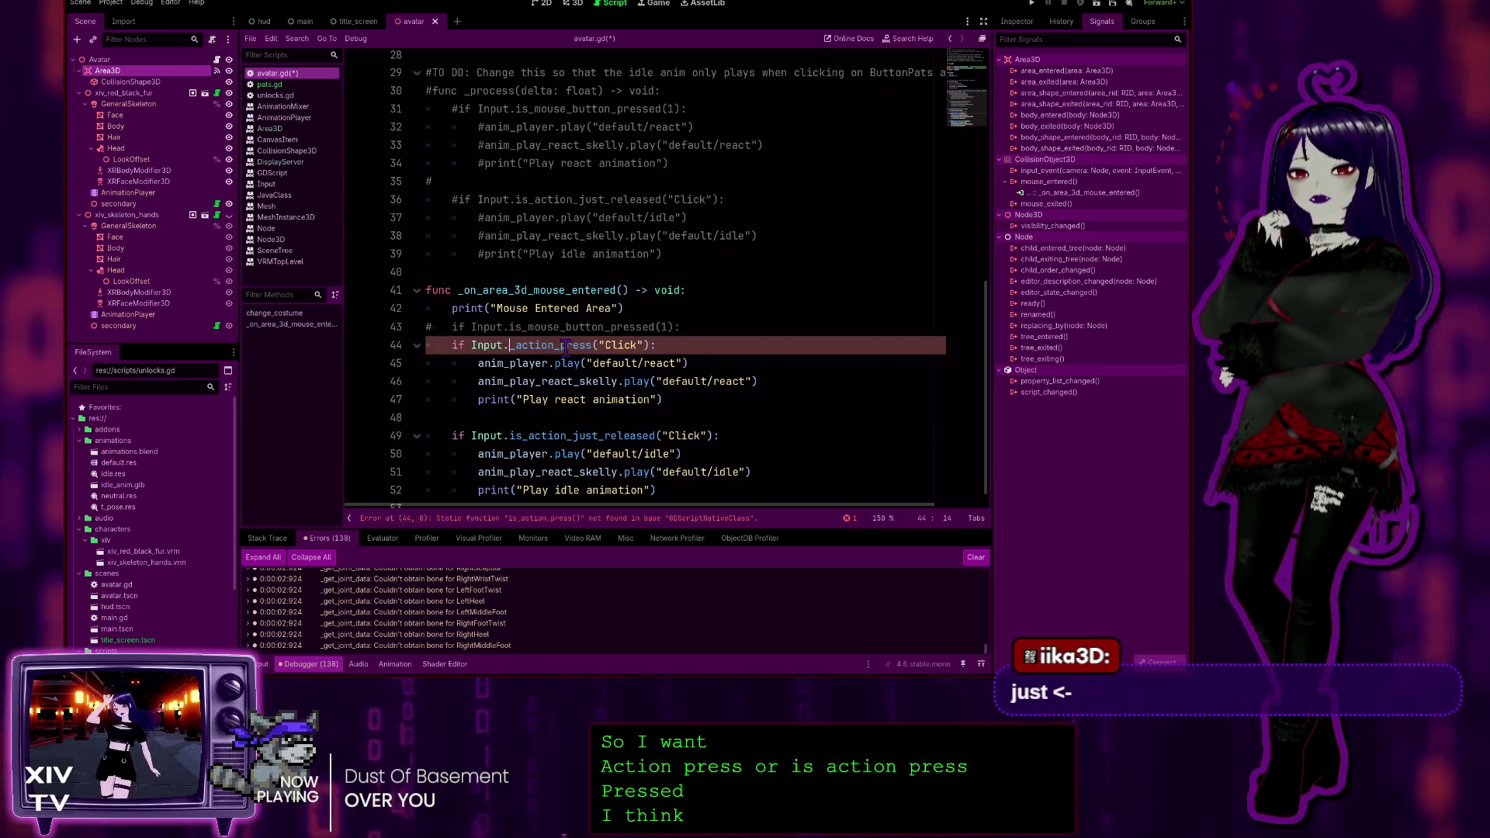
pyautogui.hotkey('ctrl', 'Right')
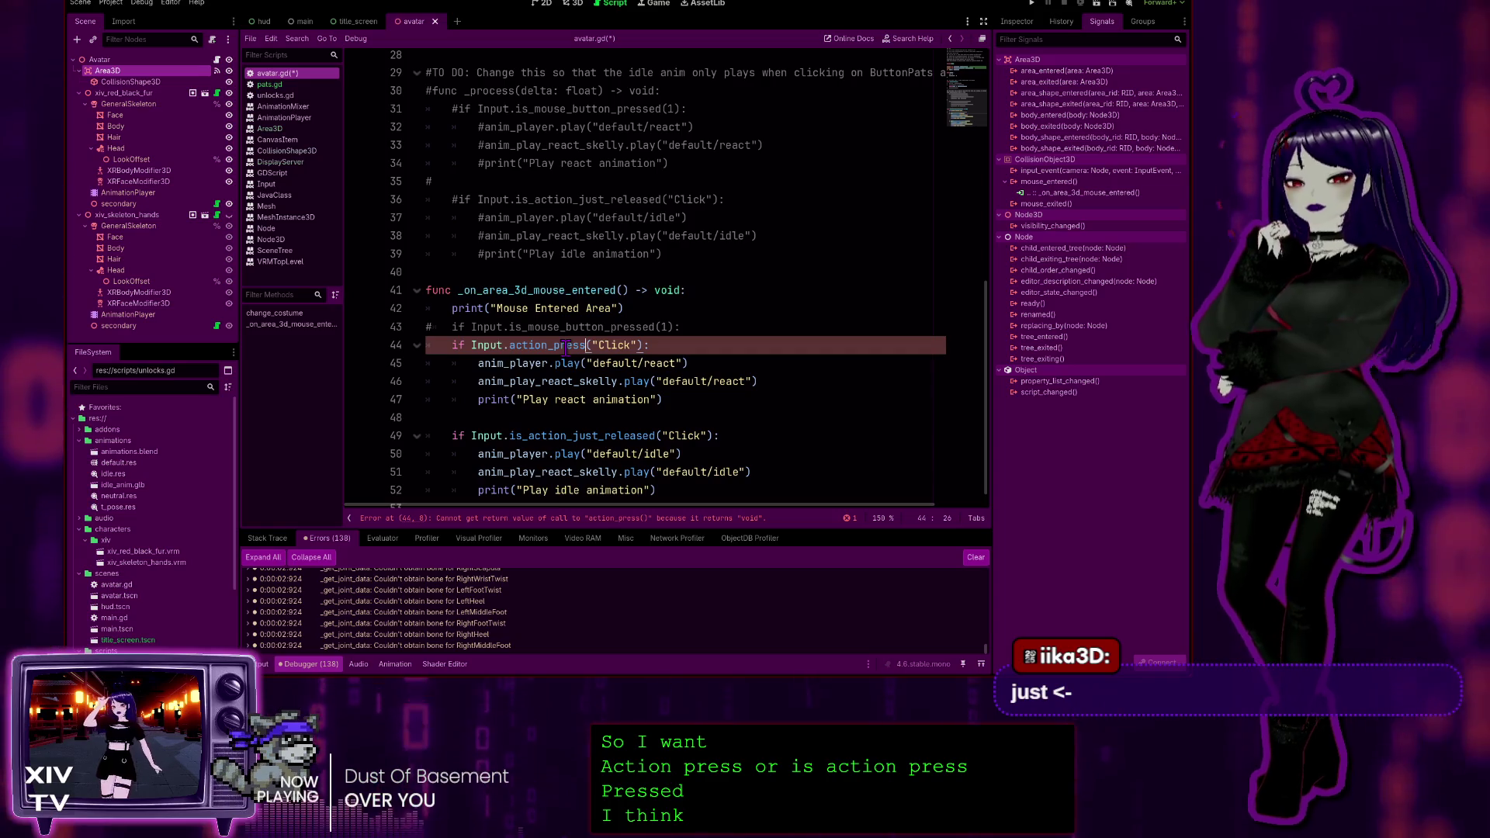
pyautogui.write('ed')
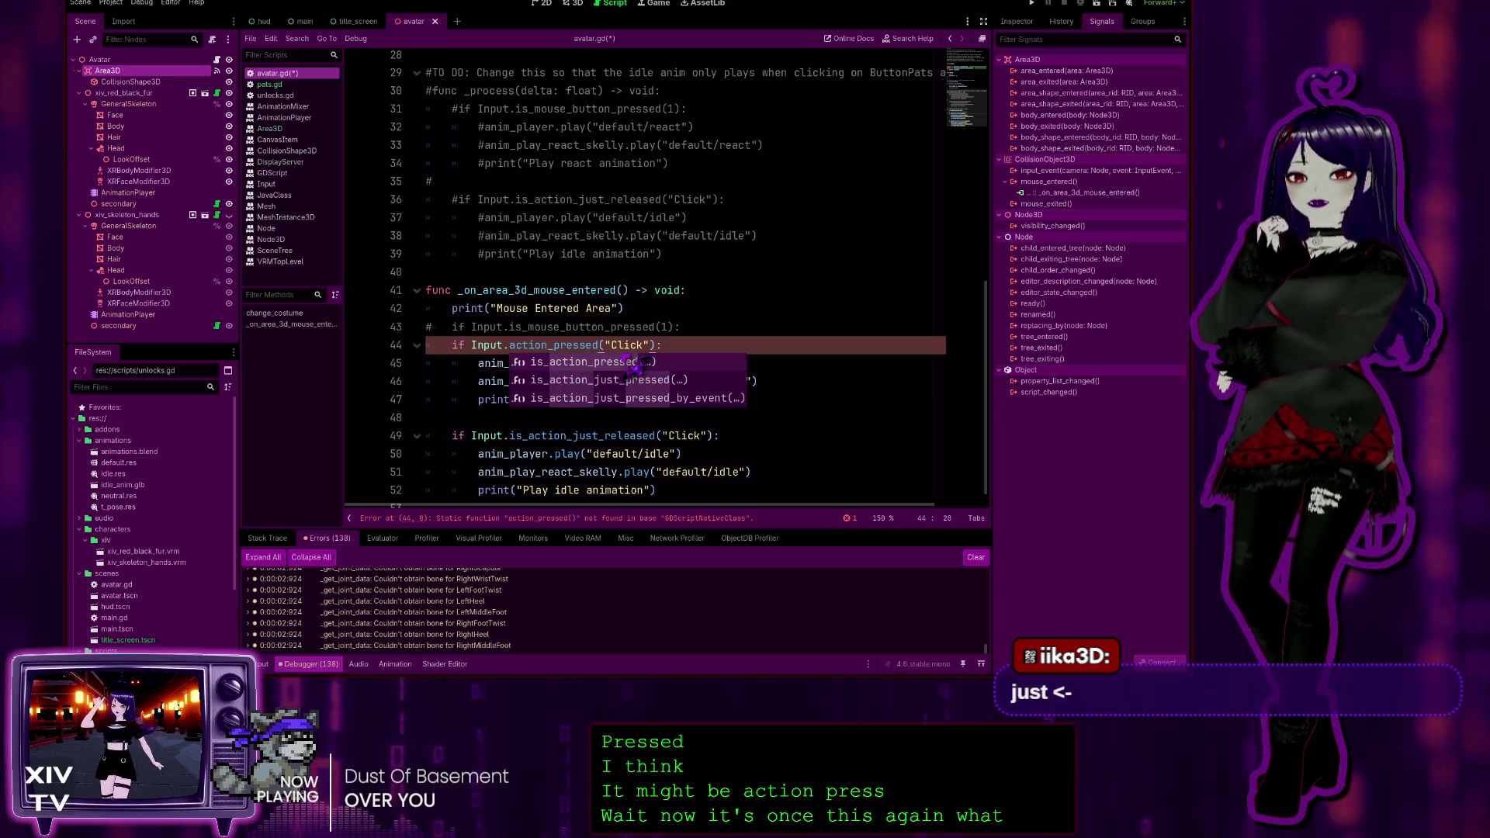
pyautogui.click(630, 362)
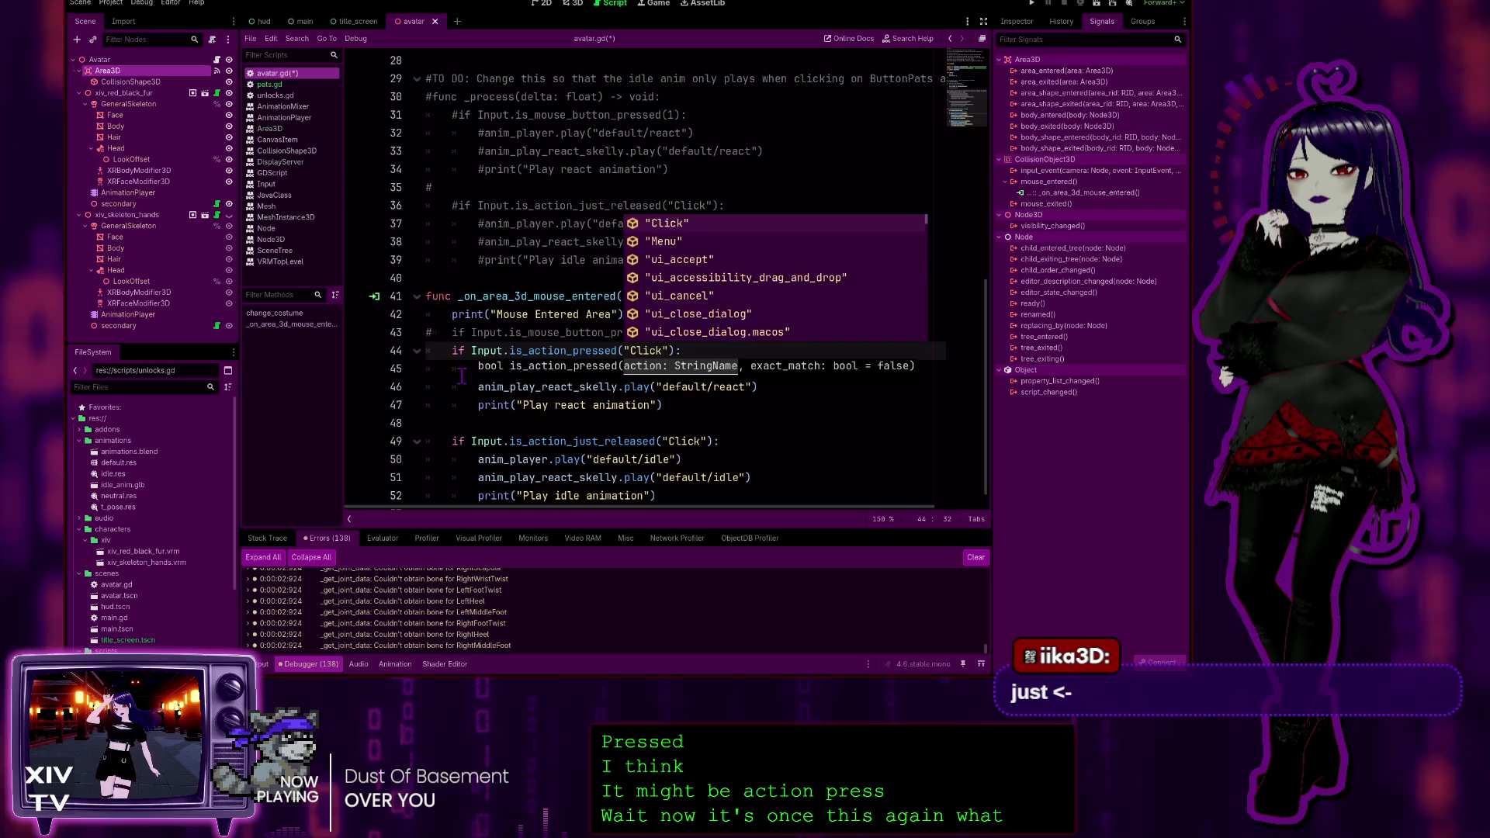
pyautogui.click(462, 362)
pyautogui.click(796, 326)
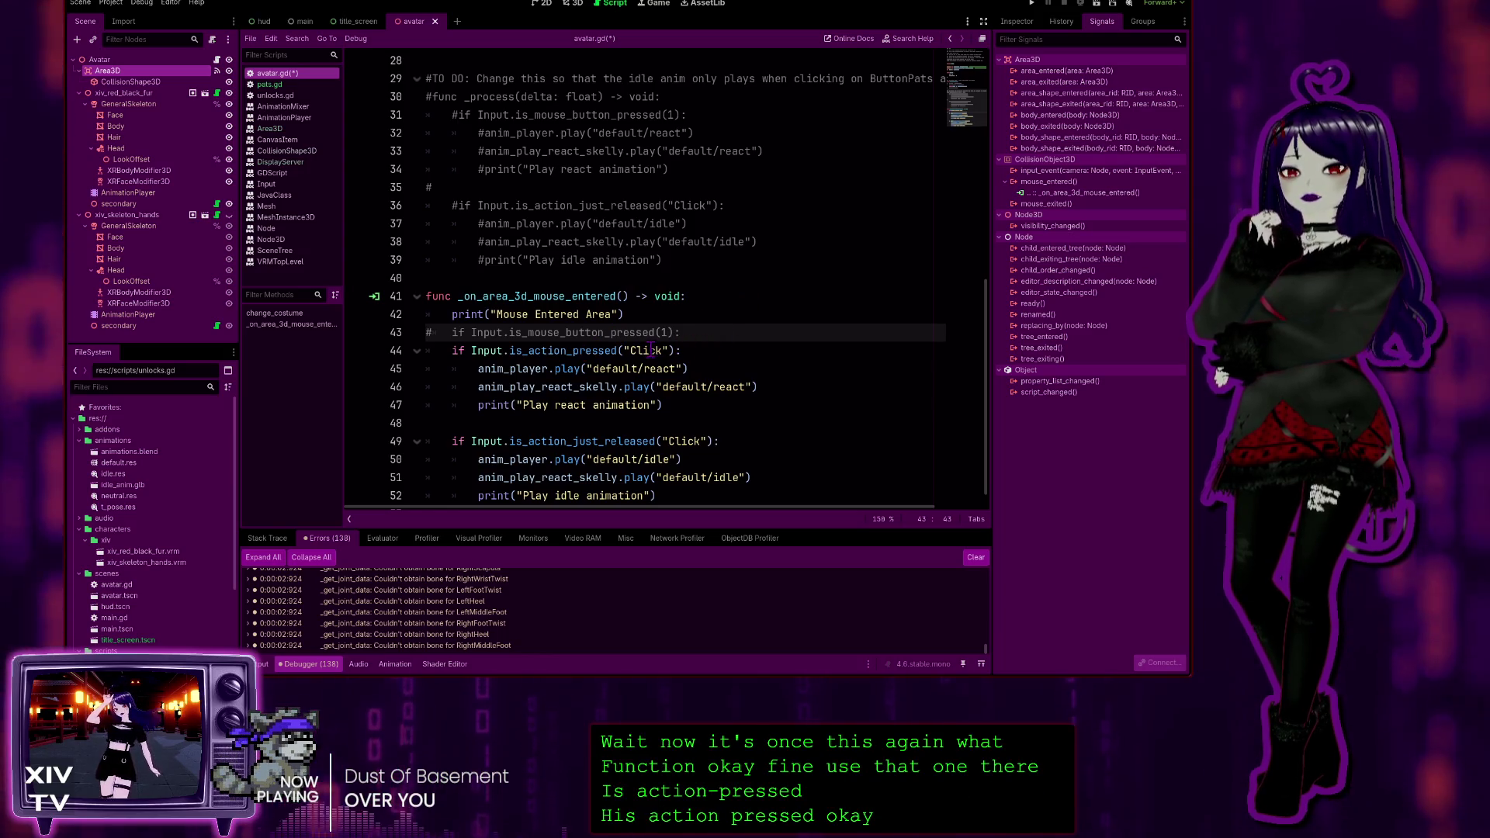
pyautogui.scroll(-1, 590, 396)
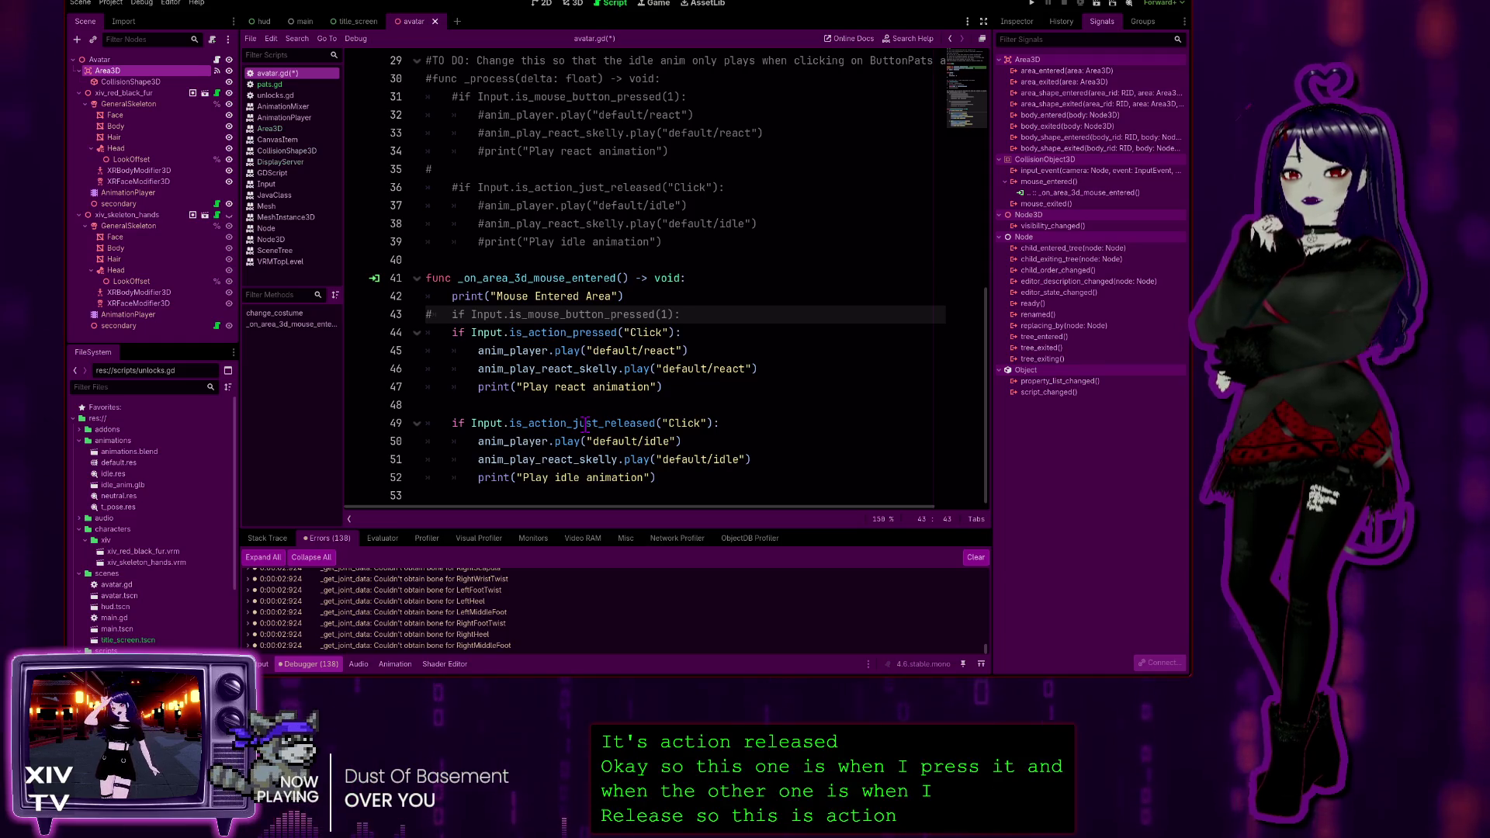
# Change line 49's check from is_action_just_released to Input.is_action_just_pressed("Click")
pyautogui.doubleClick(586, 424)
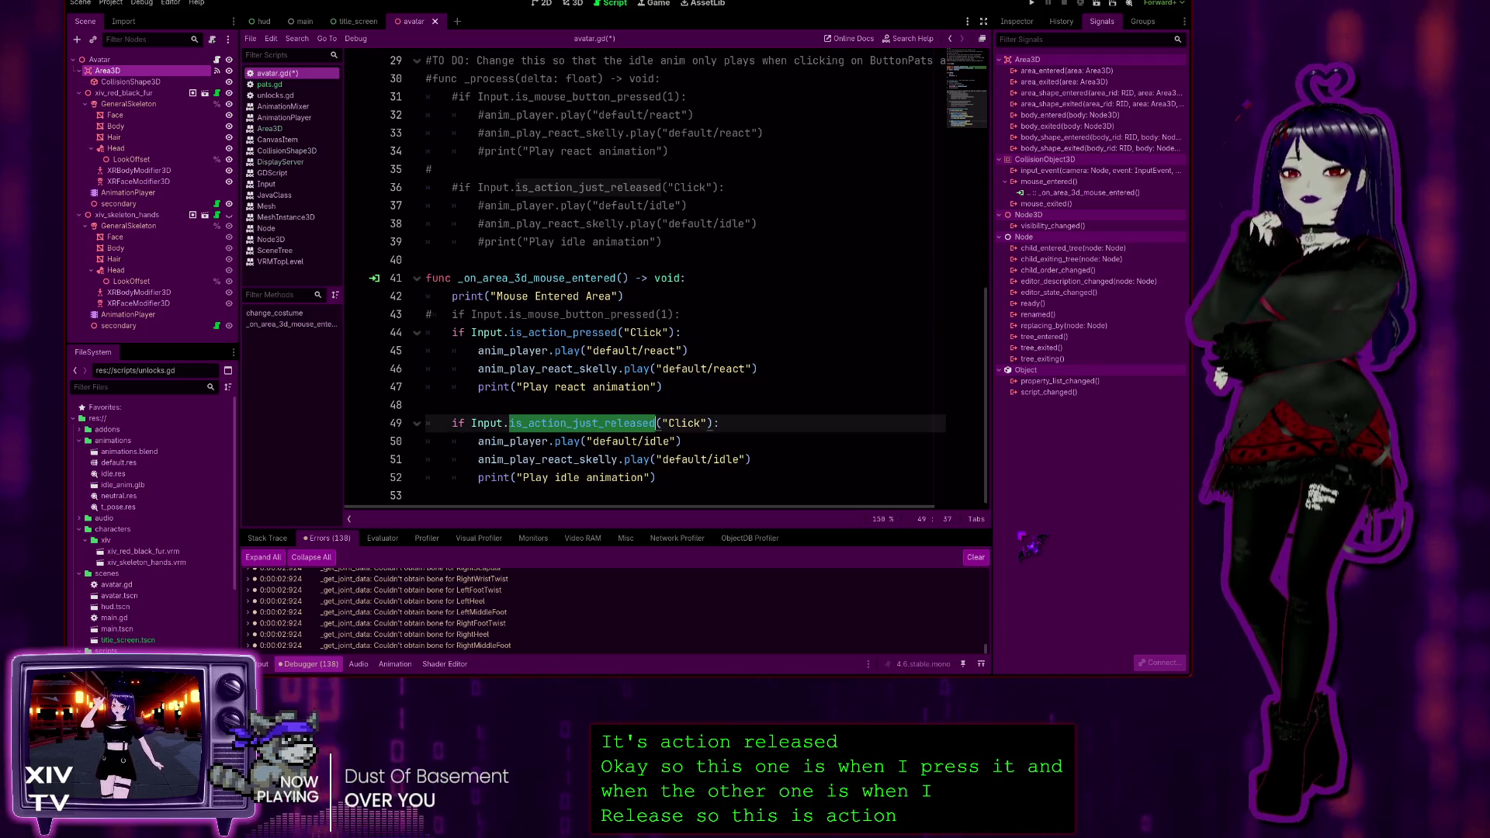
pyautogui.click(598, 424)
pyautogui.press('BackSpace')
pyautogui.press('BackSpace')
pyautogui.press('BackSpace')
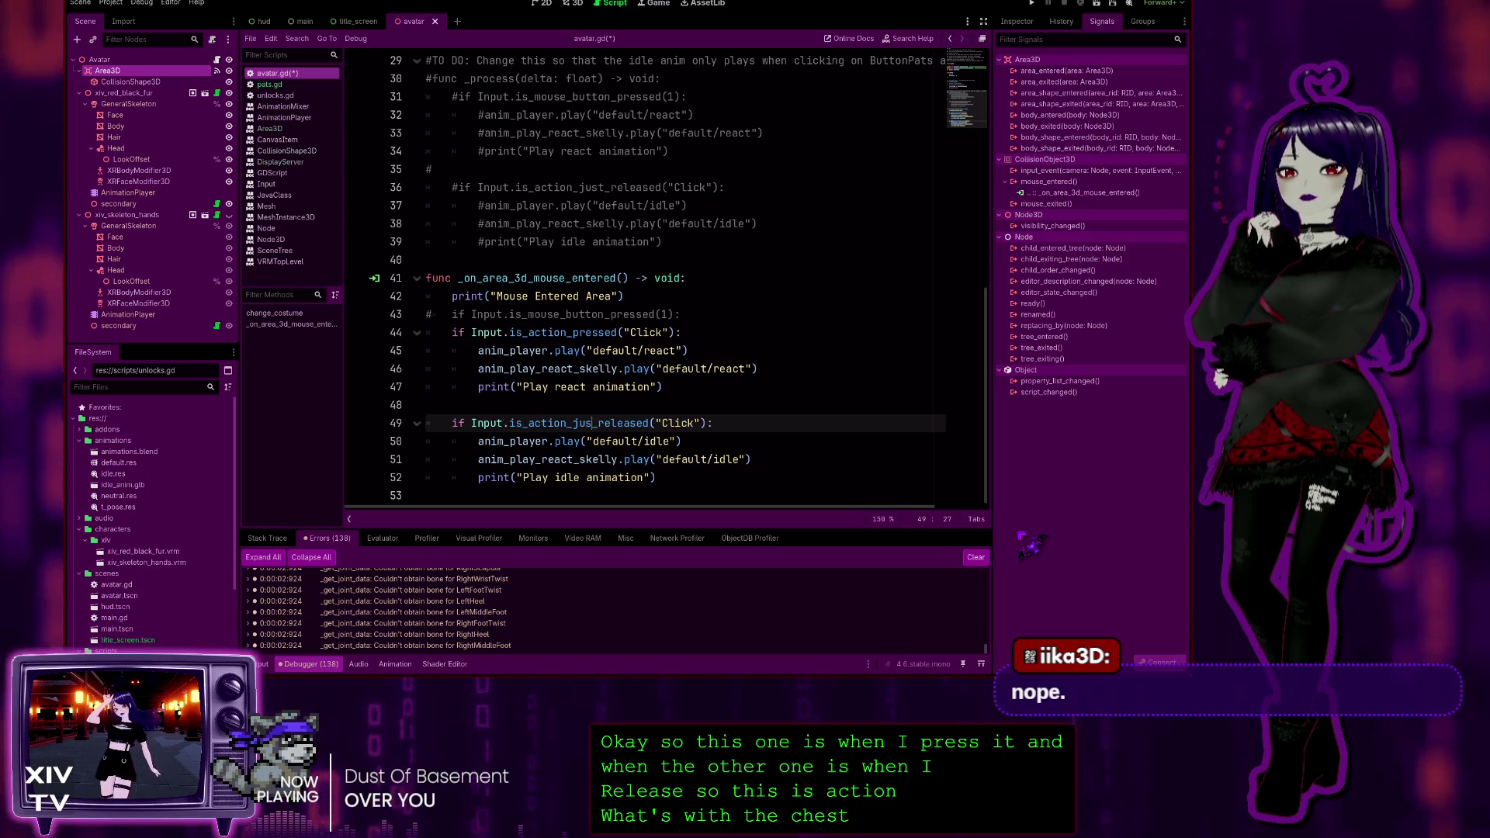
pyautogui.click(854, 332)
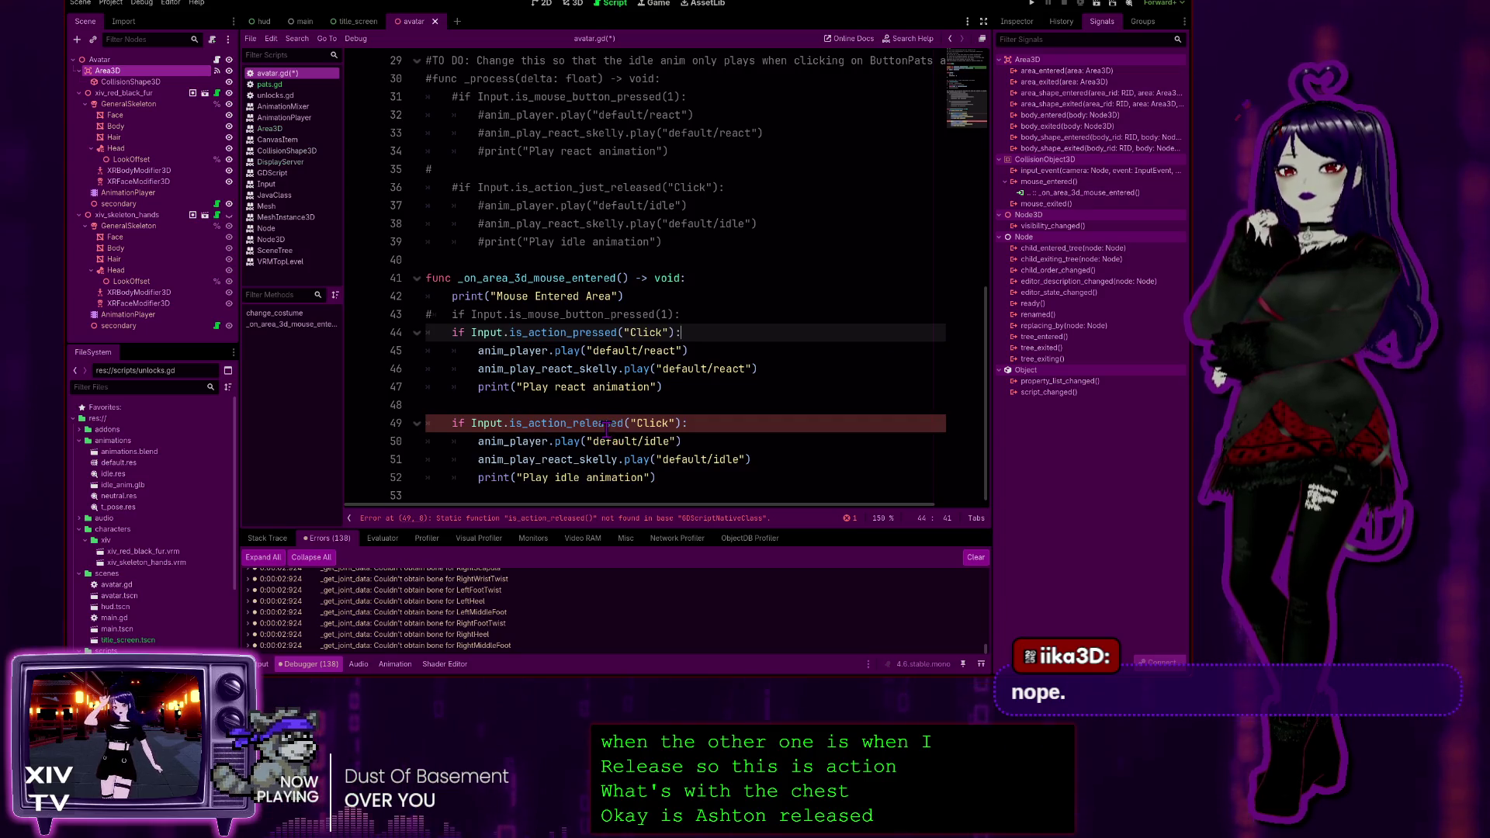
pyautogui.click(566, 423)
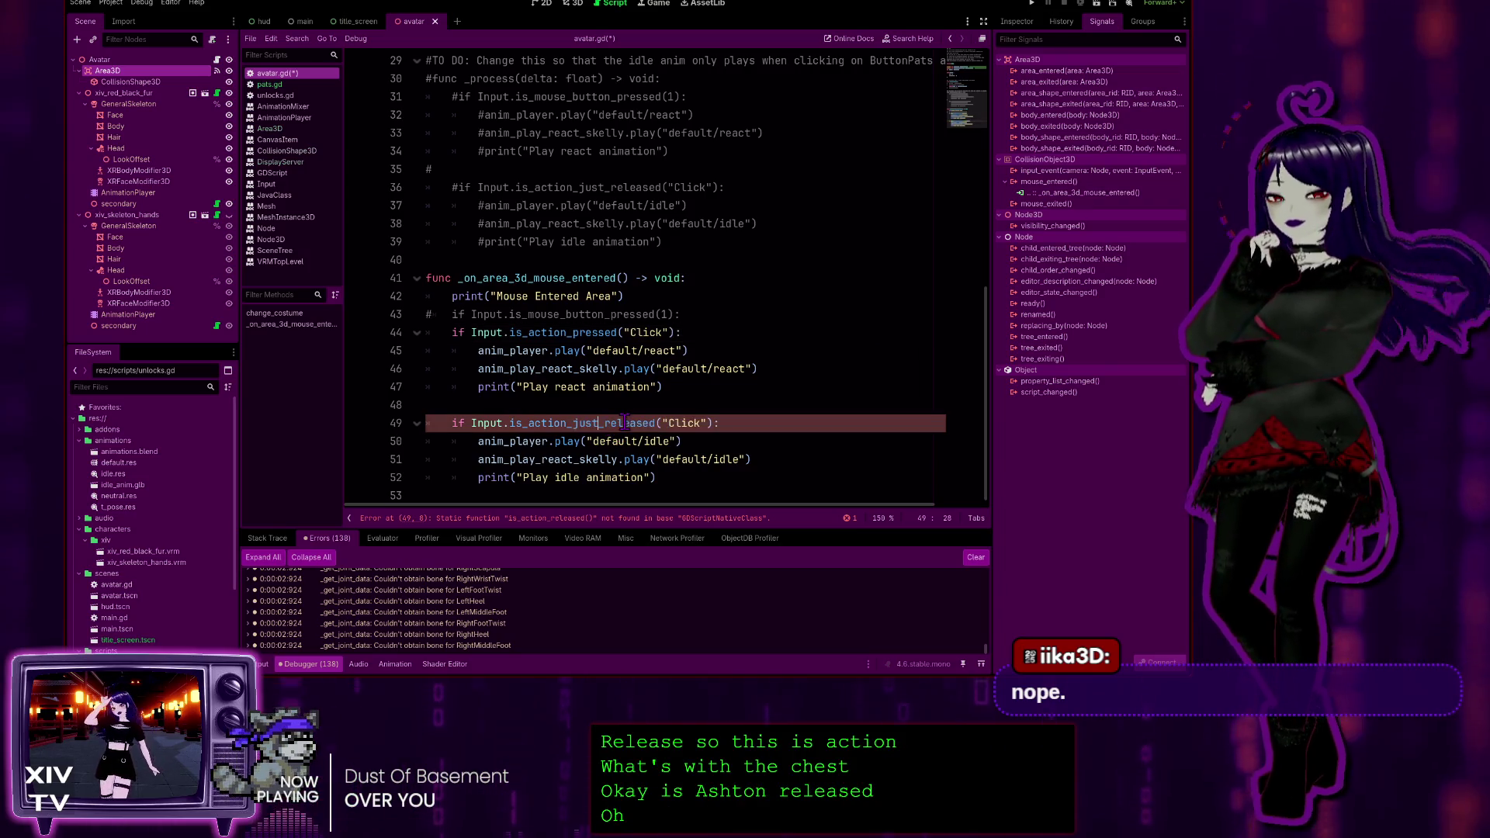
pyautogui.write('_just')
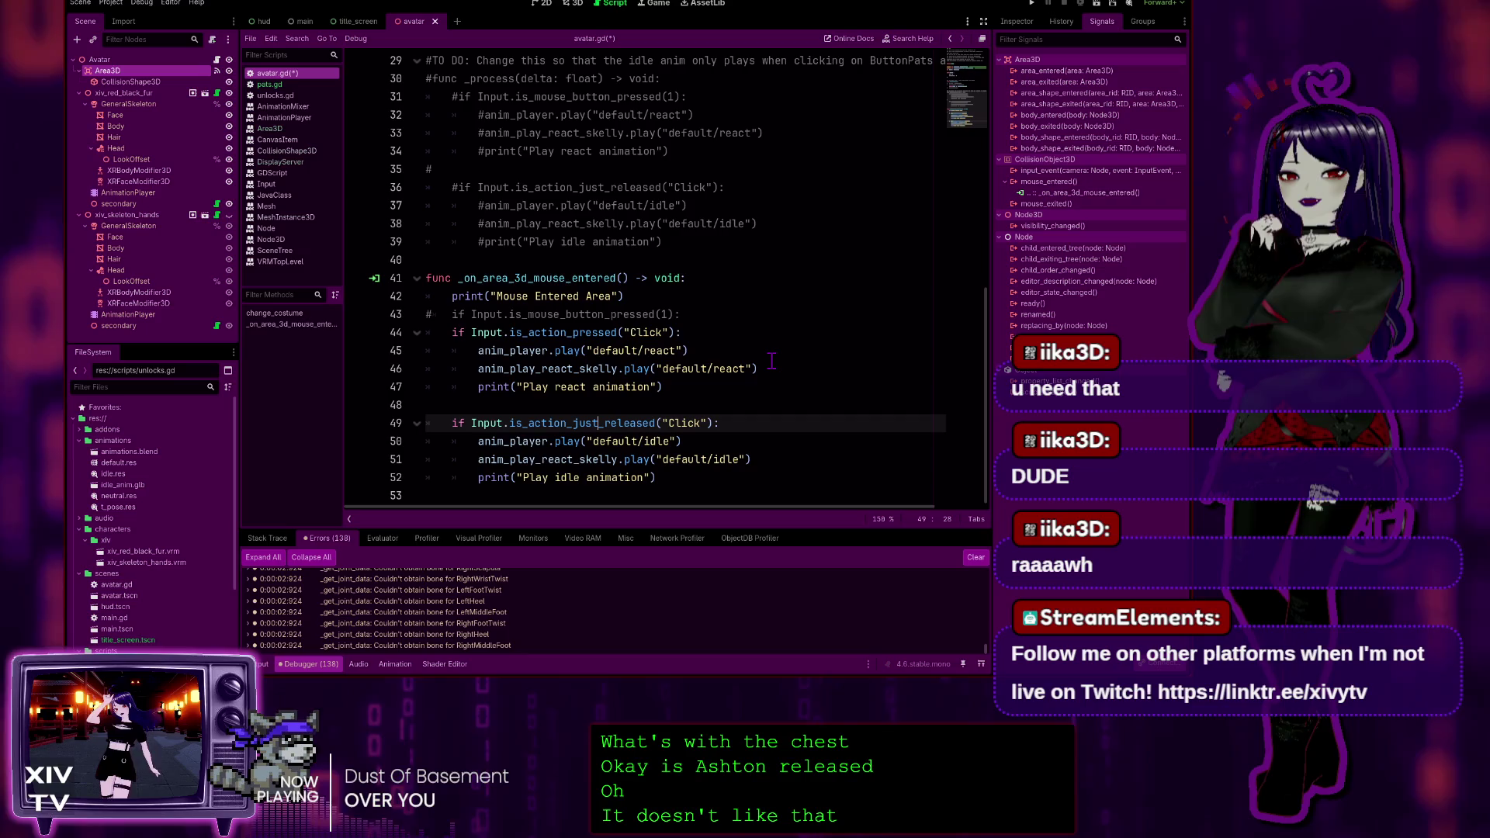
pyautogui.click(661, 407)
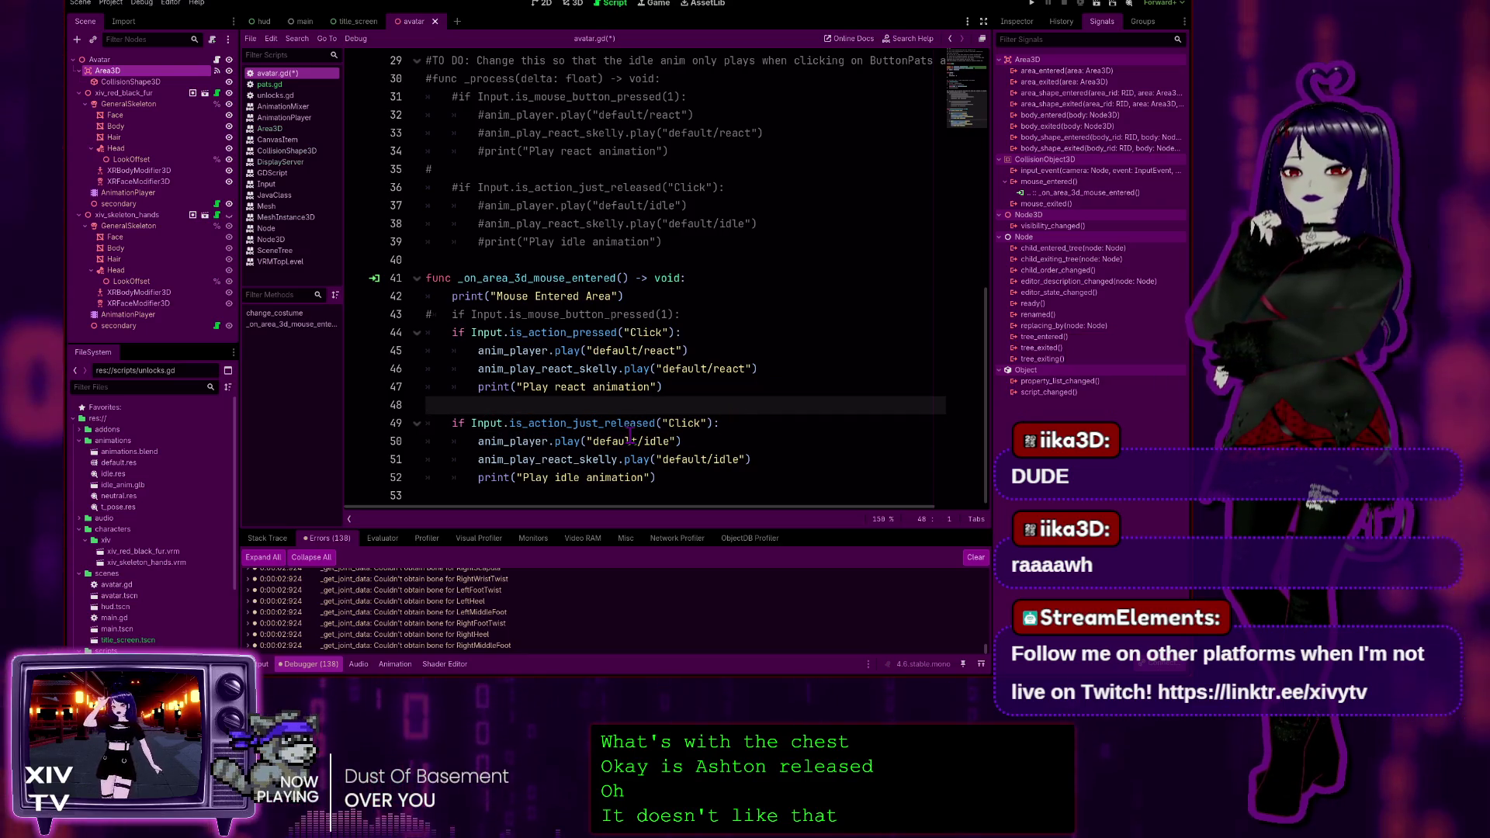
pyautogui.moveTo(654, 423); pyautogui.dragTo(643, 423)
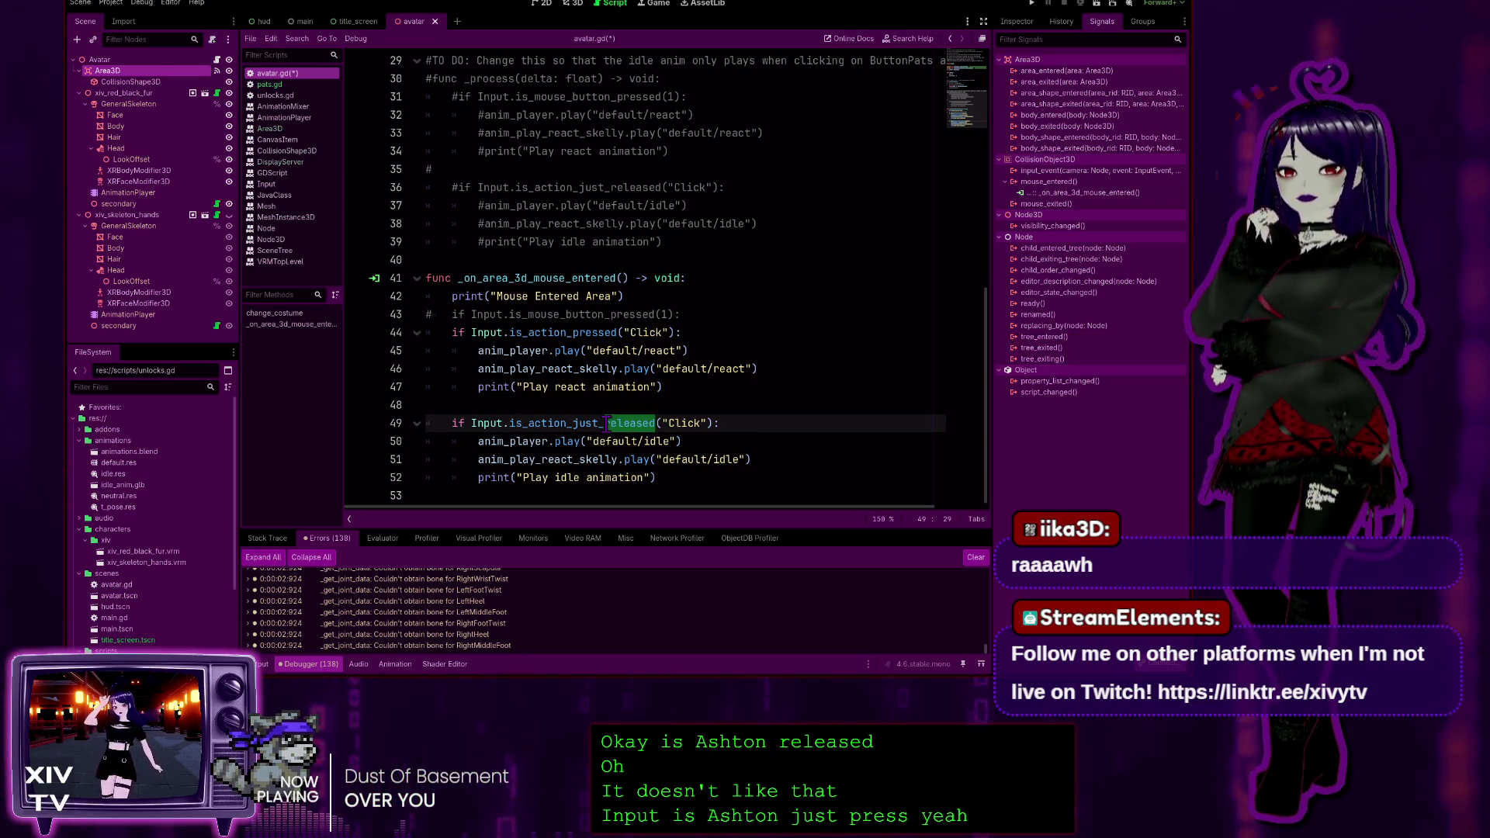
pyautogui.write('pressed')
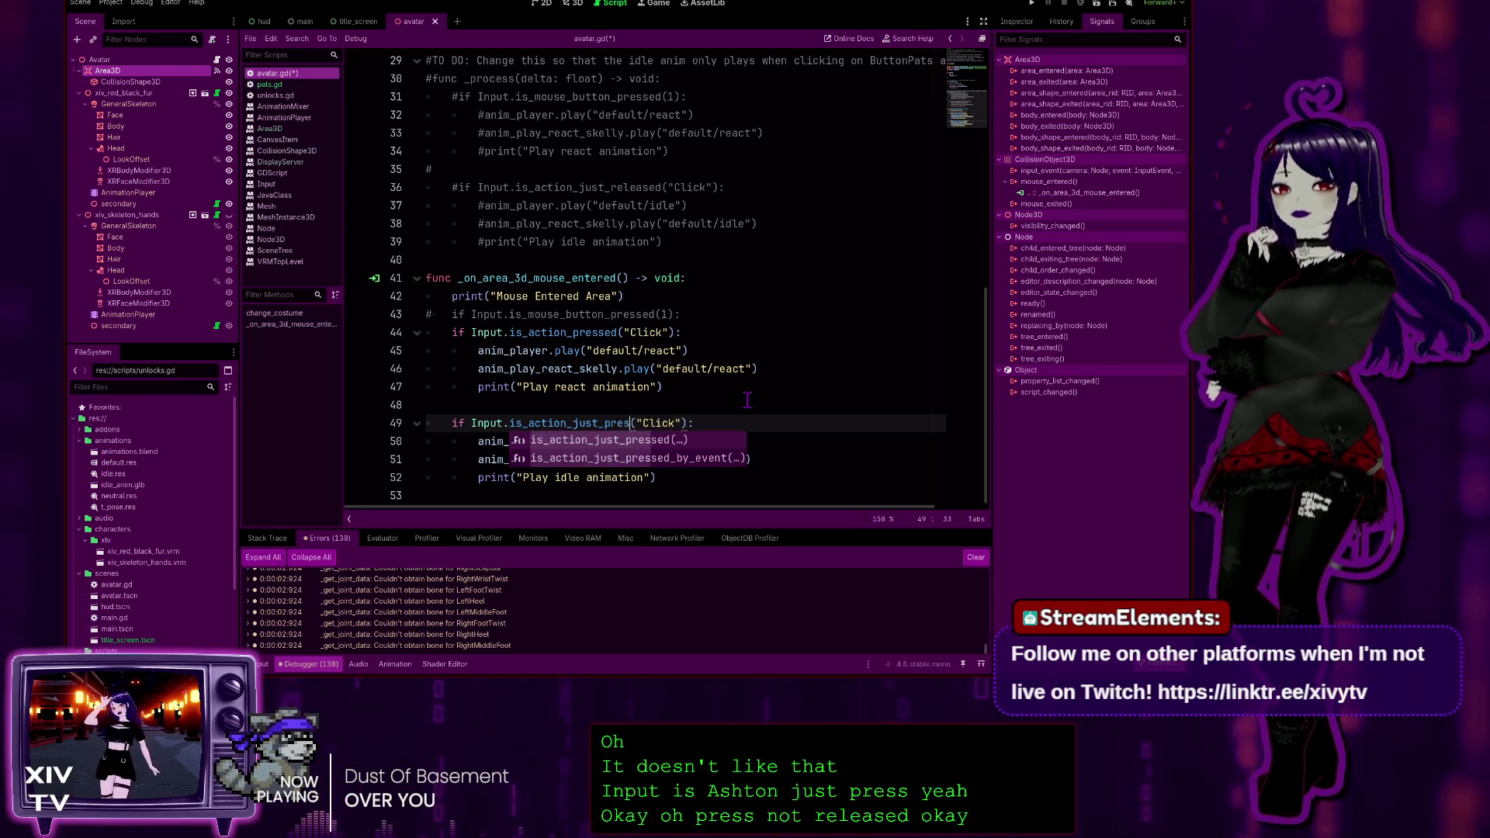
pyautogui.click(748, 400)
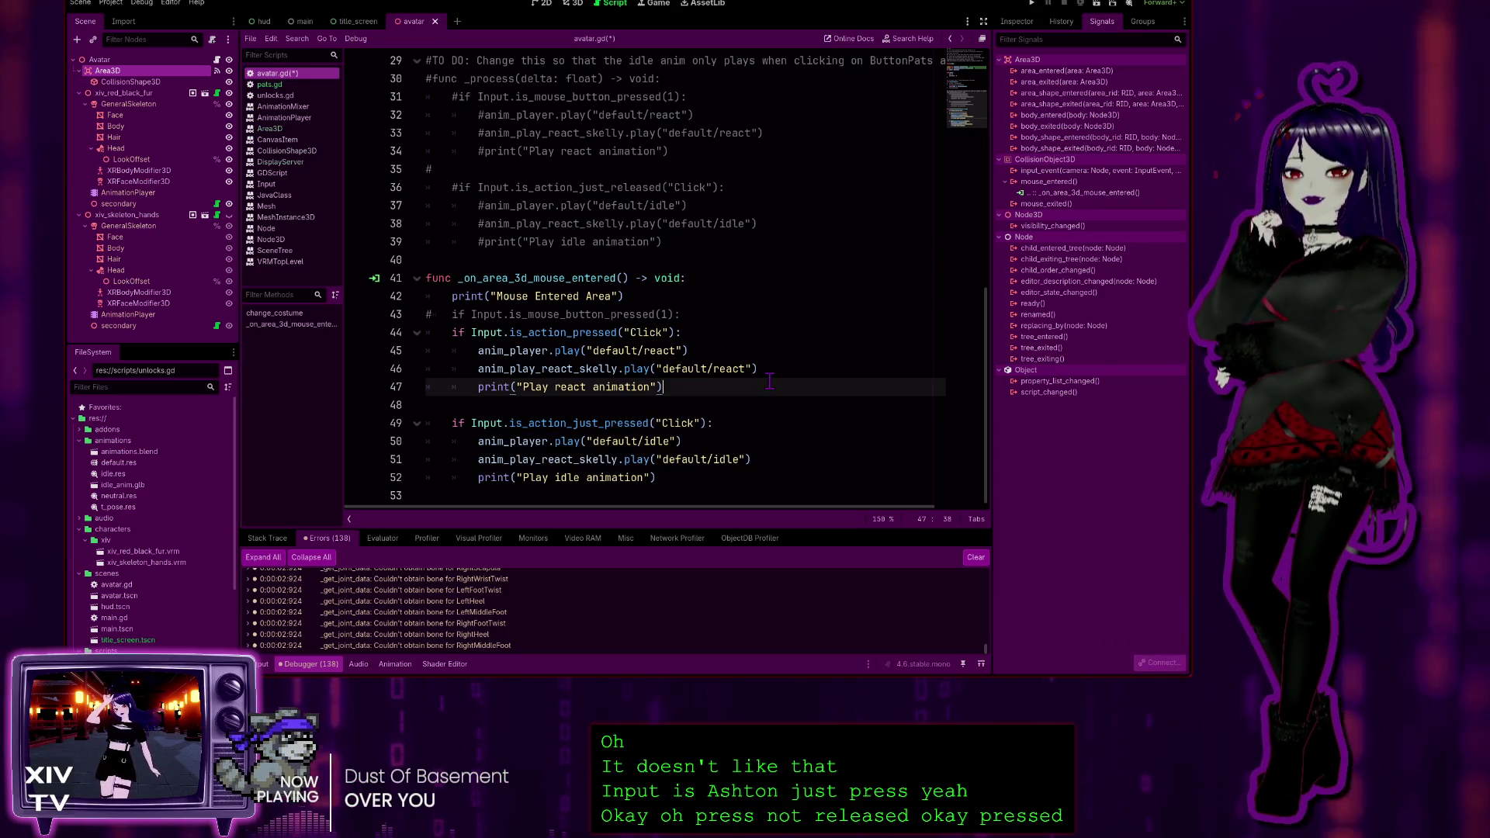
pyautogui.click(736, 423)
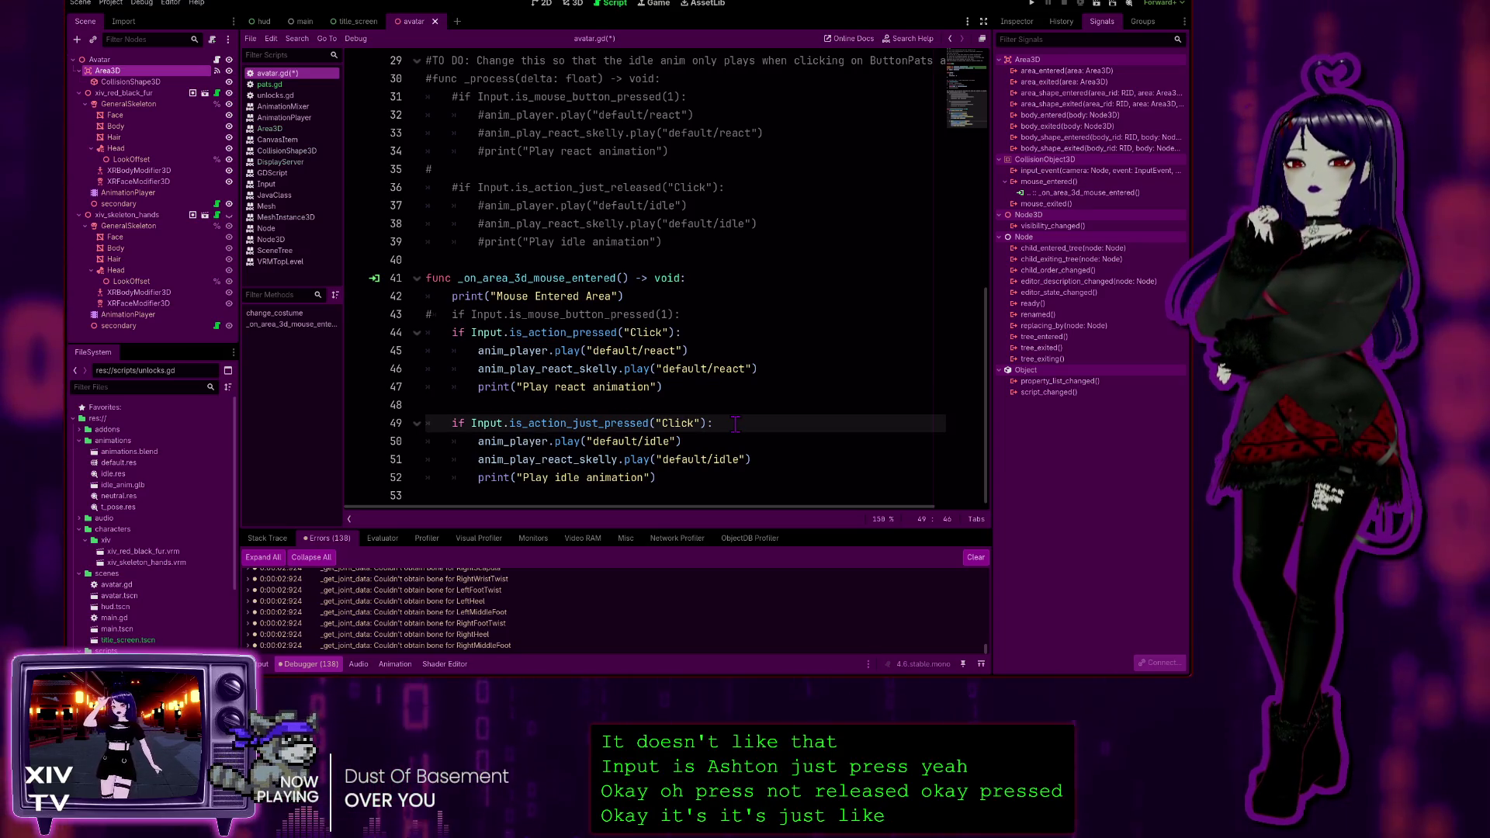
pyautogui.click(670, 318)
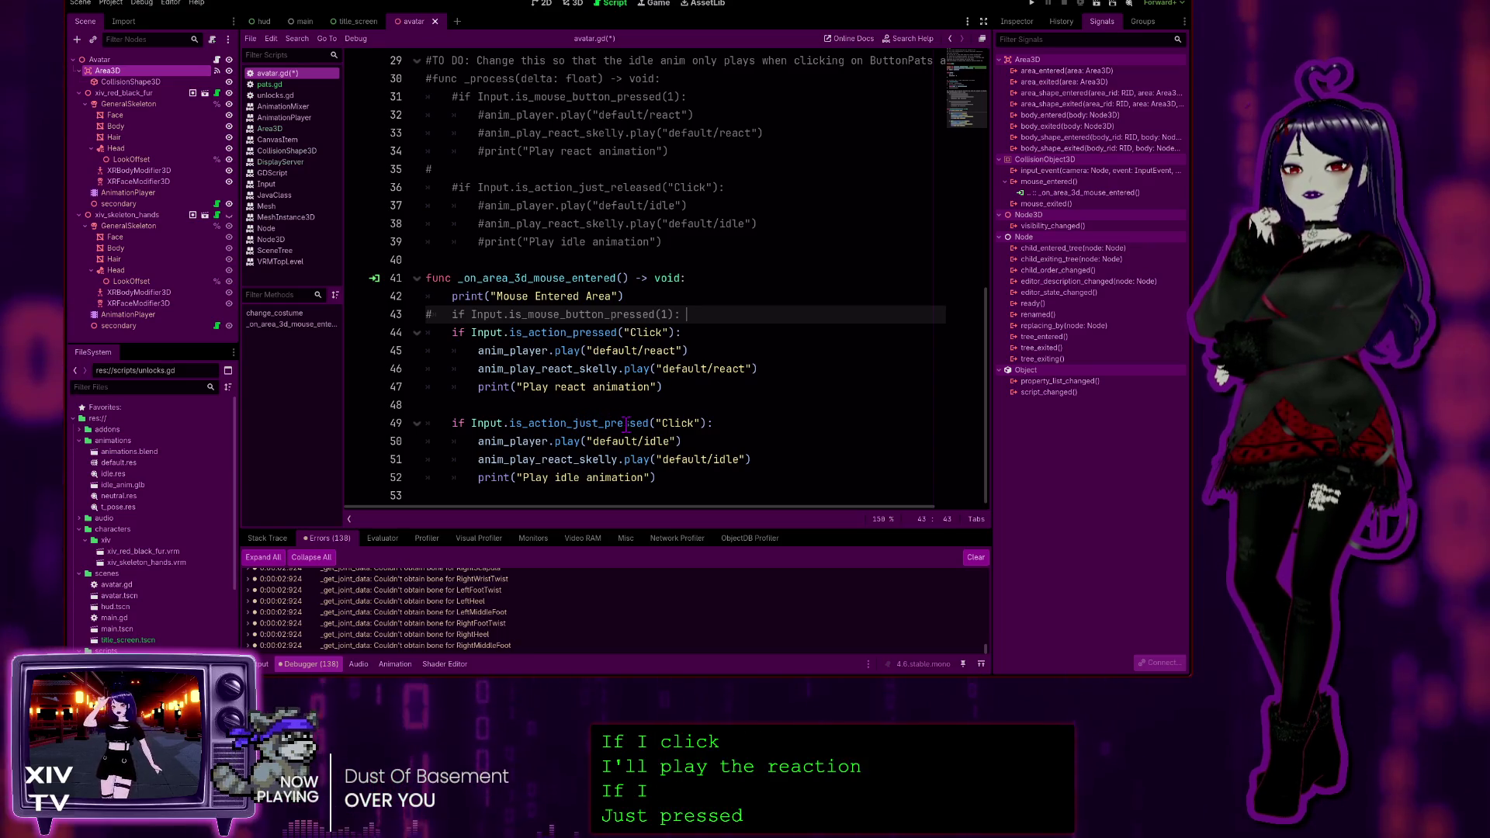
# Review the Click conditions in _on_area_3d_mouse_entered, then run the project to test them
pyautogui.click(626, 423)
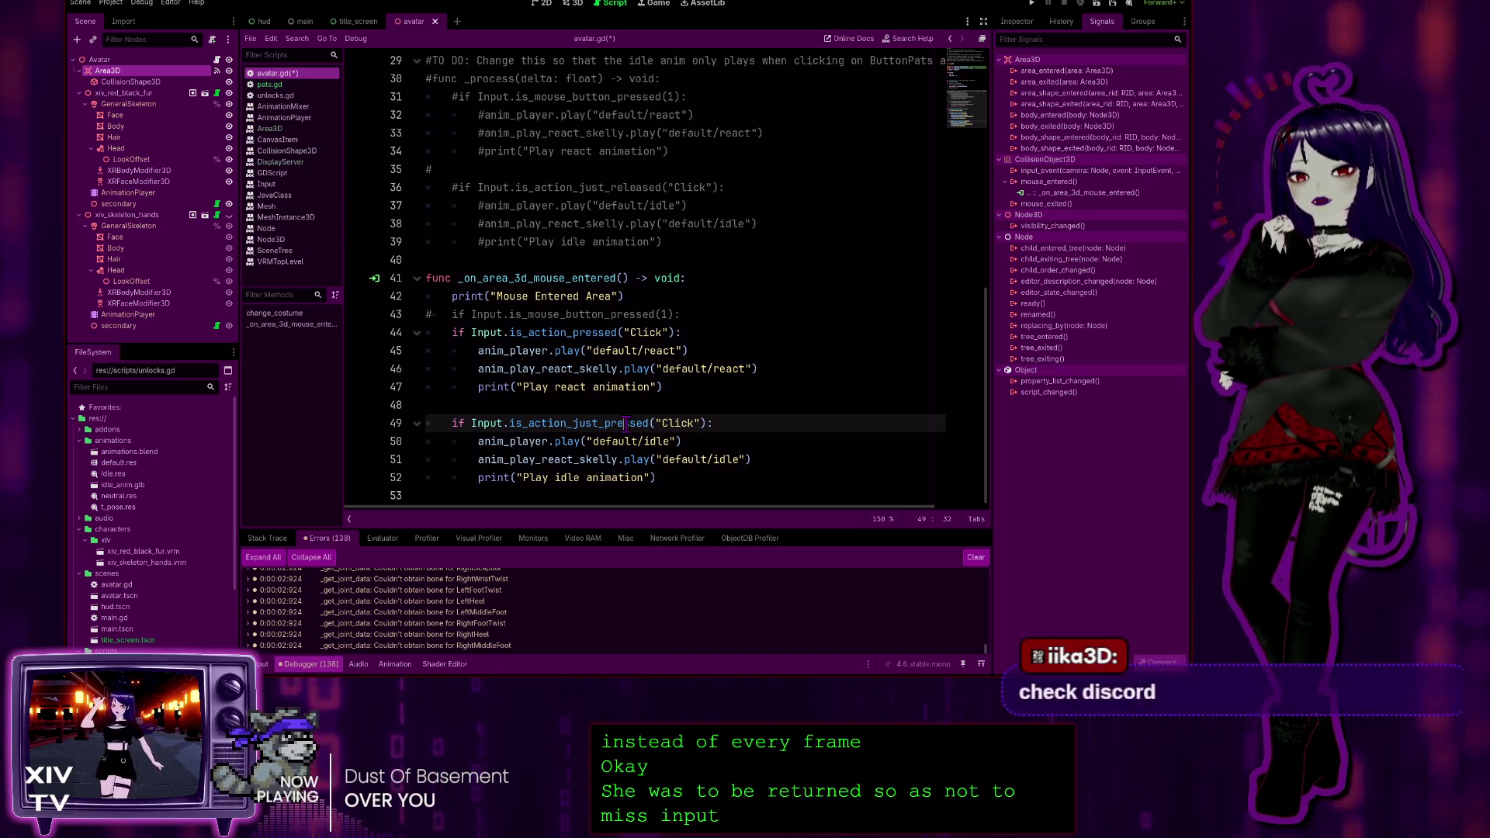
pyautogui.click(589, 169)
pyautogui.scroll(3, 589, 190)
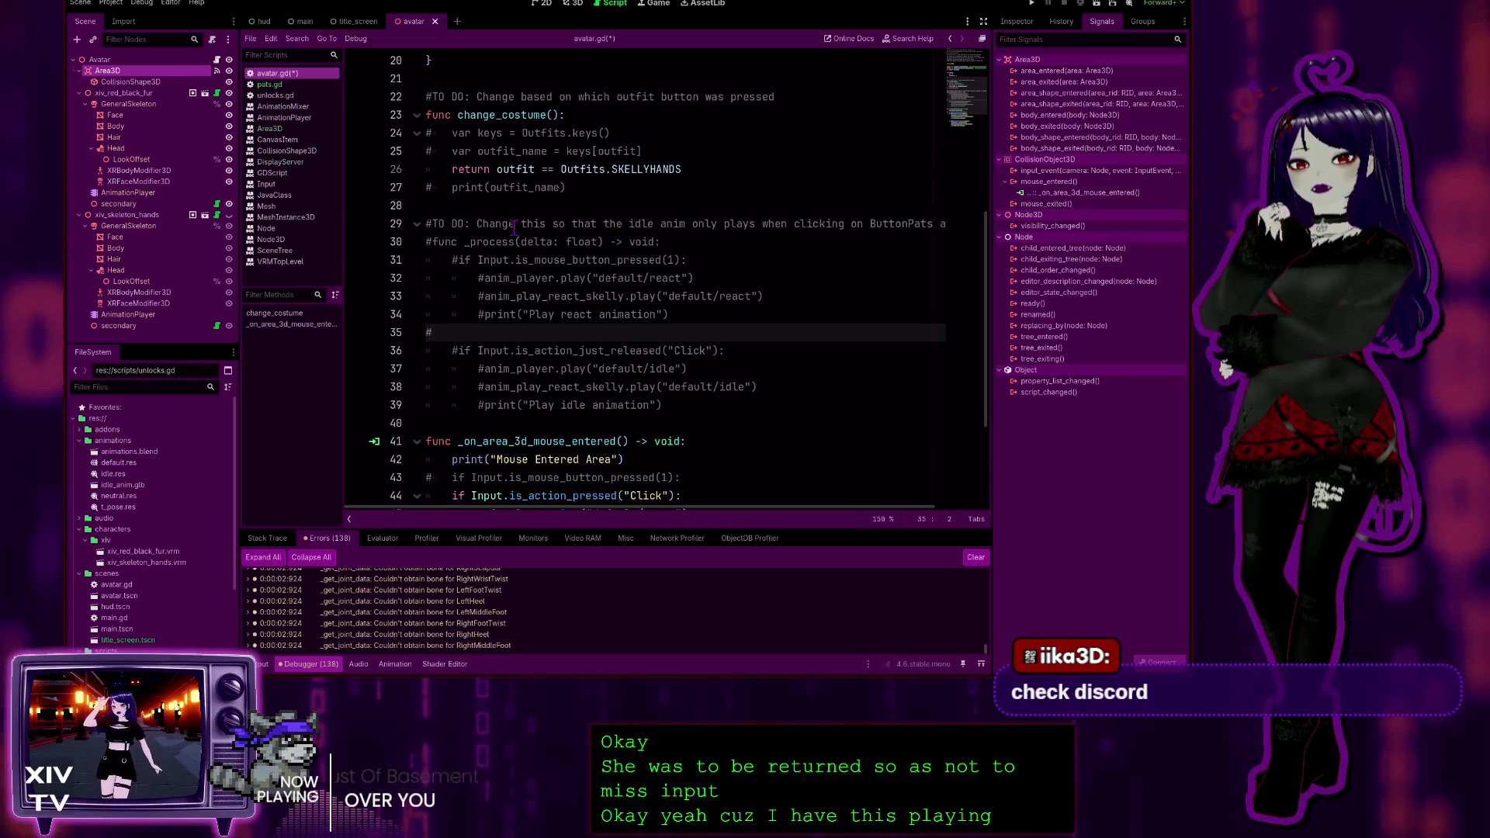
pyautogui.scroll(-2, 508, 233)
pyautogui.scroll(-1, 508, 233)
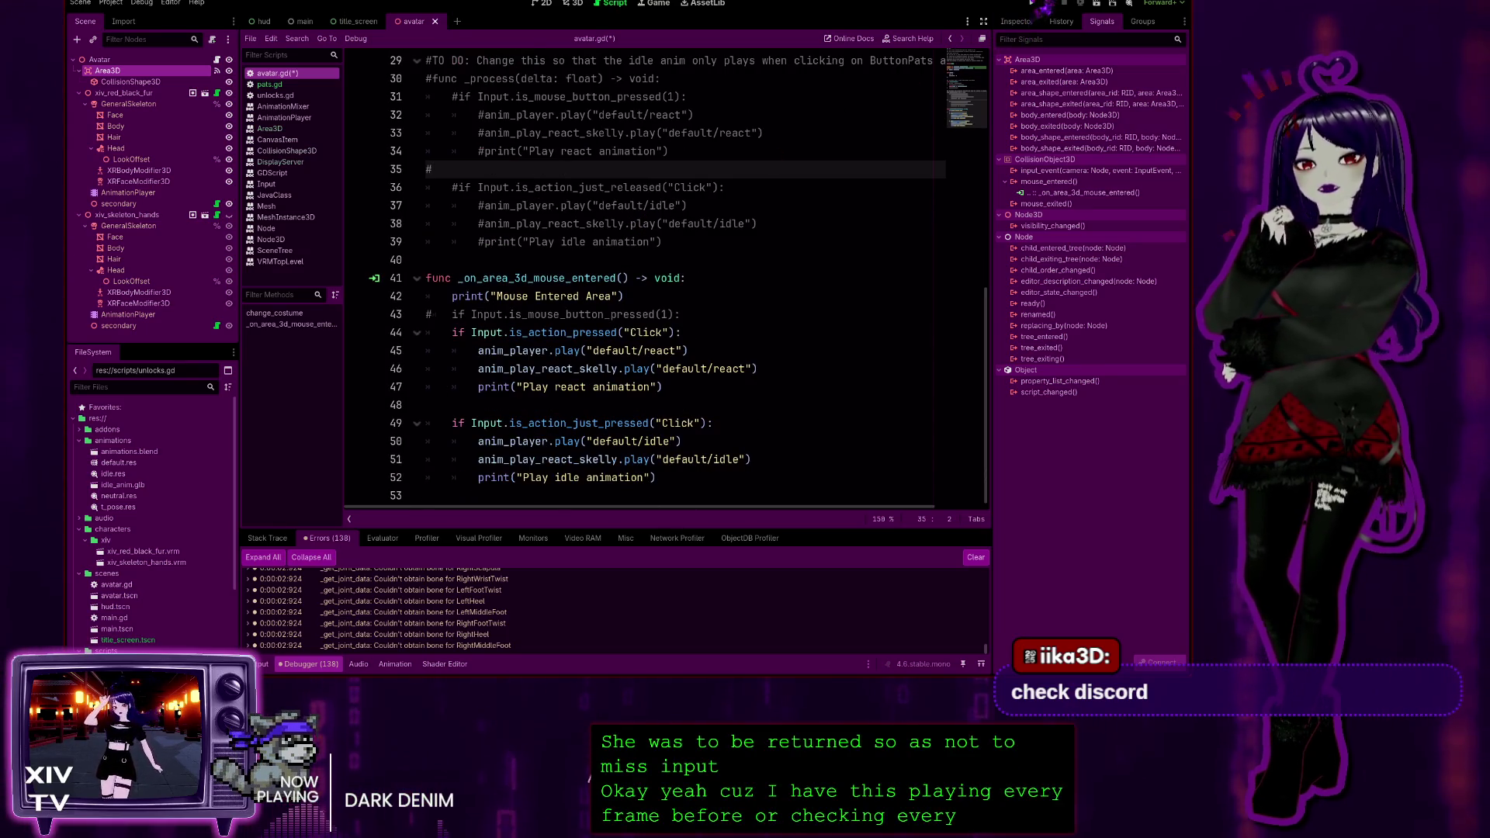
pyautogui.click(1033, 3)
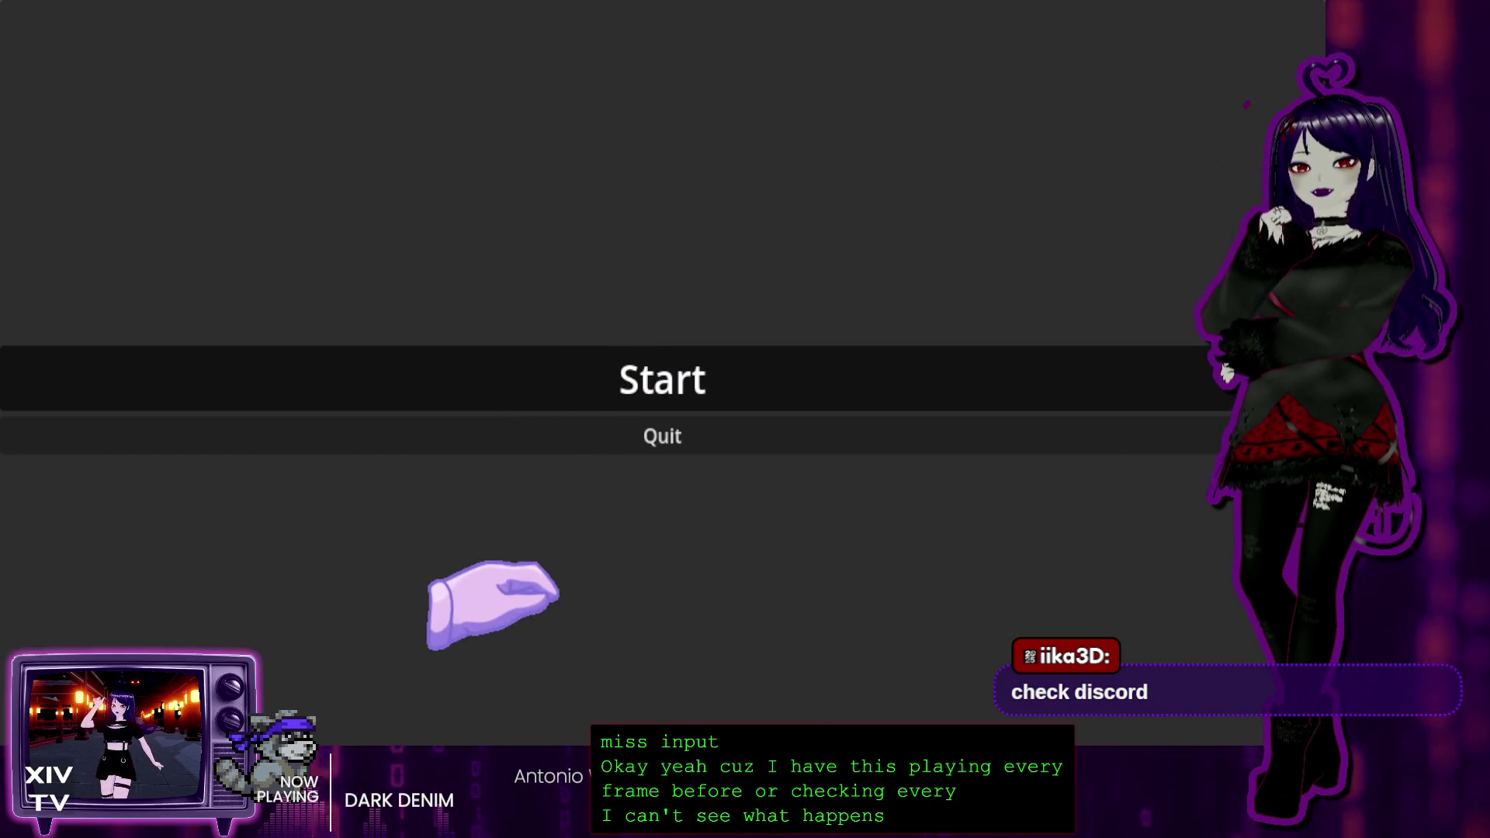
# Start the head-pat game from its title menu, then stop it
pyautogui.press('Return')
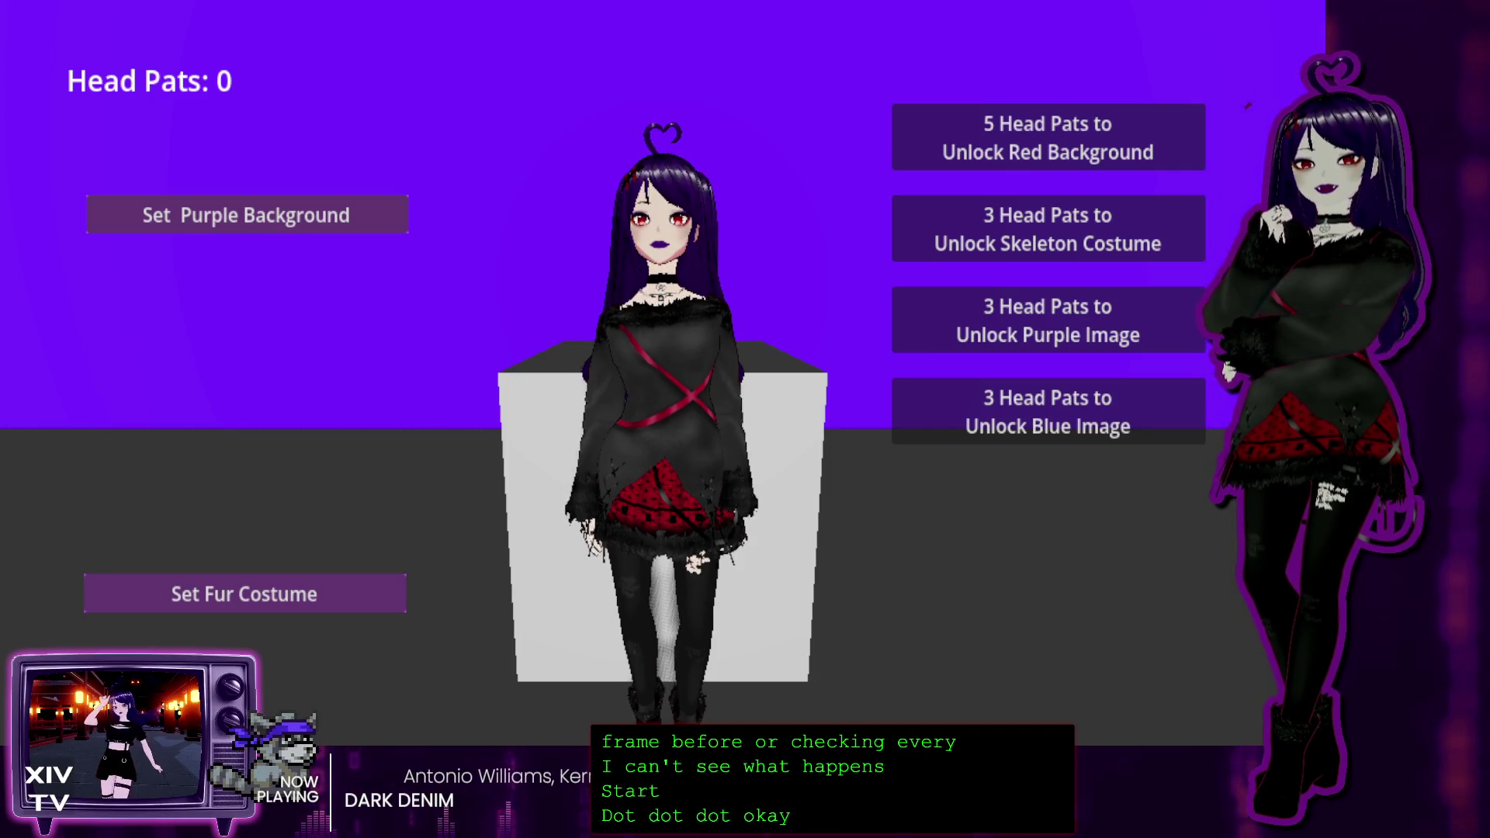
pyautogui.click(1074, 8)
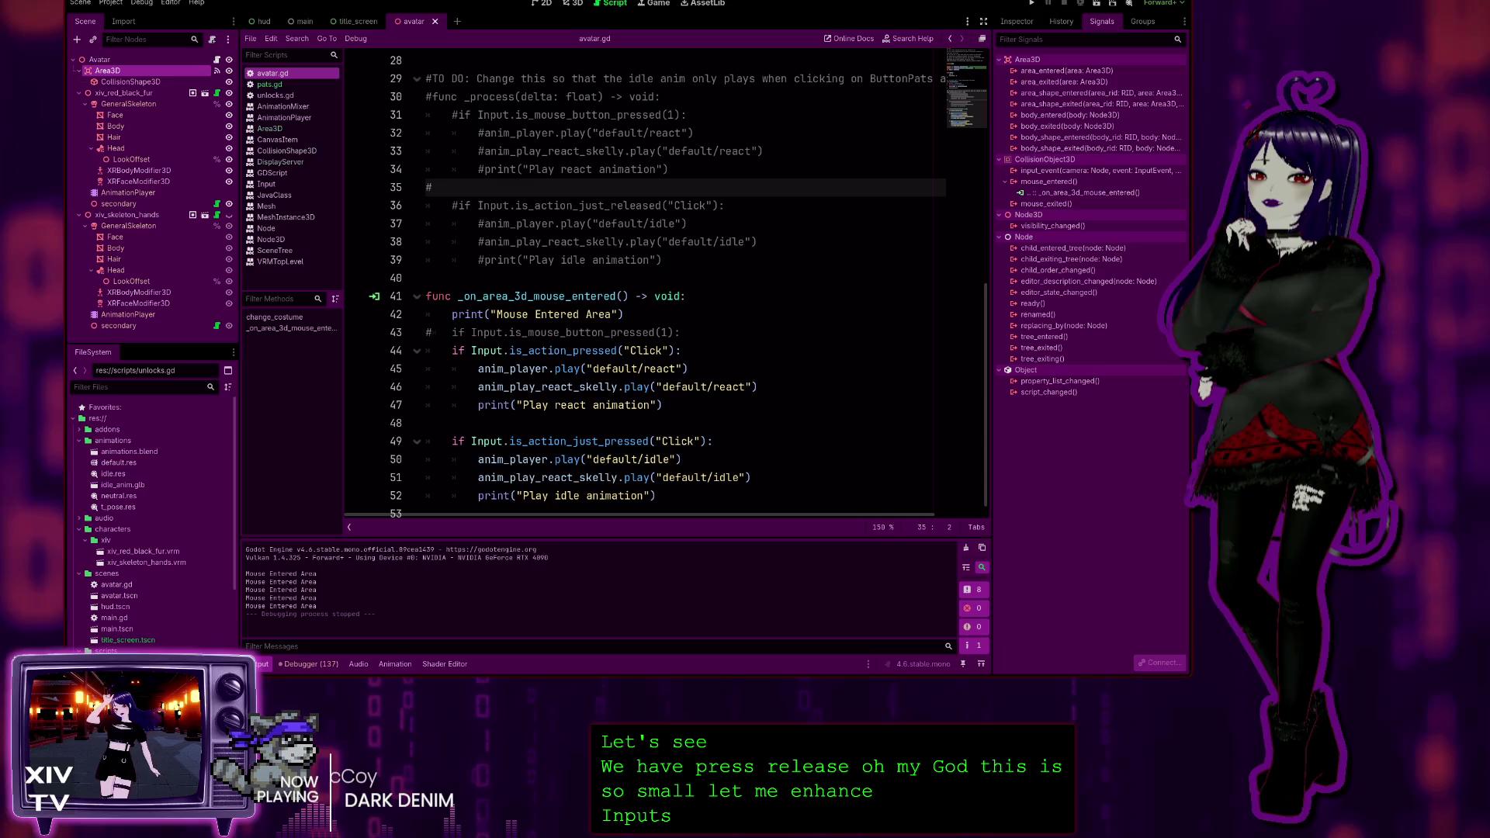
pyautogui.click(515, 350)
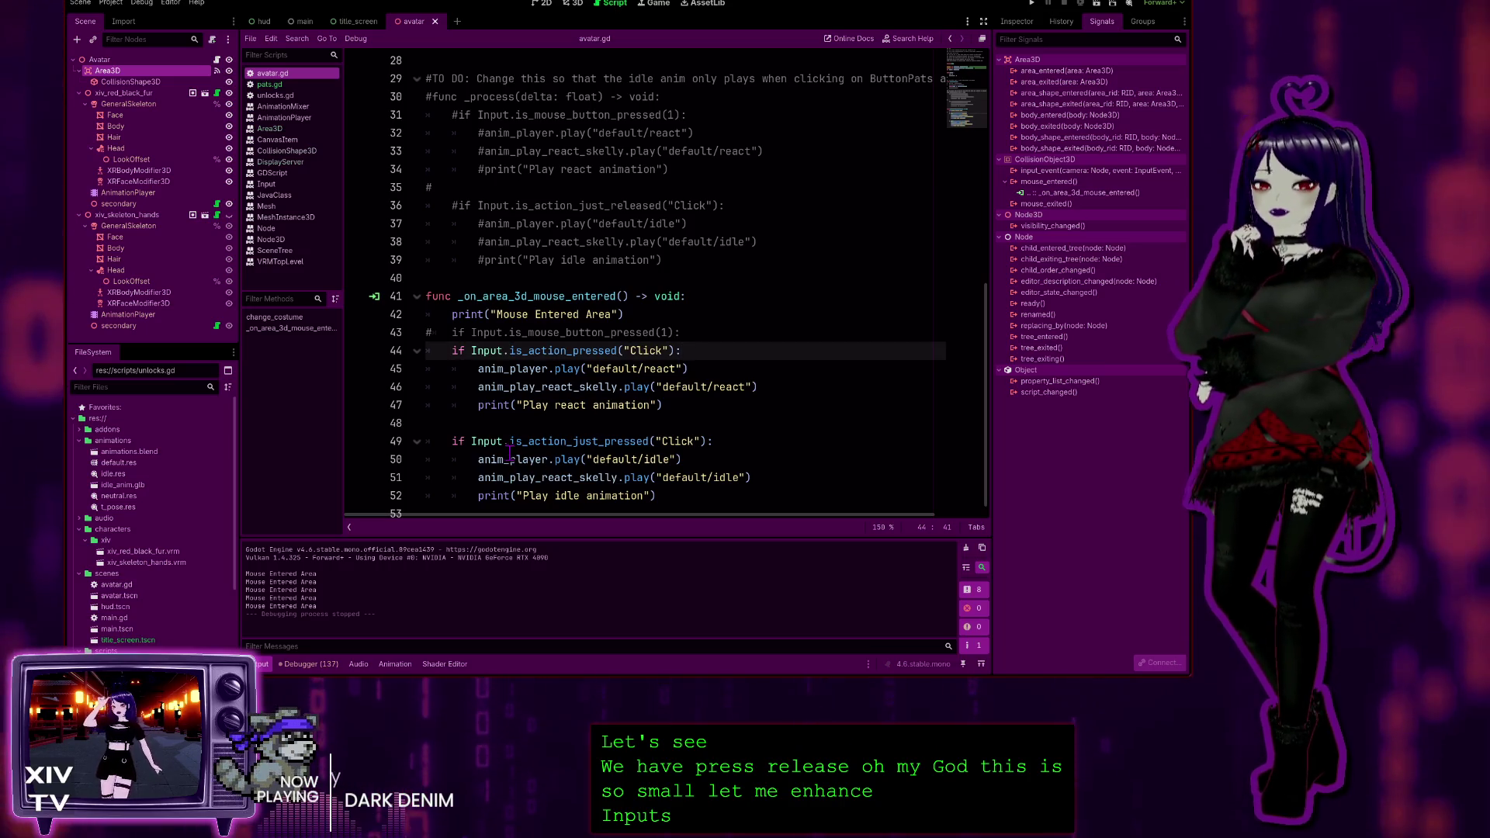
pyautogui.click(510, 441)
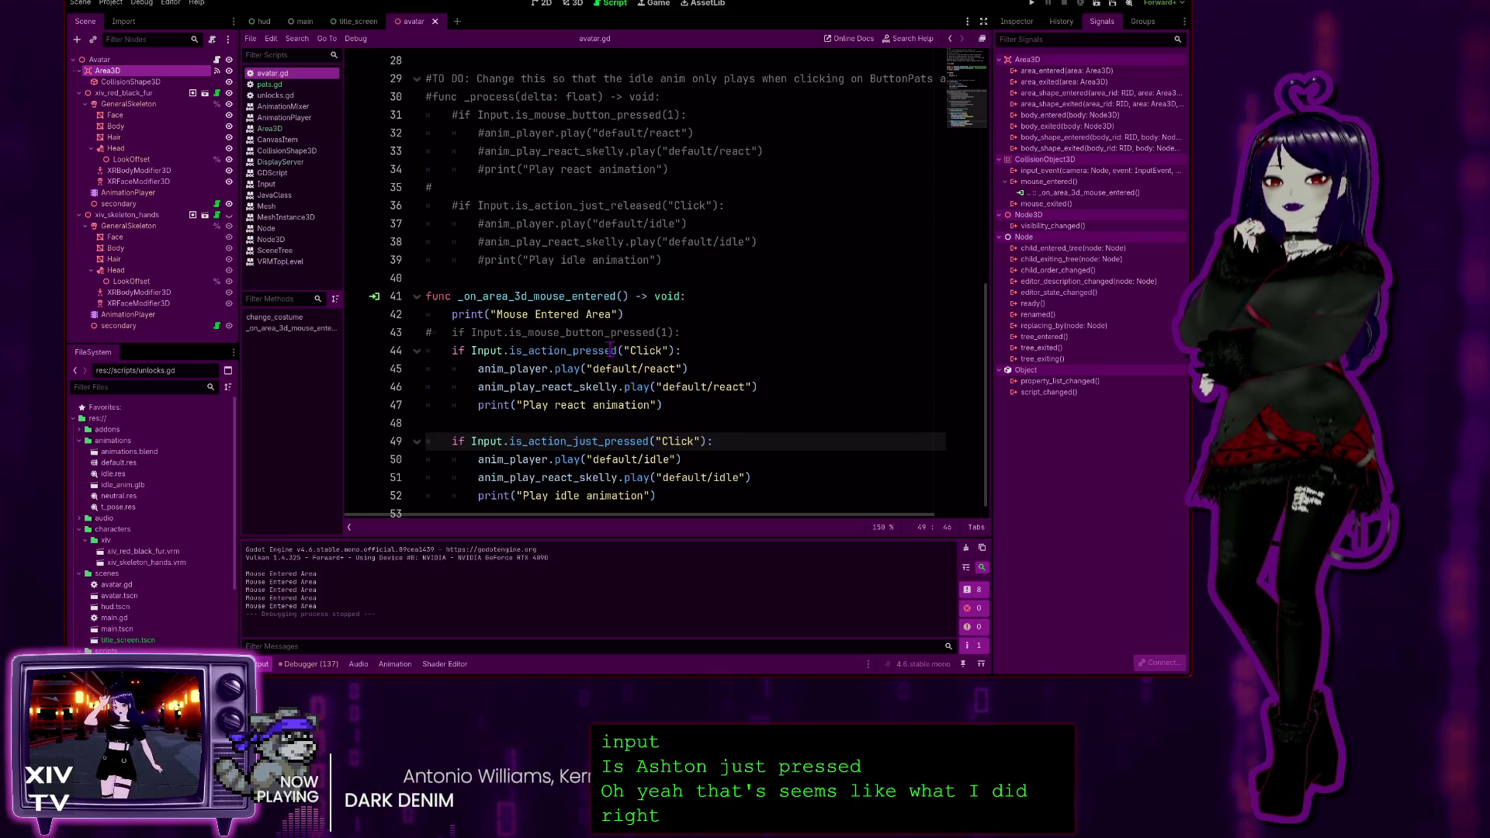
pyautogui.click(569, 351)
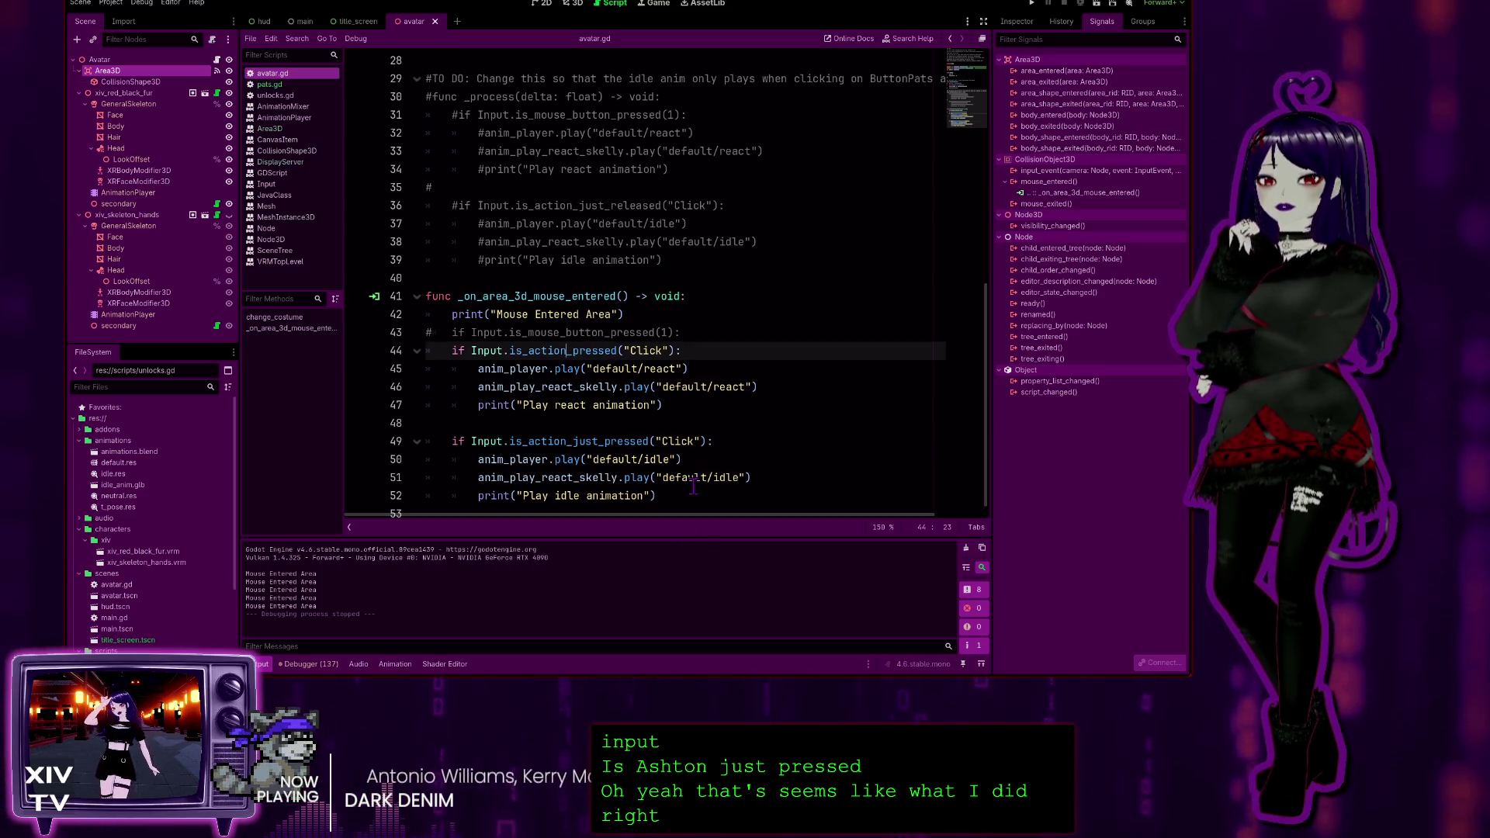
pyautogui.click(714, 459)
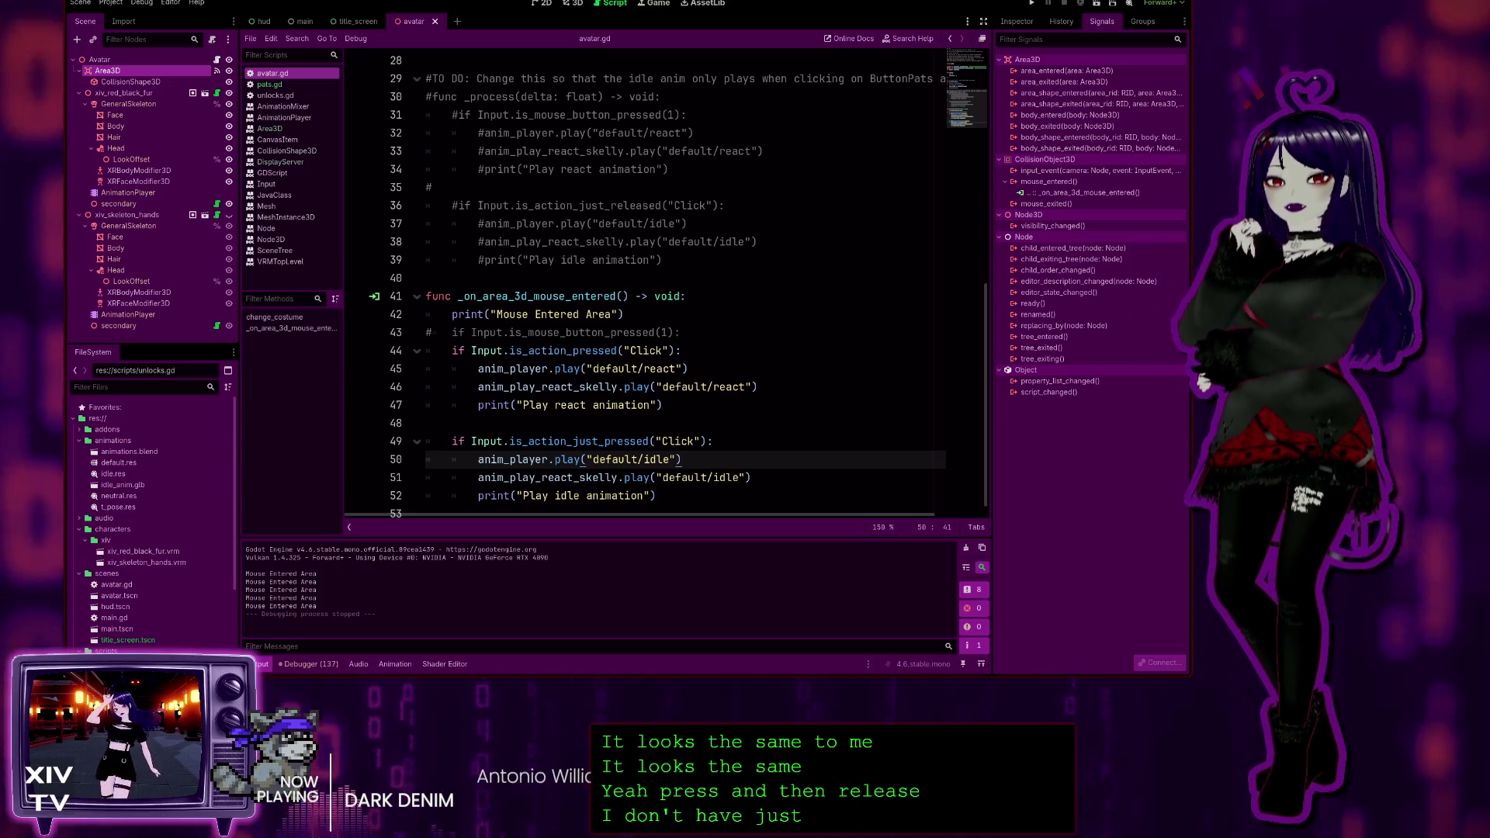
pyautogui.click(564, 351)
# Change line 44's react check to Input.is_action_just_pressed("Click")
pyautogui.press('Right')
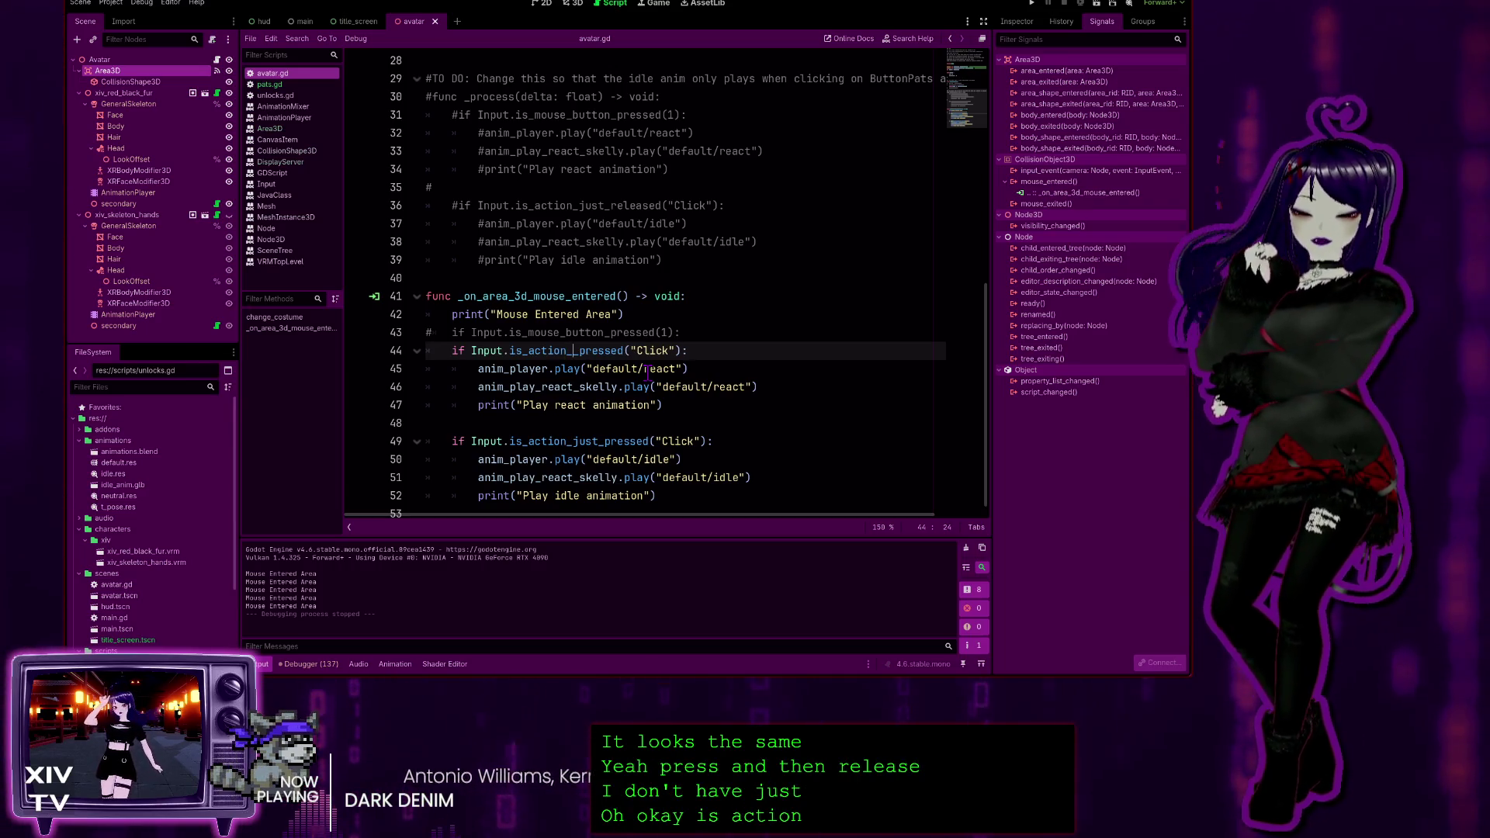
pyautogui.write('just_')
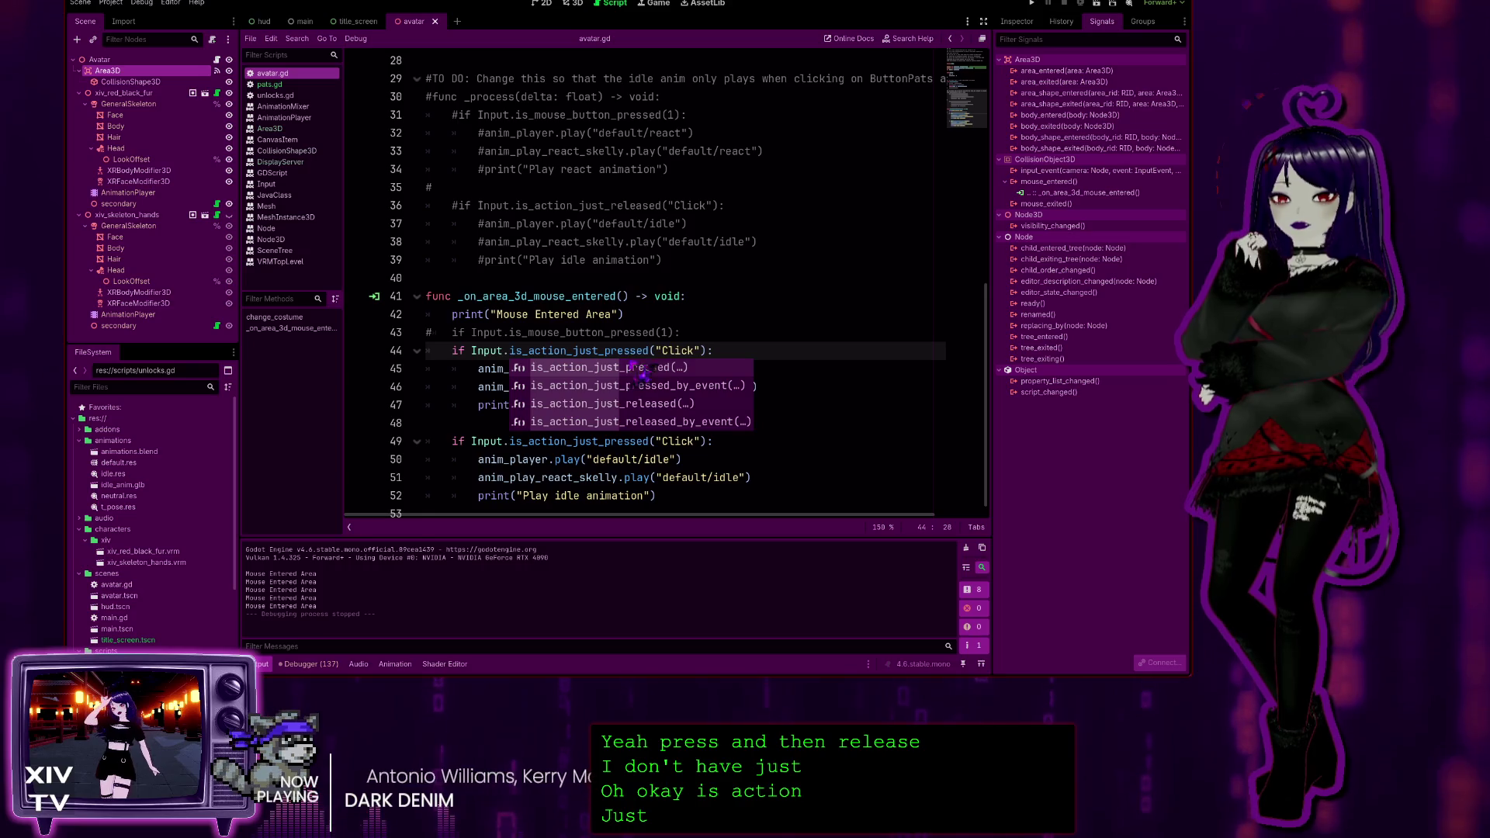
pyautogui.click(709, 328)
pyautogui.click(767, 362)
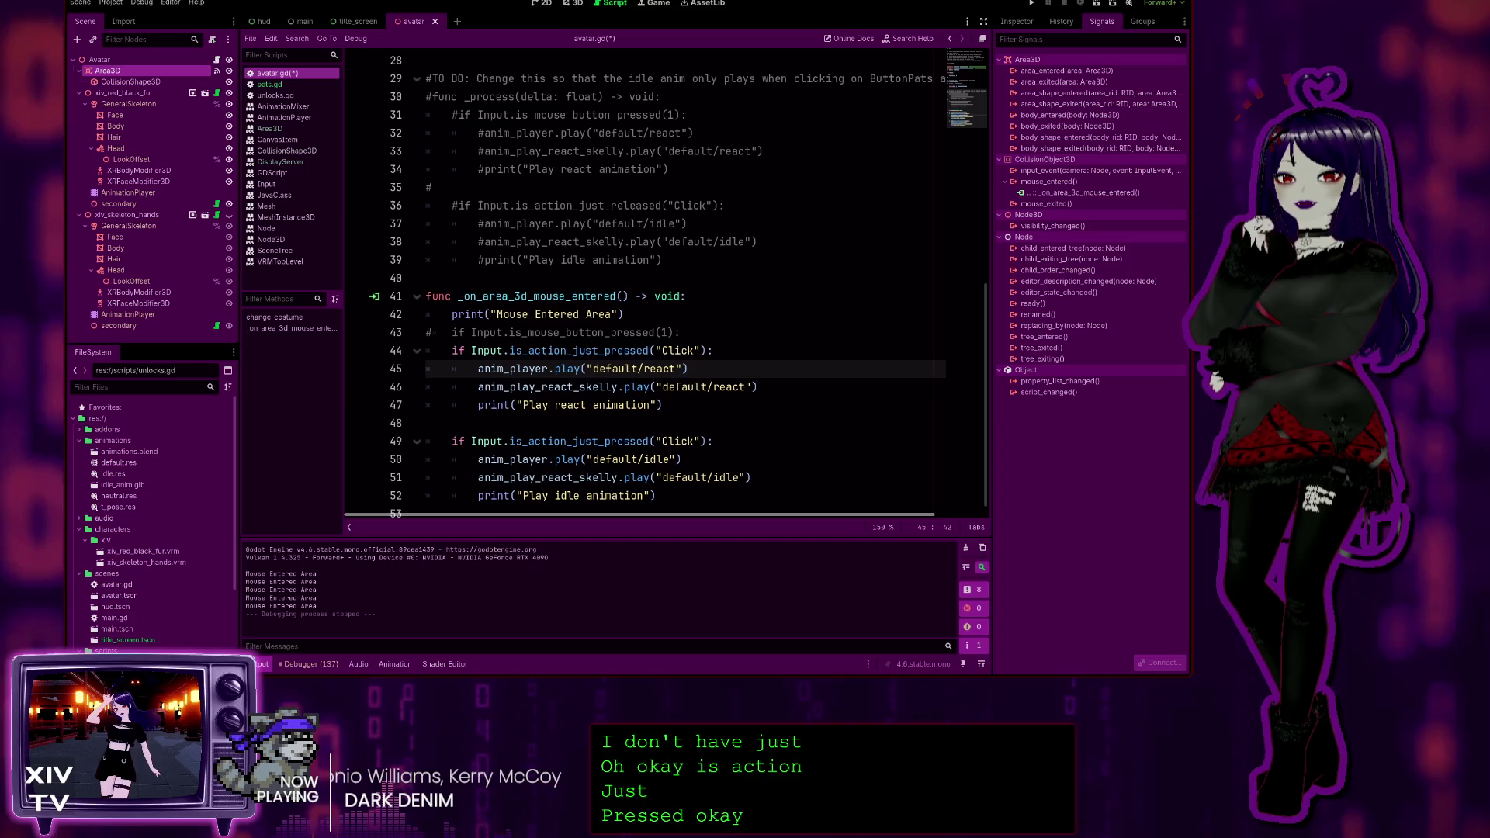
pyautogui.click(783, 390)
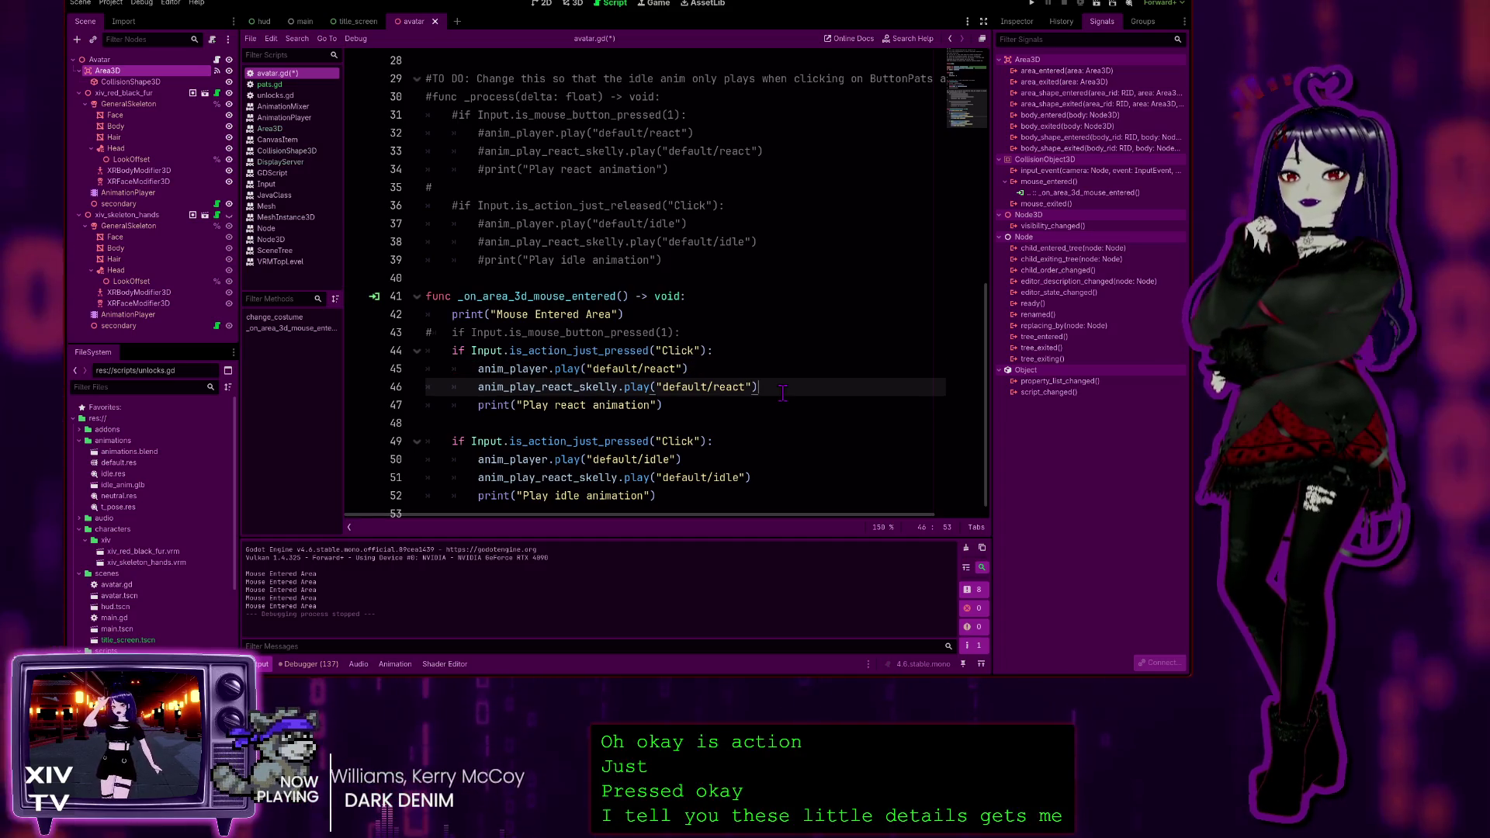
pyautogui.click(733, 351)
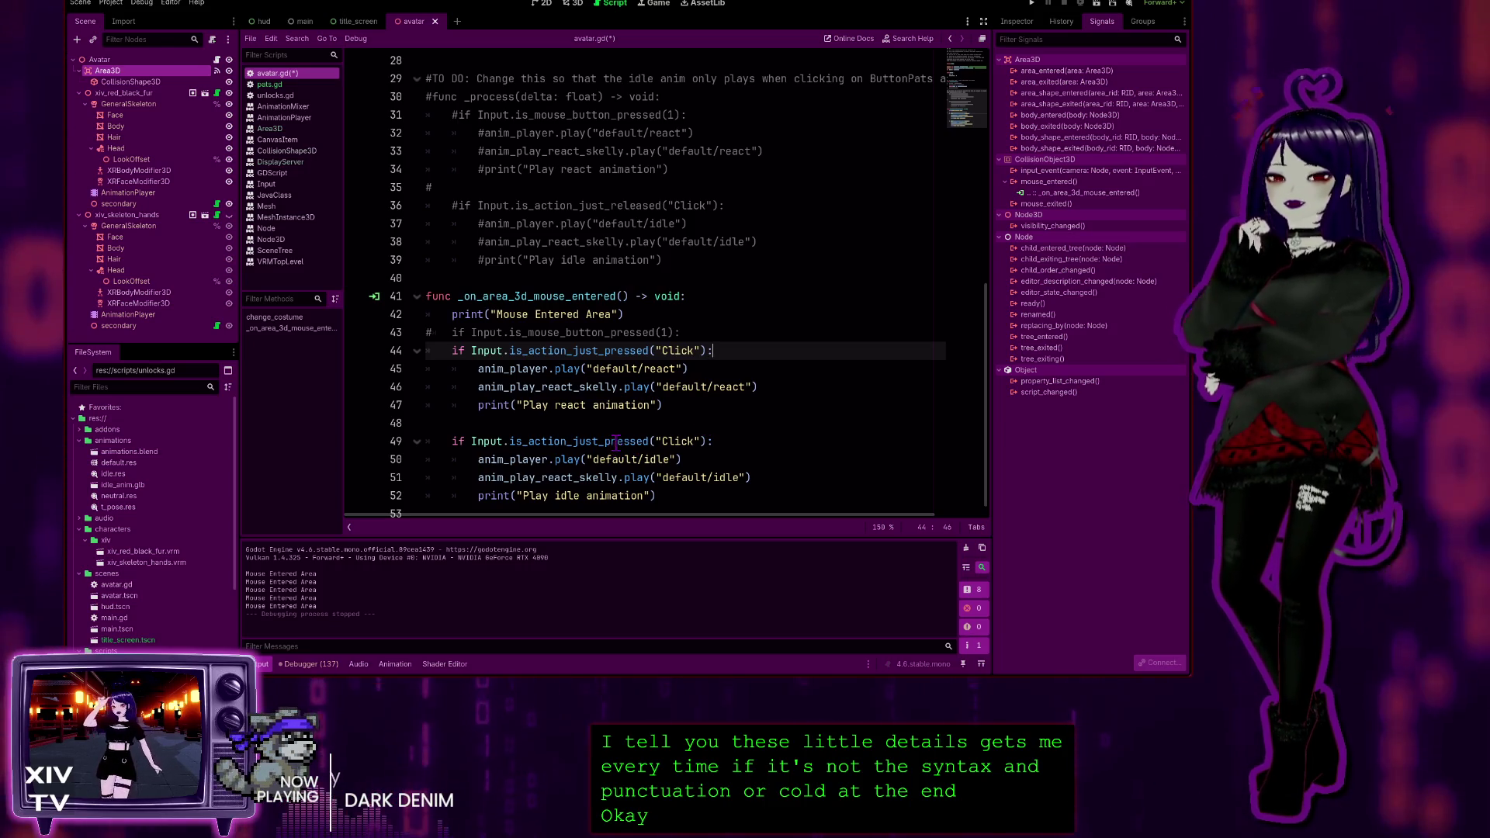
# Change line 49's idle check back to Input.is_action_just_released("Click")
pyautogui.click(588, 440)
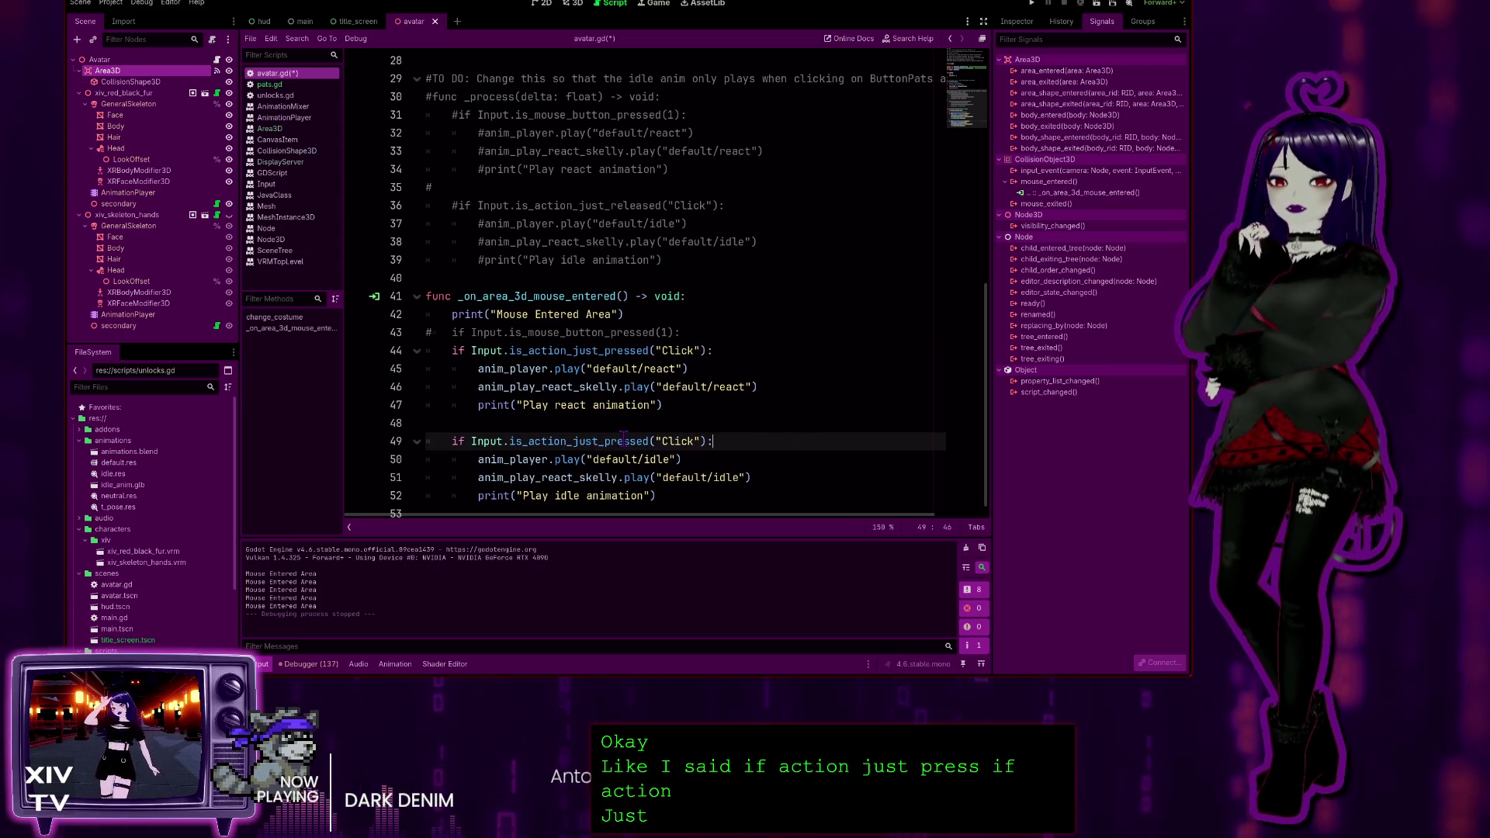
pyautogui.doubleClick(625, 440)
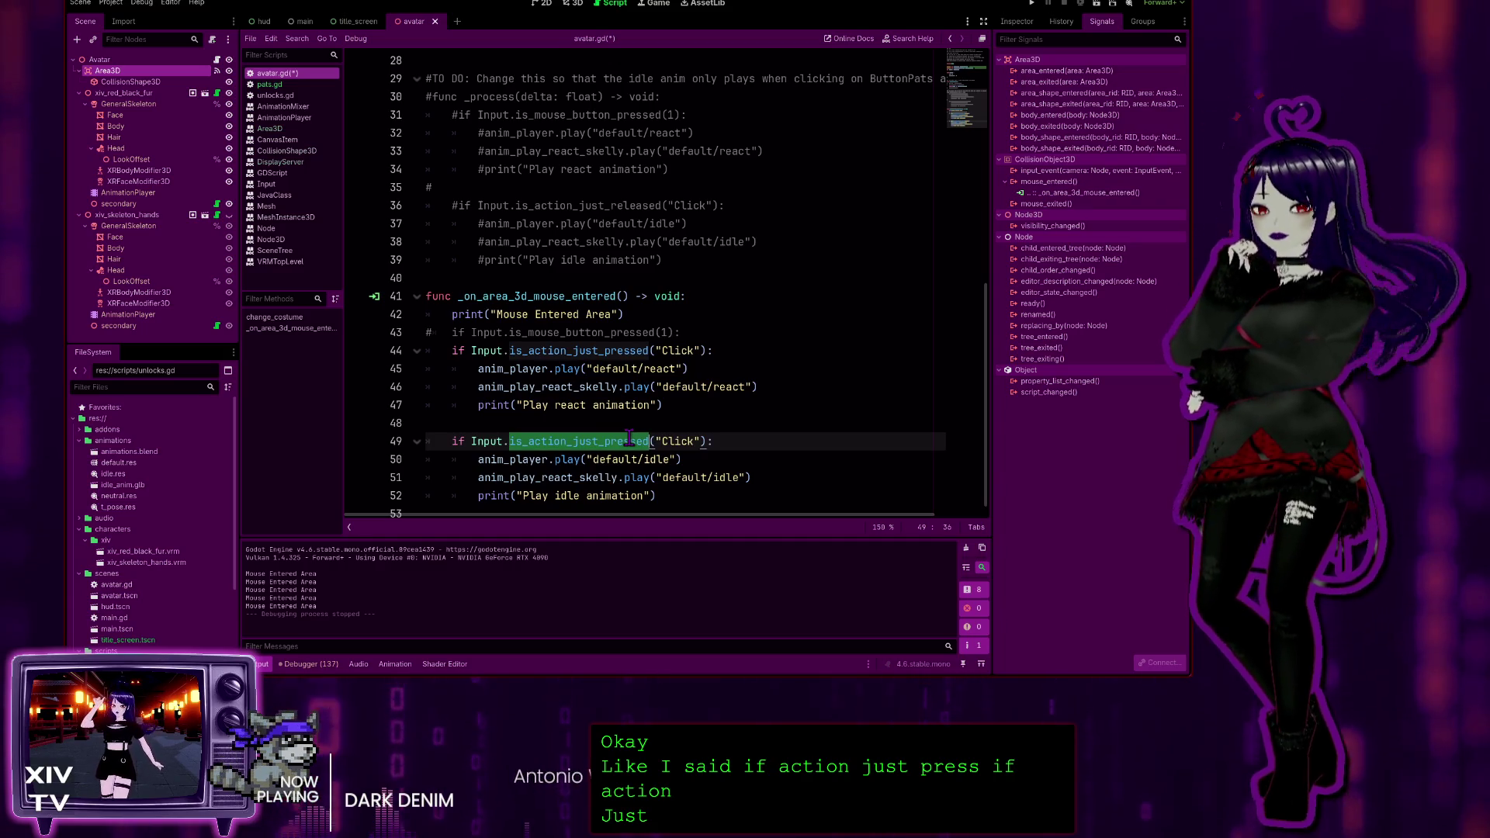
pyautogui.click(629, 440)
pyautogui.press('Left')
pyautogui.press('Left')
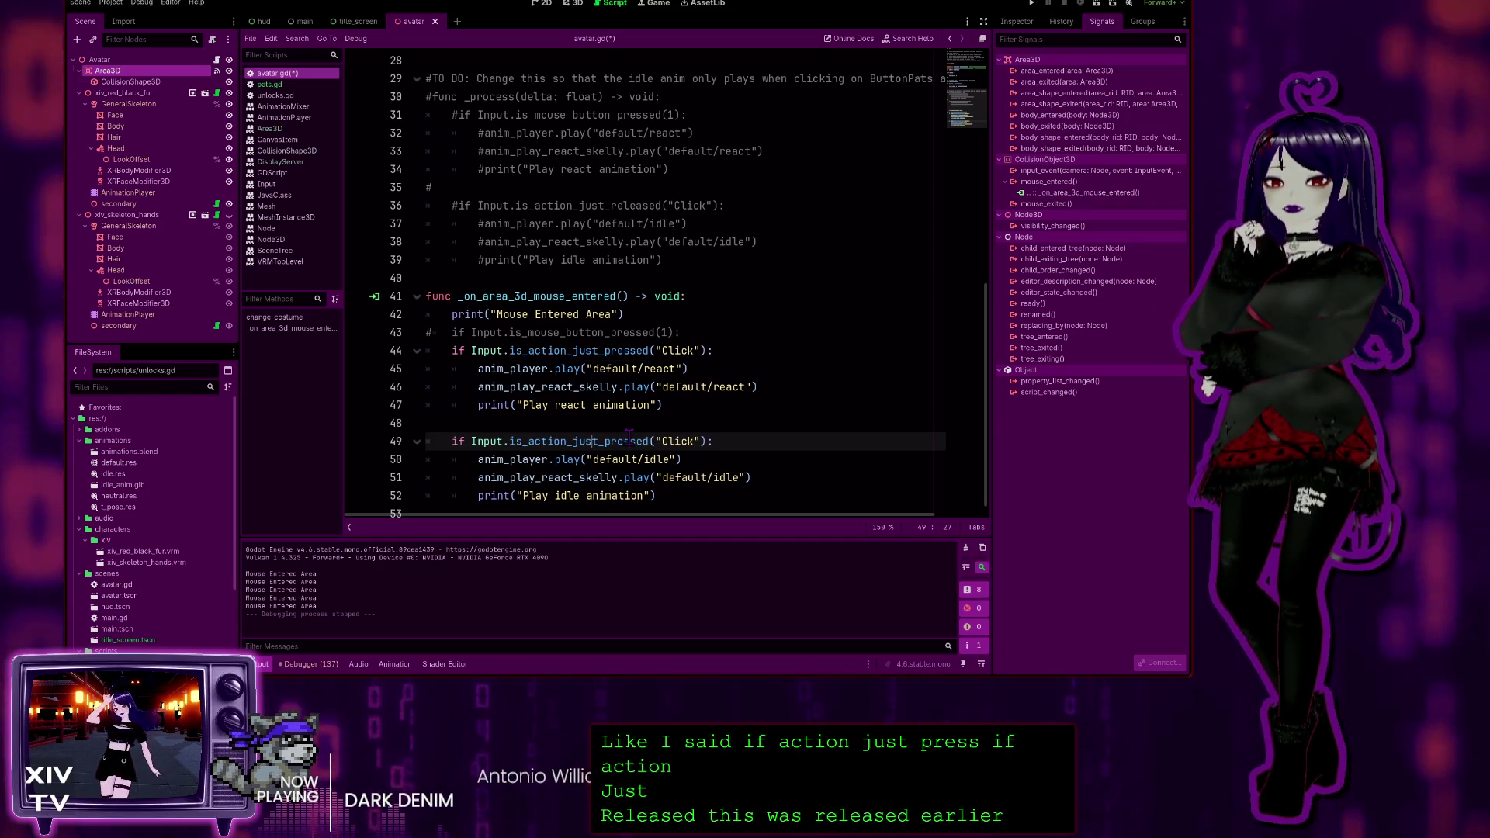
pyautogui.press('BackSpace')
pyautogui.press('BackSpace')
pyautogui.press('BackSpace')
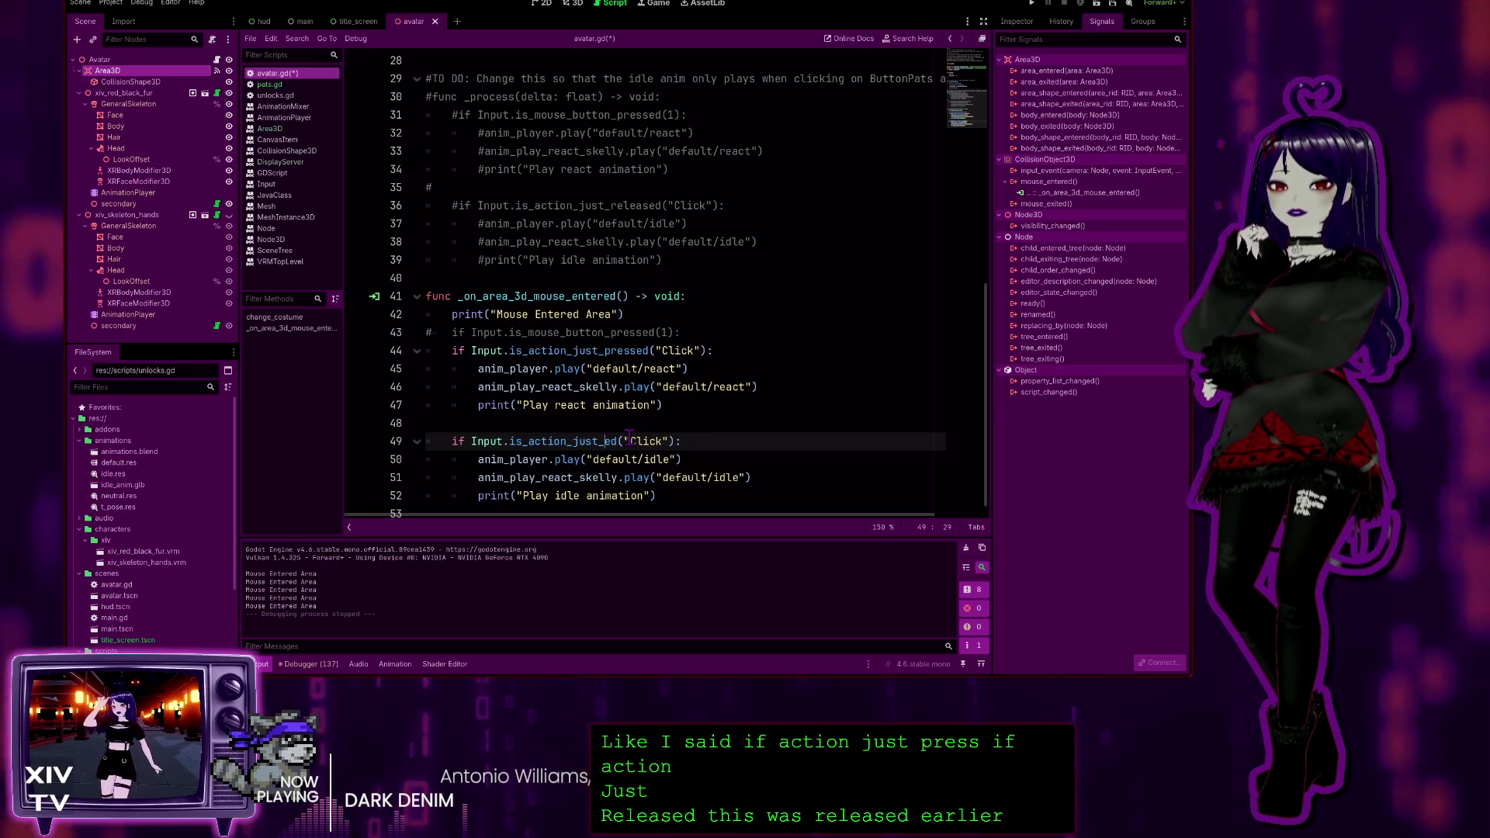
pyautogui.write('releas')
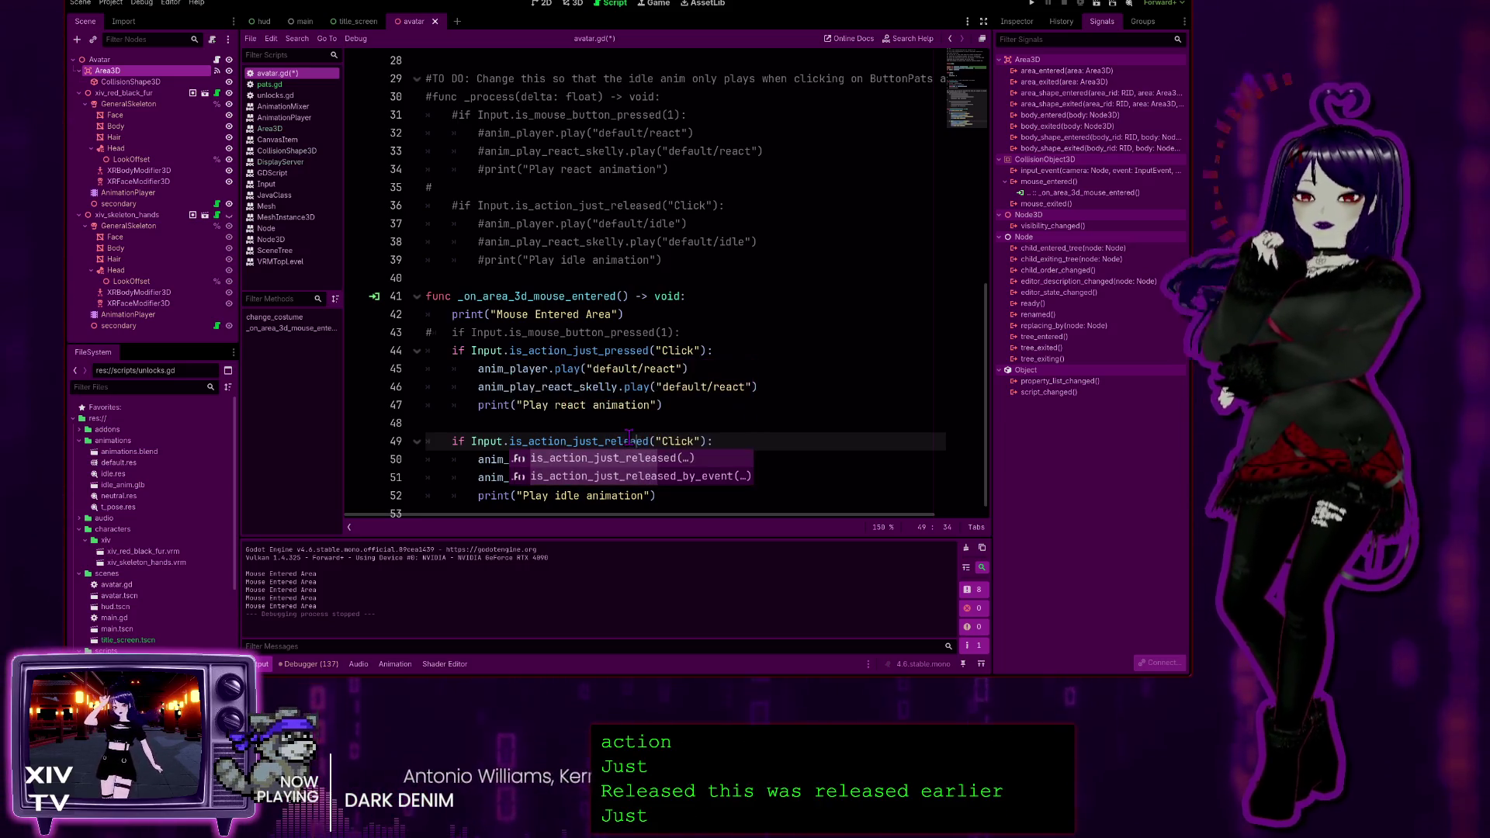
pyautogui.click(782, 391)
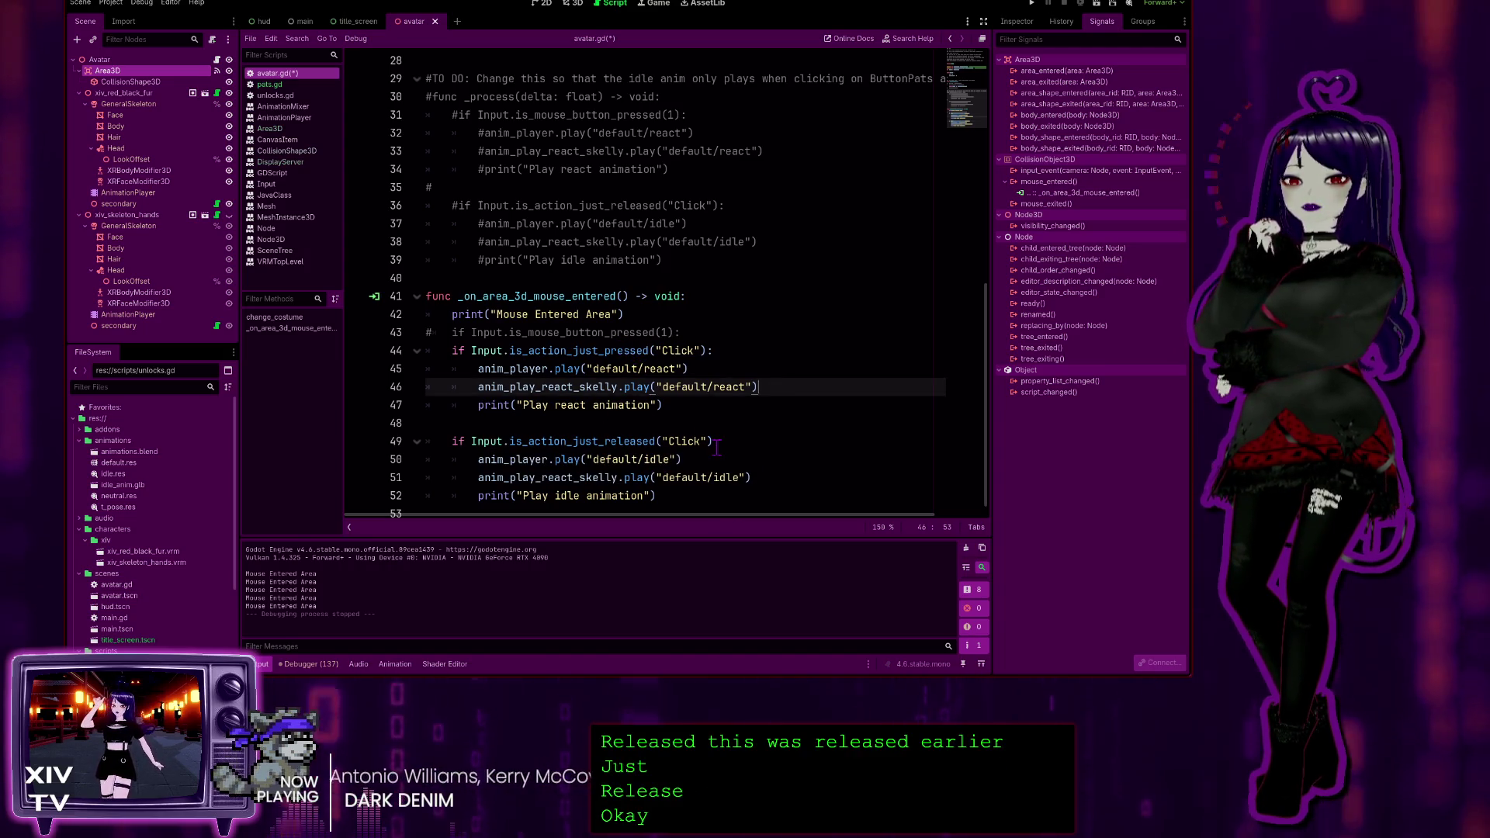
pyautogui.press('Down')
pyautogui.press('Down')
pyautogui.press('Down')
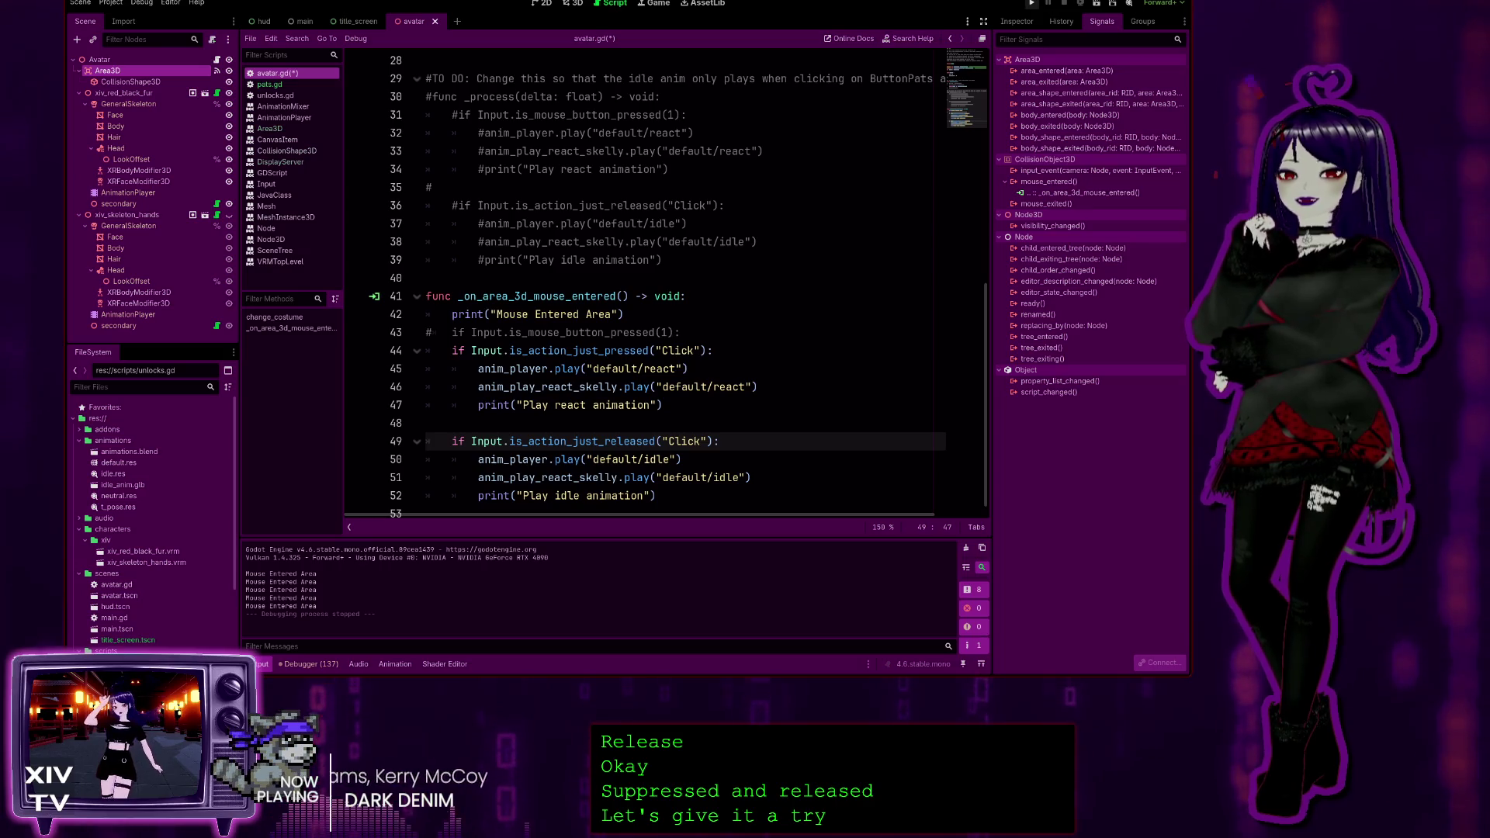
pyautogui.press('F5')
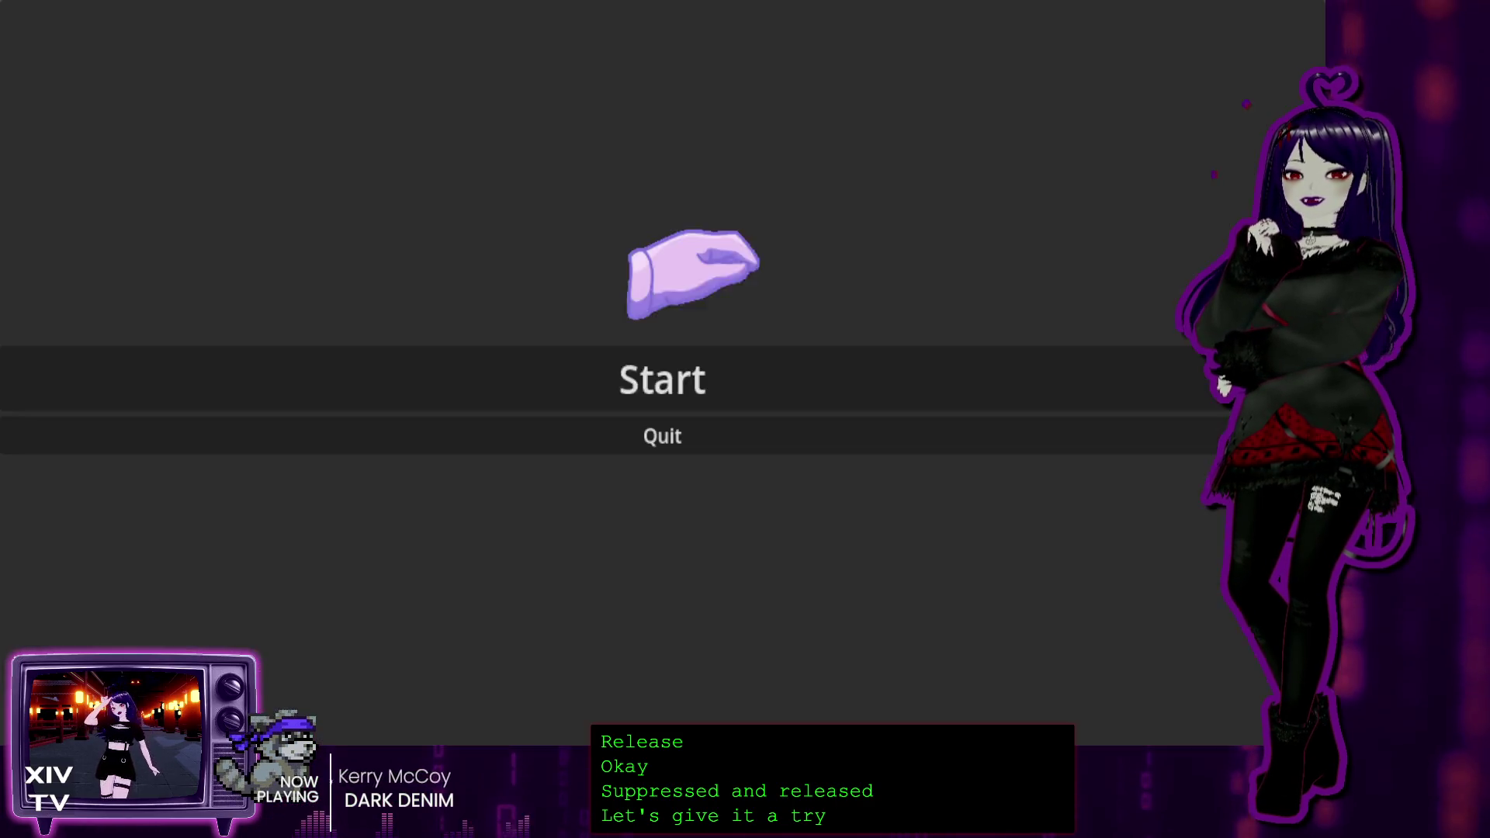
# Start the game from its title menu, test patting the avatar's head, then stop it
pyautogui.click(638, 341)
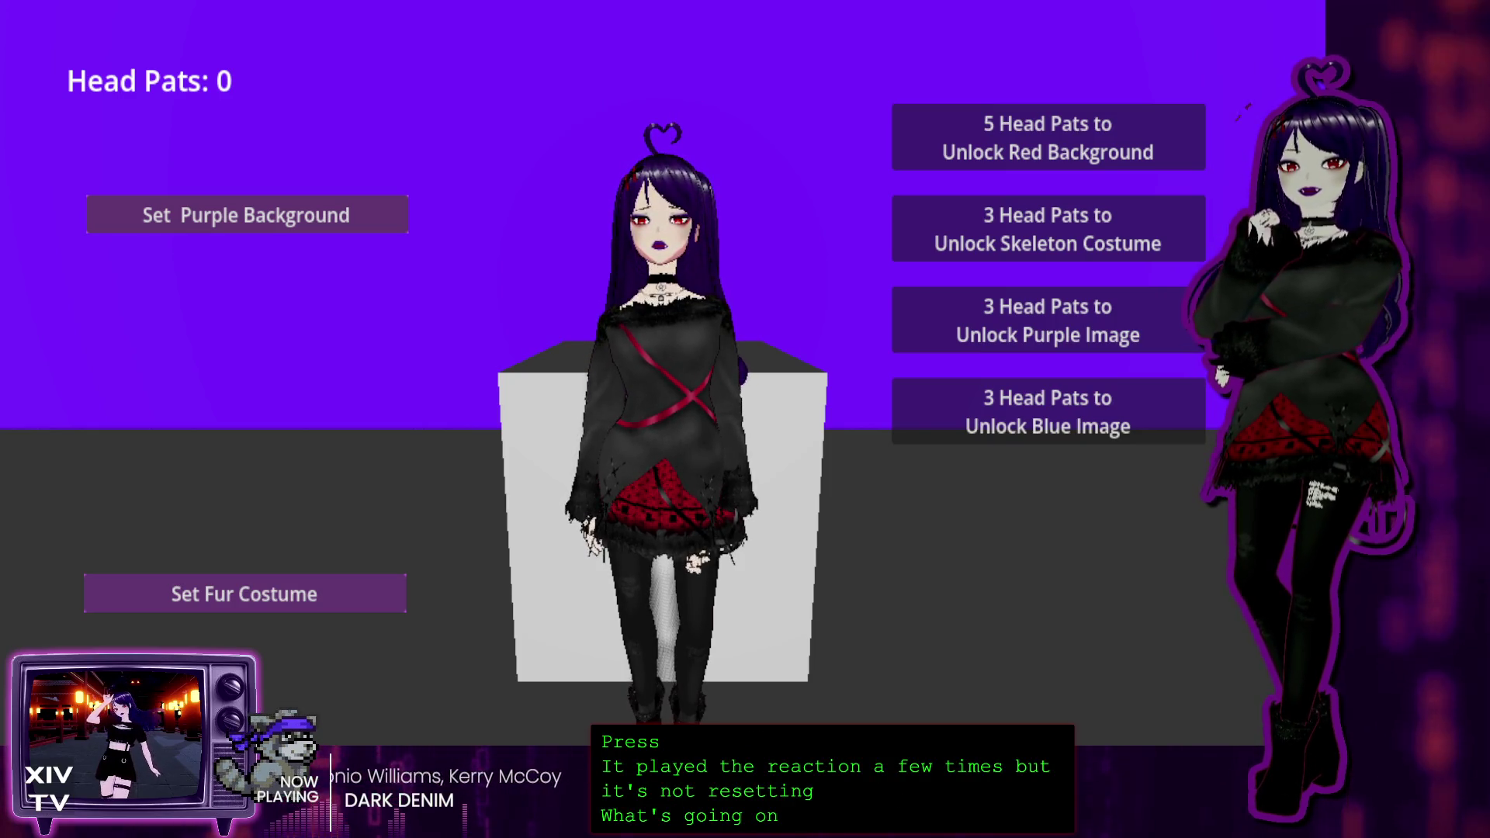
pyautogui.press('F8')
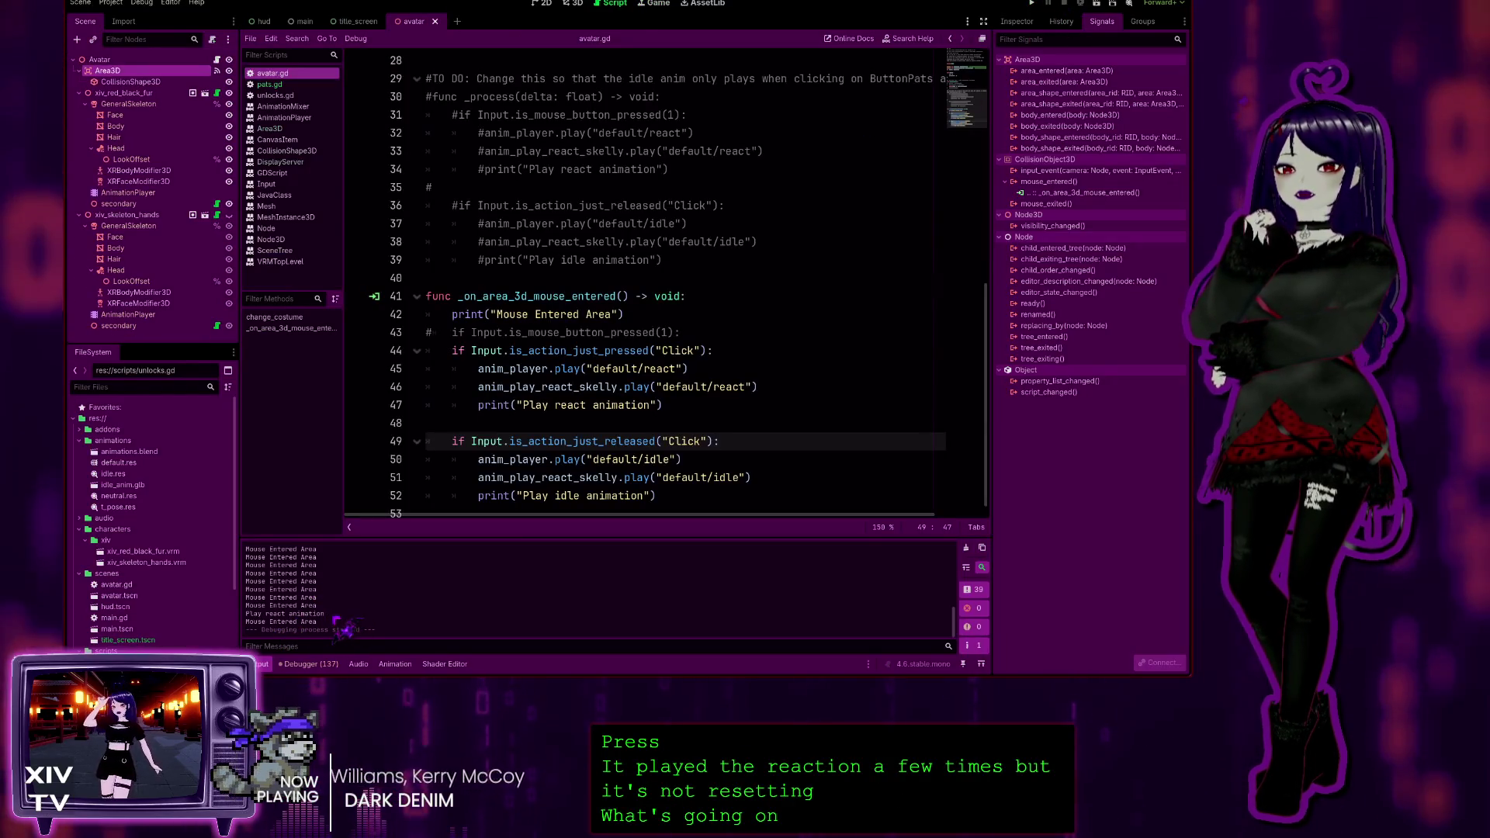
pyautogui.moveTo(326, 614); pyautogui.dragTo(243, 613)
pyautogui.scroll(3, 334, 592)
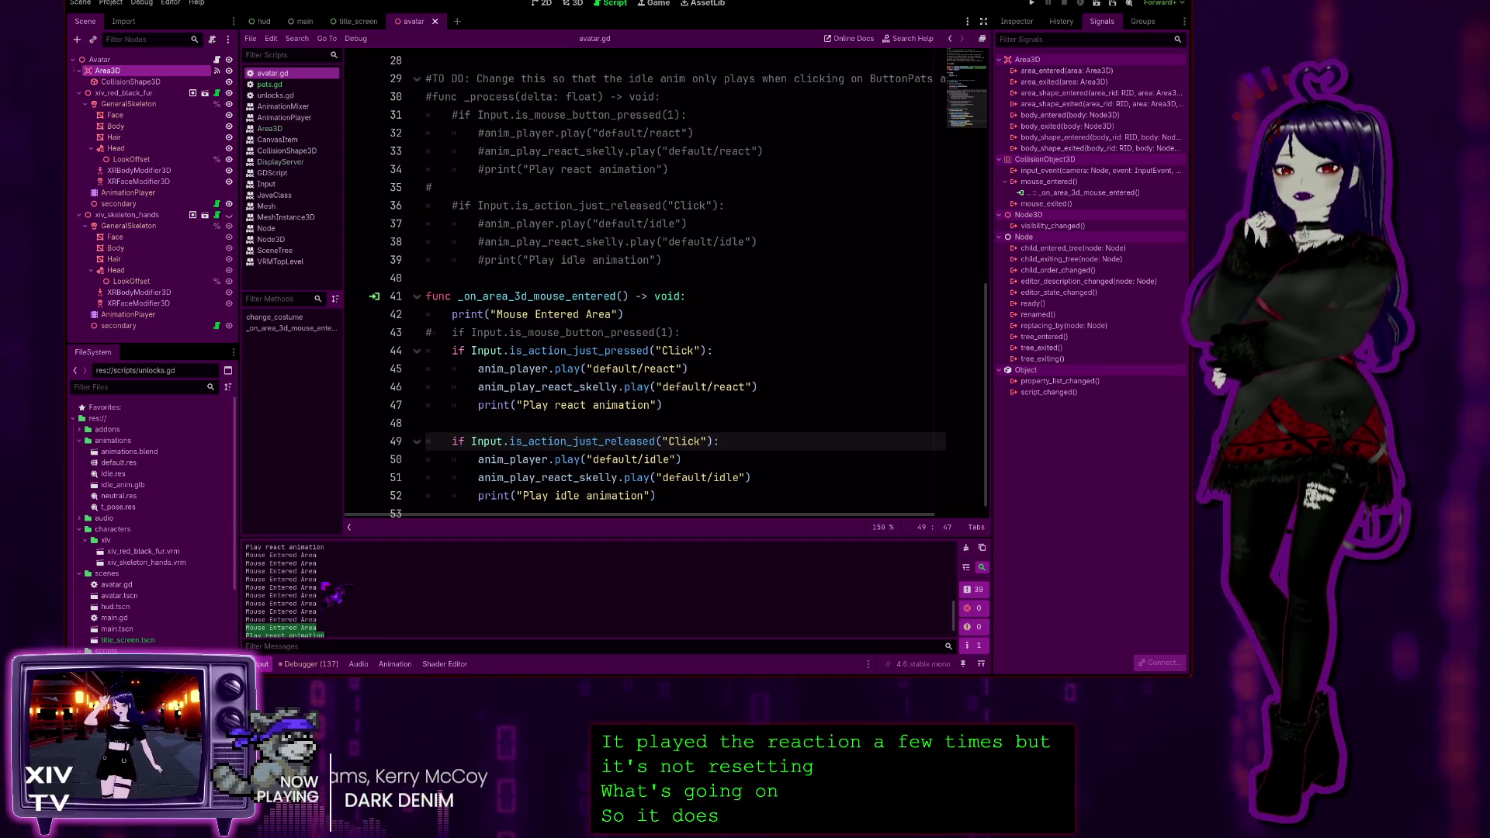
pyautogui.scroll(3, 346, 598)
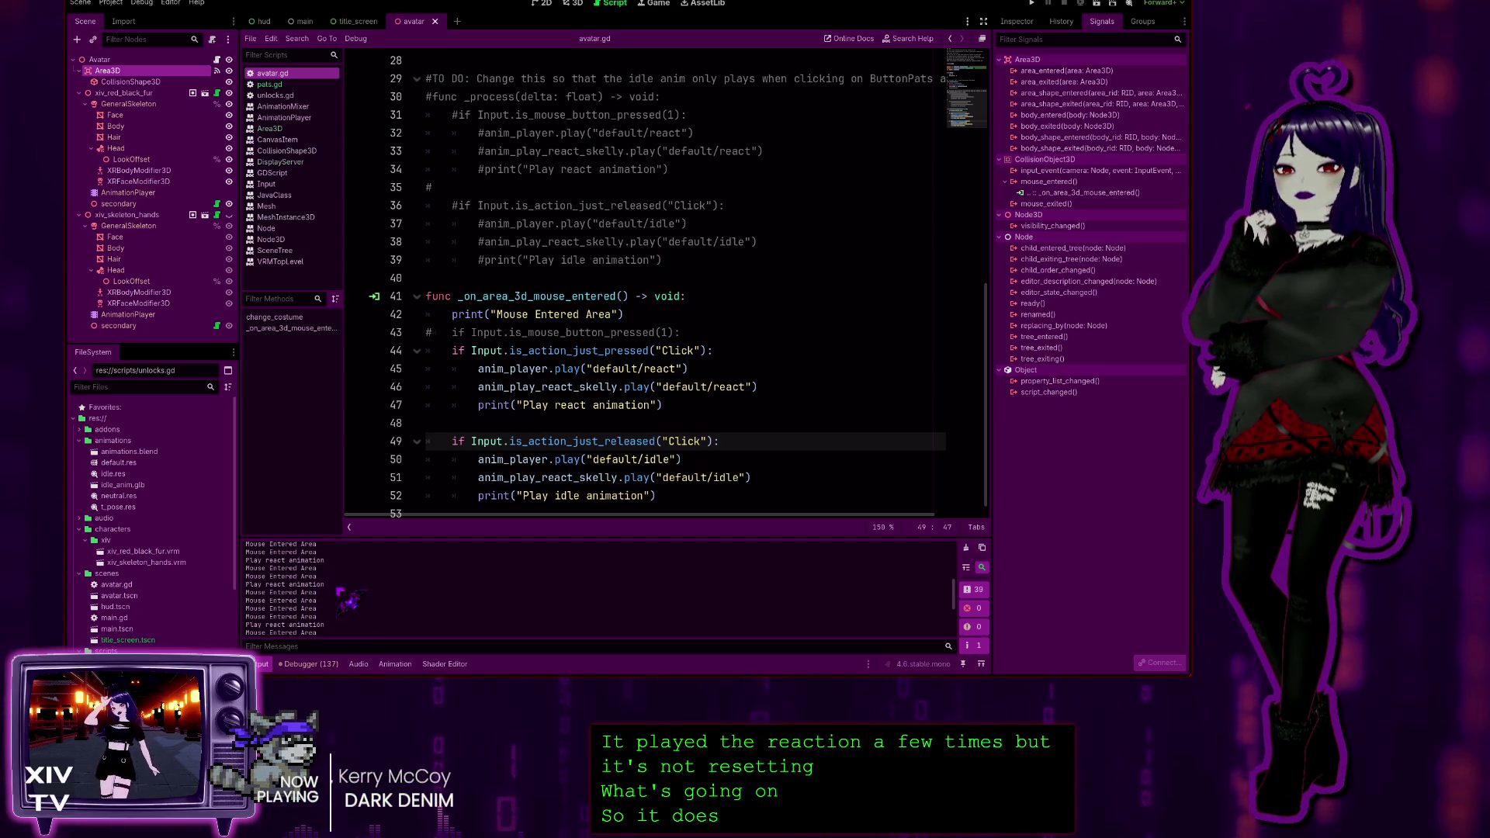
pyautogui.scroll(-5, 349, 598)
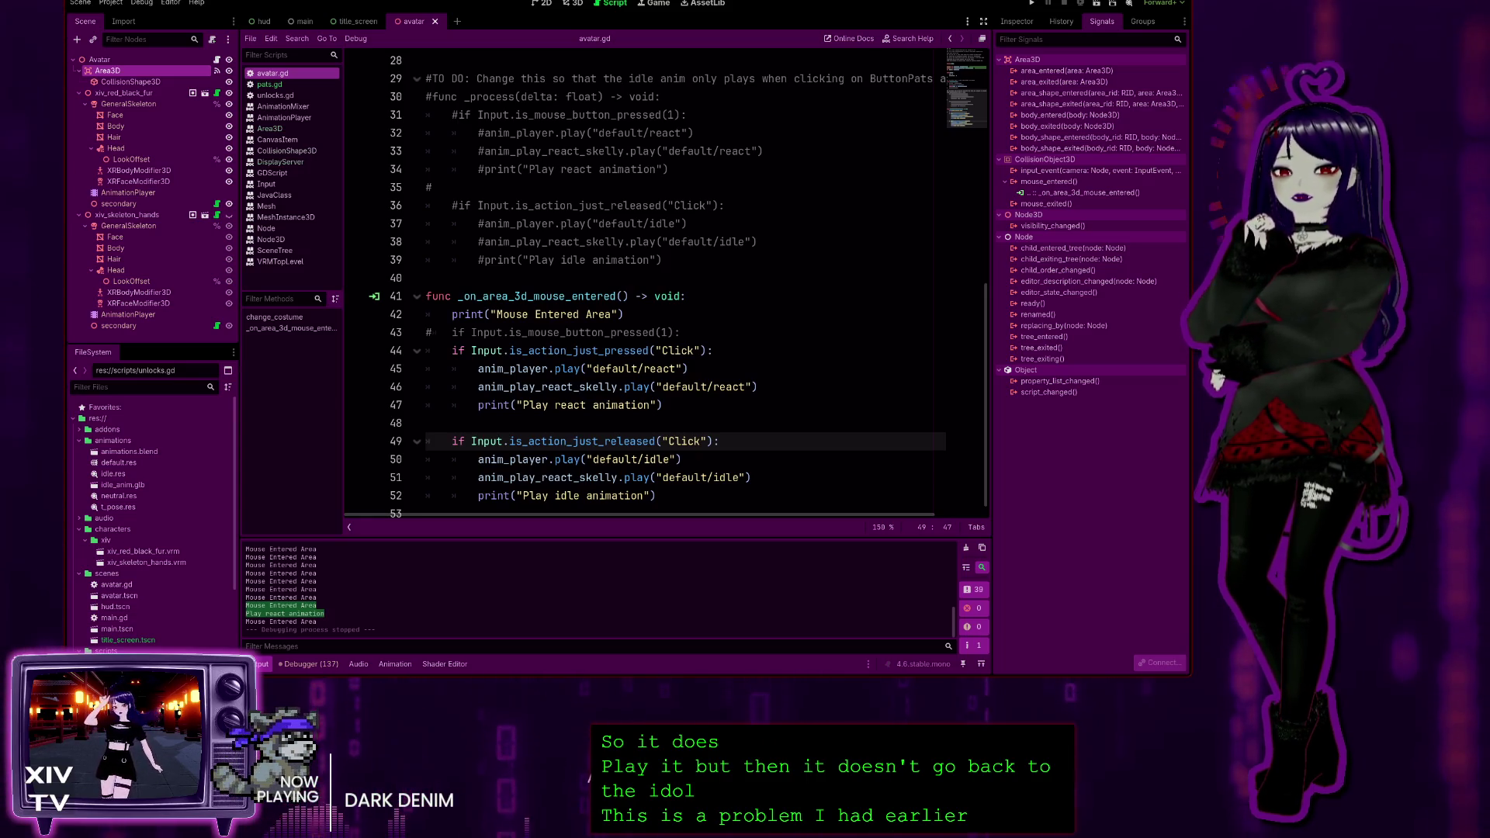
pyautogui.click(509, 350)
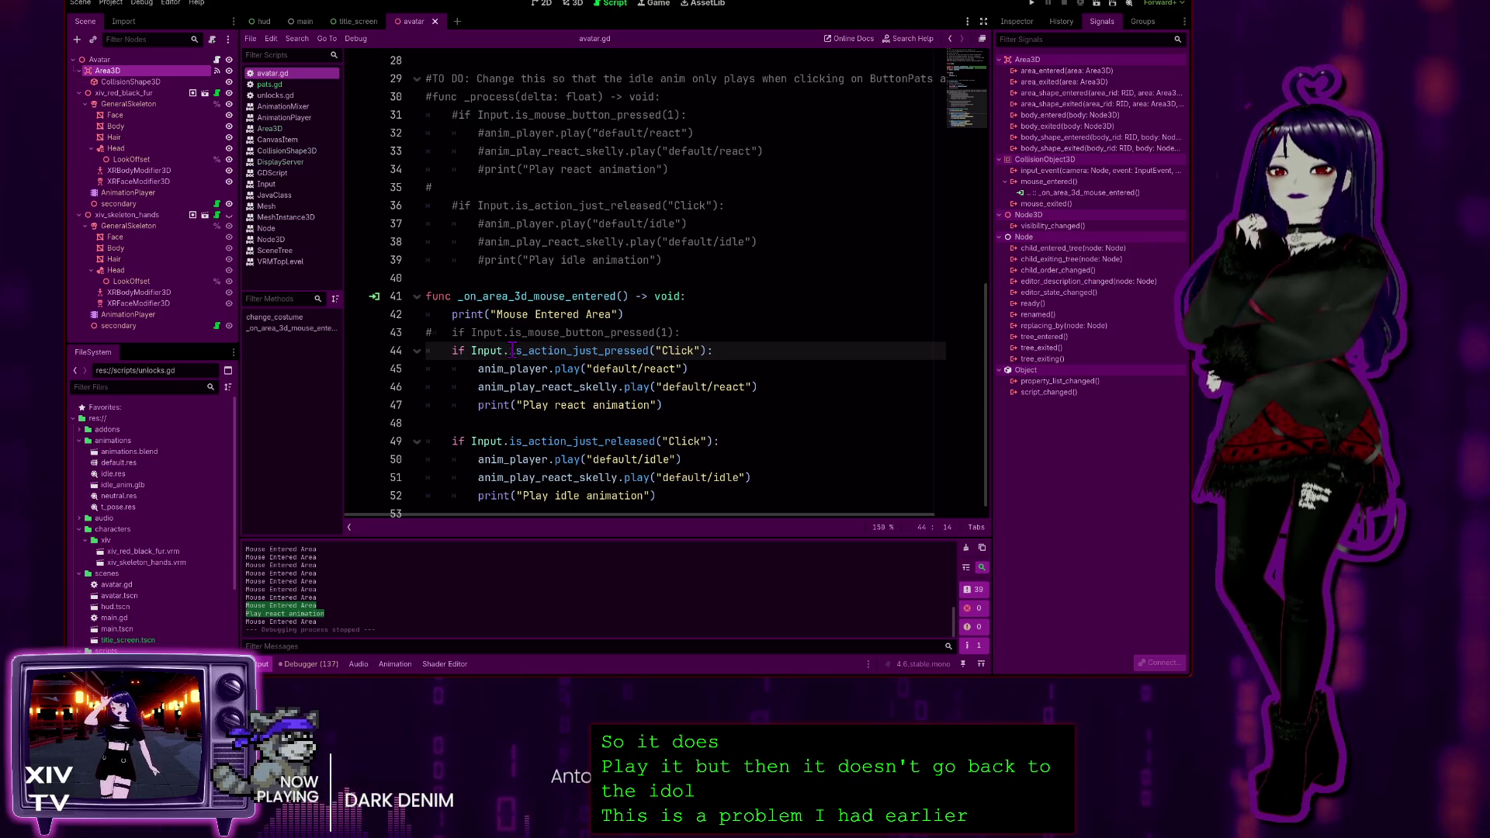
pyautogui.press('Up')
pyautogui.press('Up')
pyautogui.press('Up')
pyautogui.press('End')
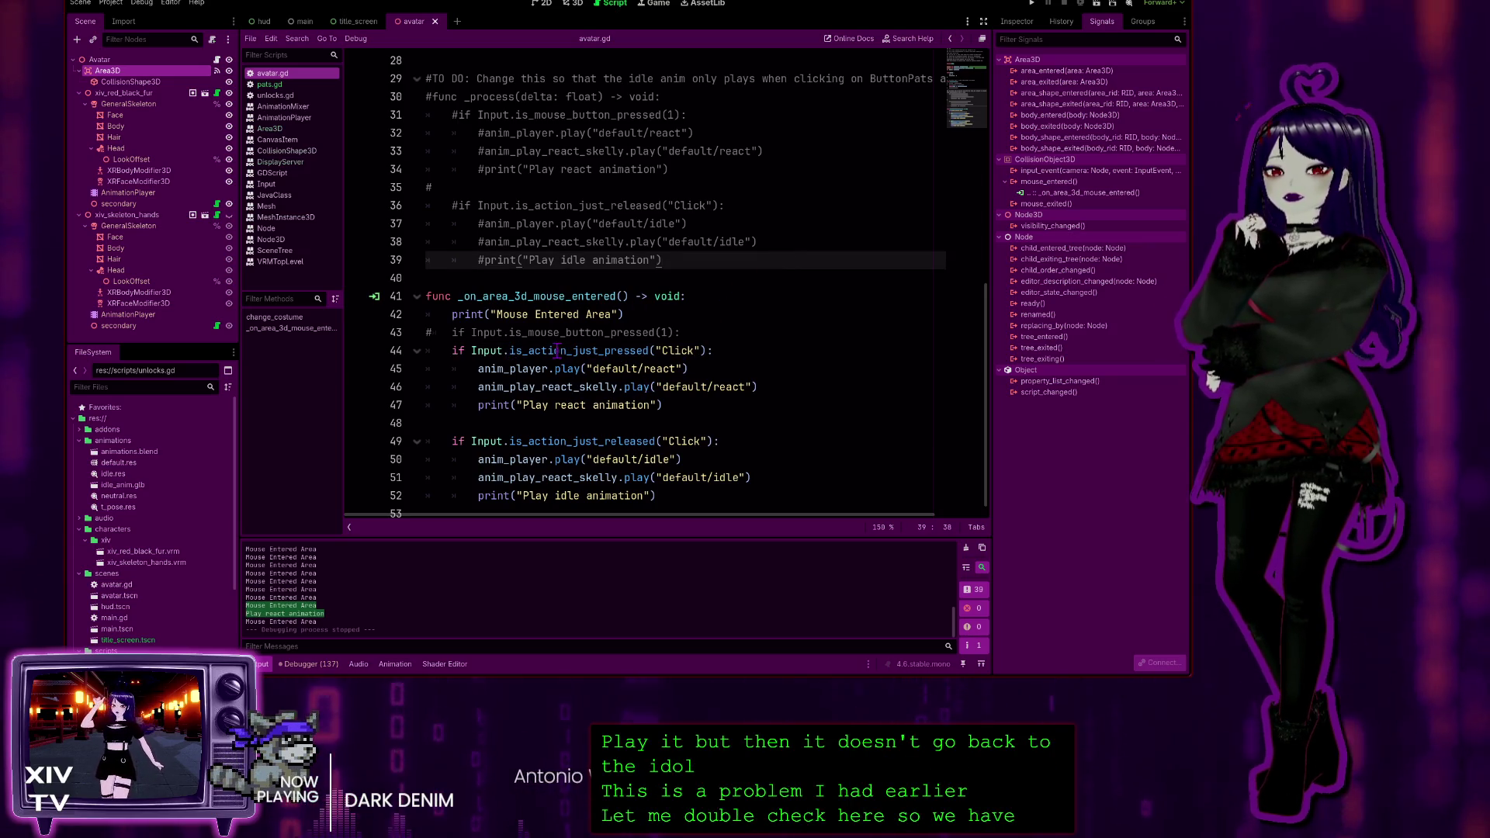
pyautogui.click(669, 351)
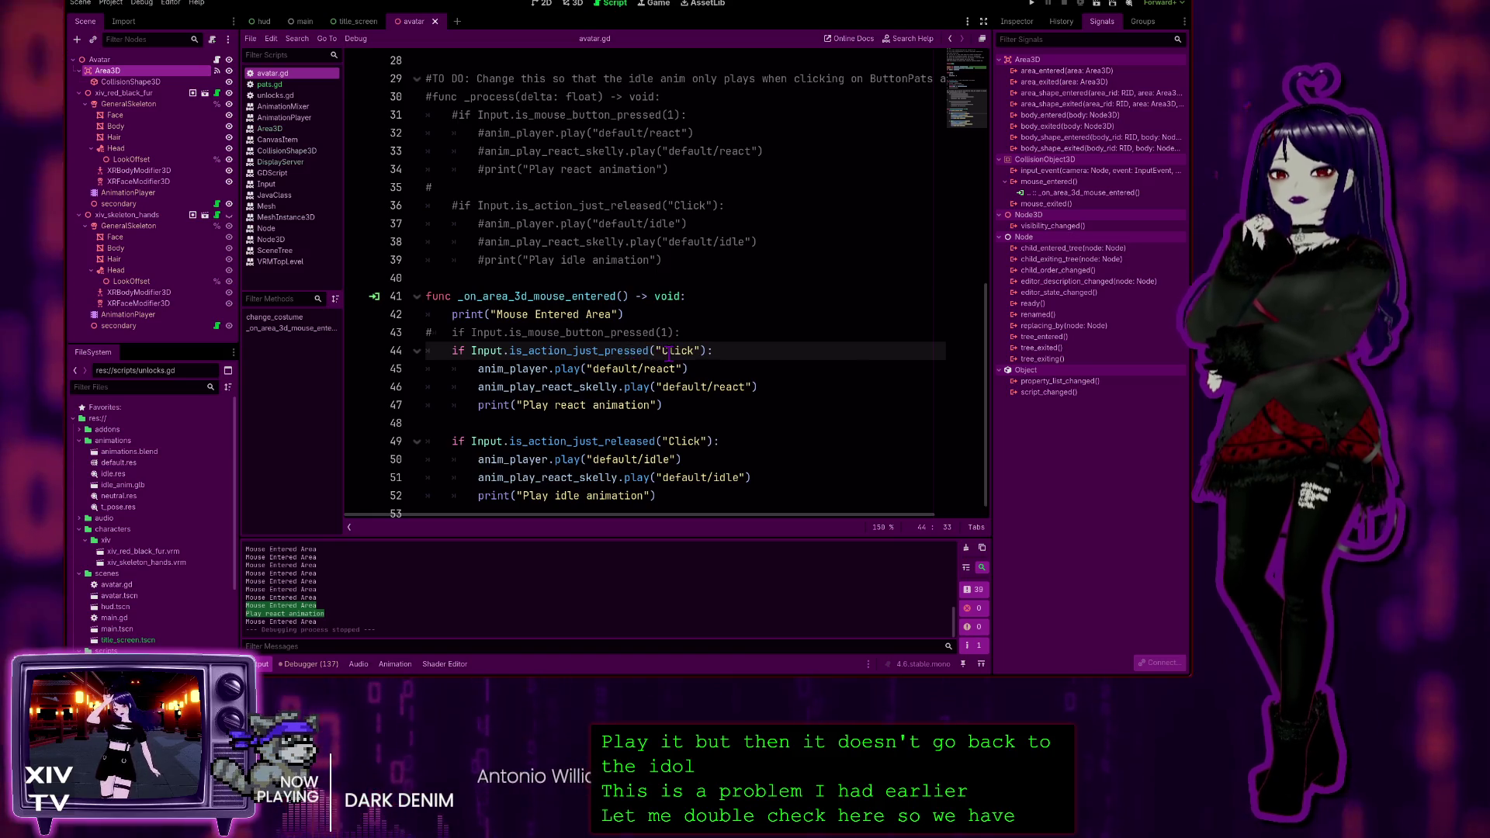
pyautogui.click(576, 441)
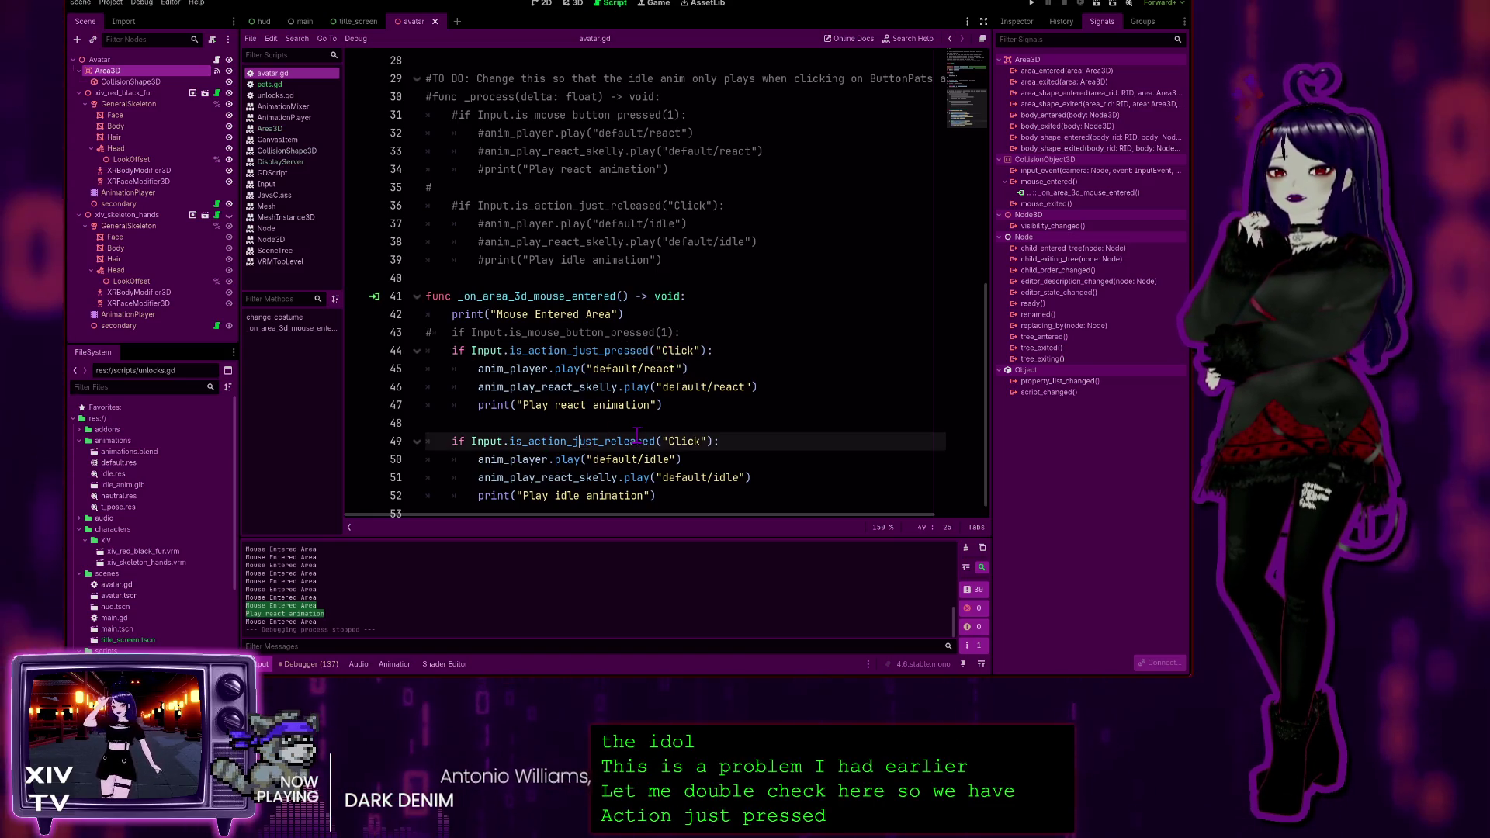
pyautogui.press('End')
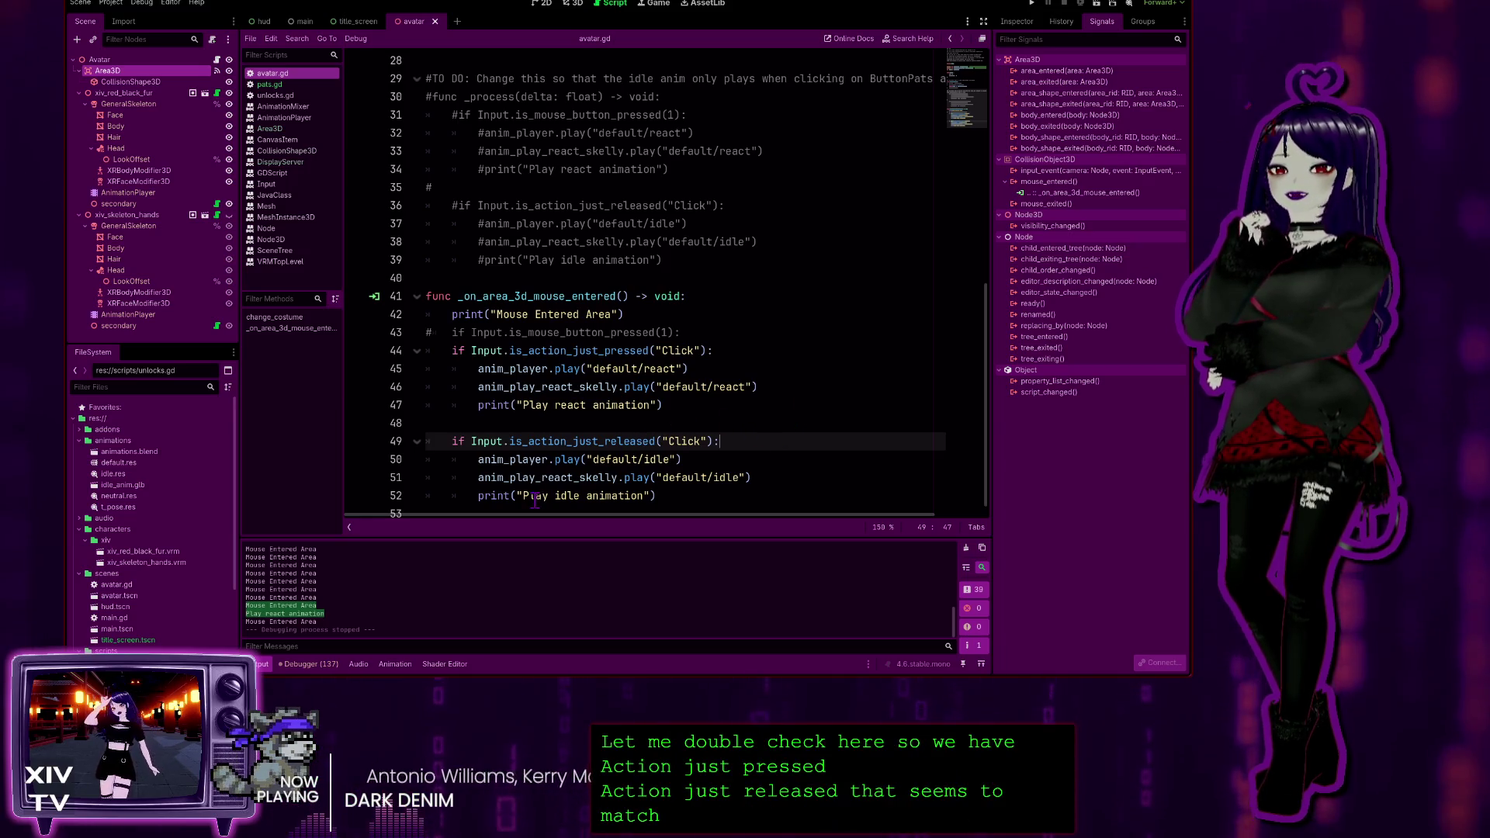
pyautogui.click(668, 498)
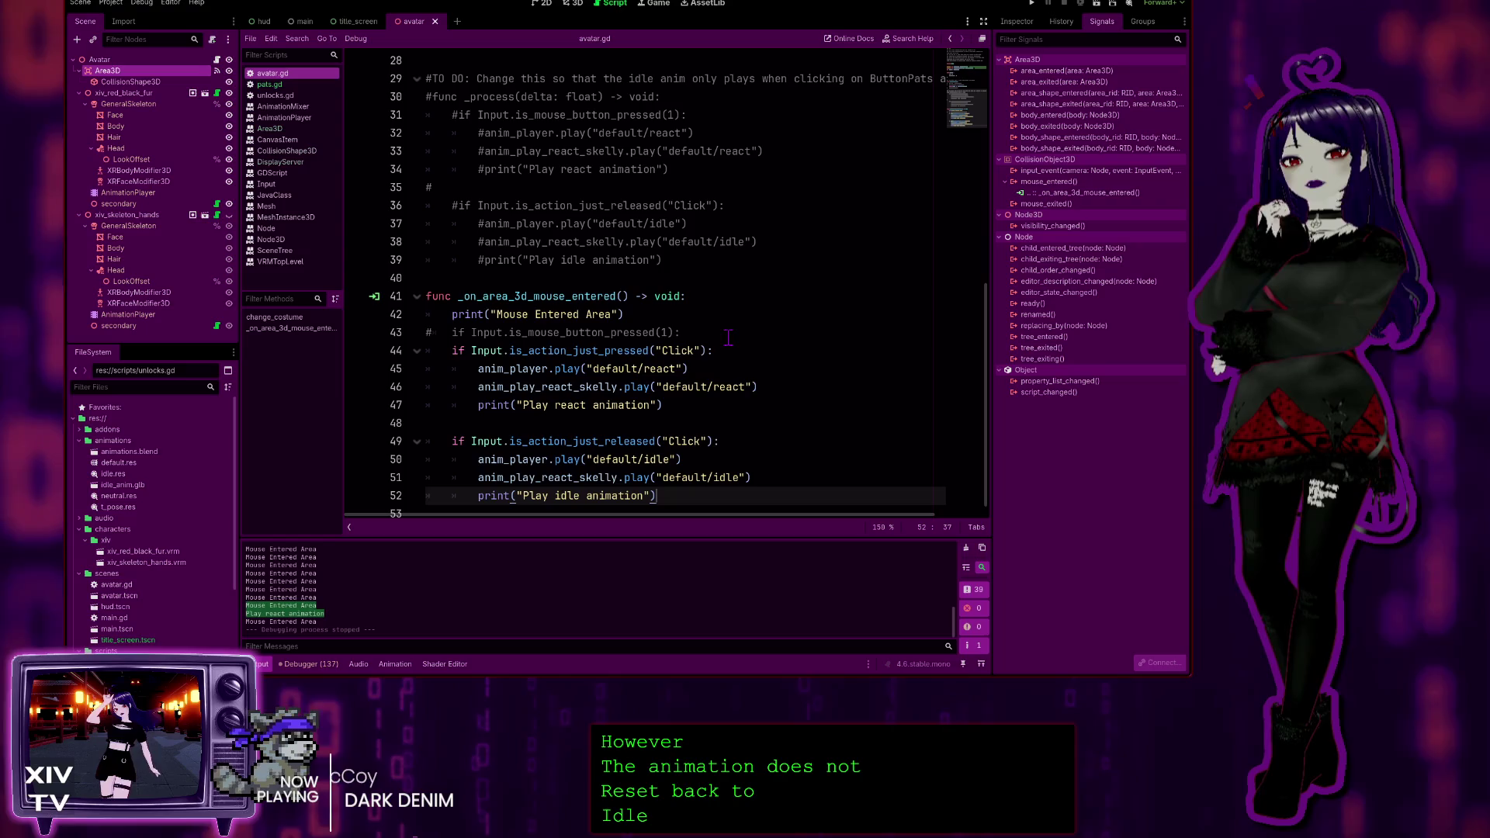
pyautogui.scroll(3, 694, 352)
# Review the old commented process code (lines 30–39) and the mouse-entered handler's react call in avatar.gd
pyautogui.moveTo(664, 423); pyautogui.dragTo(327, 256)
pyautogui.click(692, 353)
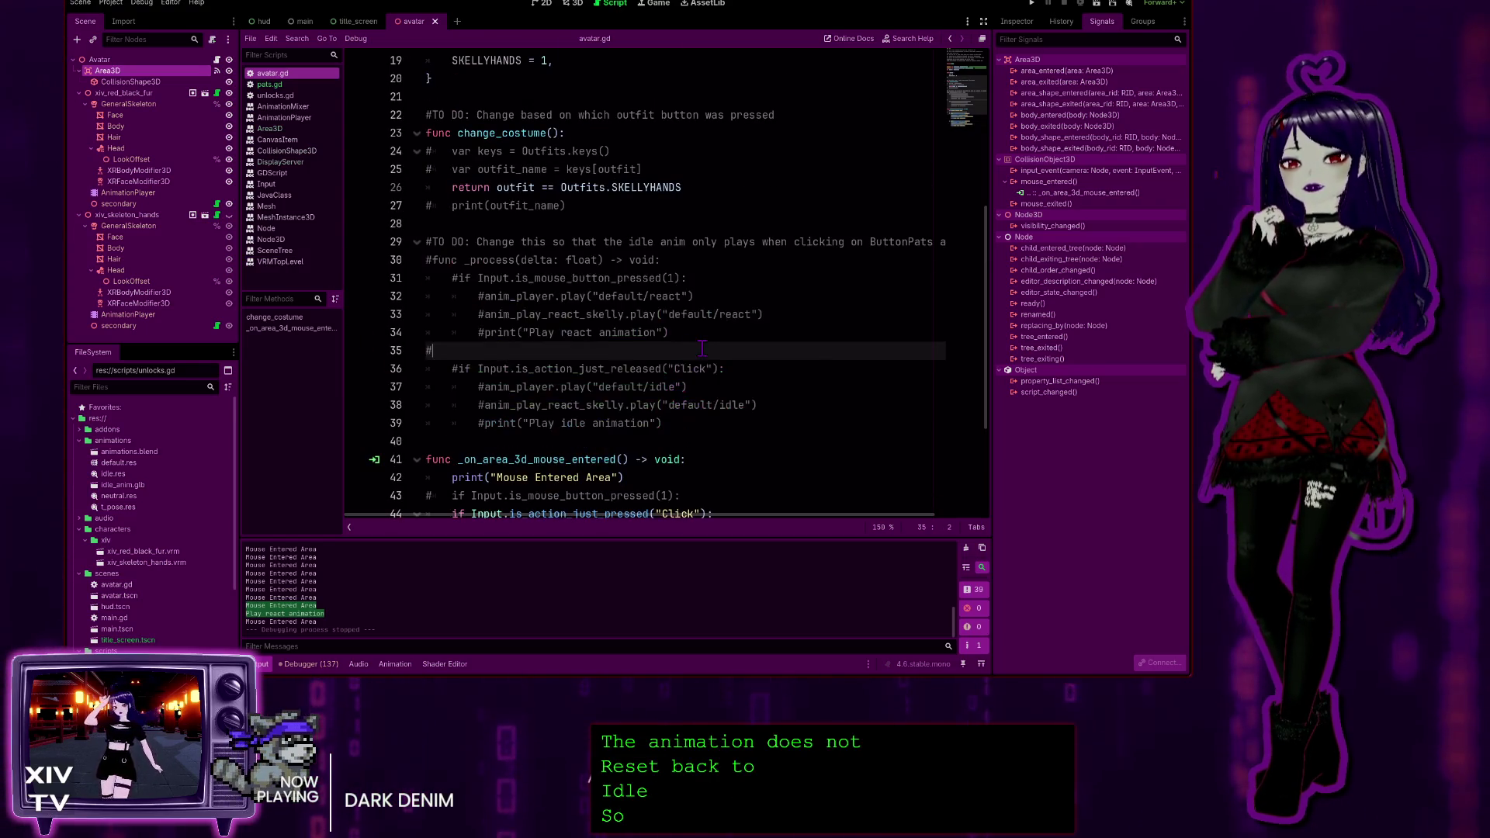
pyautogui.scroll(-3, 706, 343)
pyautogui.click(672, 209)
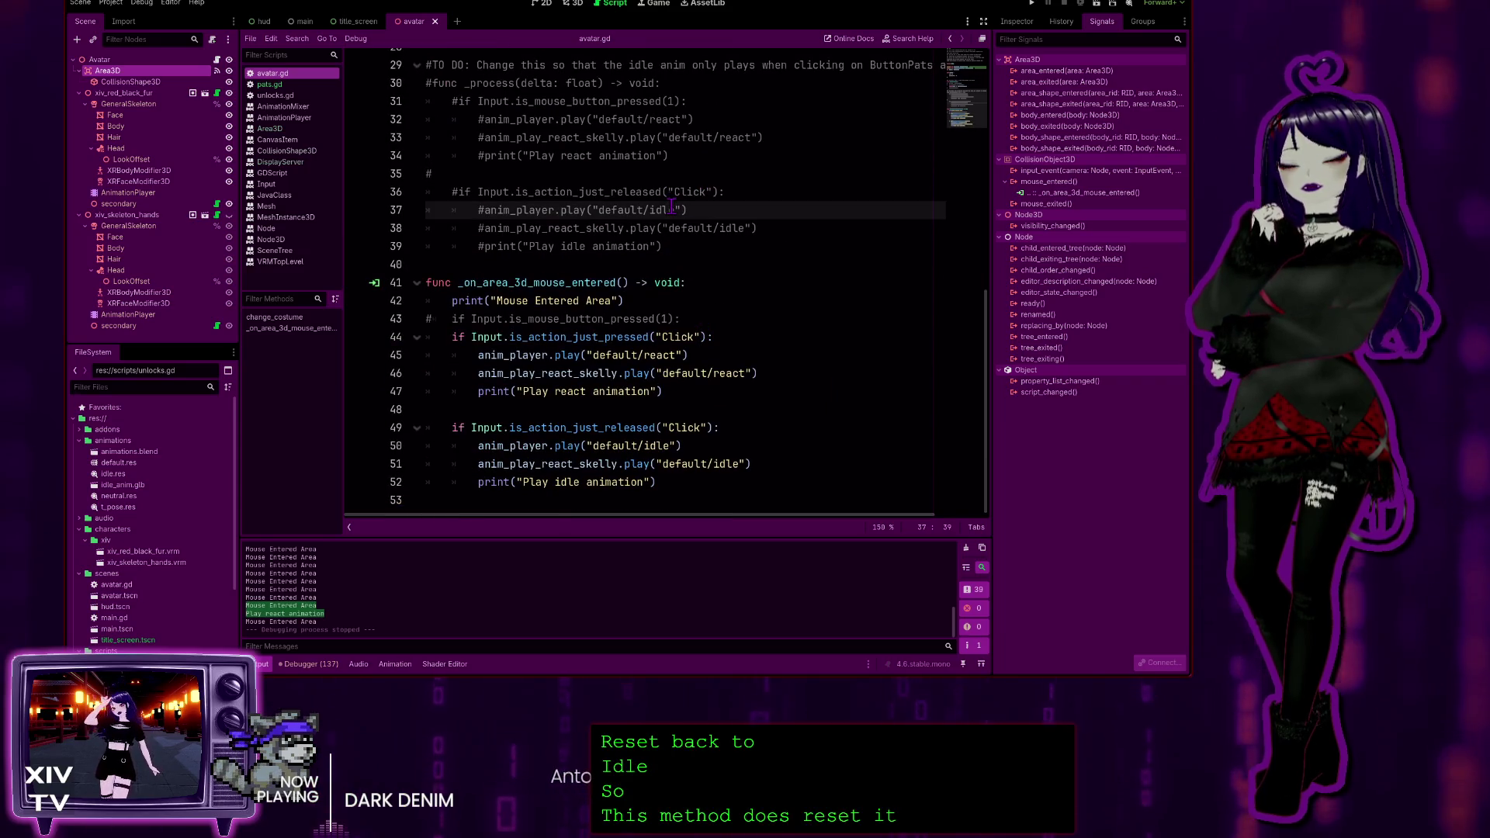
pyautogui.moveTo(681, 479)
pyautogui.mouseDown()
pyautogui.moveTo(580, 482)
pyautogui.moveTo(426, 302)
pyautogui.mouseUp()
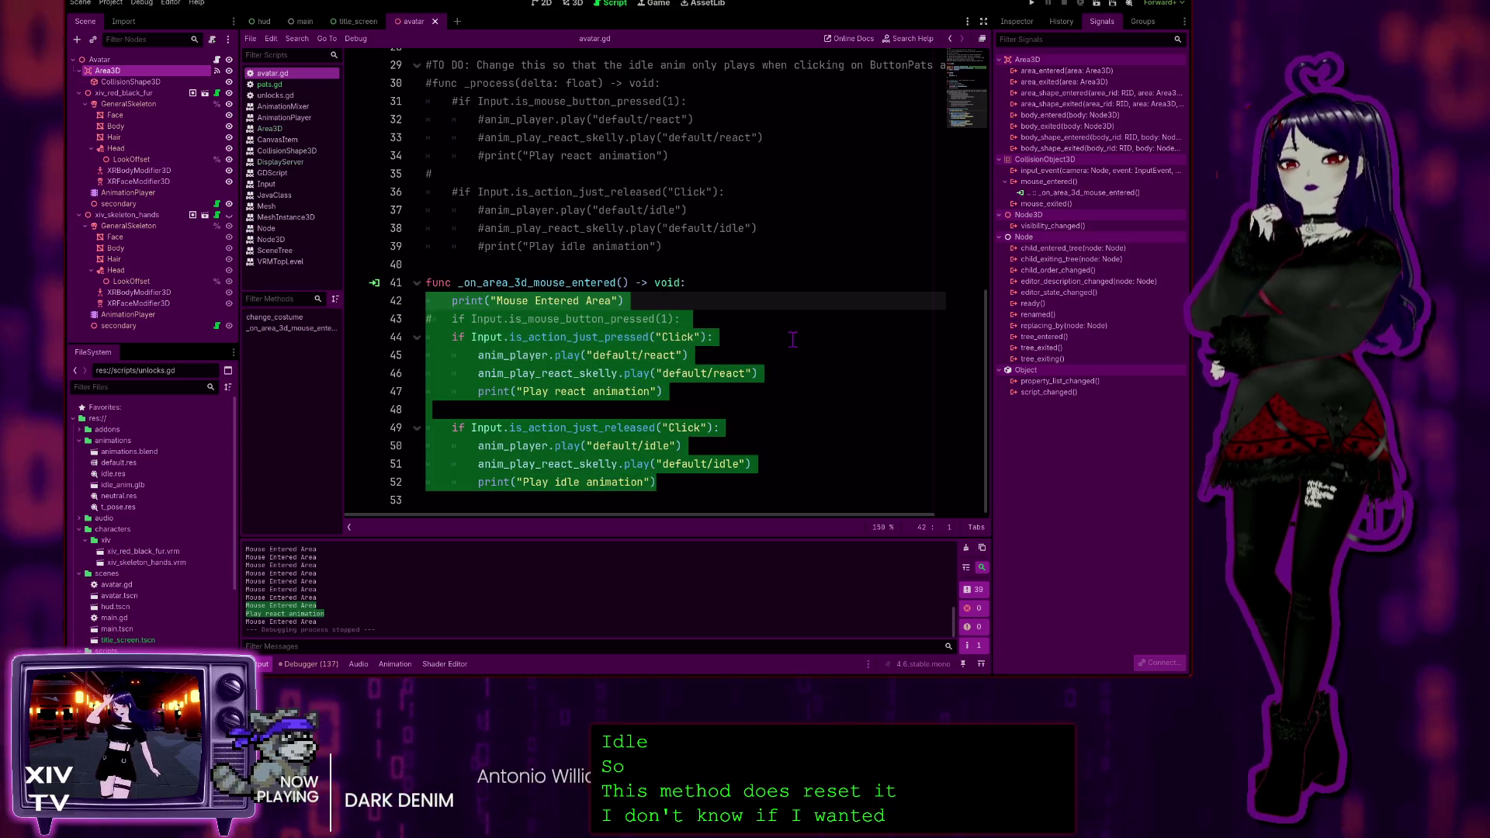
pyautogui.click(792, 339)
pyautogui.click(582, 374)
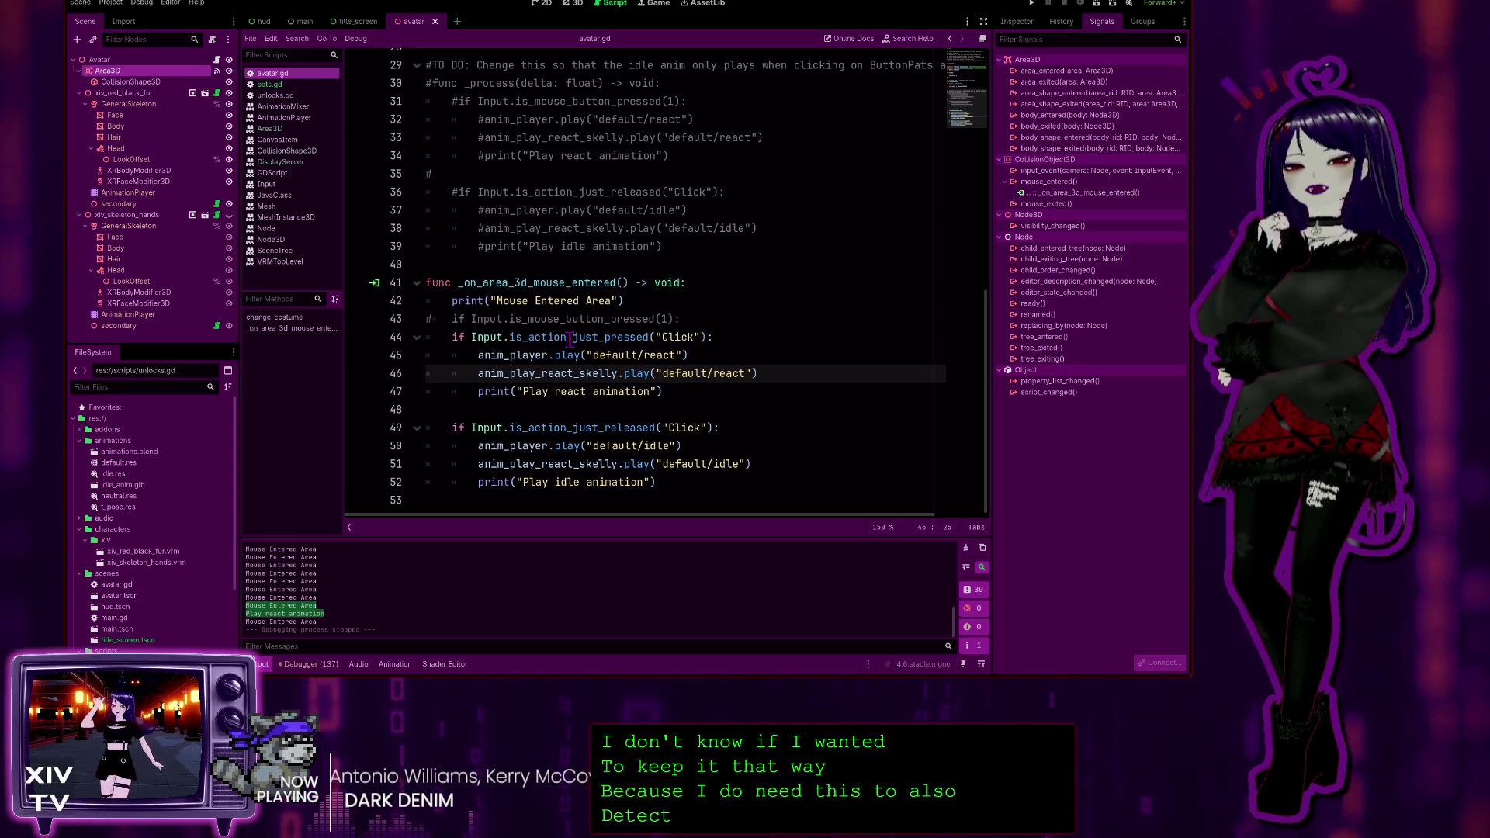
pyautogui.hotkey('ctrl', 'End')
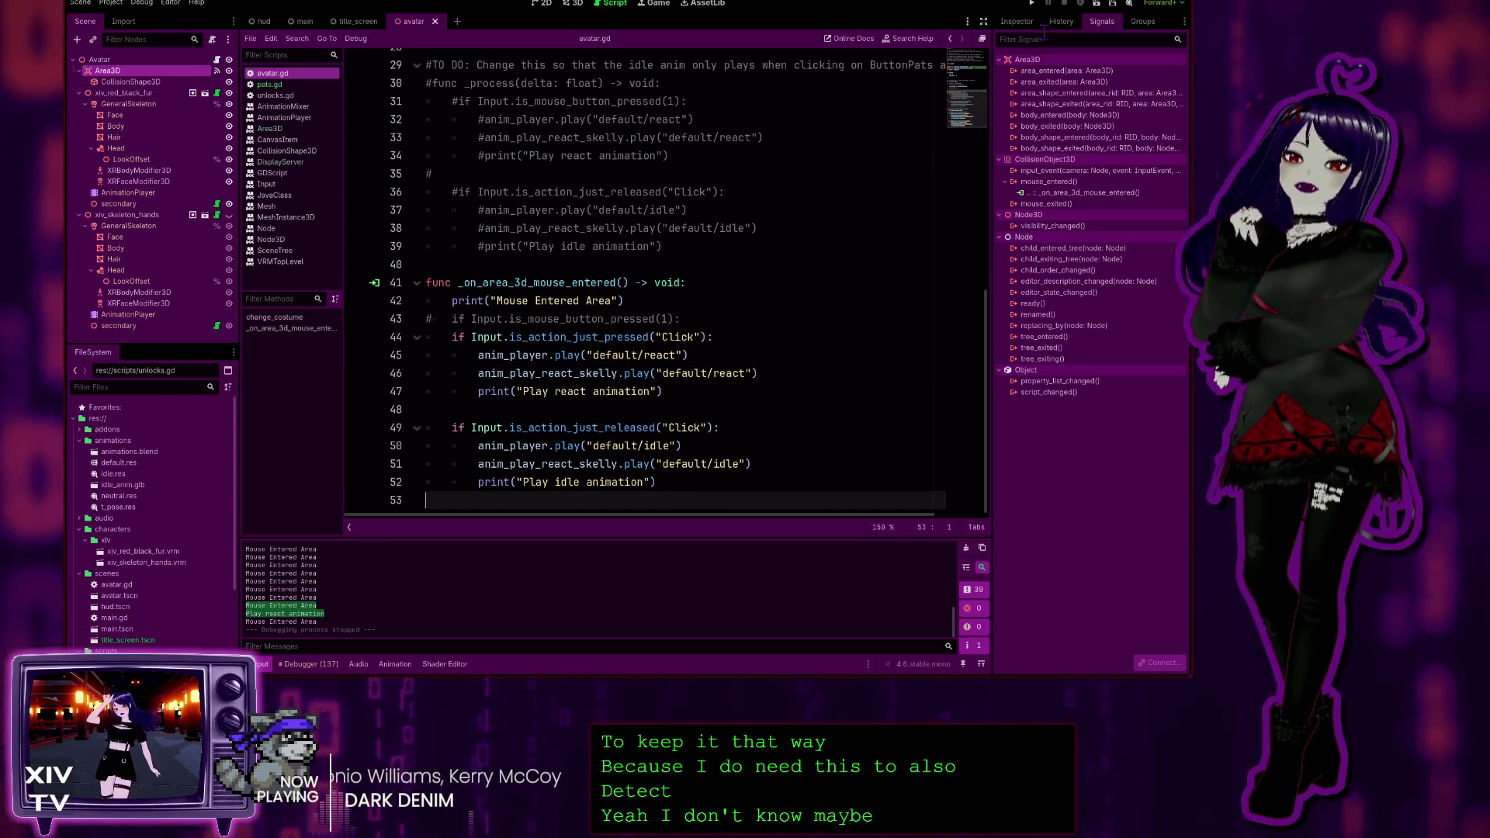
# Check the Area3D node's Inspector and Signals, then run the project with F5
pyautogui.click(1017, 21)
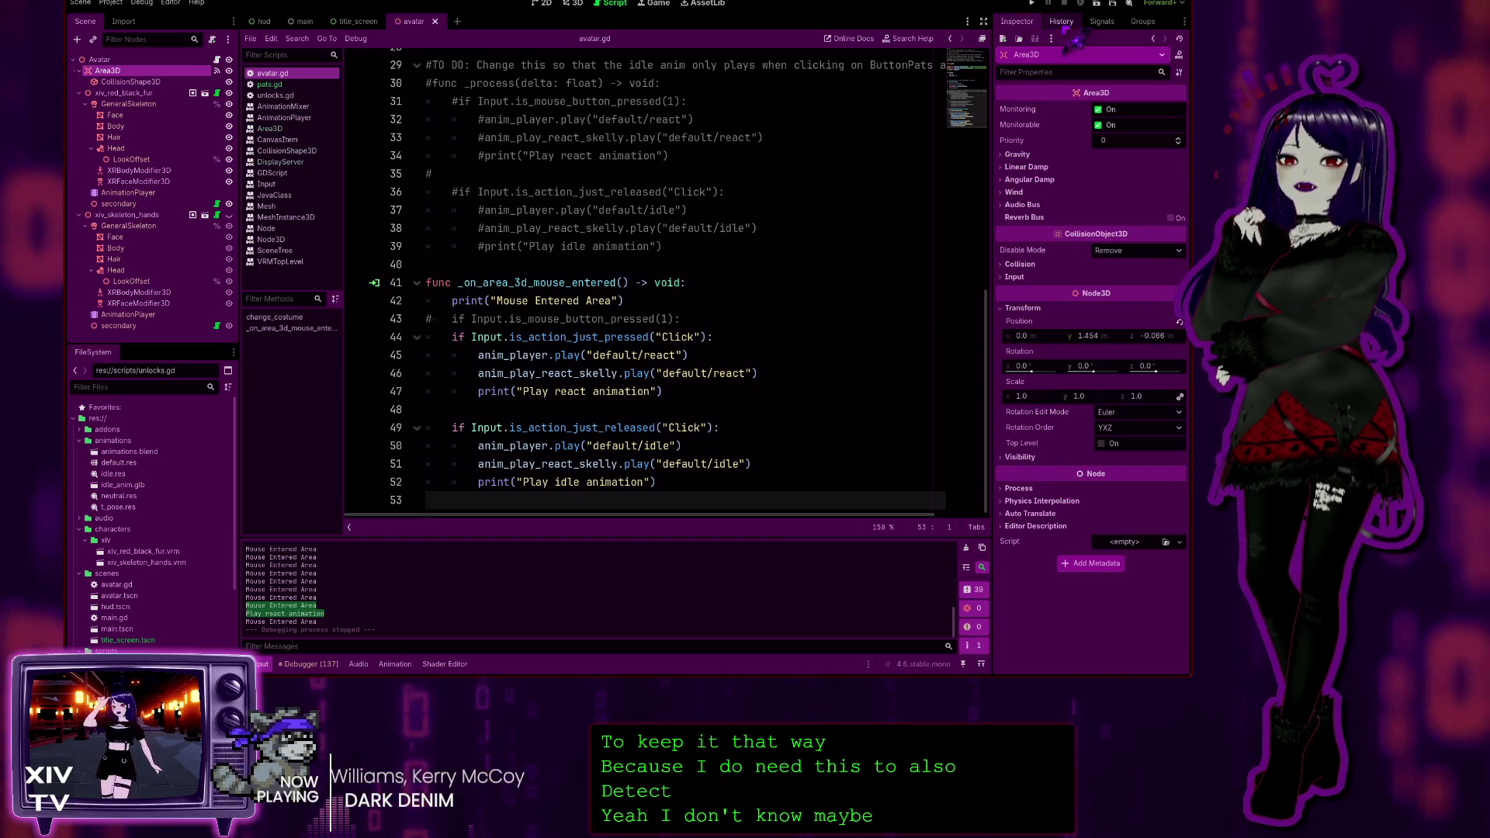
pyautogui.click(1102, 21)
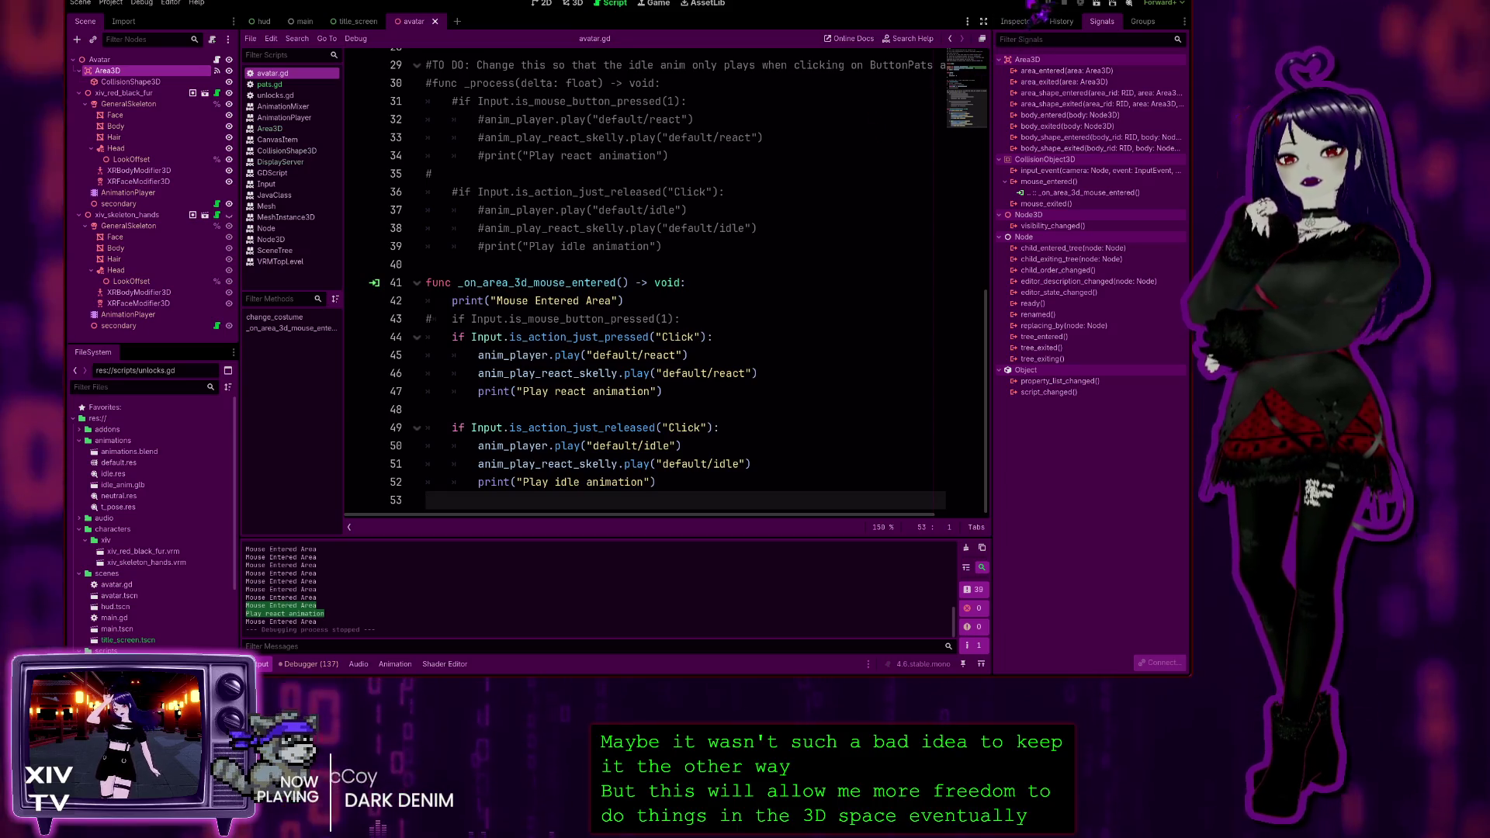
pyautogui.press('F5')
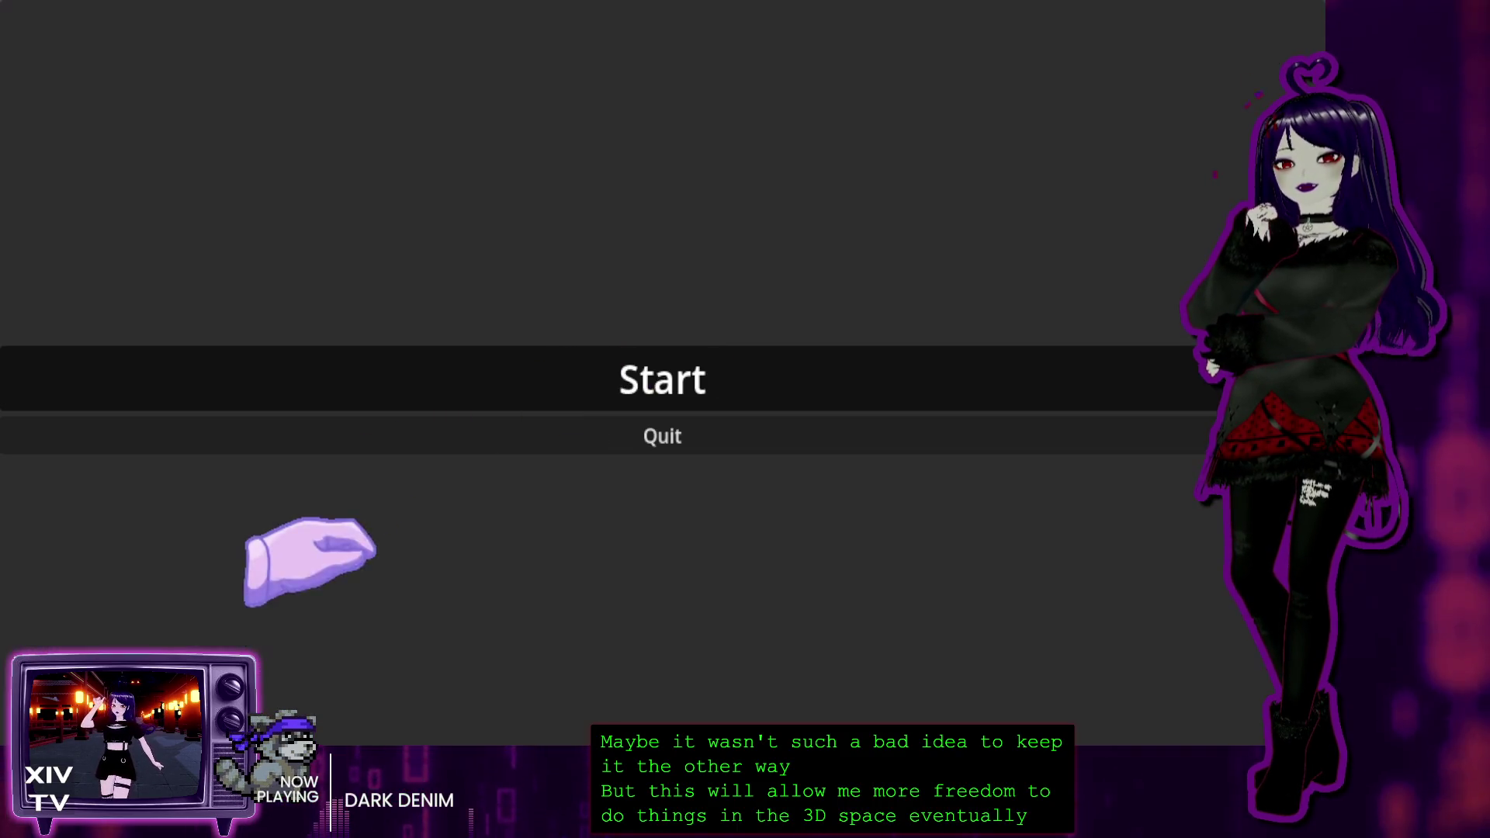
# Start the game, test clicking the avatar in the Head Pats scene, then stop it with F8
pyautogui.click(357, 372)
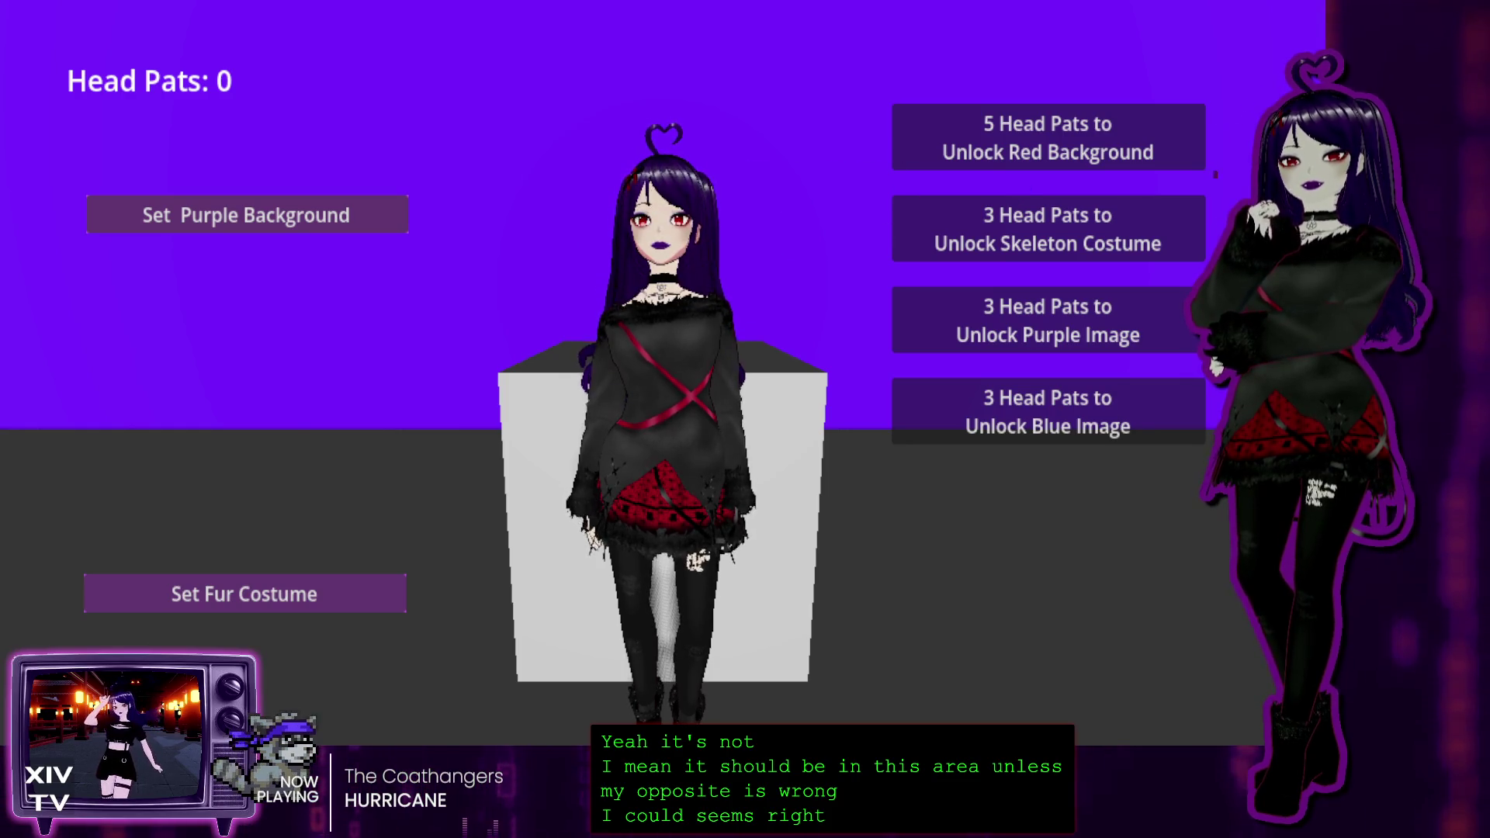
pyautogui.press('F8')
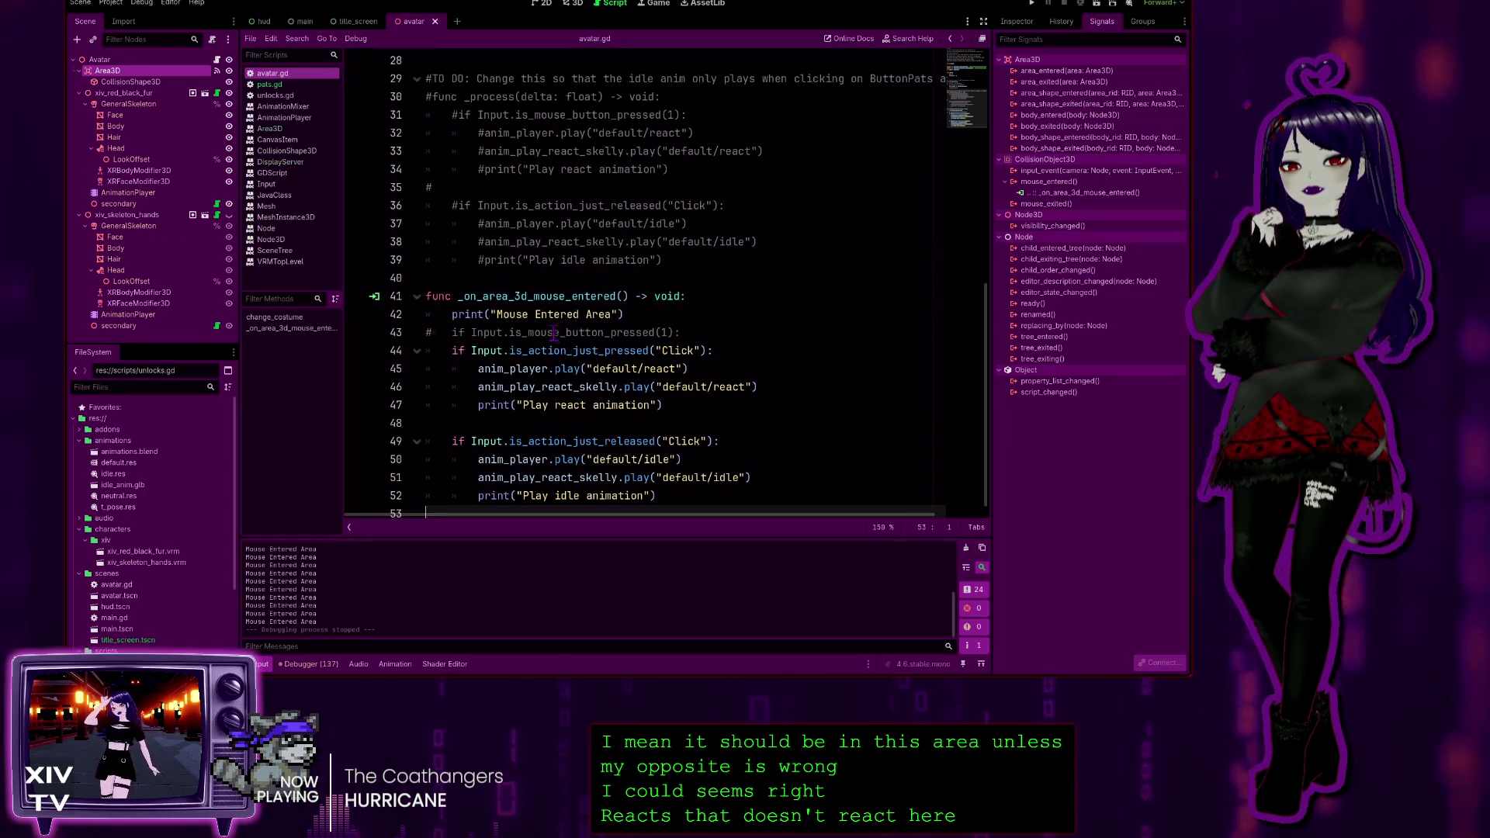
# Inspect the react call and commented mouse-button check, then open the is_action_just_pressed documentation
pyautogui.click(452, 368)
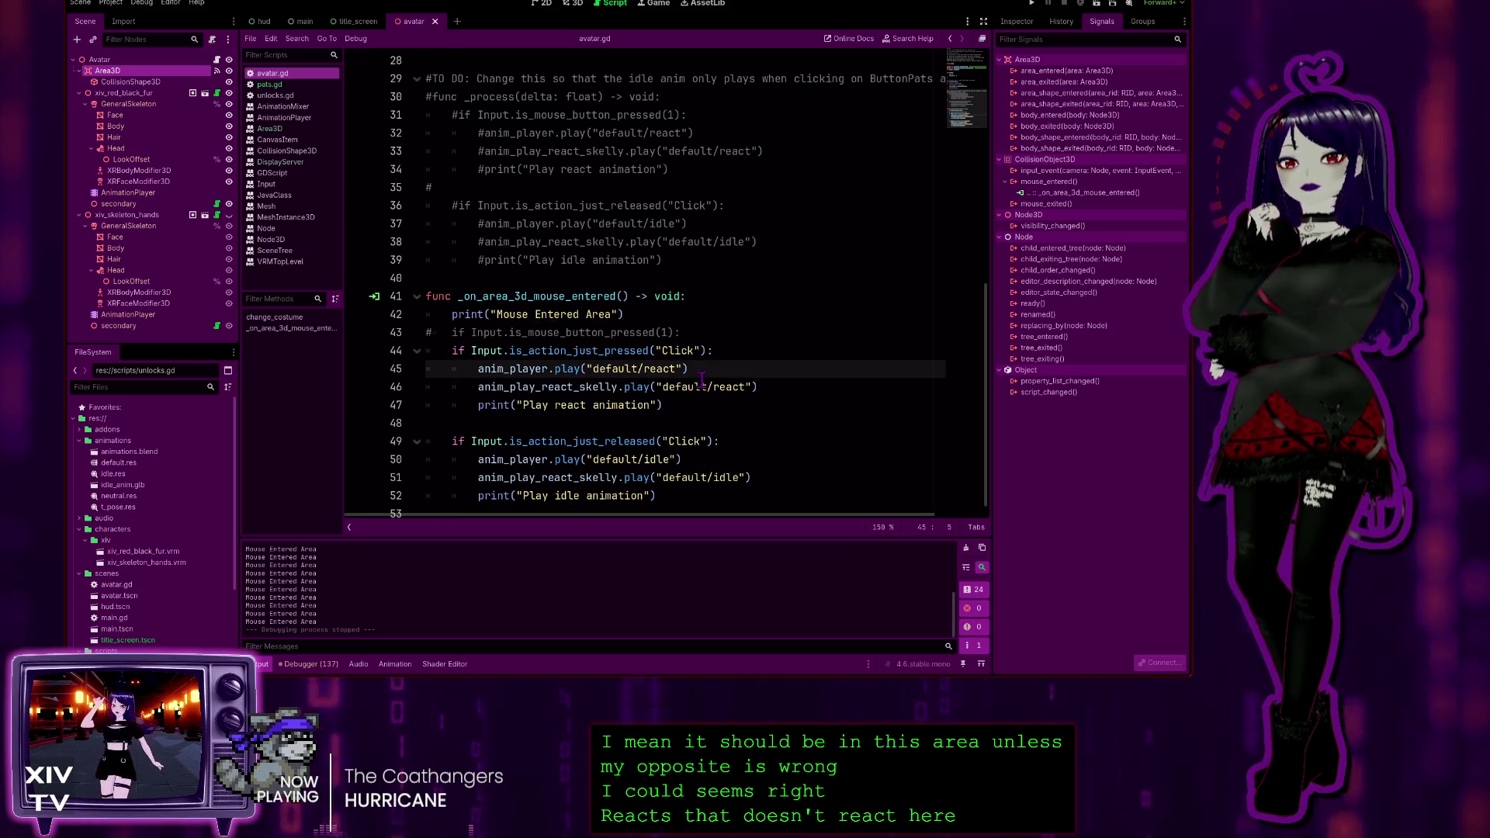
pyautogui.scroll(-1, 694, 412)
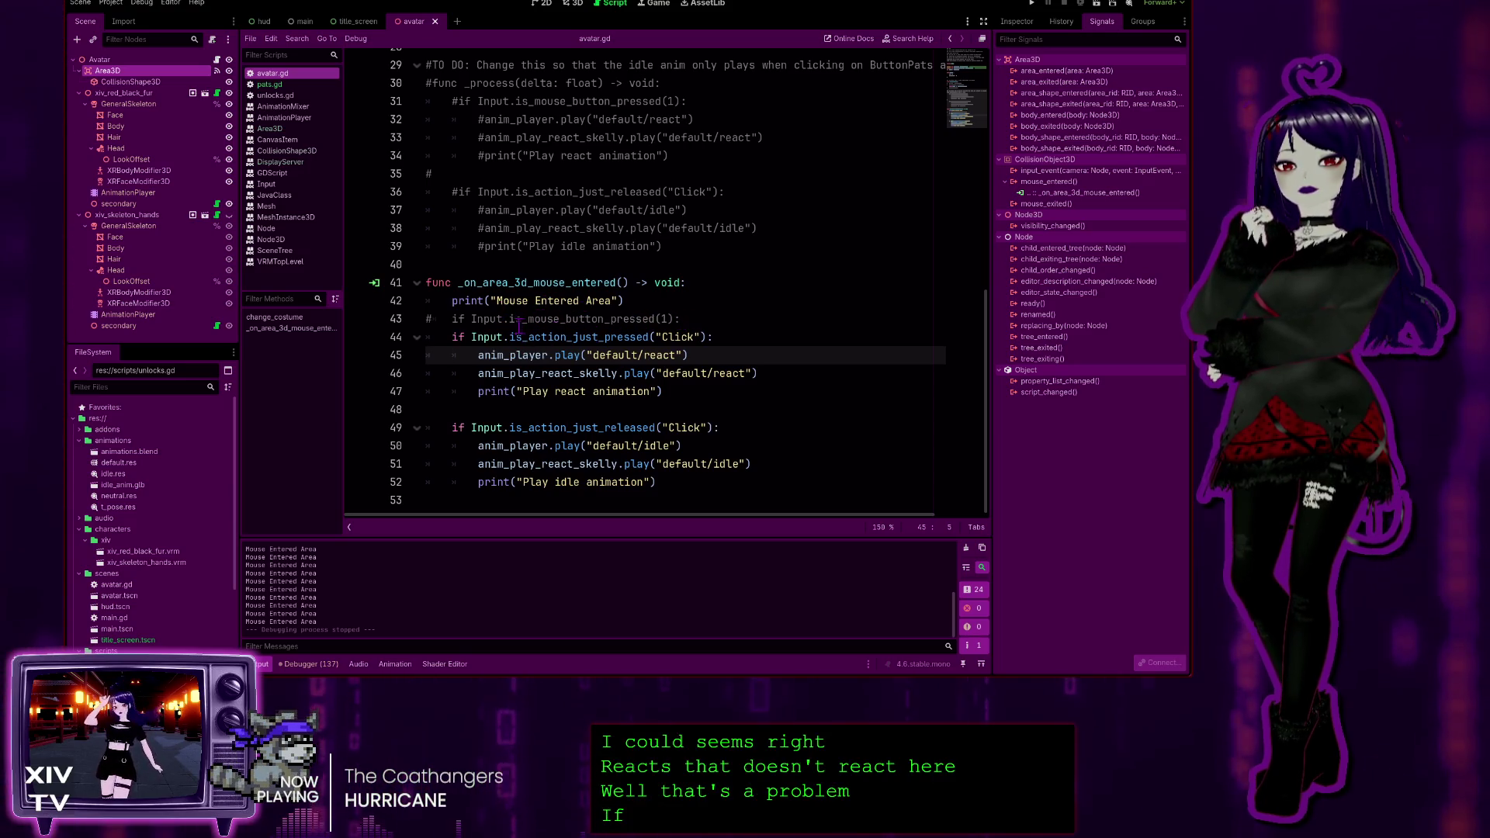
pyautogui.click(700, 318)
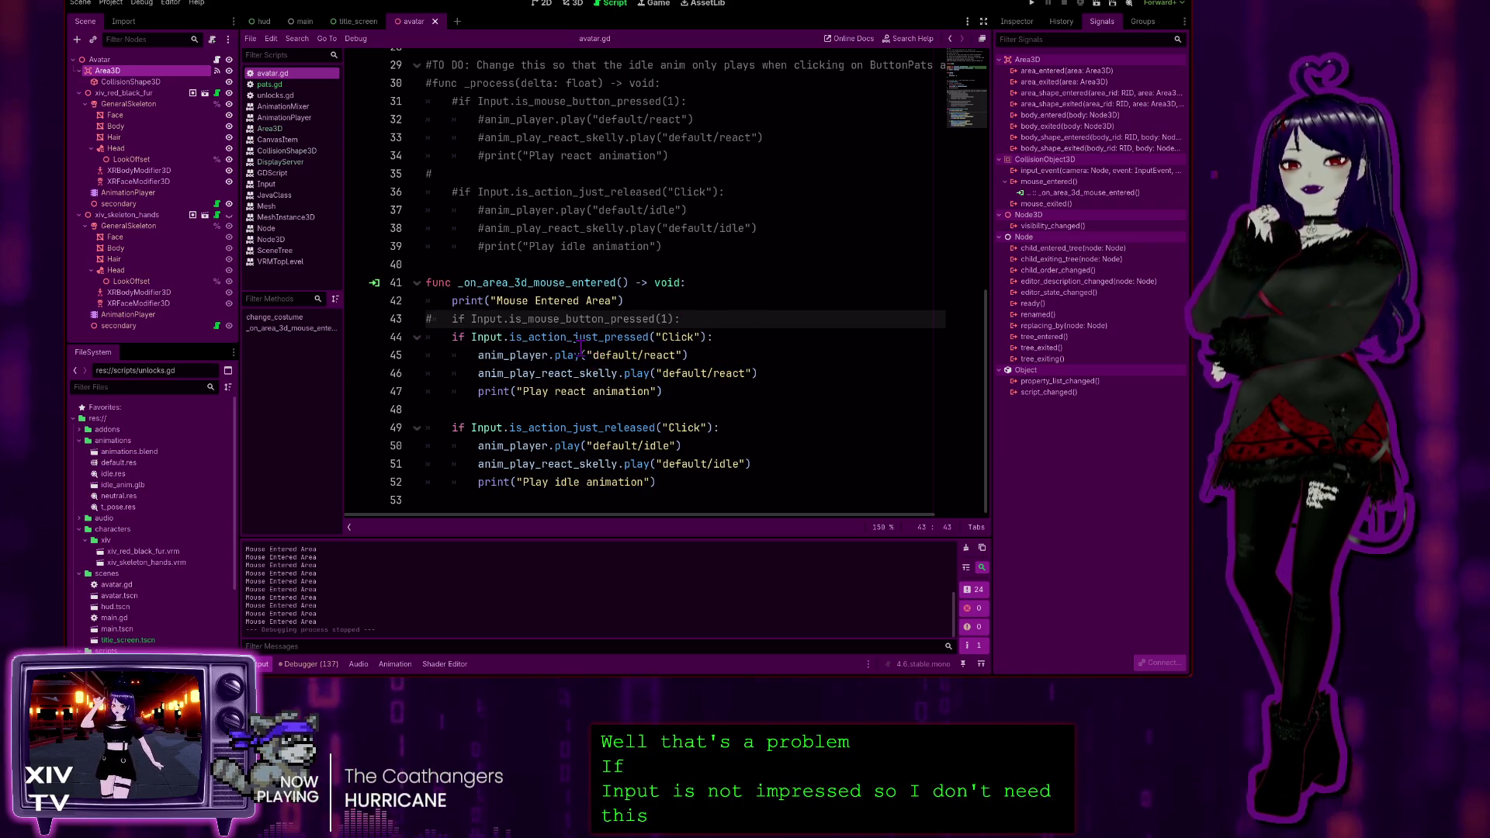
pyautogui.click(549, 339)
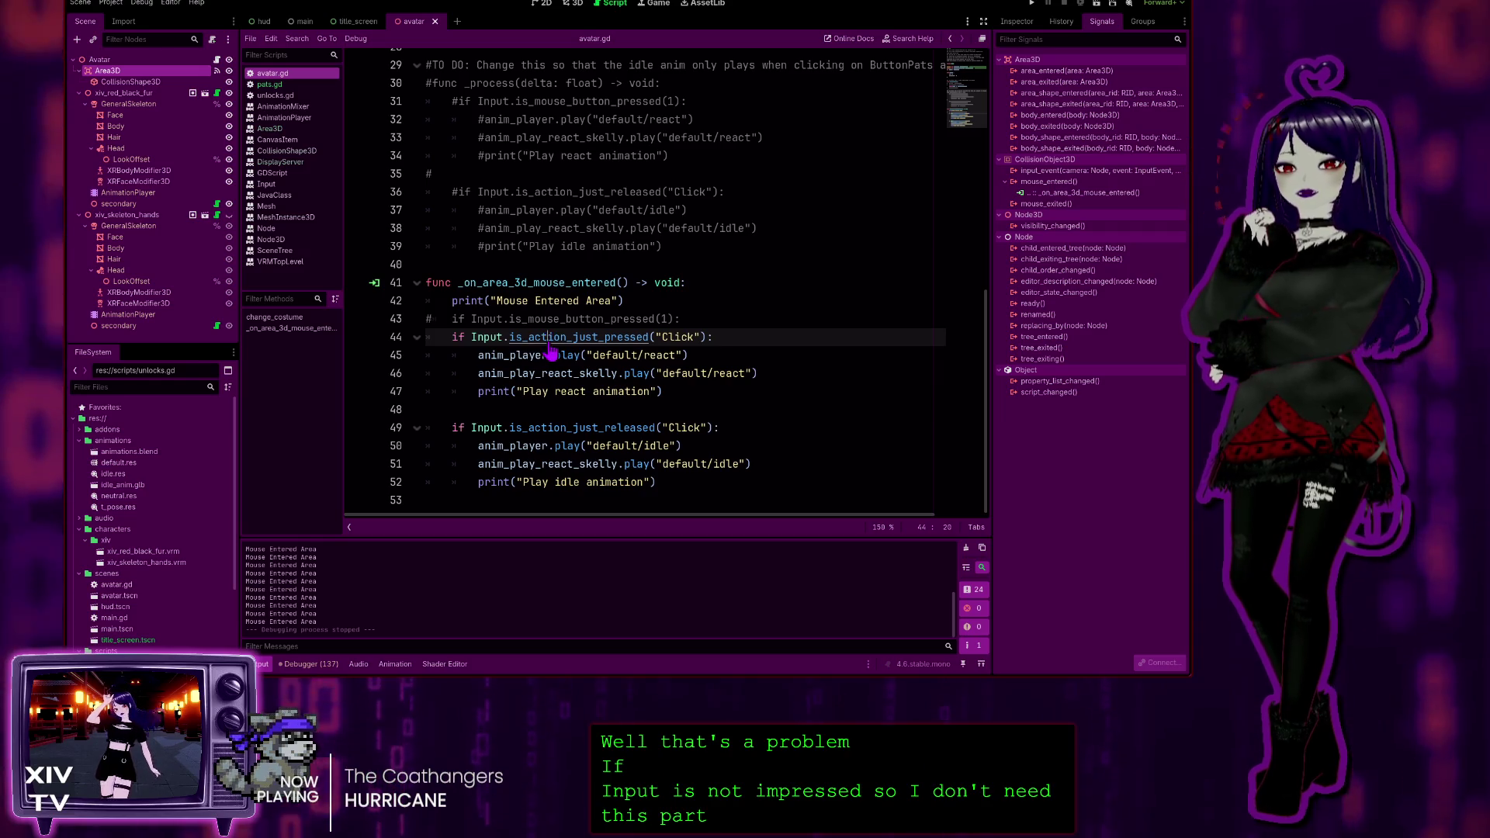
pyautogui.keyDown('ctrl'); pyautogui.click(549, 339); pyautogui.keyUp('ctrl')
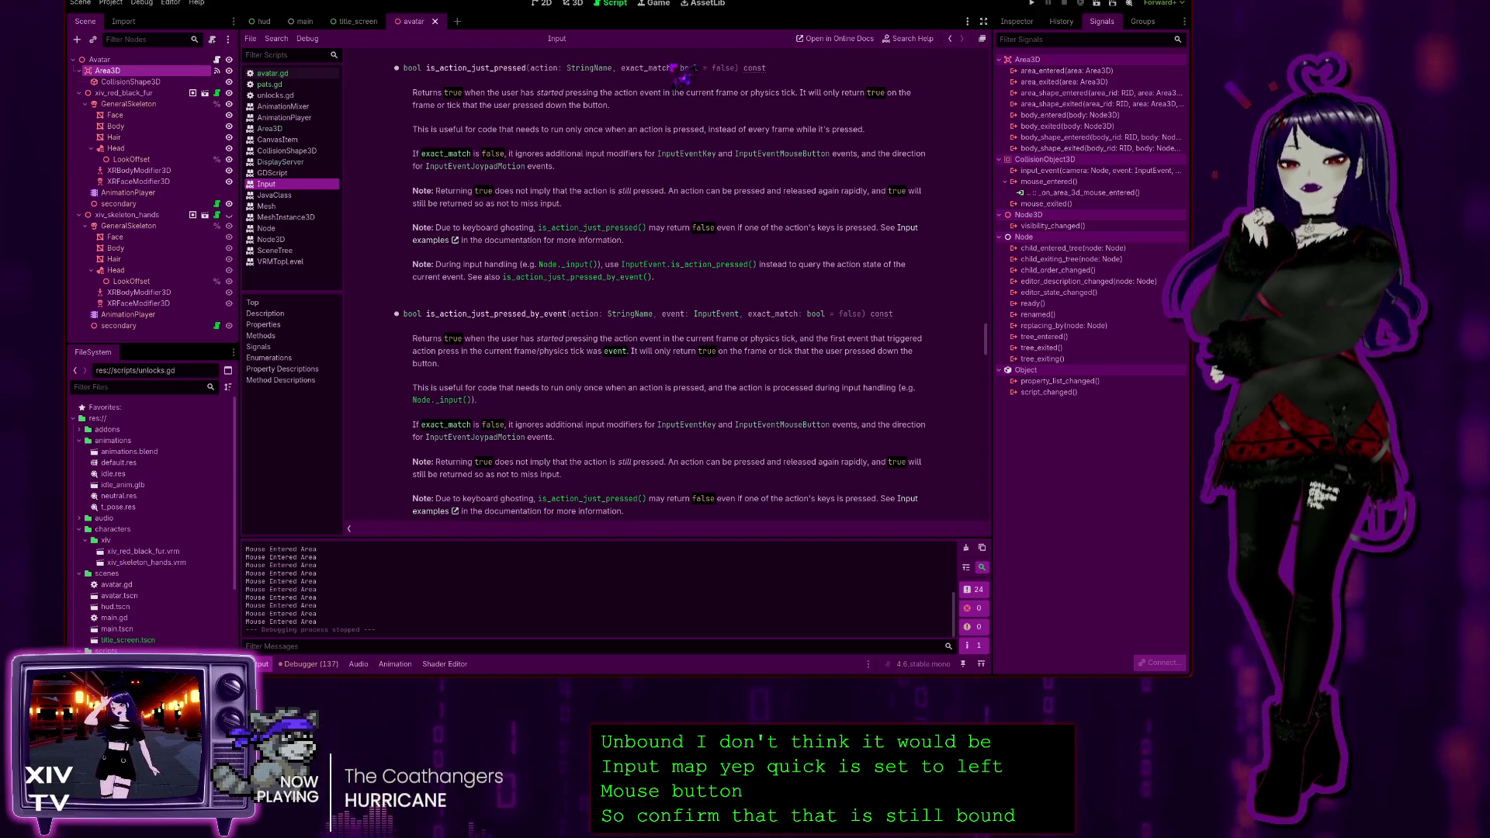
# Finish reading the is_action_just_pressed docs and switch back to the scene viewport
pyautogui.click(573, 4)
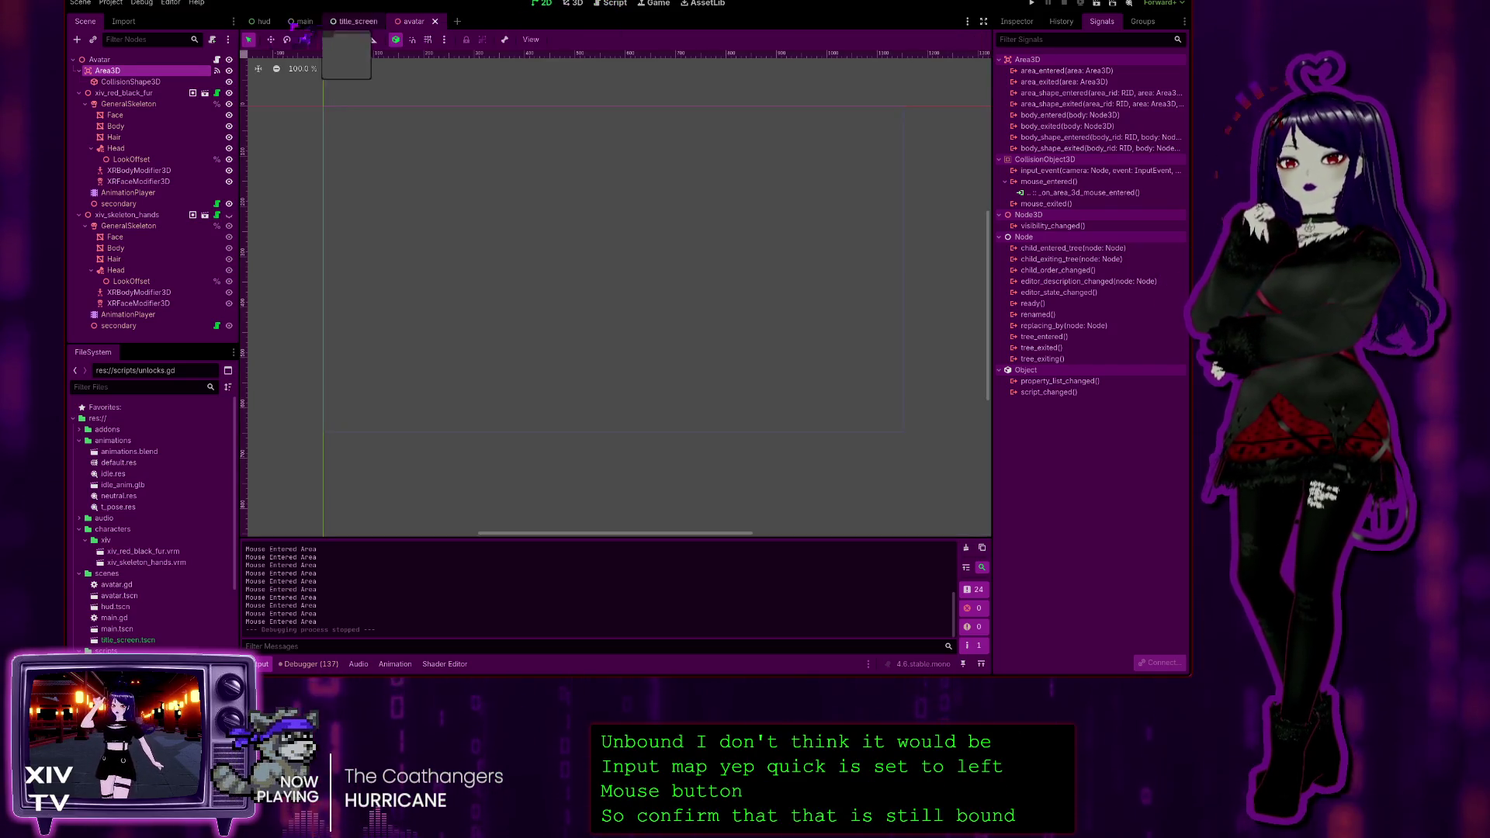
# Hide the HUD root in the hud scene, then rerun the project from the avatar scene
pyautogui.click(151, 60)
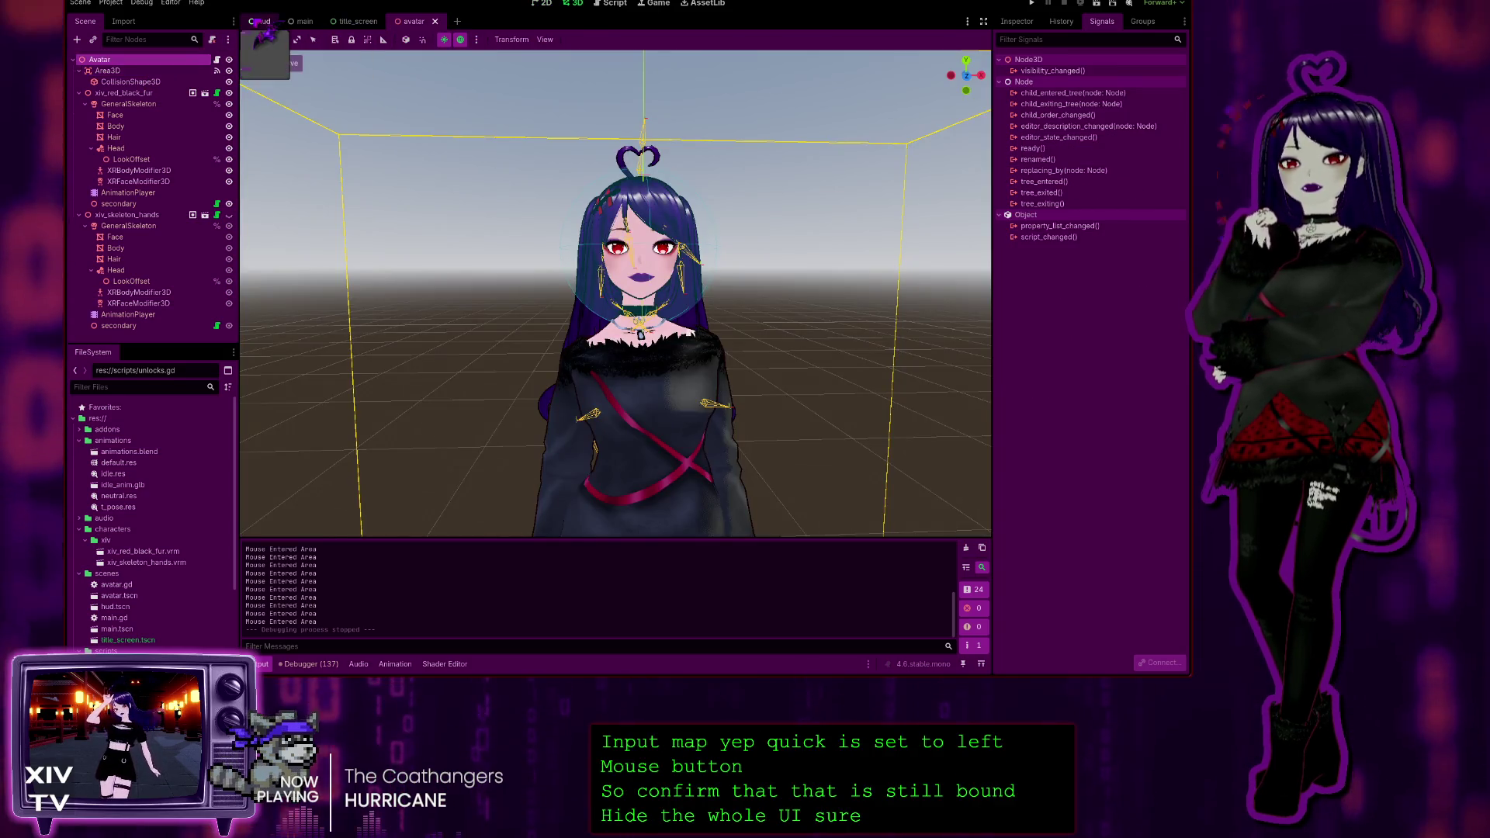
pyautogui.hotkey('ctrl', 'Tab')
pyautogui.click(225, 59)
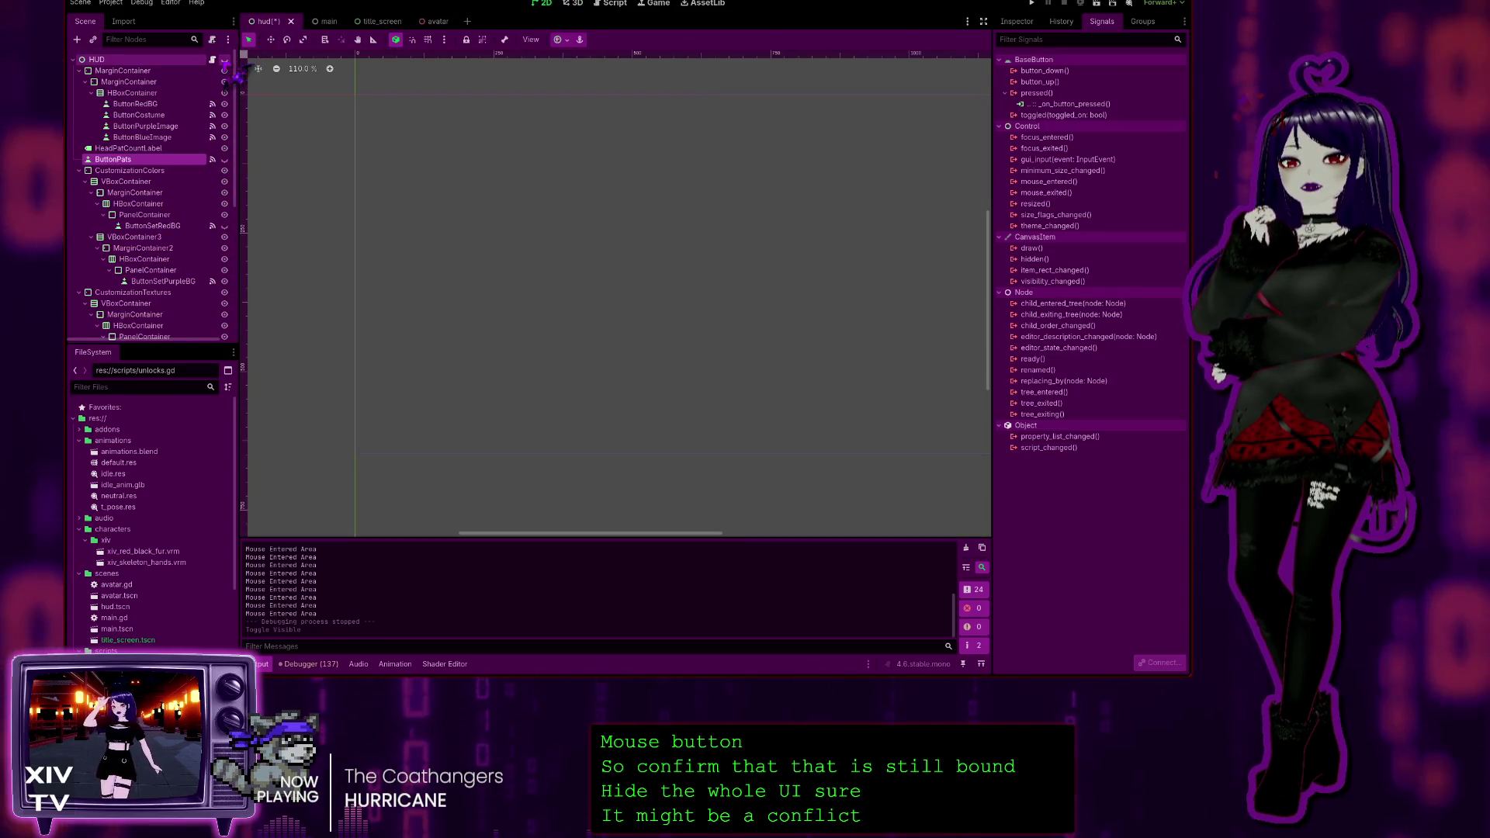
pyautogui.click(575, 4)
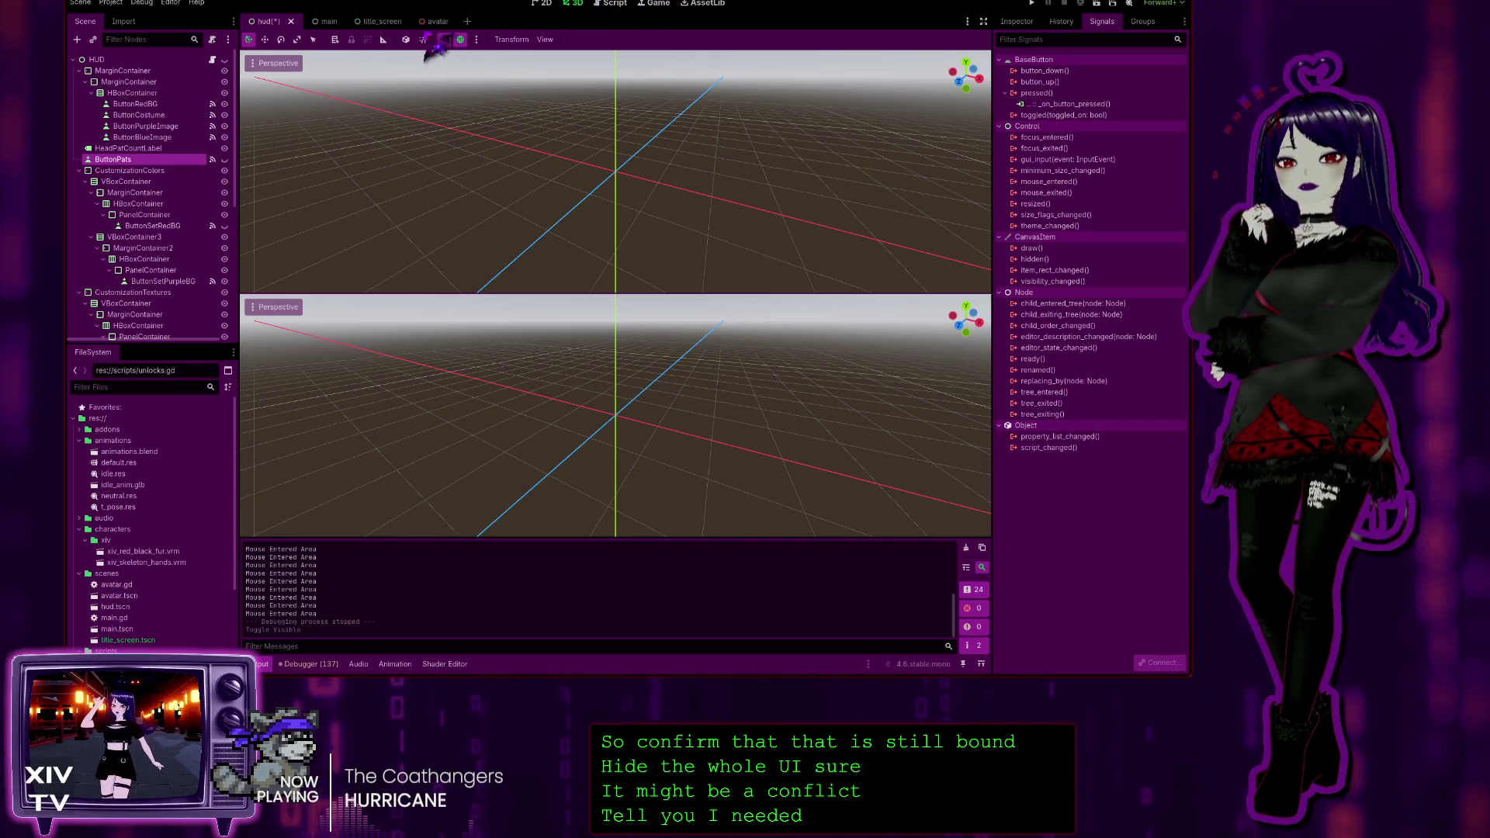
pyautogui.click(440, 21)
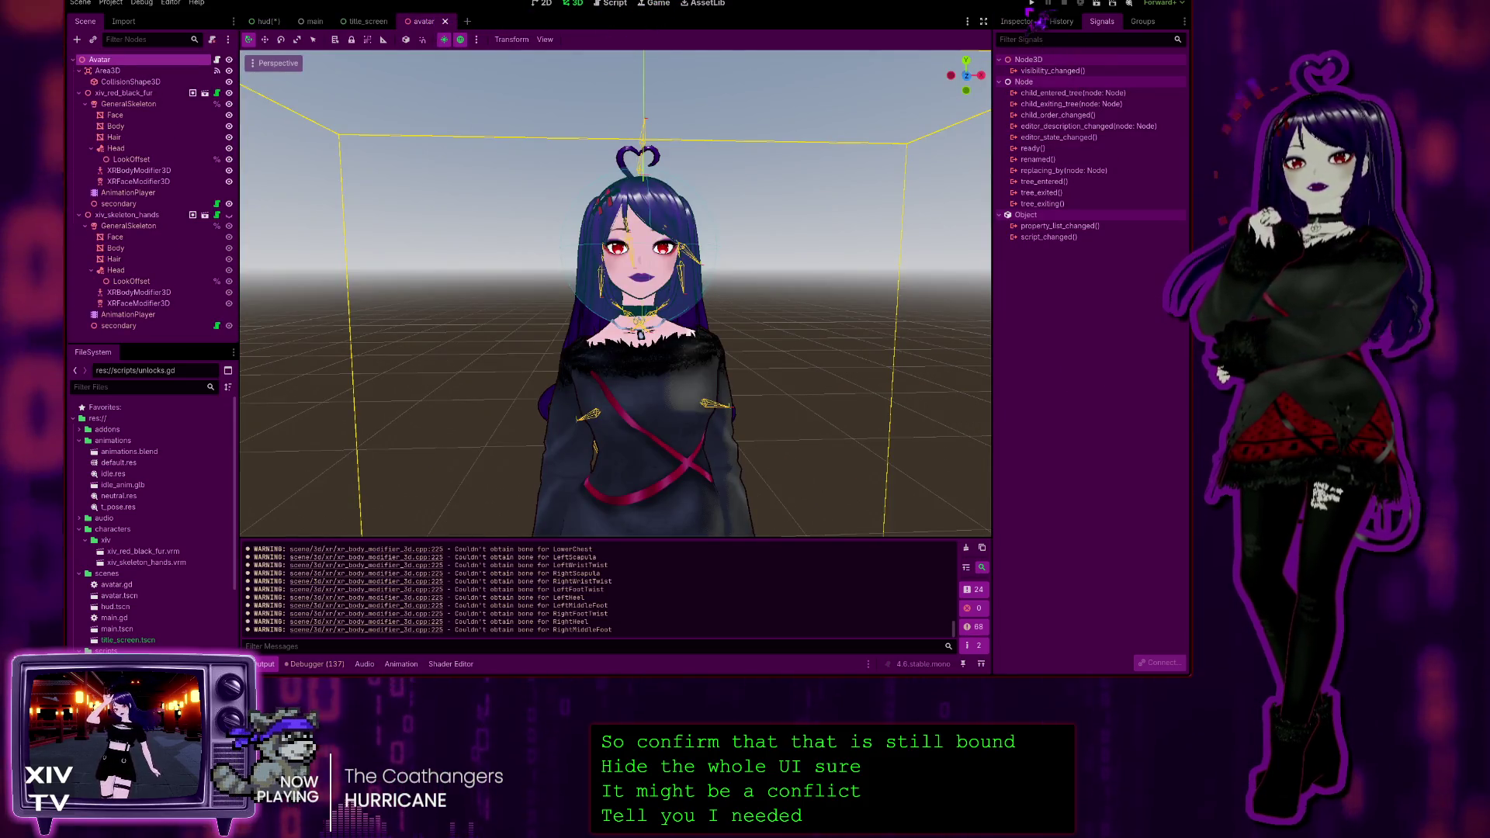
pyautogui.press('F5')
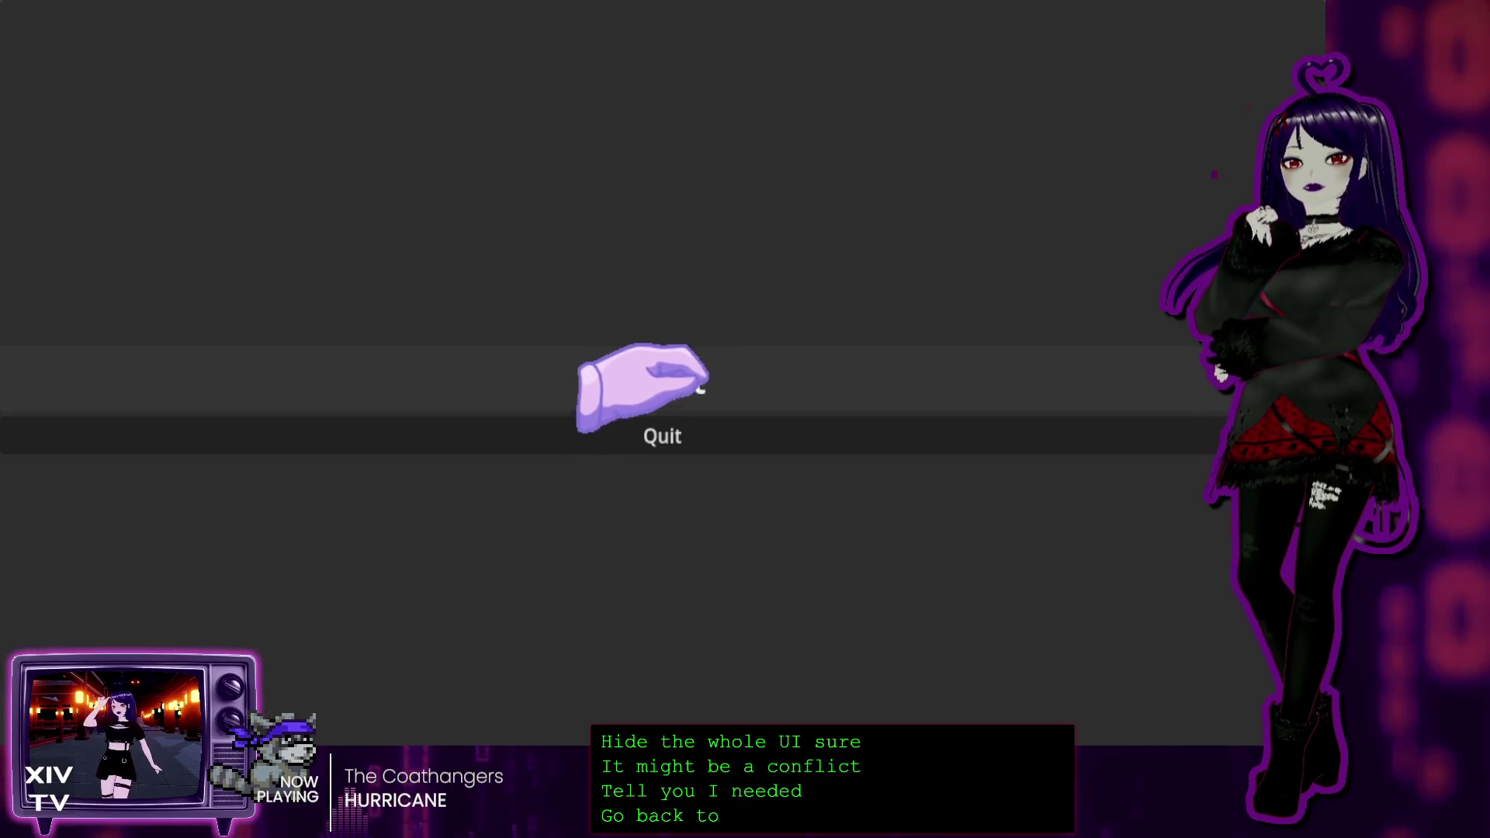
# Start the game, click the avatar to test head pats without the HUD, then stop with F8
pyautogui.click(696, 379)
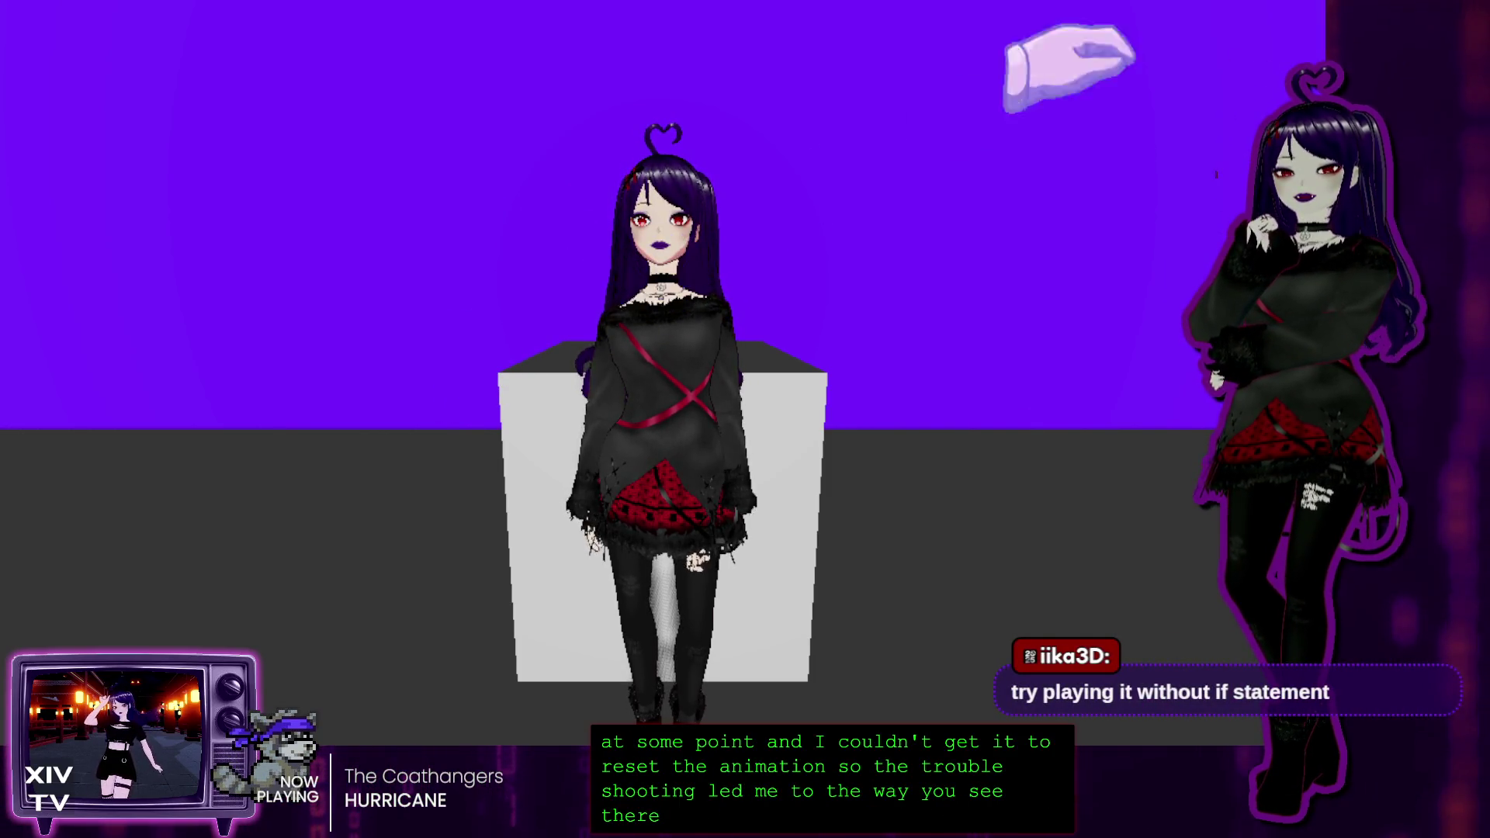
pyautogui.press('F8')
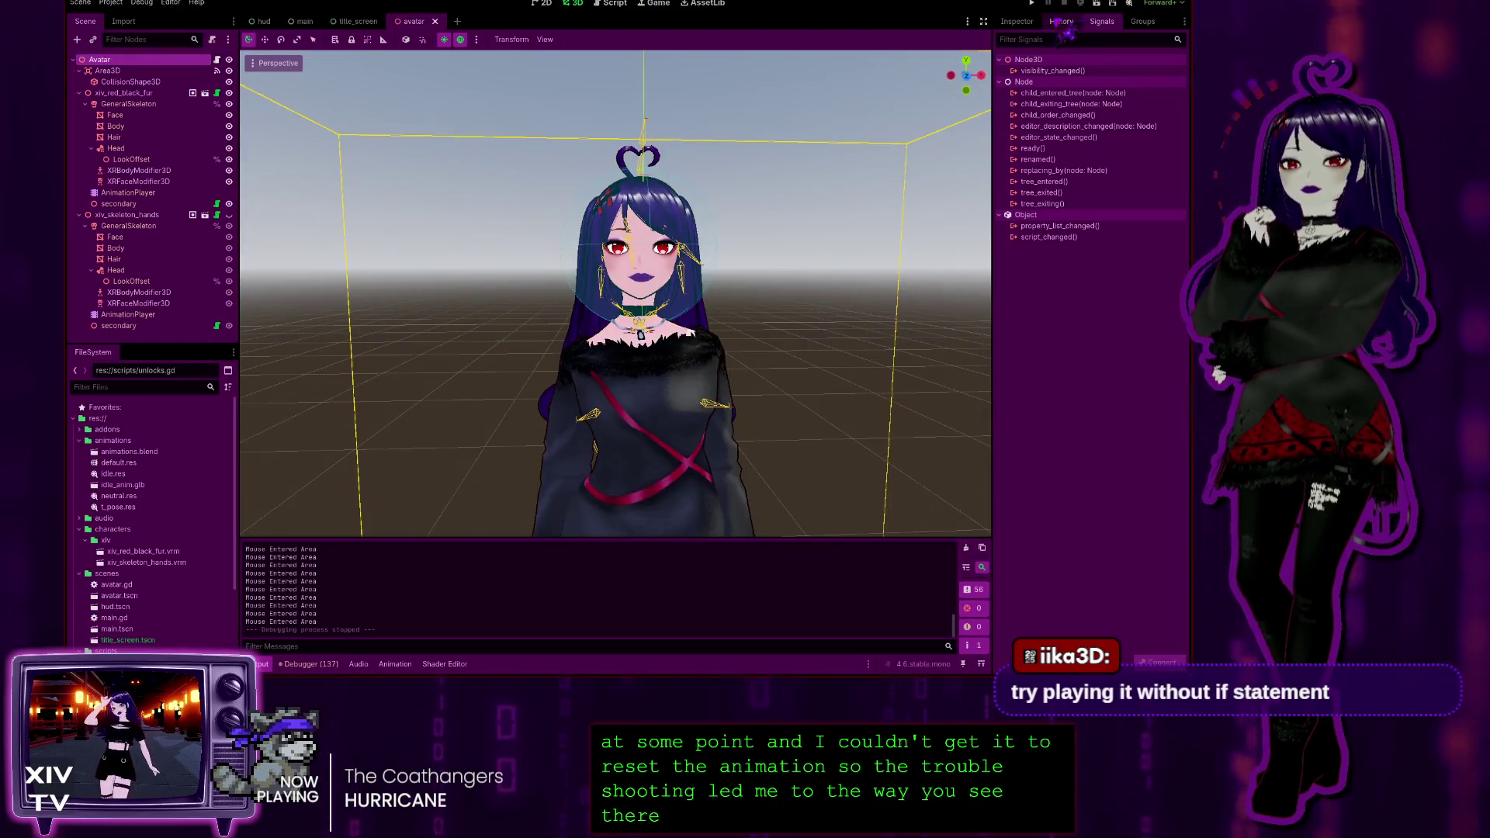
# Open avatar.gd and edit the 'if' keywords on lines 44 and 49, restoring line 49's 'if'
pyautogui.click(617, 5)
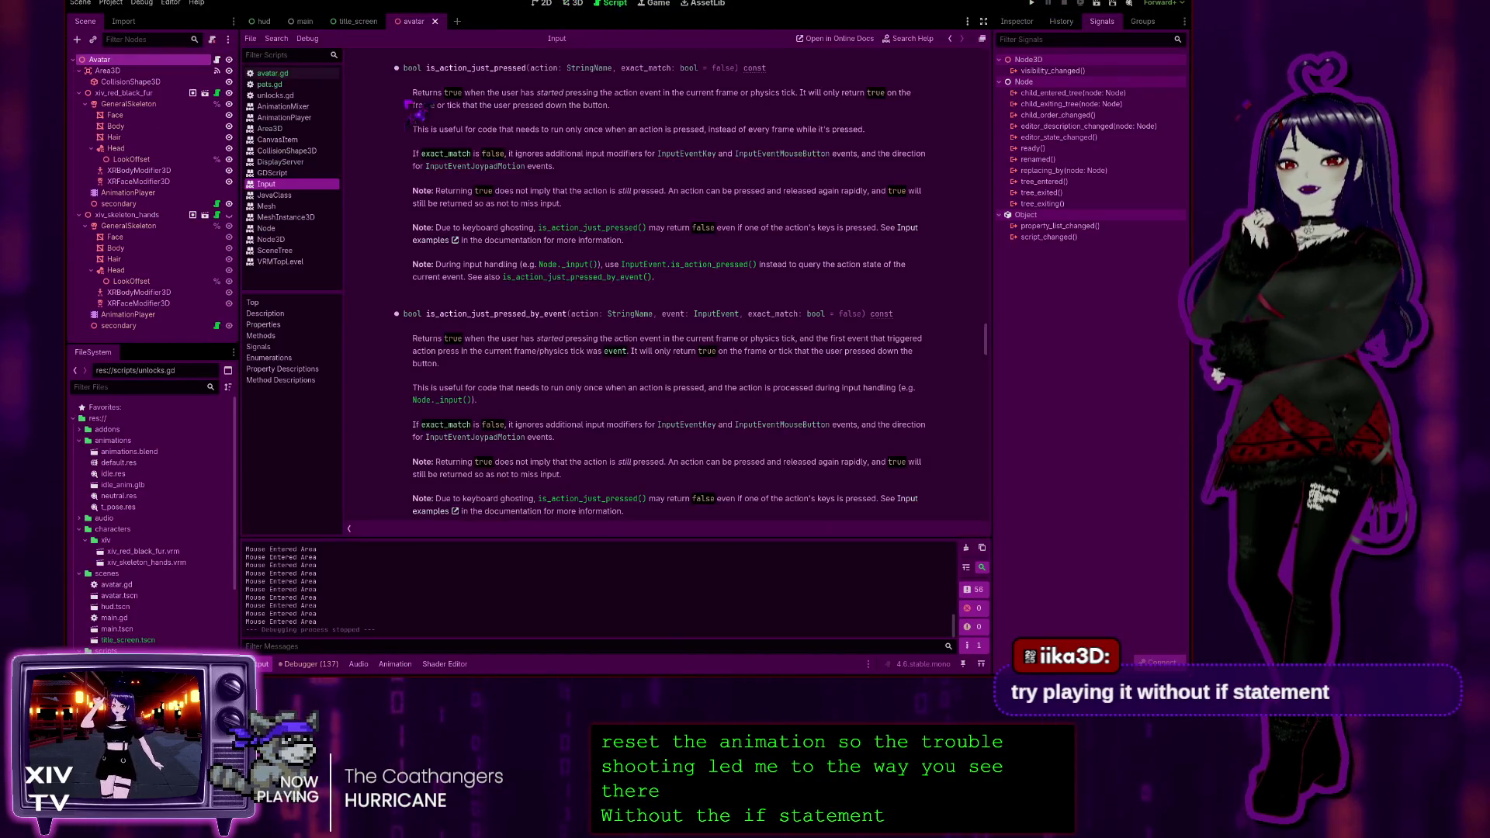
pyautogui.click(276, 74)
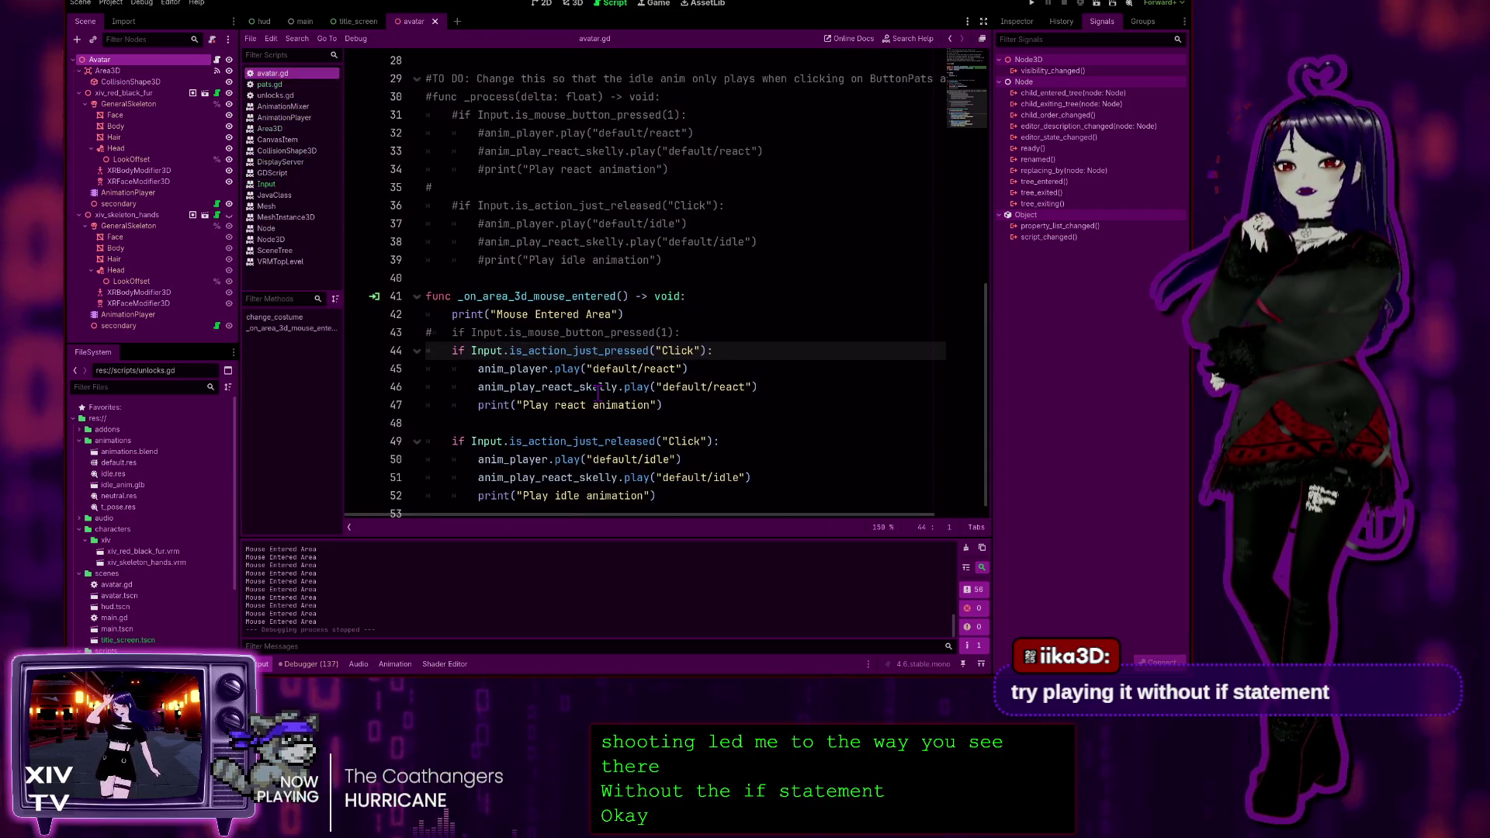
pyautogui.scroll(-1, 431, 357)
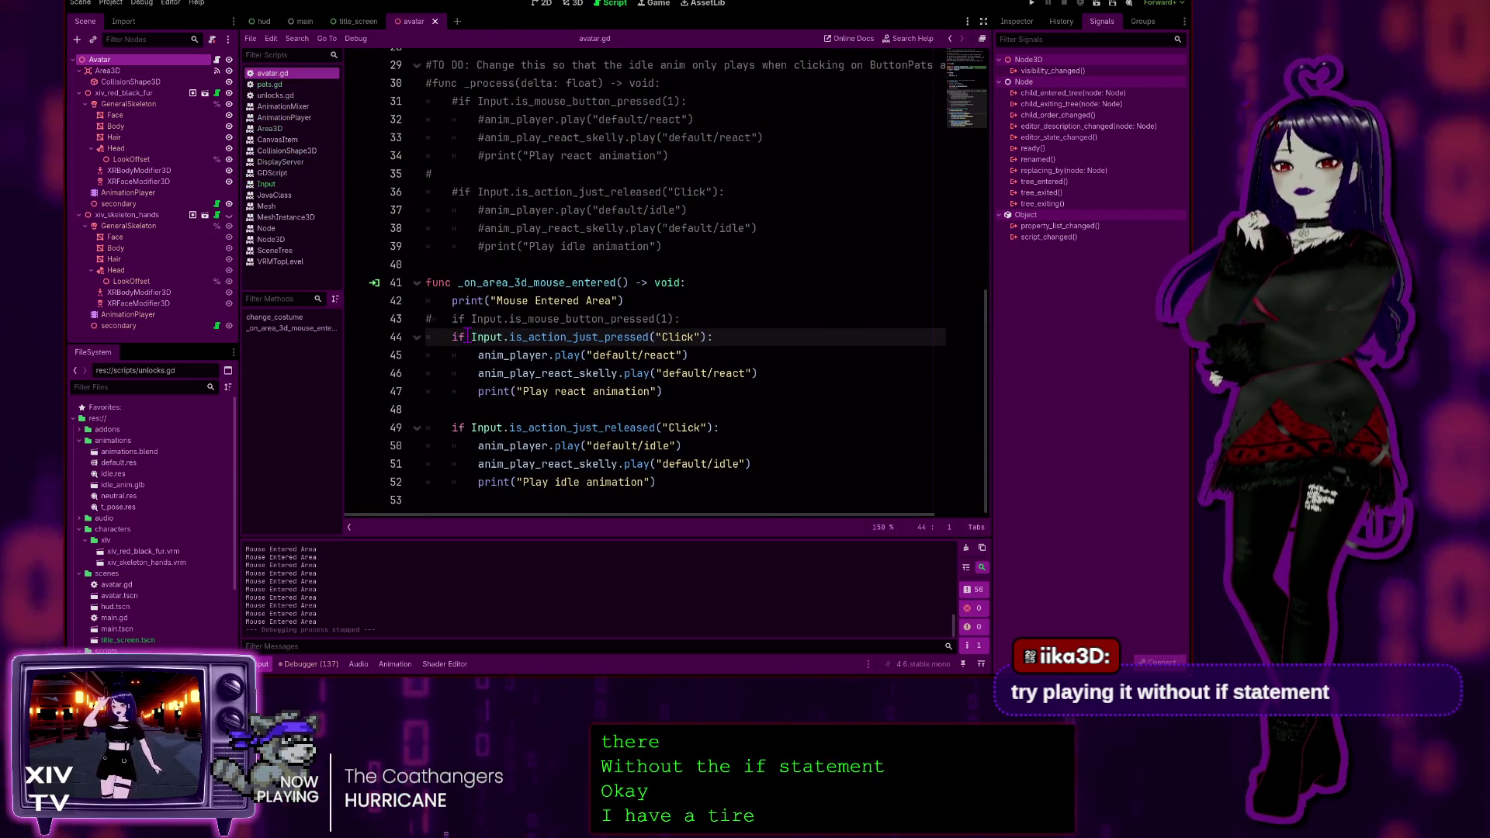
pyautogui.click(472, 337)
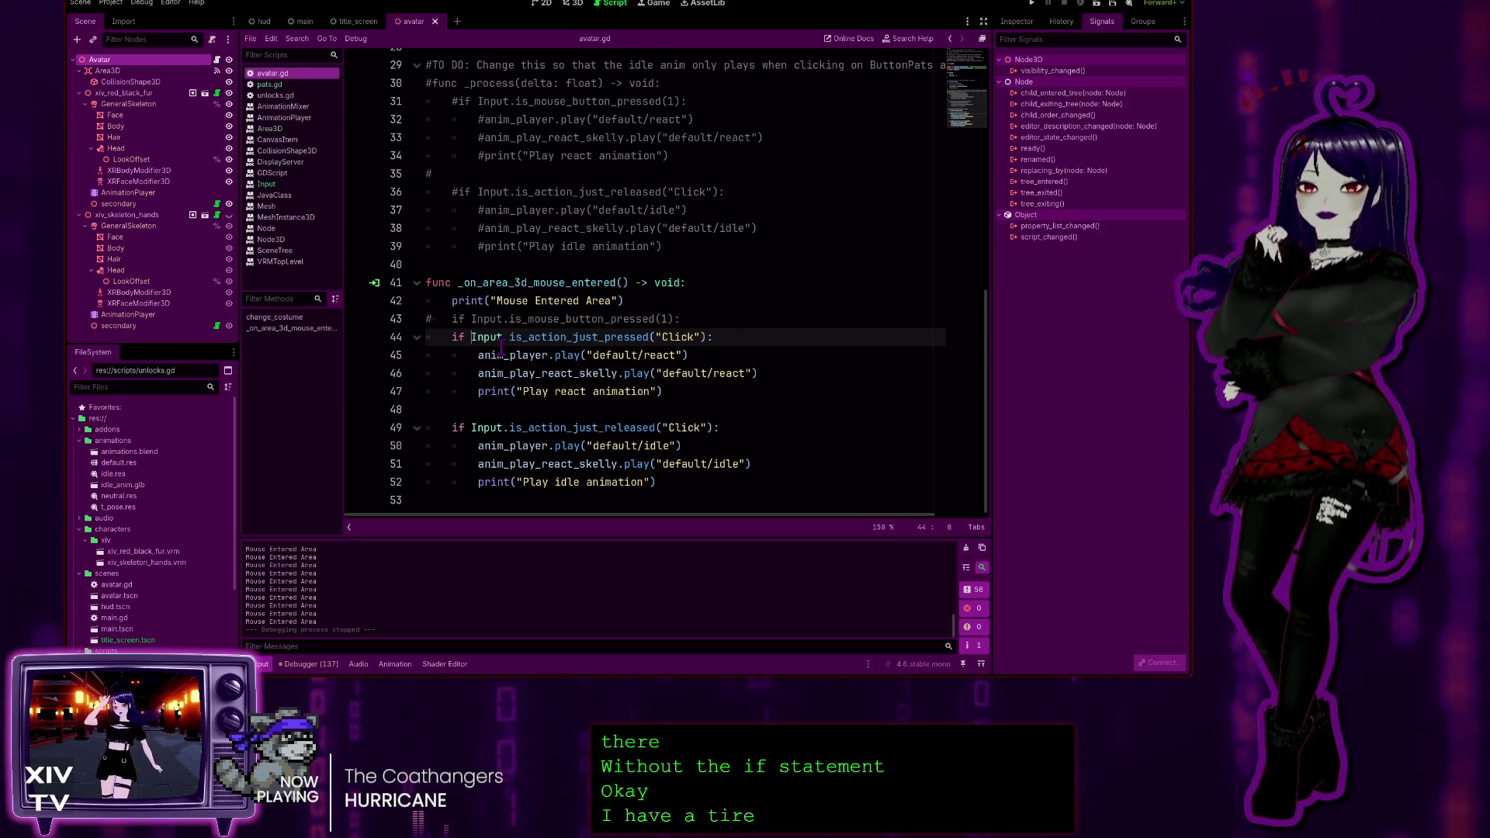
pyautogui.press('BackSpace')
pyautogui.press('Down')
pyautogui.press('Down')
pyautogui.press('Down')
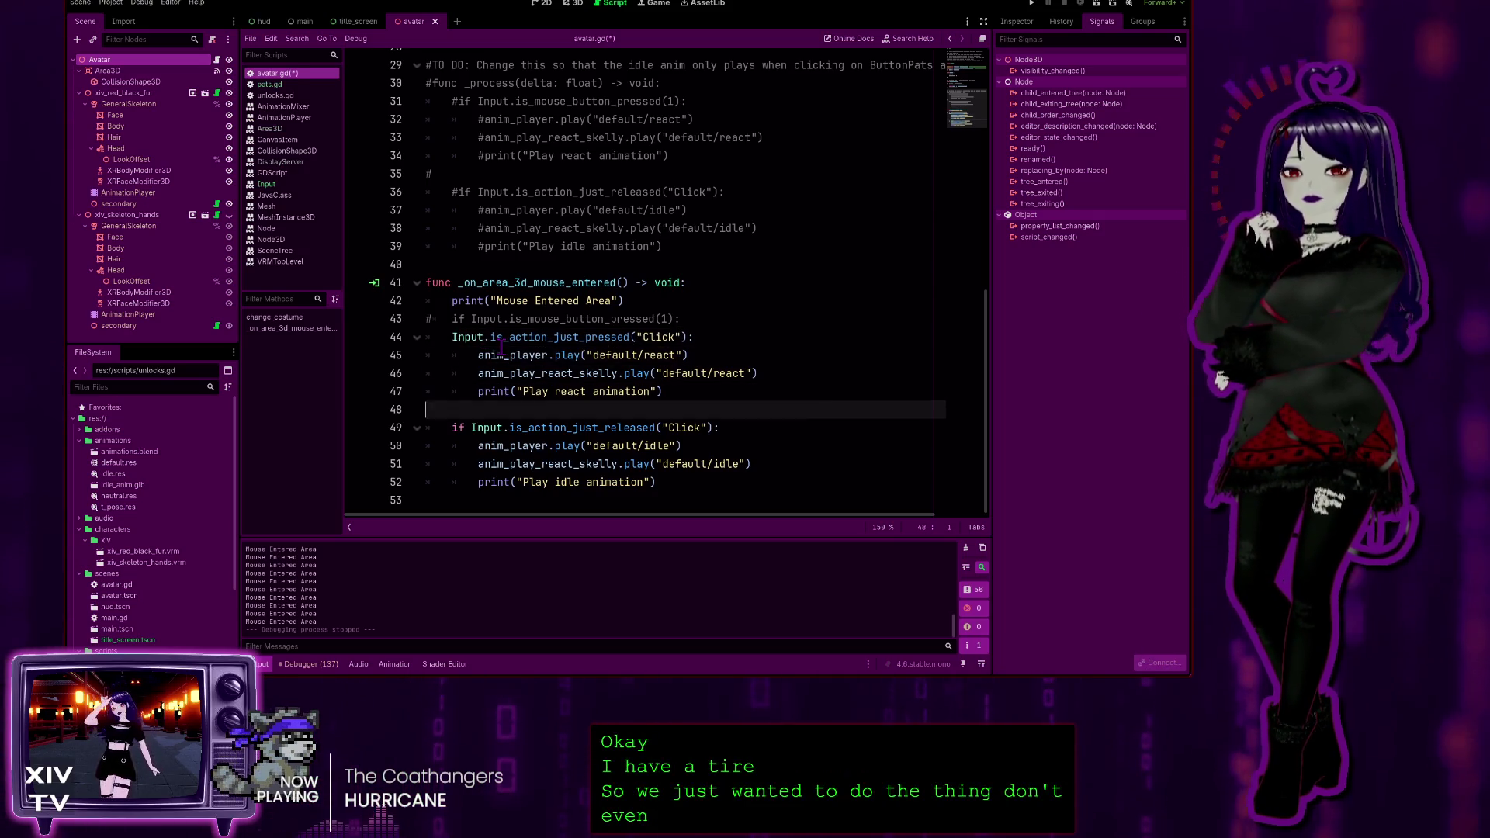
pyautogui.press('Up')
pyautogui.press('Delete')
pyautogui.press('Delete')
pyautogui.press('Delete')
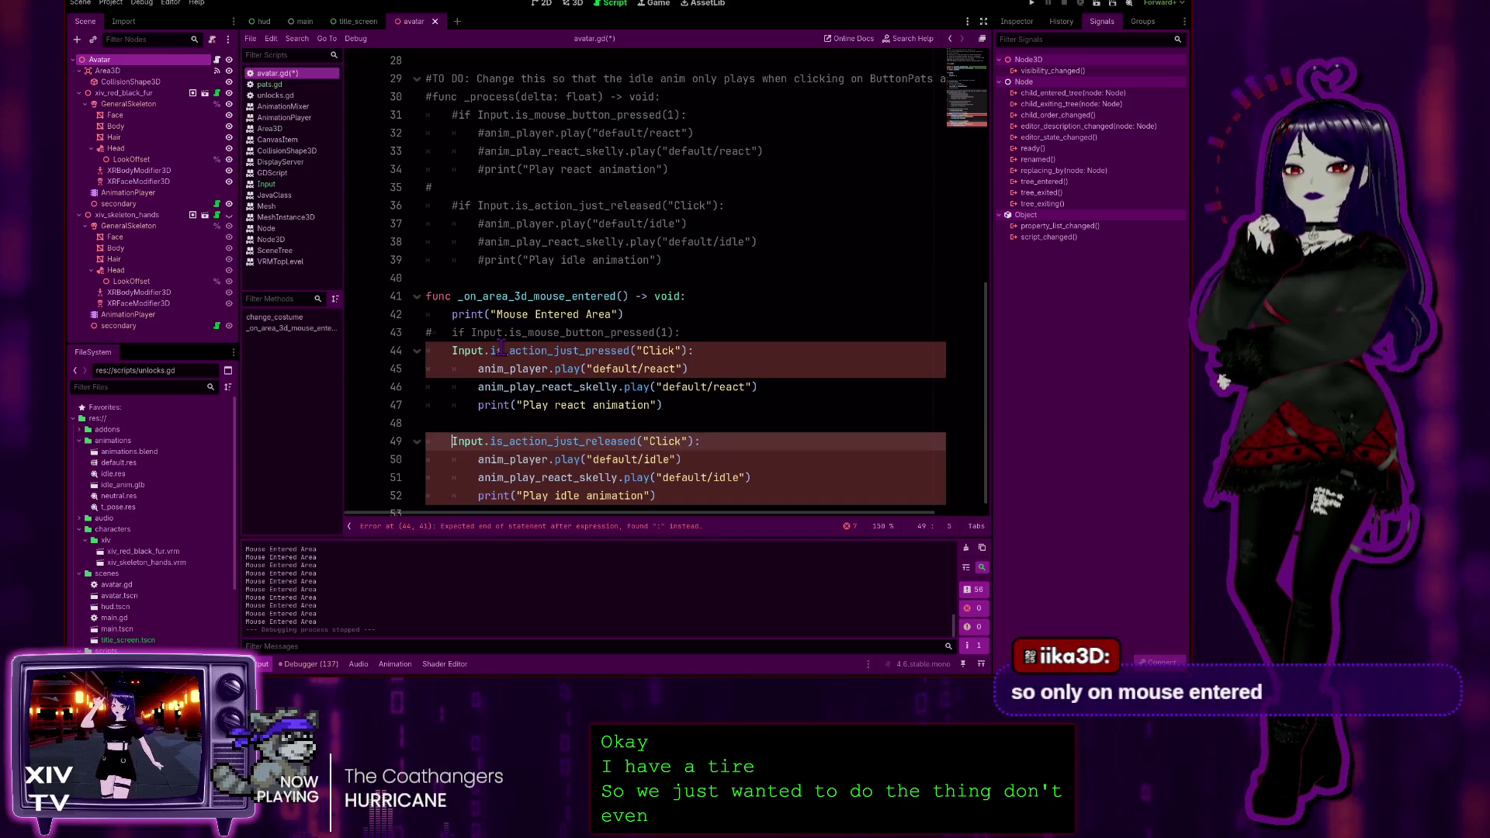
pyautogui.click(616, 296)
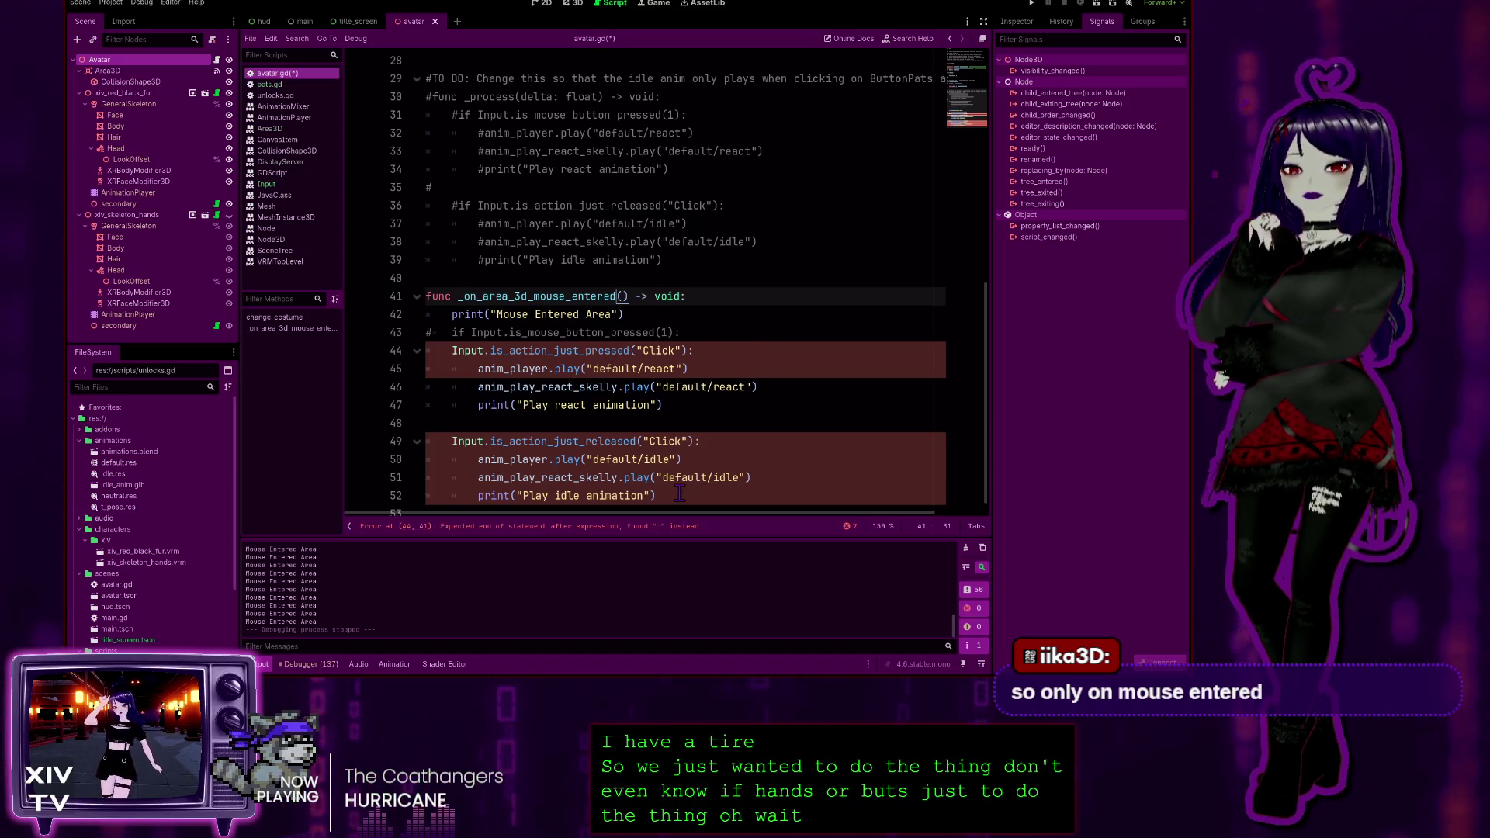
pyautogui.press('Down')
pyautogui.press('Down')
pyautogui.press('Down')
pyautogui.press('Home')
pyautogui.write('if')
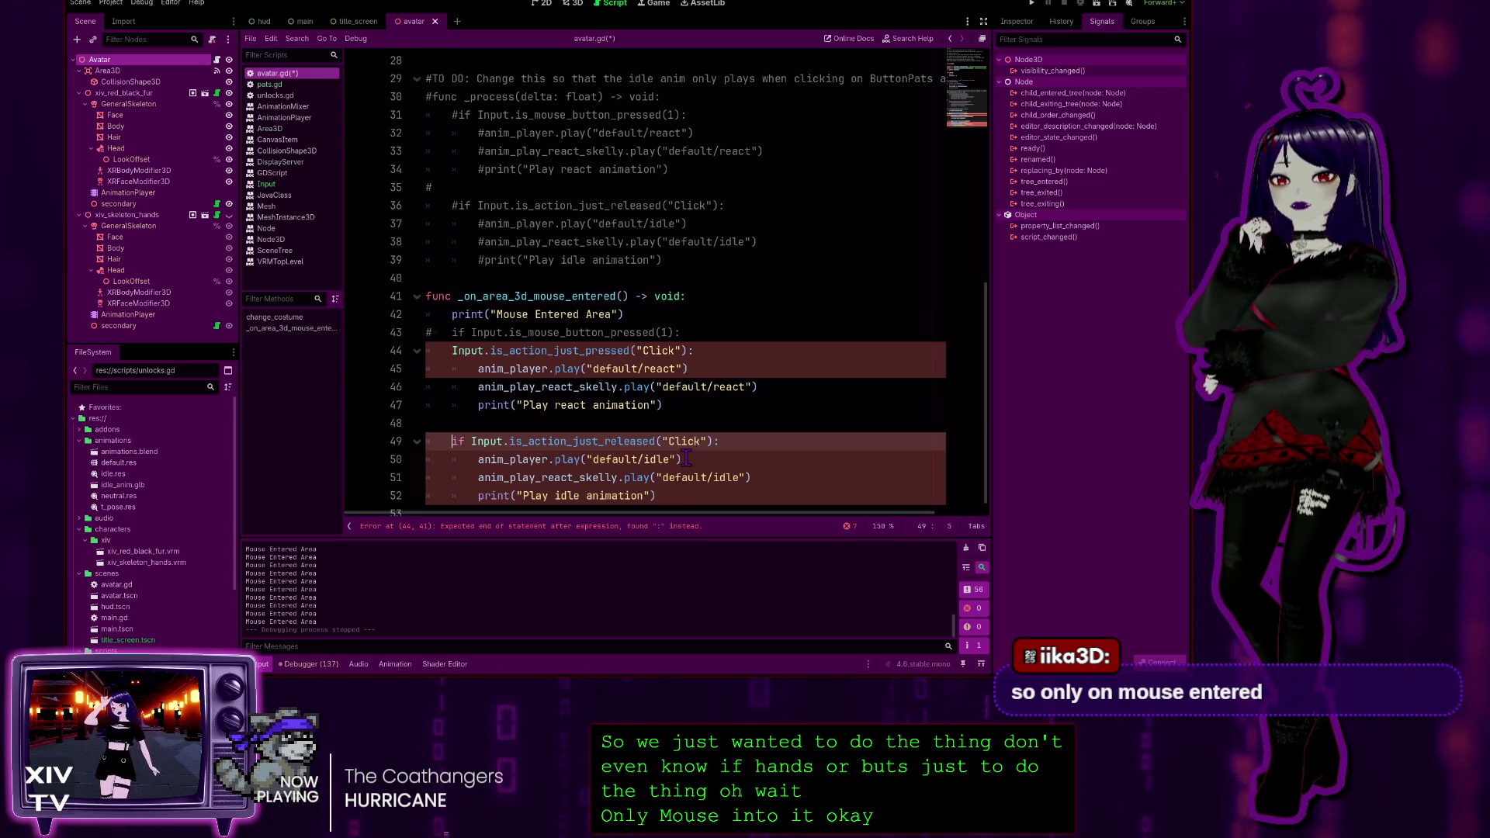
# Comment out the Click release block on lines 49–52 with Ctrl+K
pyautogui.moveTo(697, 505)
pyautogui.mouseDown()
pyautogui.moveTo(427, 442)
pyautogui.moveTo(339, 446)
pyautogui.mouseUp()
pyautogui.hotkey('ctrl', 'k')
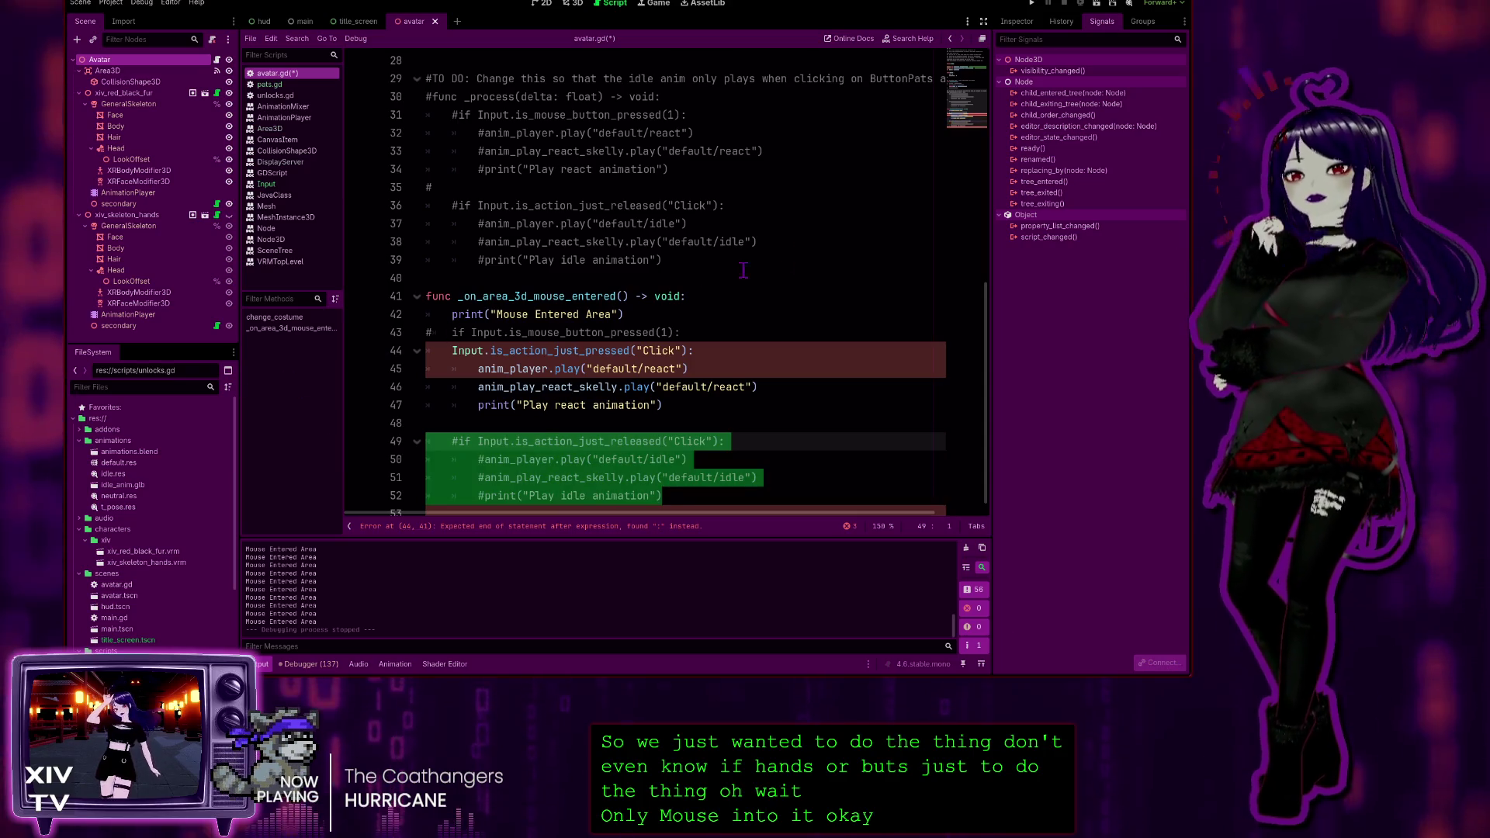
pyautogui.click(784, 256)
# Remove the colon after the Click press check, unindent both react animation lines, and run the game
pyautogui.click(721, 352)
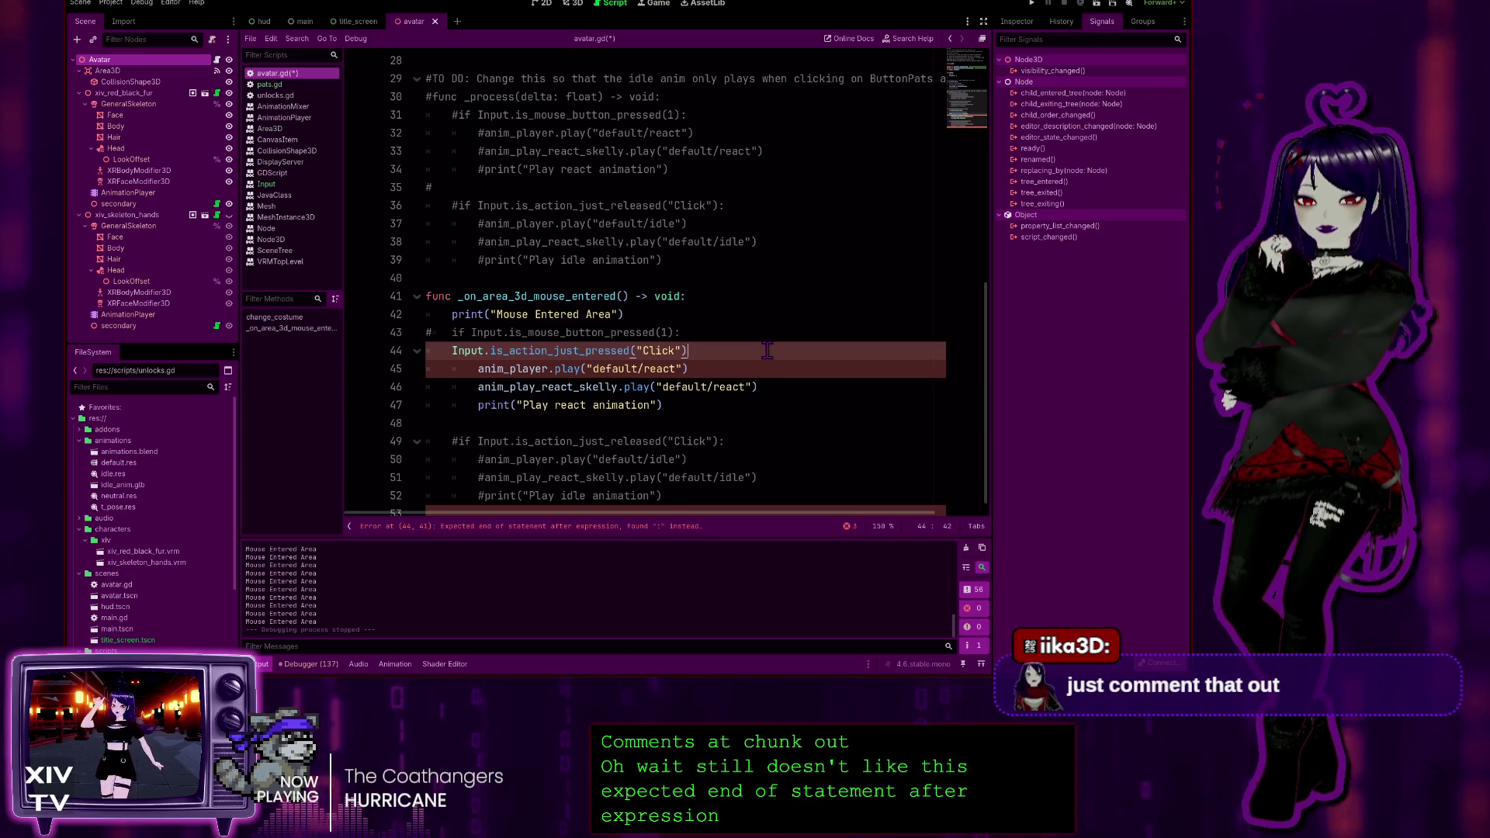
pyautogui.press('BackSpace')
pyautogui.click(635, 368)
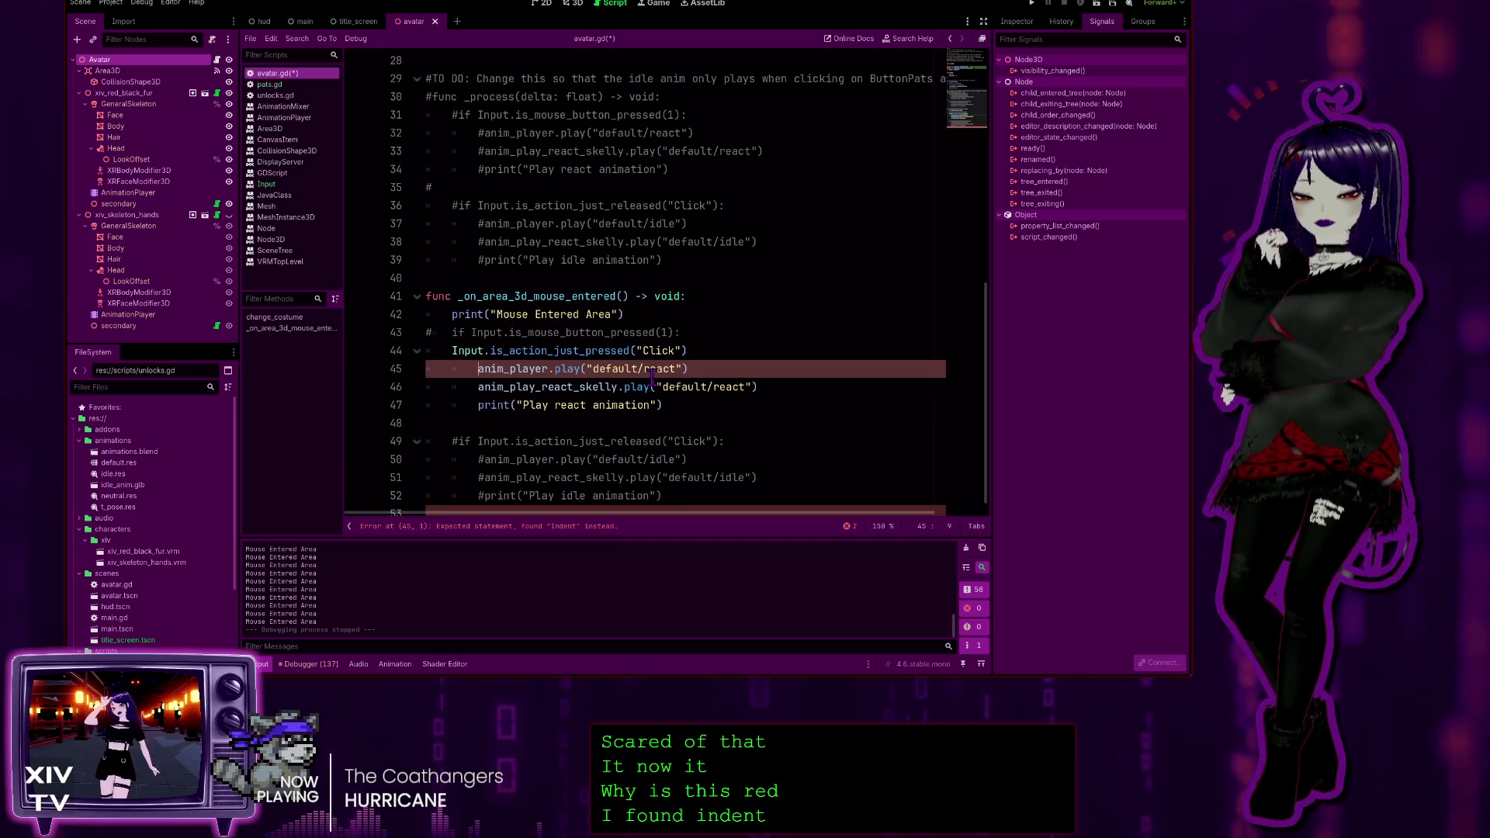
pyautogui.press('Down')
pyautogui.press('BackSpace')
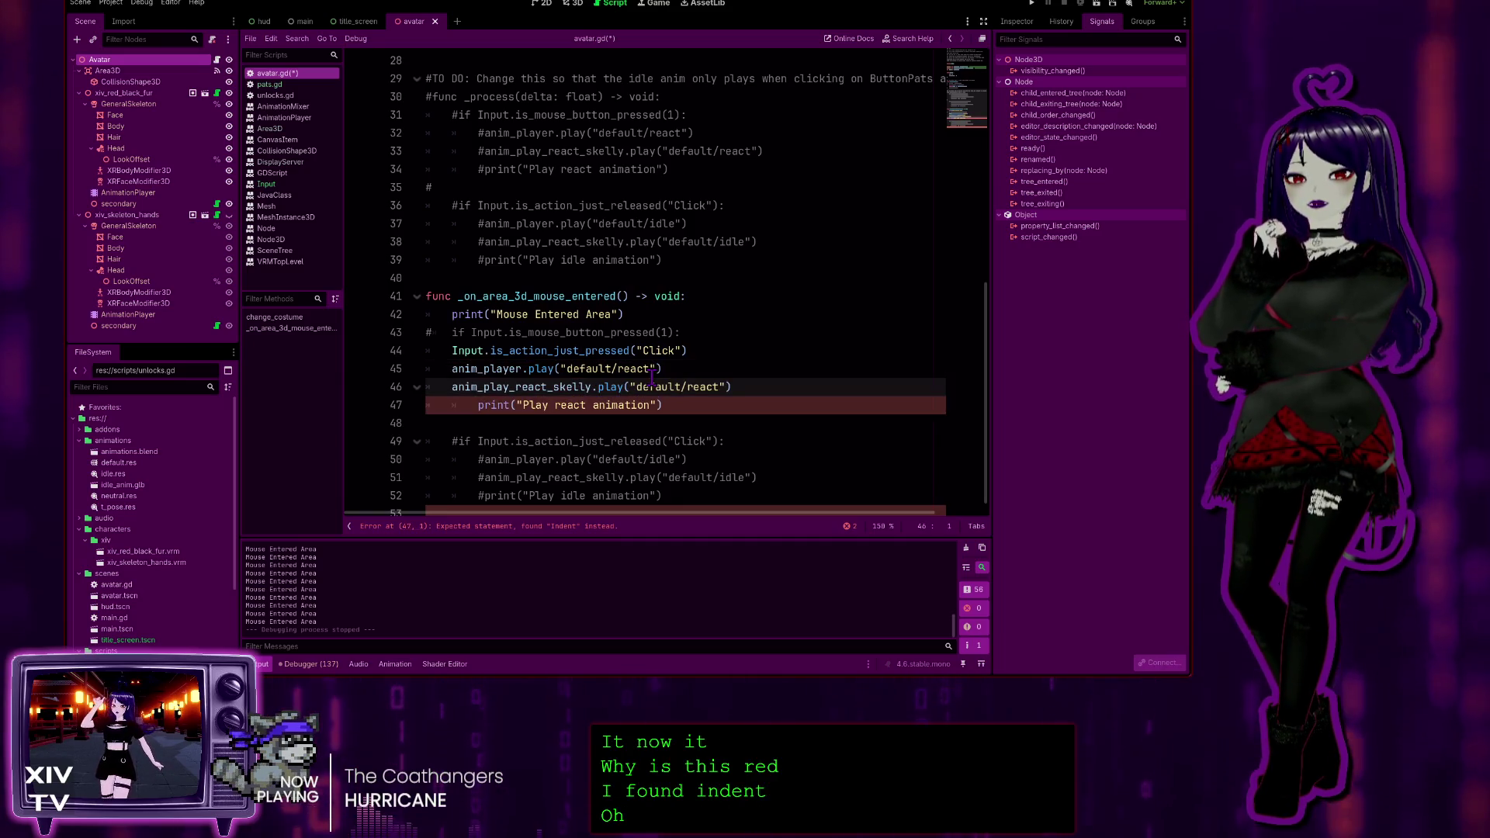
pyautogui.press('BackSpace')
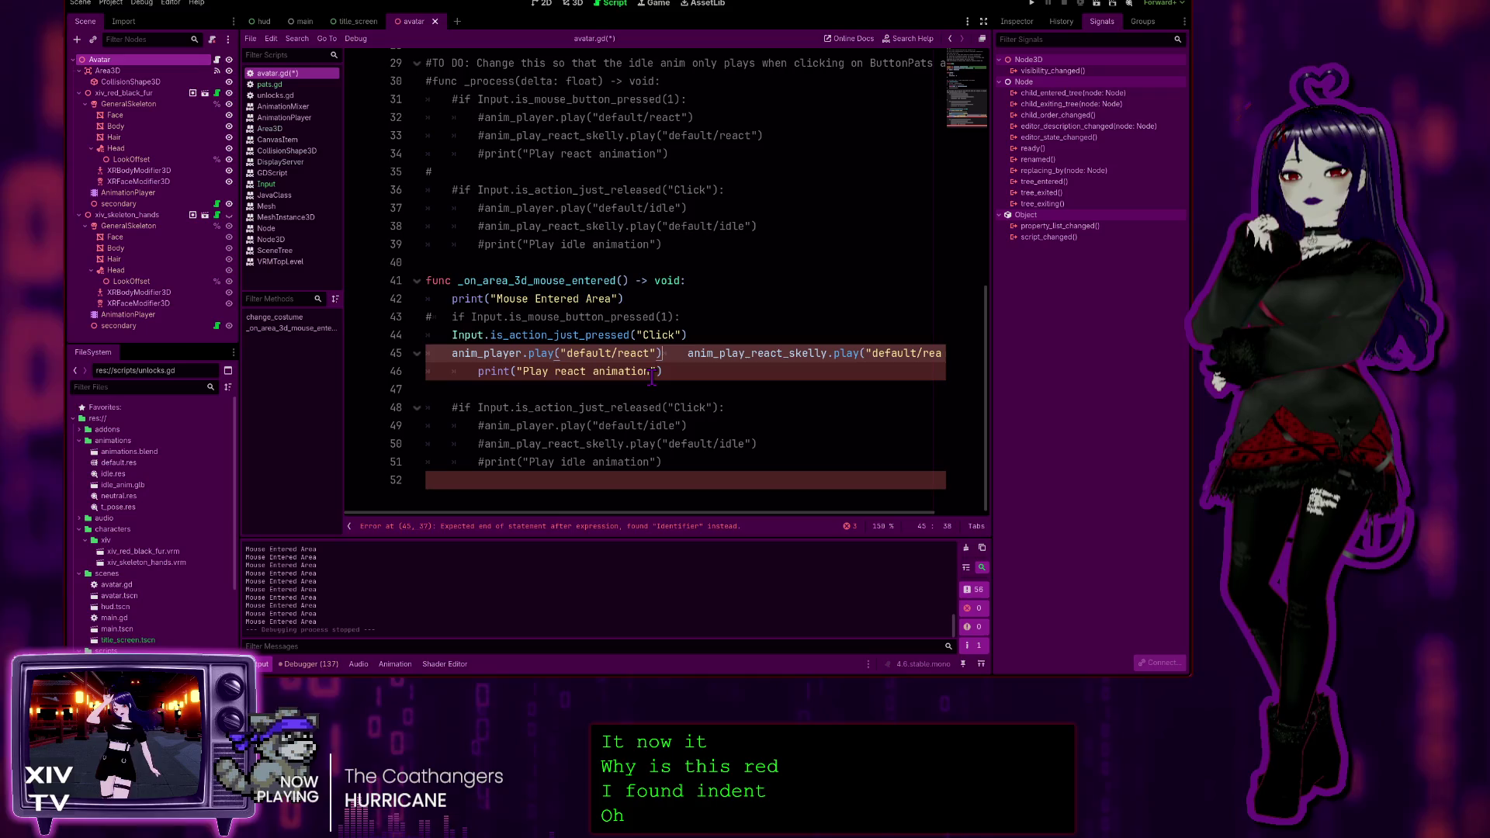
pyautogui.press('Return')
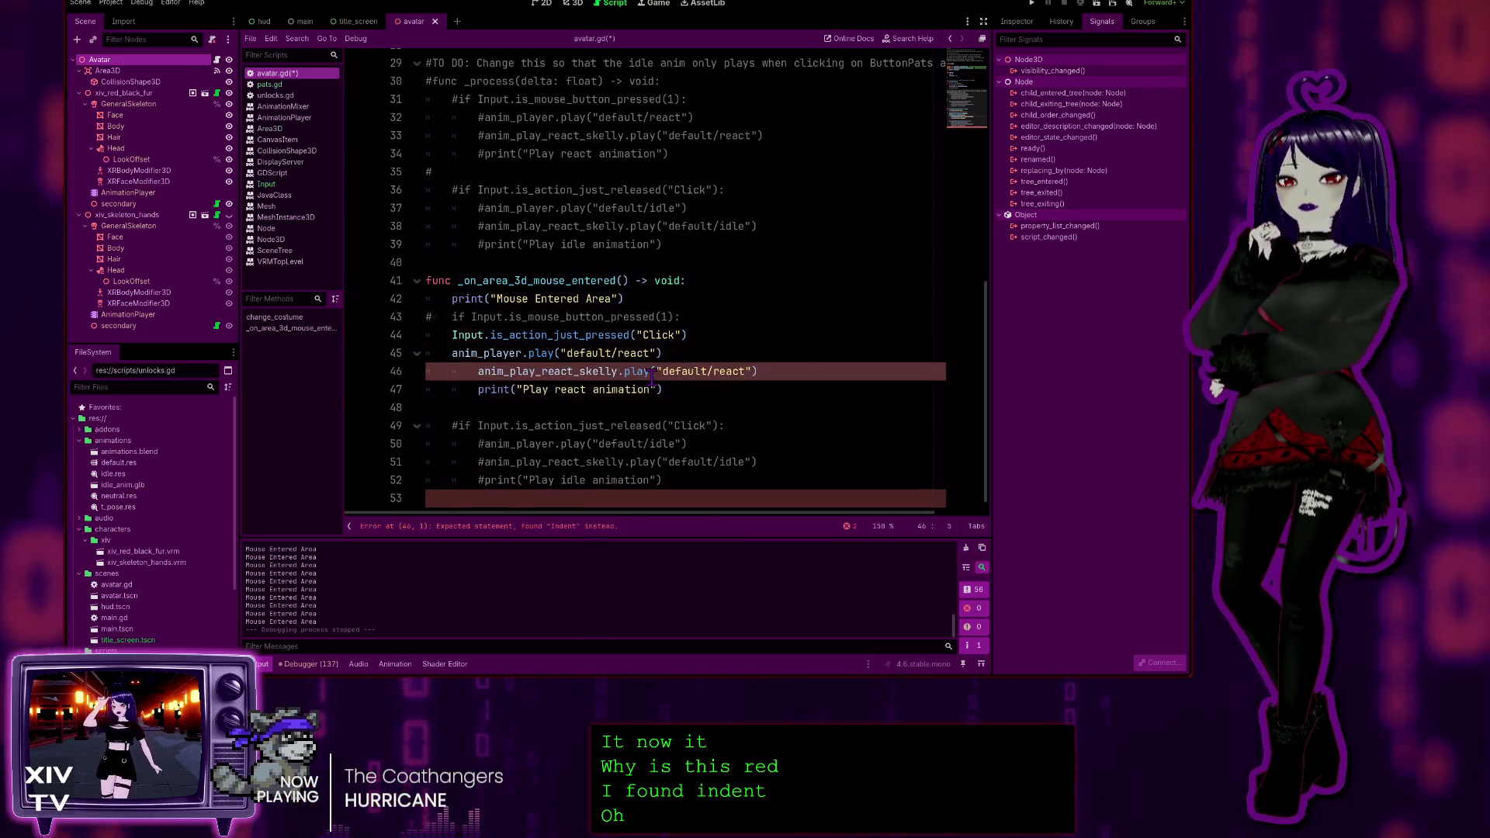
pyautogui.press('Delete')
pyautogui.press('Down')
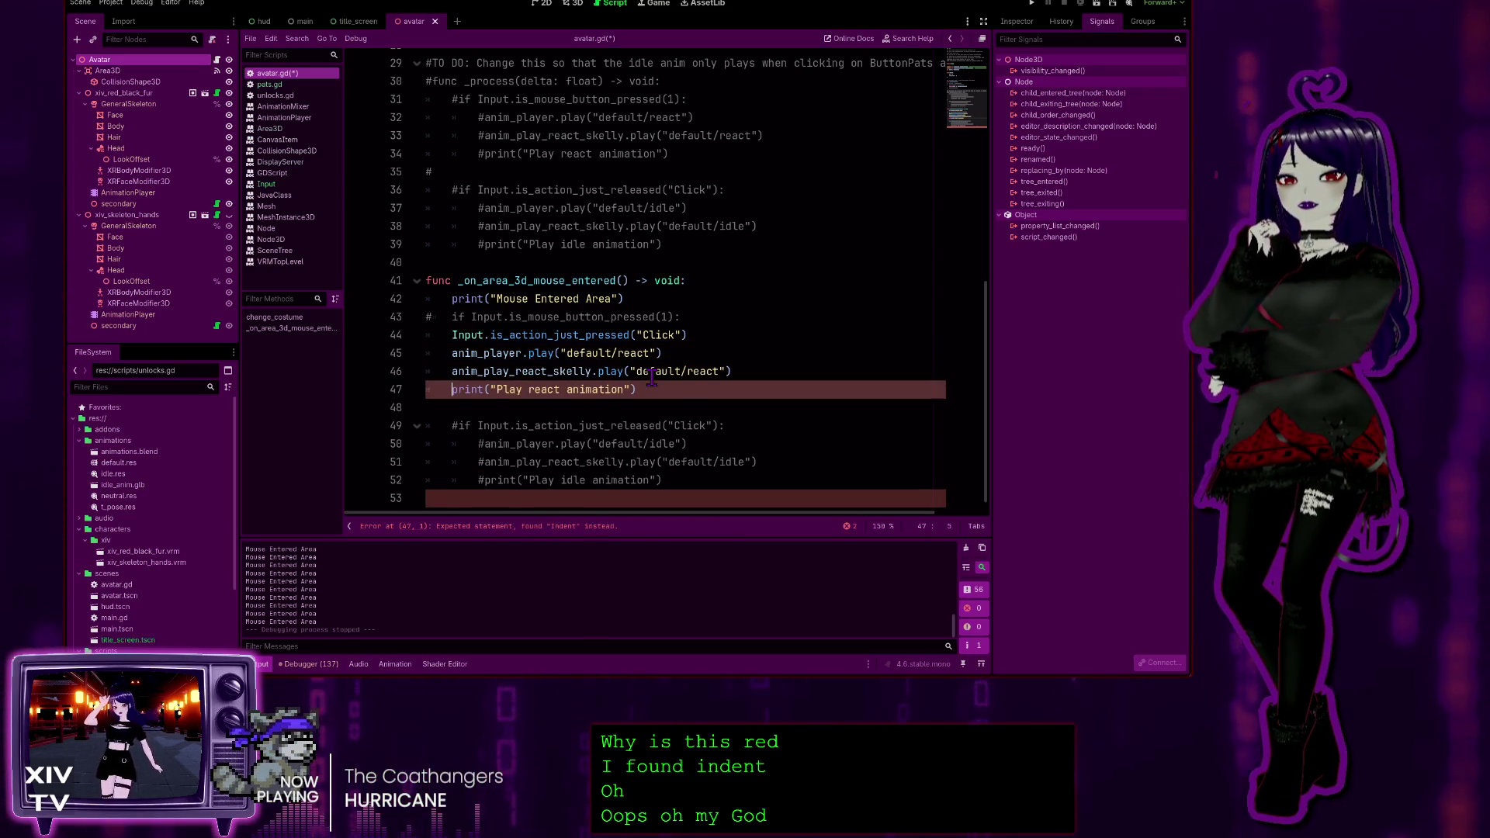
pyautogui.scroll(1, 740, 323)
pyautogui.click(785, 354)
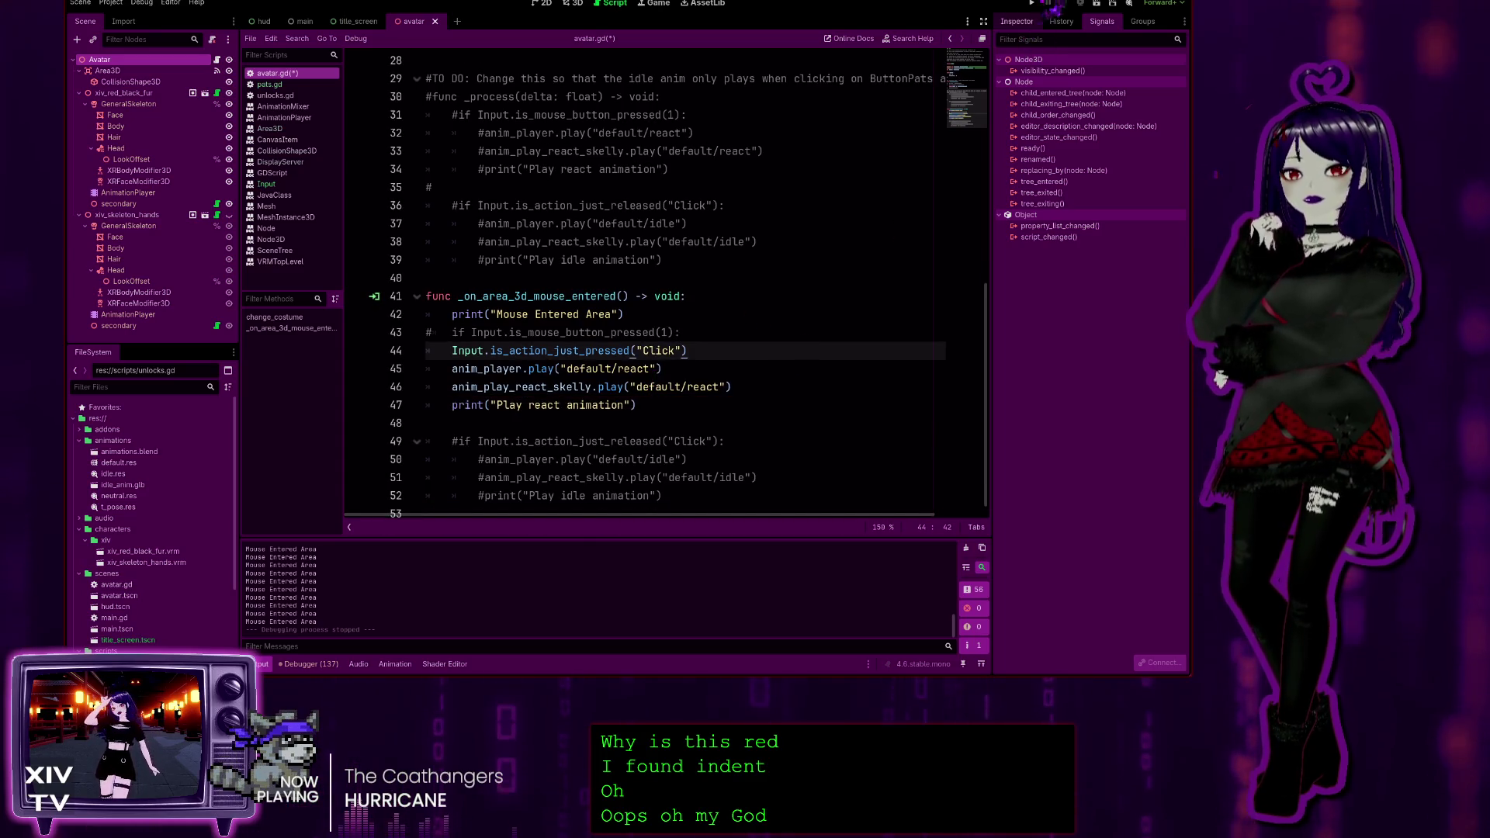
pyautogui.click(1033, 4)
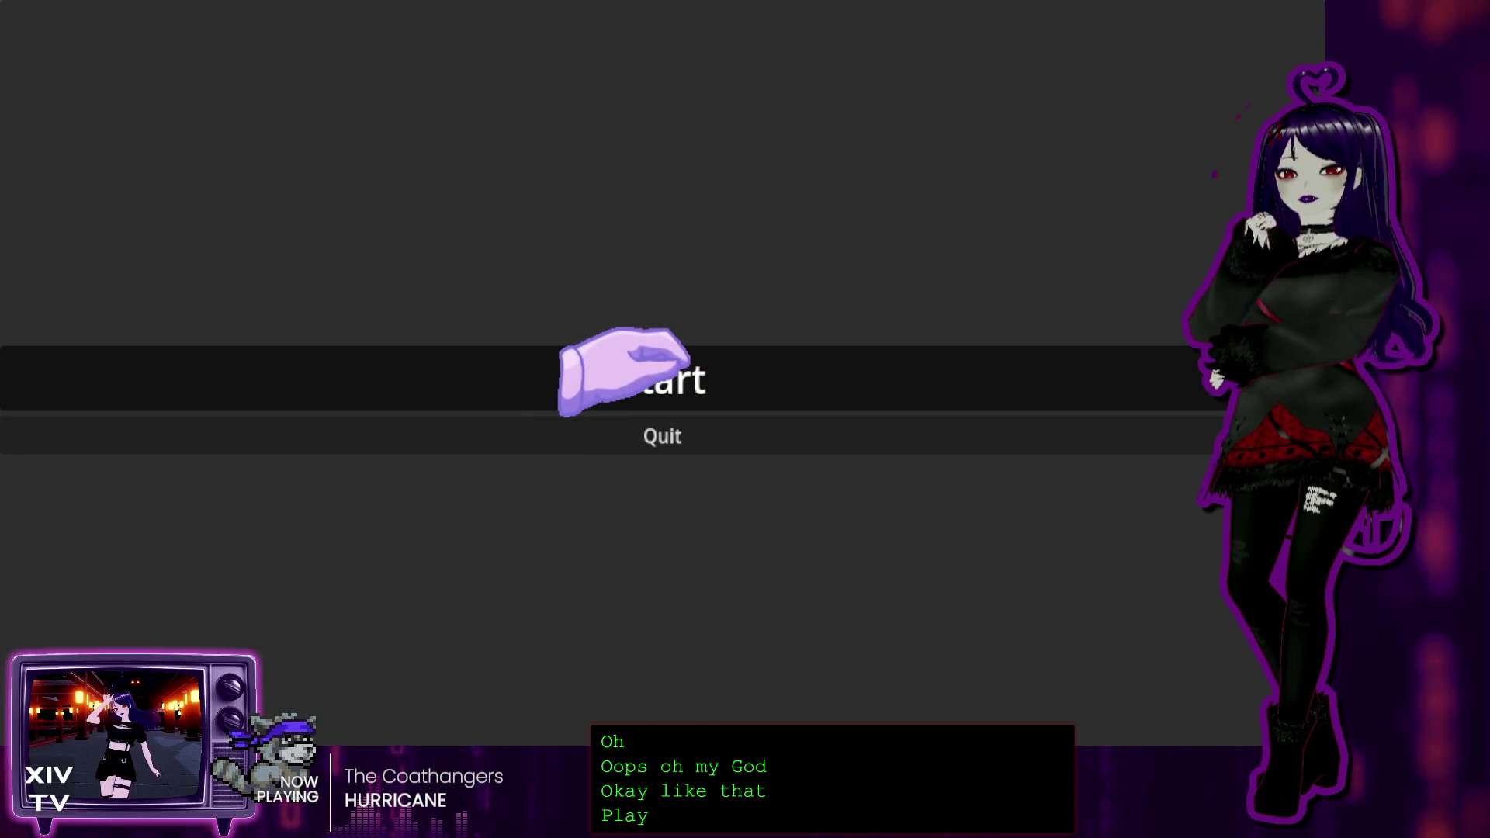
# Start the game, hover the avatar to trigger the react animation, then stop with F8
pyautogui.click(683, 359)
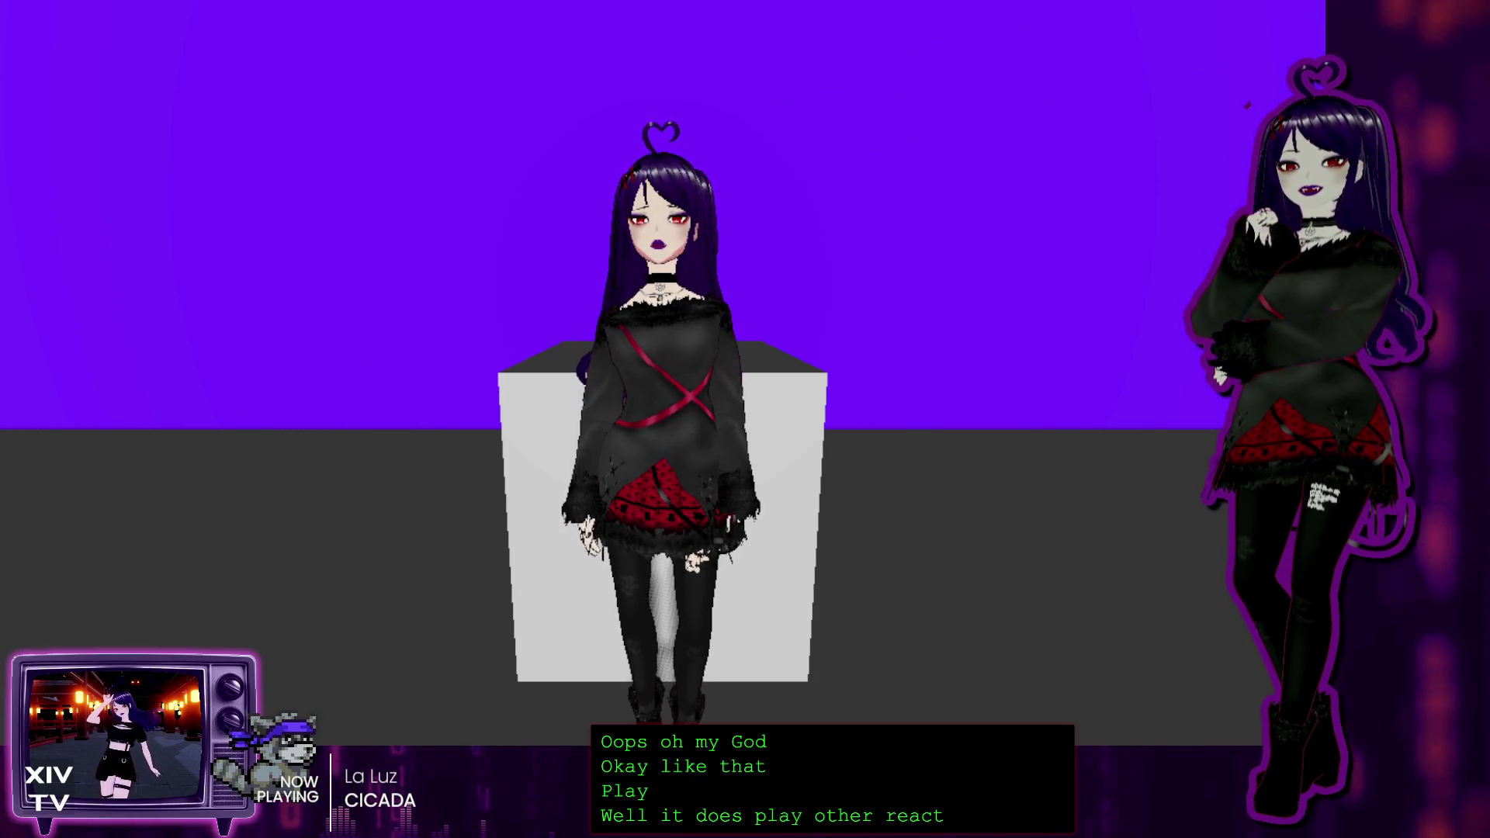
pyautogui.press('F8')
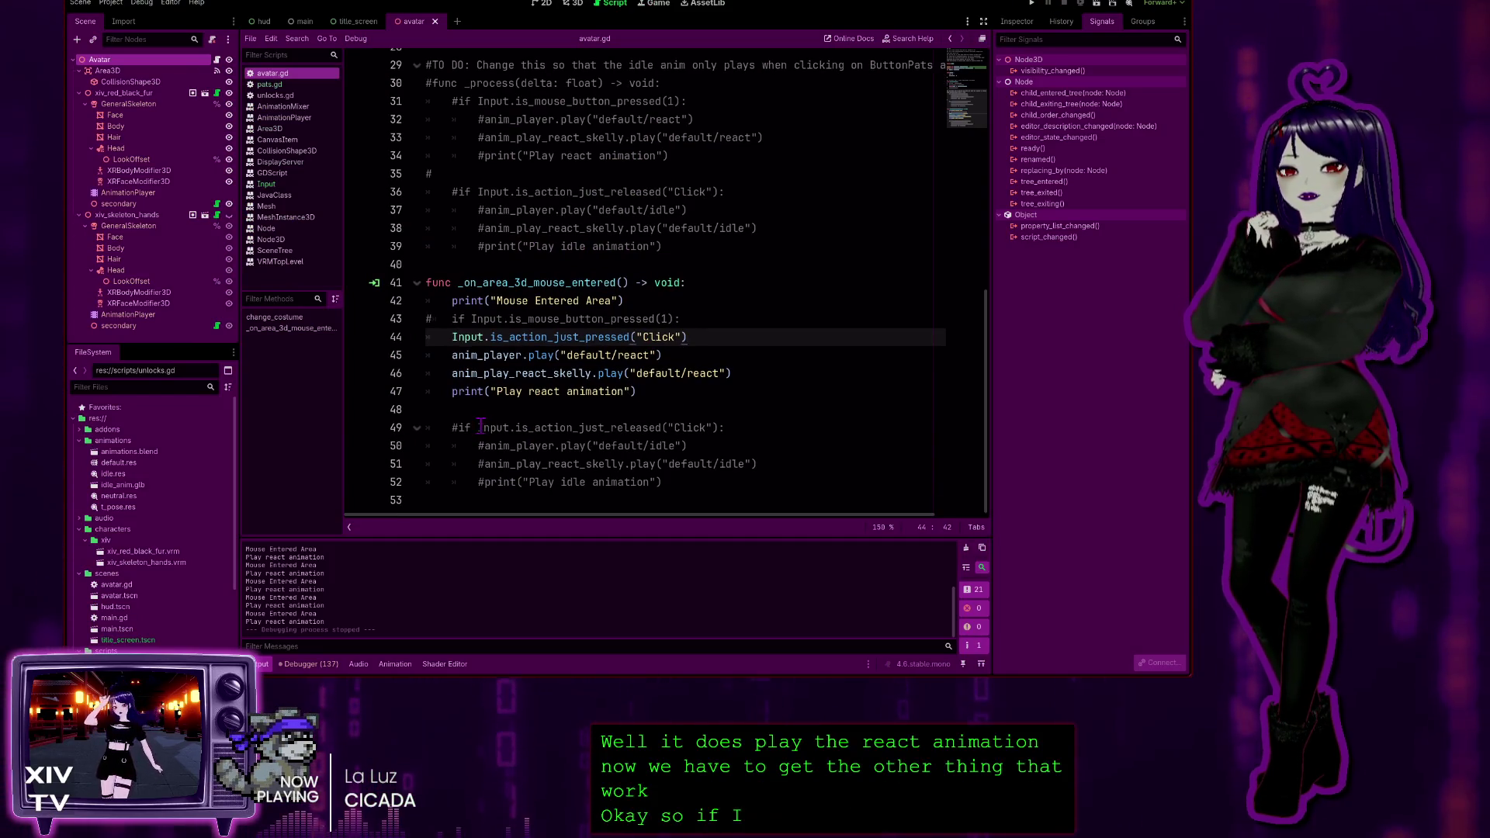
# Uncomment the release block on lines 49–52 with Ctrl+K
pyautogui.moveTo(675, 488)
pyautogui.mouseDown()
pyautogui.moveTo(559, 482)
pyautogui.moveTo(426, 428)
pyautogui.mouseUp()
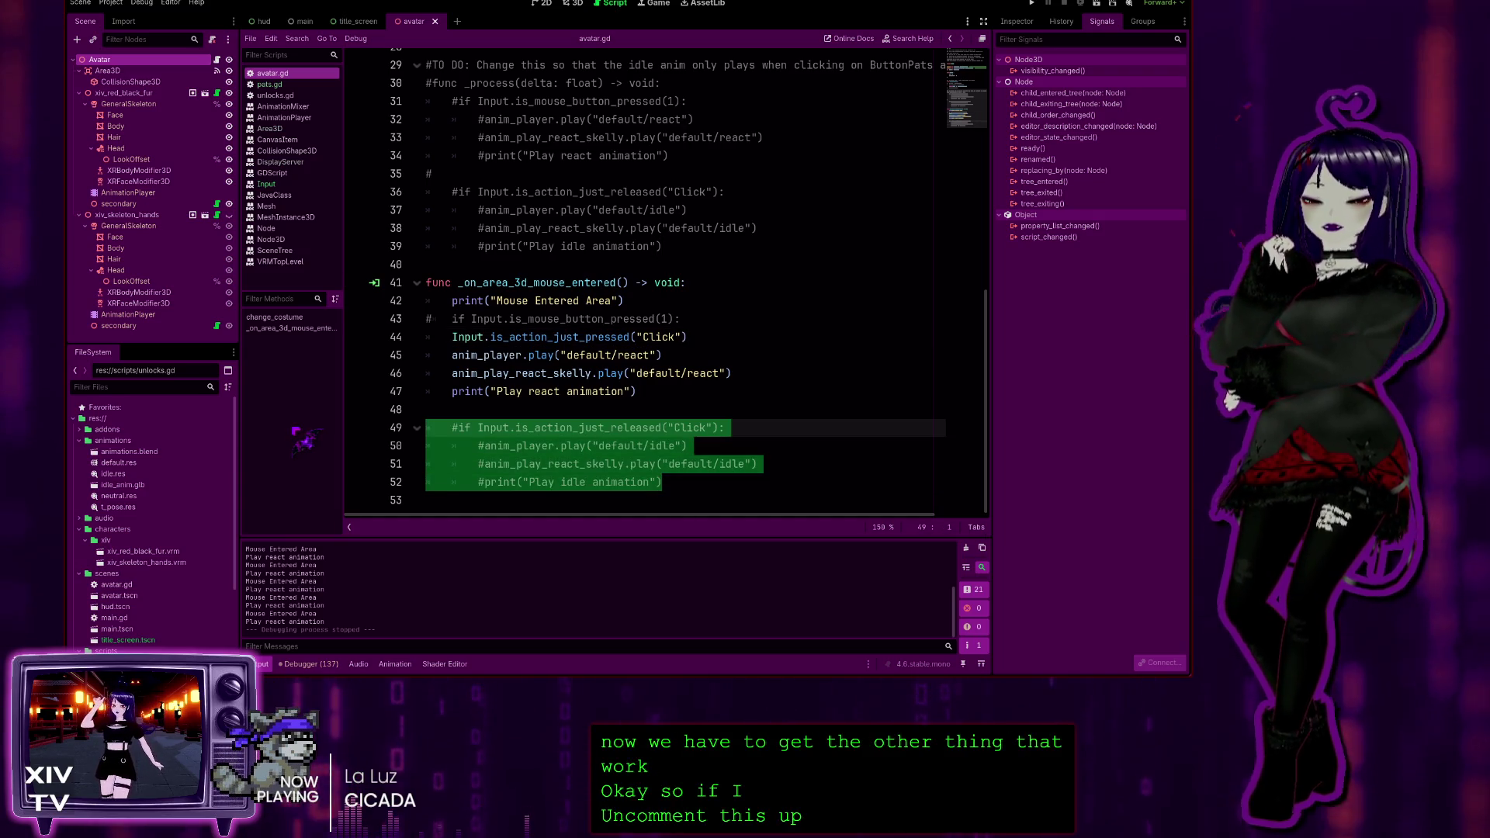
pyautogui.hotkey('ctrl', 'k')
pyautogui.click(428, 500)
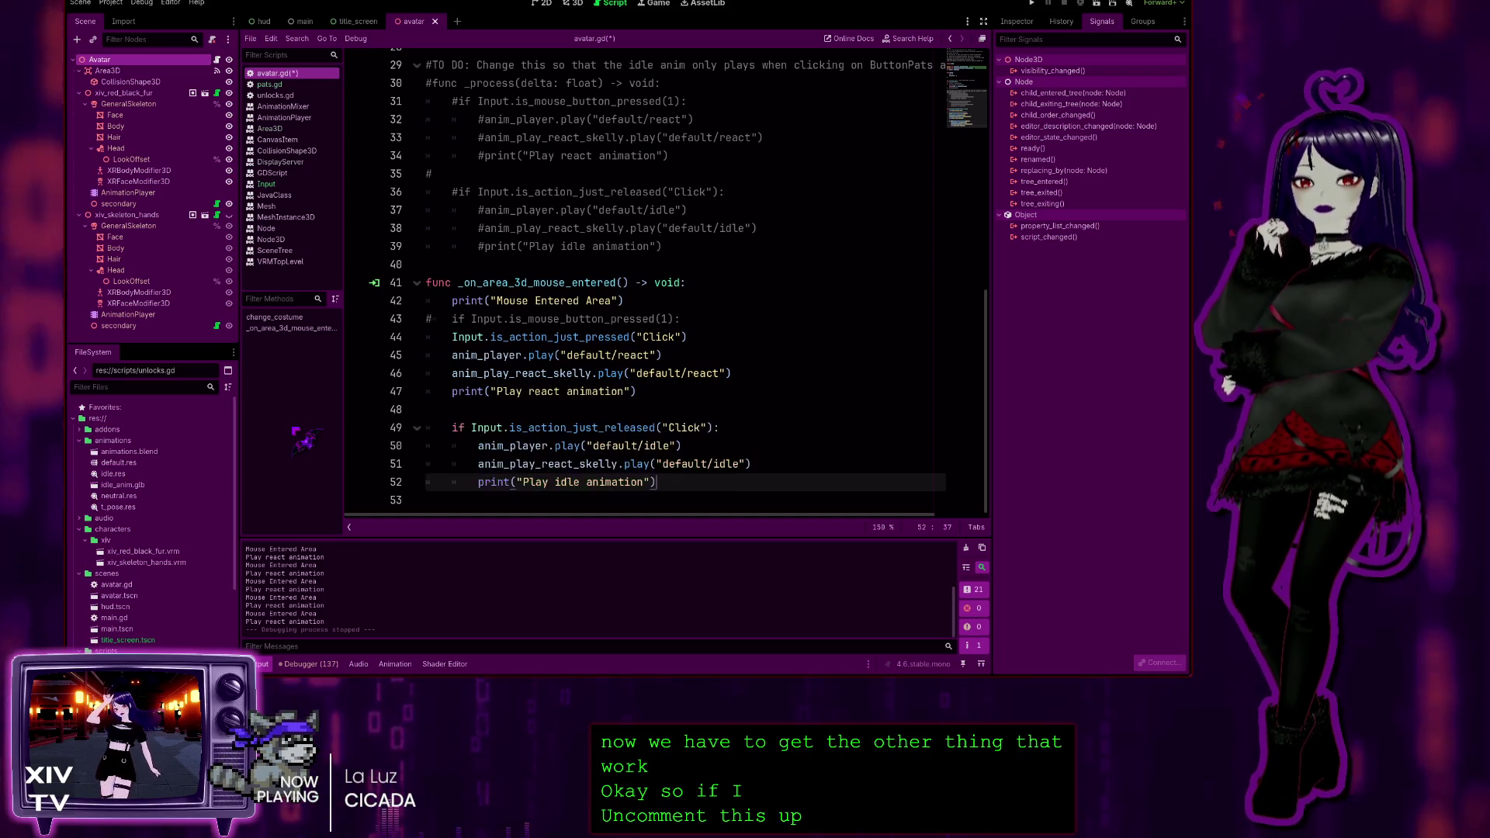
# Dedent the release lines, delete 'if' and the trailing colon from the release check, and run the game
pyautogui.press('Up')
pyautogui.press('Up')
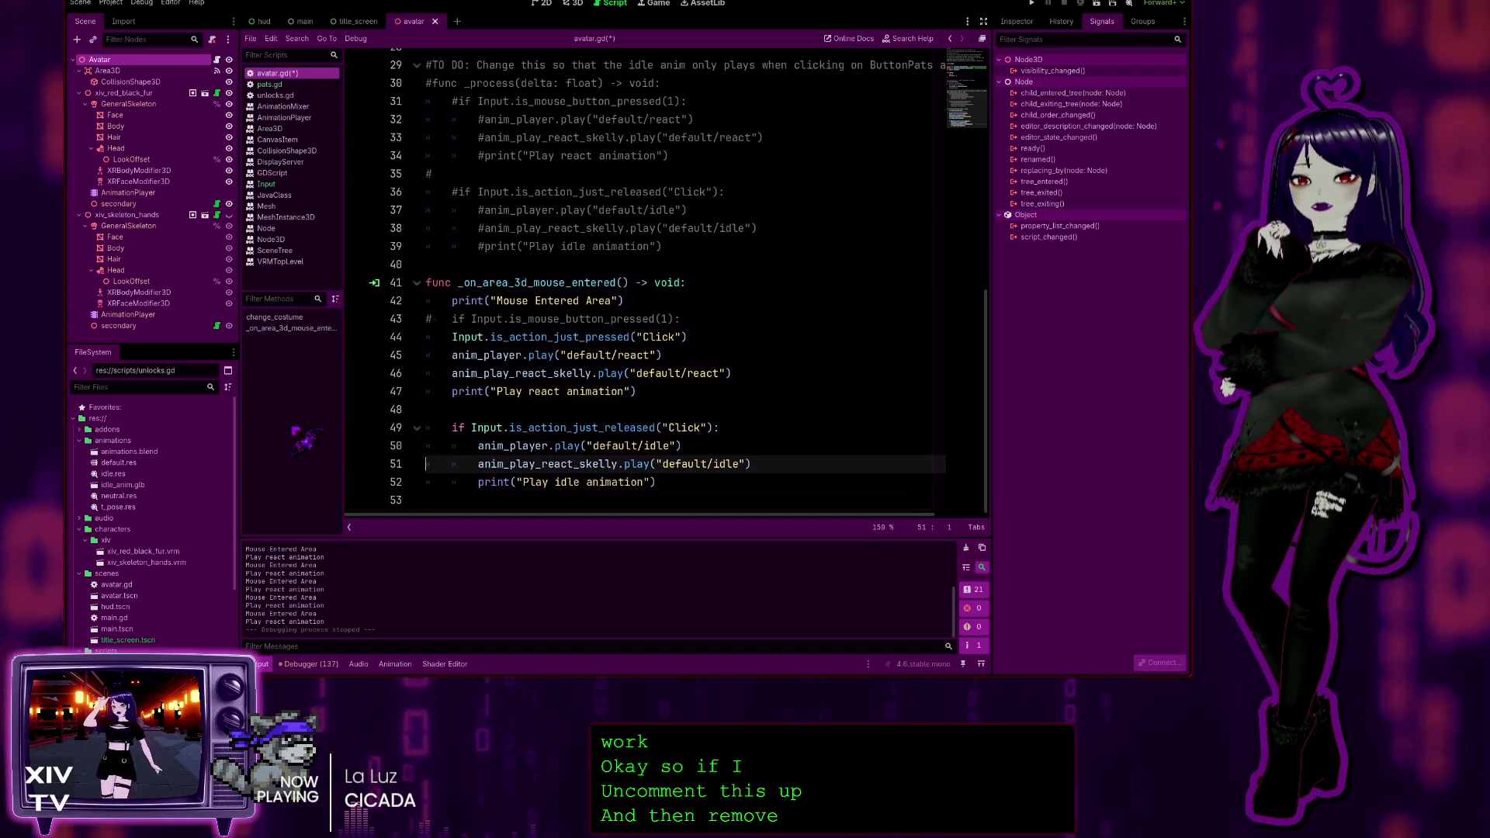
pyautogui.press('Up')
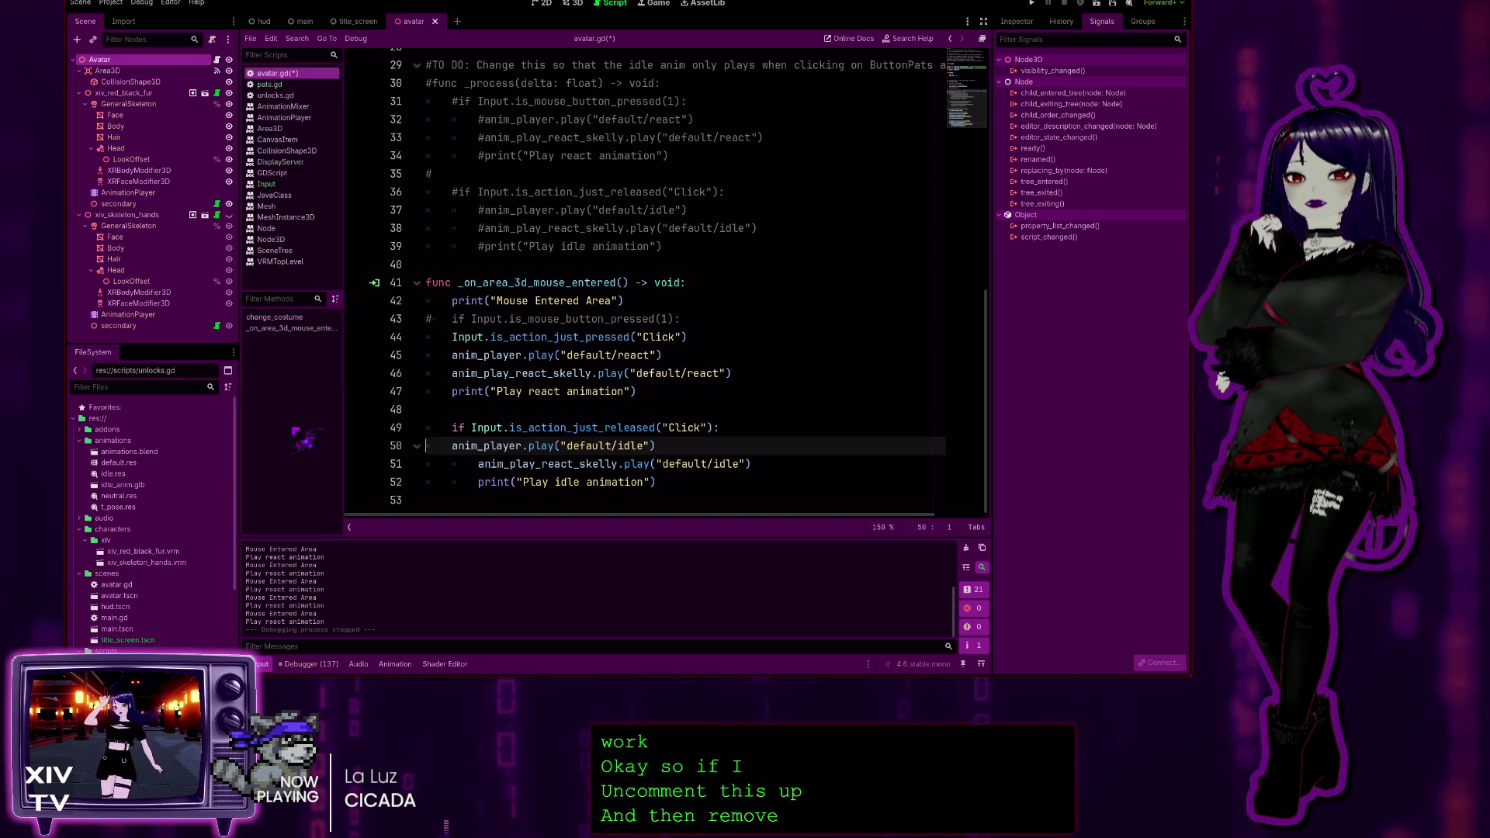
pyautogui.press('Down')
pyautogui.press('Down')
pyautogui.hotkey('shift', 'Tab')
pyautogui.press('Up')
pyautogui.press('Up')
pyautogui.press('Up')
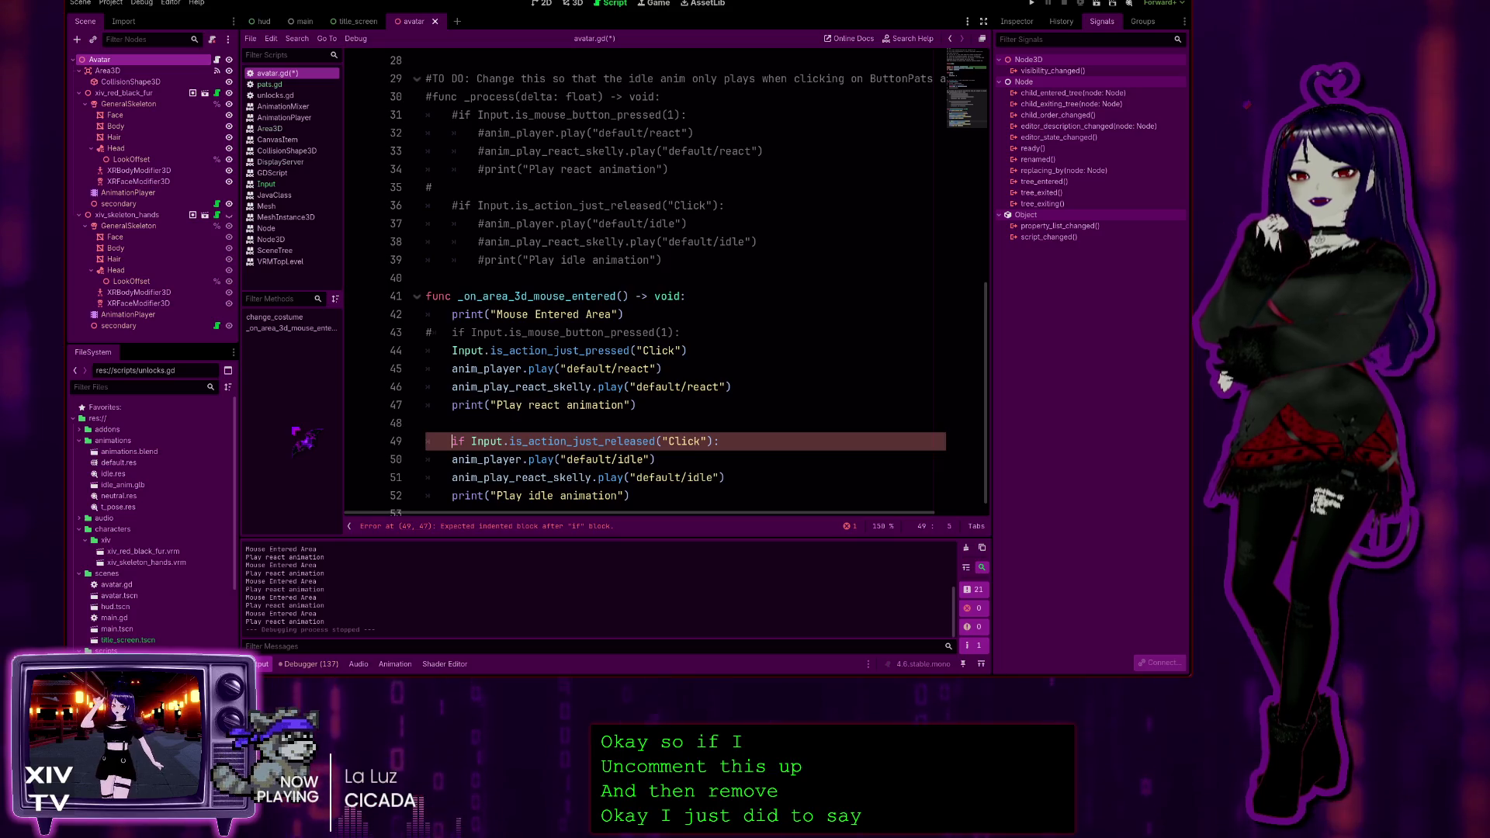
pyautogui.press('BackSpace')
pyautogui.press('BackSpace')
pyautogui.press('BackSpace')
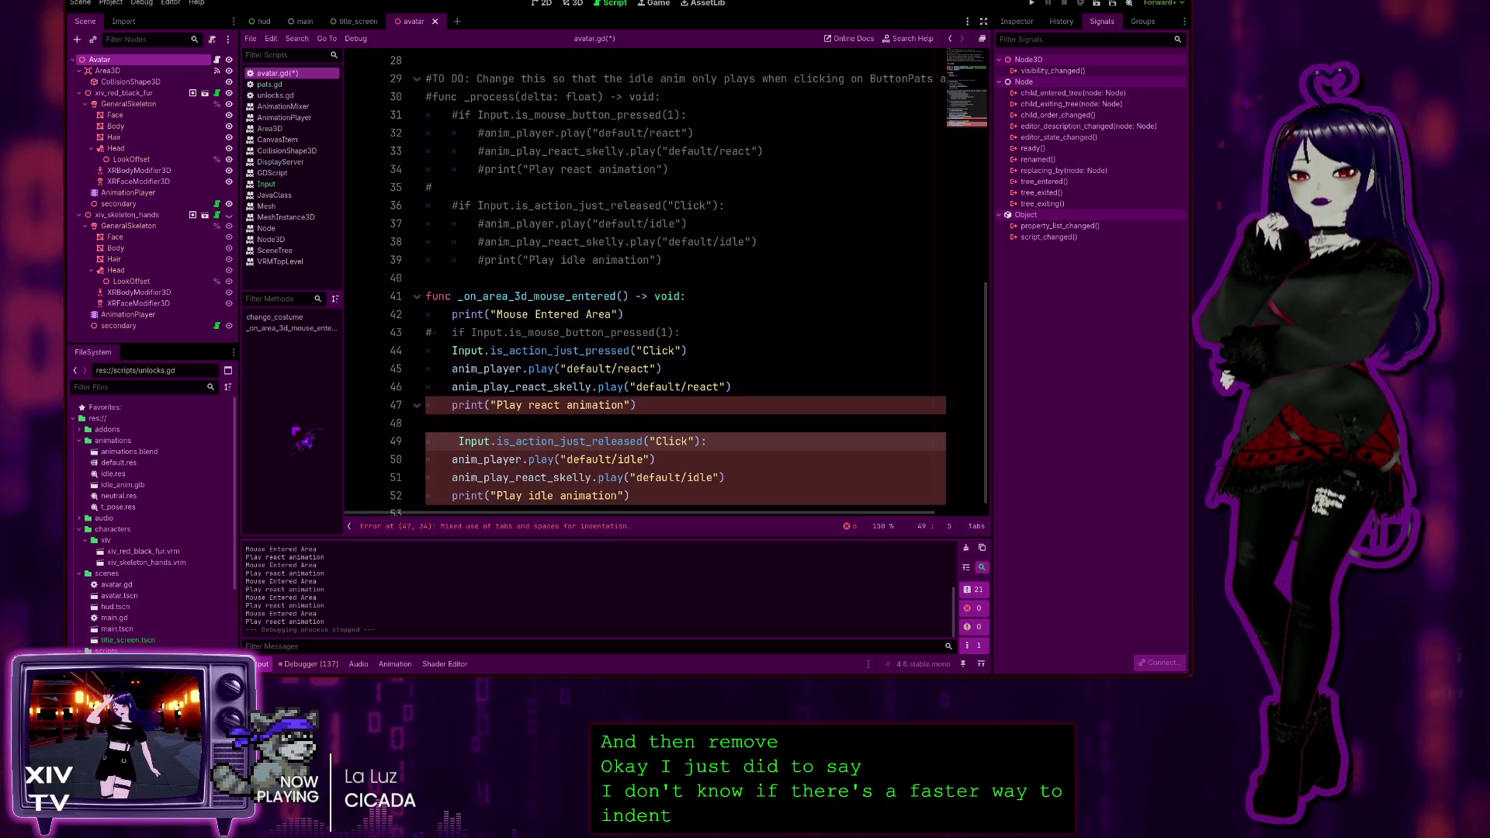
pyautogui.click(728, 439)
pyautogui.press('BackSpace')
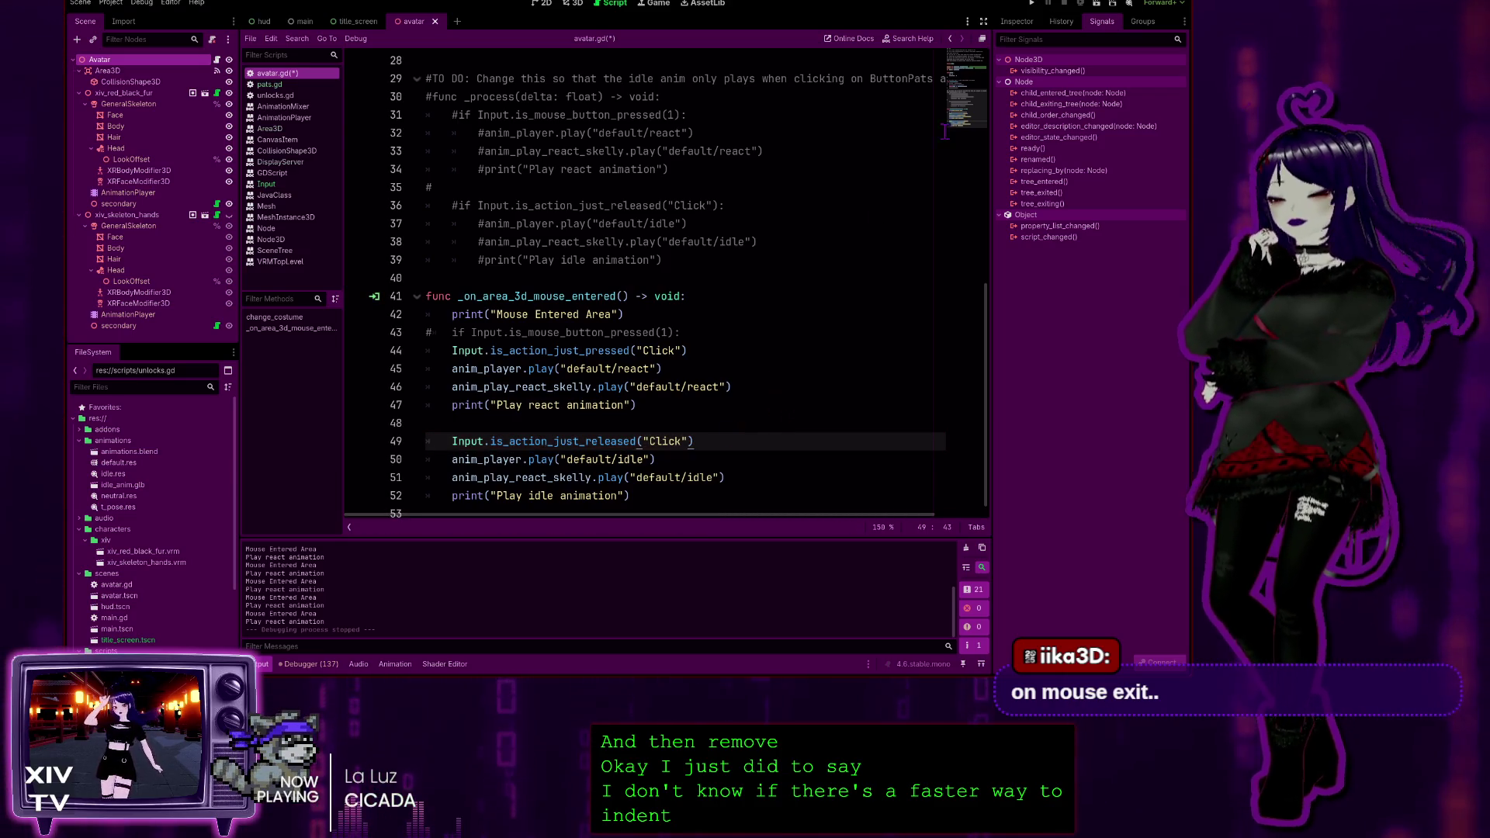
pyautogui.click(1033, 3)
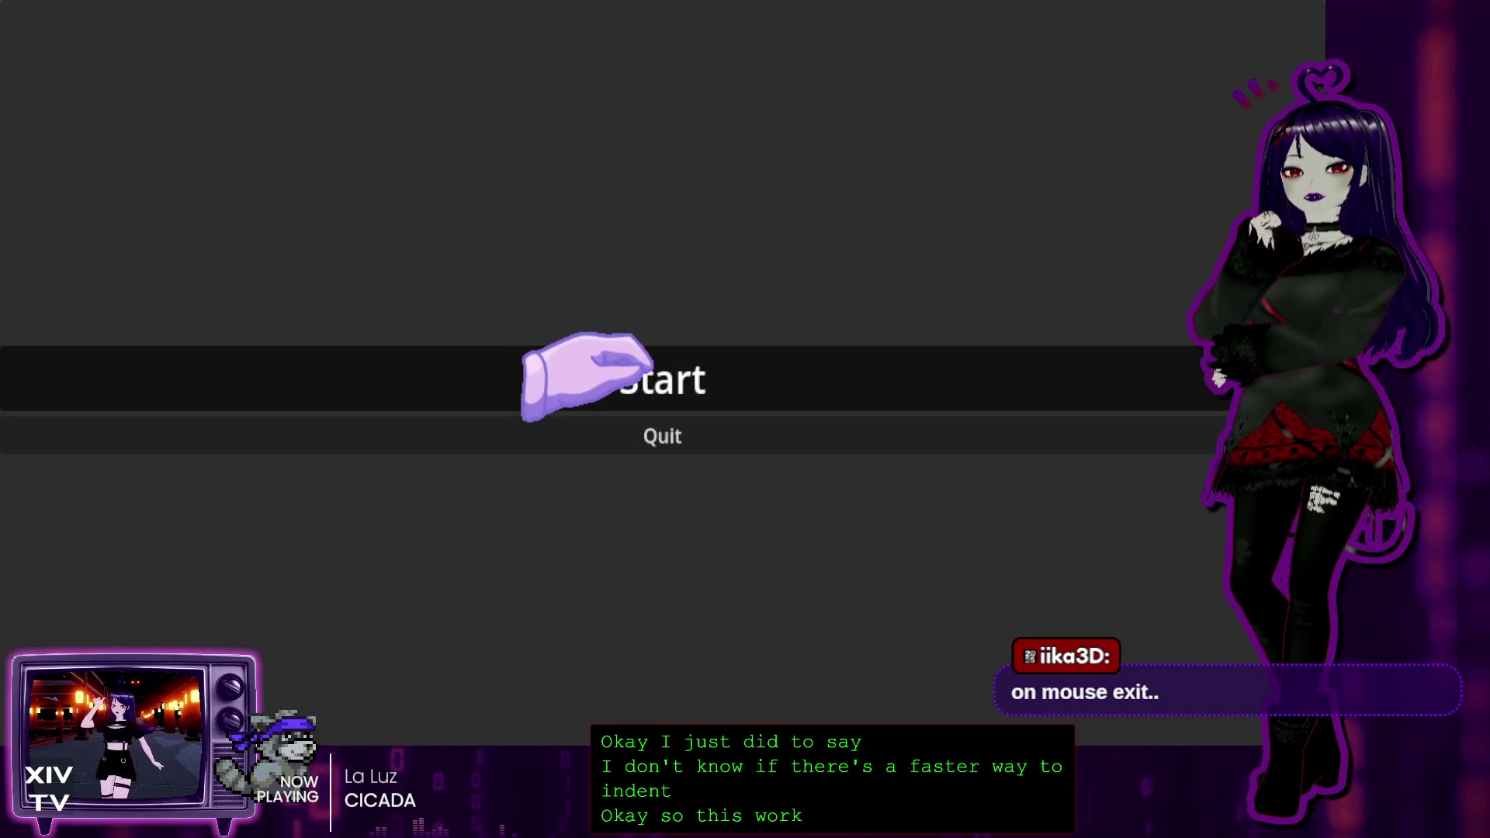
# Start the game, hover the avatar to log react and idle animation messages, then stop it
pyautogui.click(645, 361)
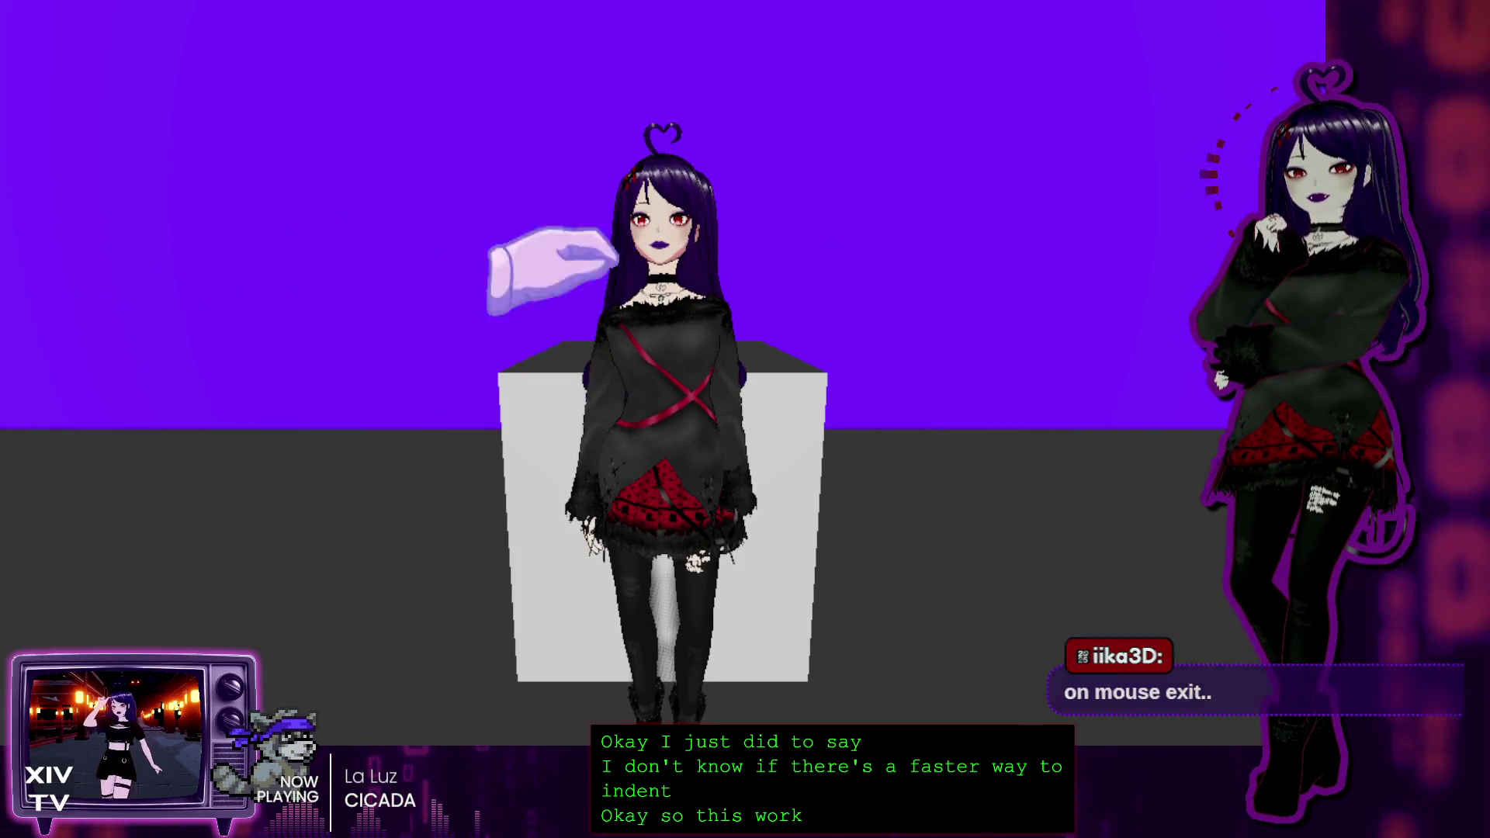
pyautogui.press('F8')
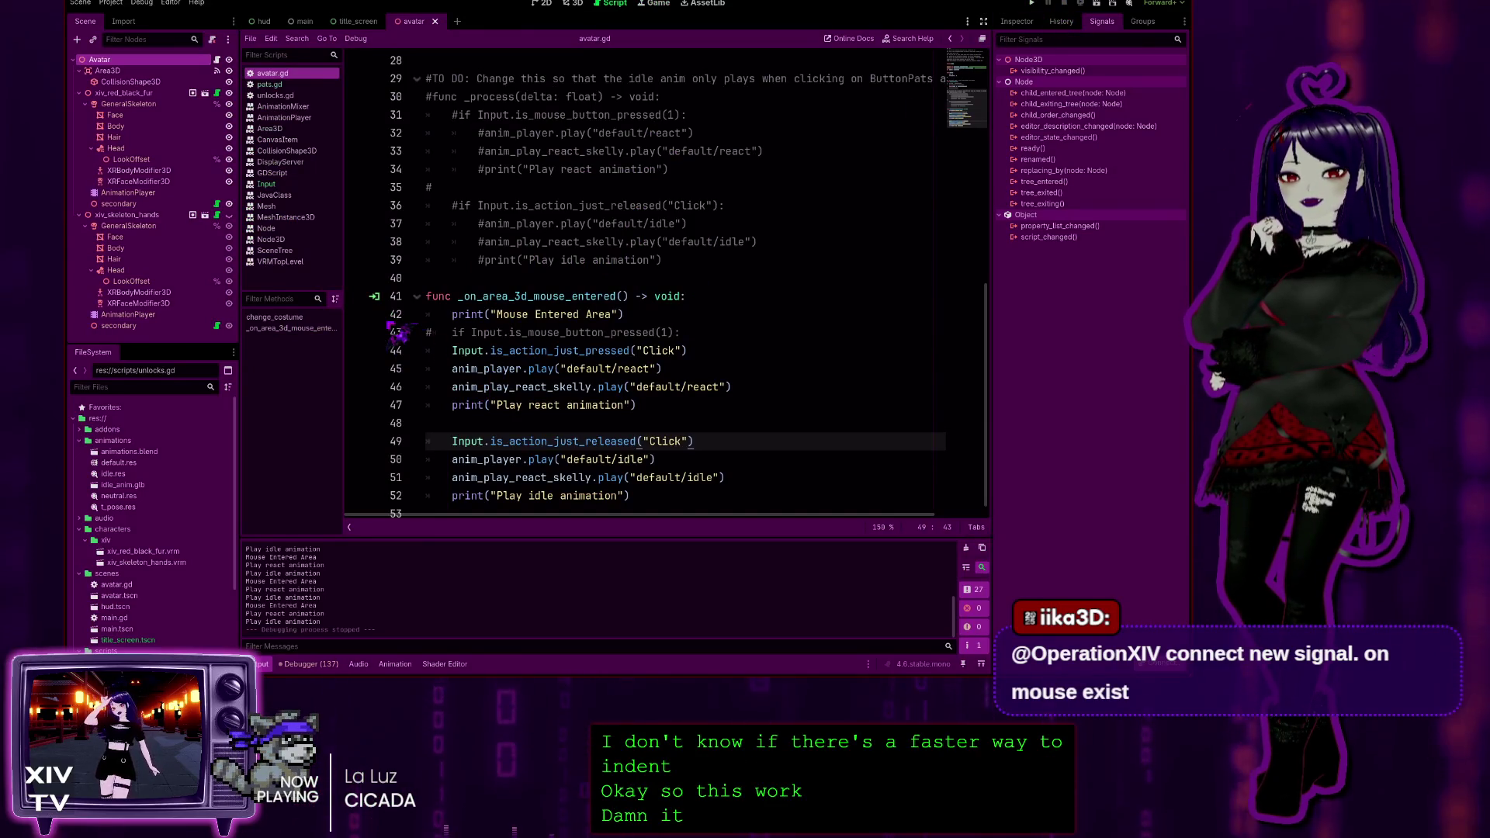
# From the Mouse Entered Area print line in avatar.gd, run the game again with F5
pyautogui.click(396, 315)
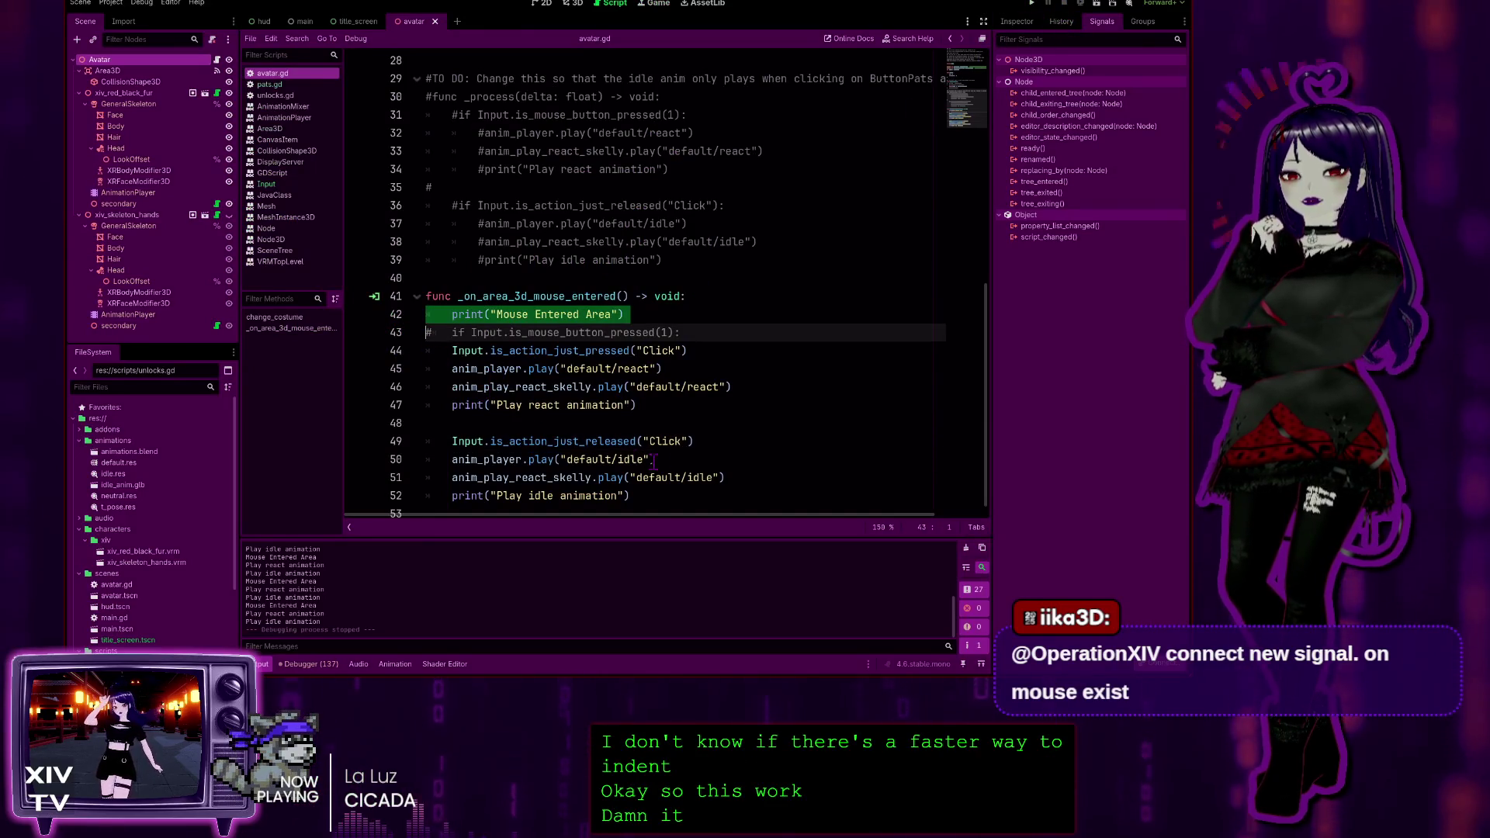
pyautogui.click(667, 309)
pyautogui.press('F5')
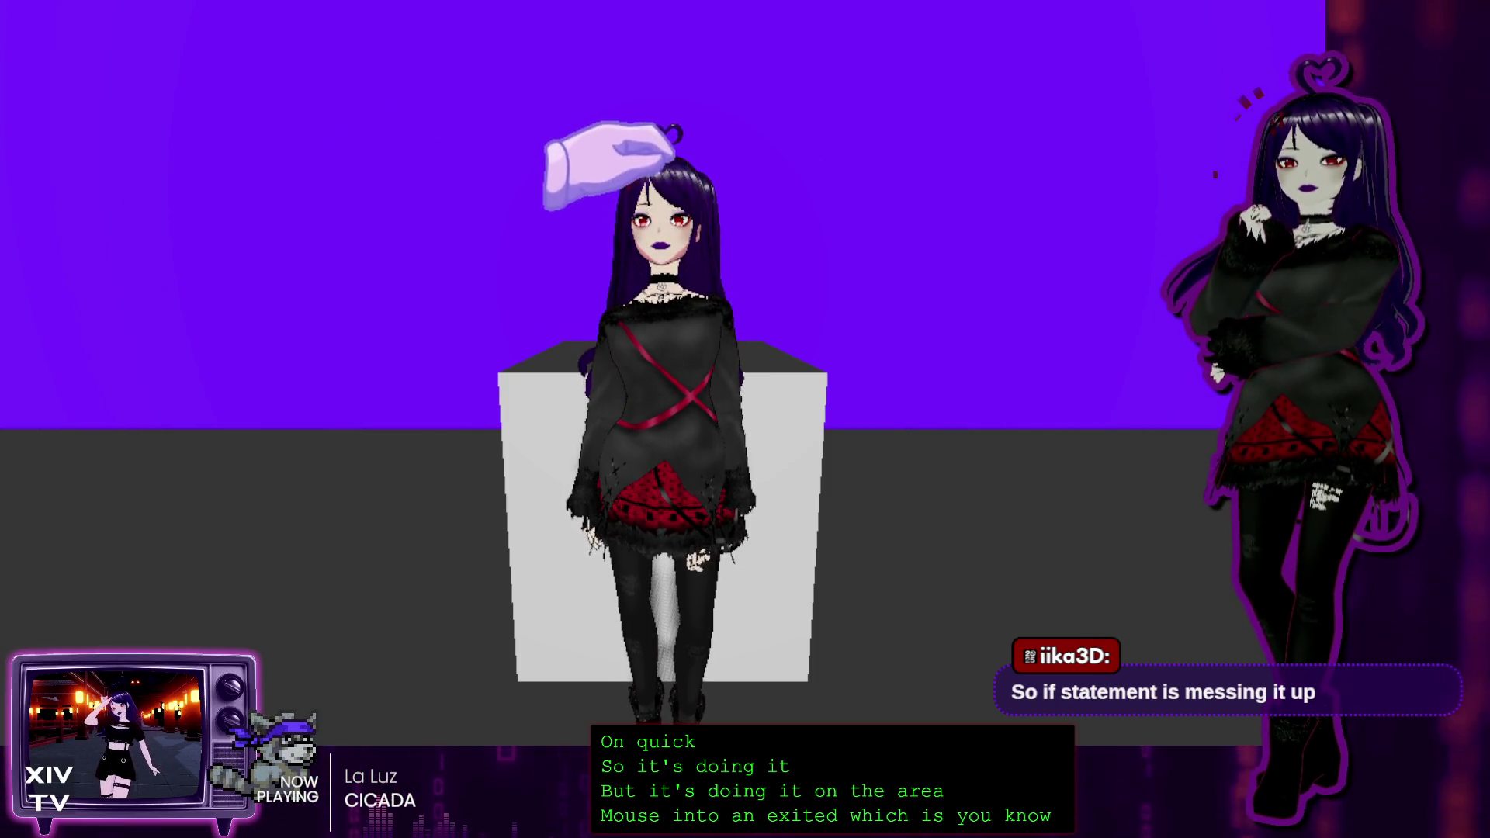
# Close the running game window with Alt+F4
pyautogui.hotkey('alt', 'F4')
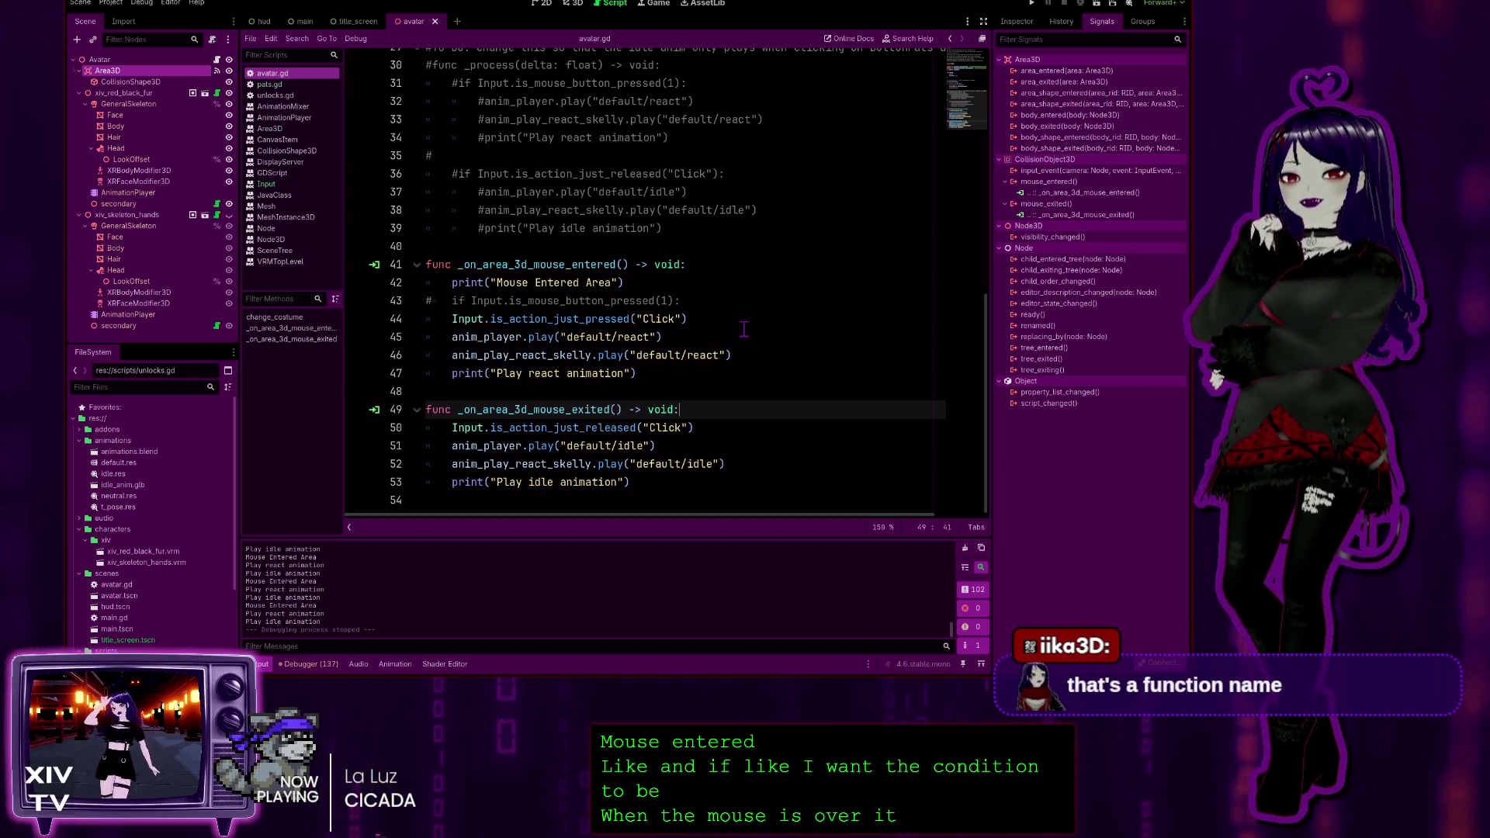
# Turn the Click press check into an if statement and tab-indent the react animation lines beneath it
pyautogui.click(674, 282)
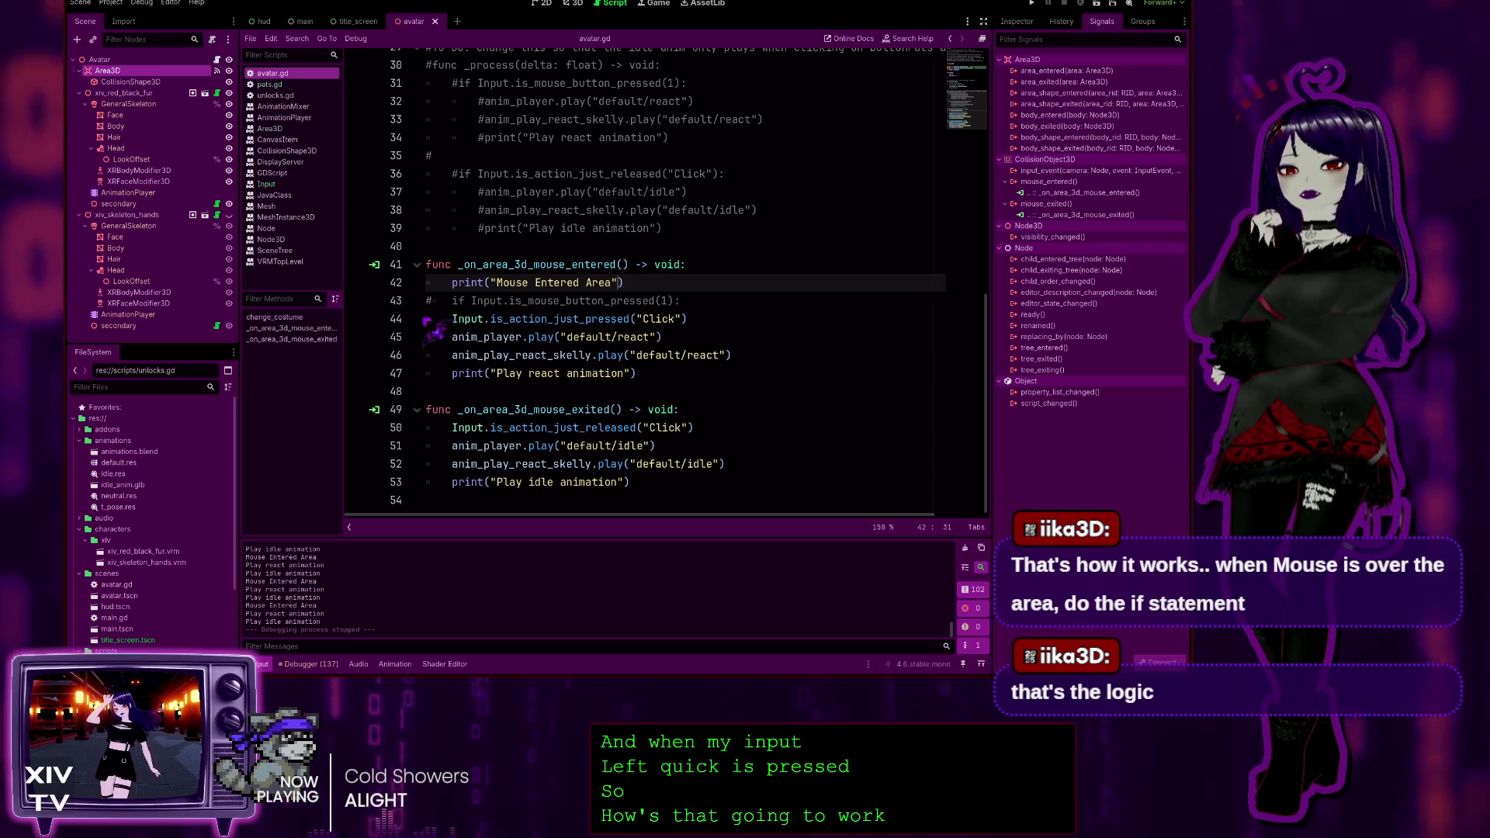
pyautogui.click(455, 316)
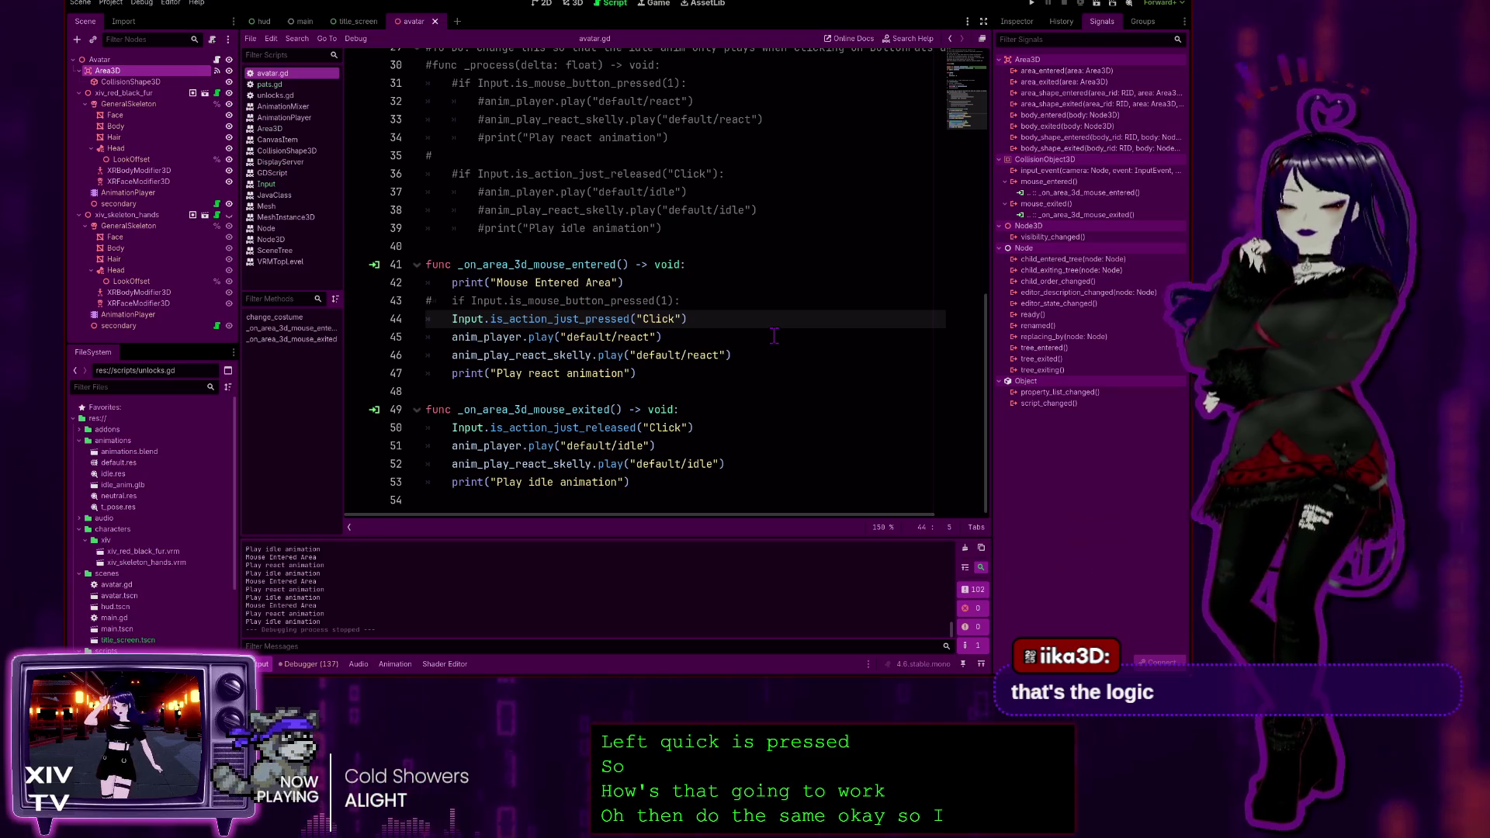
pyautogui.write('if')
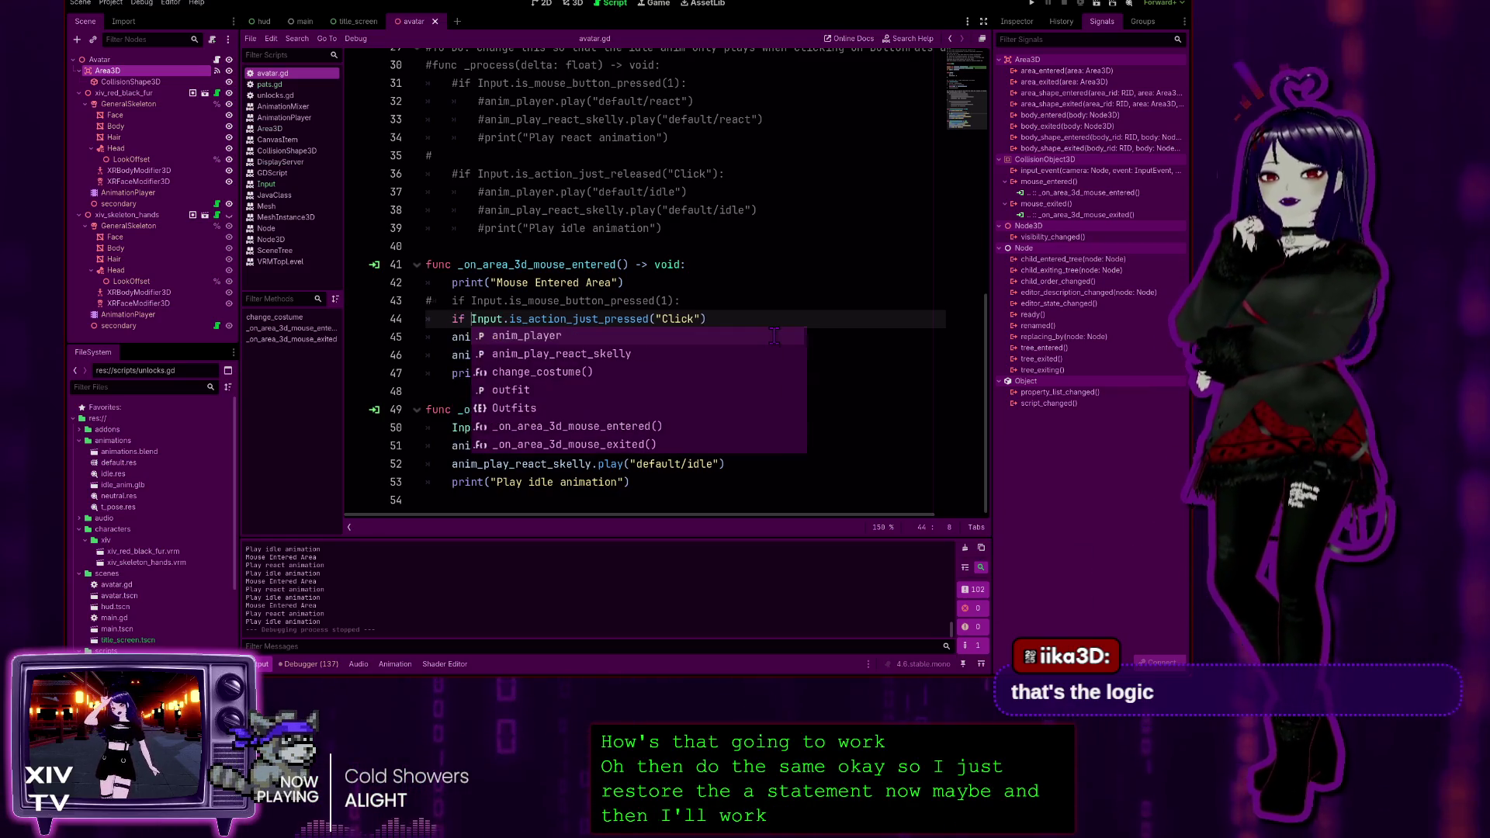
pyautogui.click(721, 330)
pyautogui.write(':')
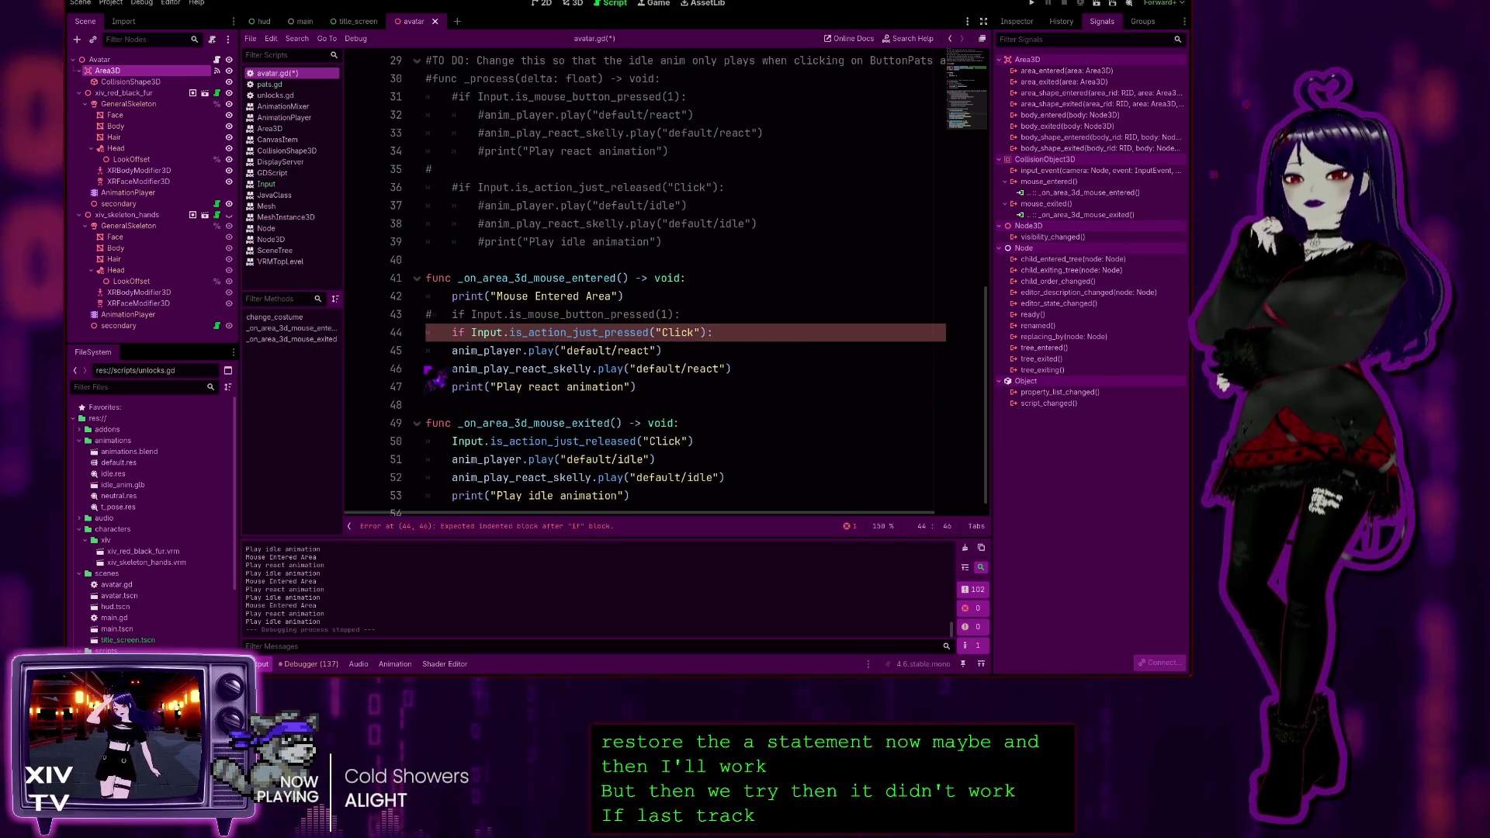
pyautogui.click(431, 351)
pyautogui.press('Tab')
pyautogui.press('Down')
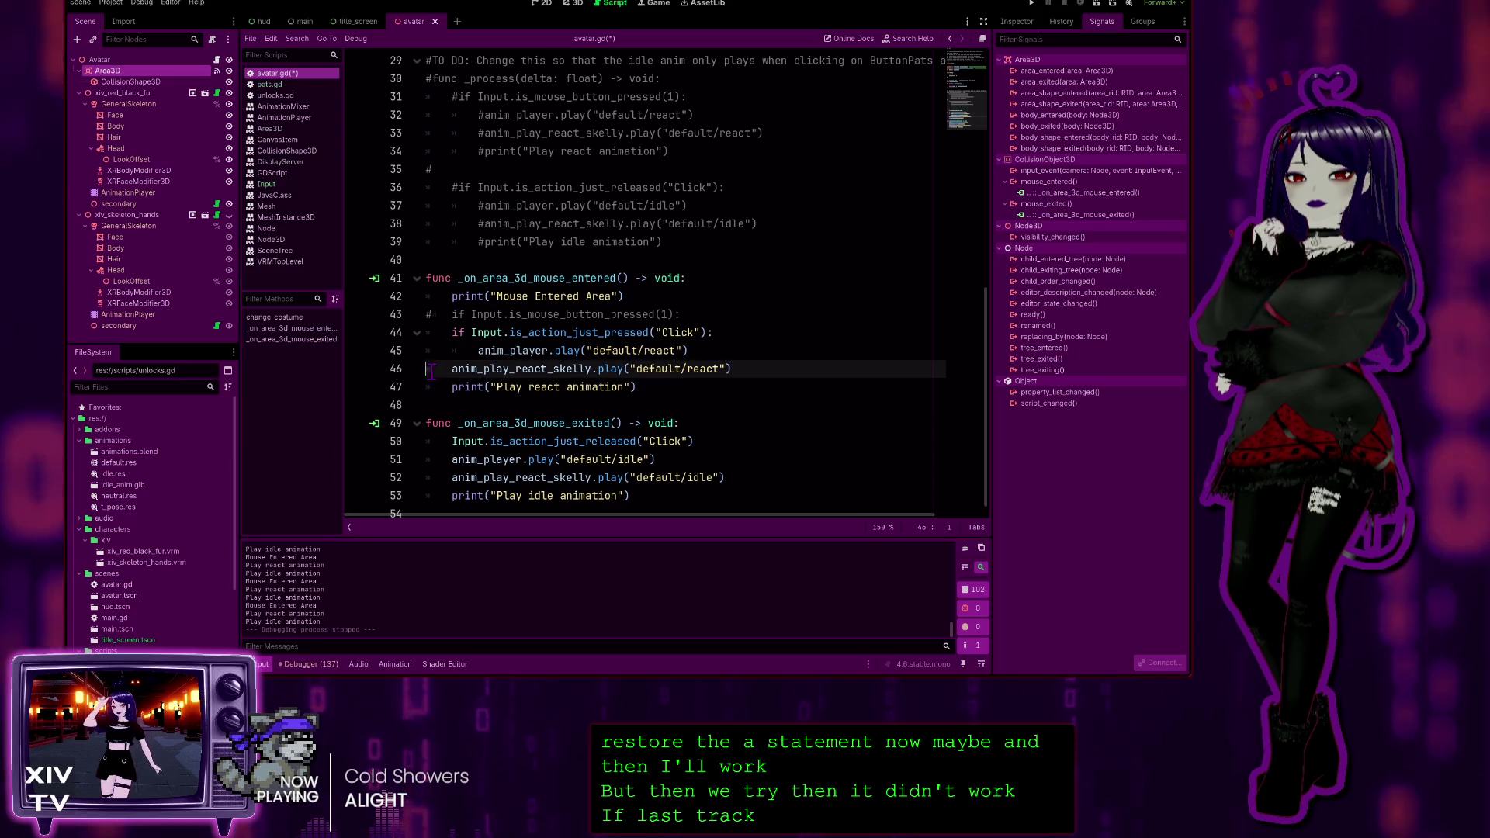
pyautogui.press('Tab')
pyautogui.press('Down')
pyautogui.press('Tab')
# Make line 50 an 'if …:' release check, indent lines 51–53 under it, and run the project
pyautogui.click(897, 298)
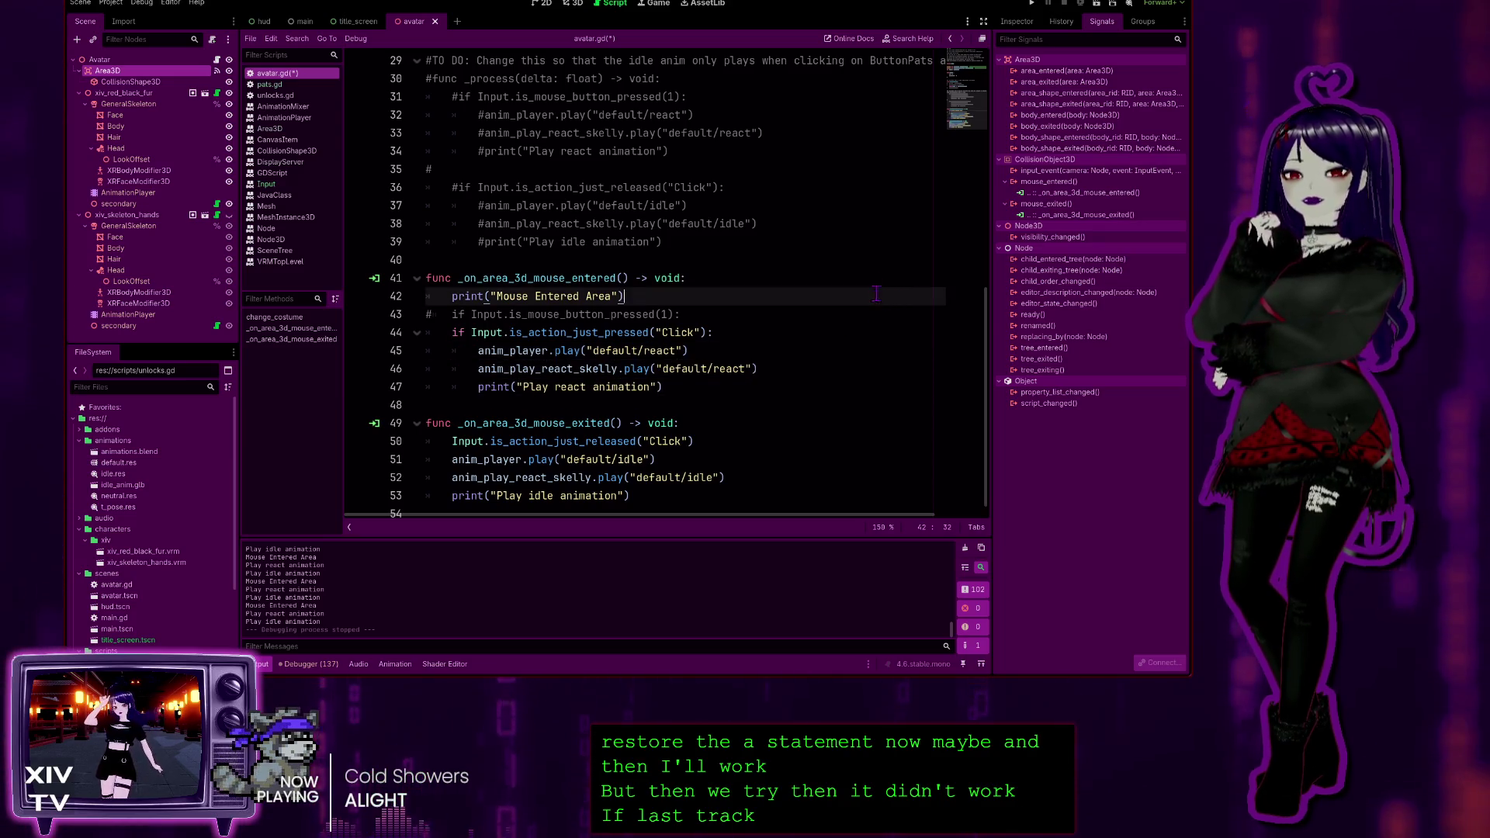
pyautogui.click(445, 442)
pyautogui.write('if')
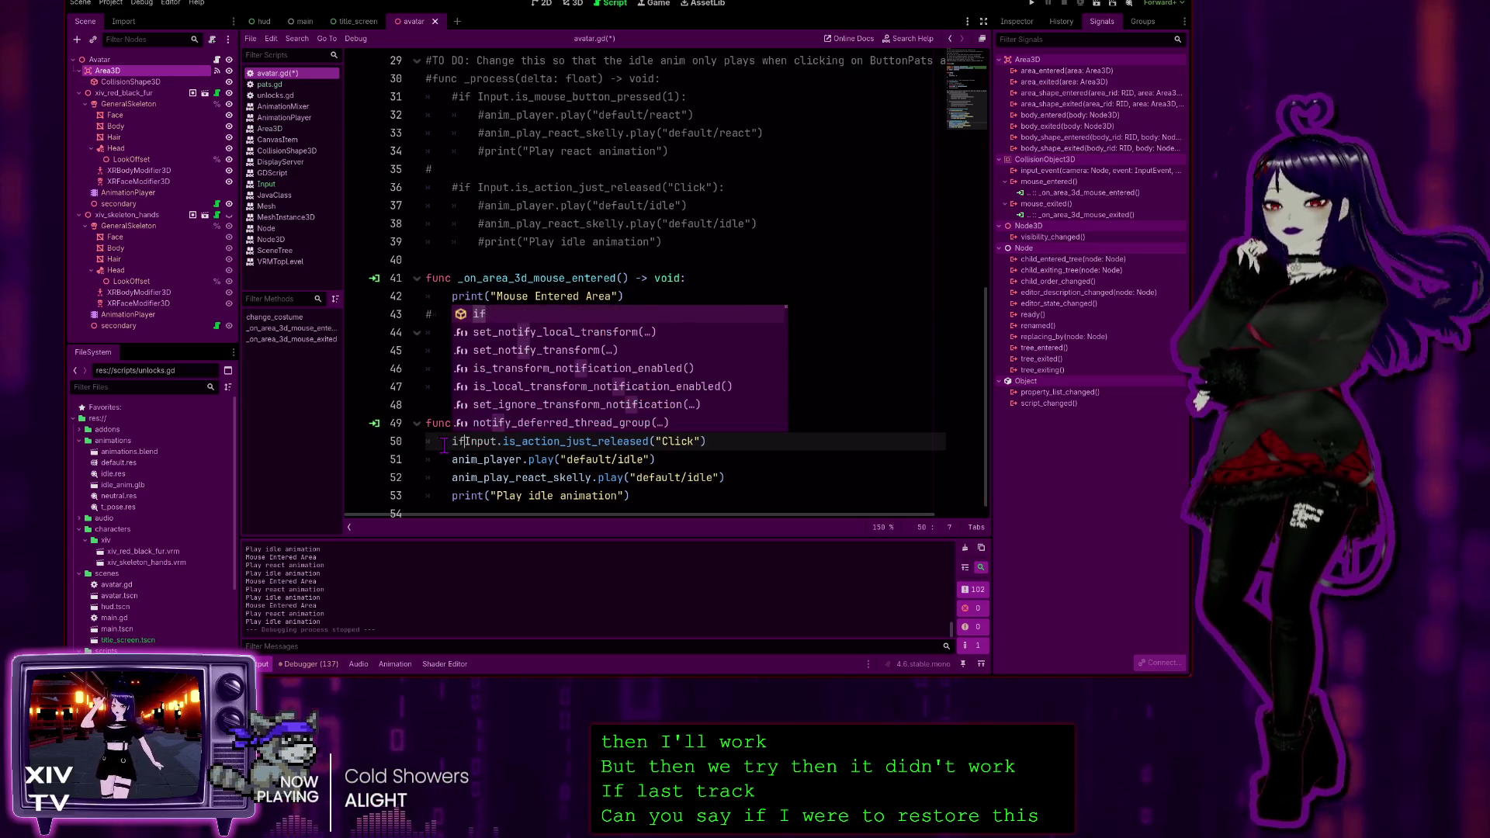
pyautogui.click(736, 433)
pyautogui.write(':')
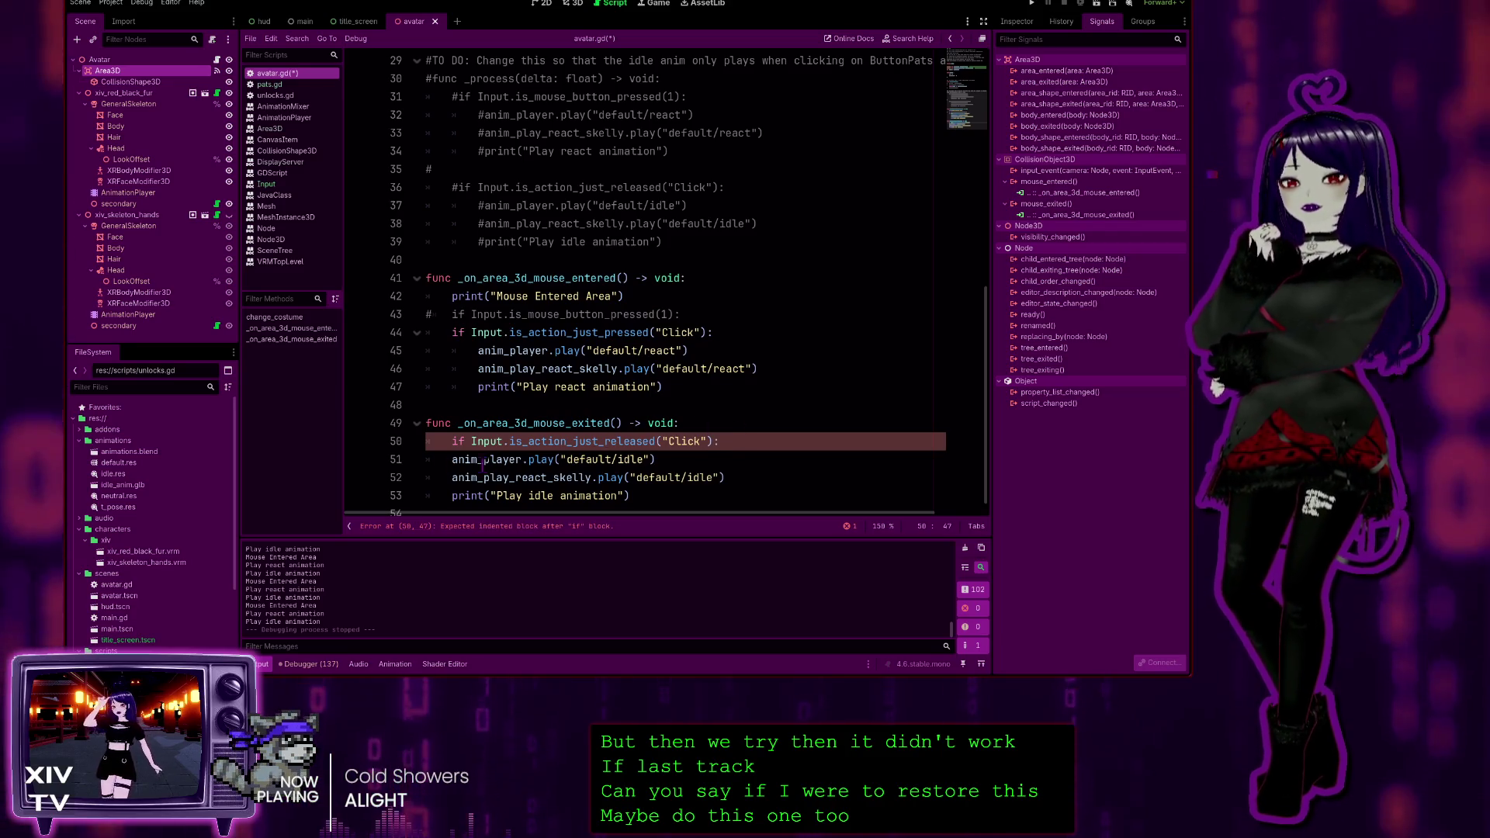
pyautogui.click(441, 459)
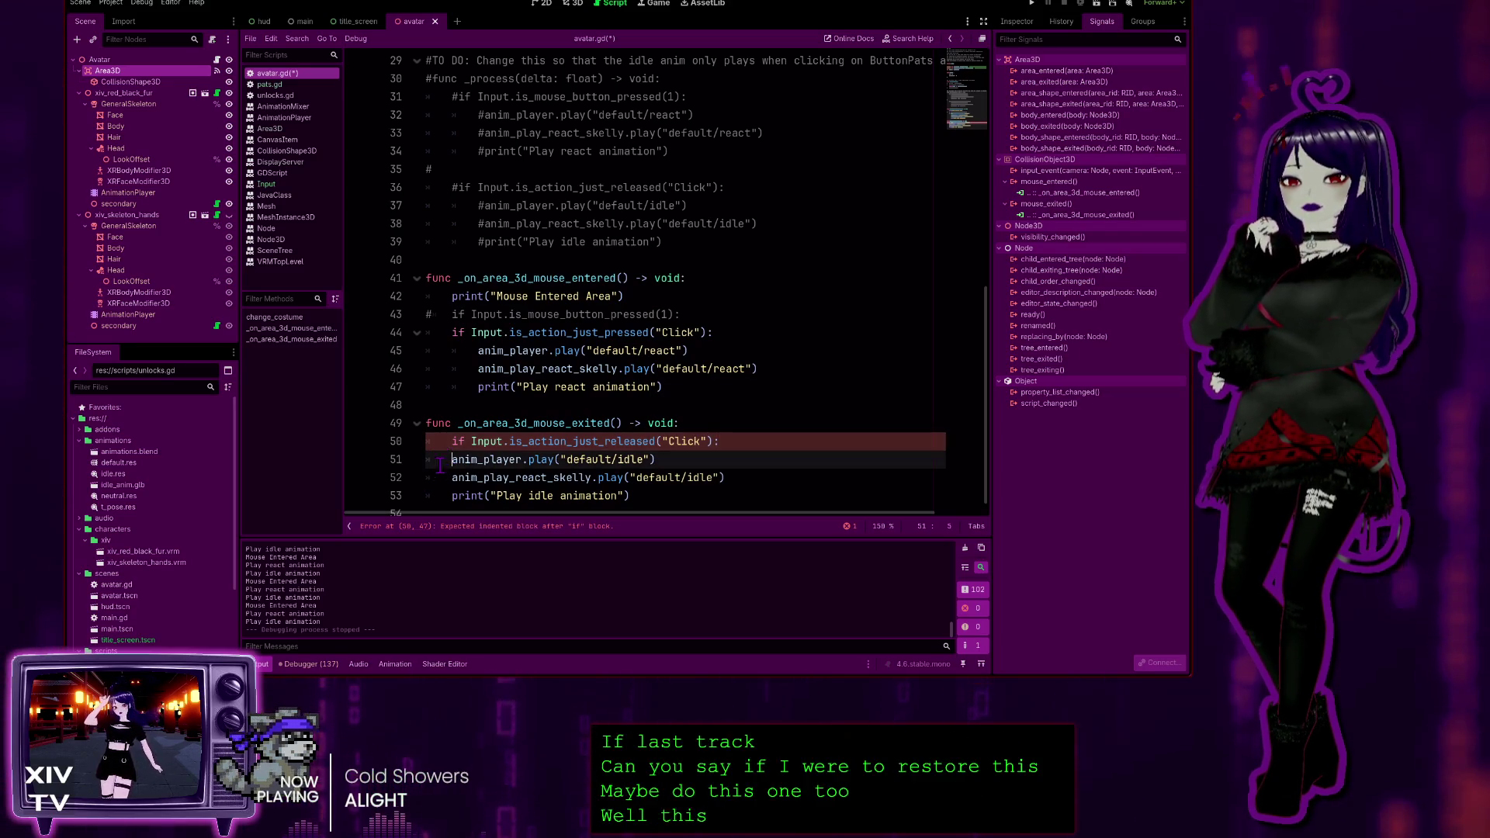
pyautogui.click(438, 481)
pyautogui.press('Tab')
pyautogui.click(434, 498)
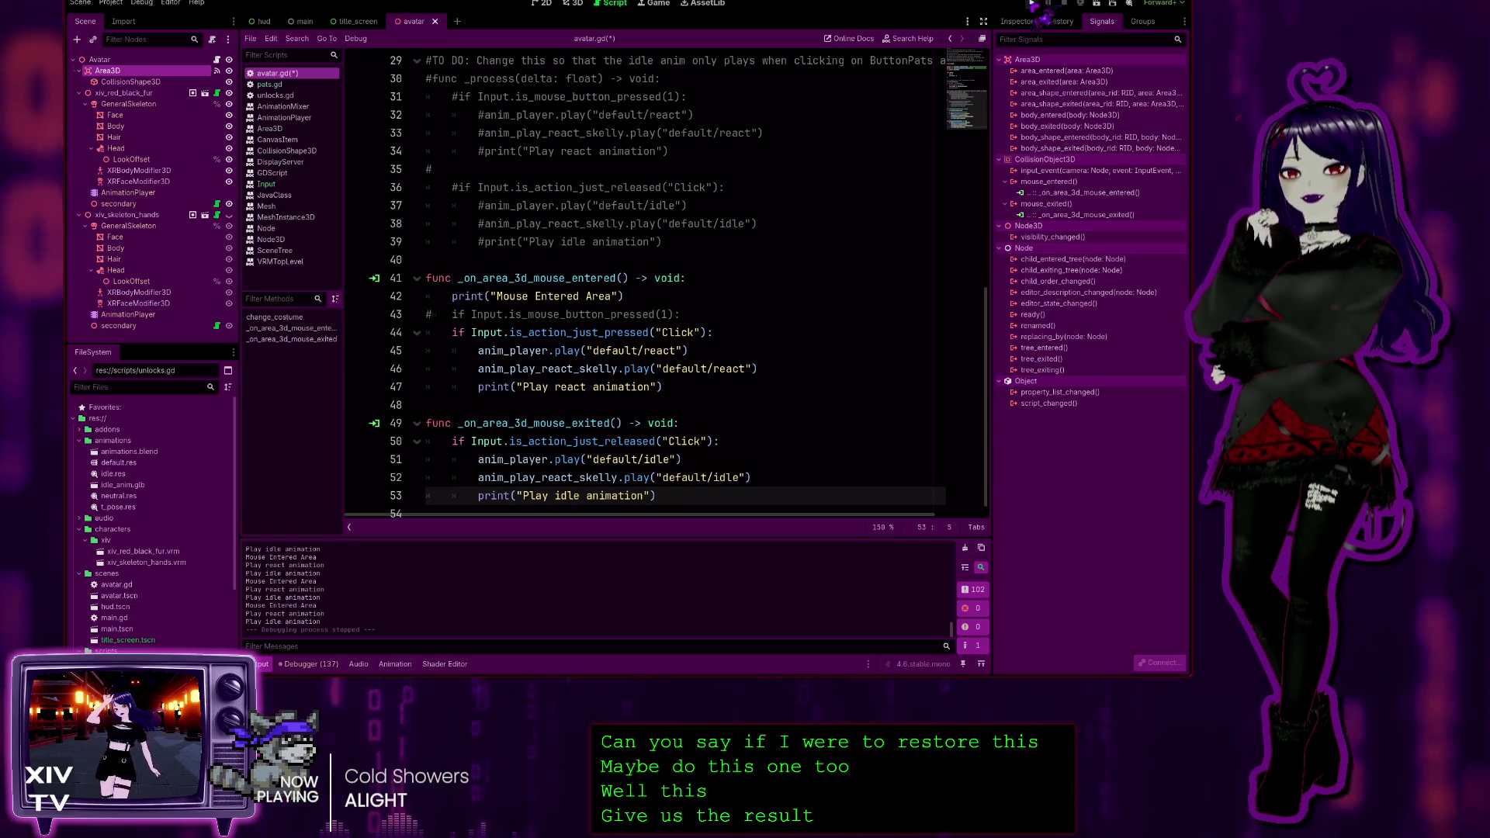
pyautogui.click(1032, 3)
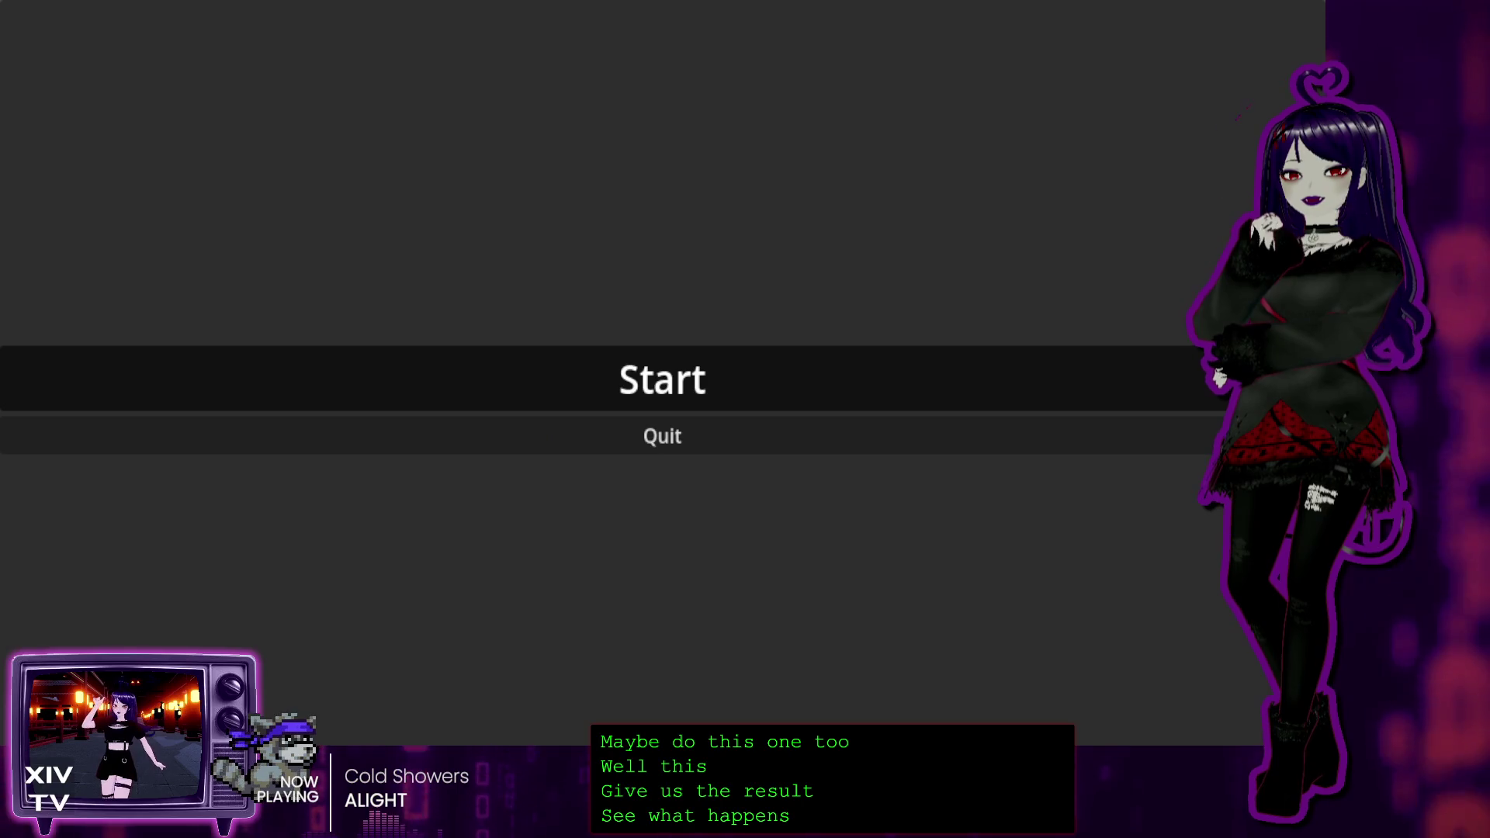
# Start the game, pat the avatar, stop with F8, and view the debugger's error list
pyautogui.click(662, 379)
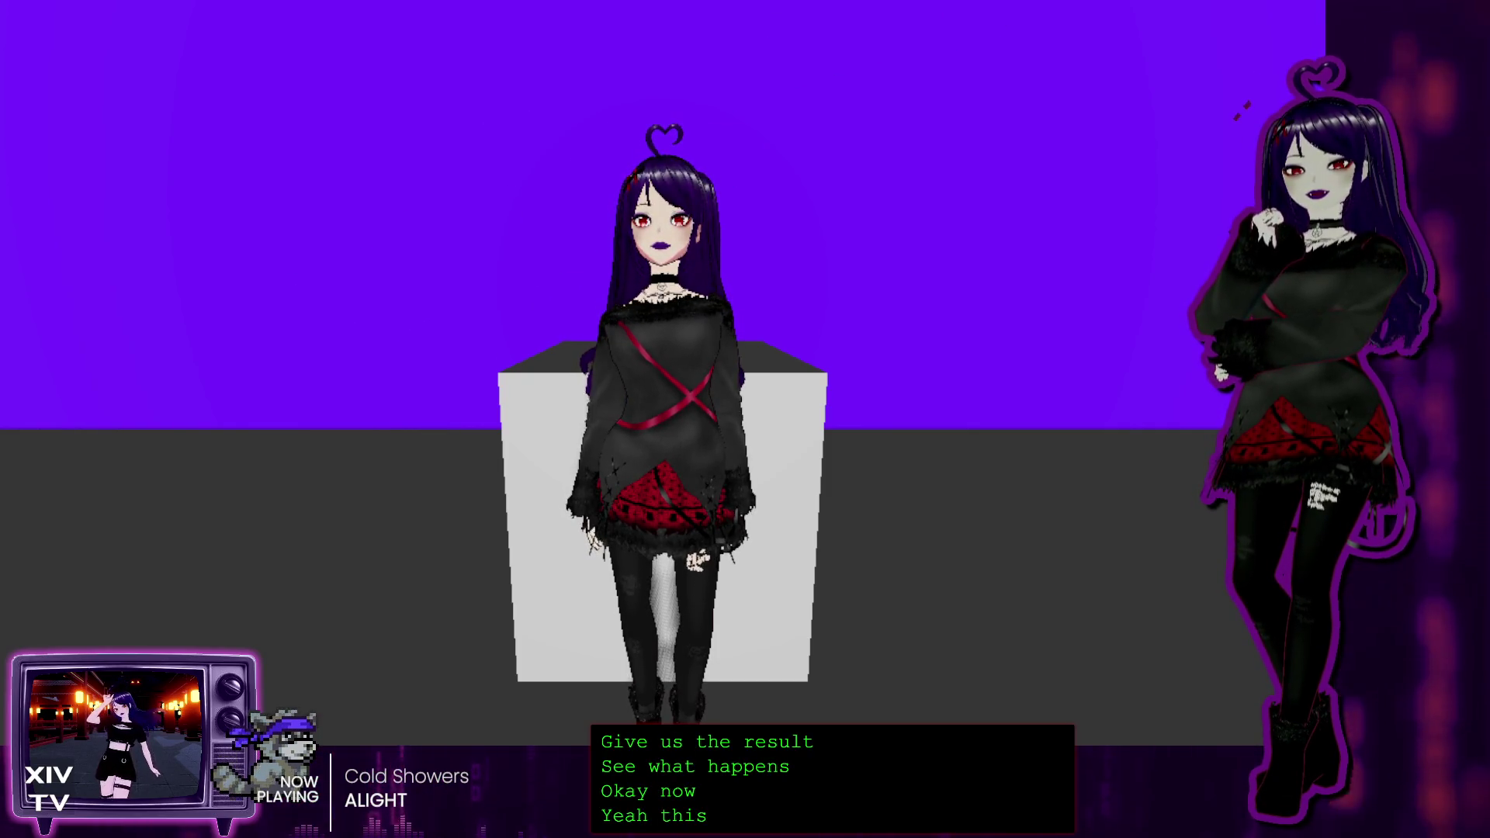
pyautogui.press('F8')
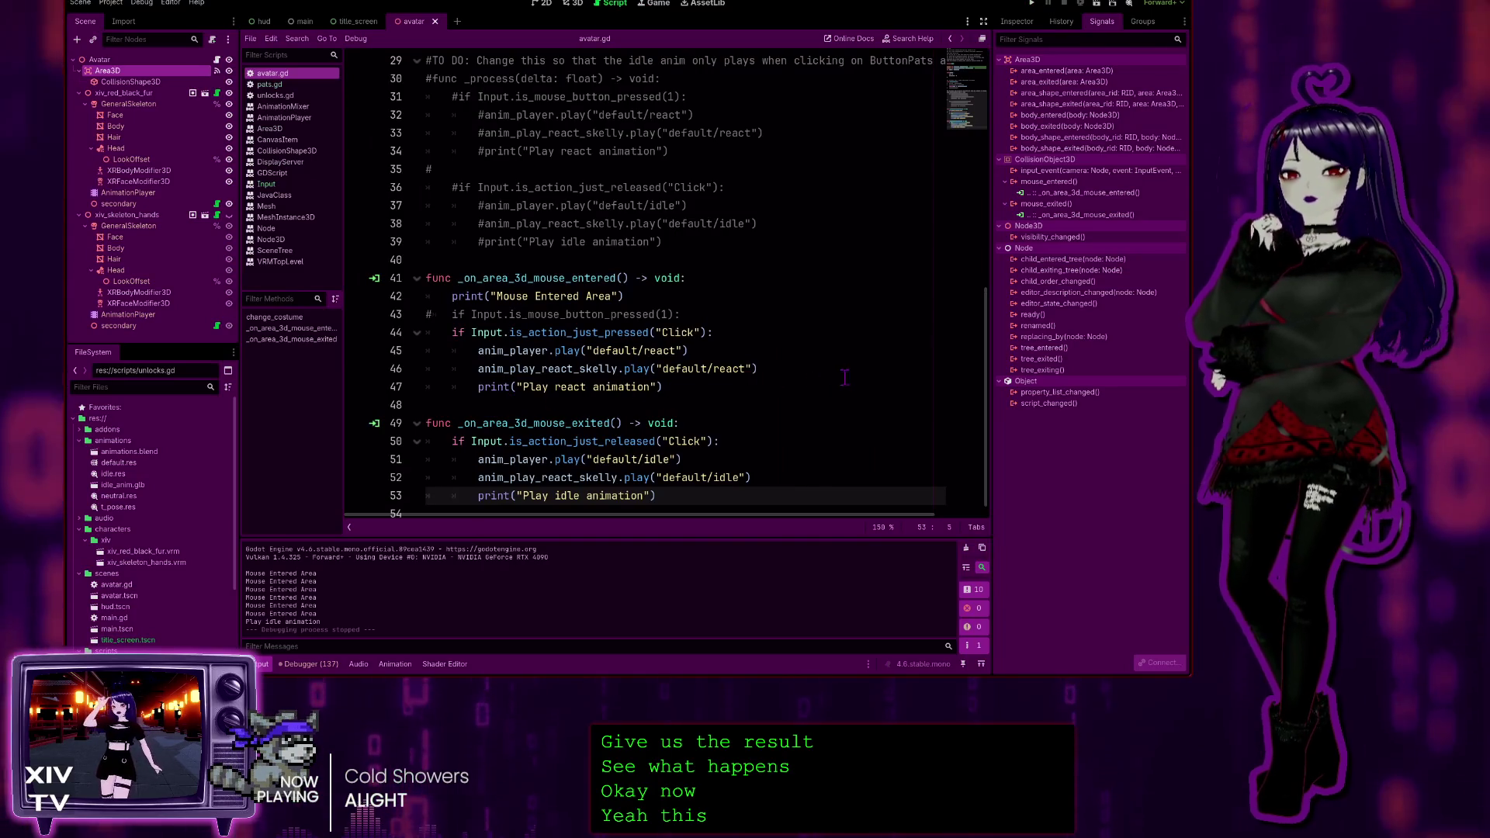
pyautogui.scroll(-1, 835, 377)
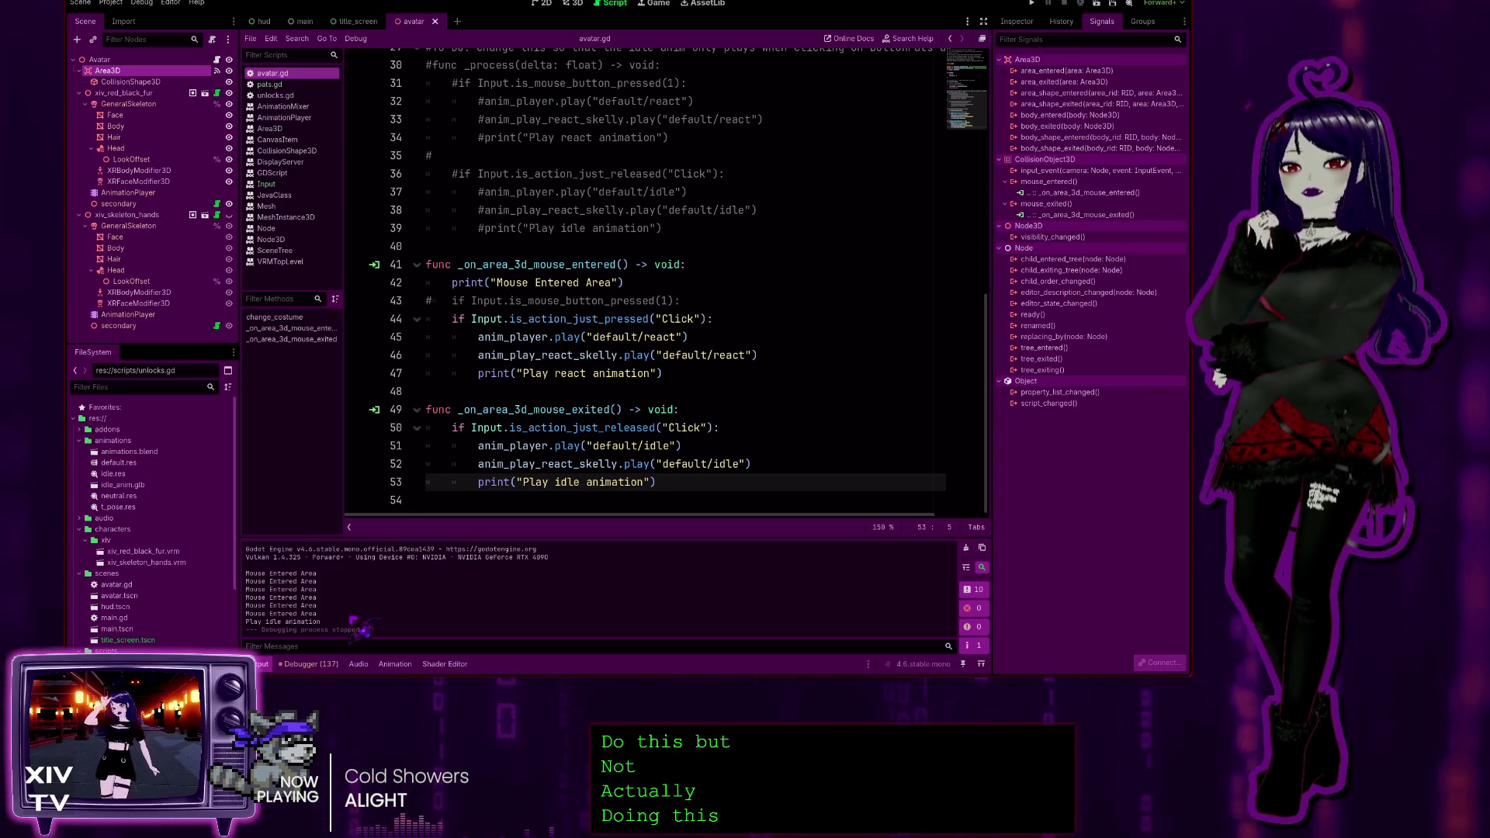
pyautogui.click(309, 664)
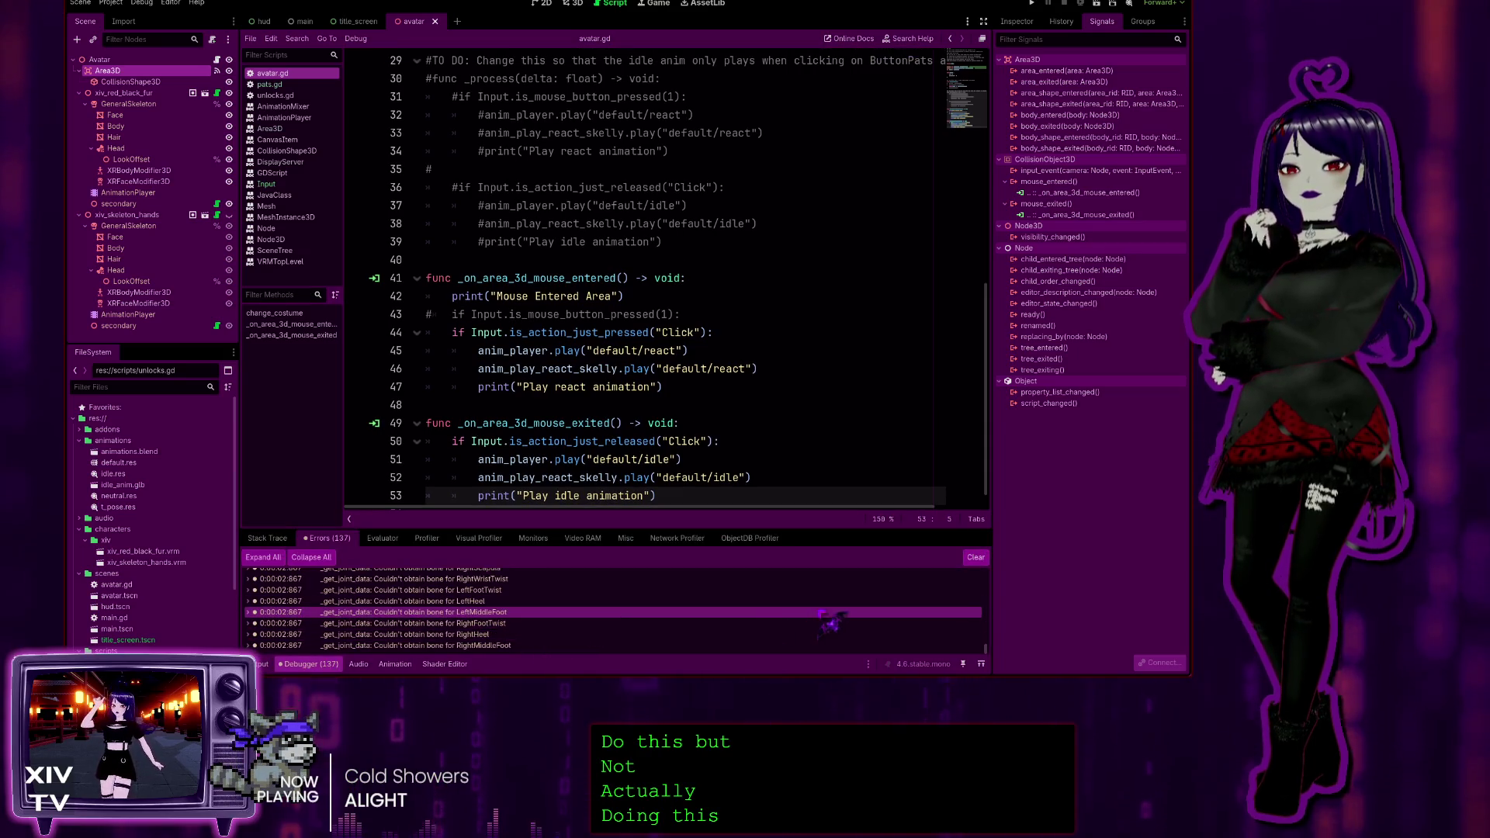
# Clear the debugger errors, then run, start and stop the game again with F8
pyautogui.click(976, 557)
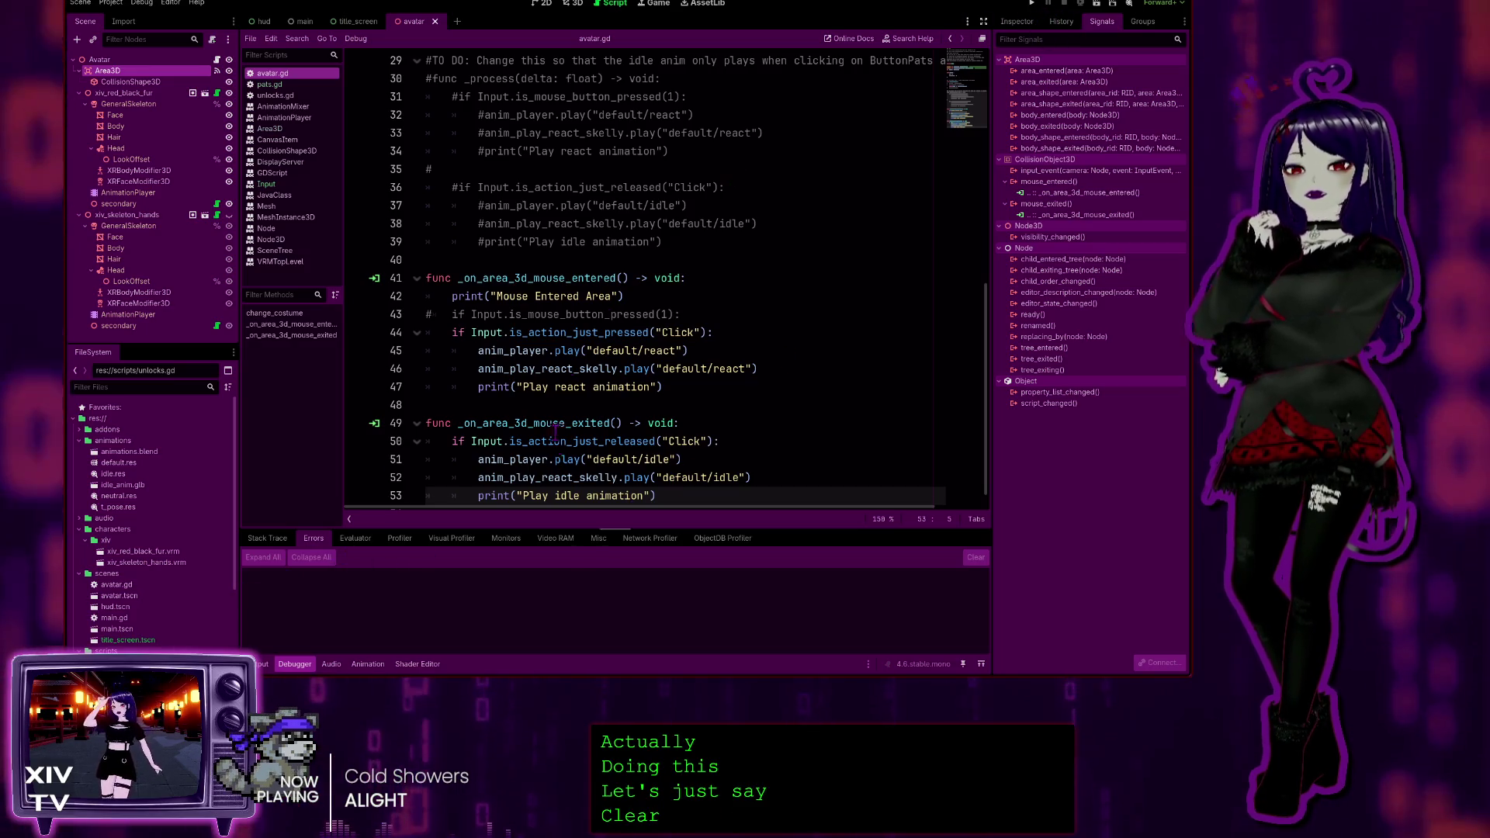
pyautogui.click(1033, 3)
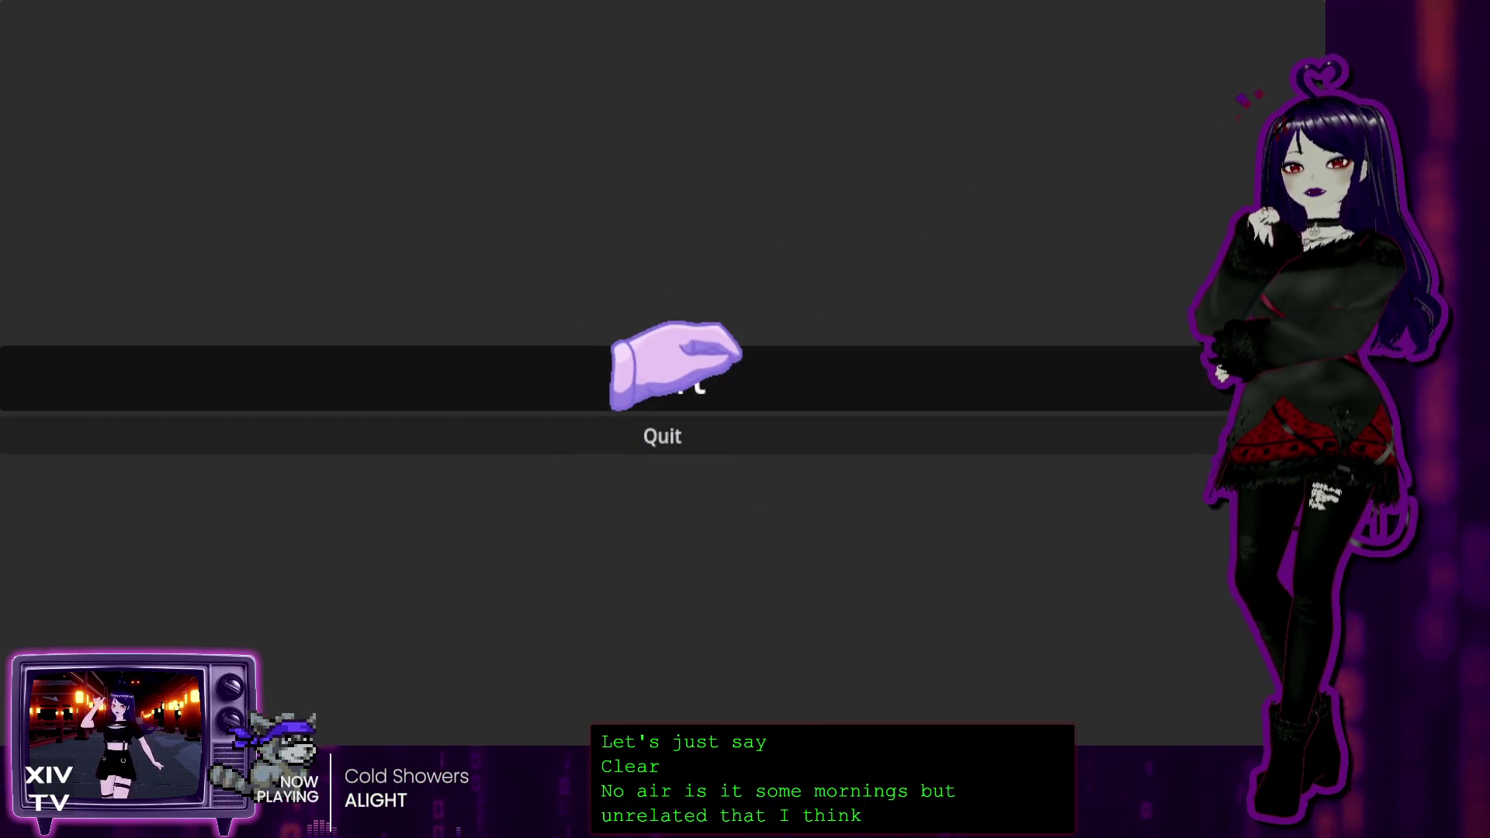
pyautogui.click(673, 376)
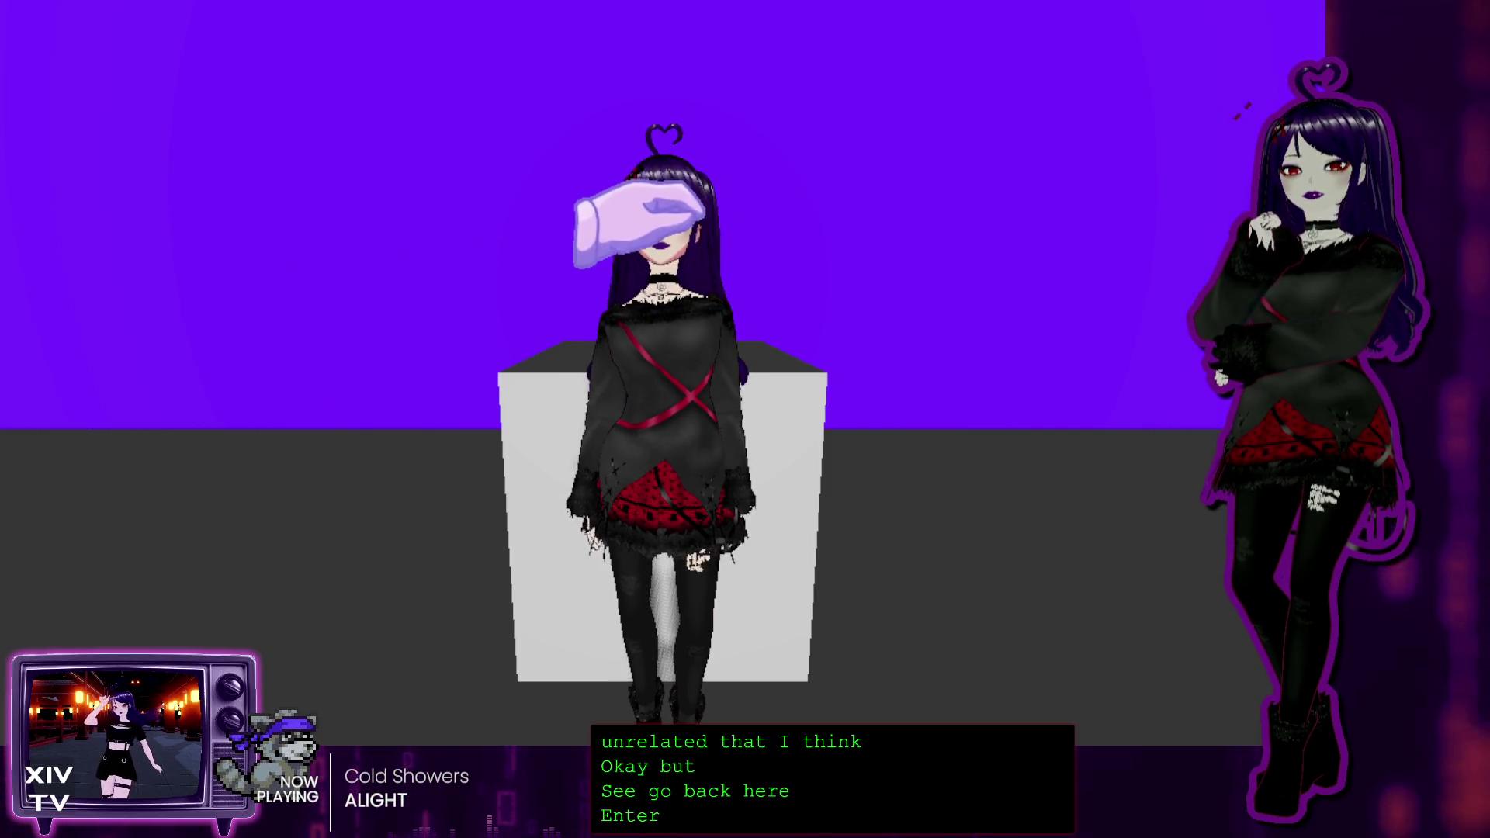
pyautogui.press('F8')
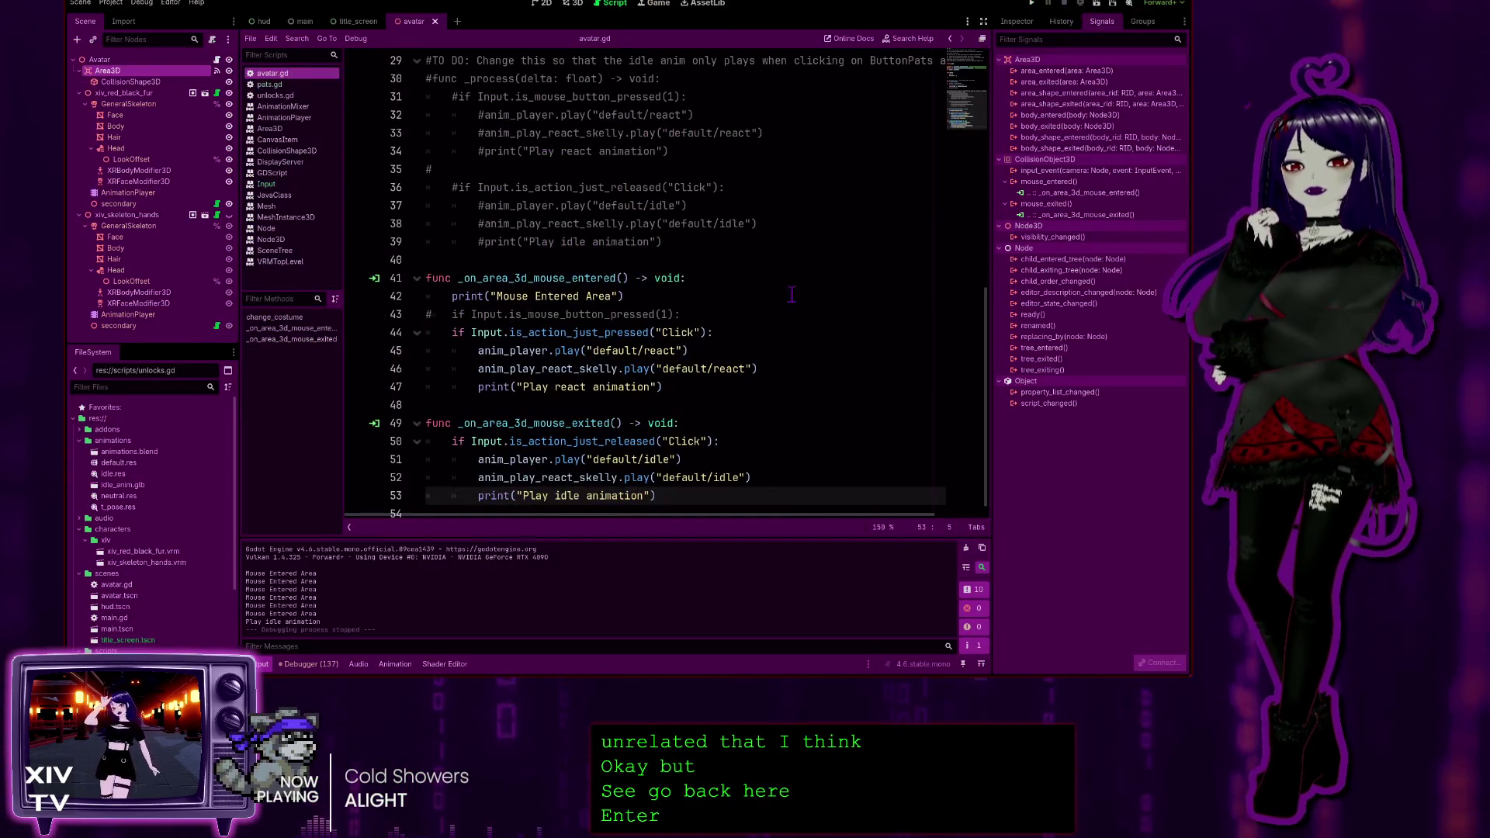
pyautogui.scroll(-1, 606, 472)
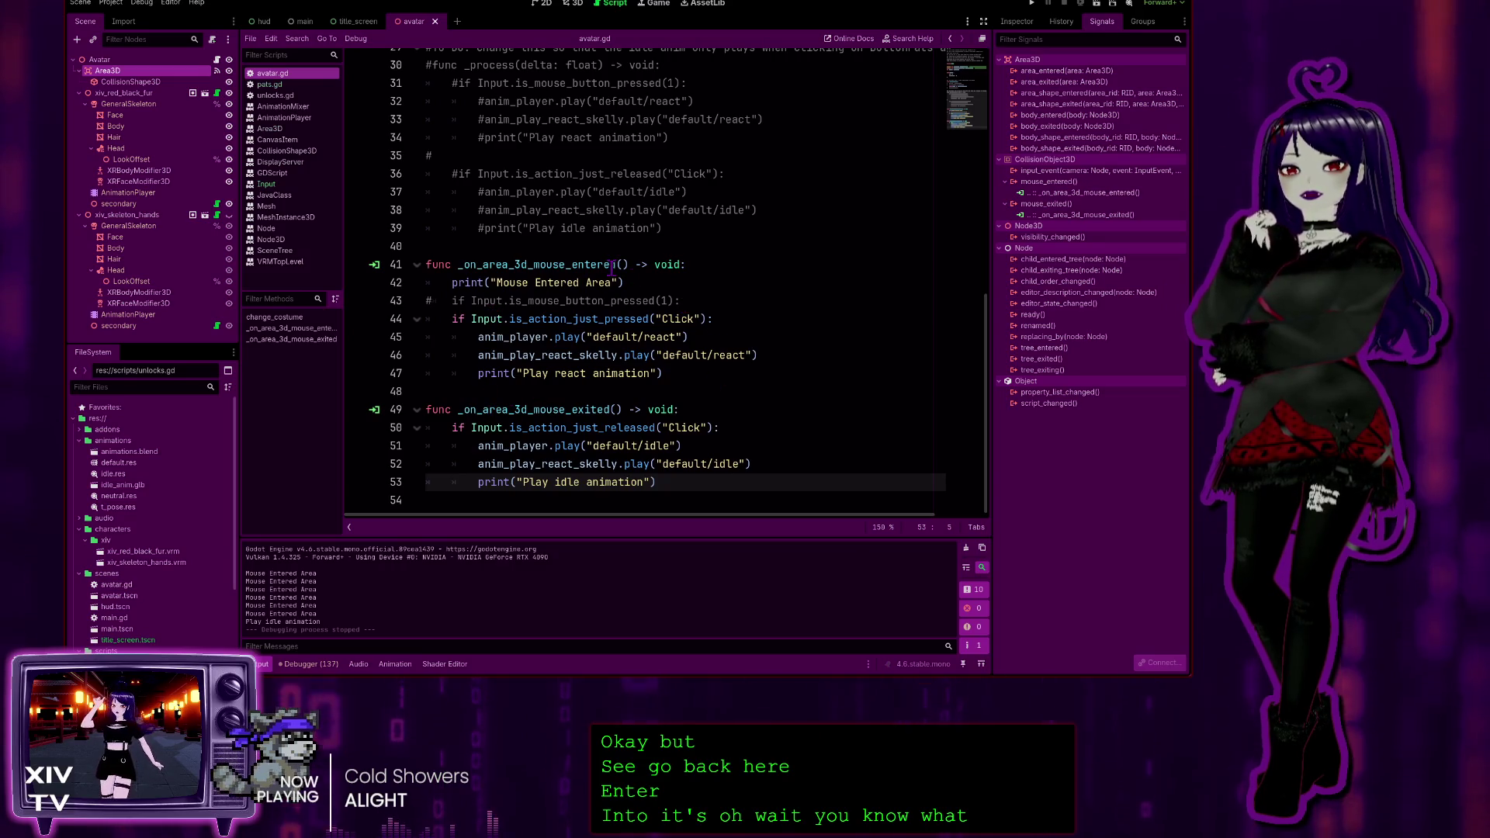
pyautogui.click(769, 412)
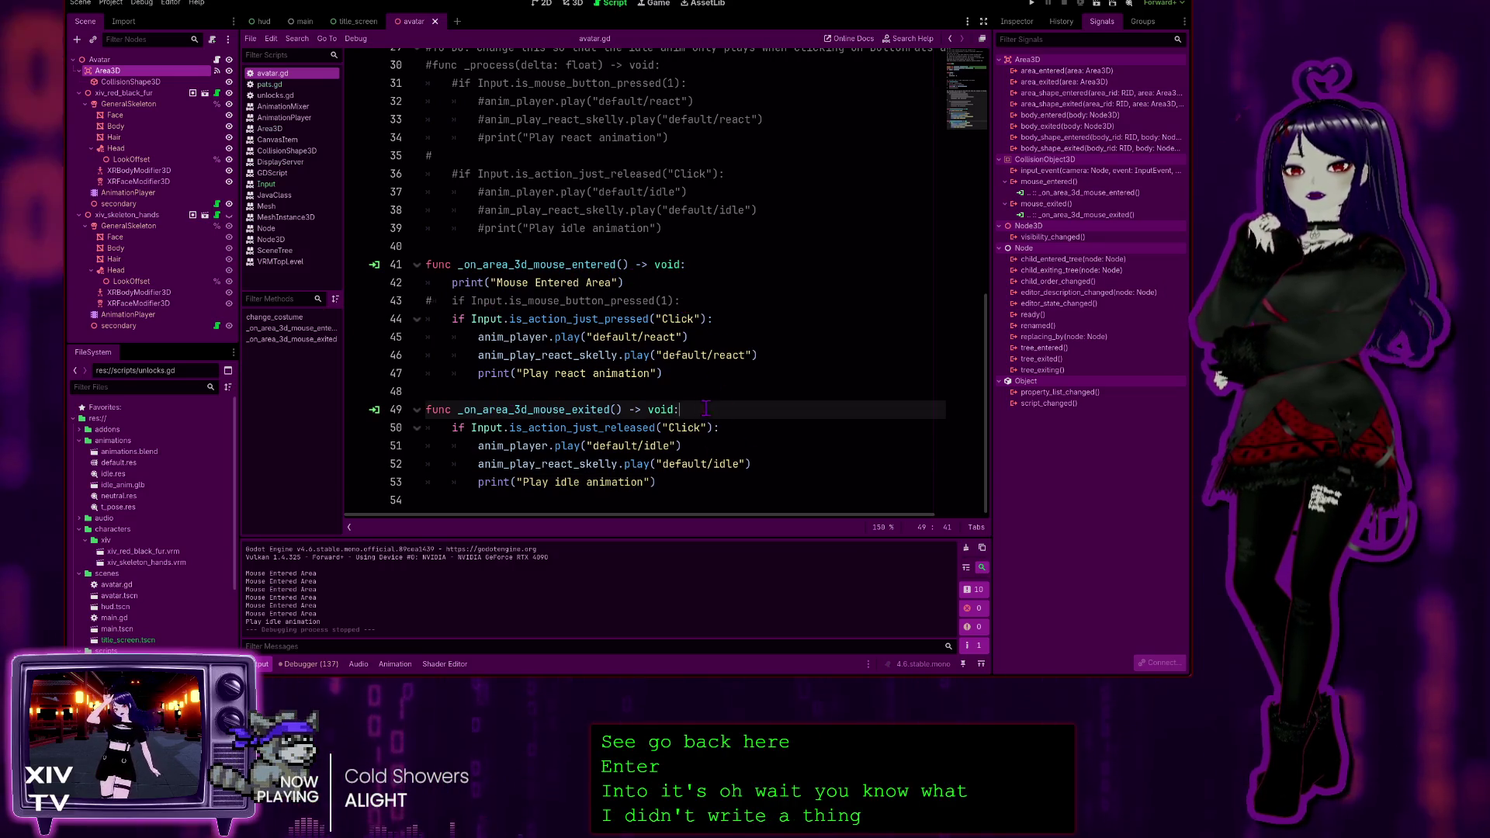
# Add print("Mouse Exited Area") as line 50 by copying the Entered print, then save avatar.gd
pyautogui.press('Return')
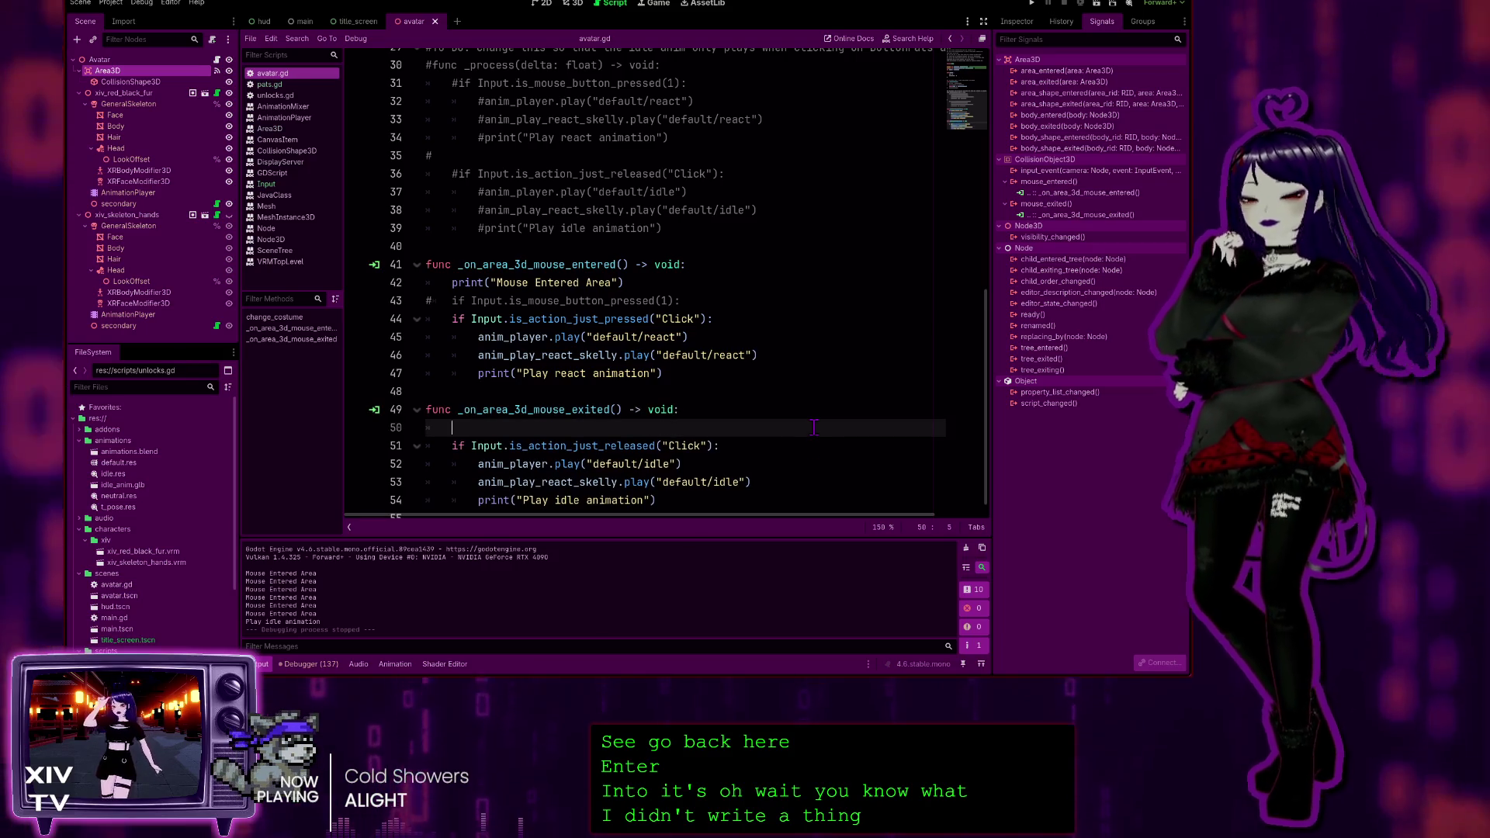
pyautogui.moveTo(624, 283); pyautogui.dragTo(451, 283)
pyautogui.hotkey('ctrl', 'c')
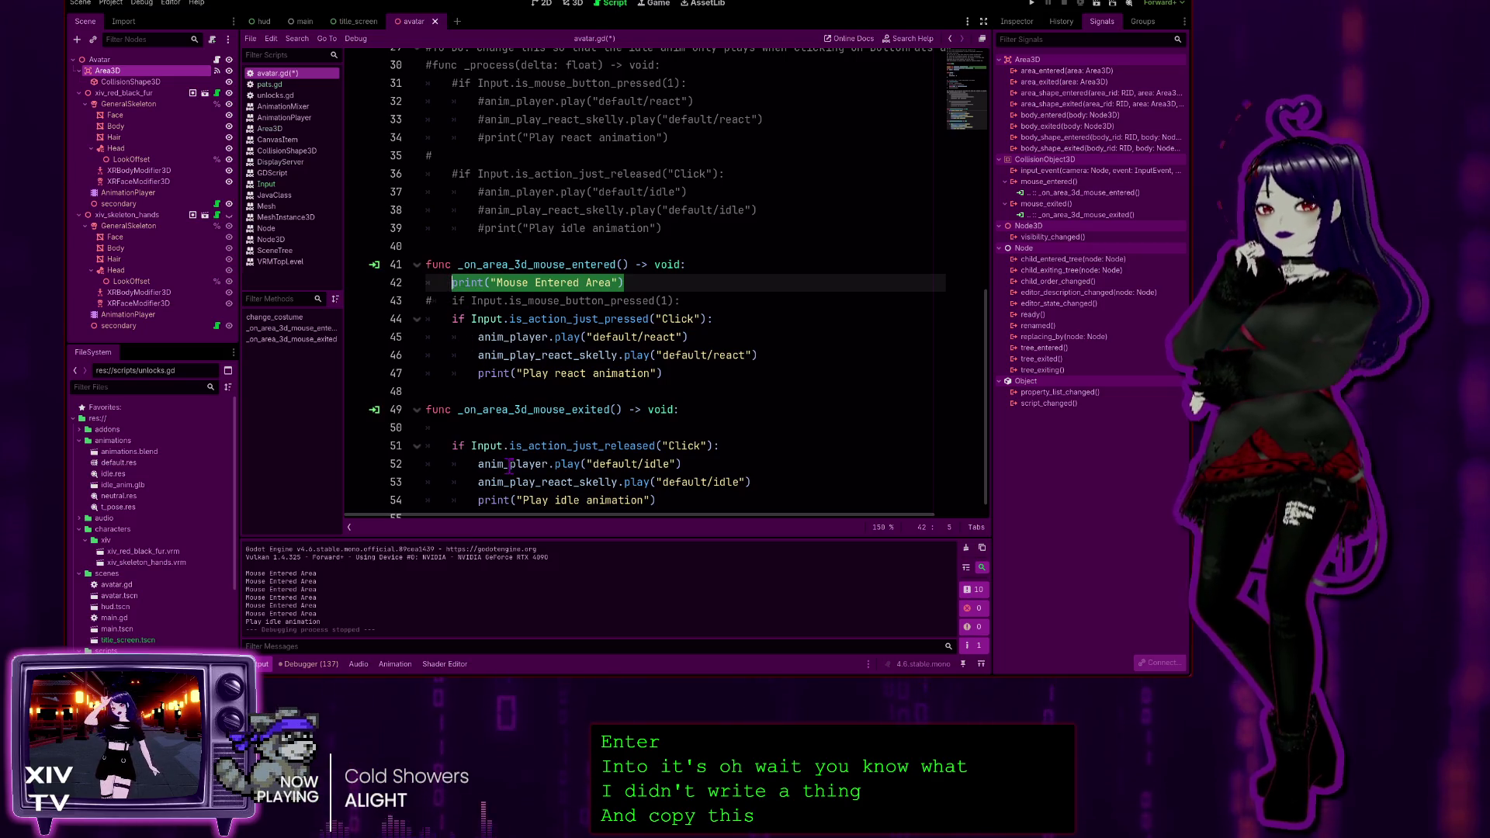
pyautogui.click(493, 427)
pyautogui.hotkey('ctrl', 'v')
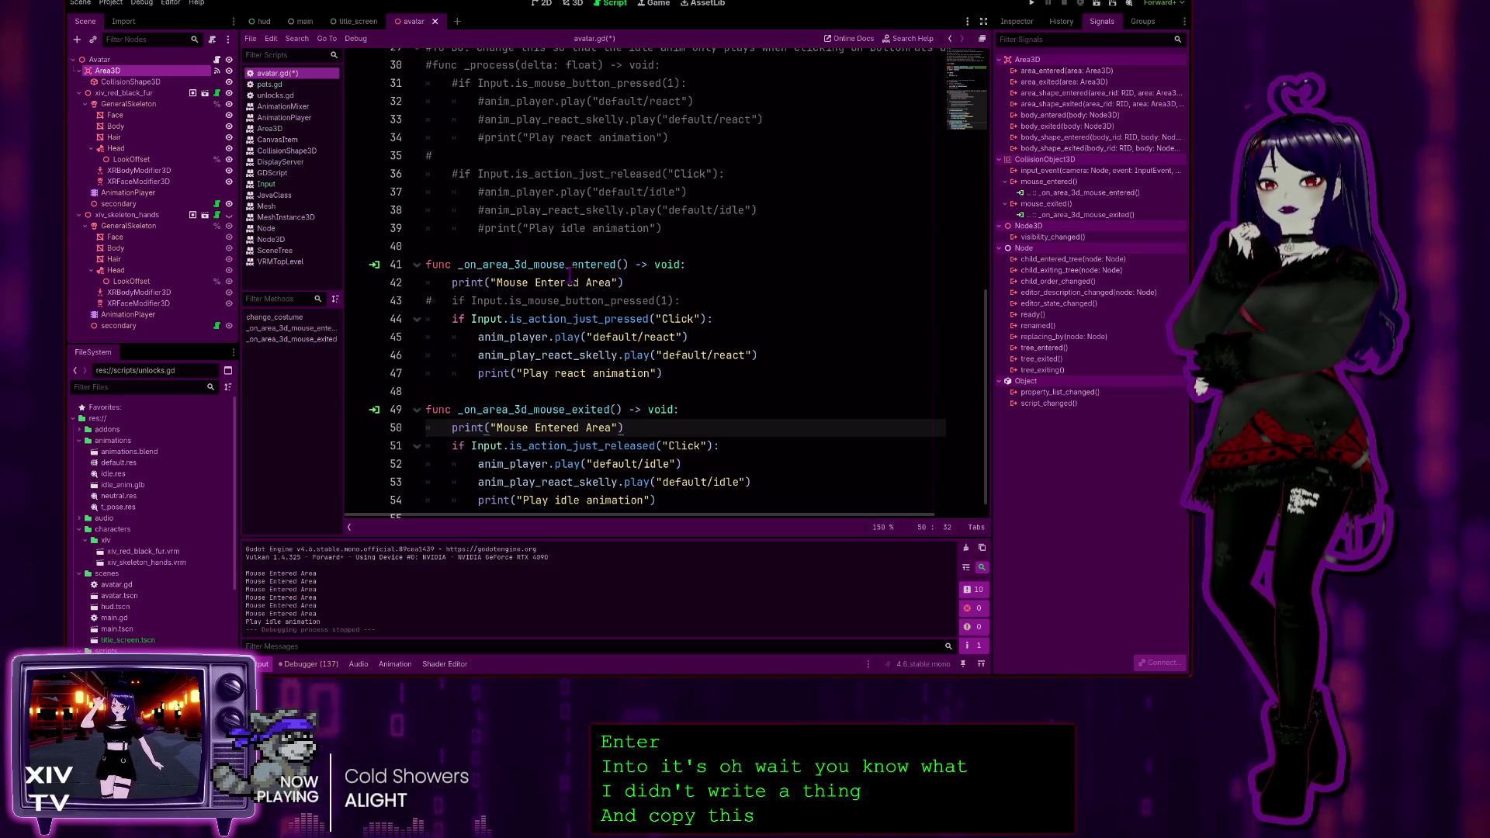
pyautogui.doubleClick(543, 428)
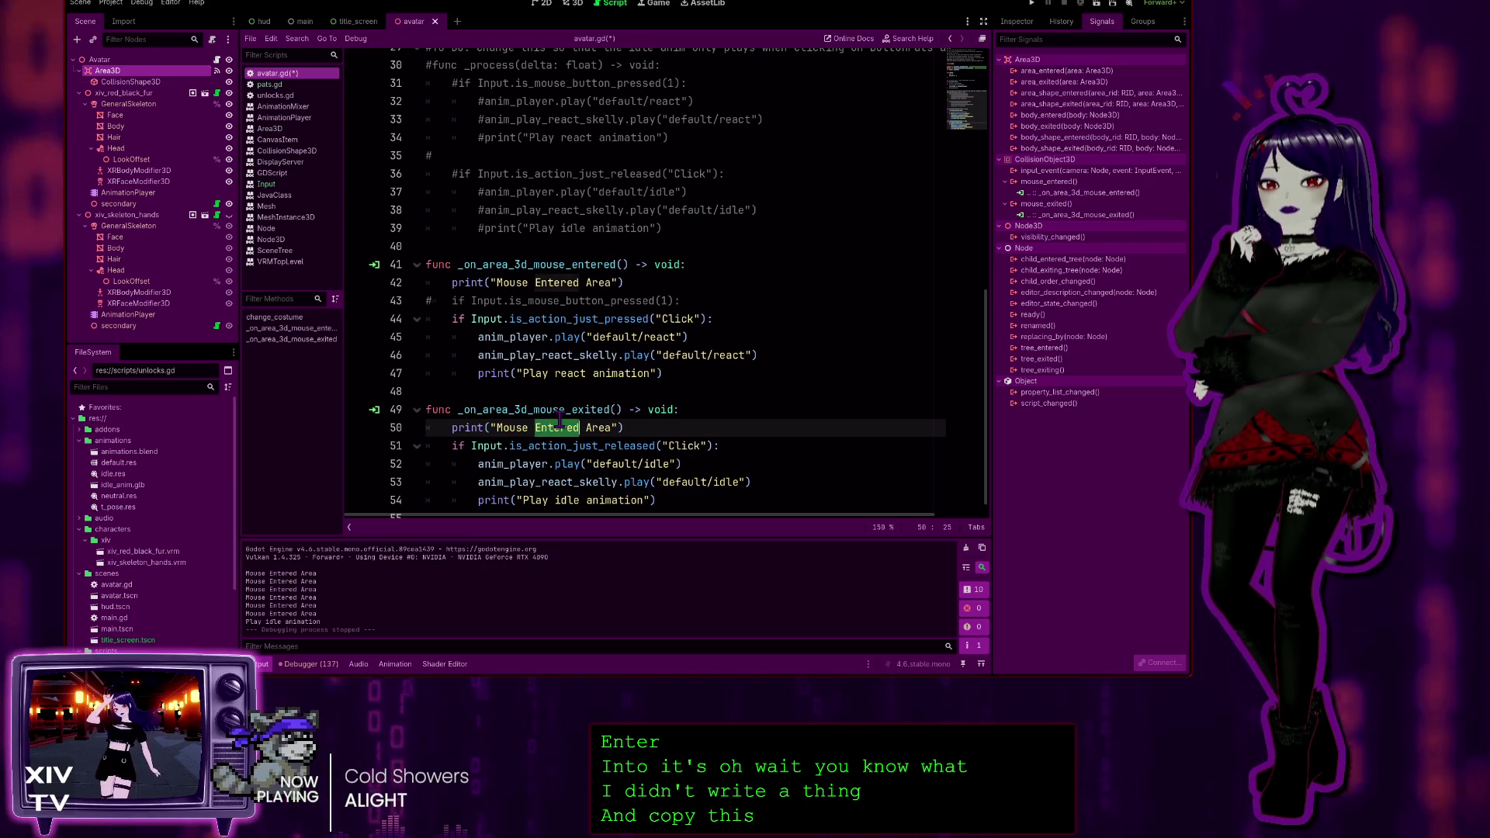
pyautogui.write('Exited')
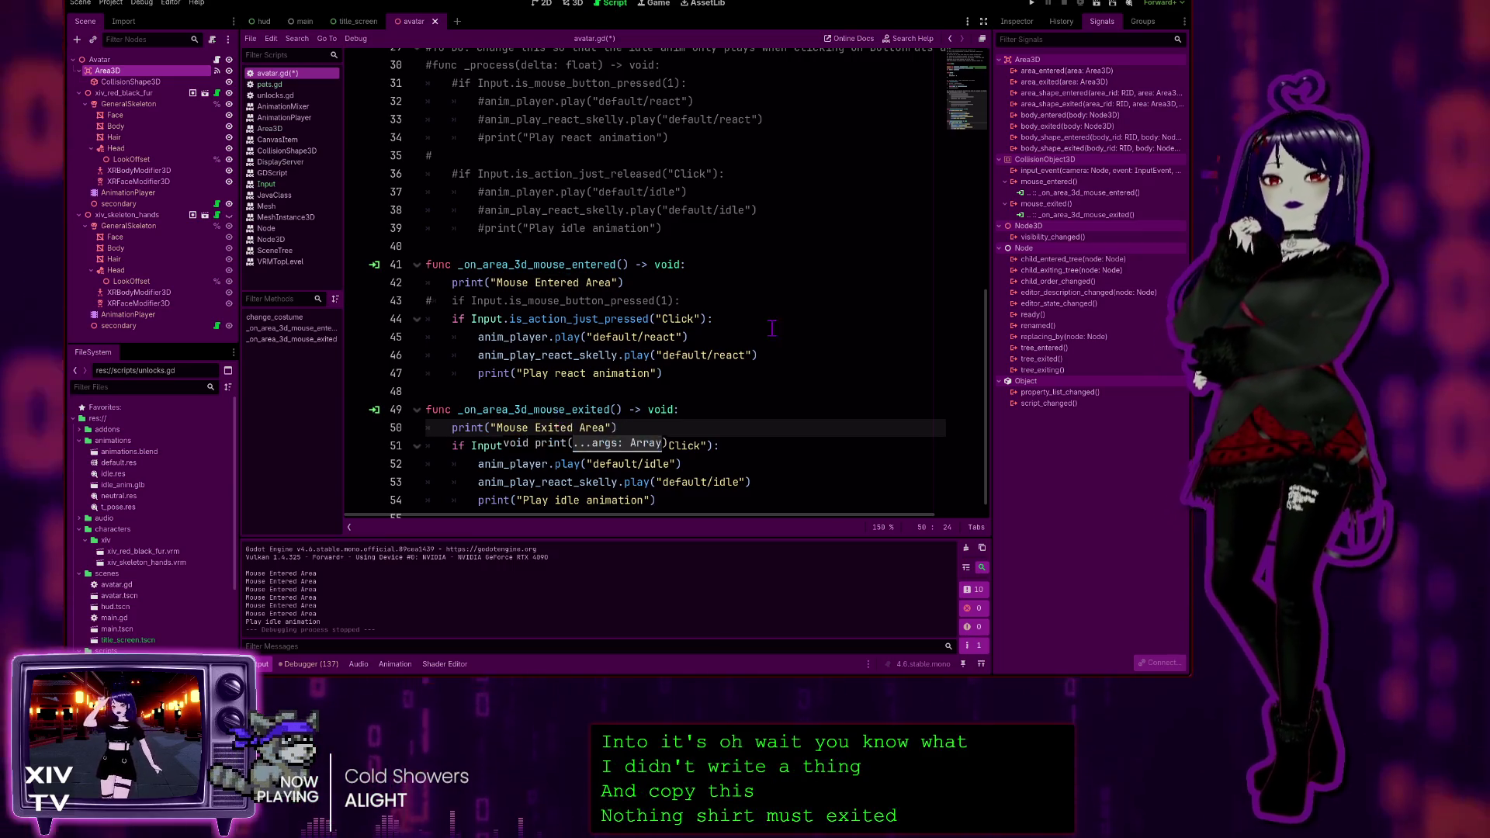
pyautogui.hotkey('ctrl', 's')
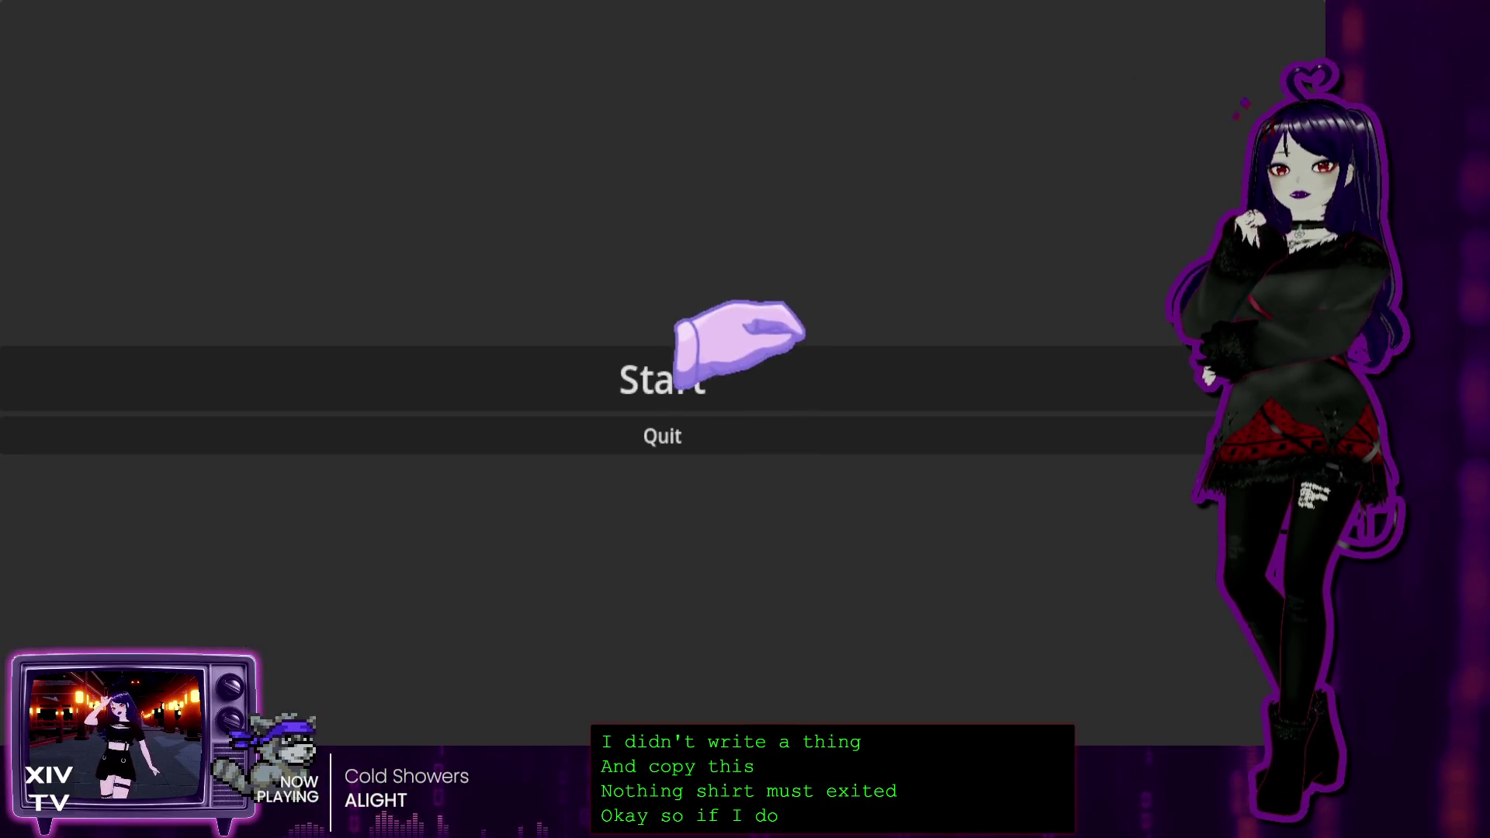
# Test-run the game from its menu, close it, and inspect the Click checks on lines 42 and 44
pyautogui.click(714, 365)
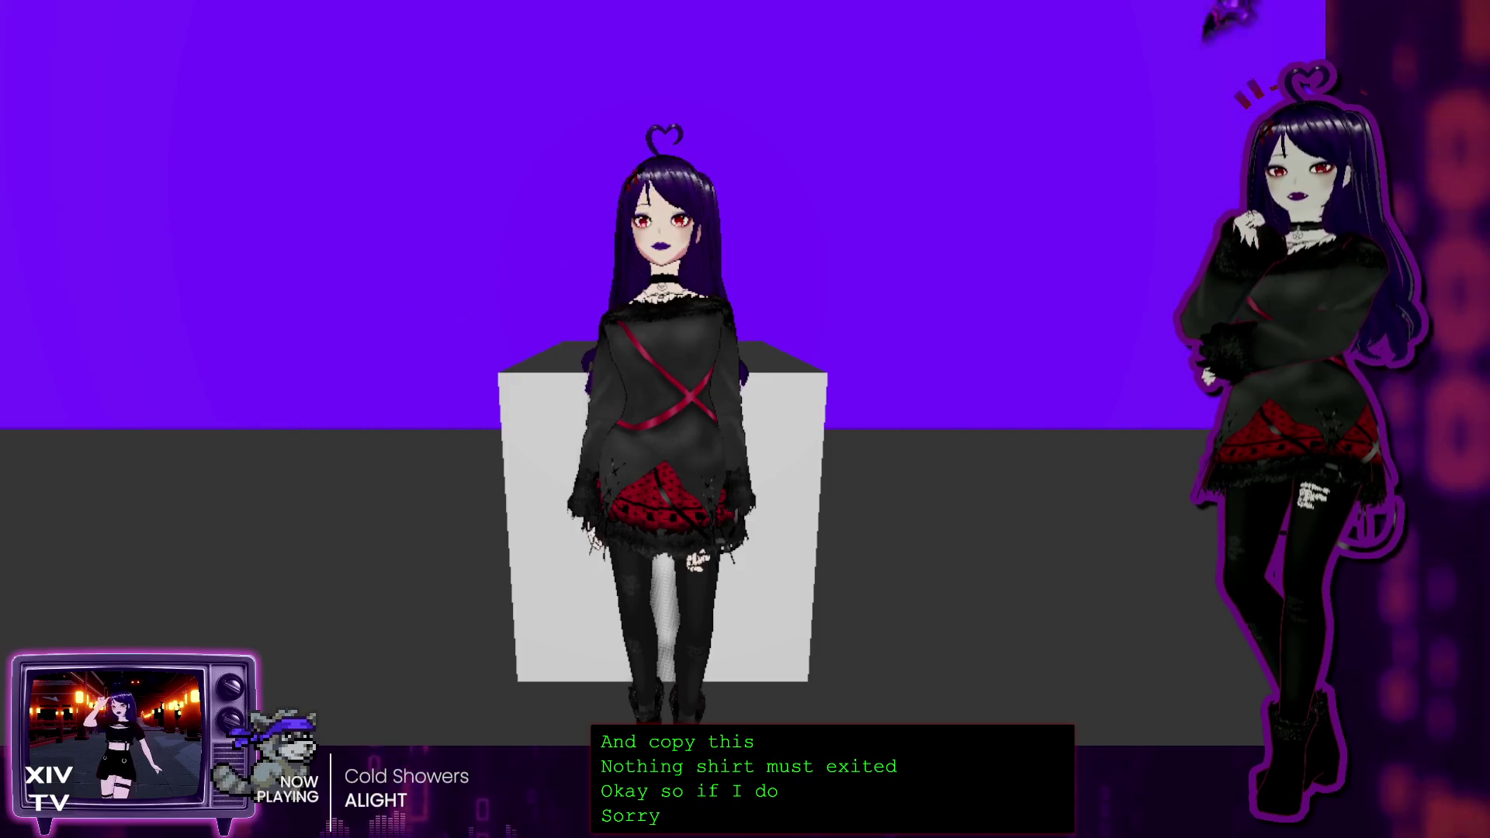
pyautogui.hotkey('alt', 'F4')
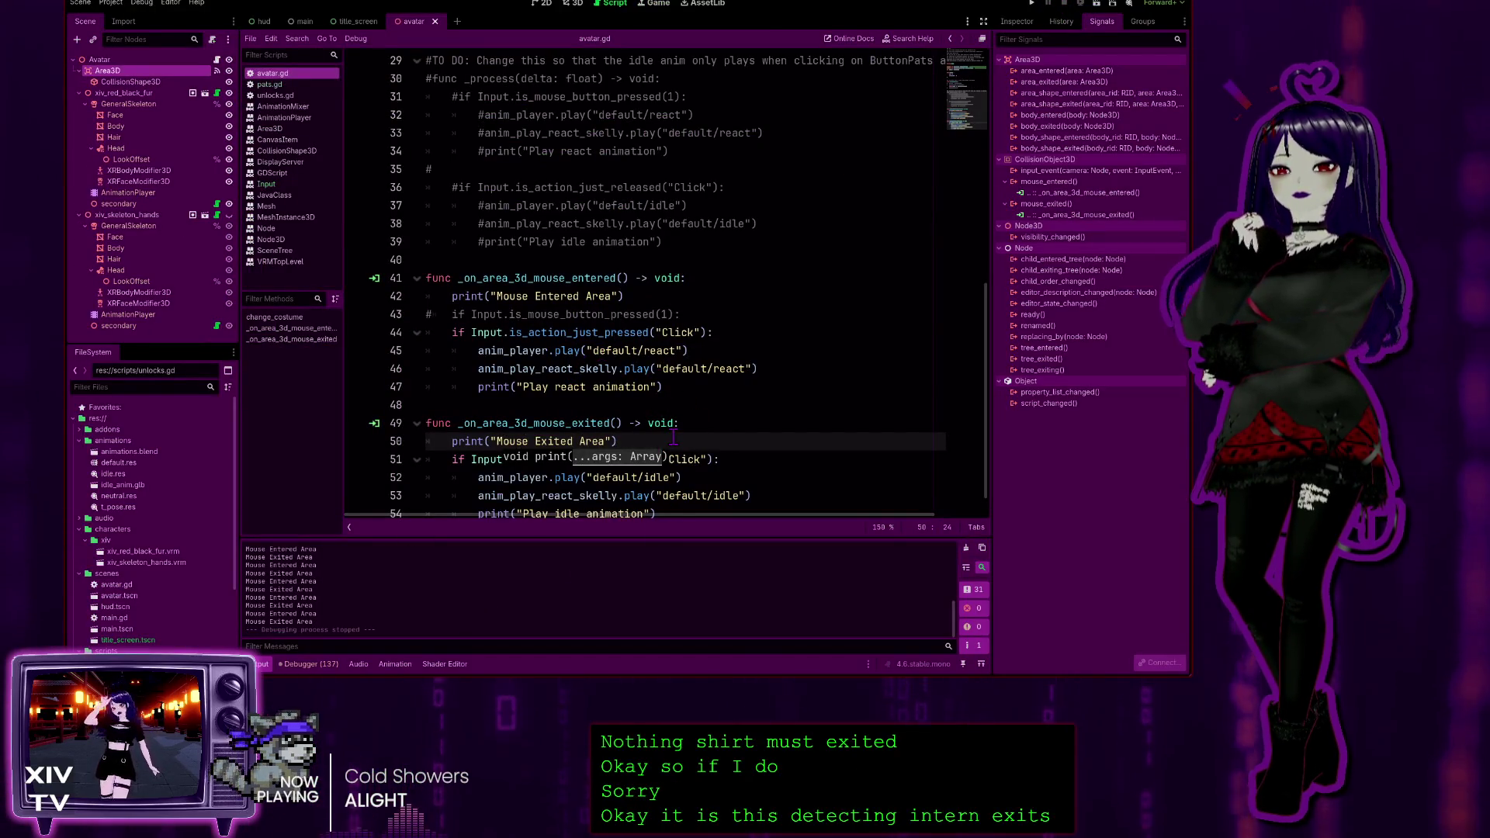
pyautogui.click(702, 302)
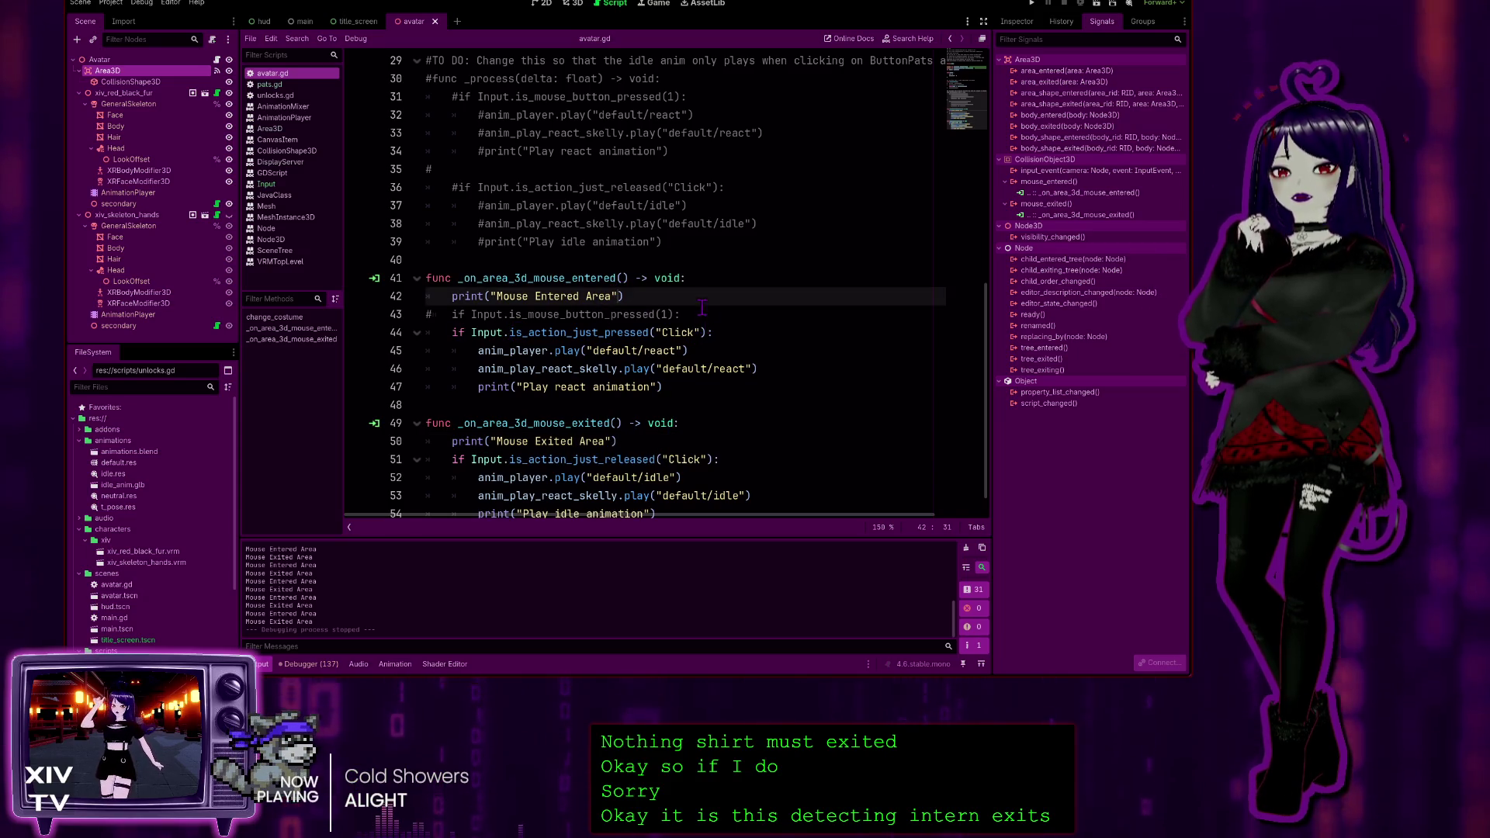
pyautogui.click(710, 332)
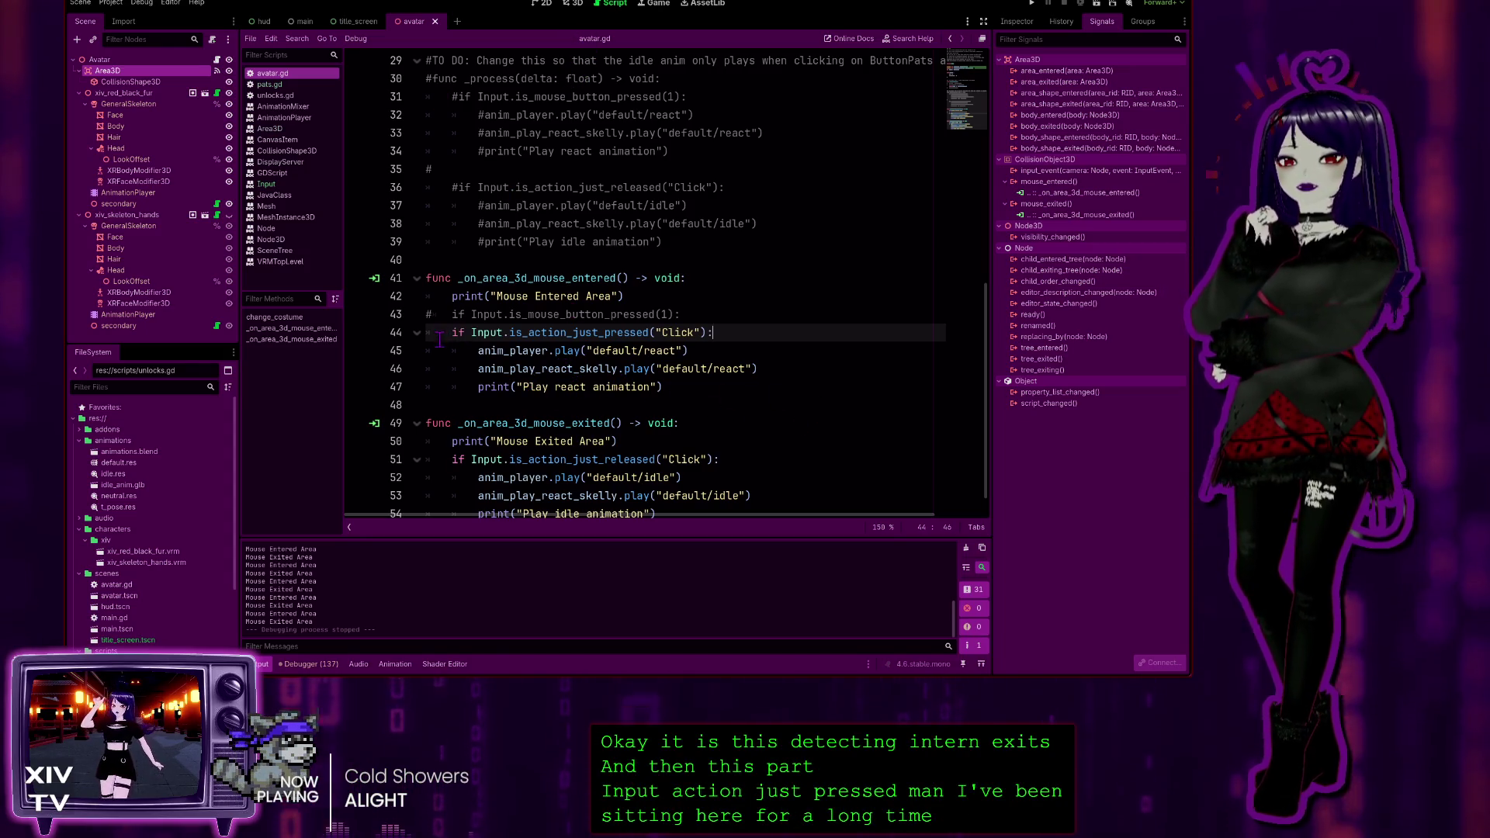
pyautogui.click(472, 333)
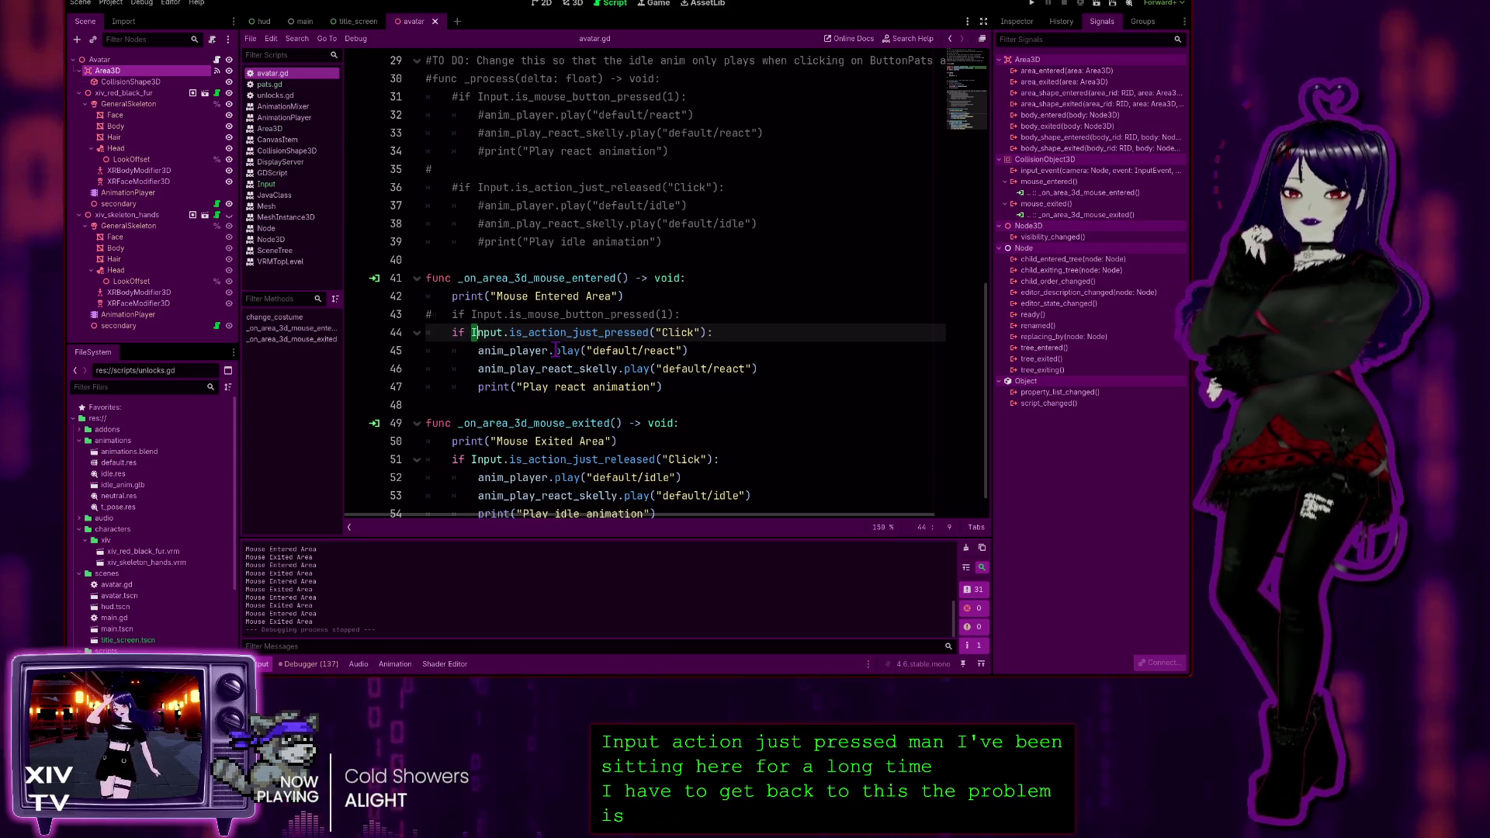
# Strip the if from the line 44 press check and dedent the react animation lines 45–47
pyautogui.press('BackSpace')
pyautogui.press('BackSpace')
pyautogui.press('BackSpace')
pyautogui.press('Down')
pyautogui.hotkey('shift', 'Tab')
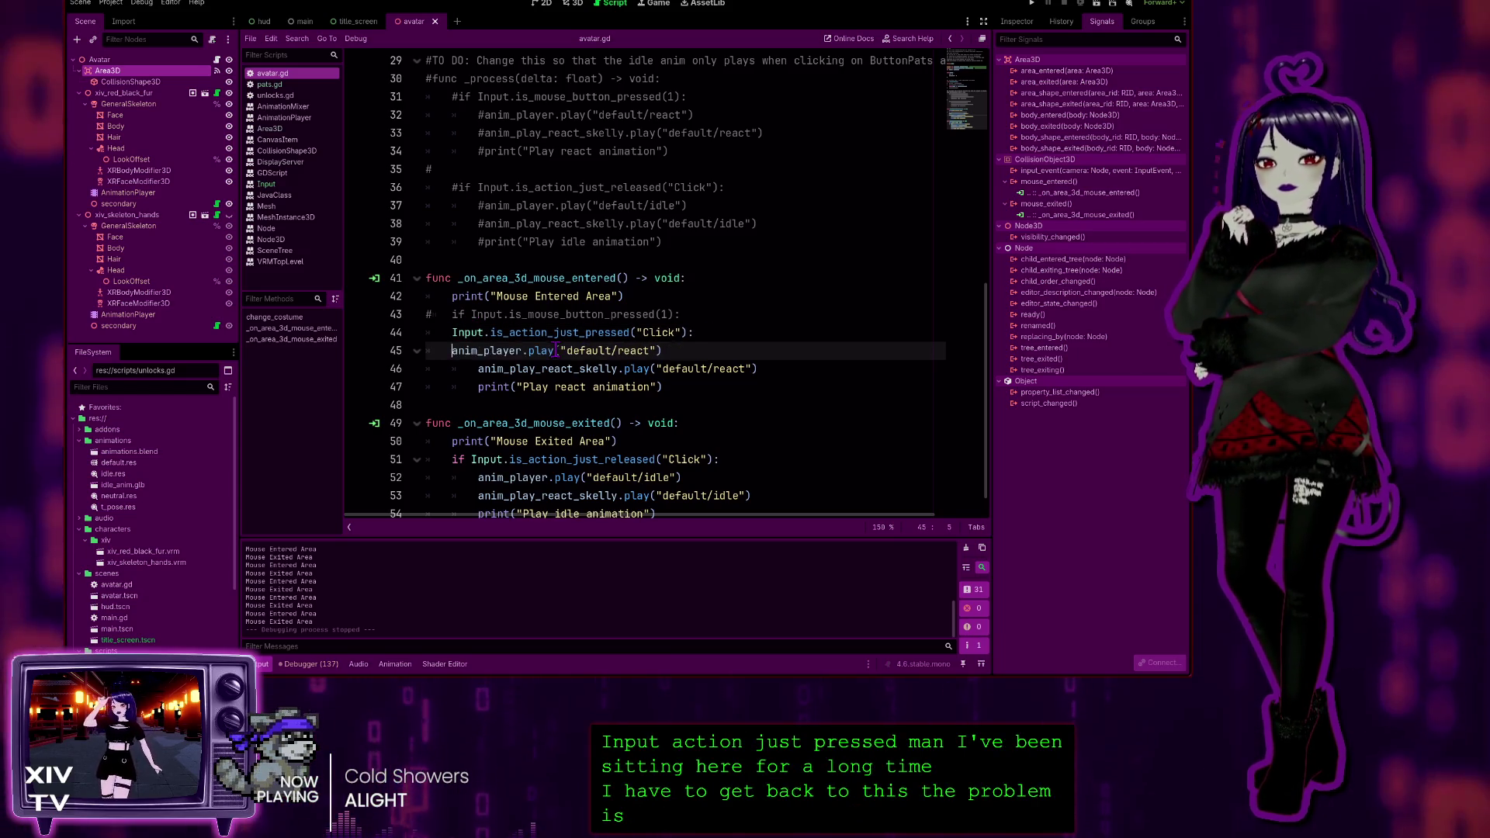
pyautogui.press('Down')
pyautogui.hotkey('shift', 'Tab')
pyautogui.press('Down')
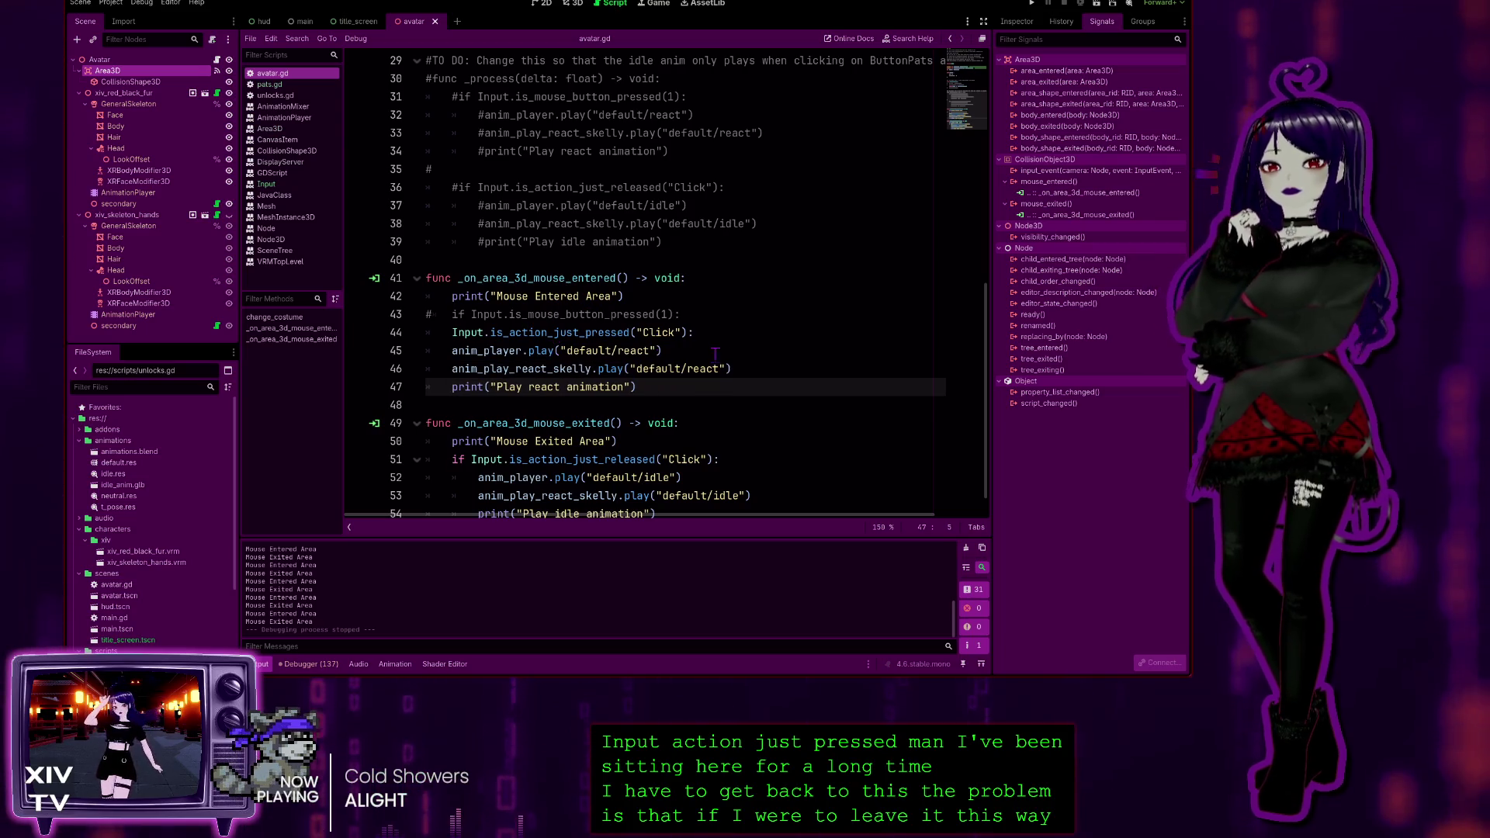
pyautogui.hotkey('shift', 'Tab')
pyautogui.click(718, 333)
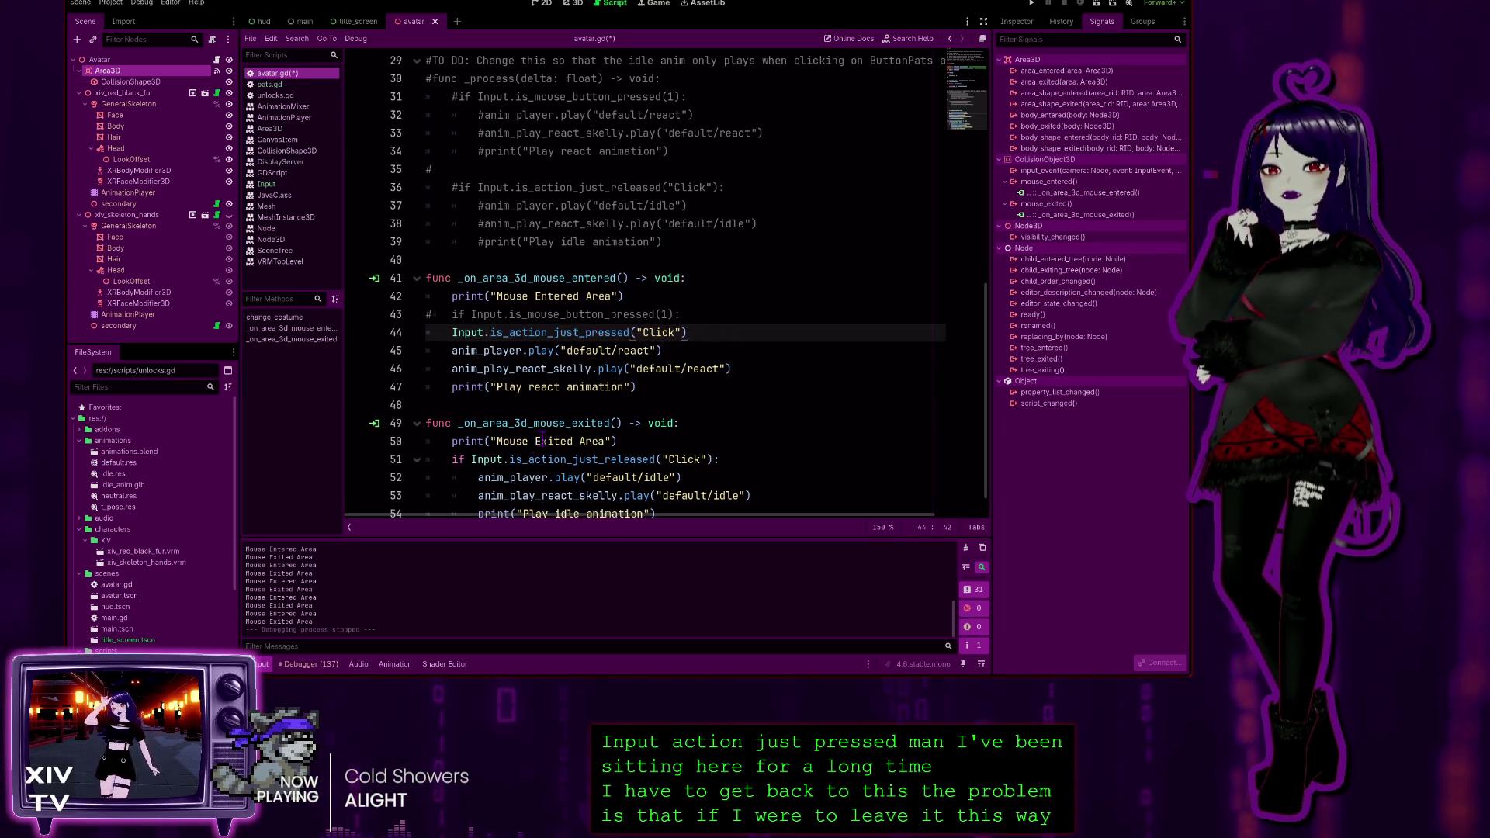
# Remove 'if' and the trailing colon from the line 51 Click release check
pyautogui.click(468, 459)
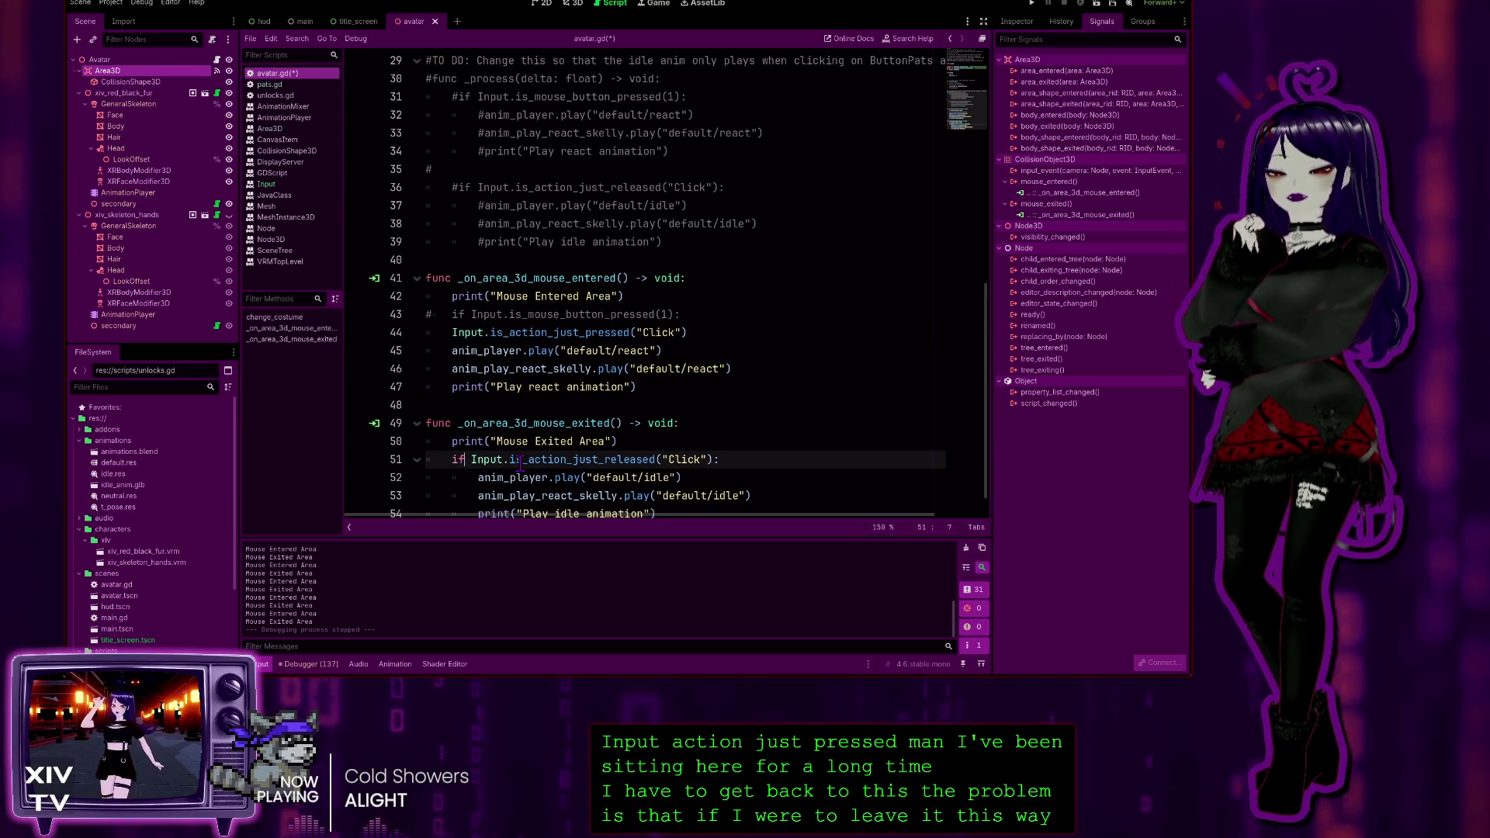
pyautogui.press('BackSpace')
pyautogui.press('BackSpace')
pyautogui.press('BackSpace')
pyautogui.click(701, 448)
pyautogui.click(705, 458)
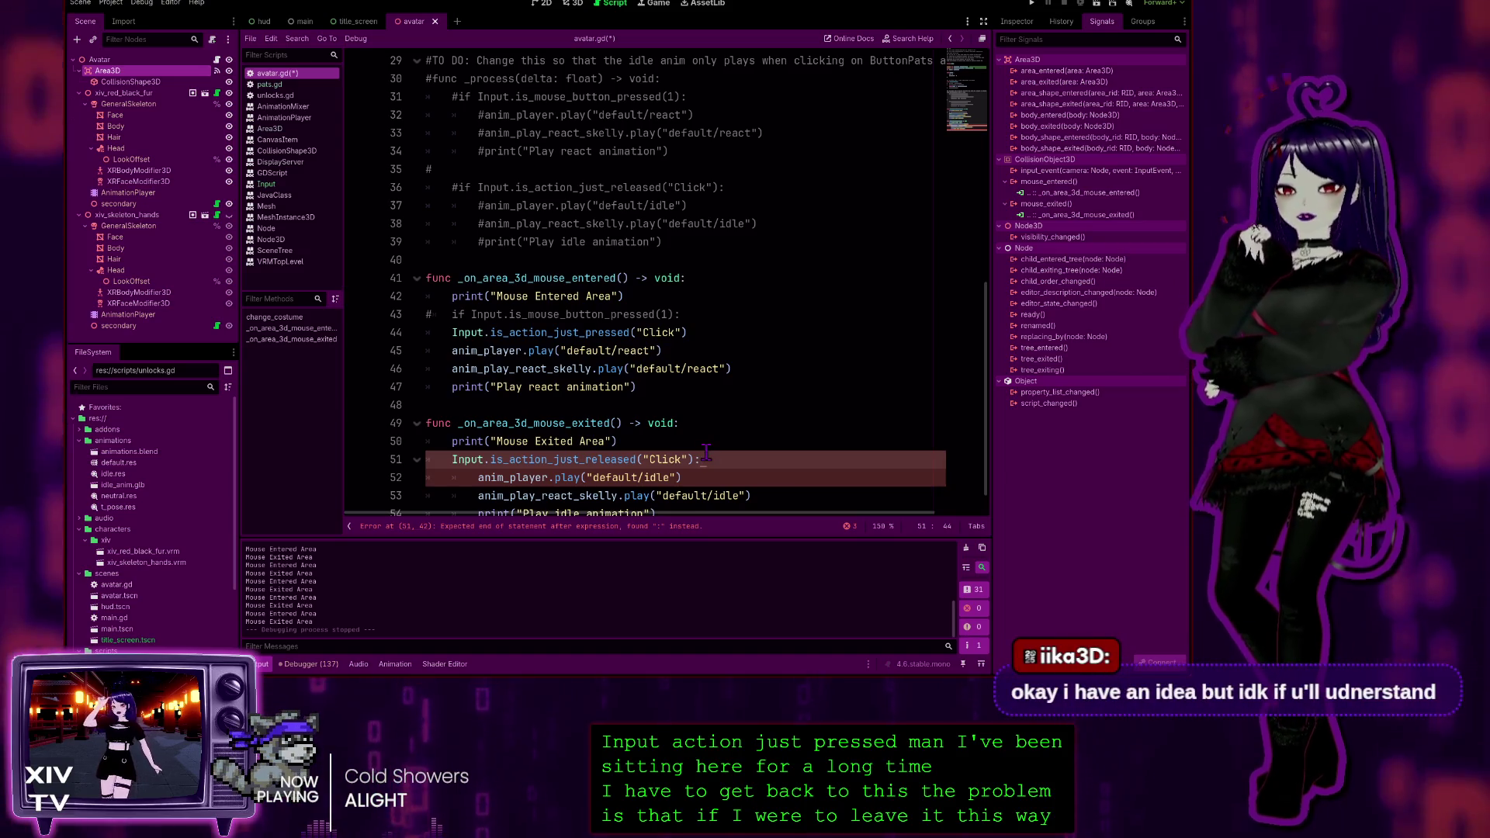
pyautogui.press('BackSpace')
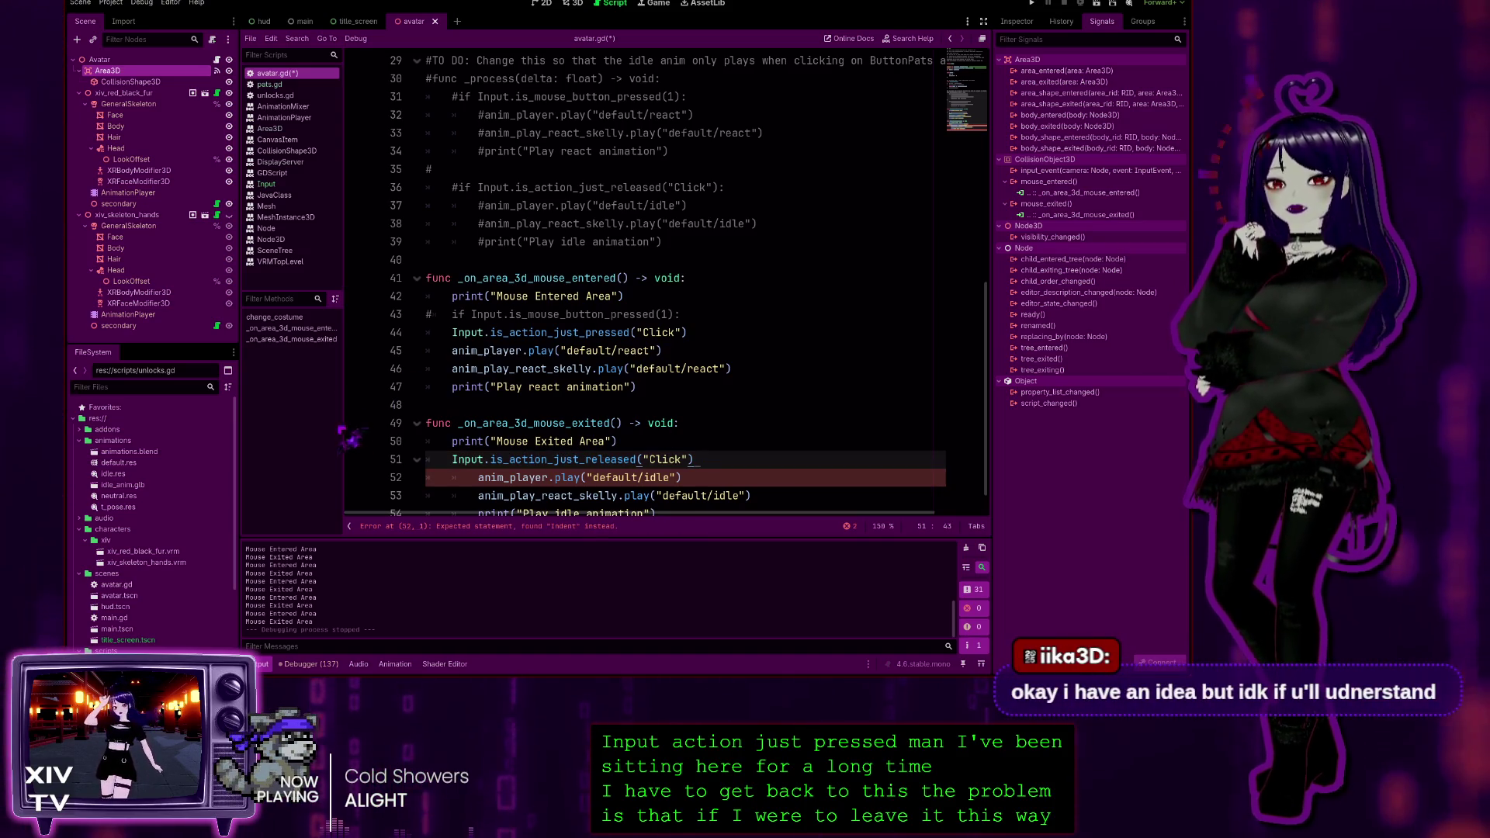
# Dedent the idle animation and print lines 52–54 to the function body, then run the project
pyautogui.scroll(-1, 494, 464)
pyautogui.click(472, 441)
pyautogui.press('BackSpace')
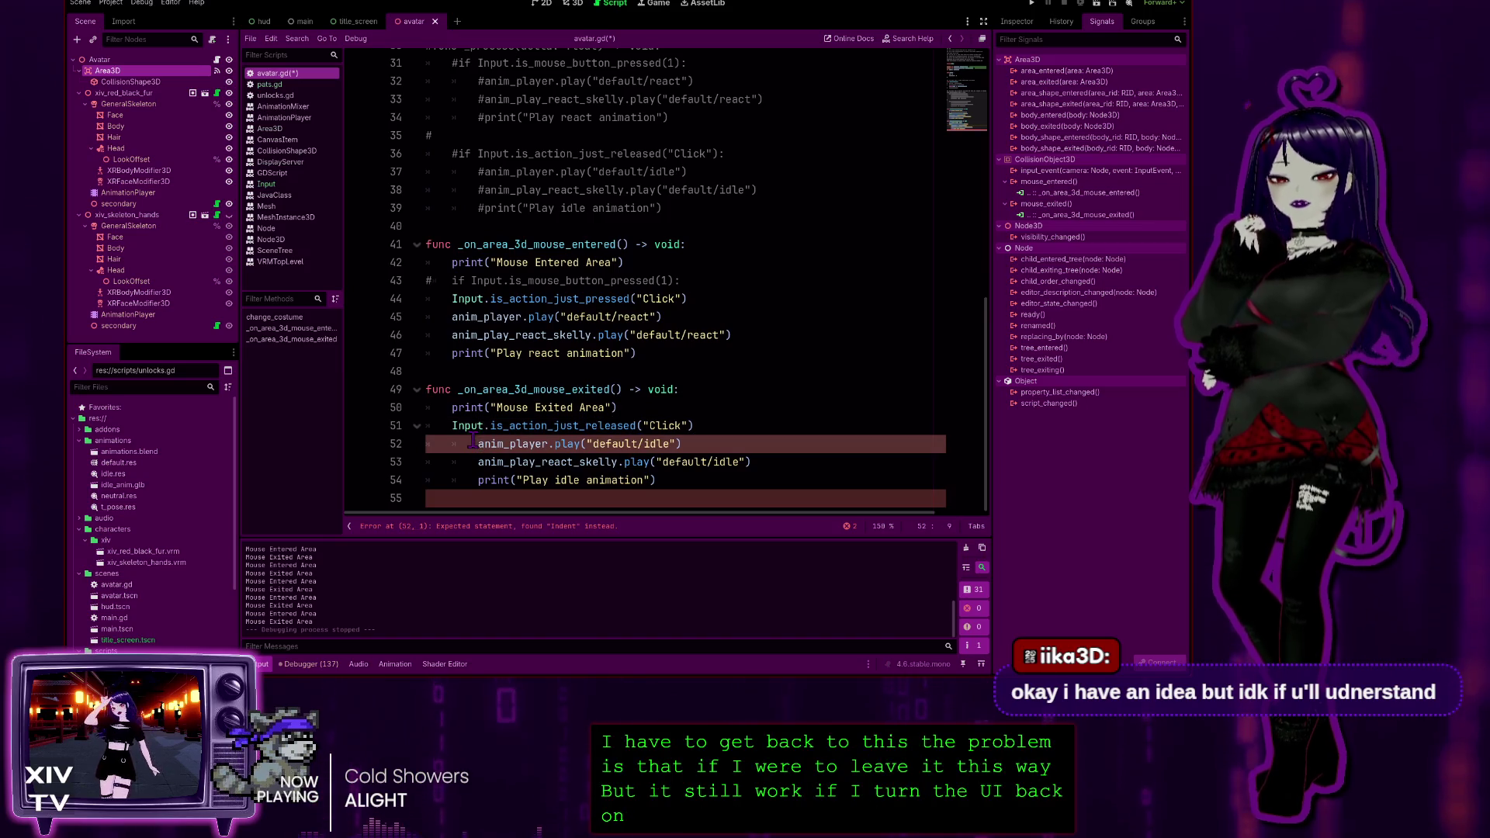
pyautogui.press('Down')
pyautogui.press('BackSpace')
pyautogui.press('Down')
pyautogui.press('BackSpace')
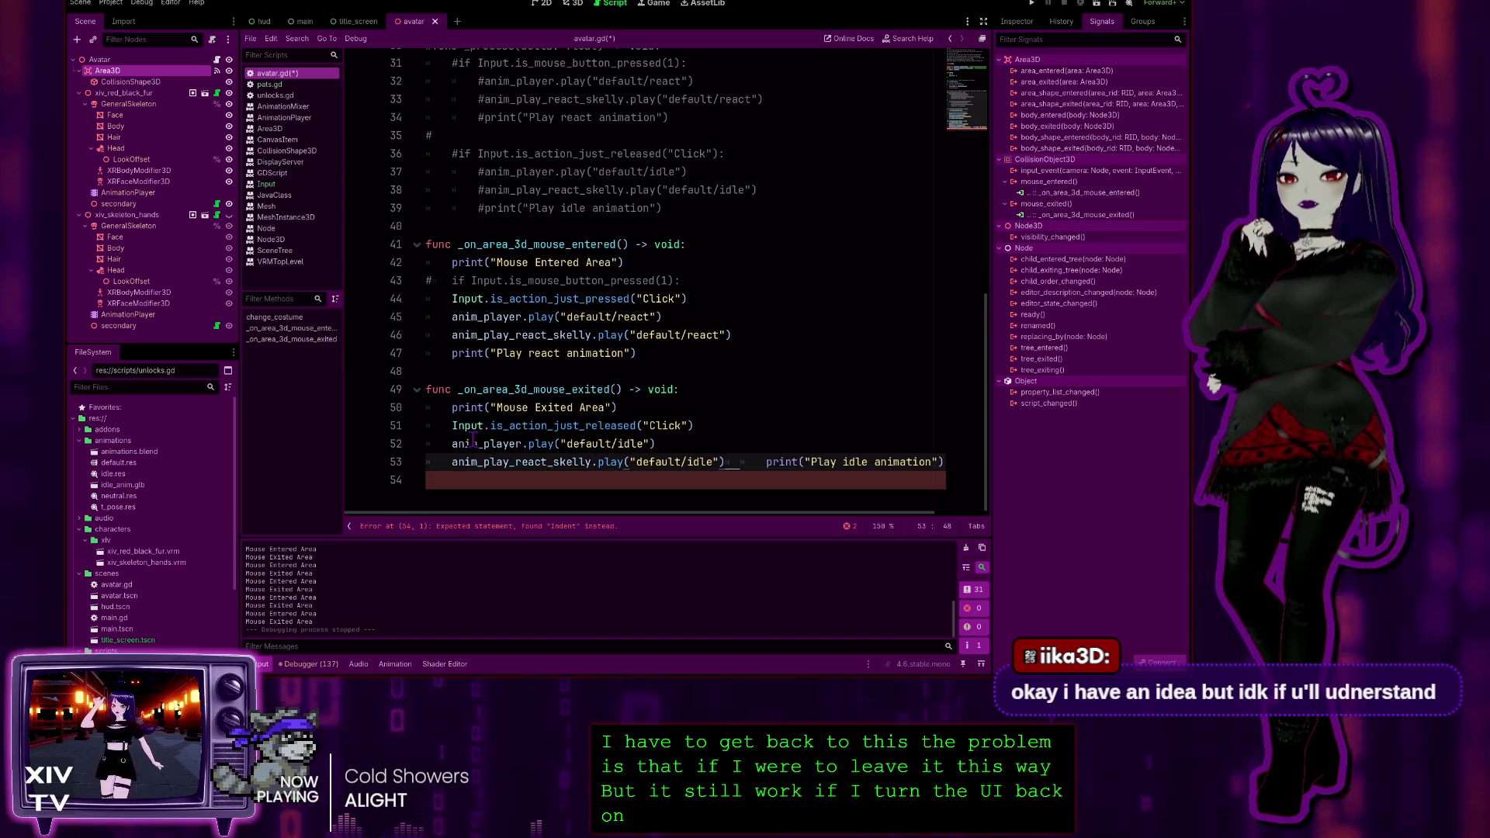
pyautogui.press('Return')
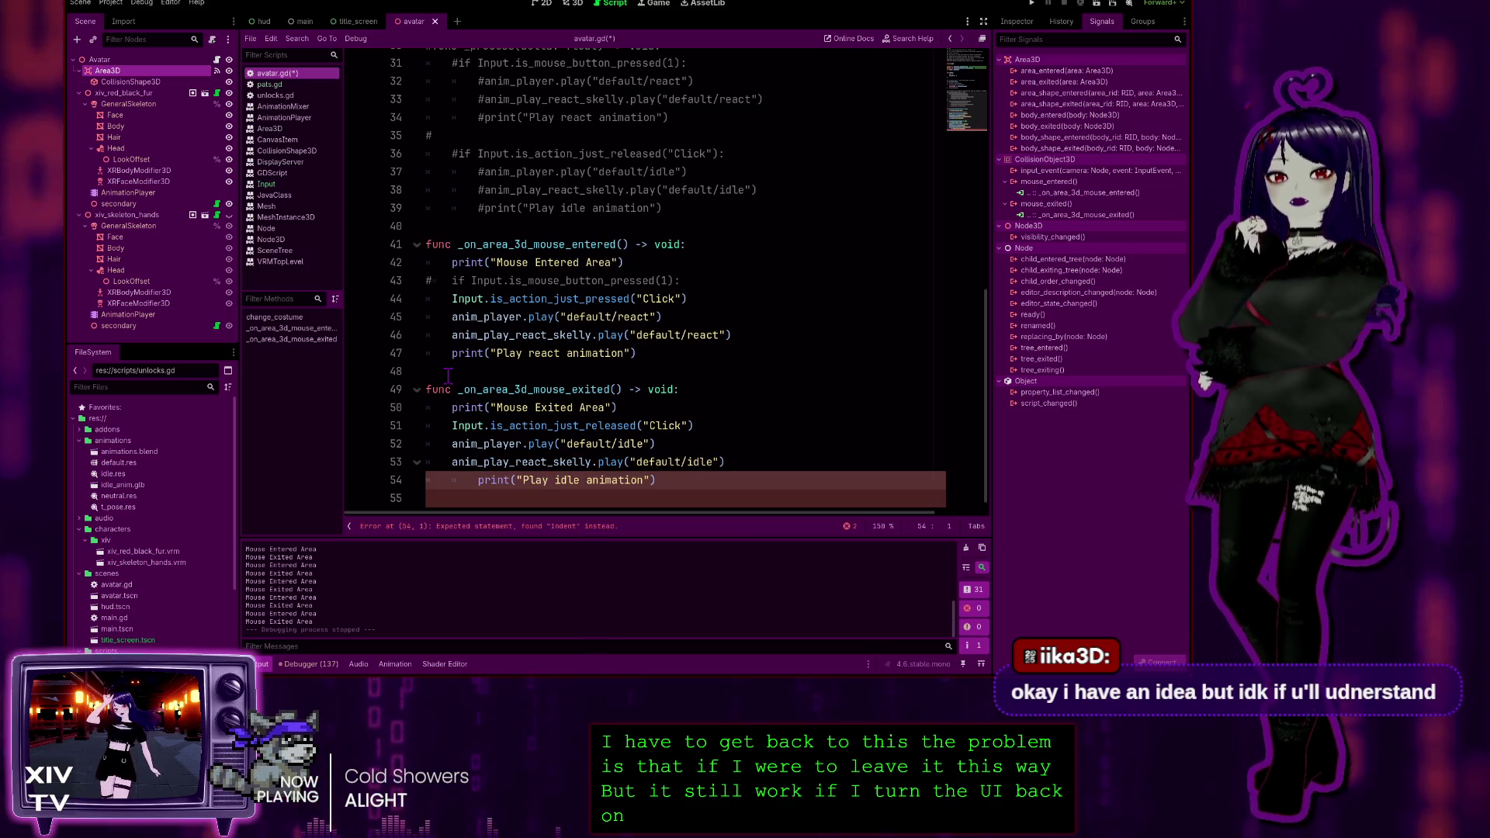
pyautogui.press('Down')
pyautogui.press('Up')
pyautogui.press('Delete')
pyautogui.scroll(1, 819, 227)
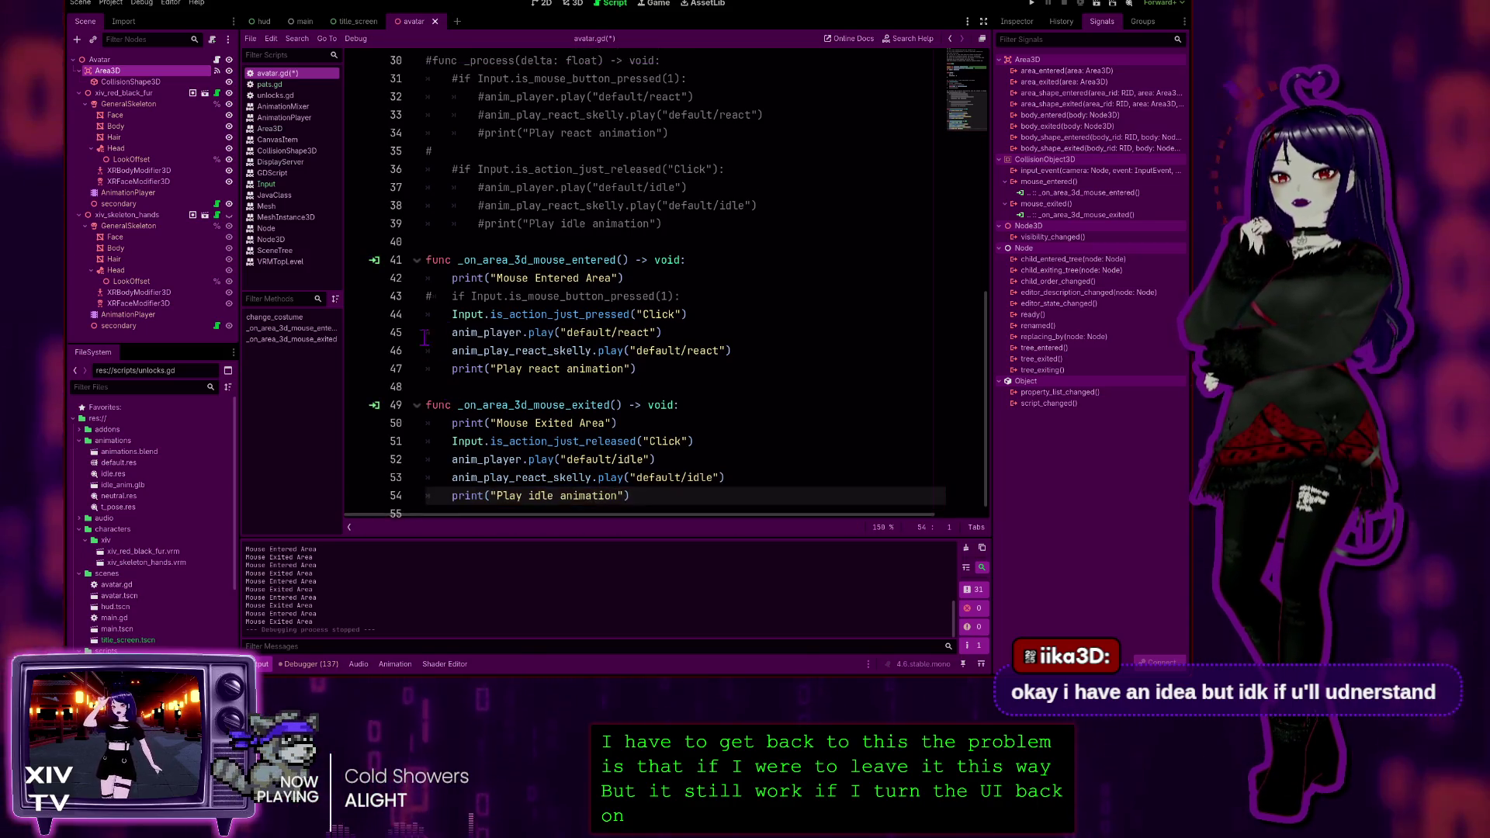
pyautogui.press('F5')
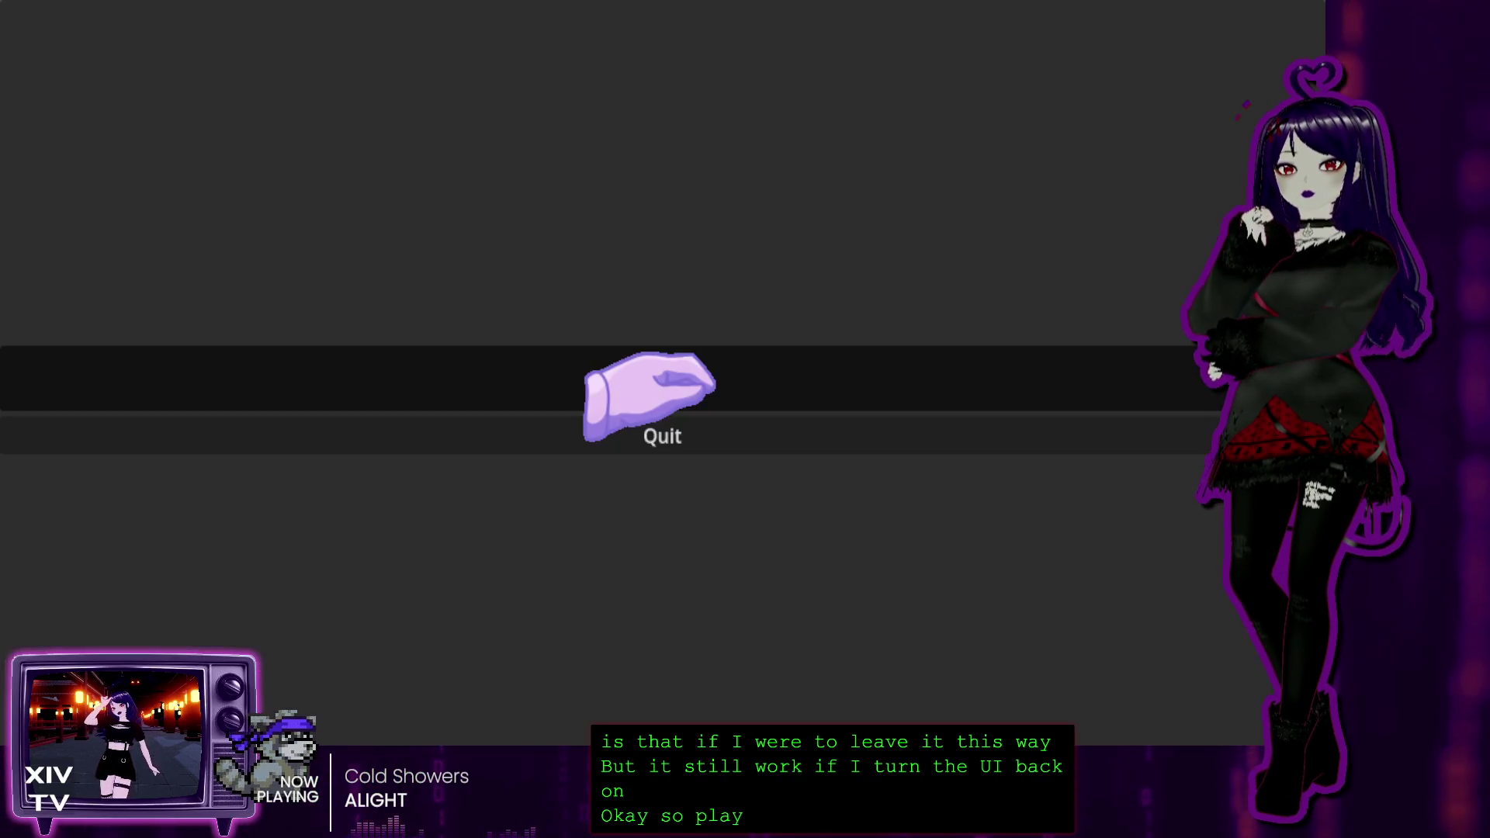
# Start the game from the title menu, hover the avatar, then close the game window
pyautogui.click(652, 384)
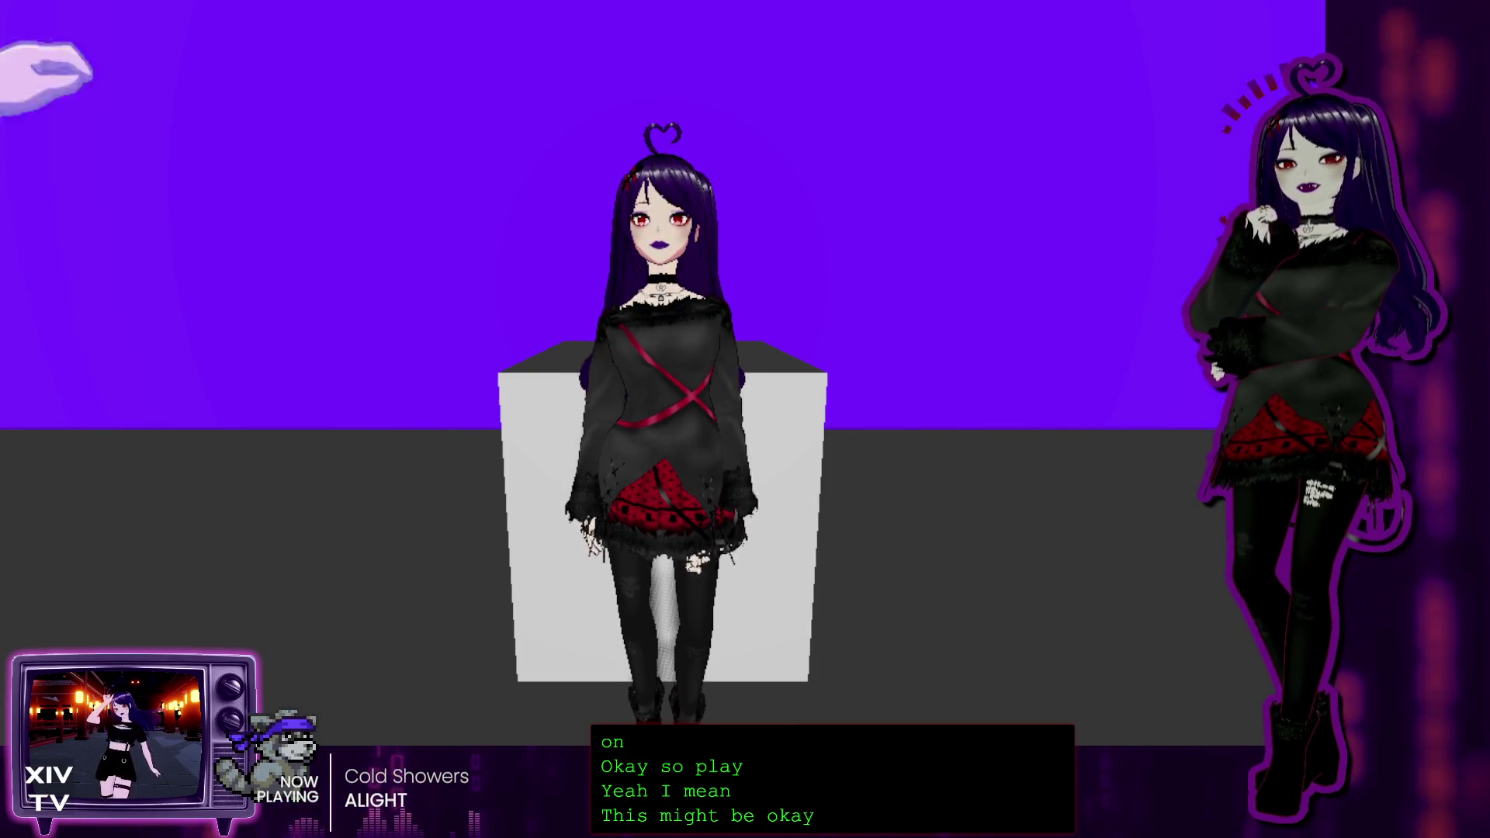
pyautogui.hotkey('alt', 'F4')
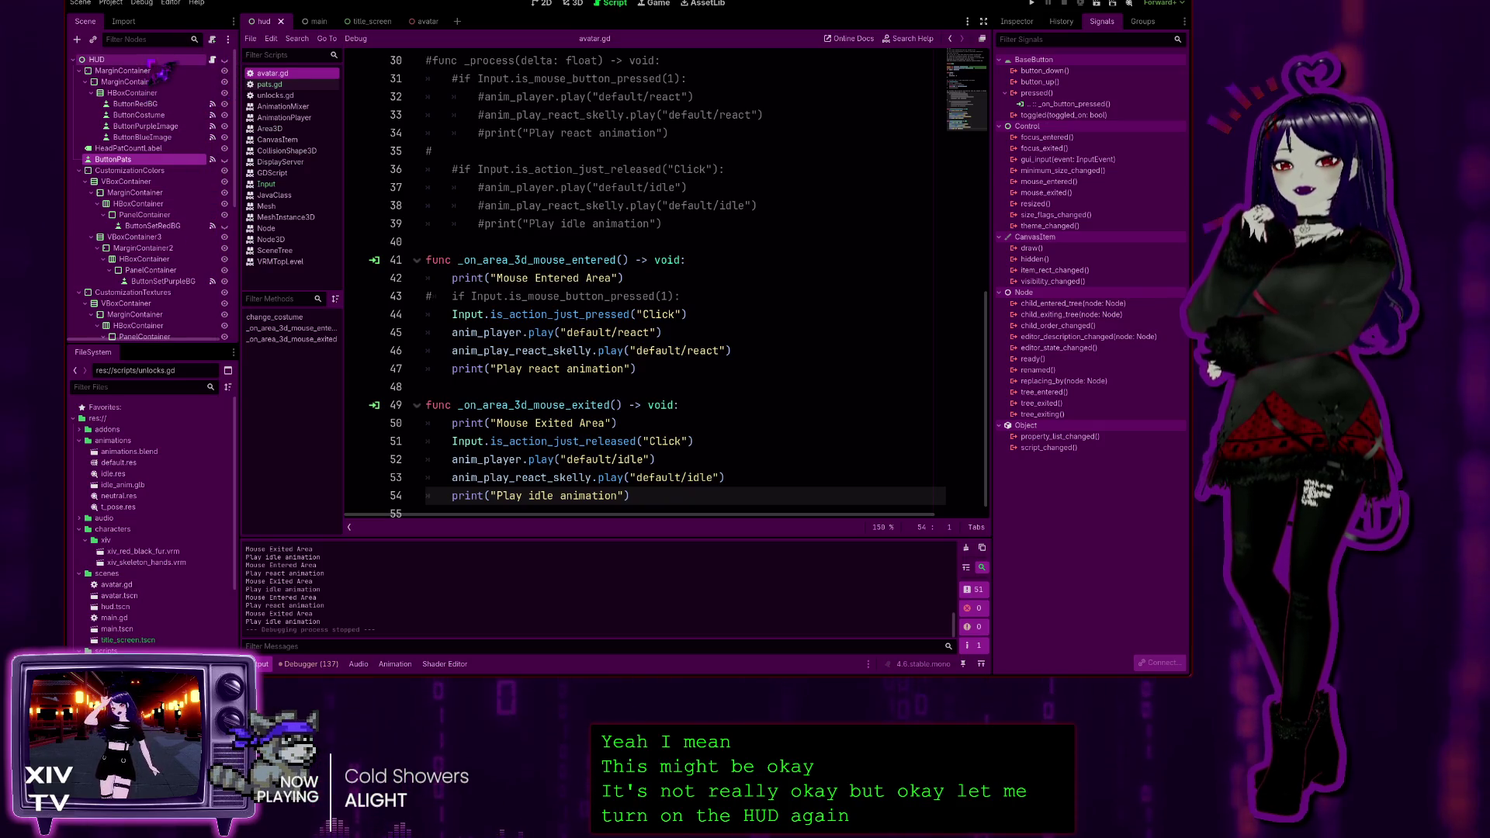
# Make the HUD node visible again, then run, start and test the game, and stop it with F8
pyautogui.click(222, 62)
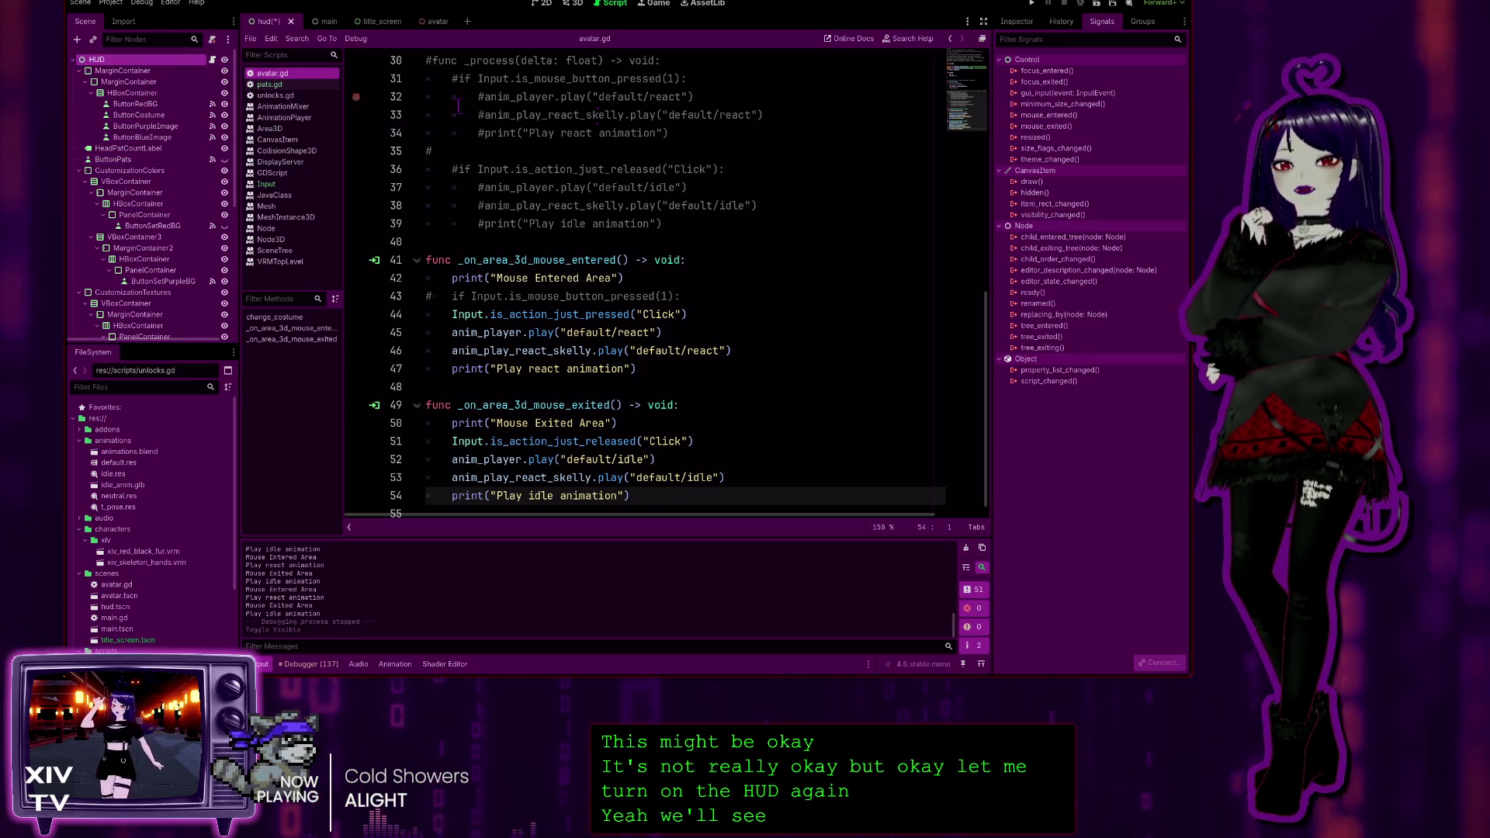
pyautogui.click(1033, 4)
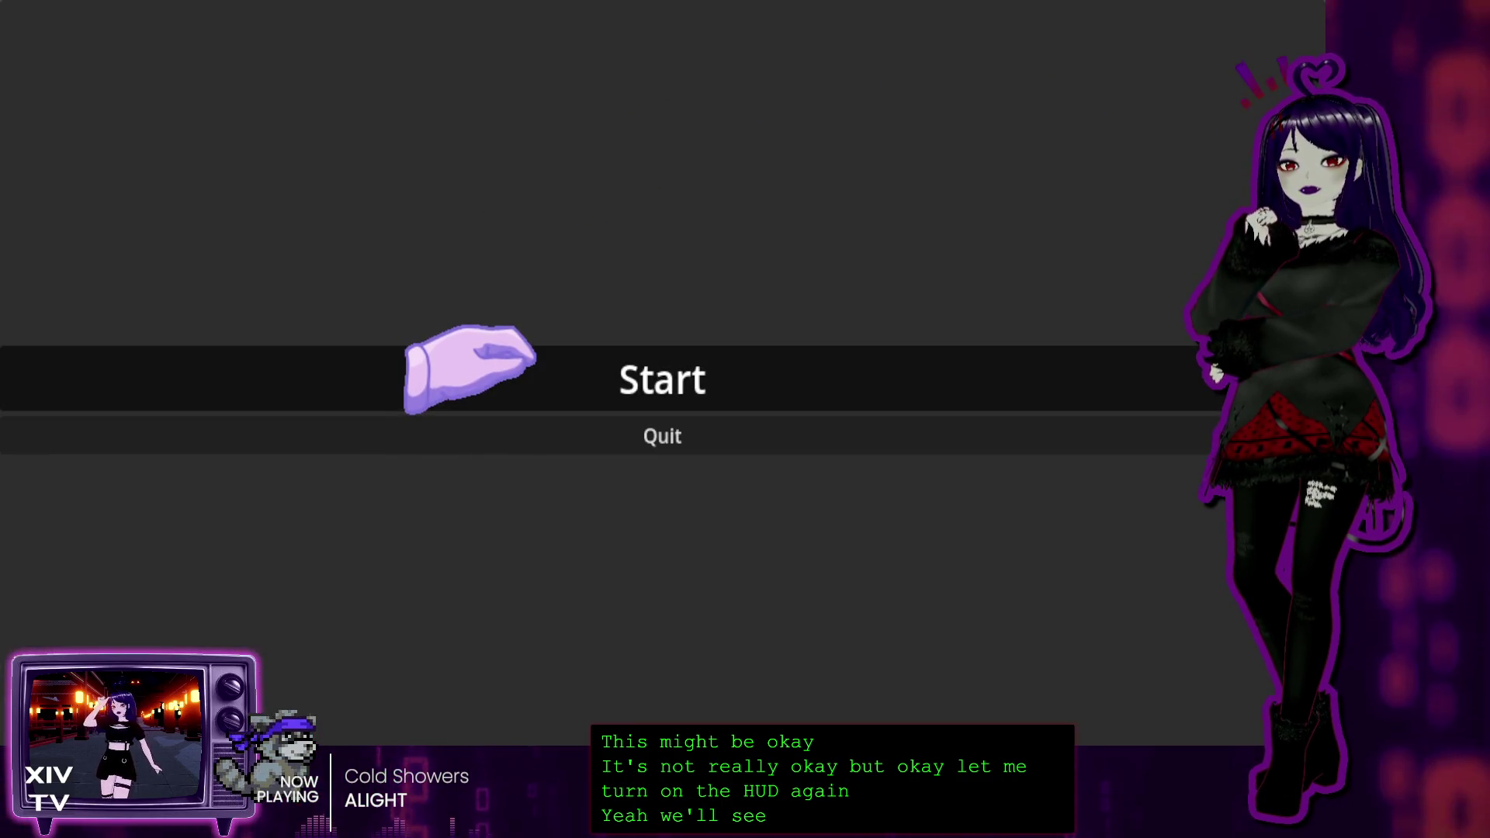
pyautogui.click(677, 365)
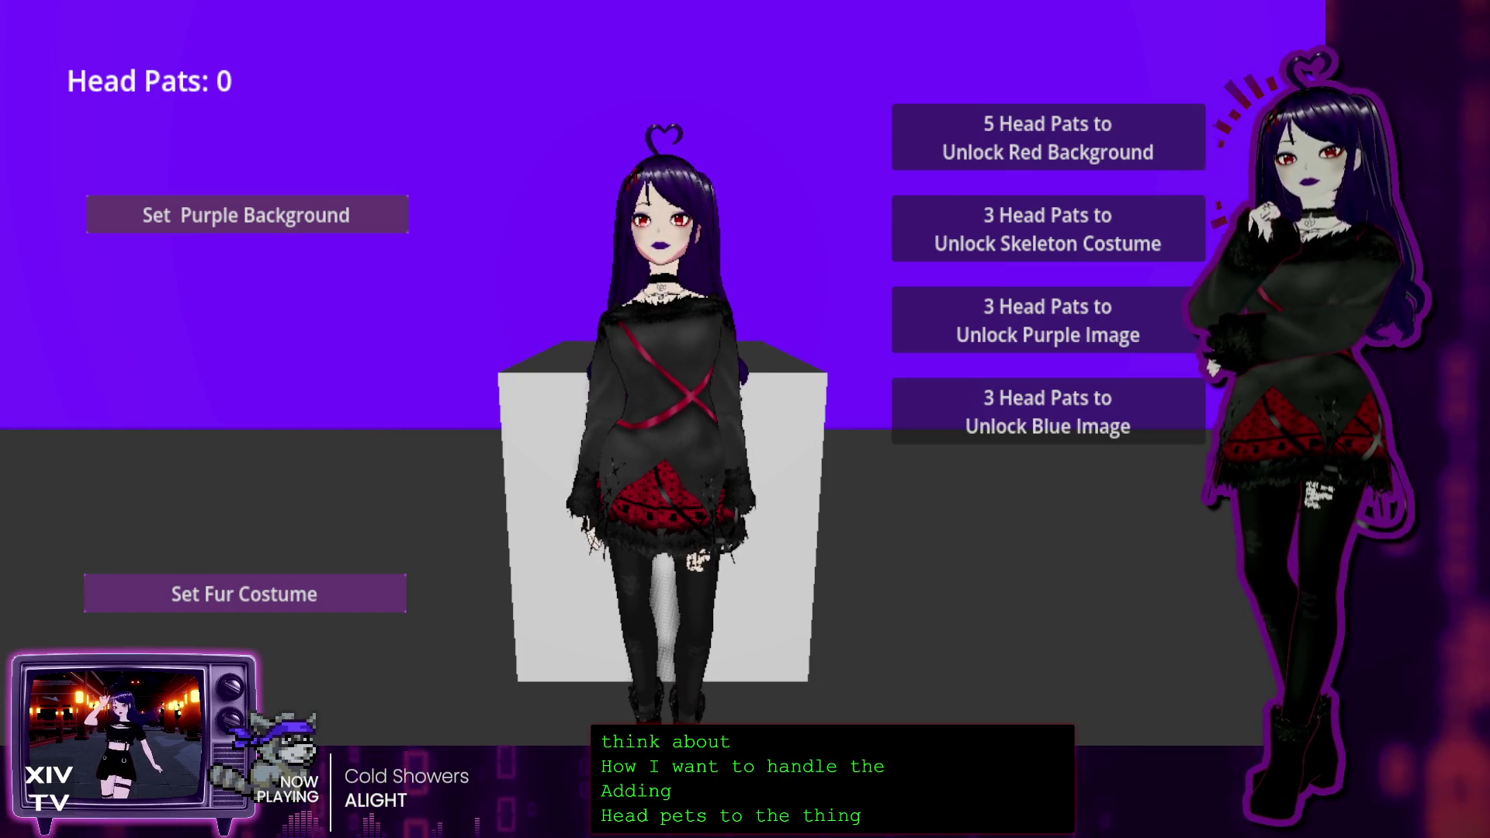
pyautogui.press('F8')
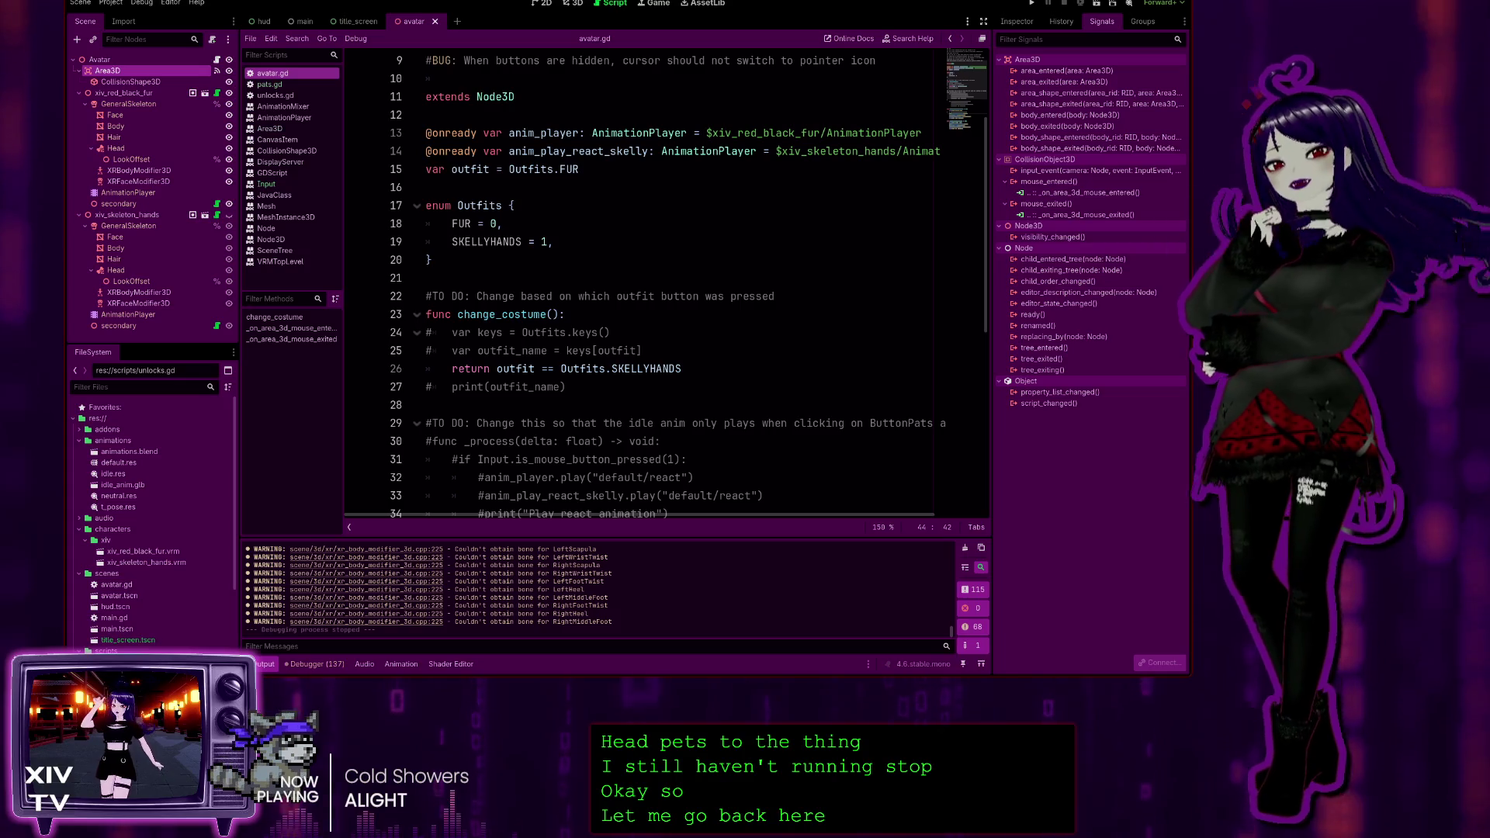
# Scroll avatar.gd to the mouse handlers and open the Input documentation for is_action_just_pressed
pyautogui.scroll(3, 668, 287)
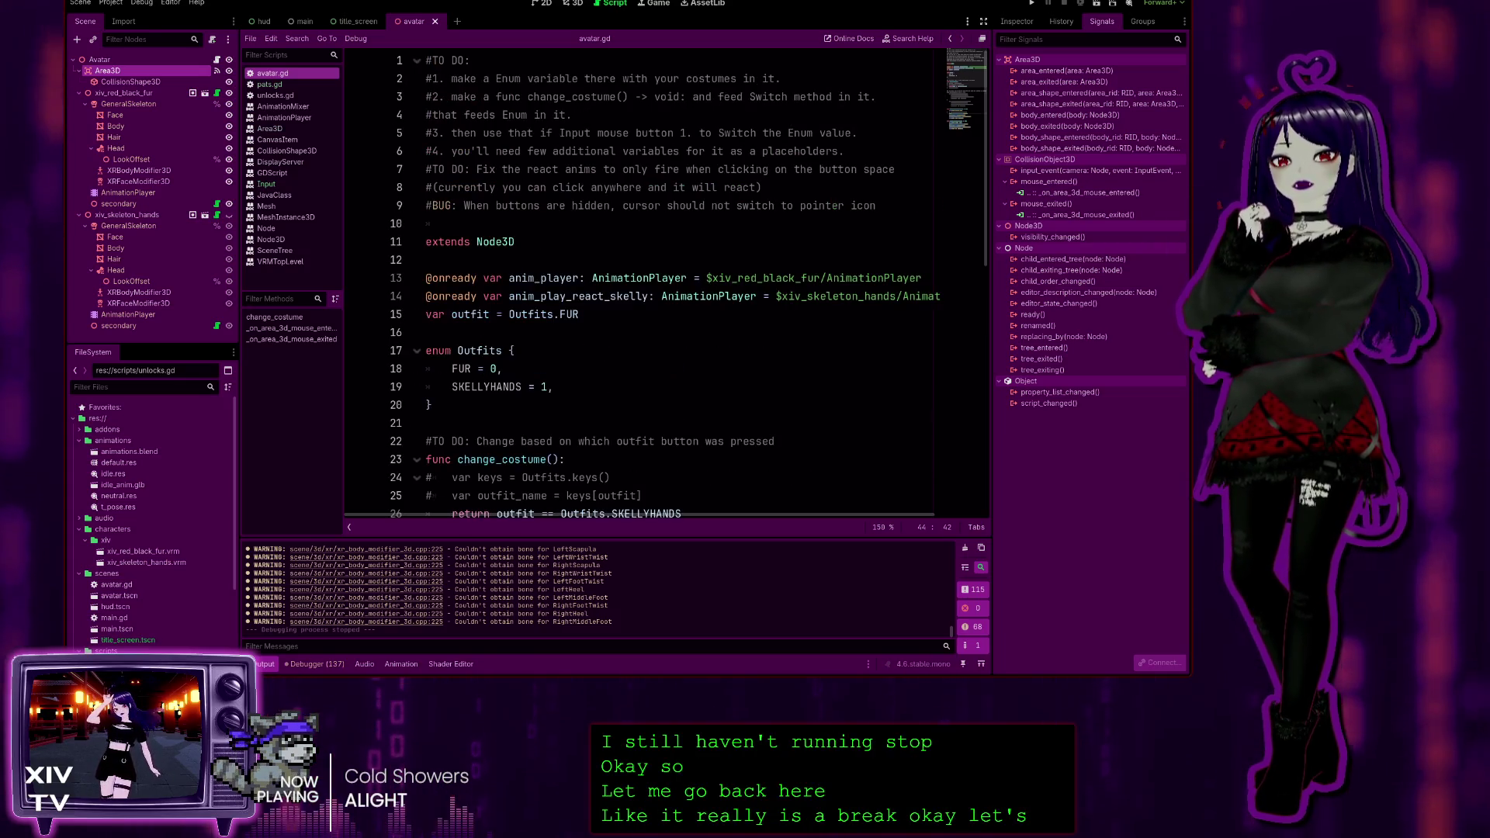
pyautogui.scroll(-4, 668, 288)
pyautogui.scroll(-6, 667, 288)
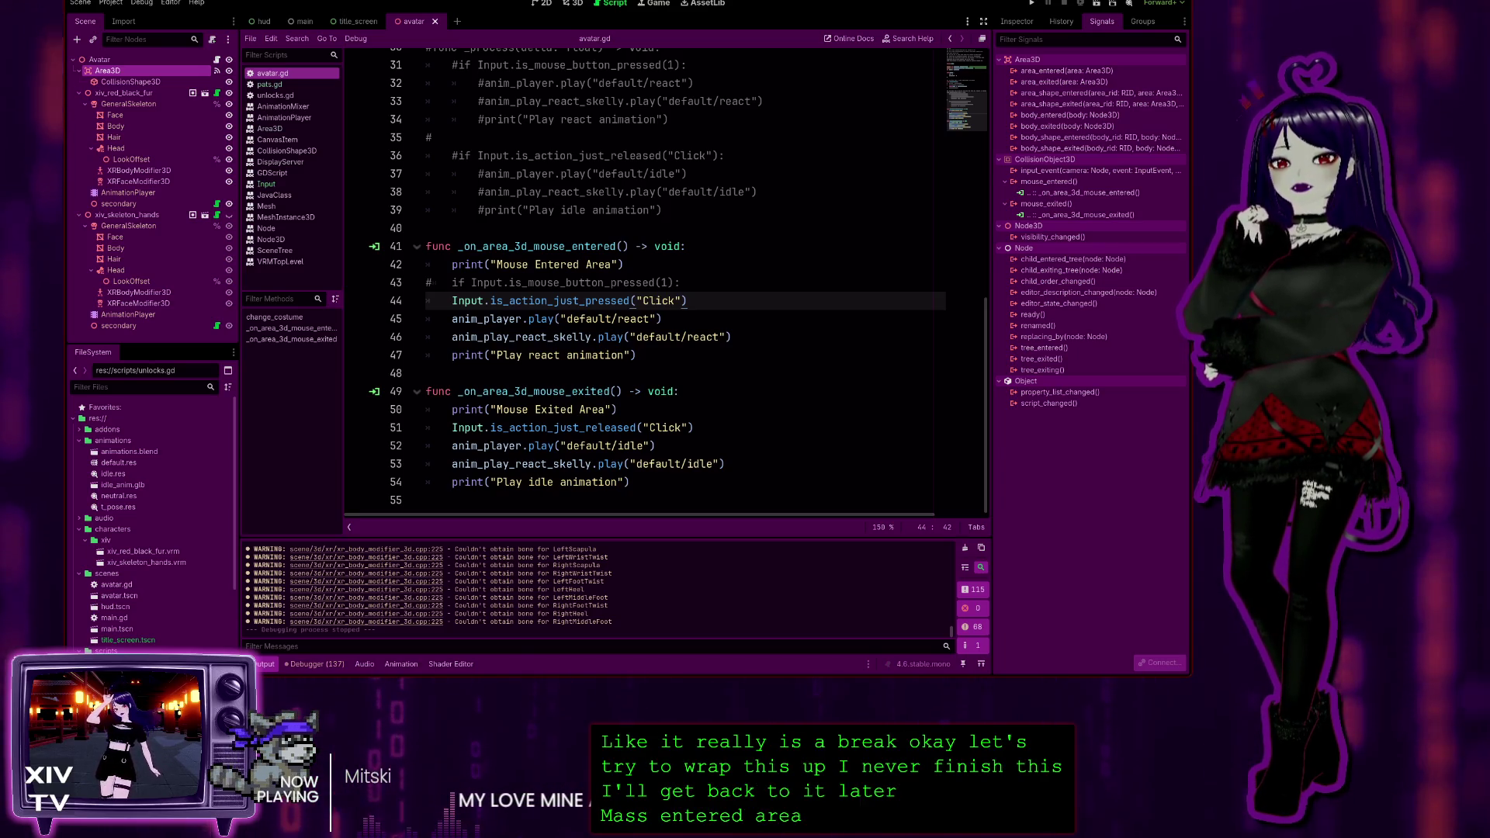
pyautogui.keyDown('ctrl'); pyautogui.click(559, 301); pyautogui.keyUp('ctrl')
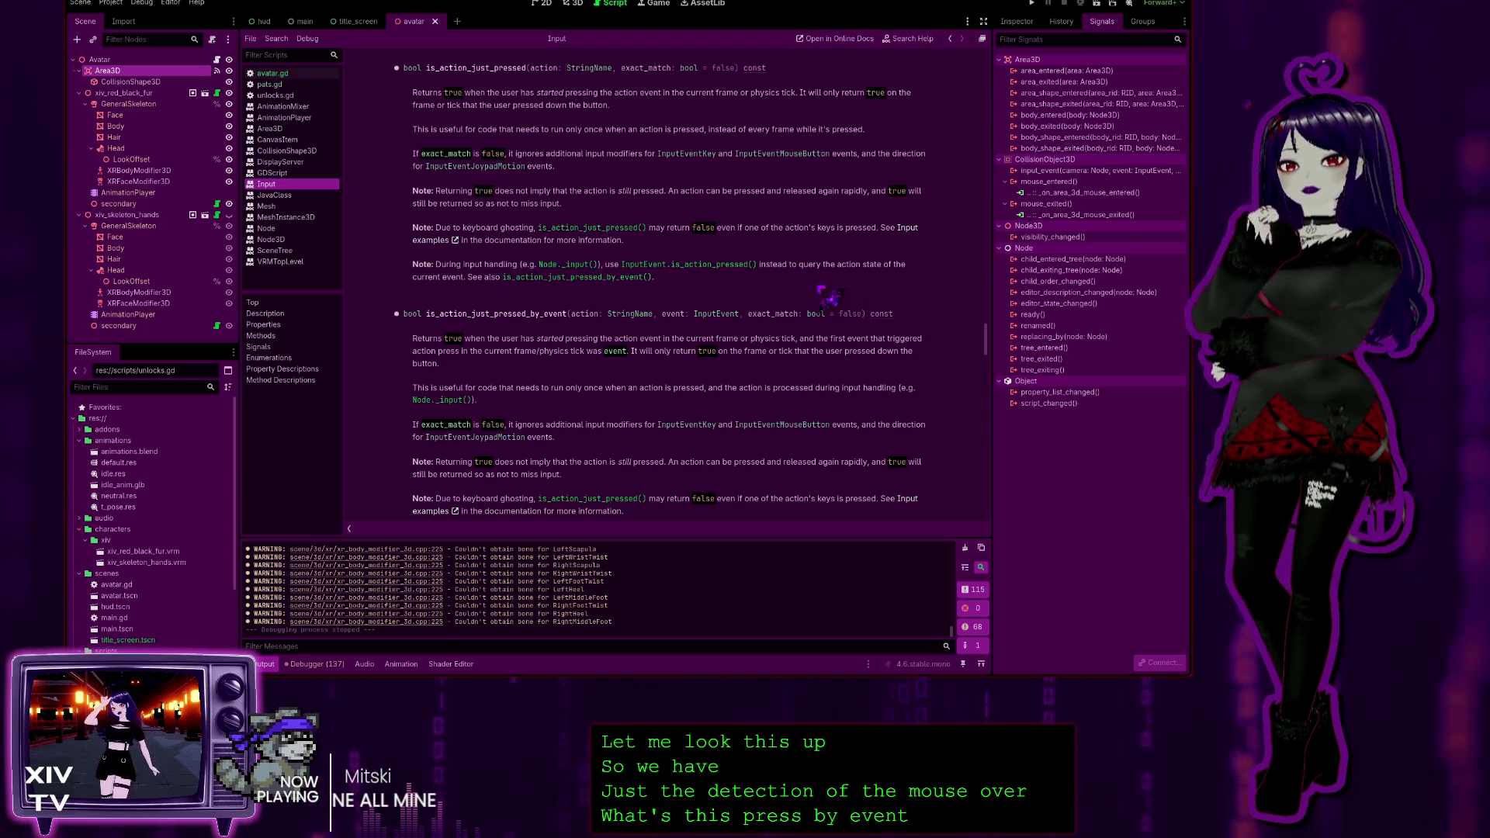
# Scroll the Input docs down to is_action_just_released, then return to avatar.gd with Alt+Left
pyautogui.scroll(-5, 579, 289)
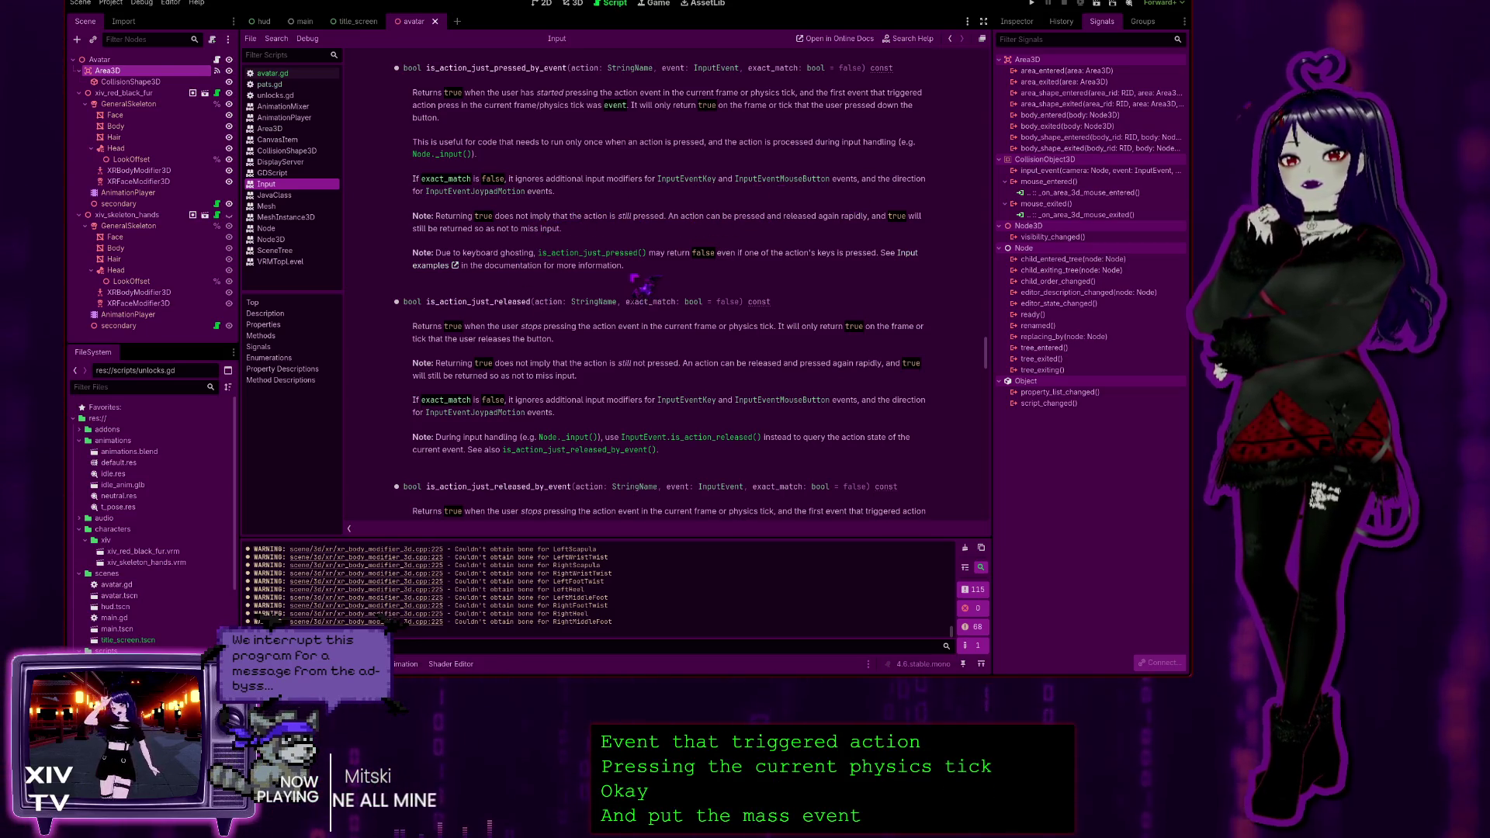
pyautogui.hotkey('alt', 'Left')
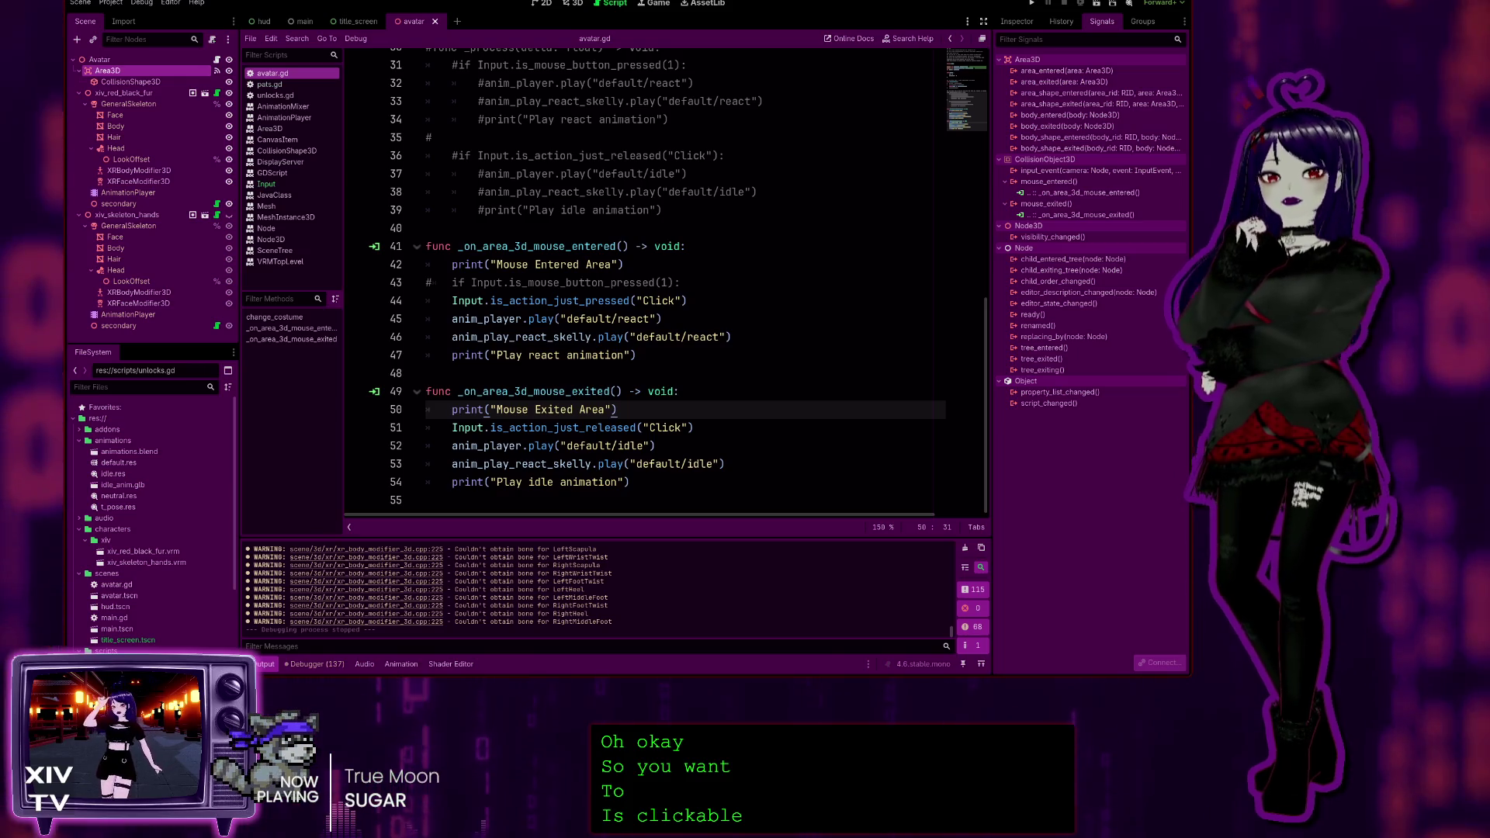
pyautogui.scroll(10, 645, 280)
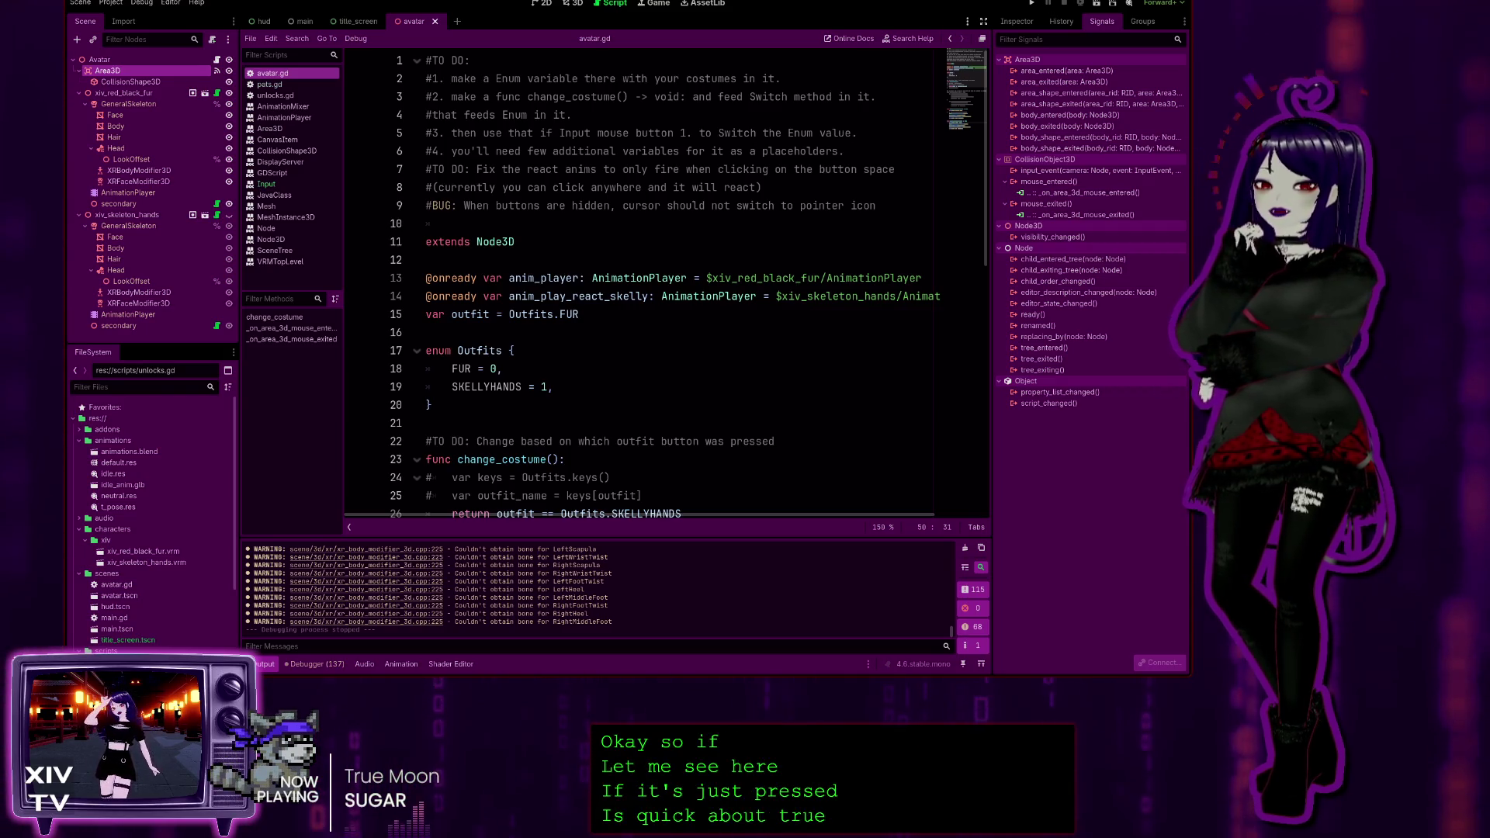
pyautogui.scroll(-10, 645, 279)
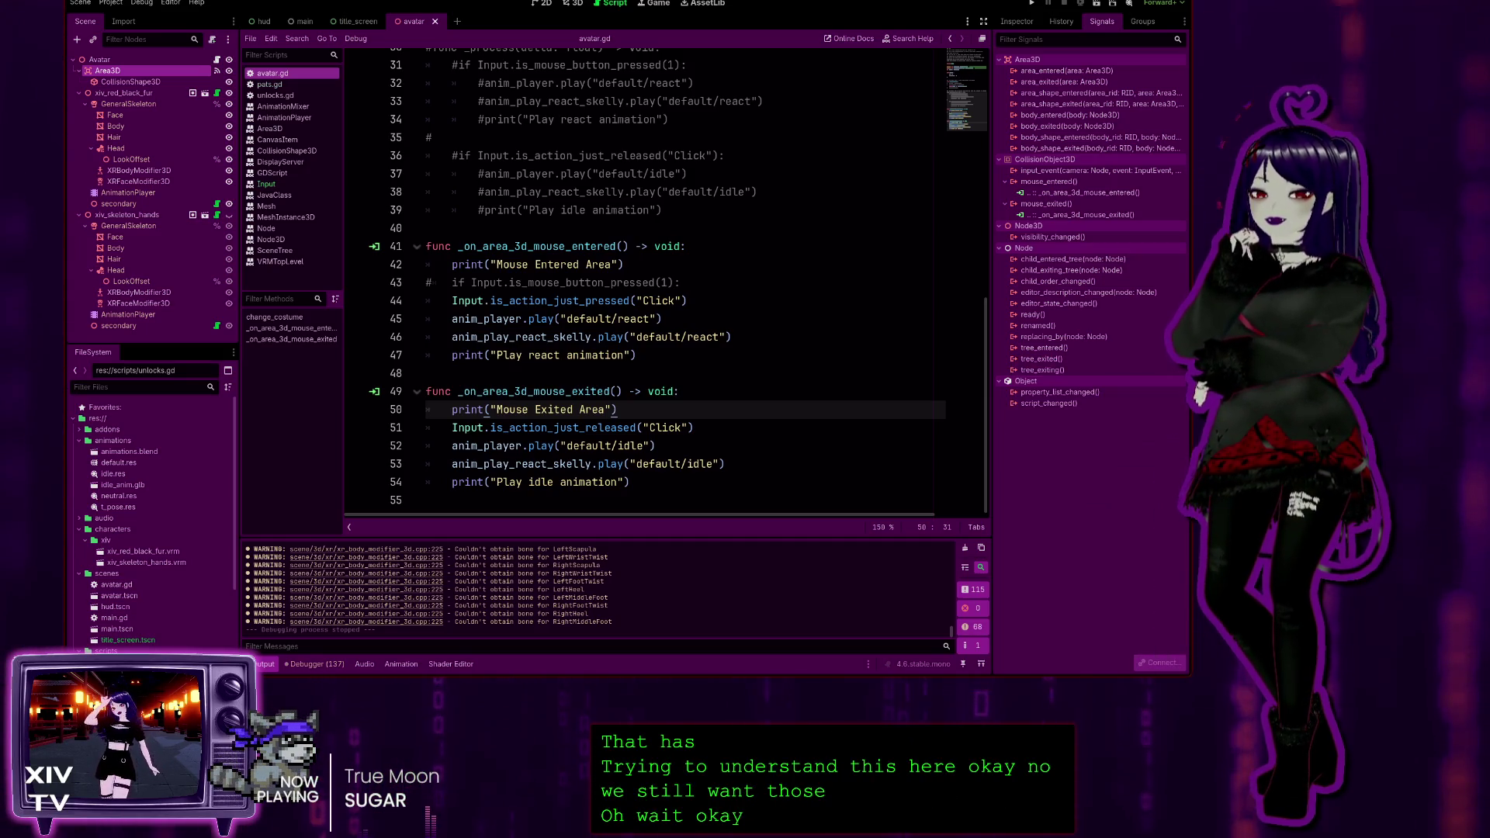
pyautogui.moveTo(632, 482)
pyautogui.mouseDown()
pyautogui.moveTo(427, 428)
pyautogui.moveTo(425, 246)
pyautogui.mouseUp()
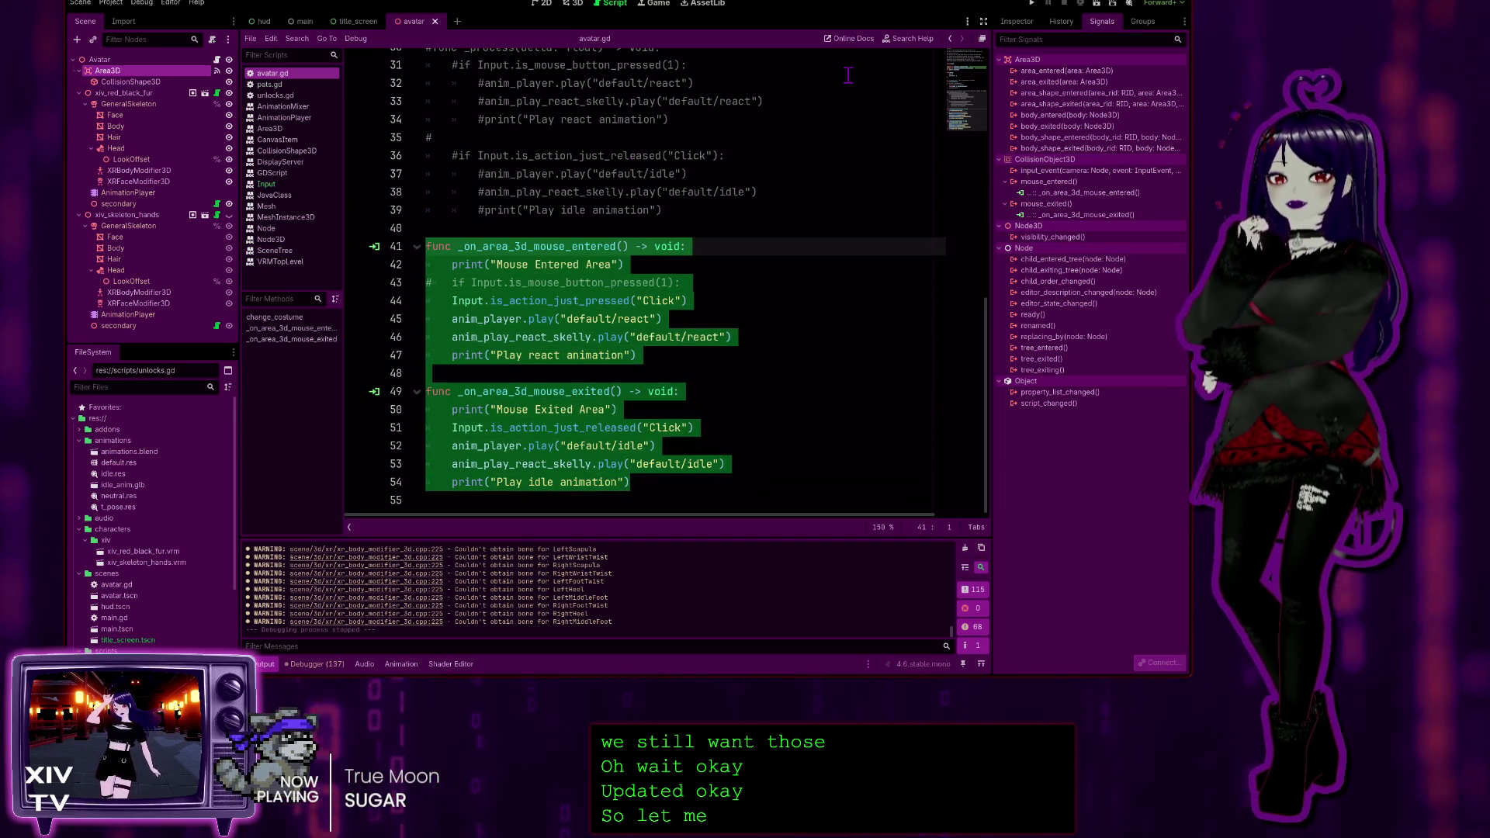
# Comment out the mouse enter and exit handler lines 41–54 with Ctrl+K
pyautogui.hotkey('ctrl', 'k')
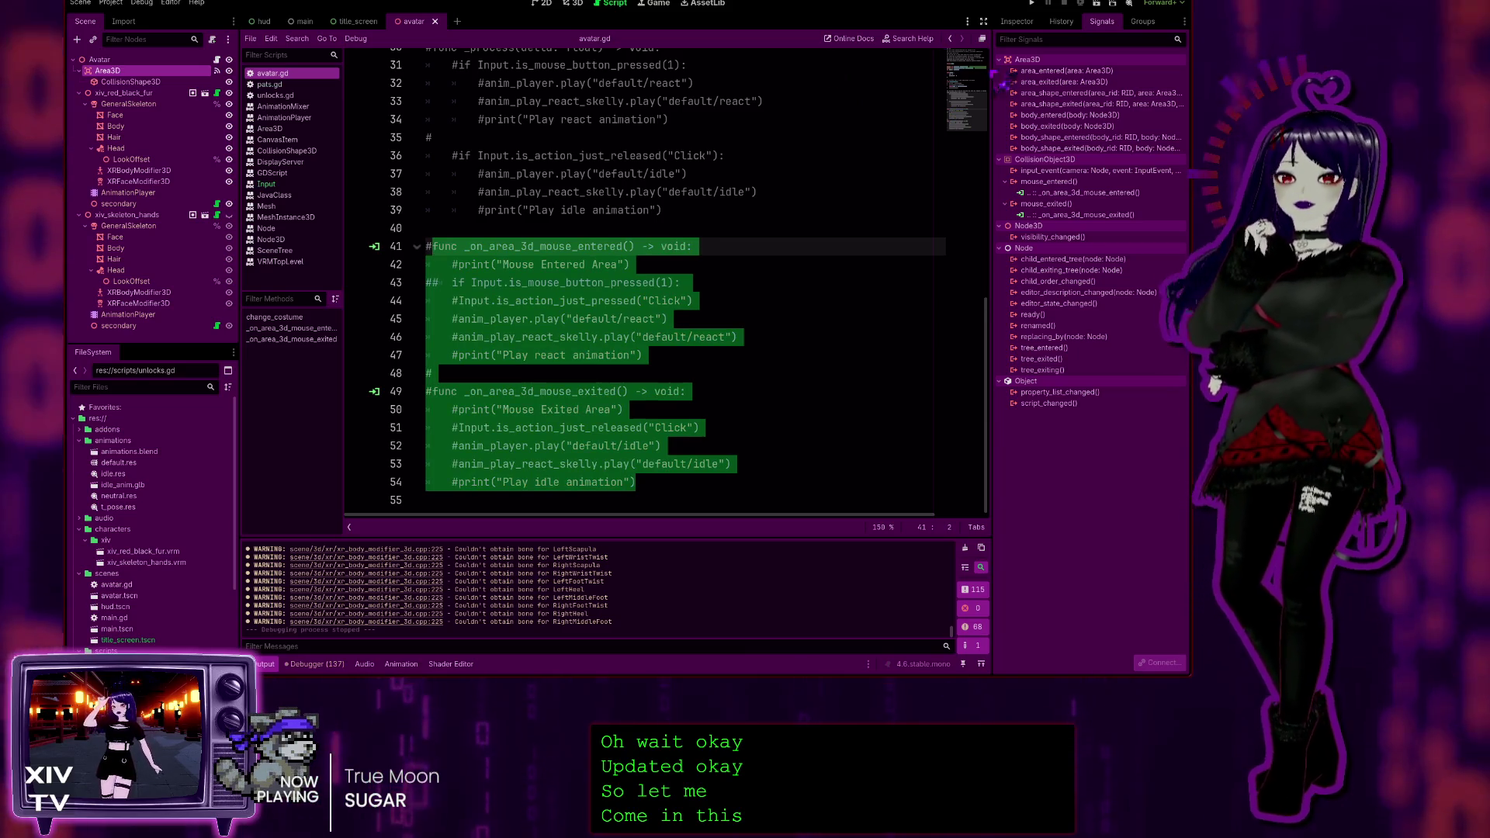
pyautogui.scroll(10, 708, 258)
pyautogui.hotkey('shift', 'Down')
pyautogui.hotkey('shift', 'Down')
pyautogui.hotkey('shift', 'Down')
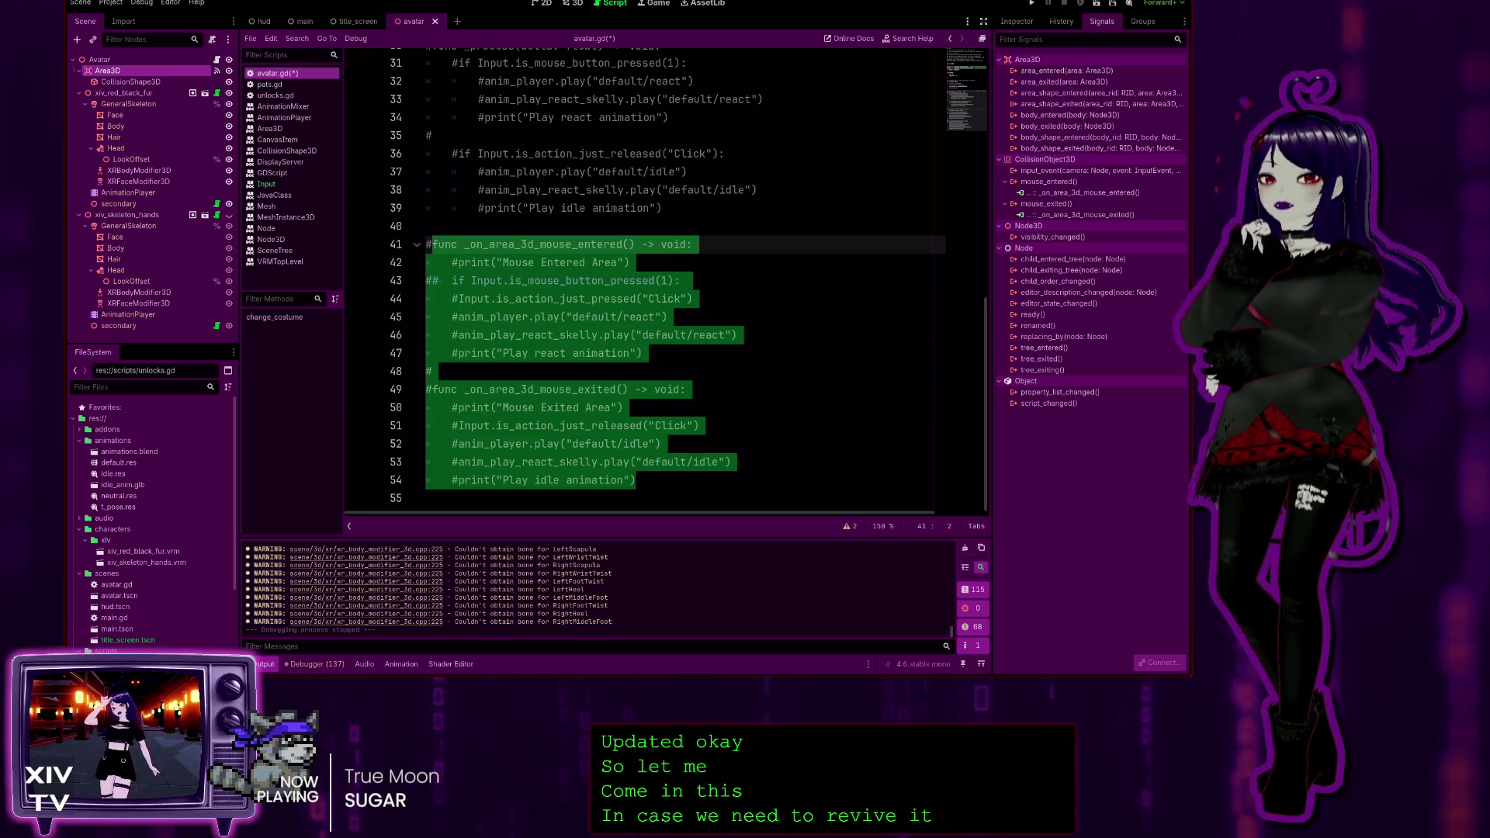
pyautogui.scroll(8, 534, 280)
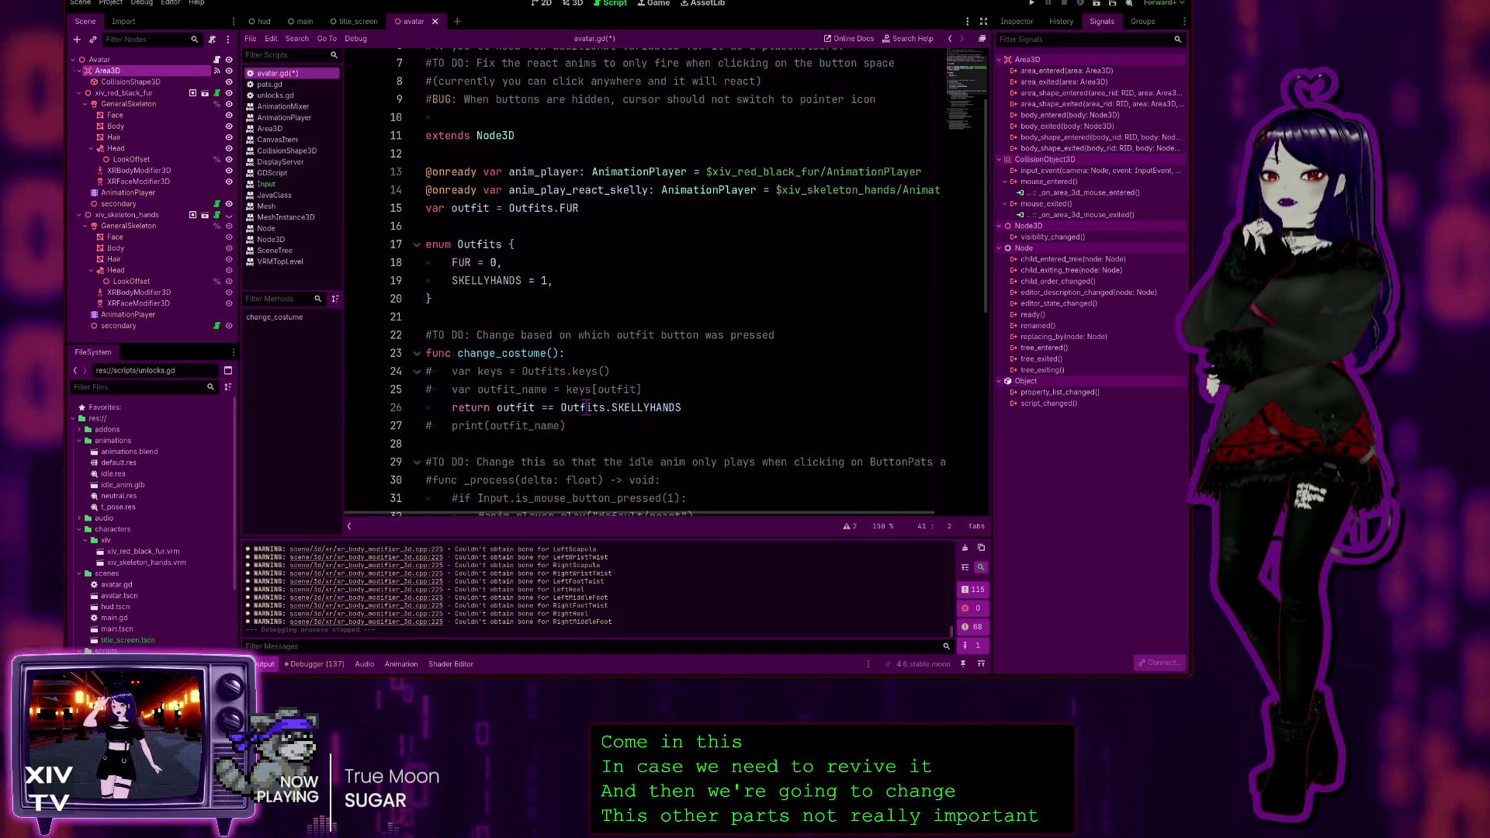
pyautogui.scroll(-4, 603, 400)
pyautogui.scroll(-3, 603, 400)
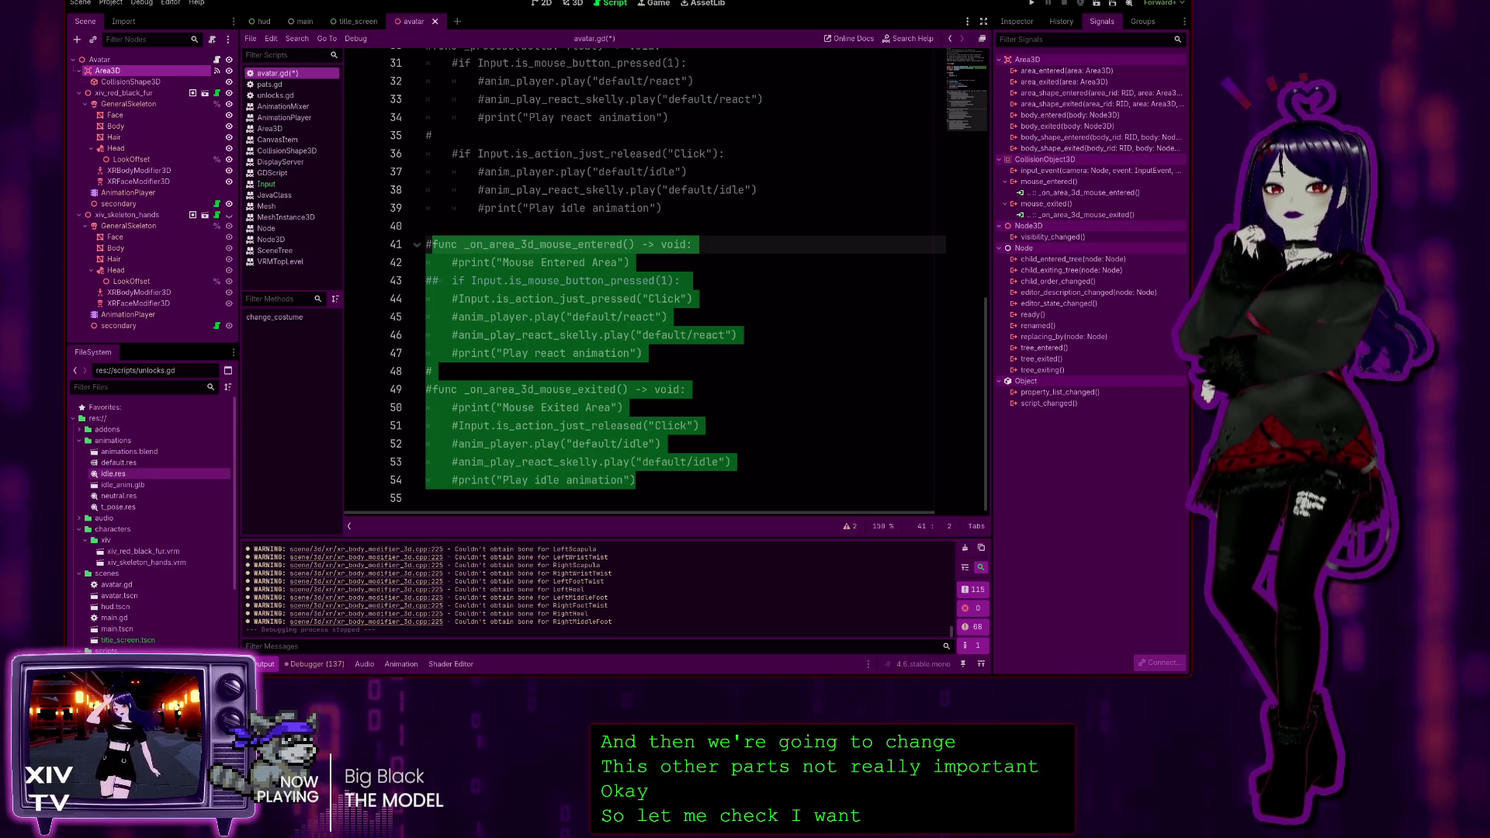
# Paste the new code block at line 55, below the commented-out handlers
pyautogui.press('Right')
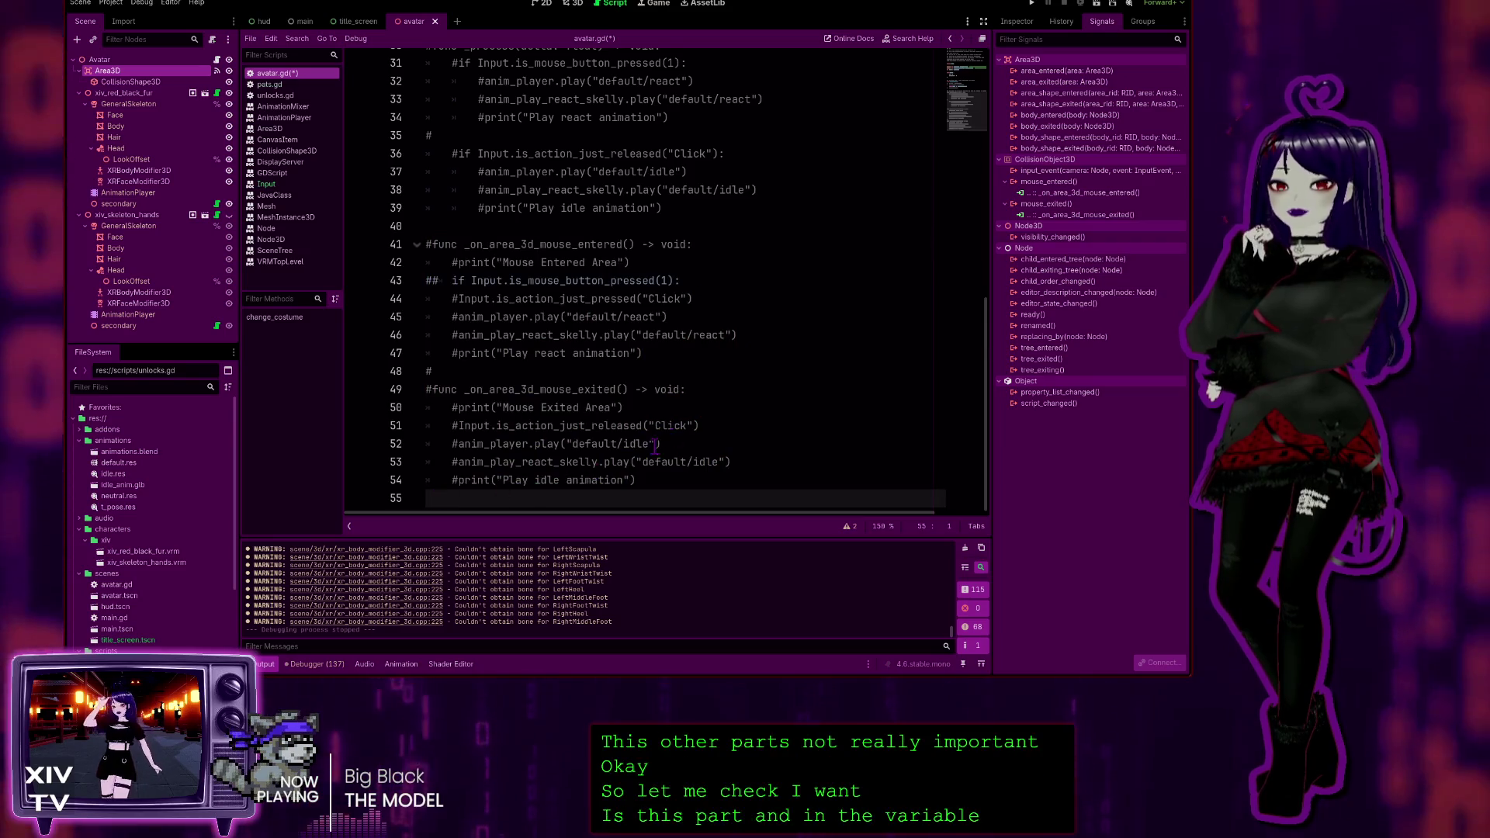
pyautogui.write('func _on_area_3d_mouse_entered() -> void:     print("Mouse Entered Area")     is_clickable = true     if Input.is_action_just_pressed("Click"):         play_sad_animation()  func _on_area_3d_mouse_exited() -> void:     is_clickable = false   func play_sad_animation() -> void:     if is_clickable == true:         Input.is_action_just_pressed("Click")         anim_player.play("default/react")         anim_play_react_skelly.play("default/react")         print("Play react animation")     else:         anim_player.play("default/idle")         anim_play_react_skelly.play("default/idle")')
pyautogui.scroll(15, 355, 386)
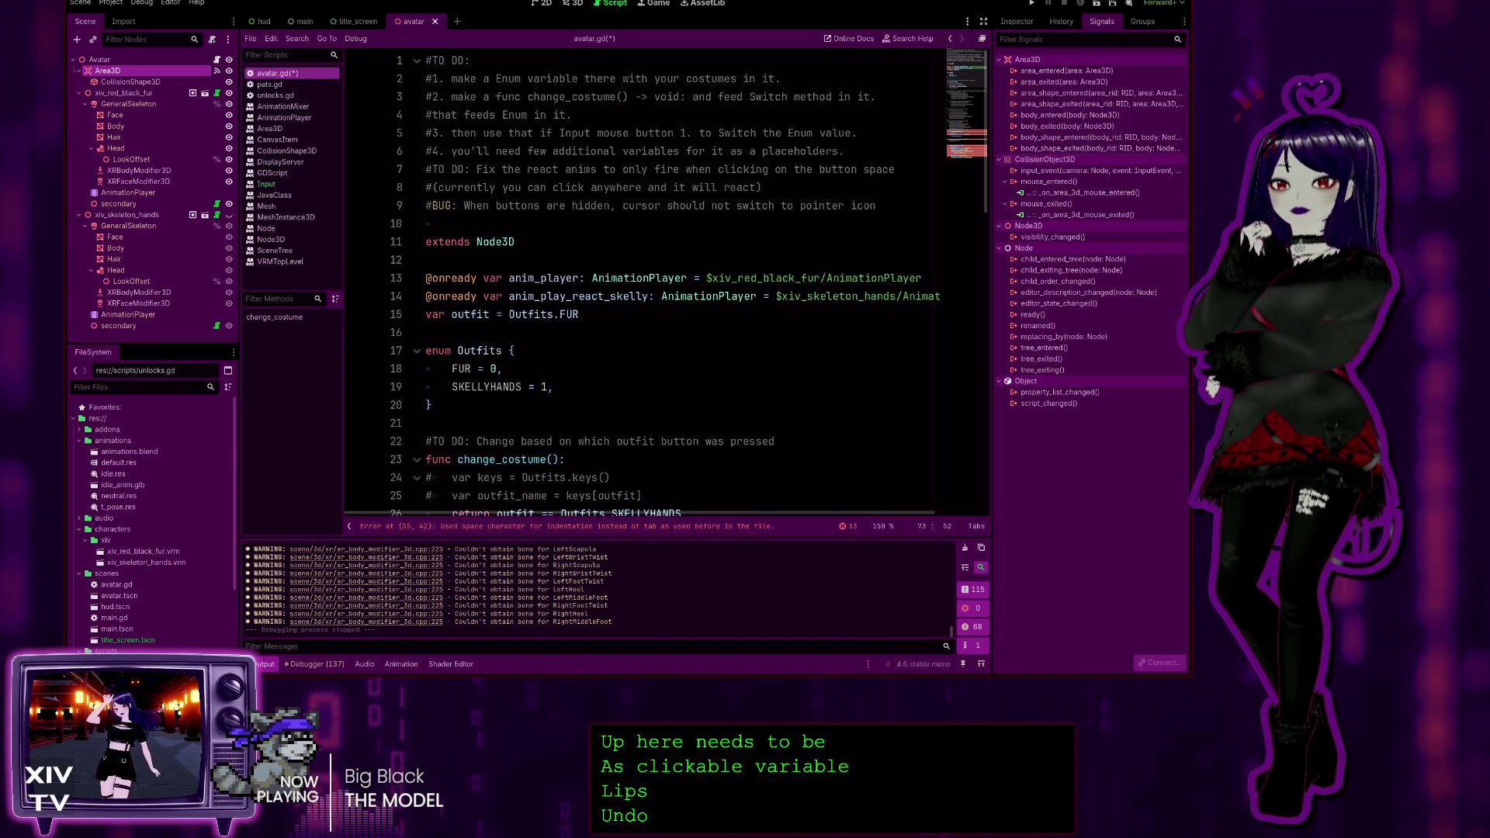
pyautogui.click(543, 333)
pyautogui.write('var is_clickable = false')
pyautogui.press('Return')
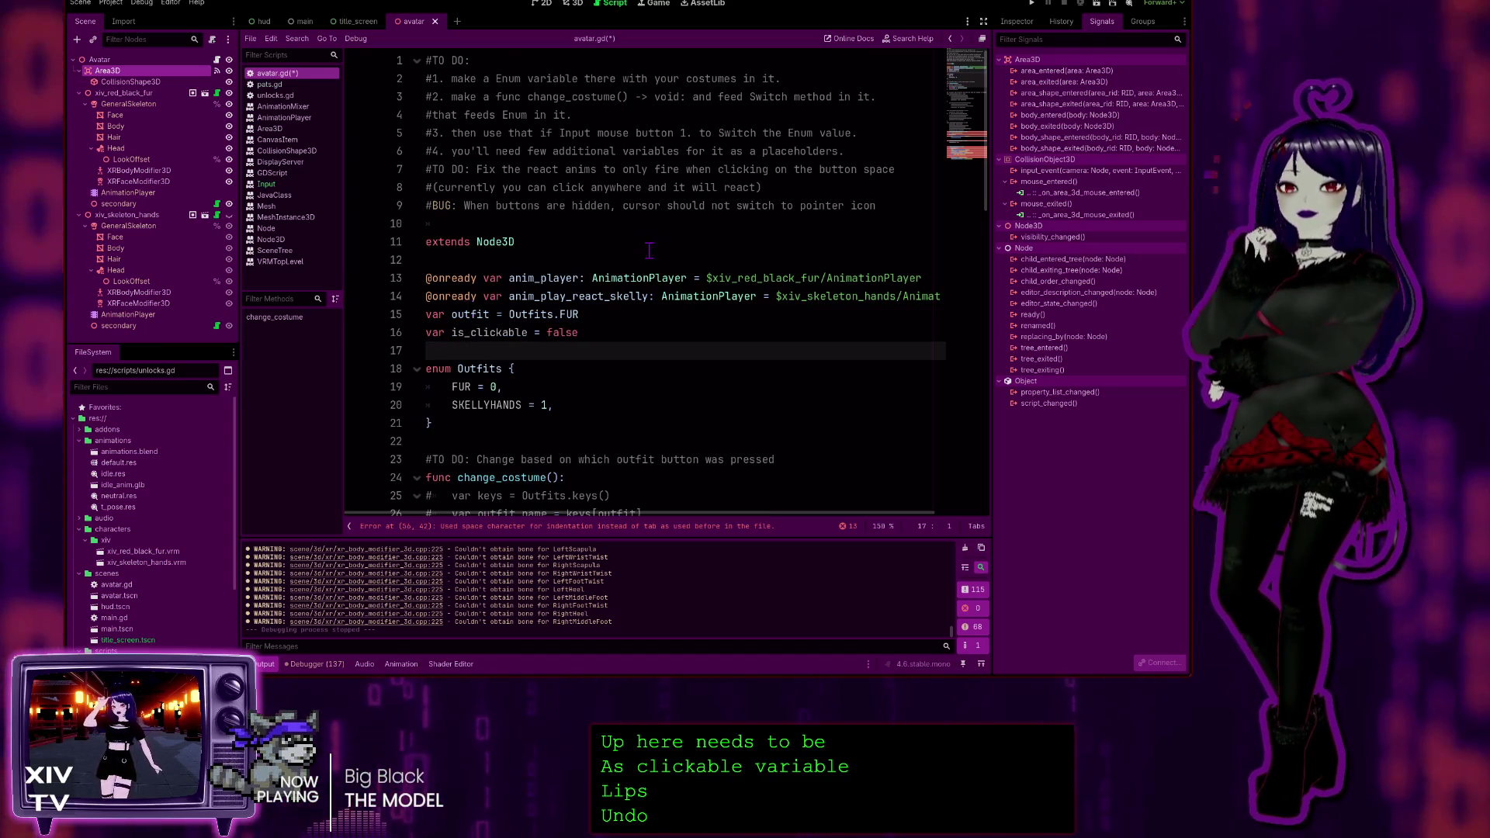
pyautogui.scroll(-5, 649, 250)
pyautogui.scroll(-5, 571, 273)
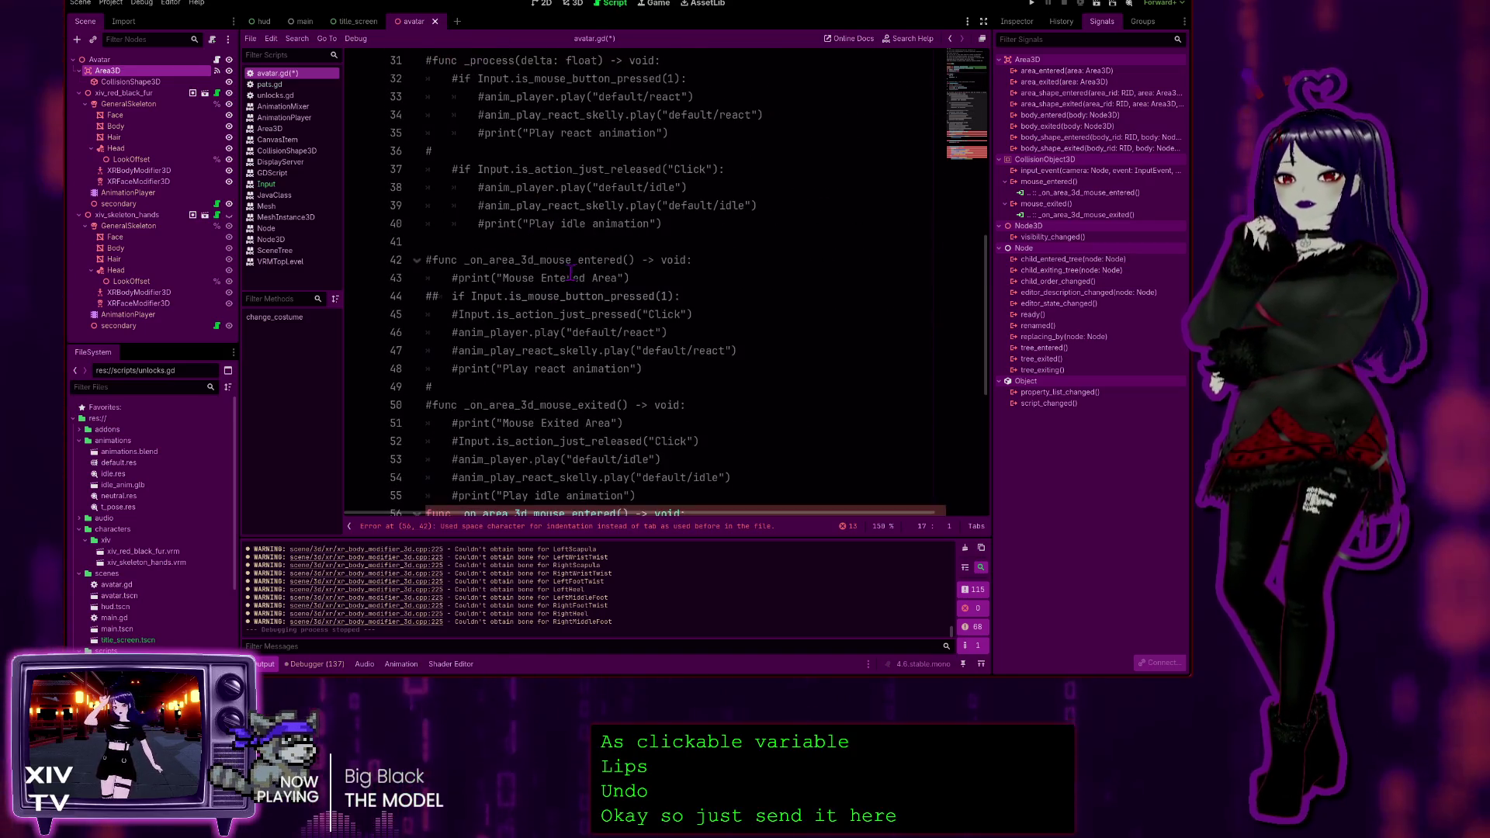
pyautogui.scroll(-3, 569, 274)
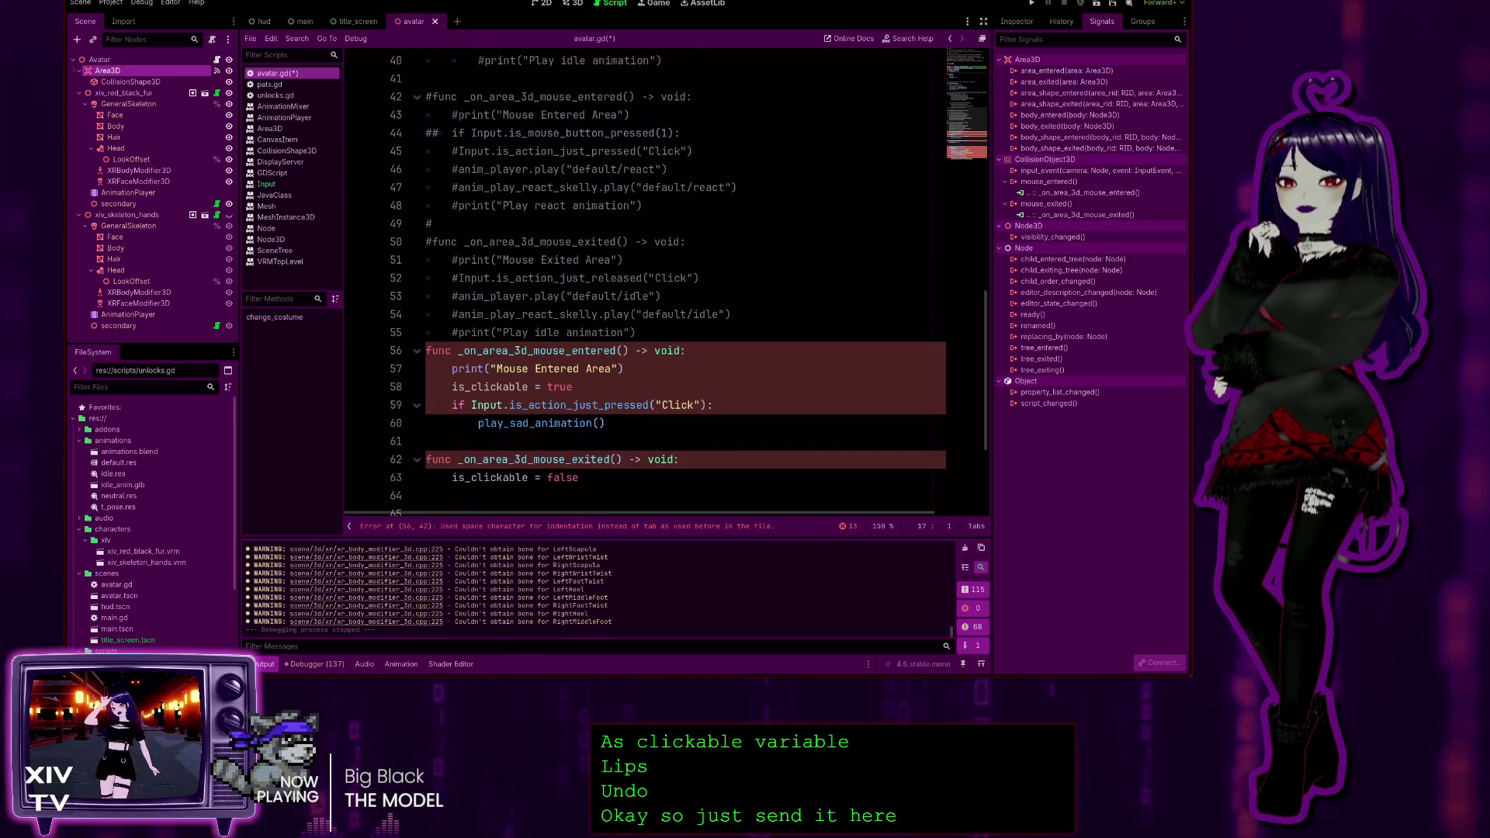
pyautogui.click(637, 360)
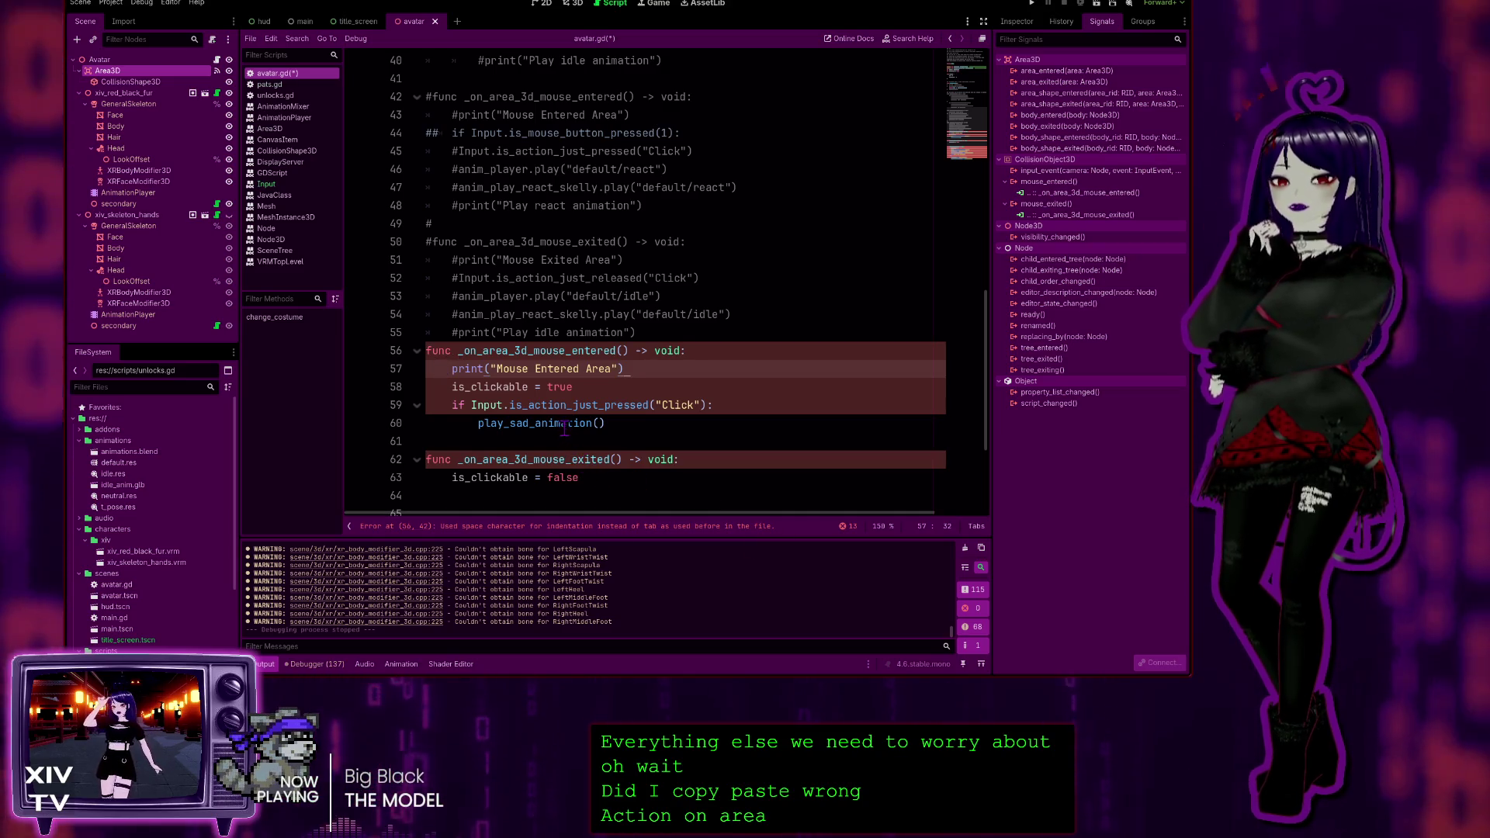
pyautogui.click(663, 422)
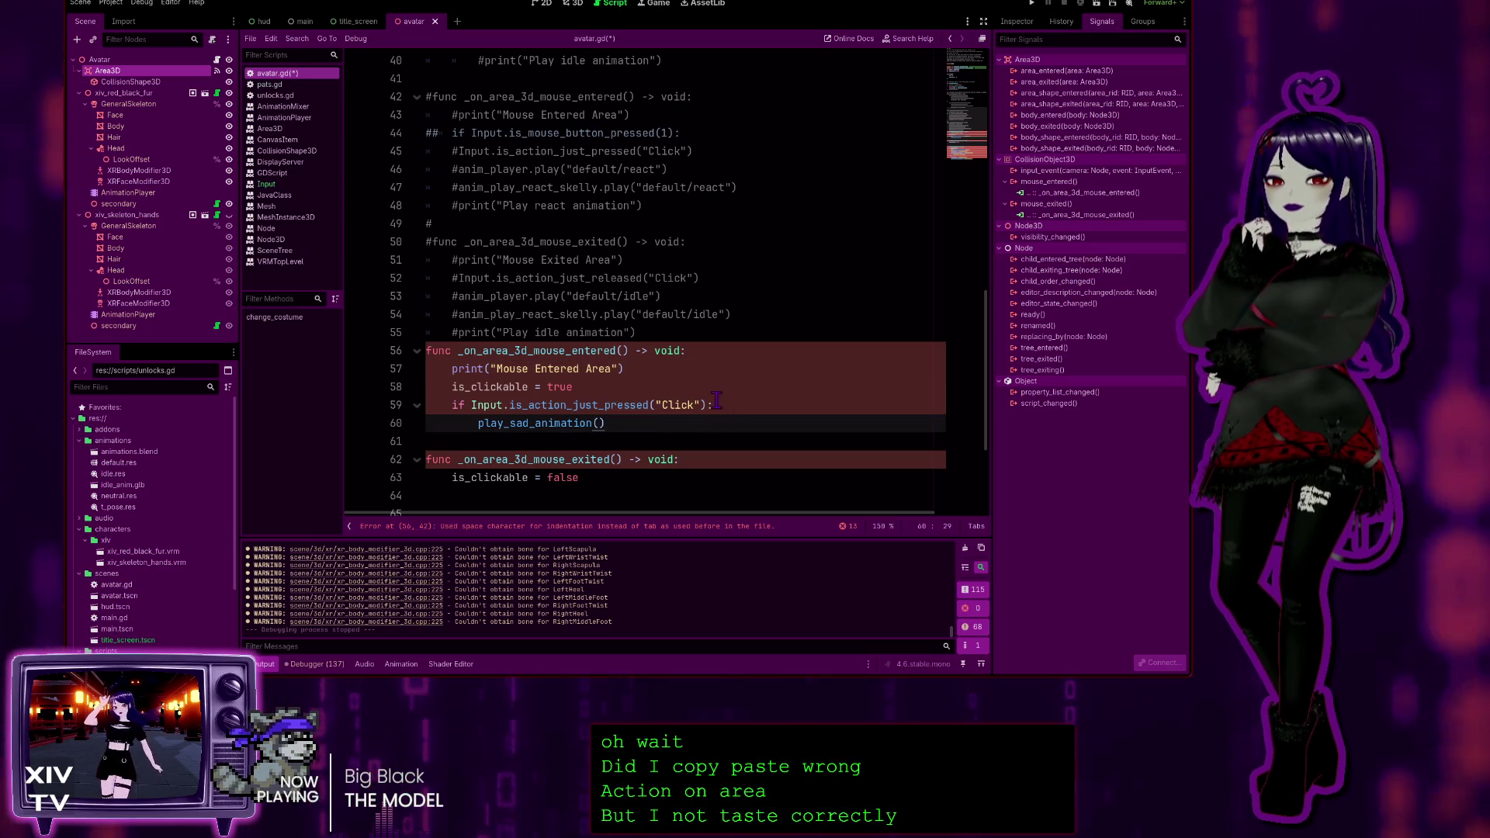
pyautogui.click(592, 385)
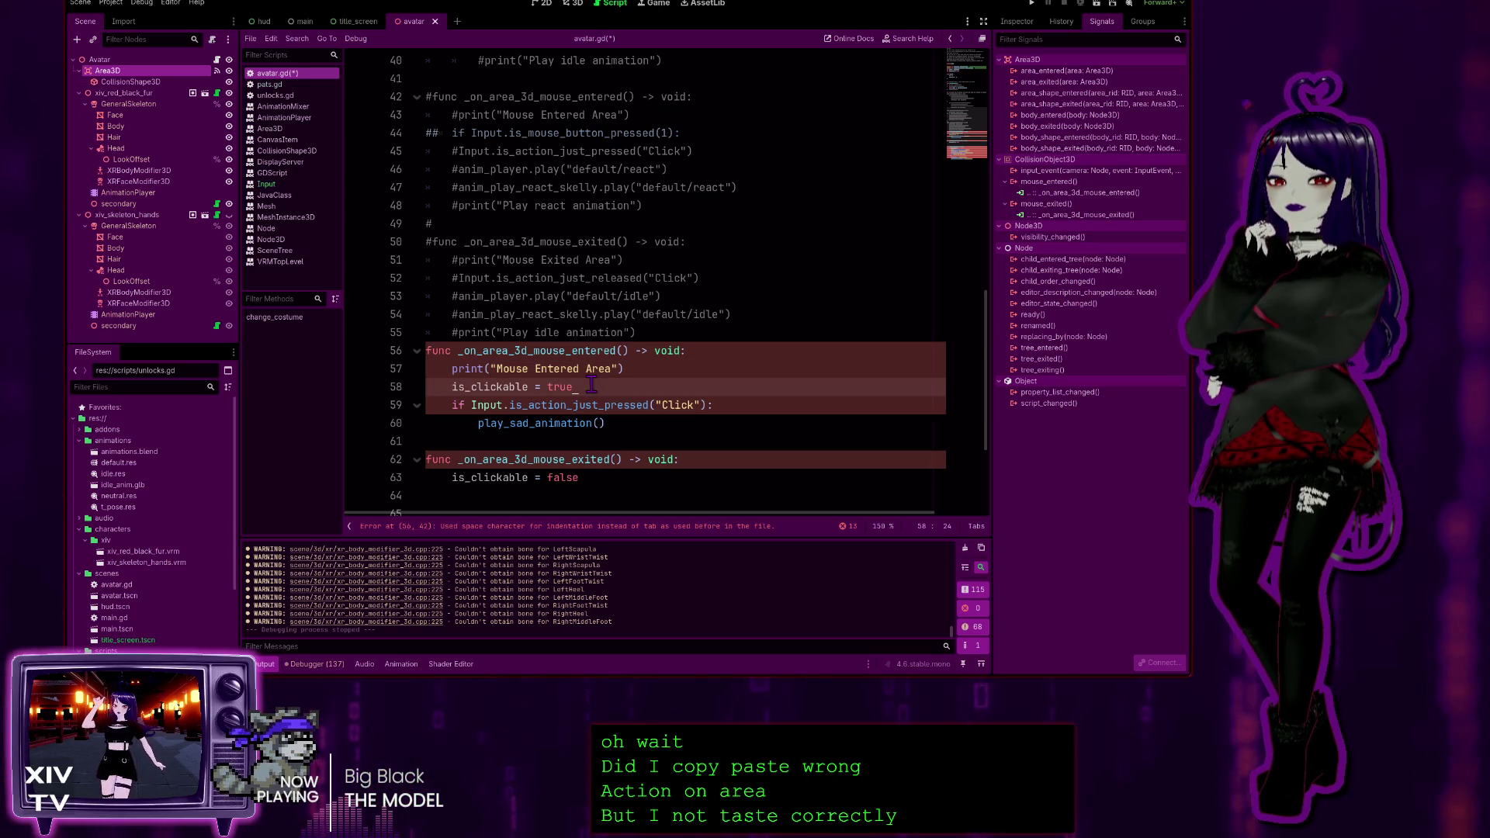
pyautogui.click(579, 350)
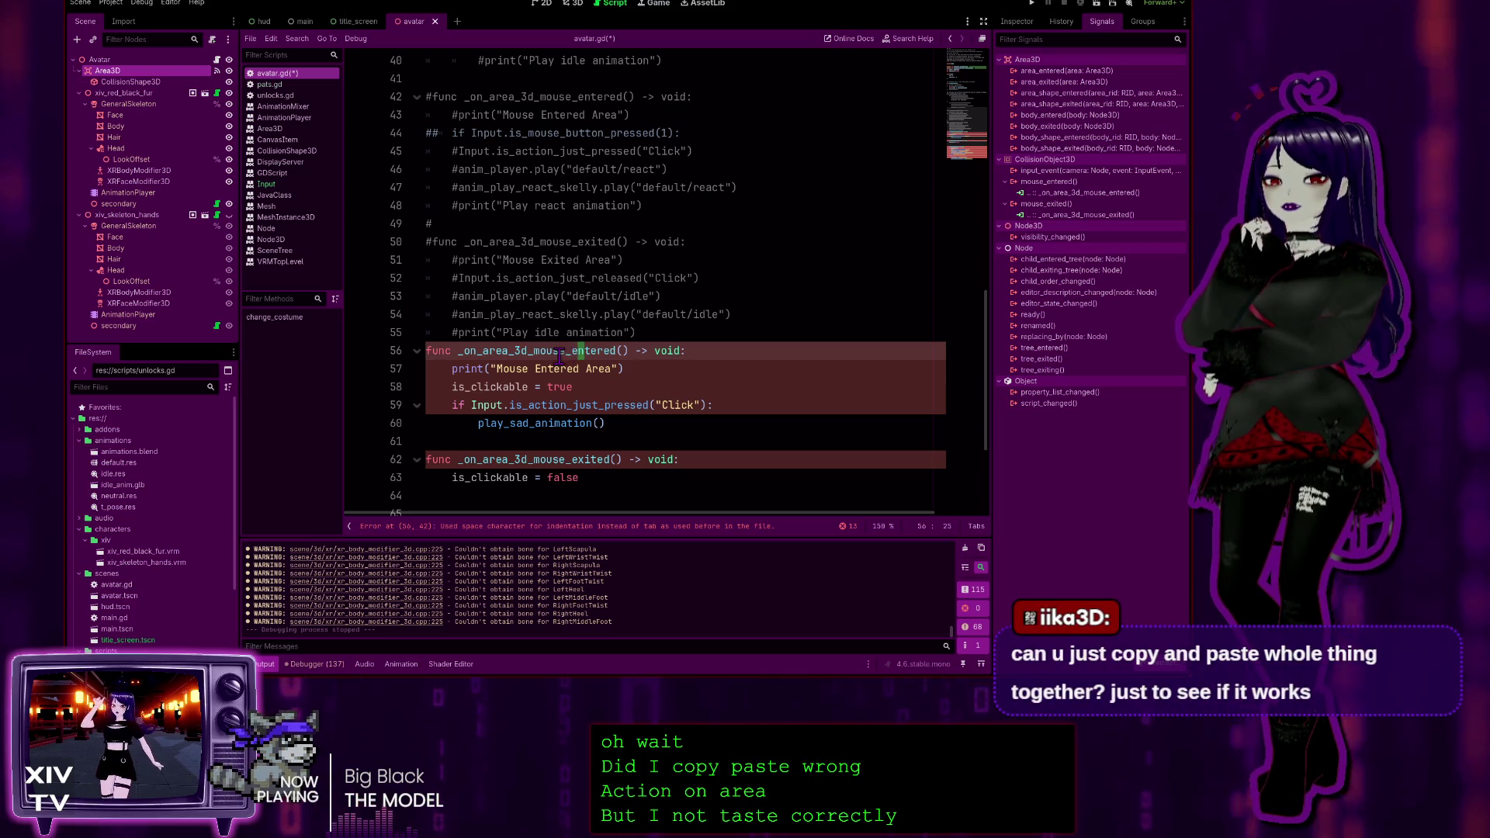
# Replace space indents with tabs on the entered handler's print, is_clickable = true, if and call lines
pyautogui.click(450, 368)
pyautogui.press('BackSpace')
pyautogui.press('BackSpace')
pyautogui.press('BackSpace')
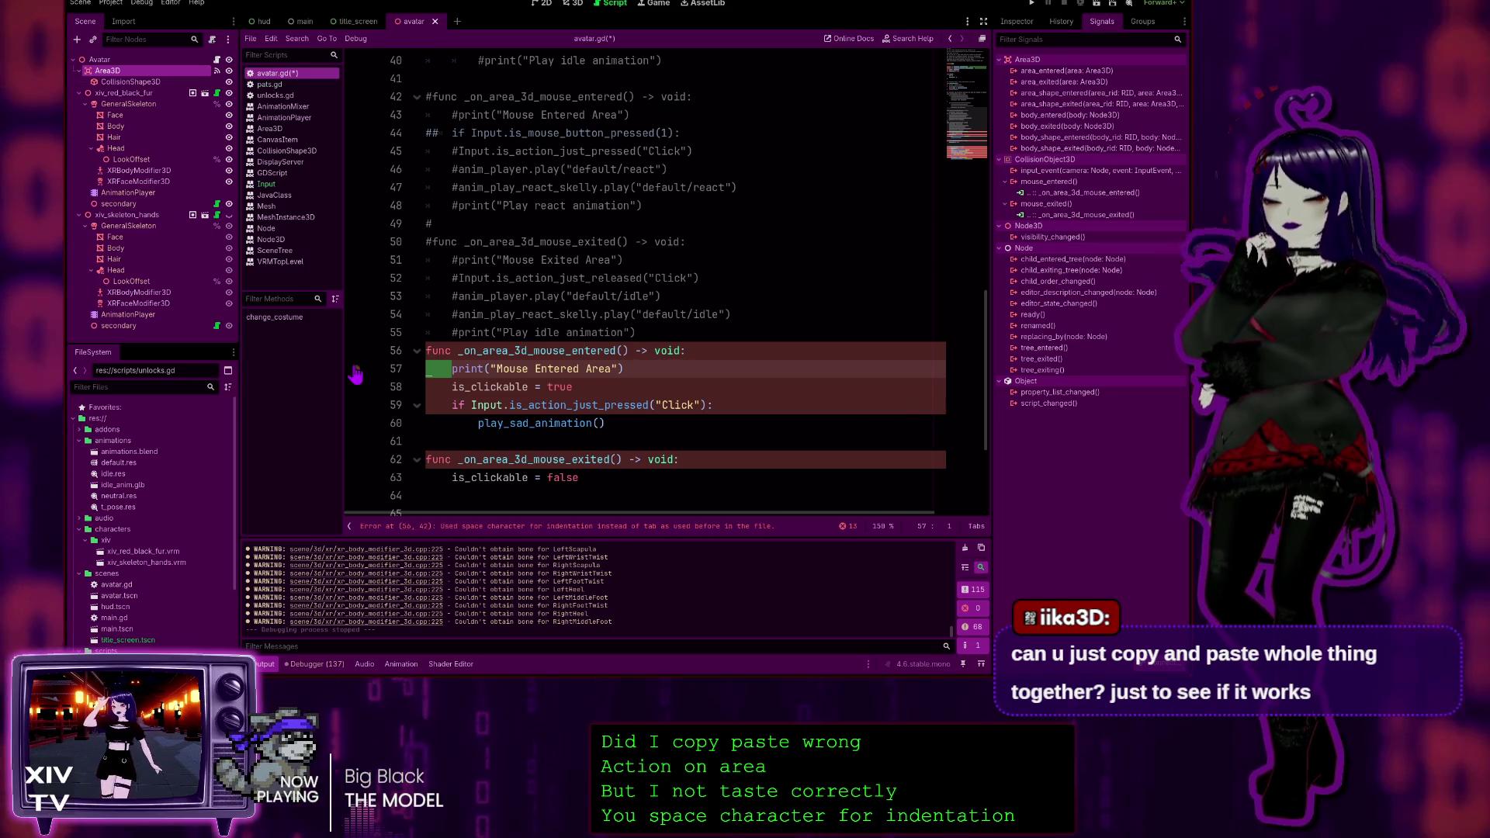
pyautogui.press('Tab')
pyautogui.press('Down')
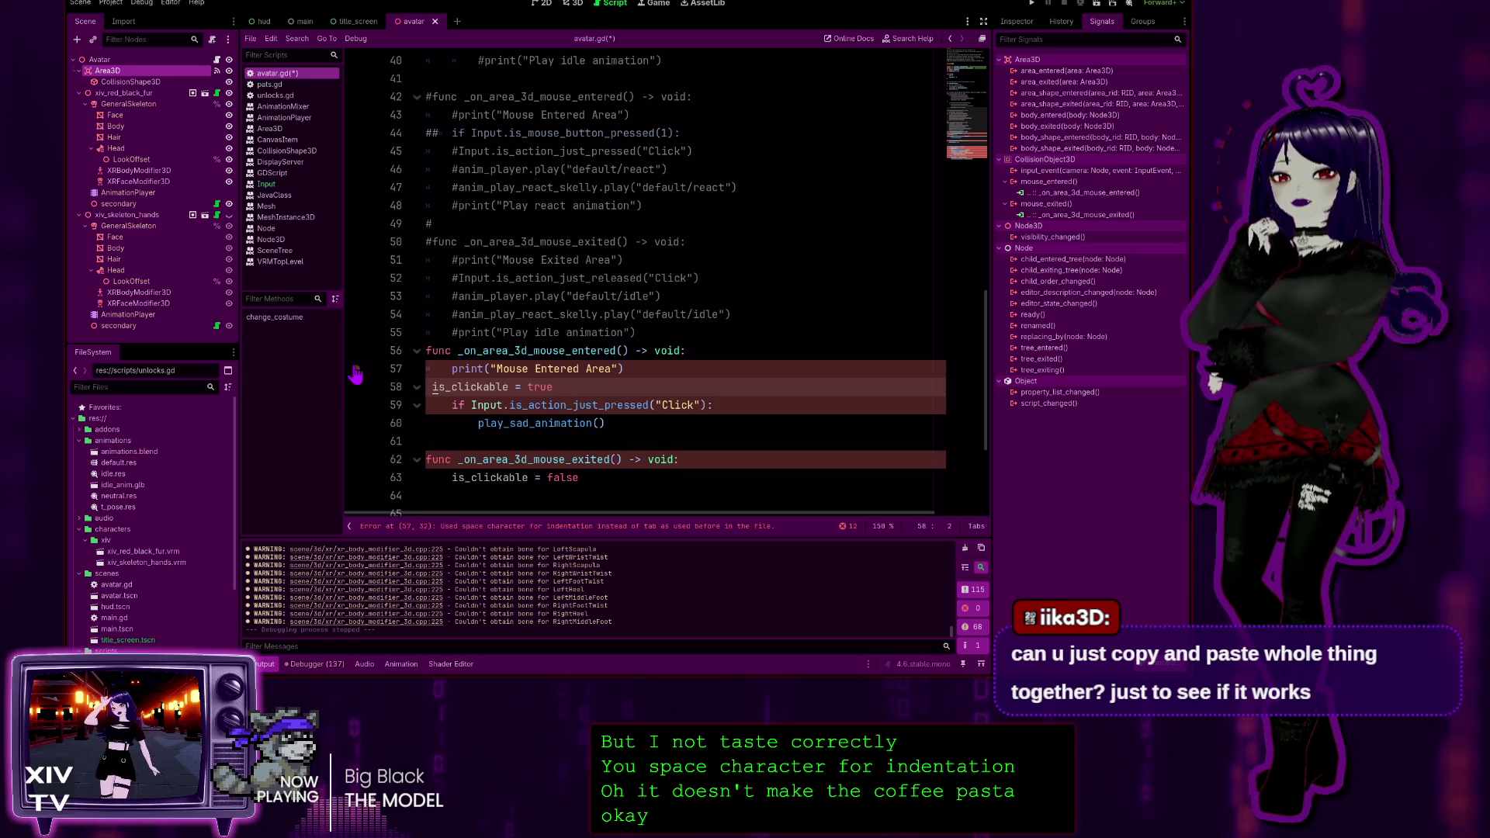
pyautogui.press('Tab')
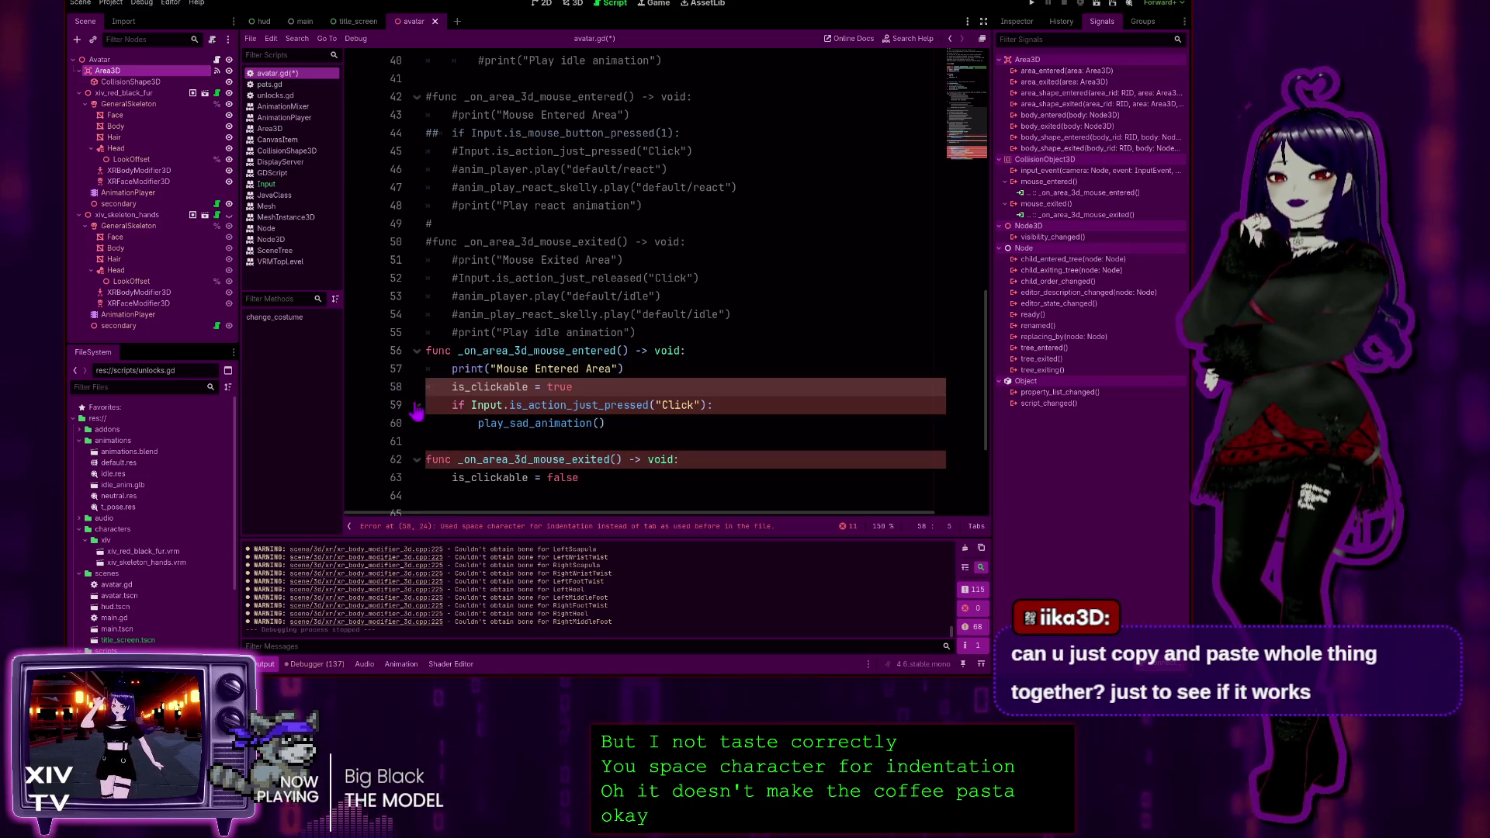
pyautogui.press('Down')
pyautogui.press('Tab')
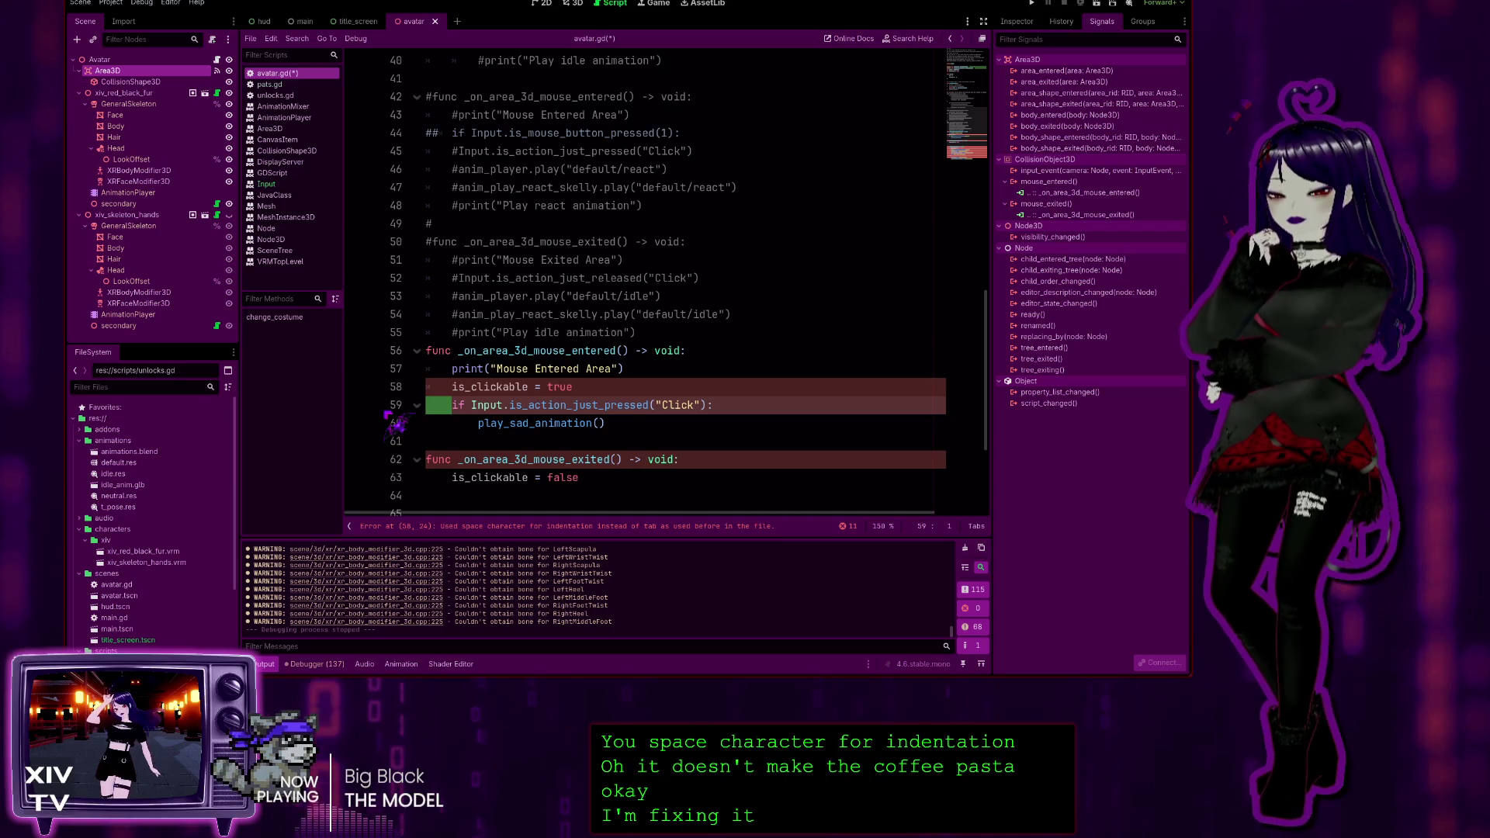
pyautogui.hotkey('shift', 'Home')
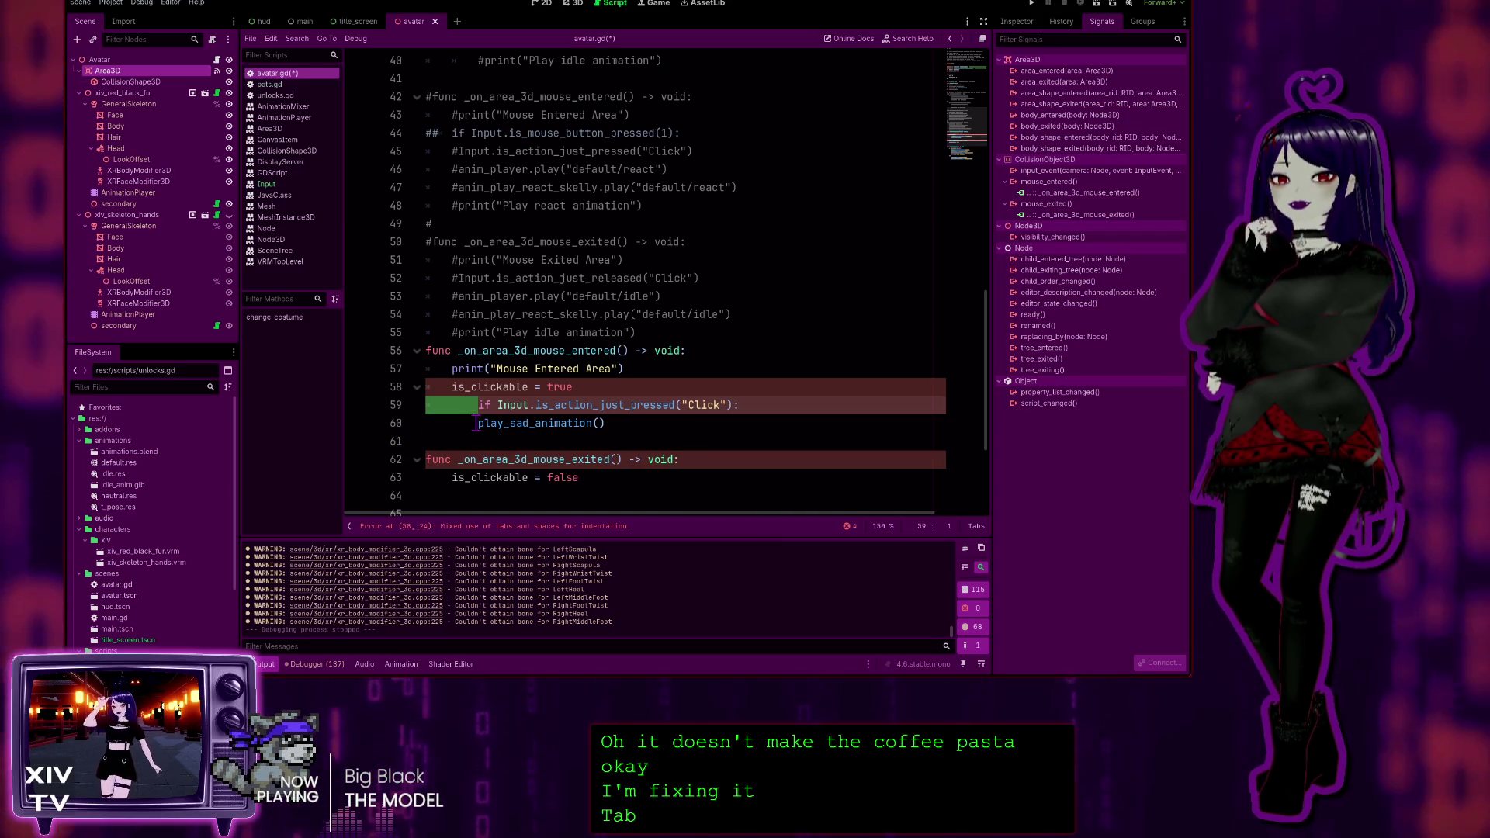
pyautogui.press('Tab')
pyautogui.click(472, 423)
pyautogui.hotkey('shift', 'Home')
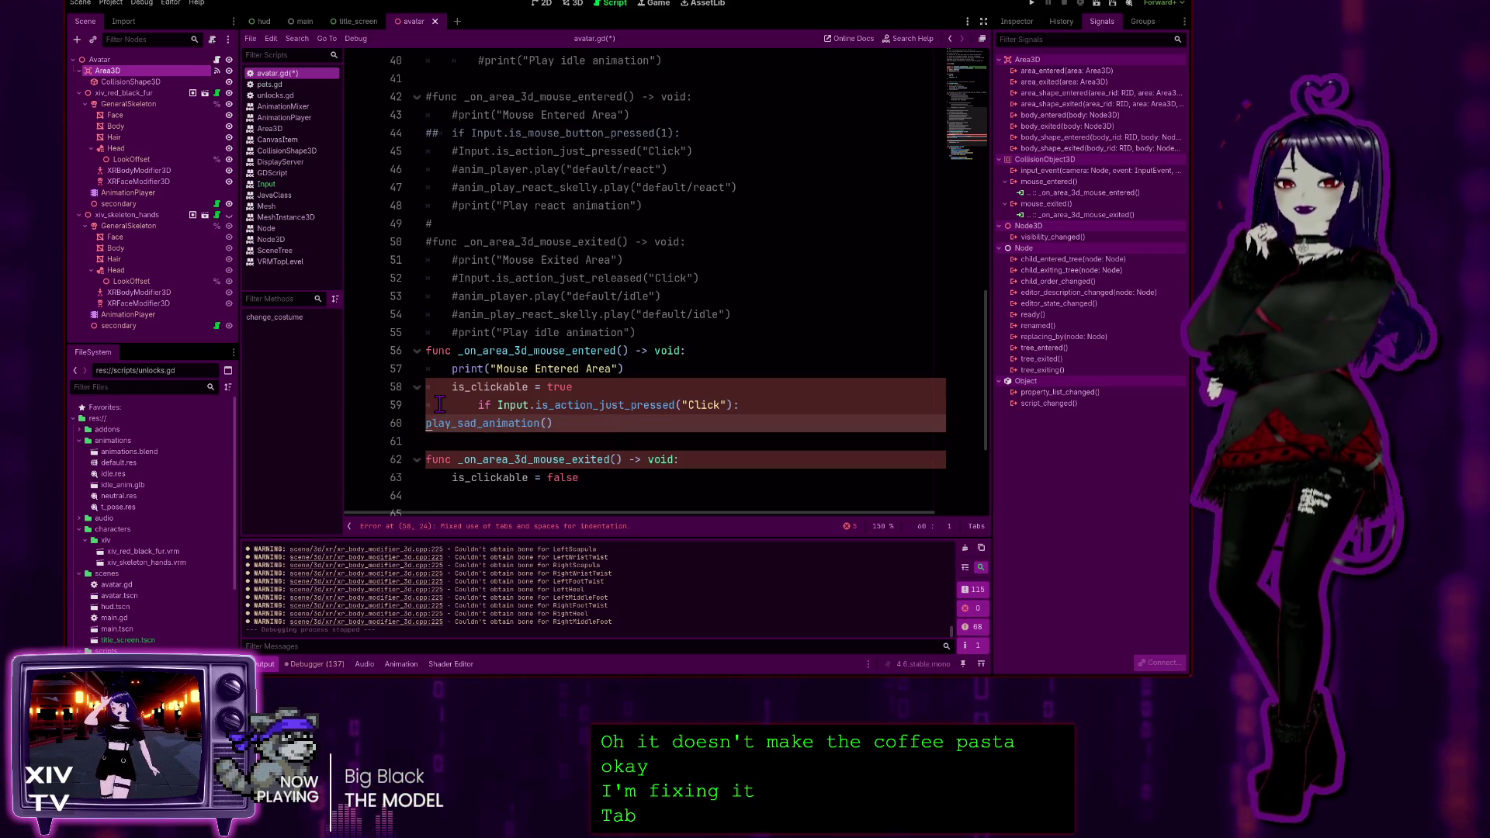
pyautogui.press('Tab')
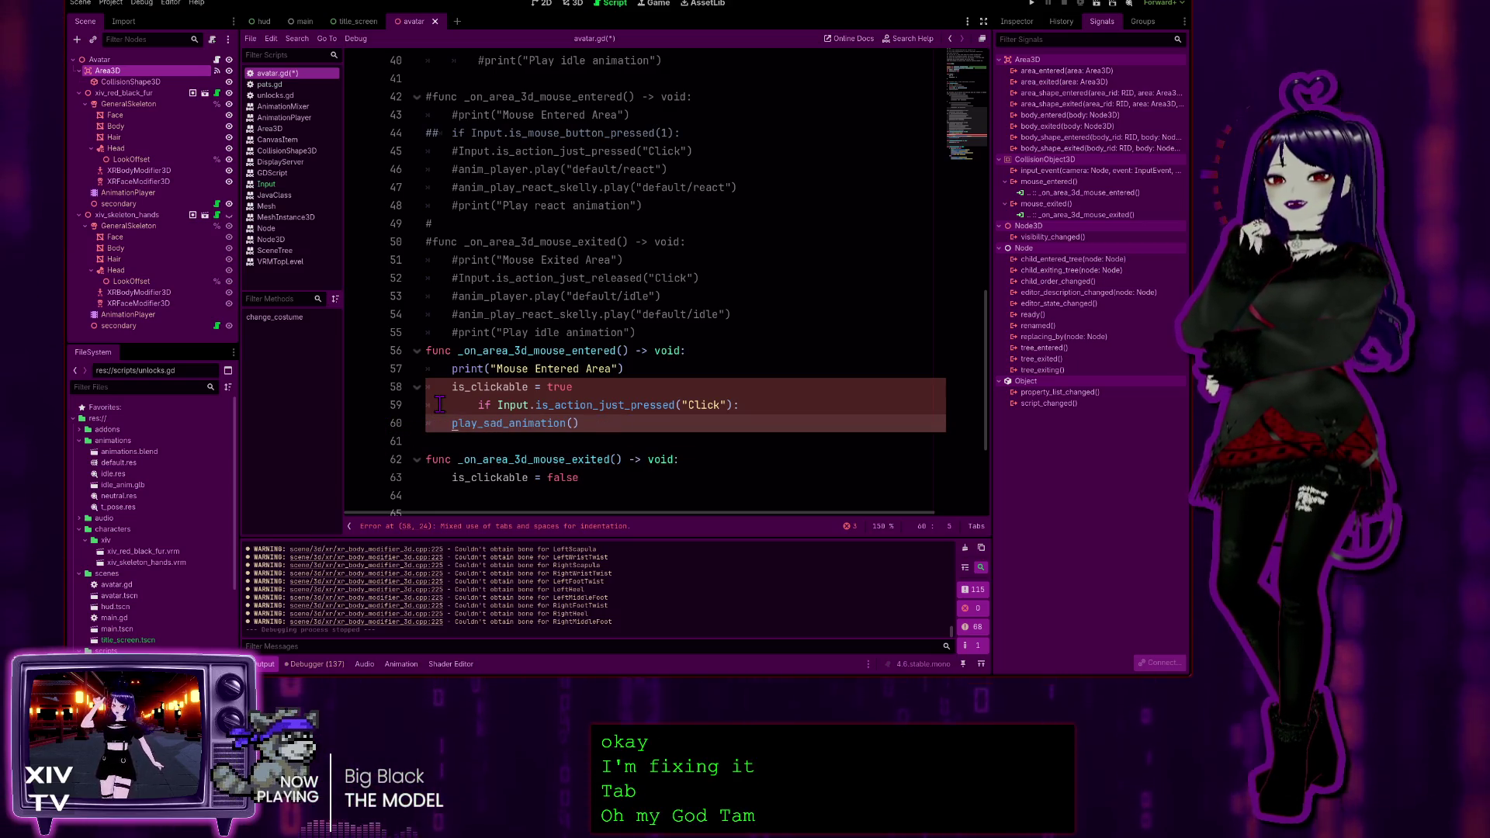
# Undo the extra if indent and nest the play_sad_animation() call under the if with a tab
pyautogui.hotkey('ctrl', 'z')
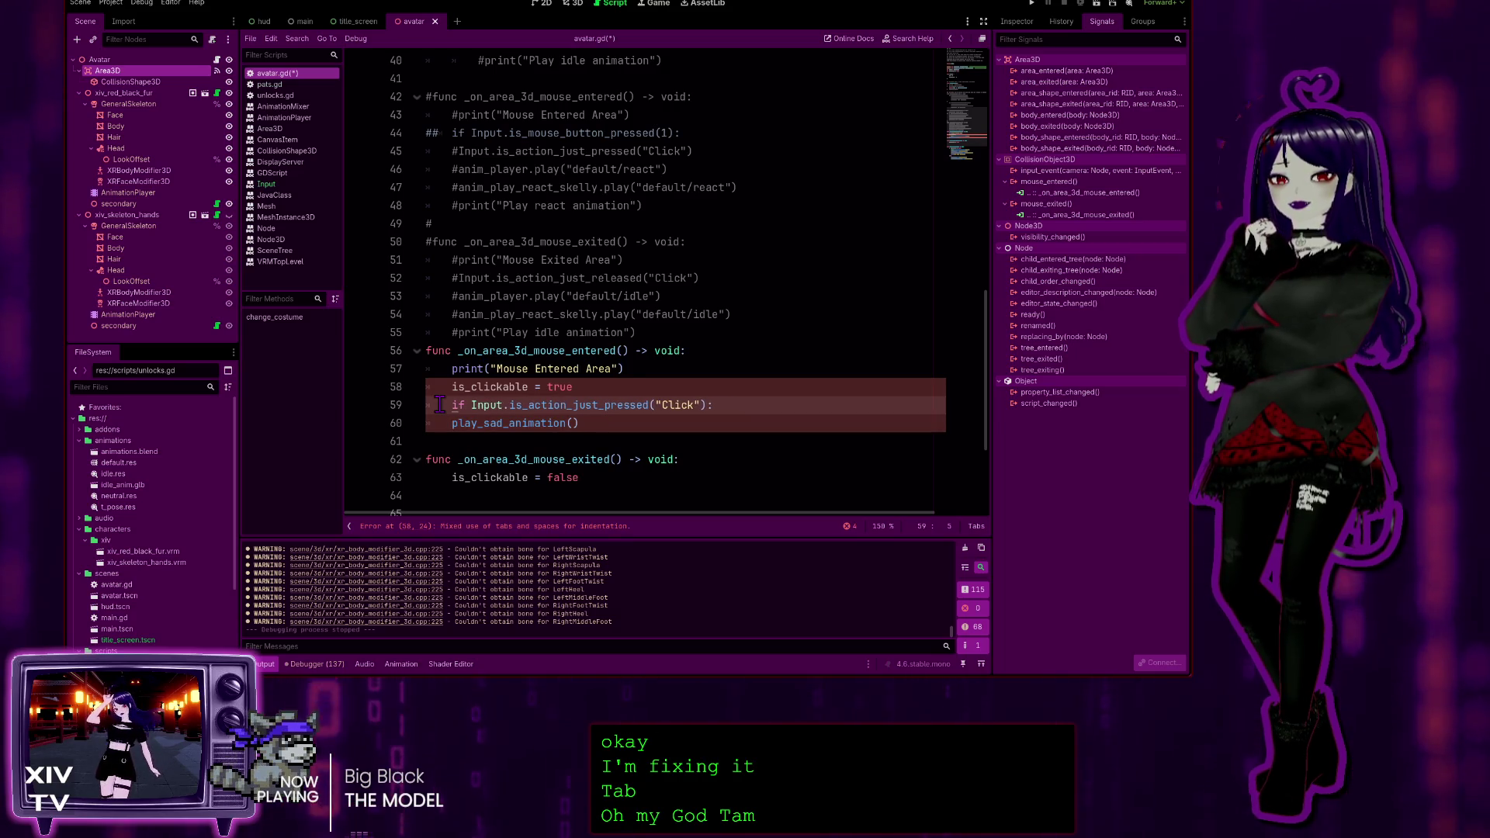
pyautogui.hotkey('ctrl', 'z')
pyautogui.click(681, 309)
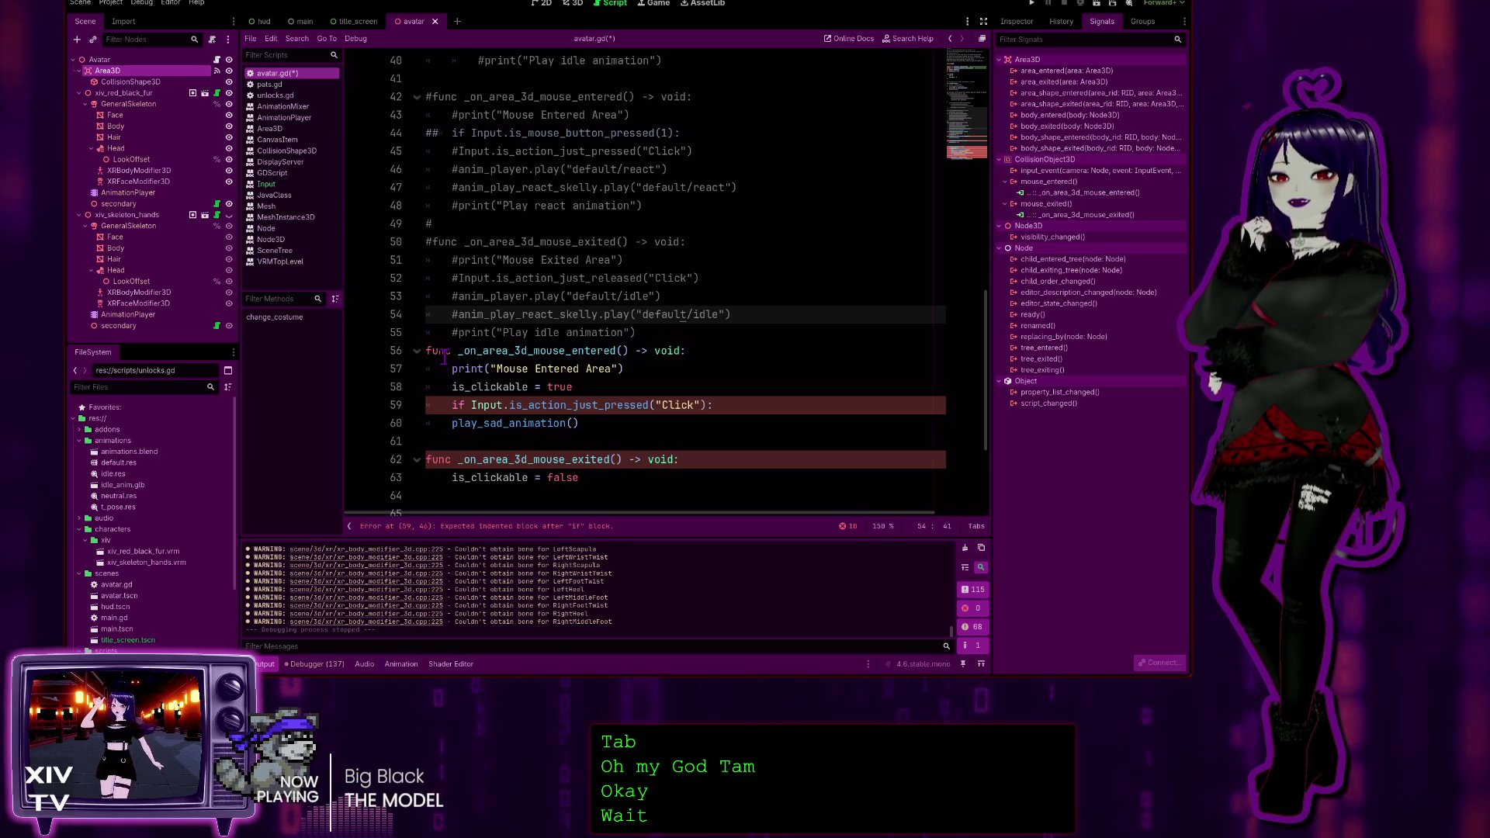
pyautogui.click(449, 404)
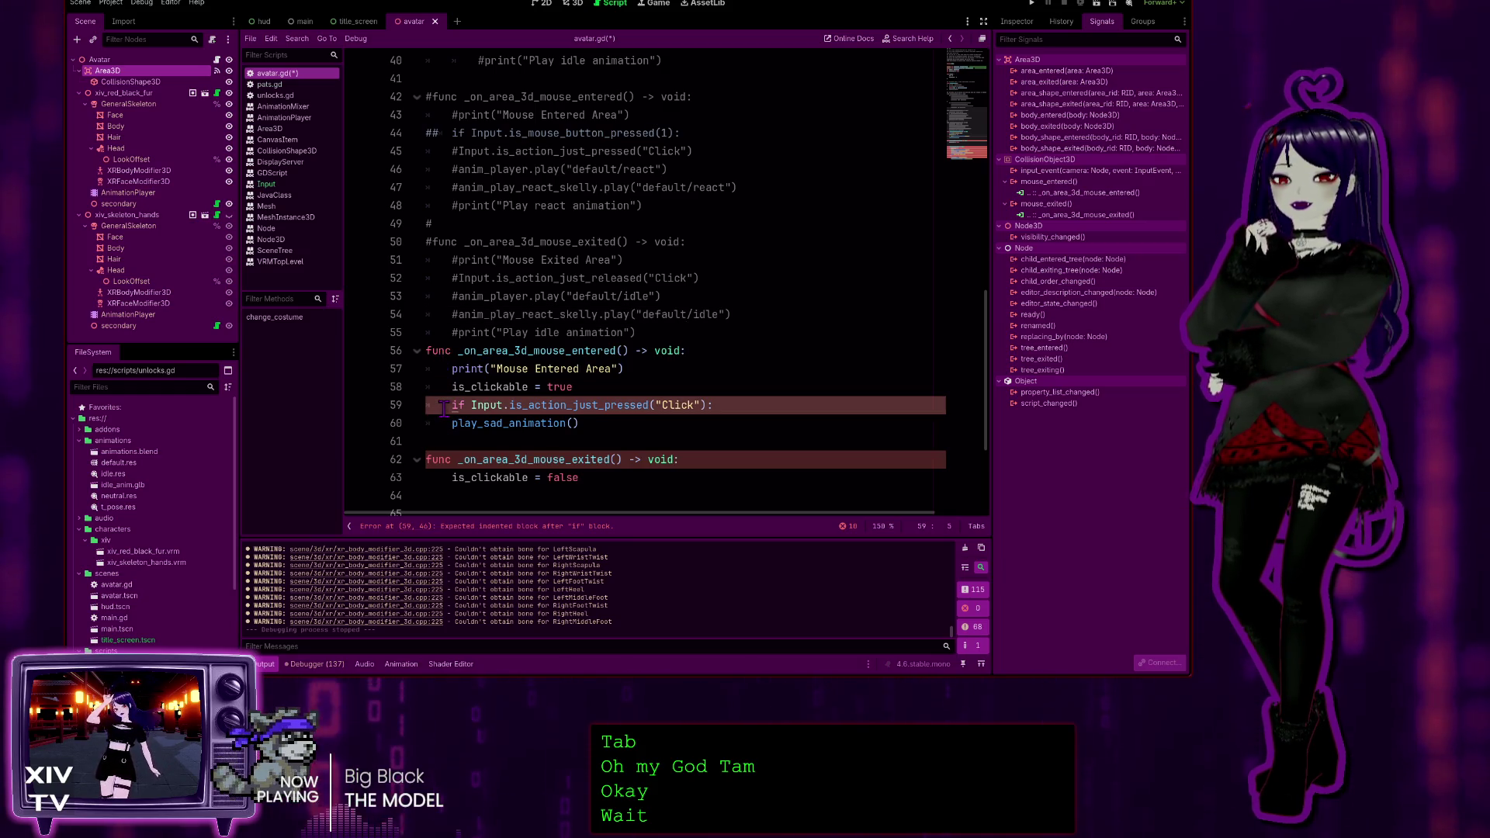
pyautogui.press('Down')
pyautogui.press('Tab')
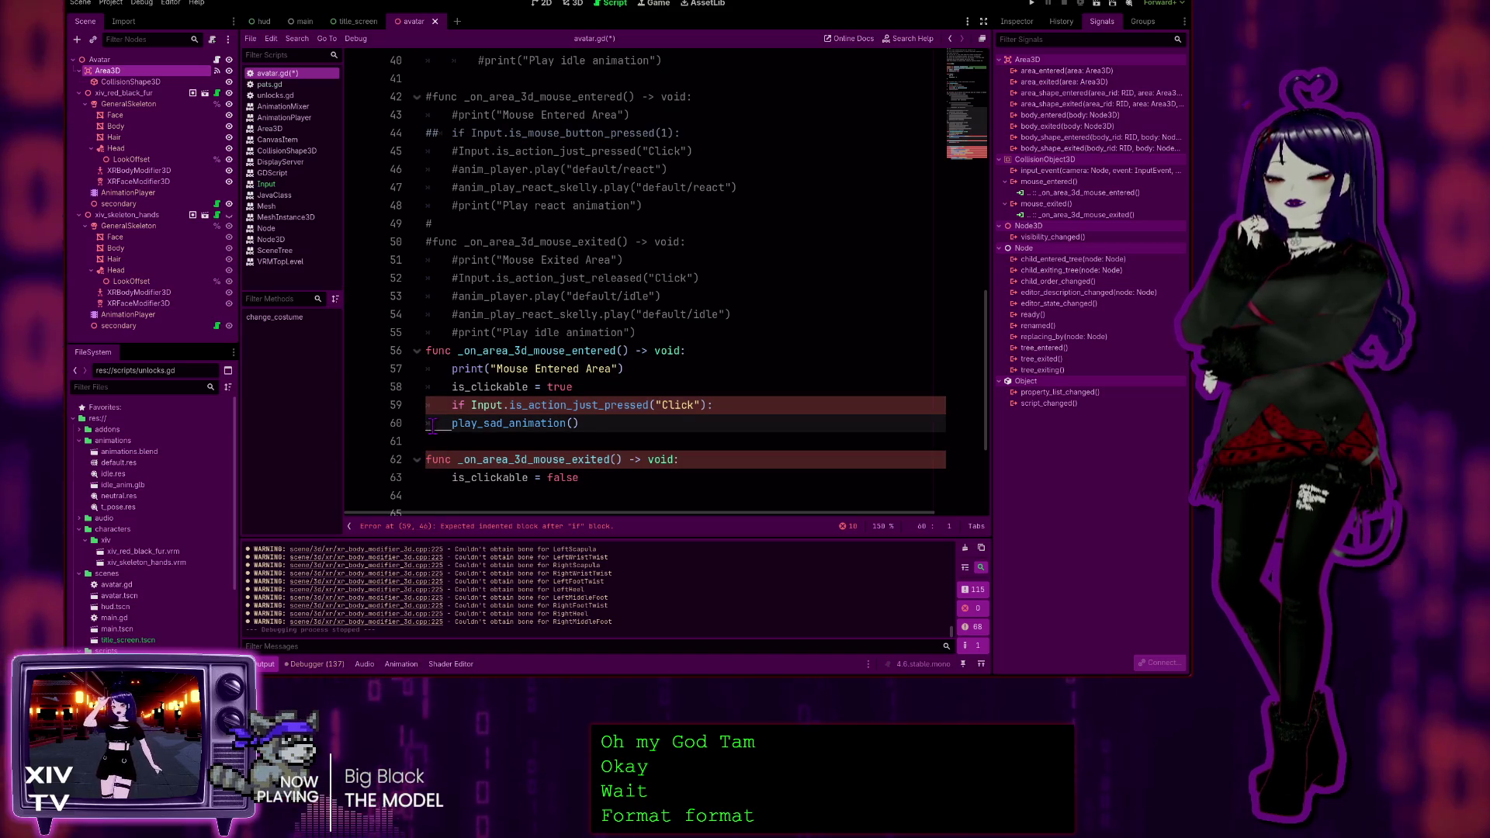
pyautogui.click(451, 478)
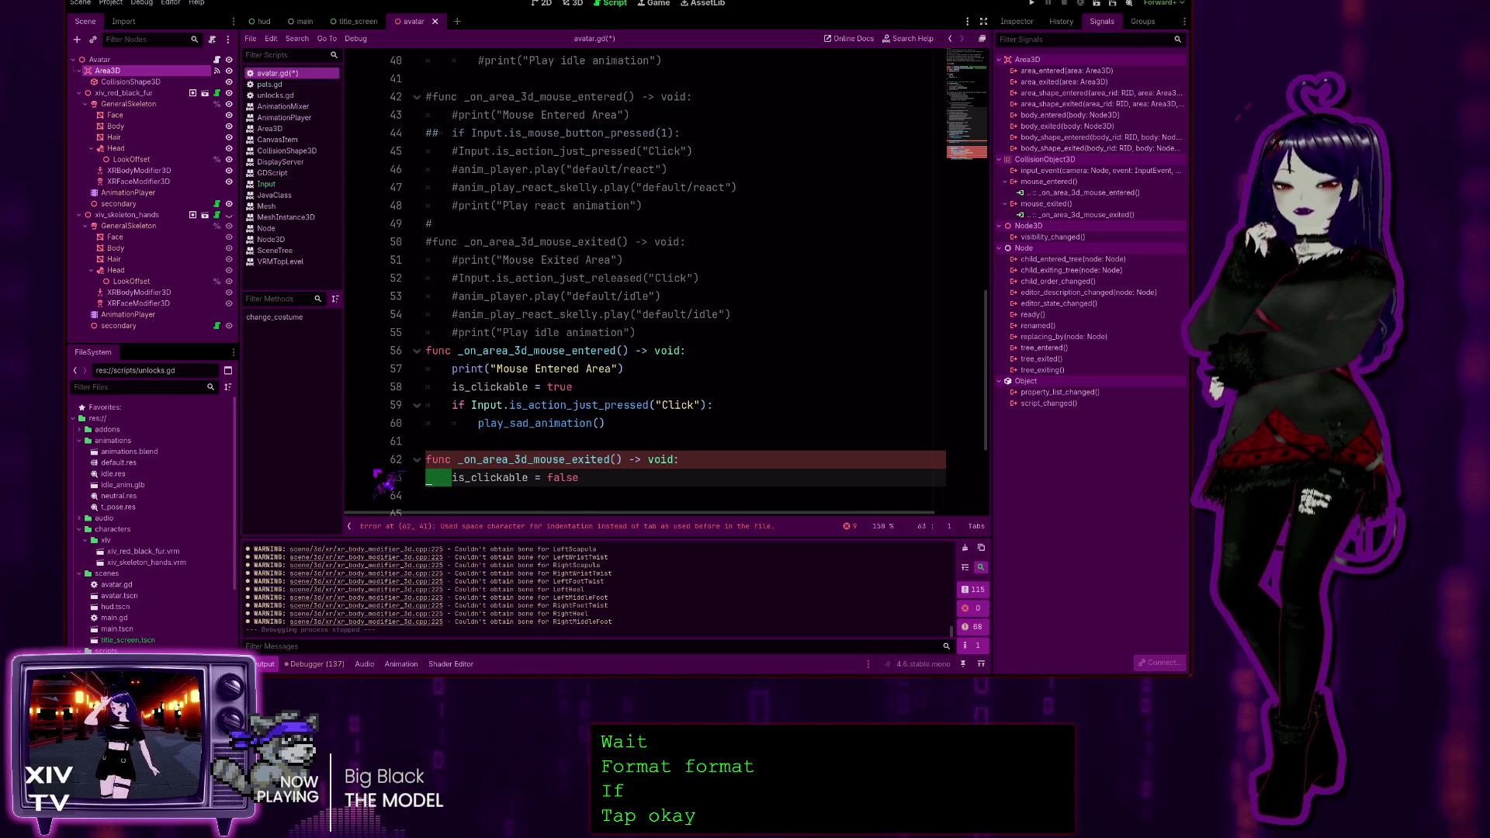
pyautogui.click(613, 423)
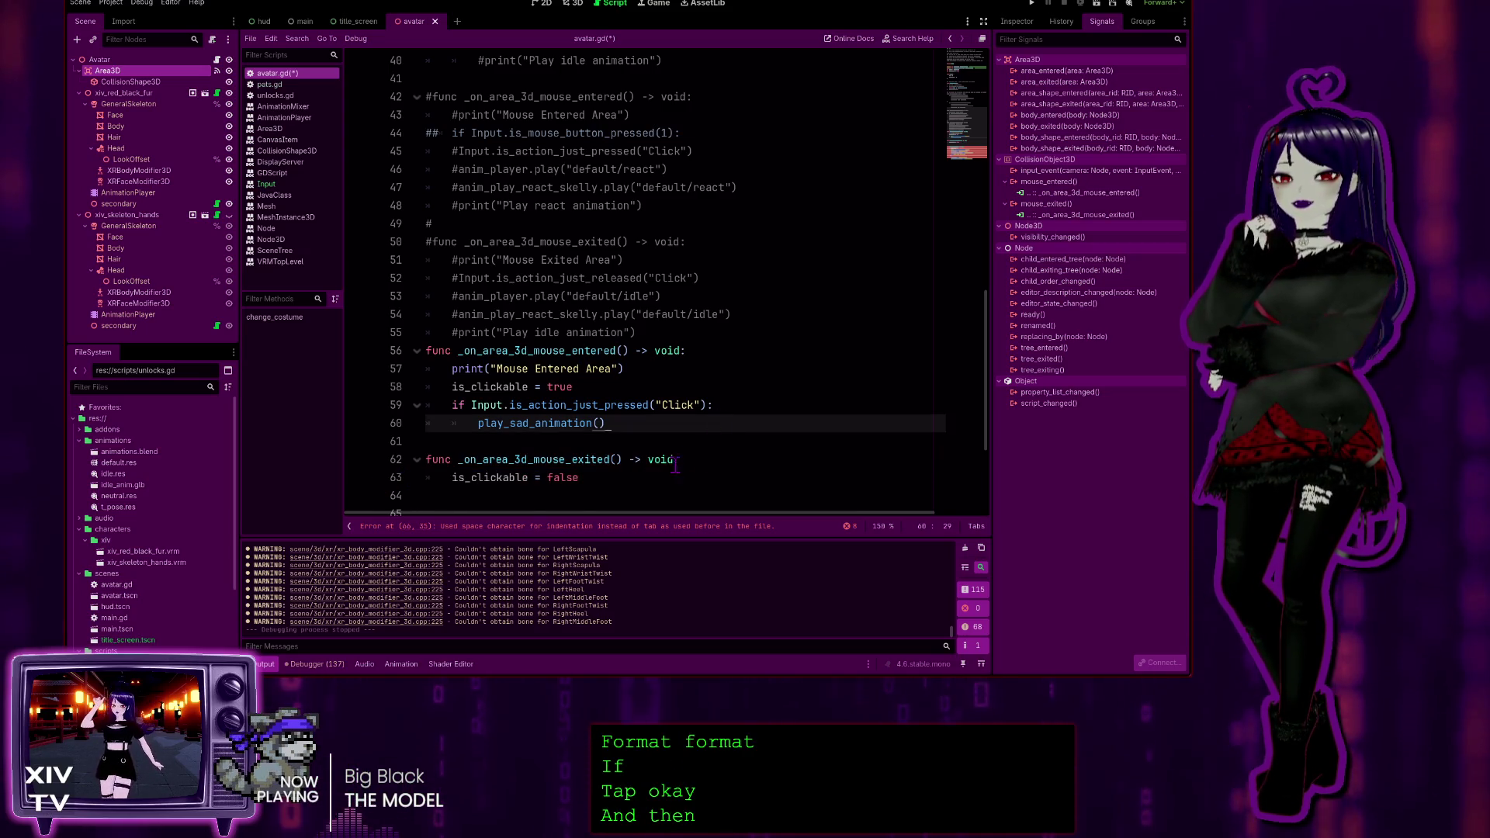
pyautogui.scroll(-3, 510, 447)
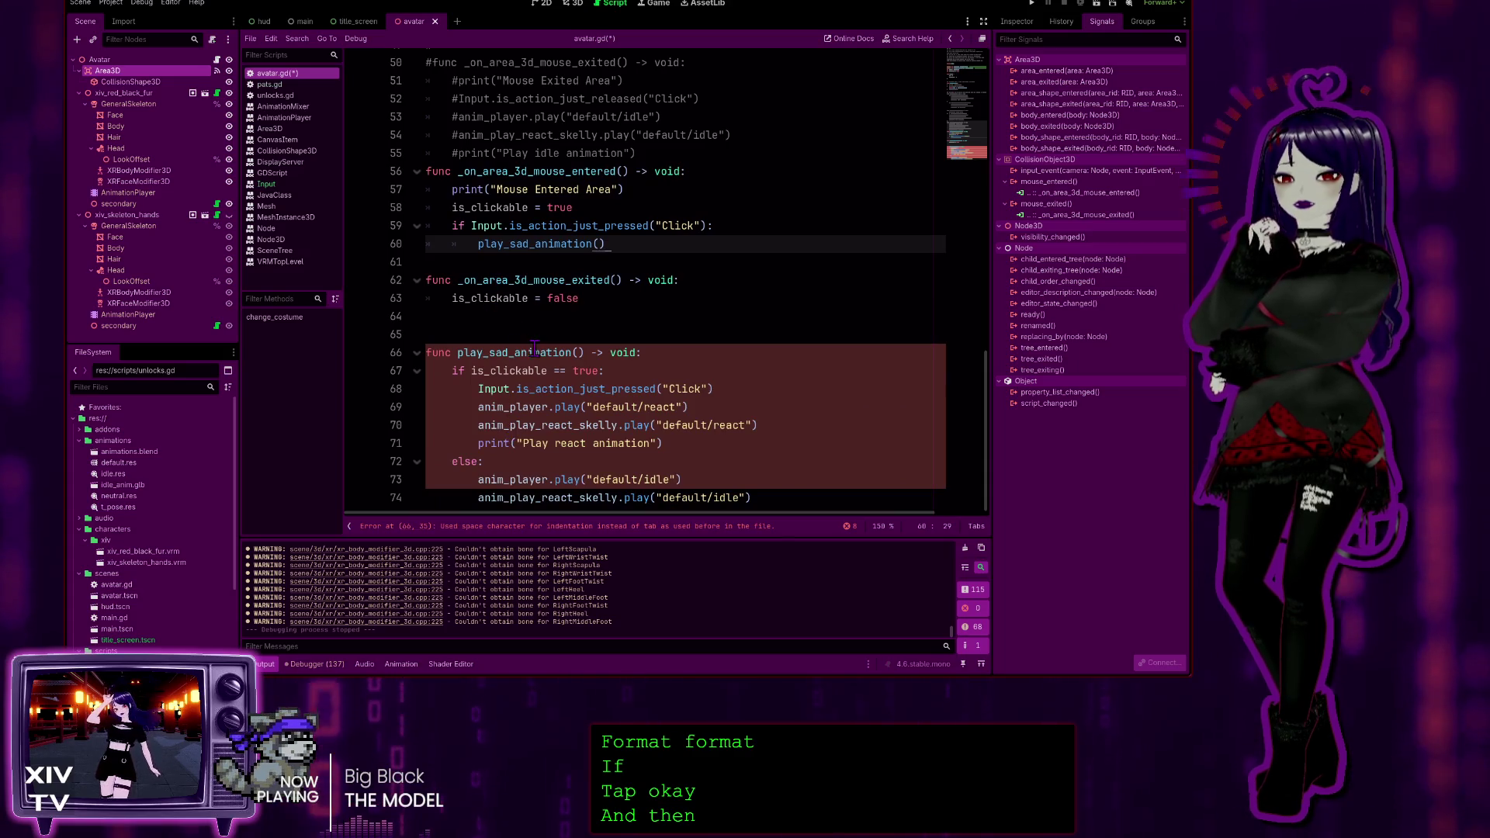
# Re-indent play_sad_animation's if, Input line 68, play, print and else lines with tabs
pyautogui.click(439, 371)
pyautogui.press('Tab')
pyautogui.press('BackSpace')
pyautogui.press('BackSpace')
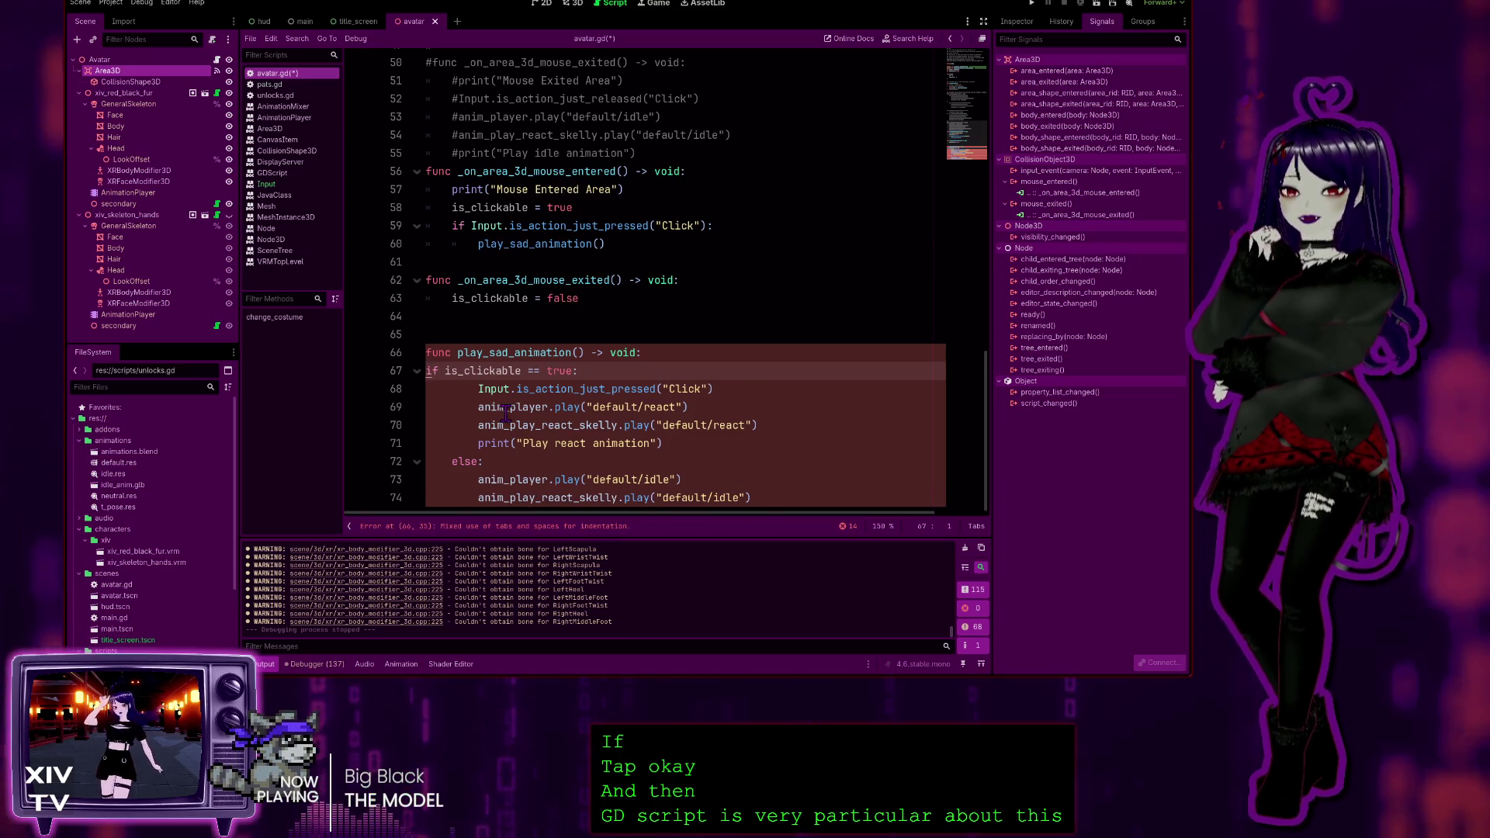
pyautogui.press('Return')
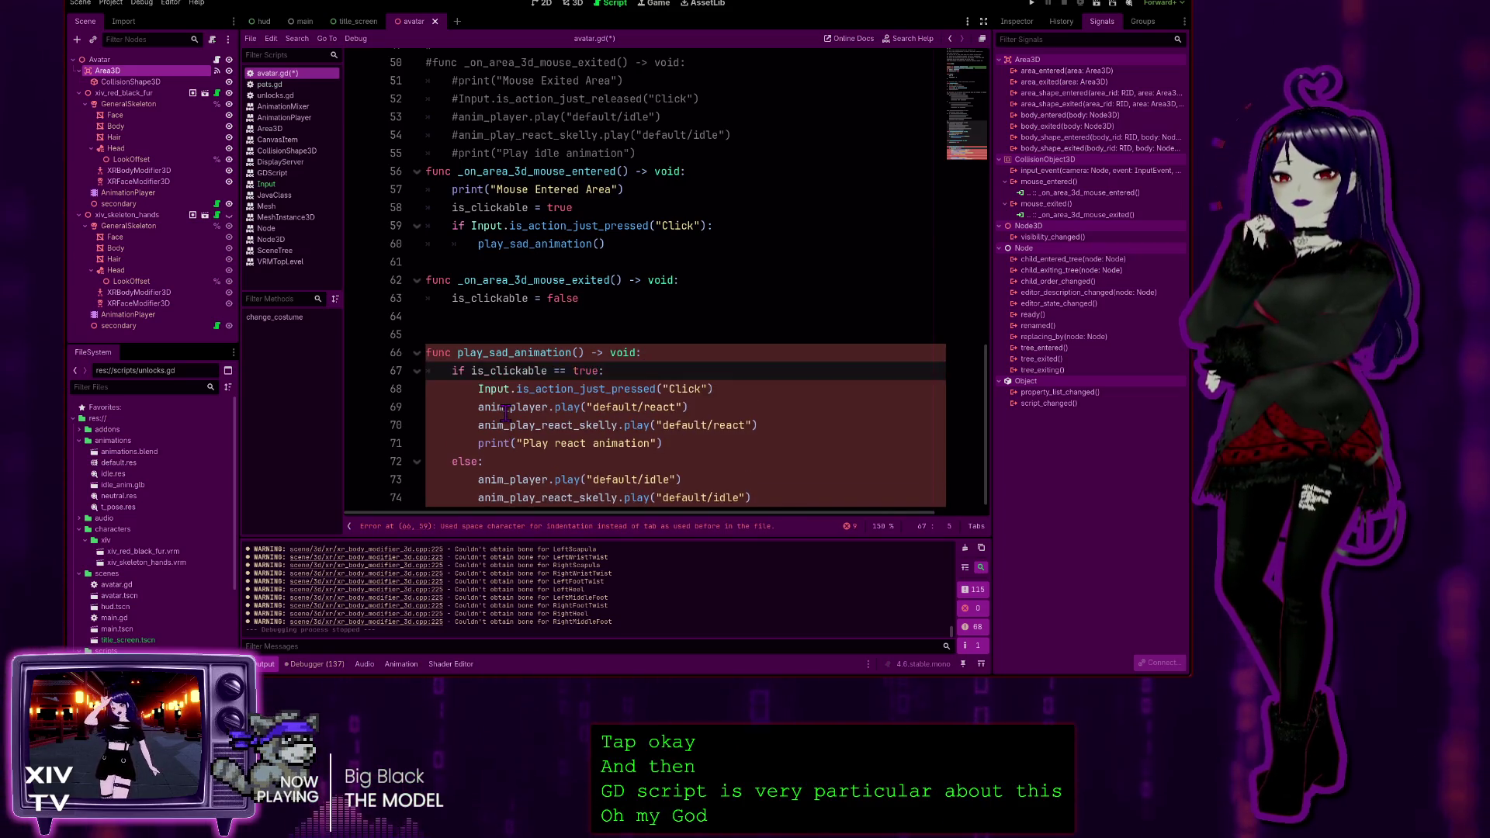
pyautogui.click(476, 390)
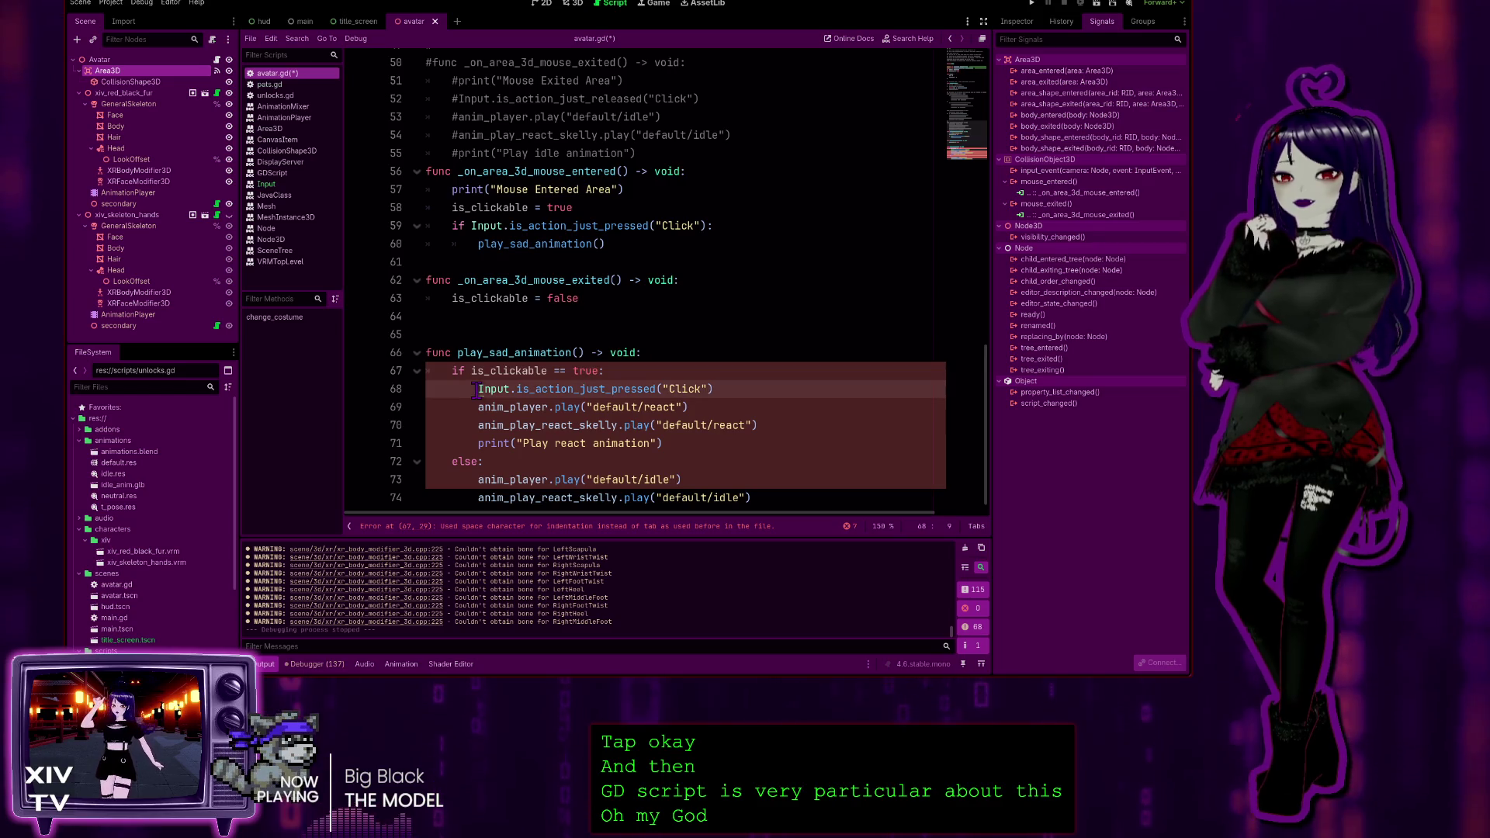
pyautogui.press('BackSpace')
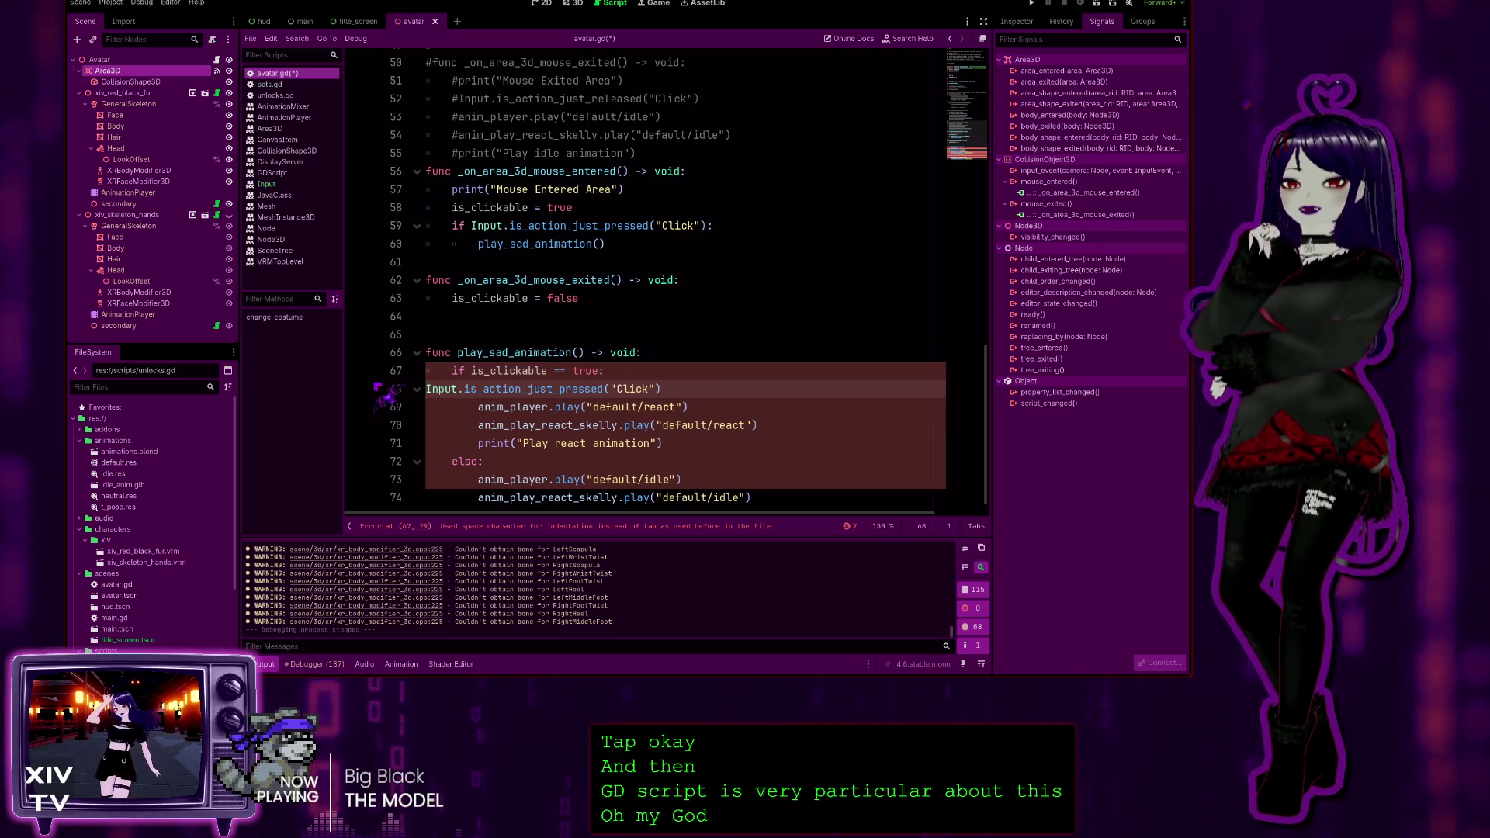
pyautogui.press('Tab')
pyautogui.press('Tab')
pyautogui.press('Down')
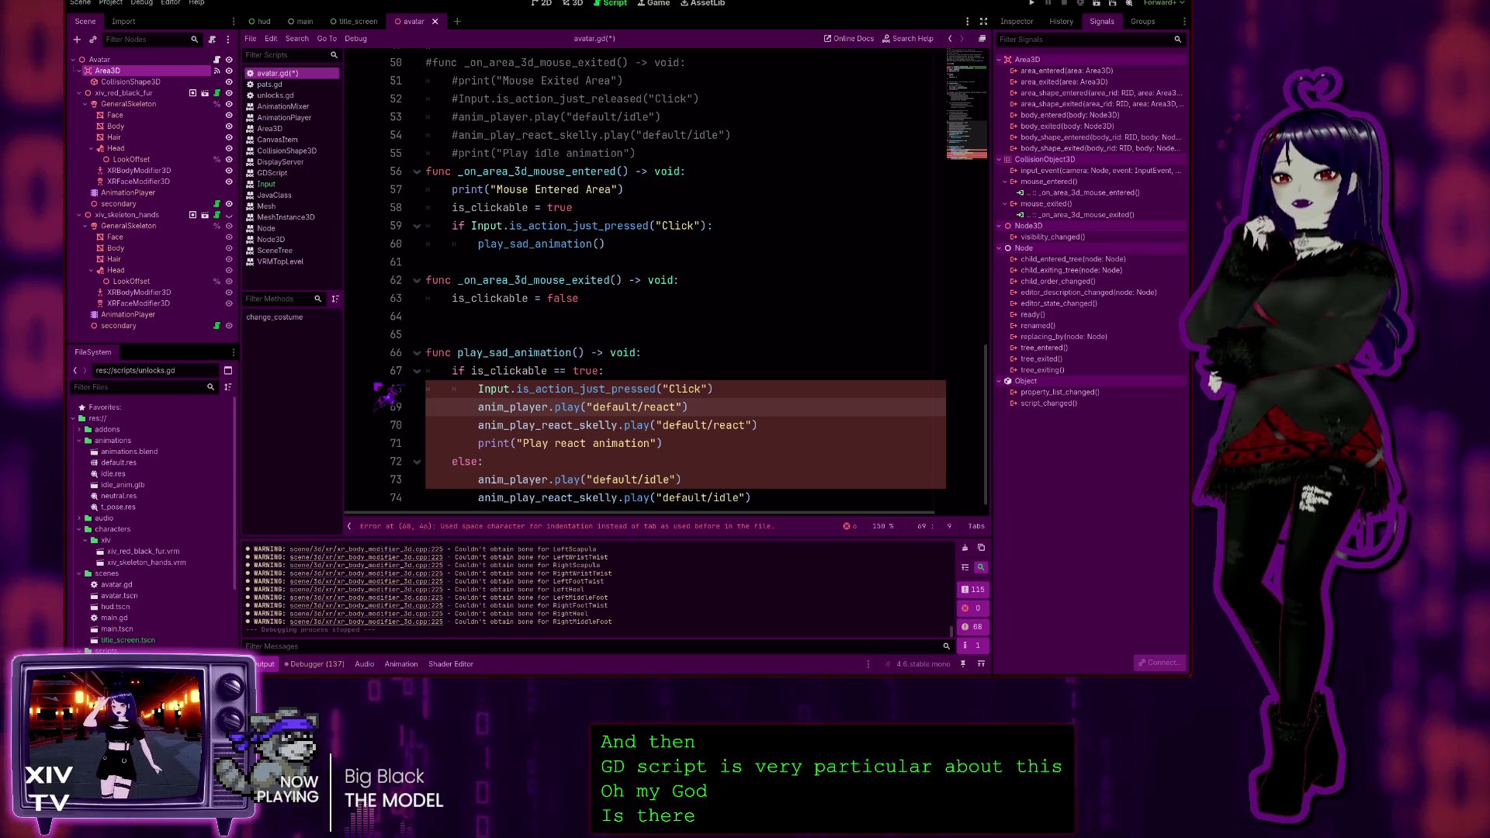
pyautogui.press('BackSpace')
pyautogui.press('Tab')
pyautogui.press('Tab')
pyautogui.press('Down')
pyautogui.press('BackSpace')
pyautogui.press('Tab')
pyautogui.press('Tab')
pyautogui.press('Down')
pyautogui.press('Down')
pyautogui.press('Home')
pyautogui.press('Delete')
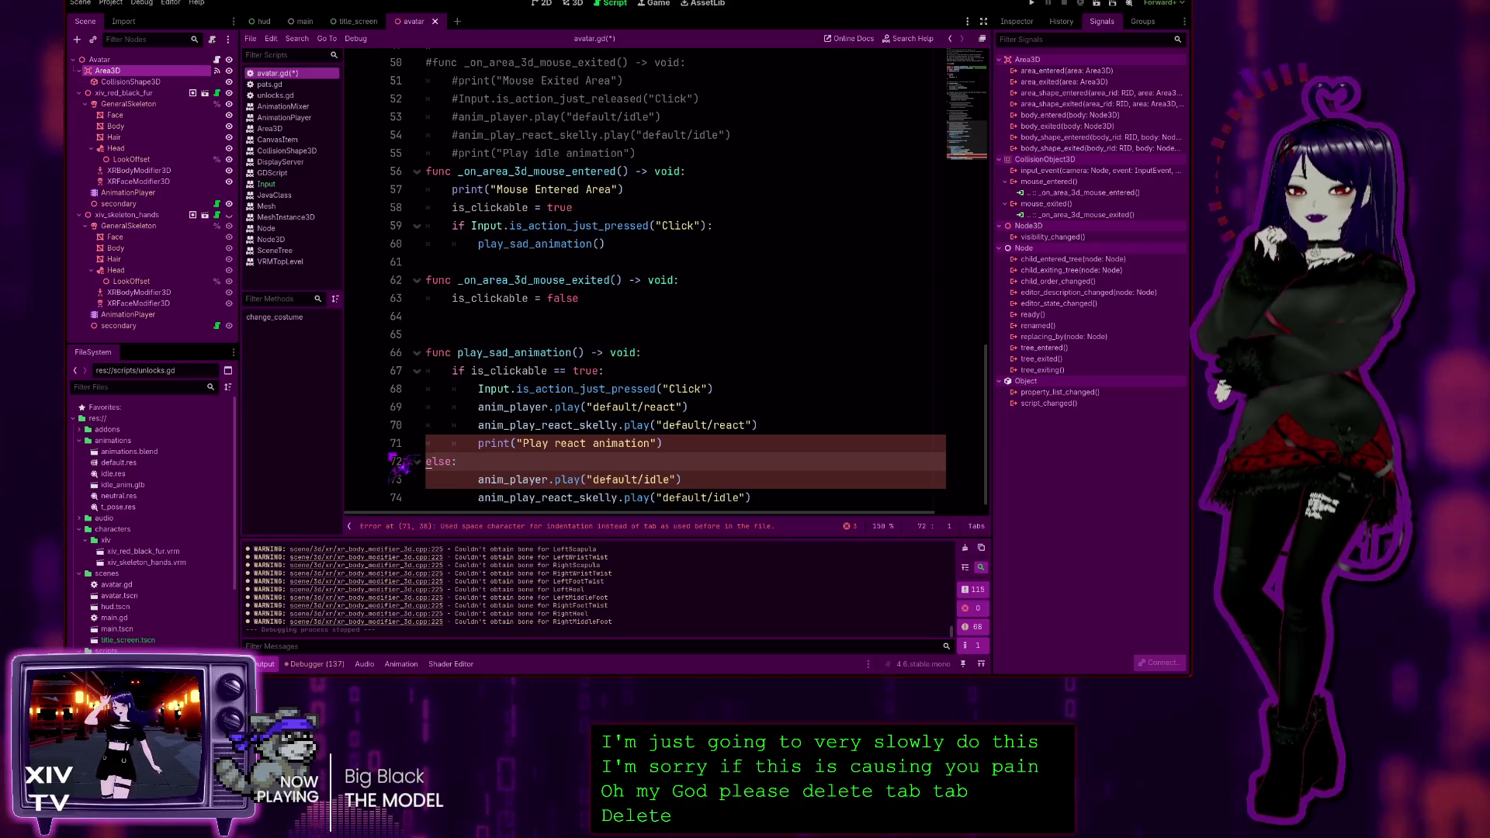
# Fix the leading spaces on lines 73–74, recheck line 68's indentation, and run the project
pyautogui.moveTo(479, 479); pyautogui.dragTo(376, 480)
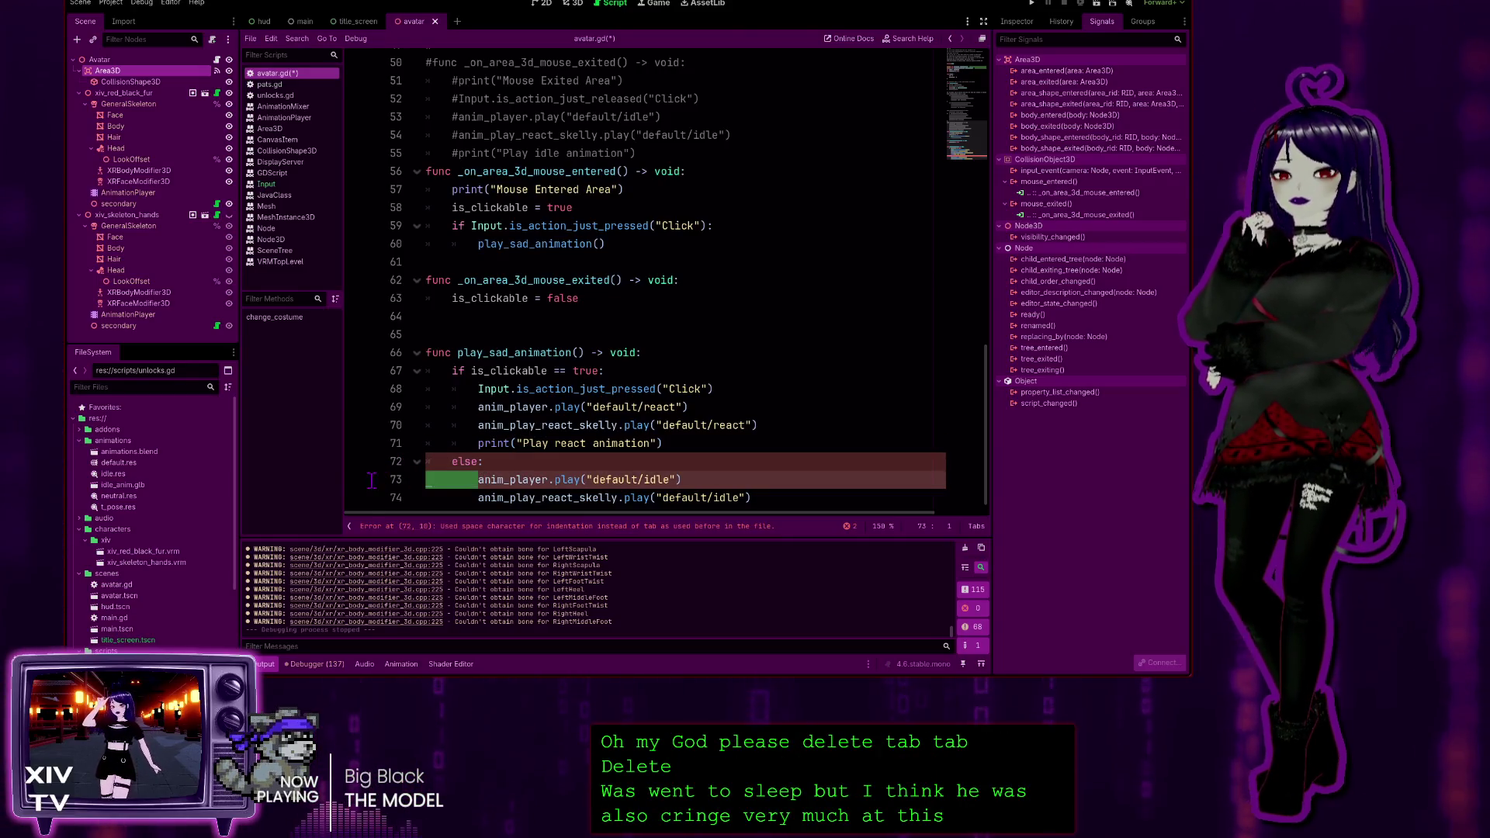
pyautogui.click(480, 498)
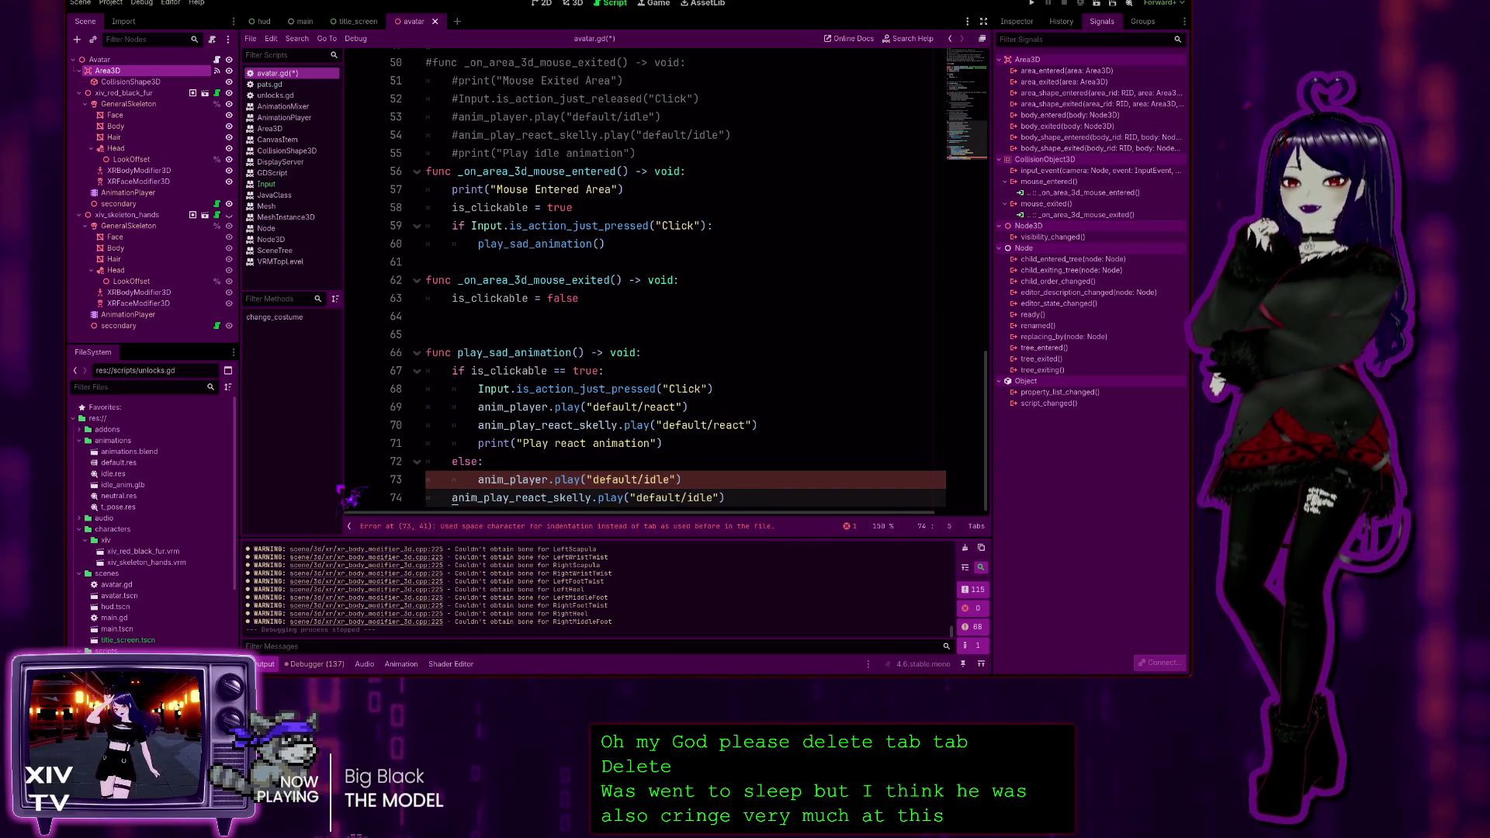
pyautogui.click(665, 391)
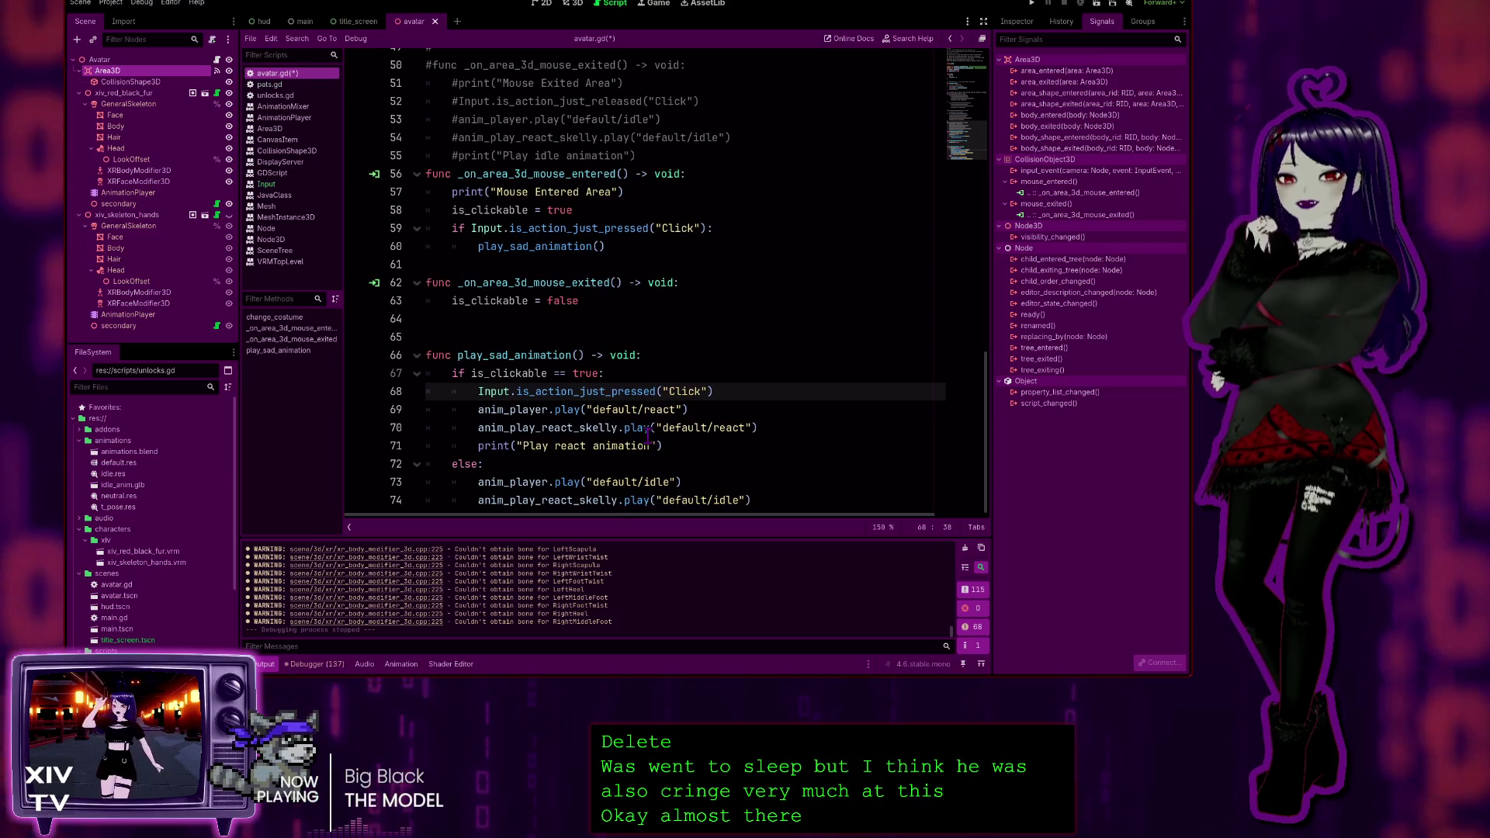
pyautogui.click(777, 495)
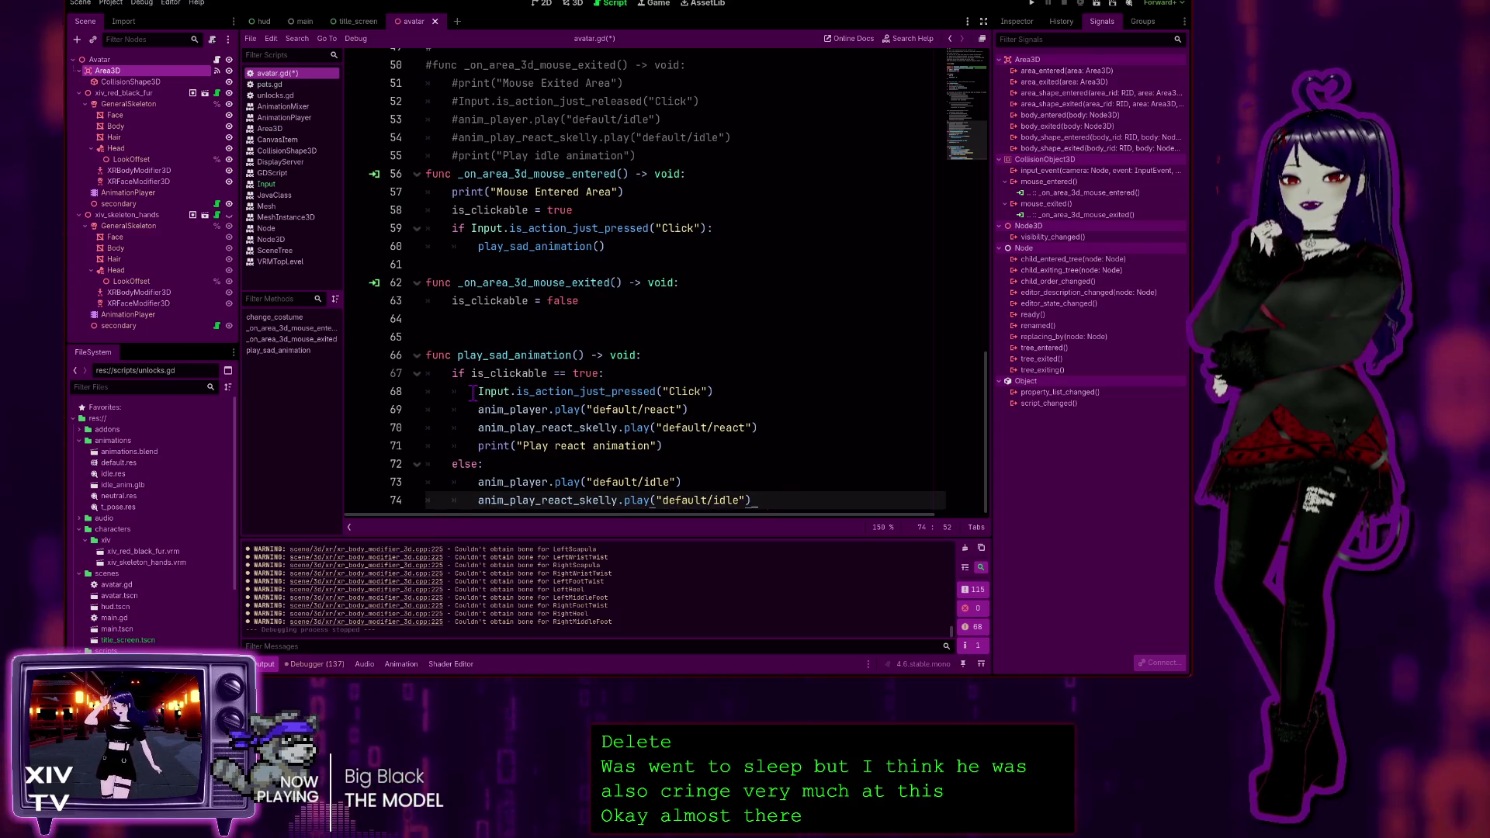
pyautogui.moveTo(478, 391); pyautogui.dragTo(419, 398)
pyautogui.click(647, 426)
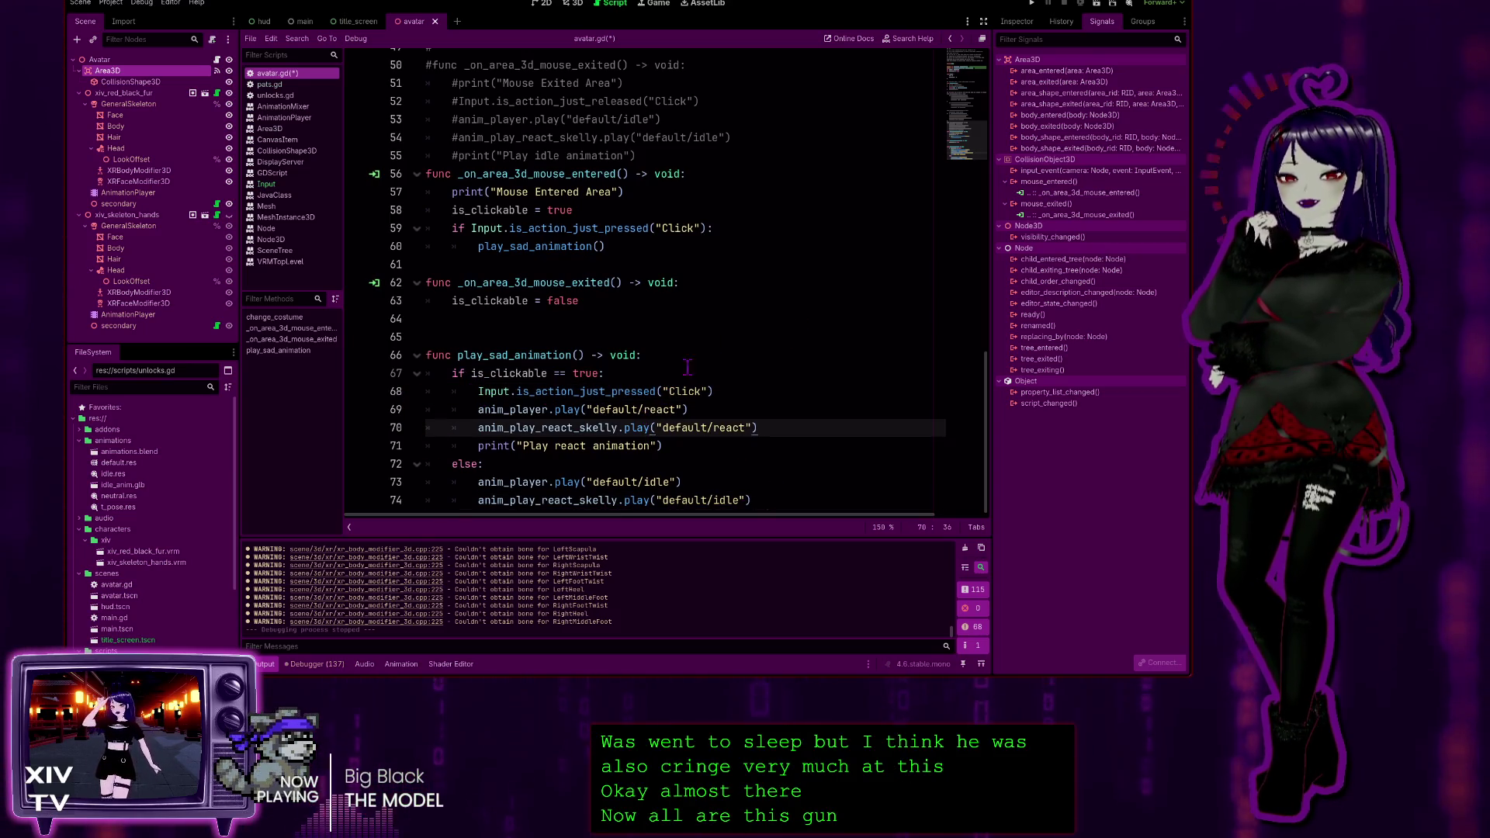
pyautogui.click(864, 386)
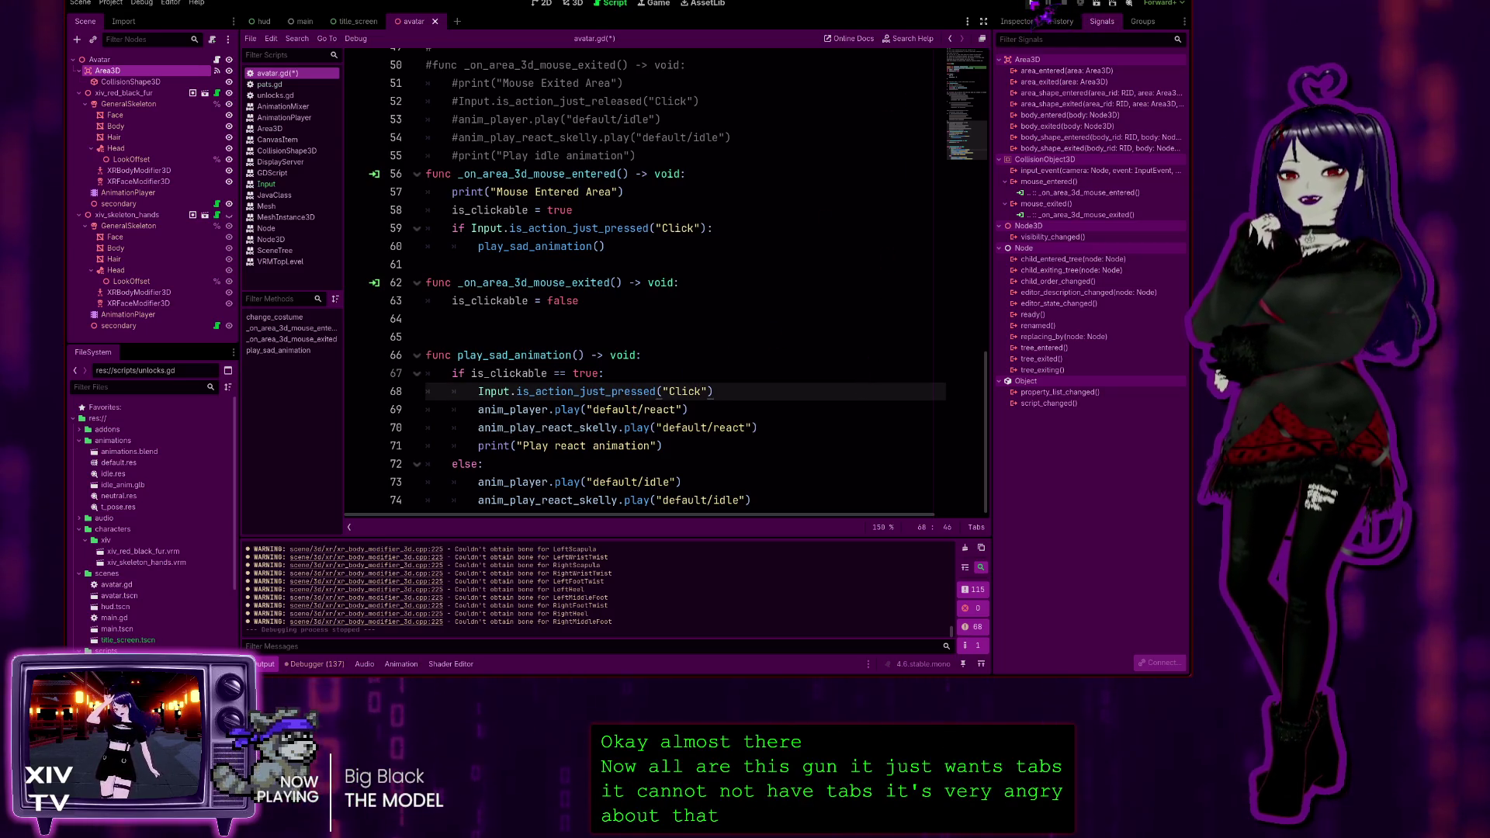
pyautogui.click(1033, 4)
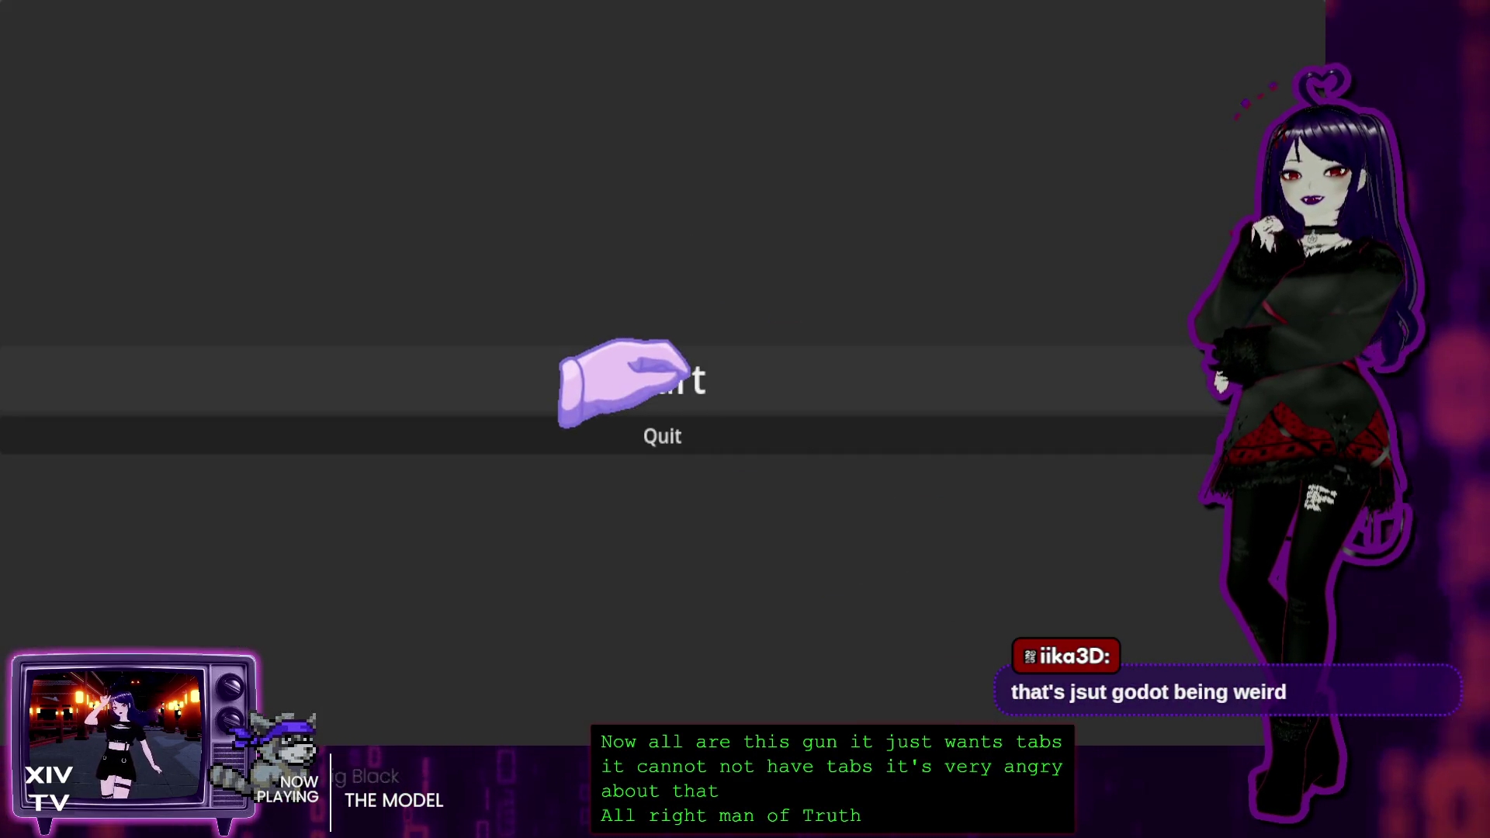
# Start the game from the title menu and test the head pat twice, closing it with Alt+F4 each time
pyautogui.click(629, 376)
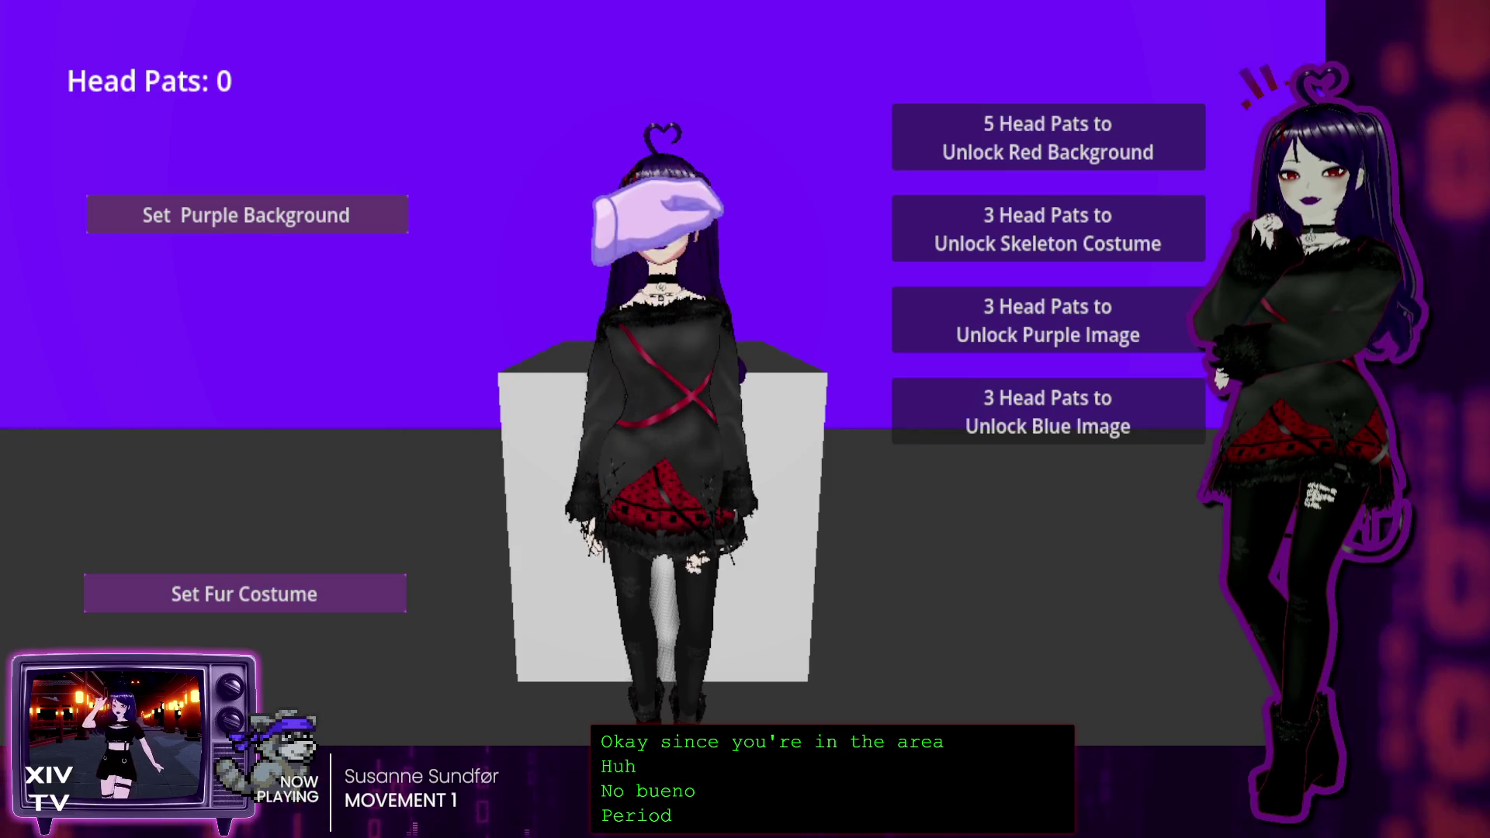
pyautogui.hotkey('alt', 'F4')
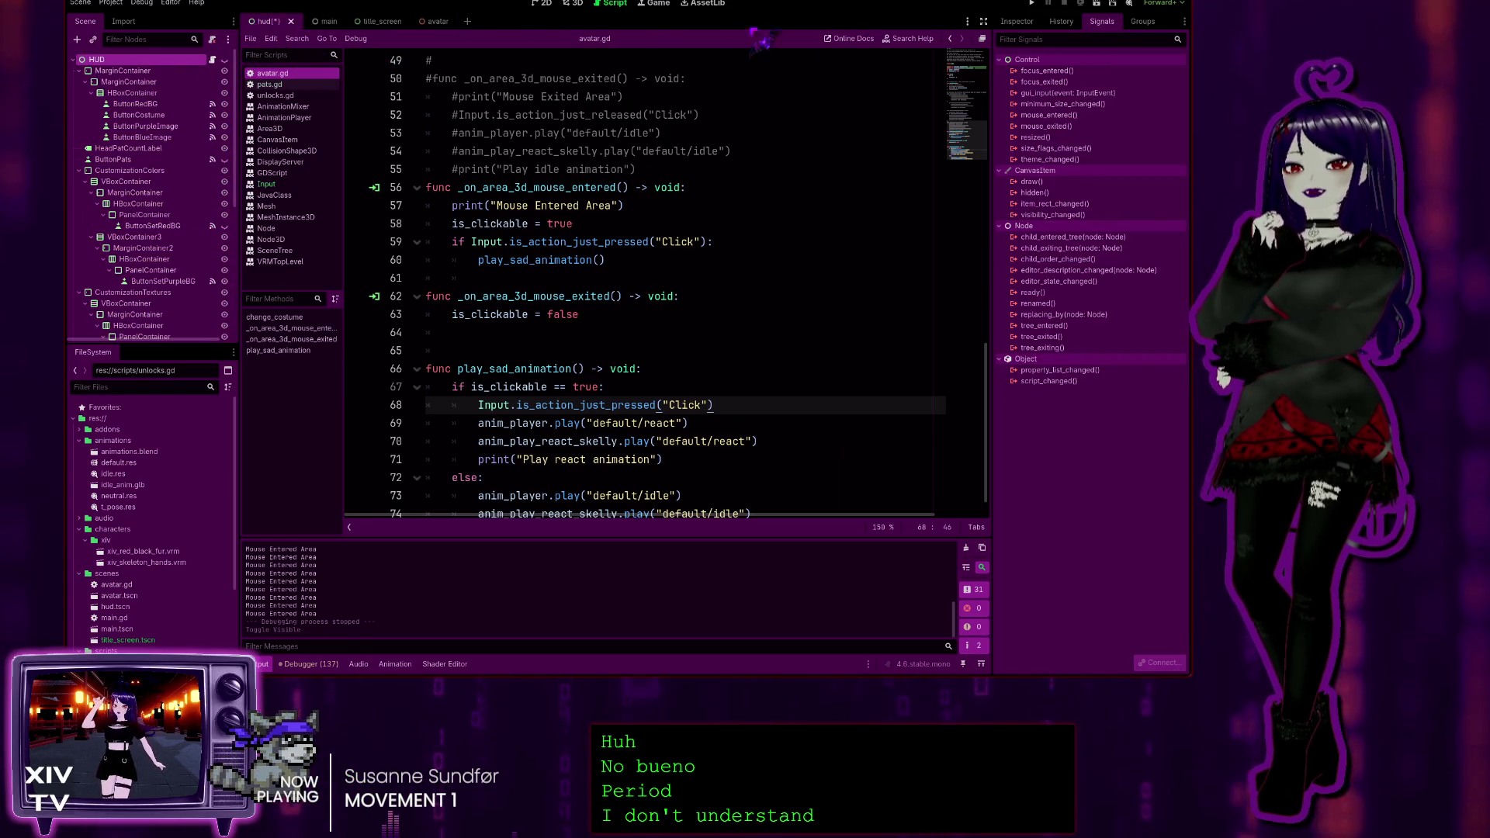
pyautogui.click(1033, 5)
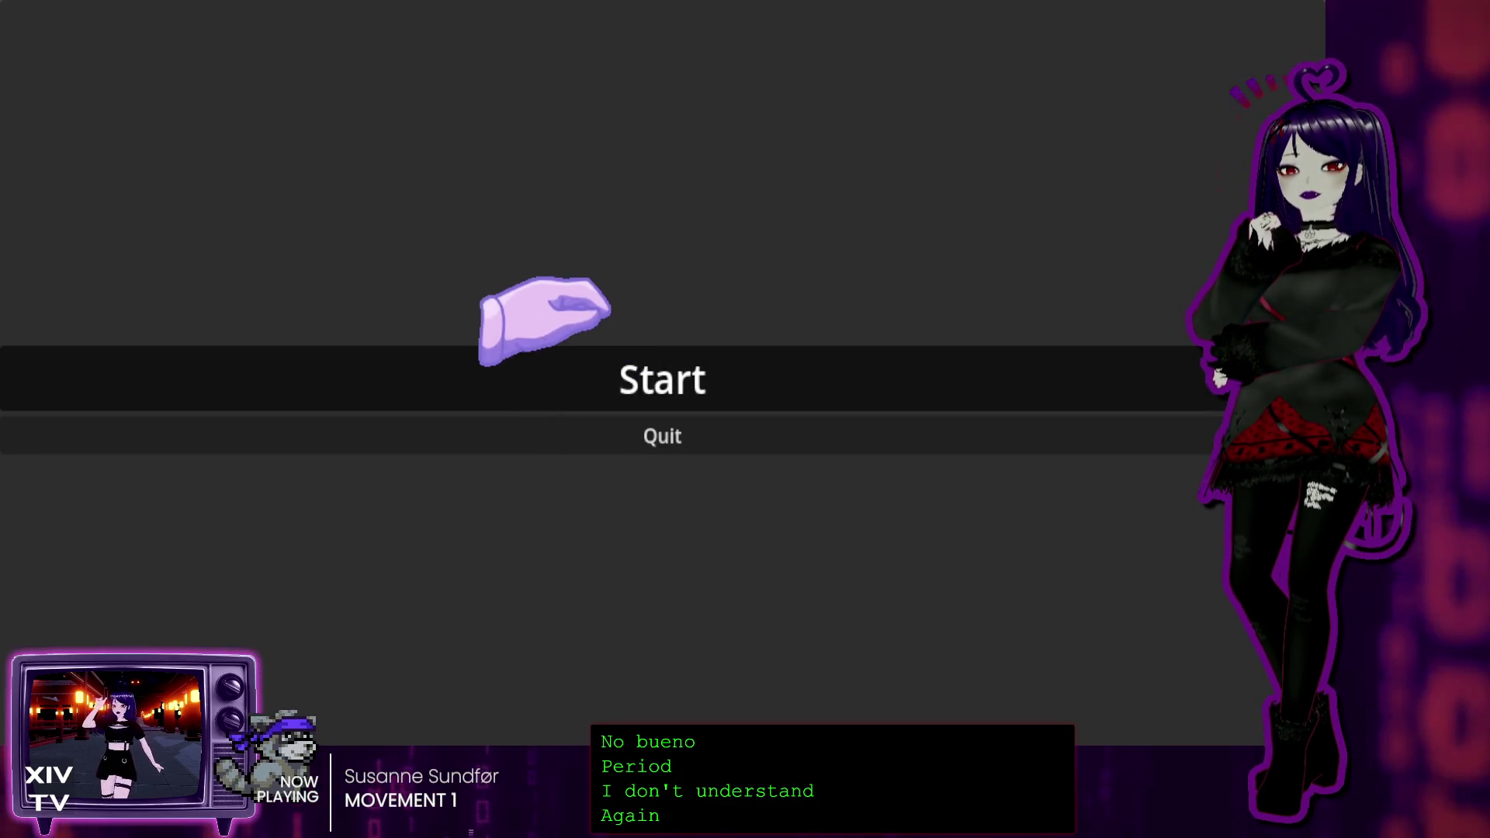
pyautogui.click(658, 351)
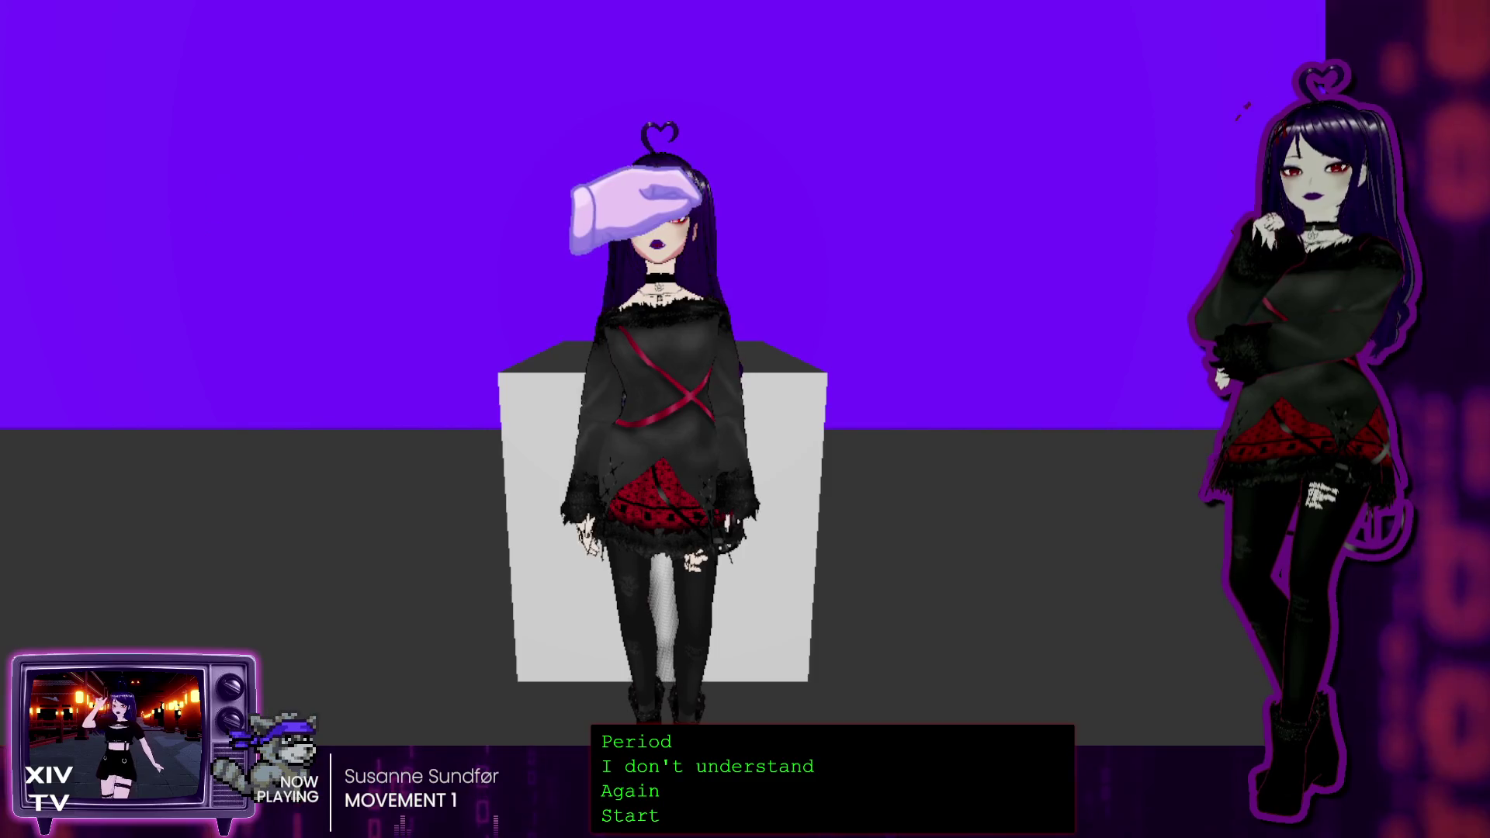
pyautogui.hotkey('alt', 'F4')
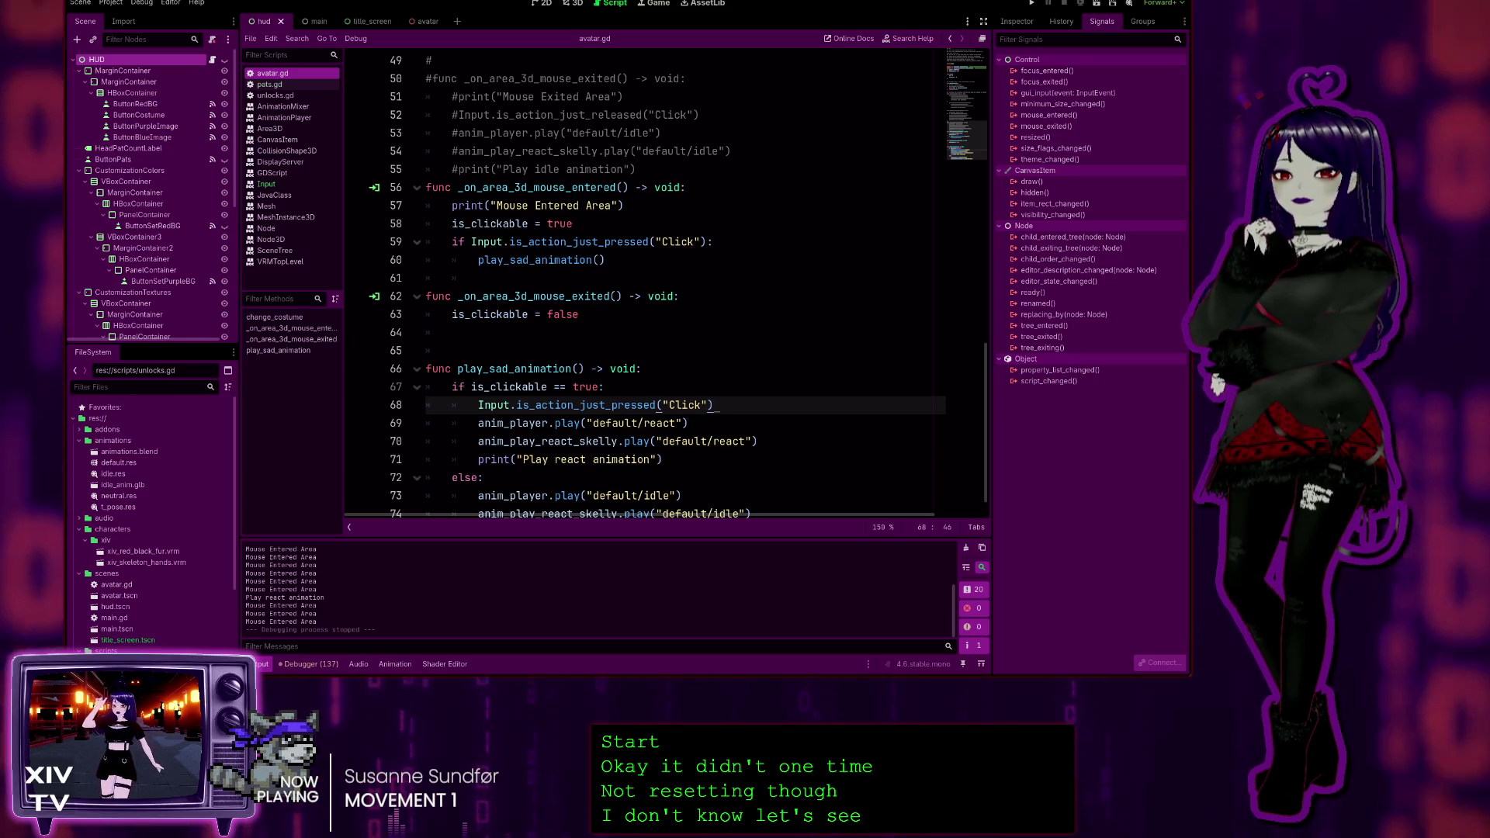
pyautogui.click(667, 261)
pyautogui.scroll(7, 667, 268)
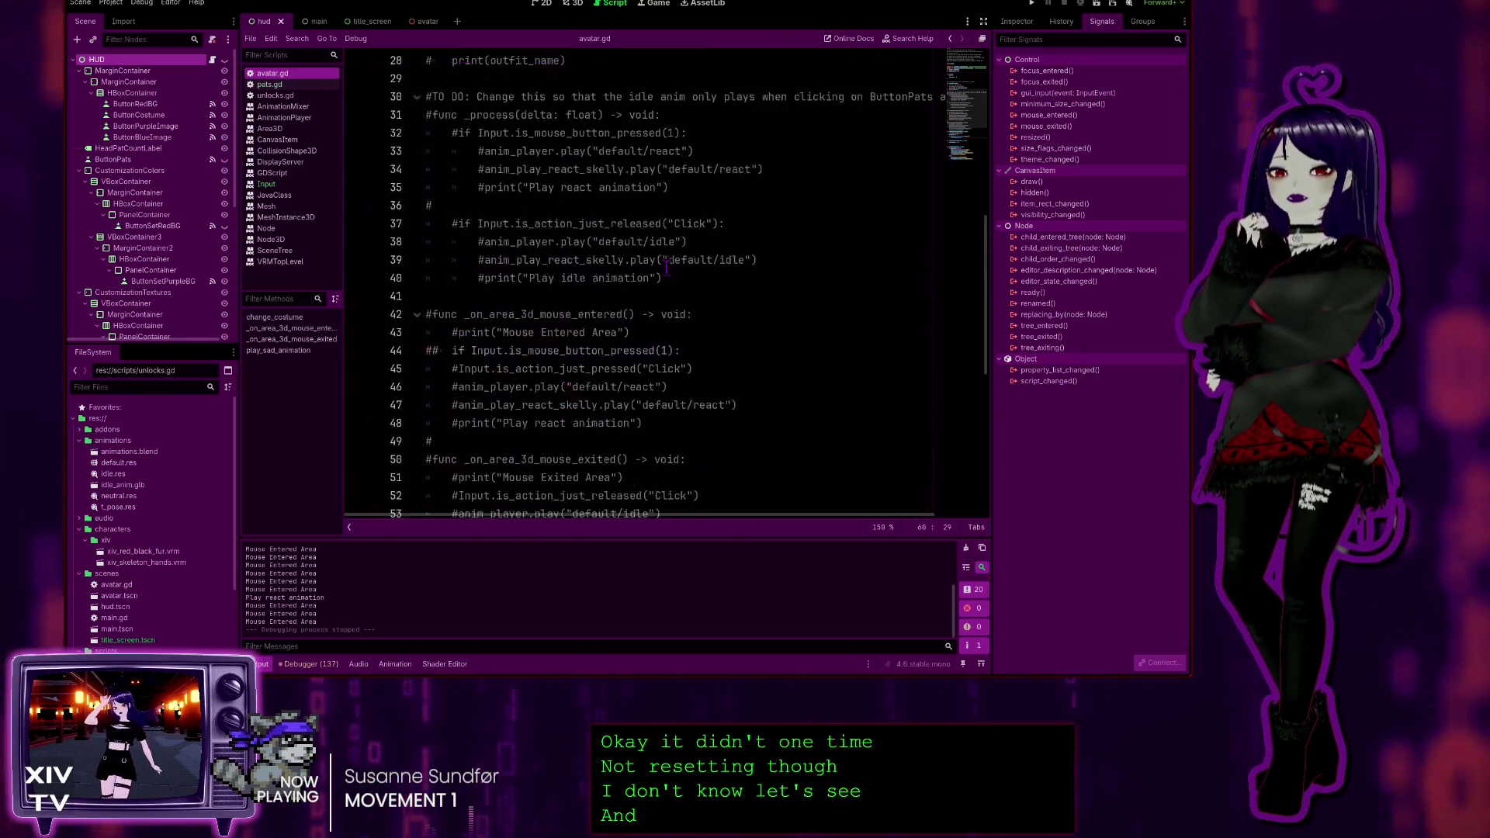
pyautogui.scroll(9, 667, 268)
pyautogui.scroll(-2, 554, 272)
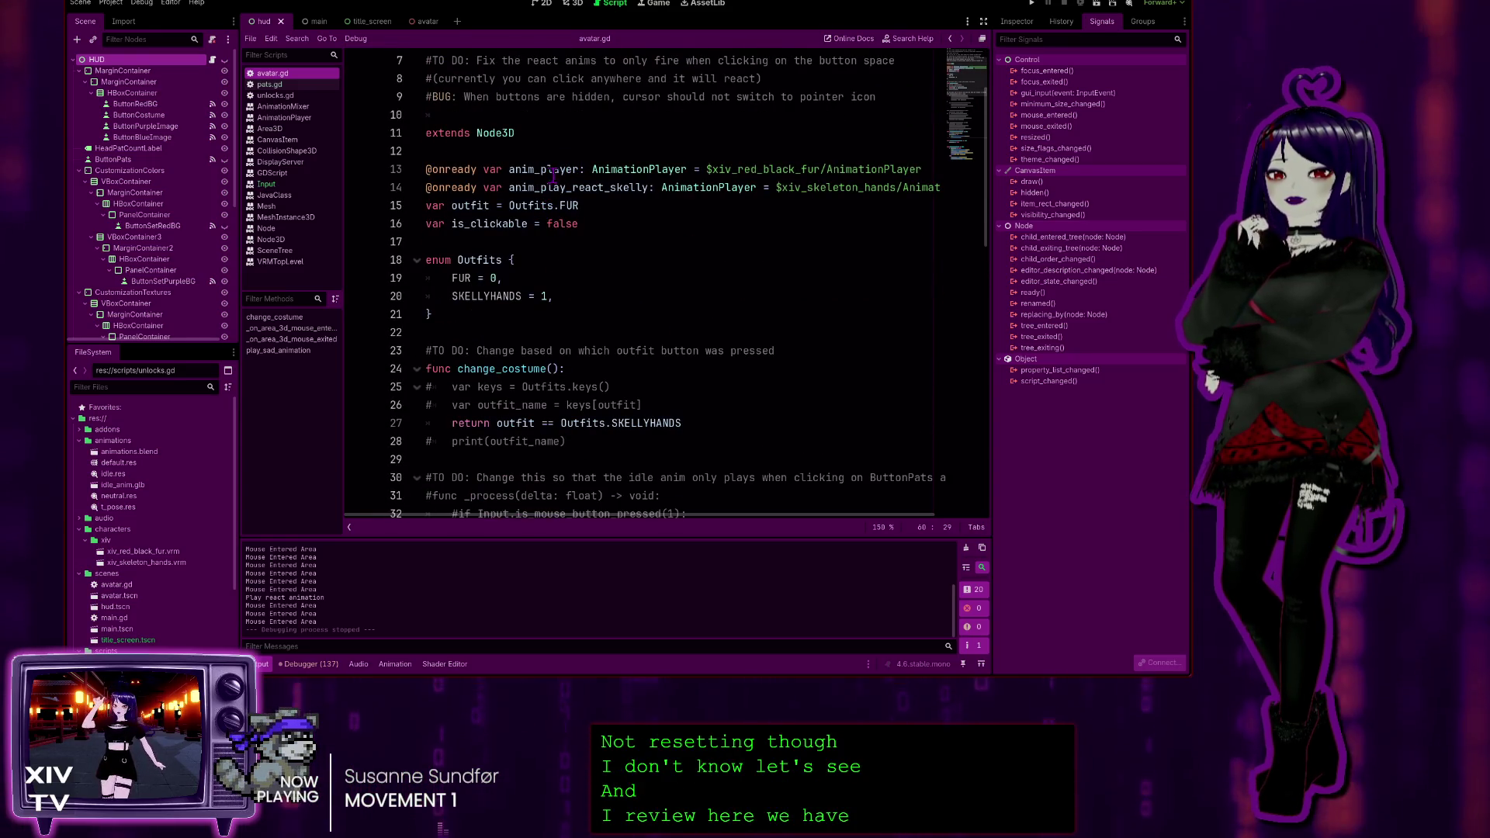
pyautogui.click(625, 204)
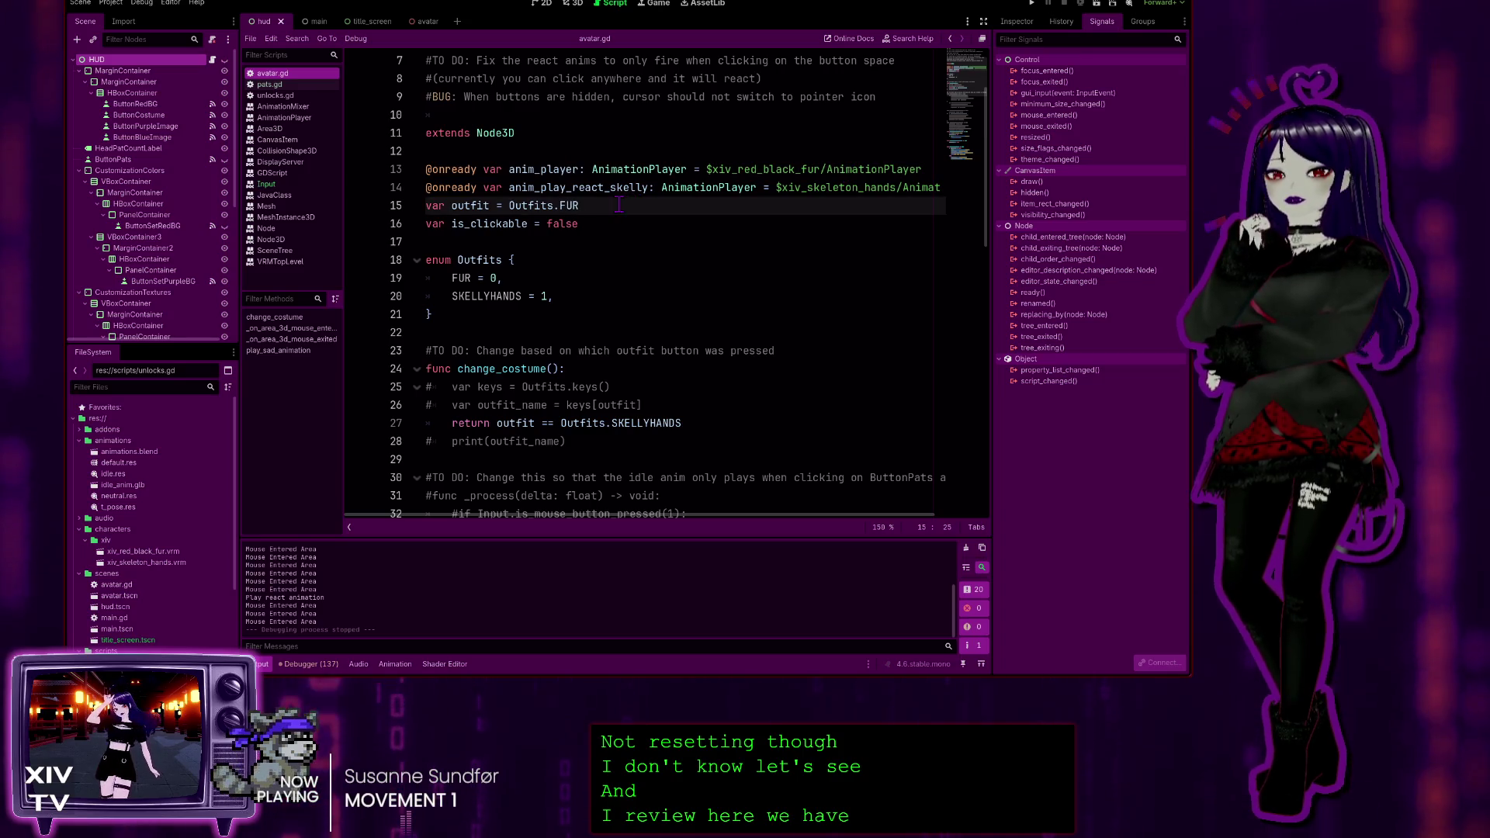
pyautogui.click(615, 235)
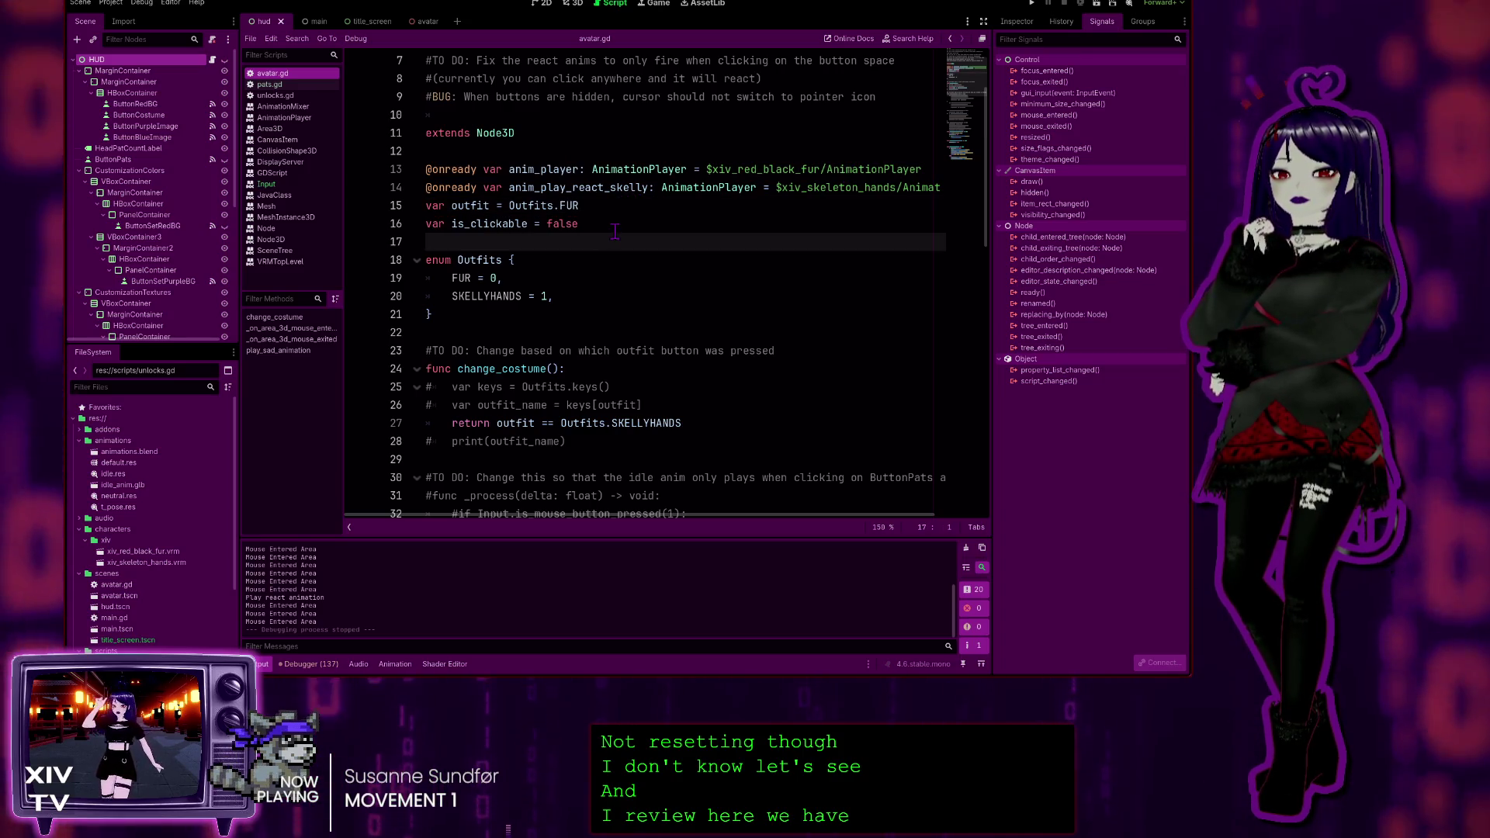
pyautogui.scroll(-2, 570, 274)
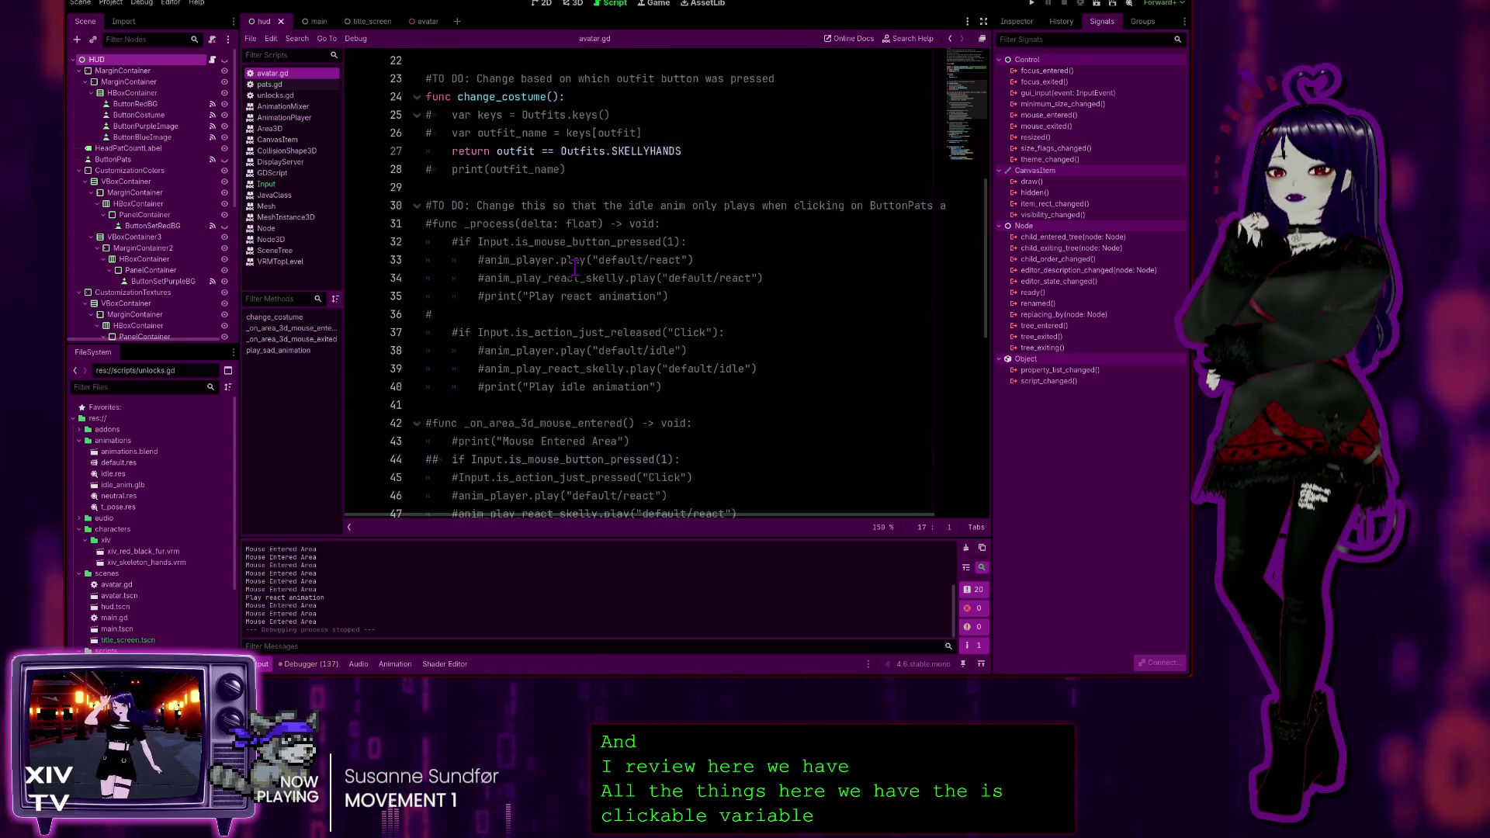
pyautogui.scroll(-2, 583, 163)
pyautogui.scroll(4, 589, 153)
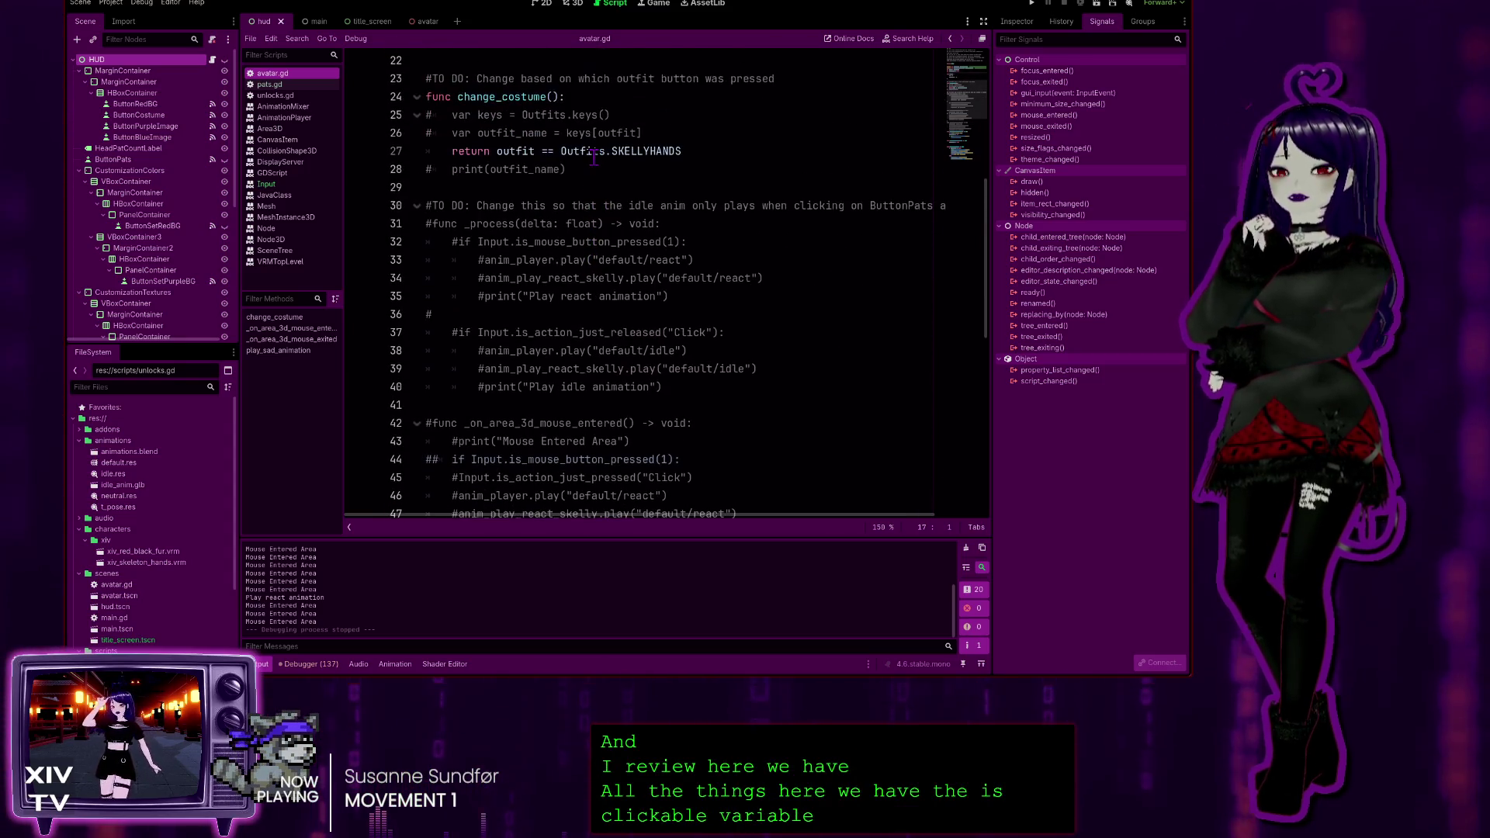
pyautogui.scroll(-4, 535, 211)
pyautogui.scroll(-8, 535, 212)
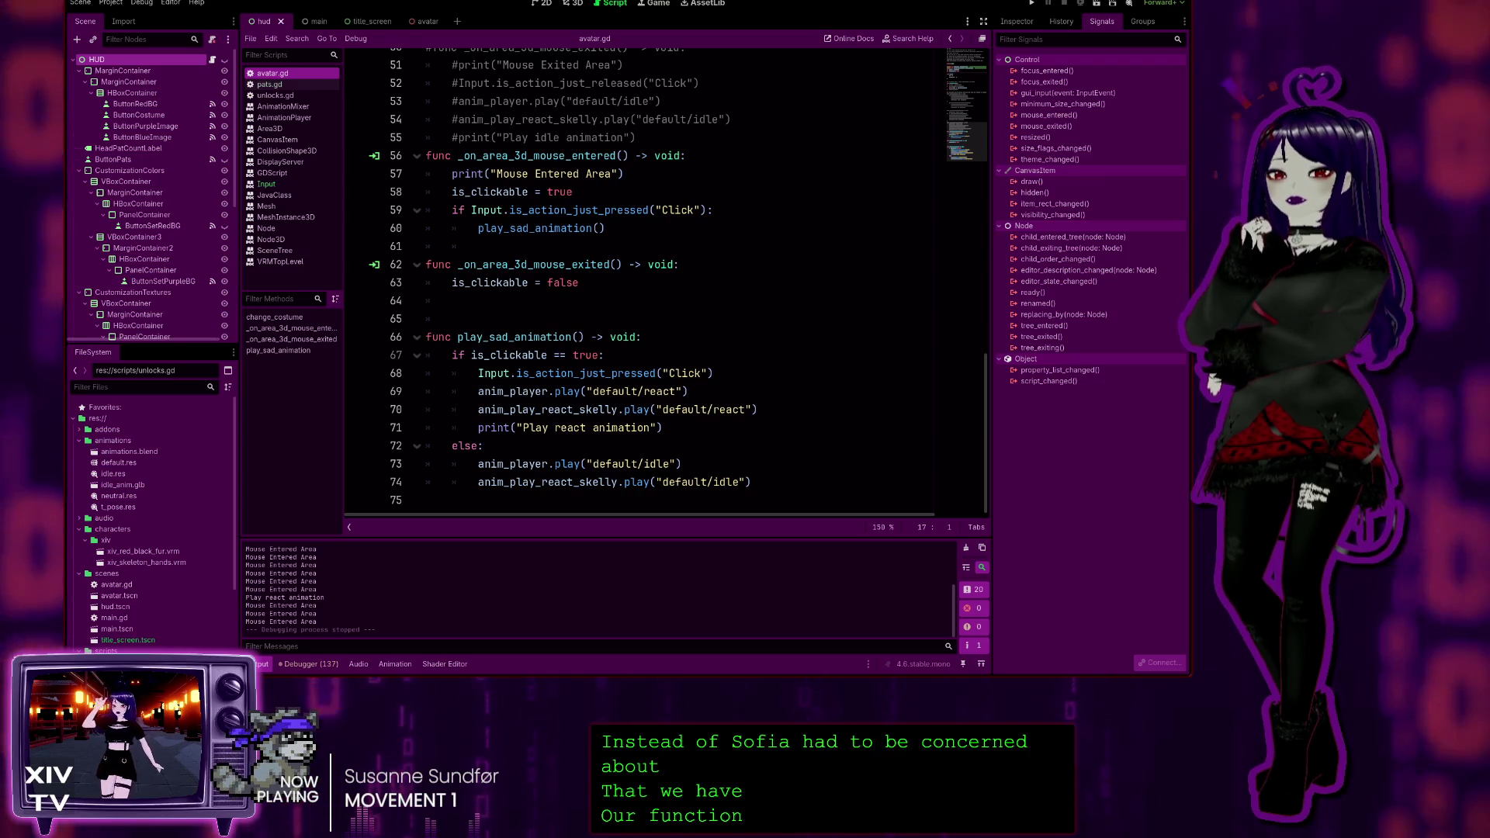
# Step through the enter and exit handler lines, from line 56 to is_clickable = false
pyautogui.click(694, 155)
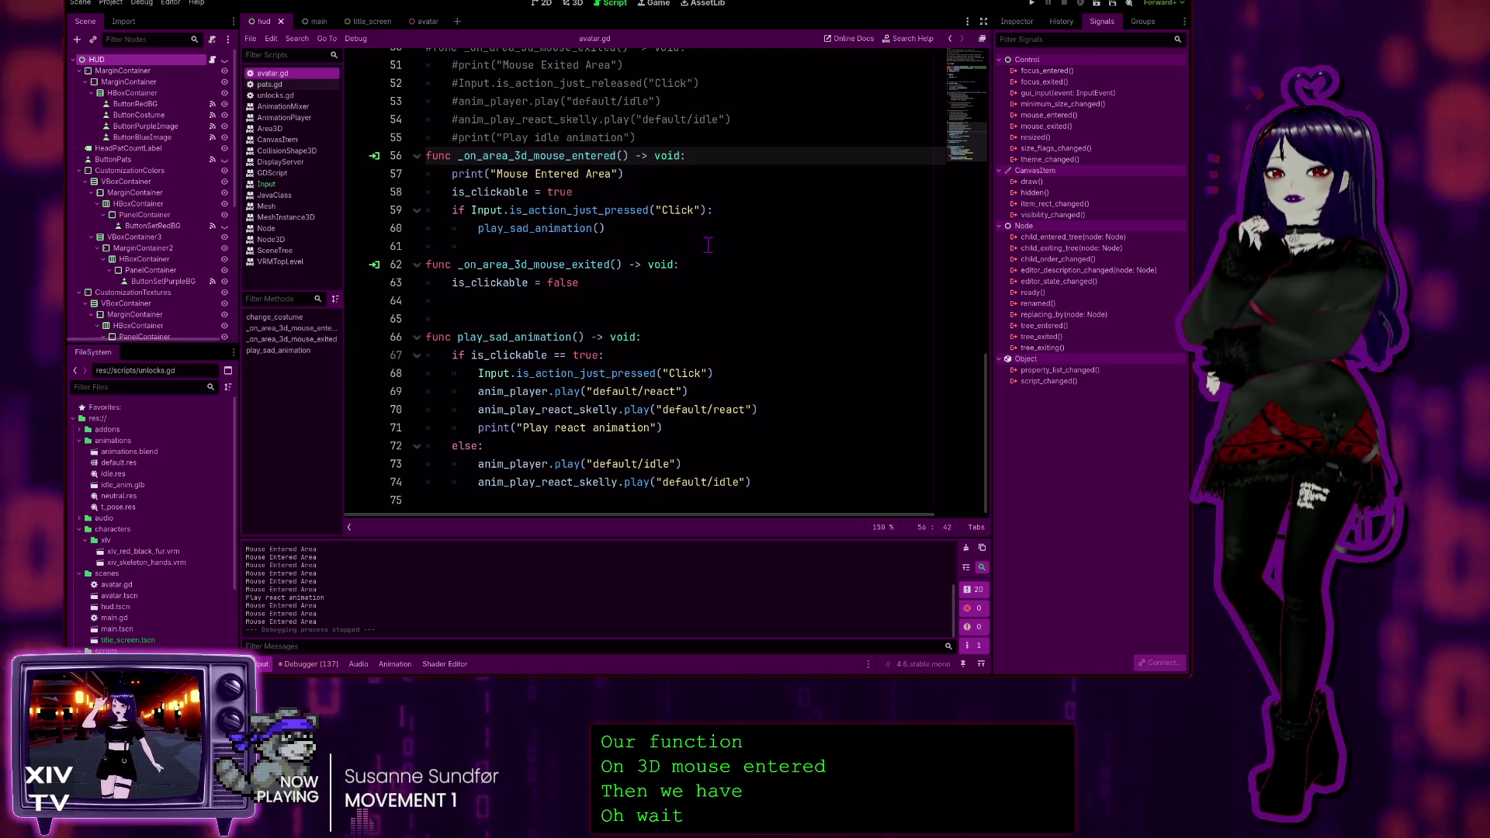
pyautogui.press('Down')
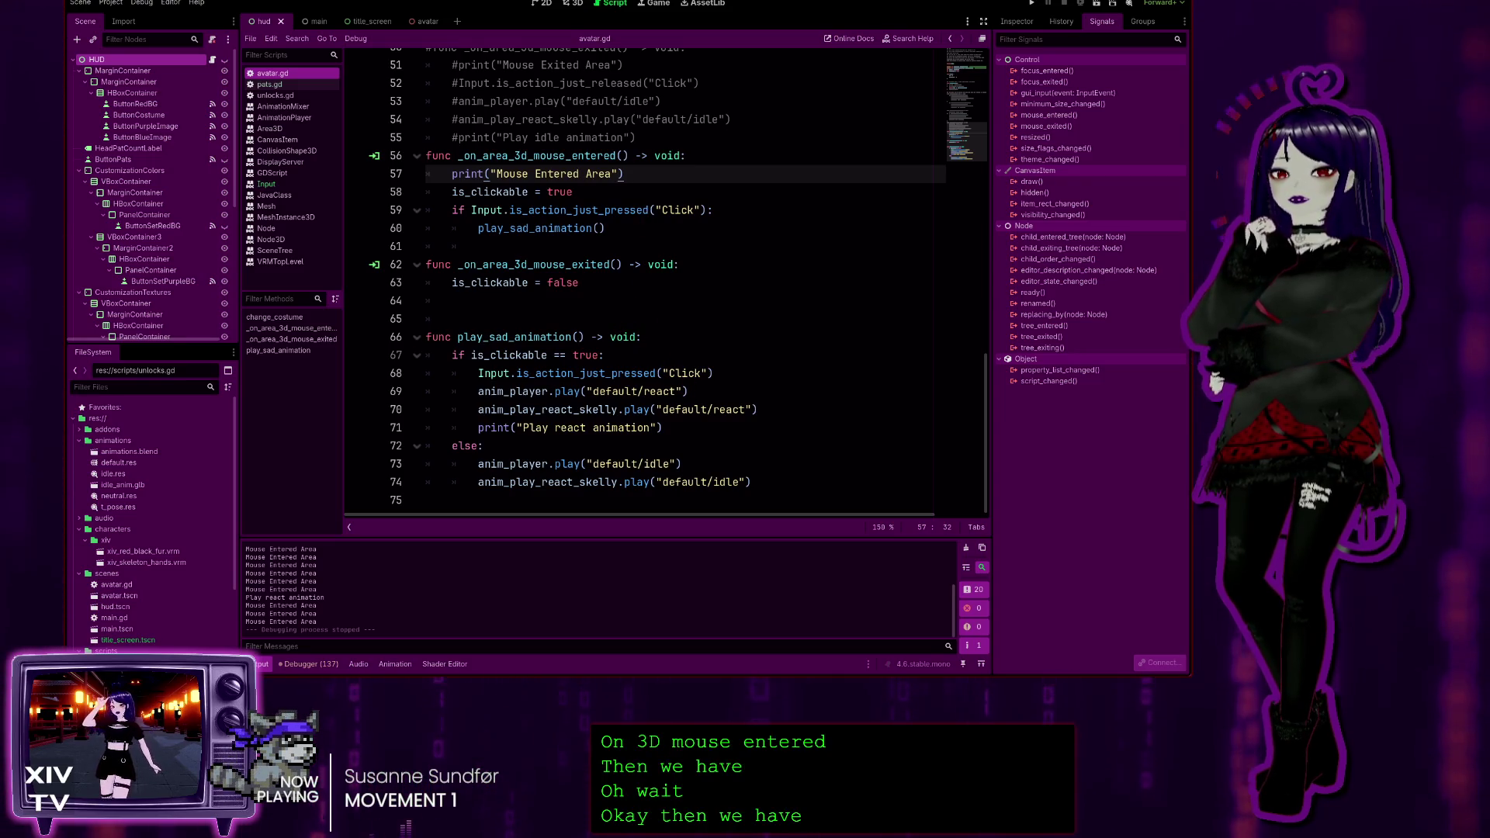
pyautogui.click(600, 193)
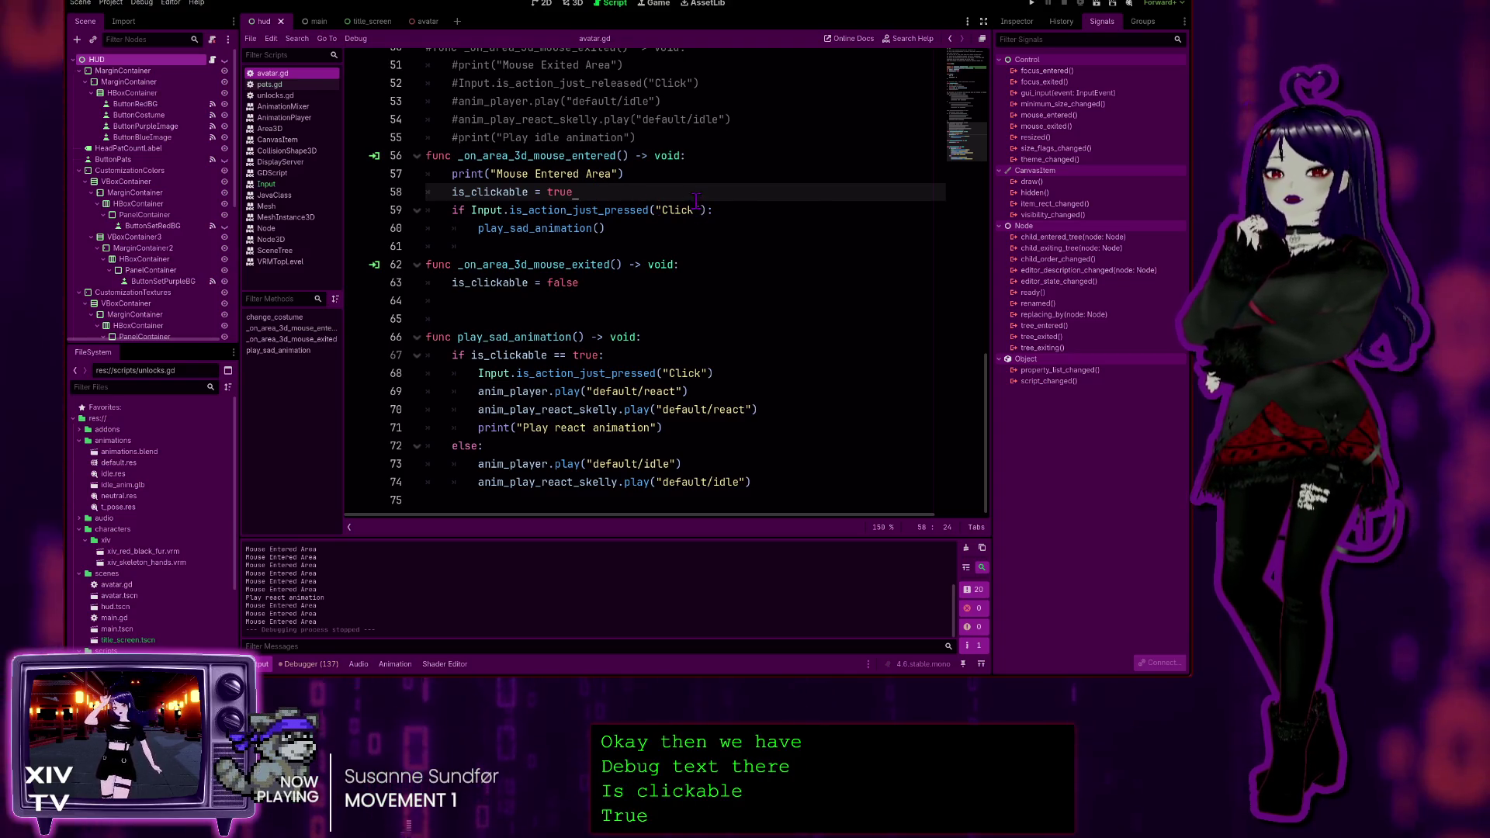
pyautogui.click(630, 227)
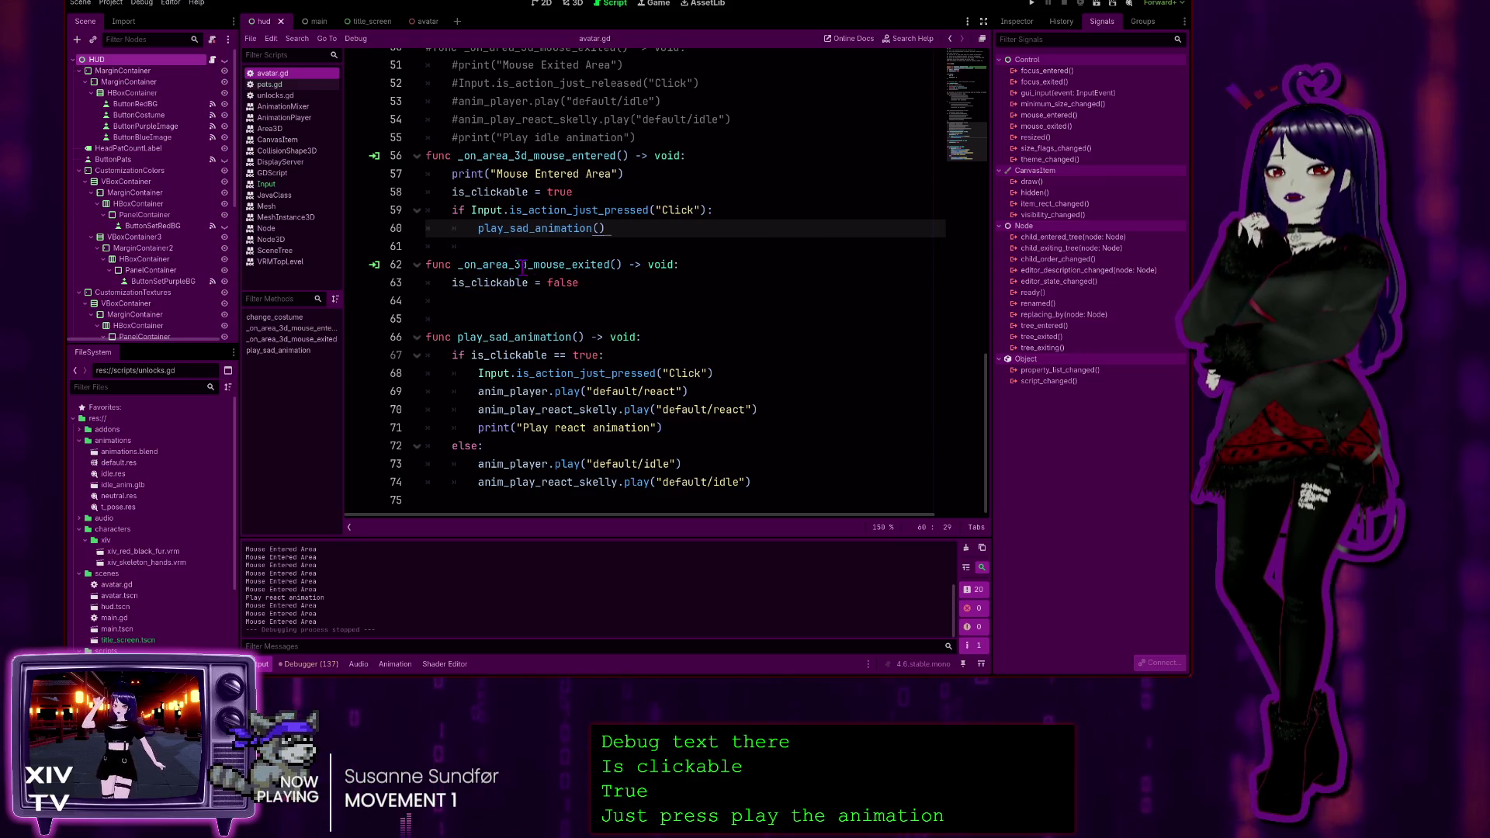
pyautogui.click(593, 284)
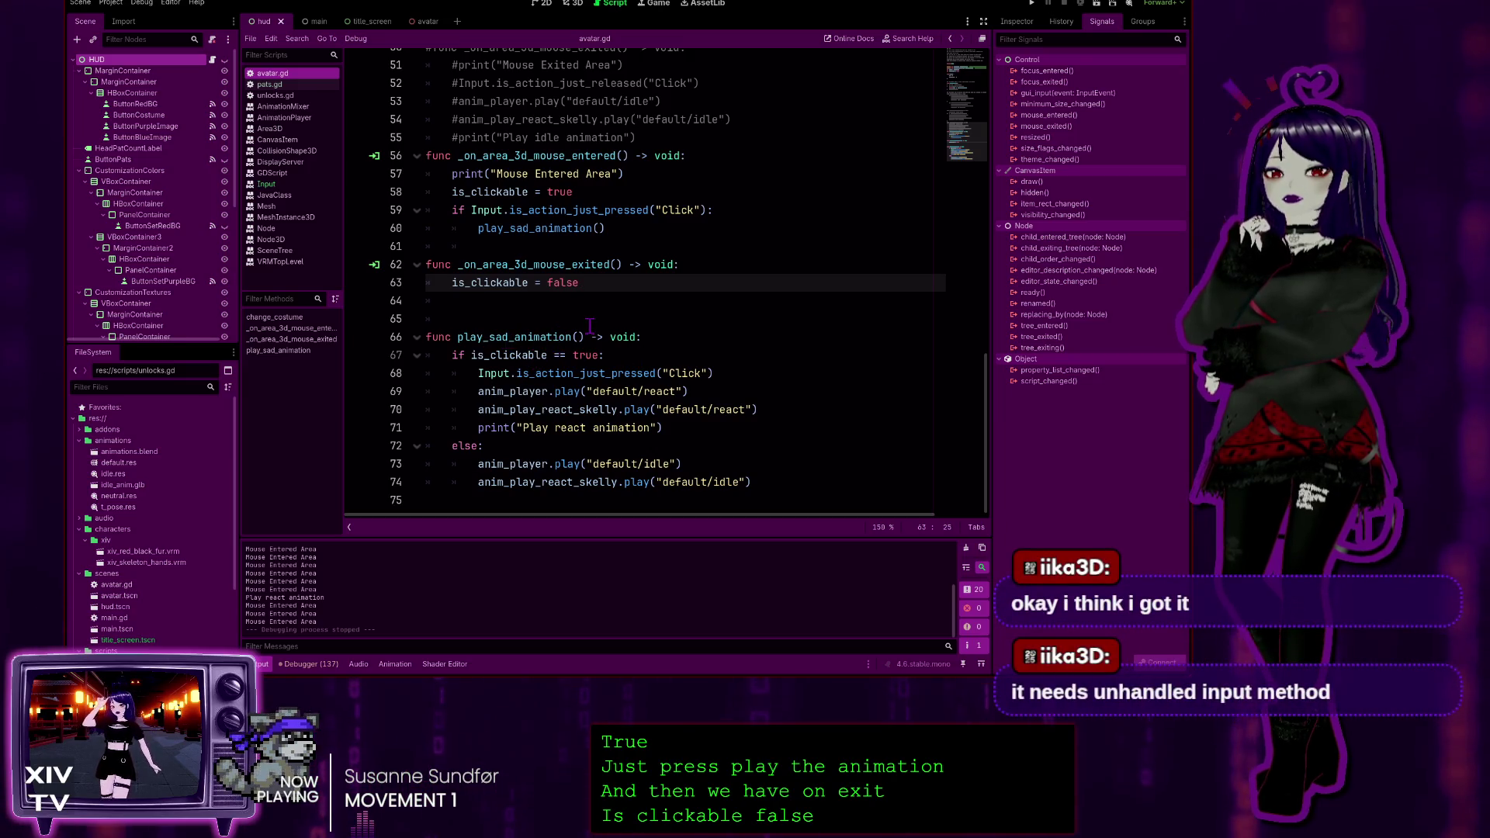
# Review play_sad_animation's lines 67–74, then open the Node class documentation
pyautogui.click(683, 340)
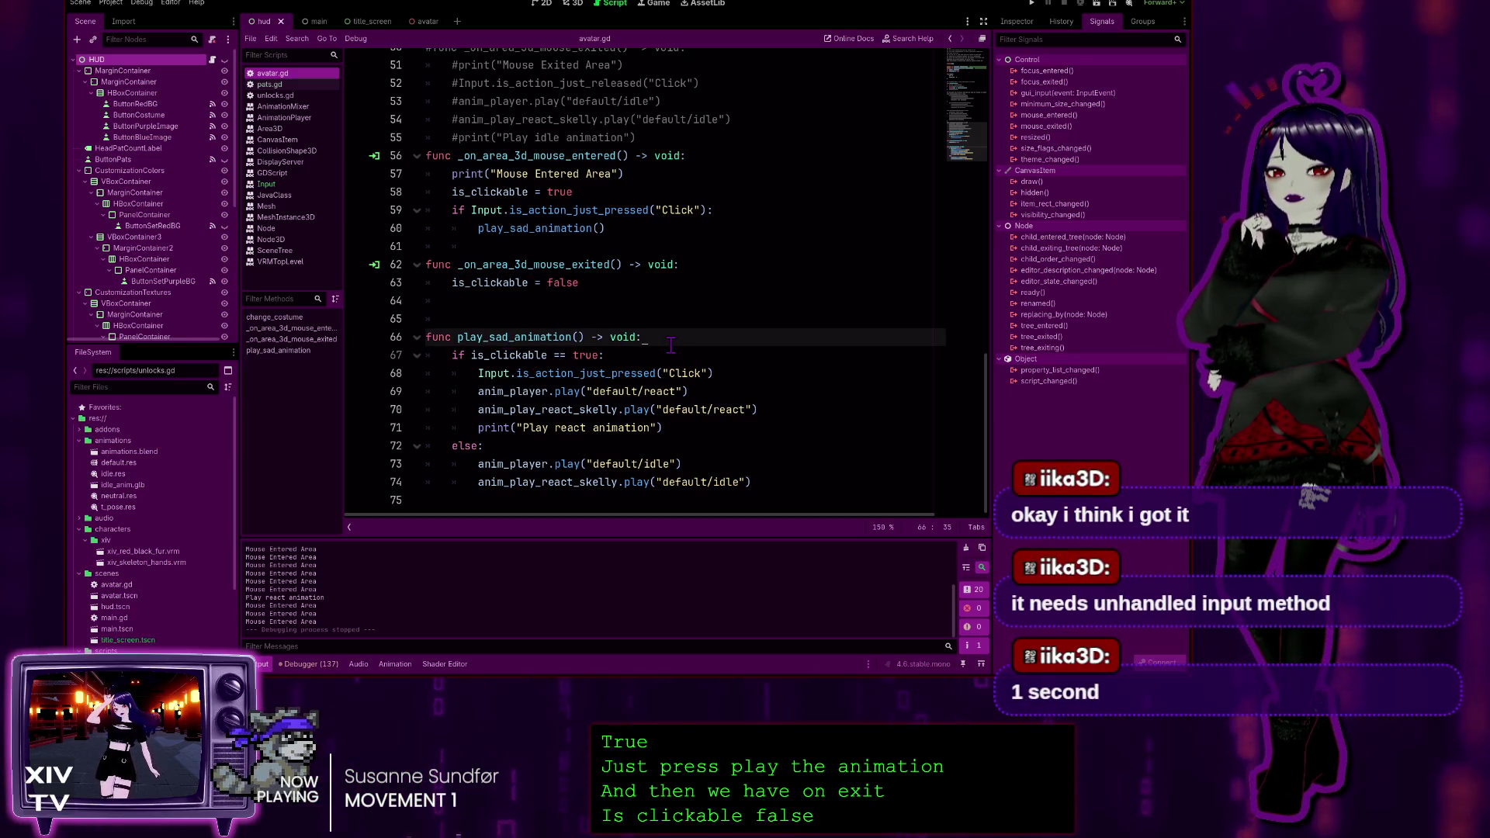
pyautogui.click(619, 356)
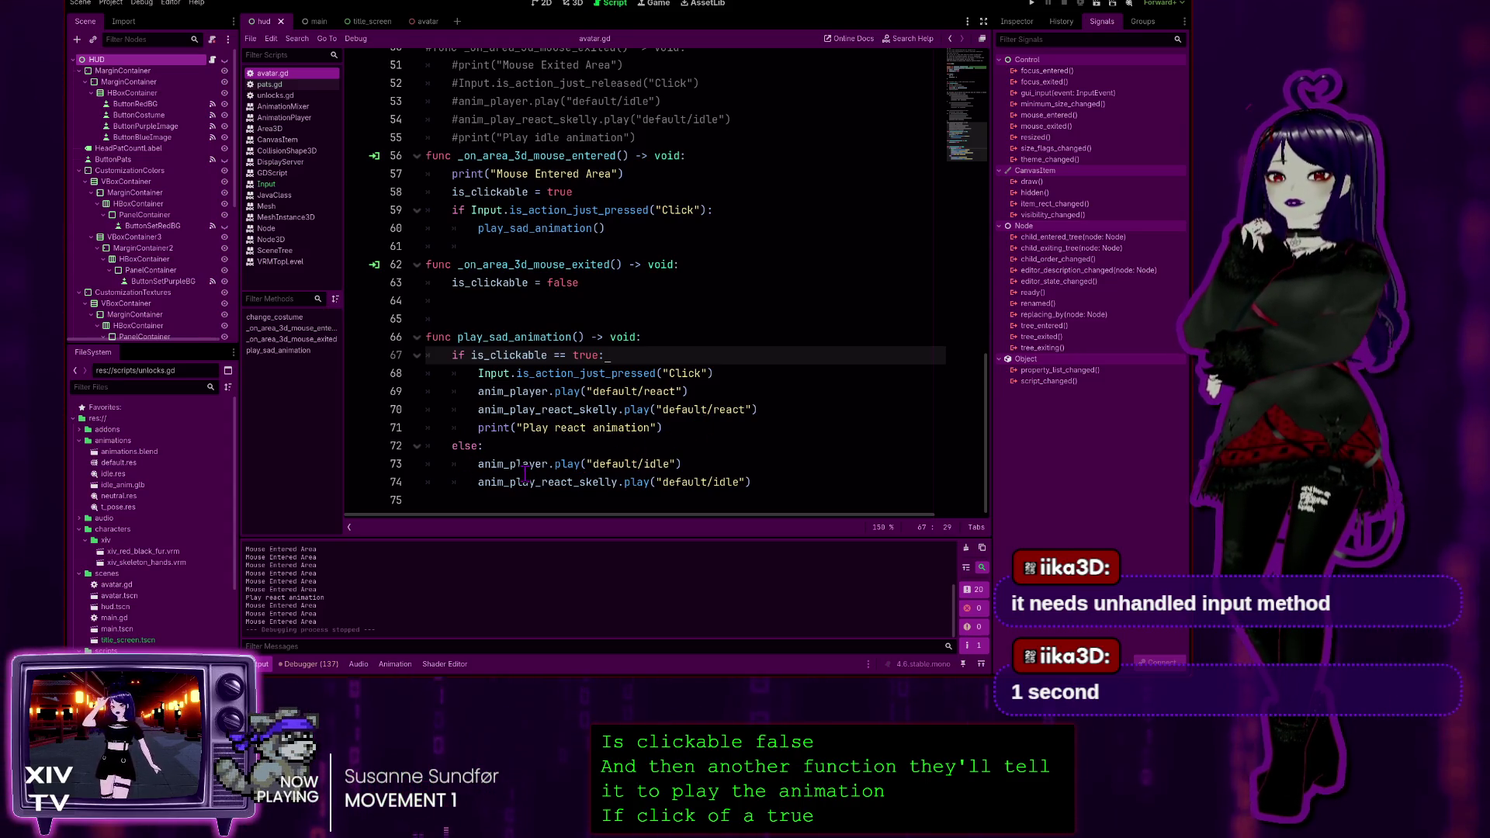
pyautogui.click(728, 465)
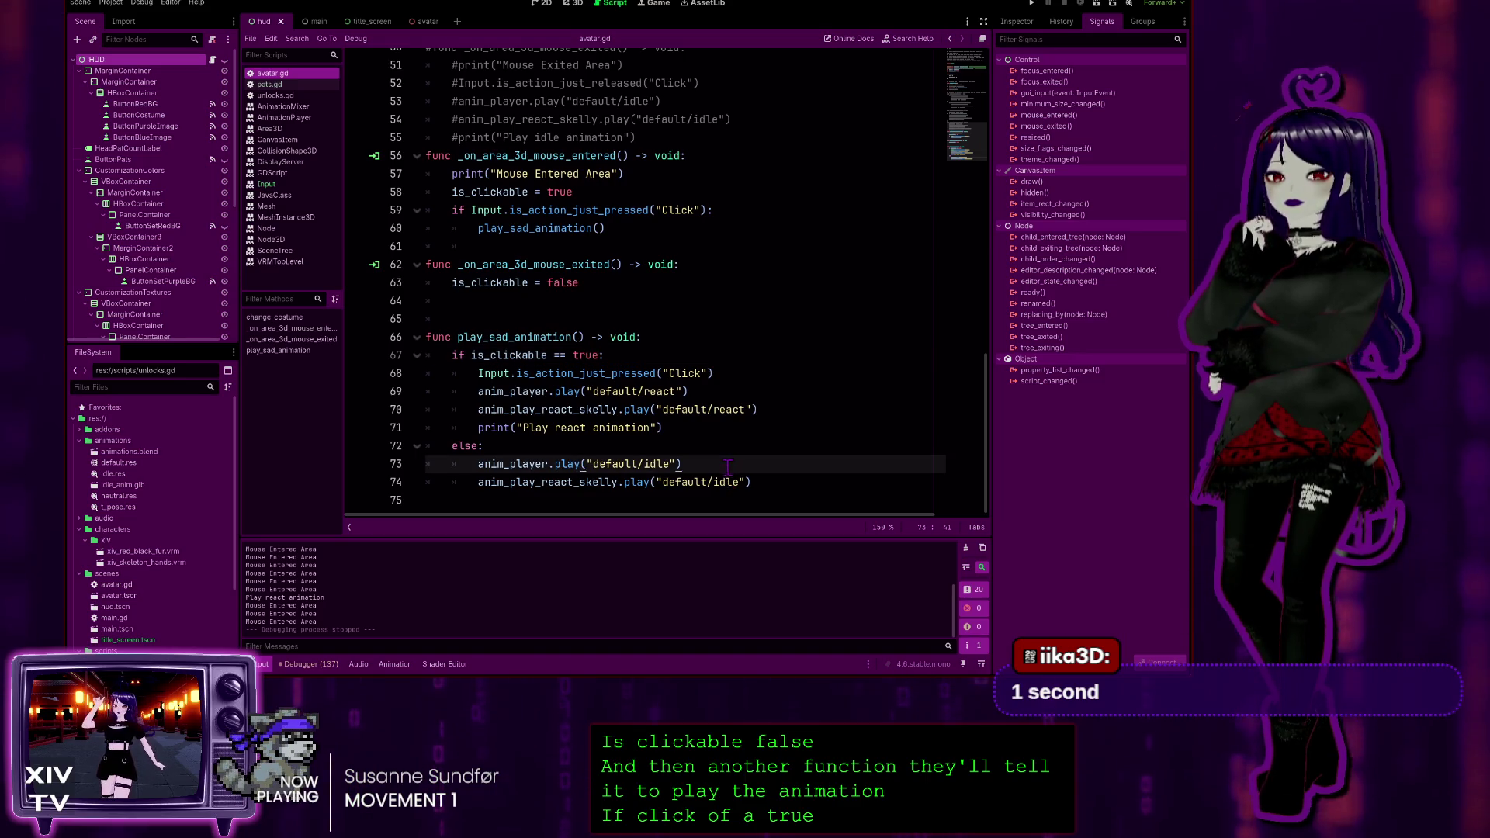
pyautogui.click(757, 482)
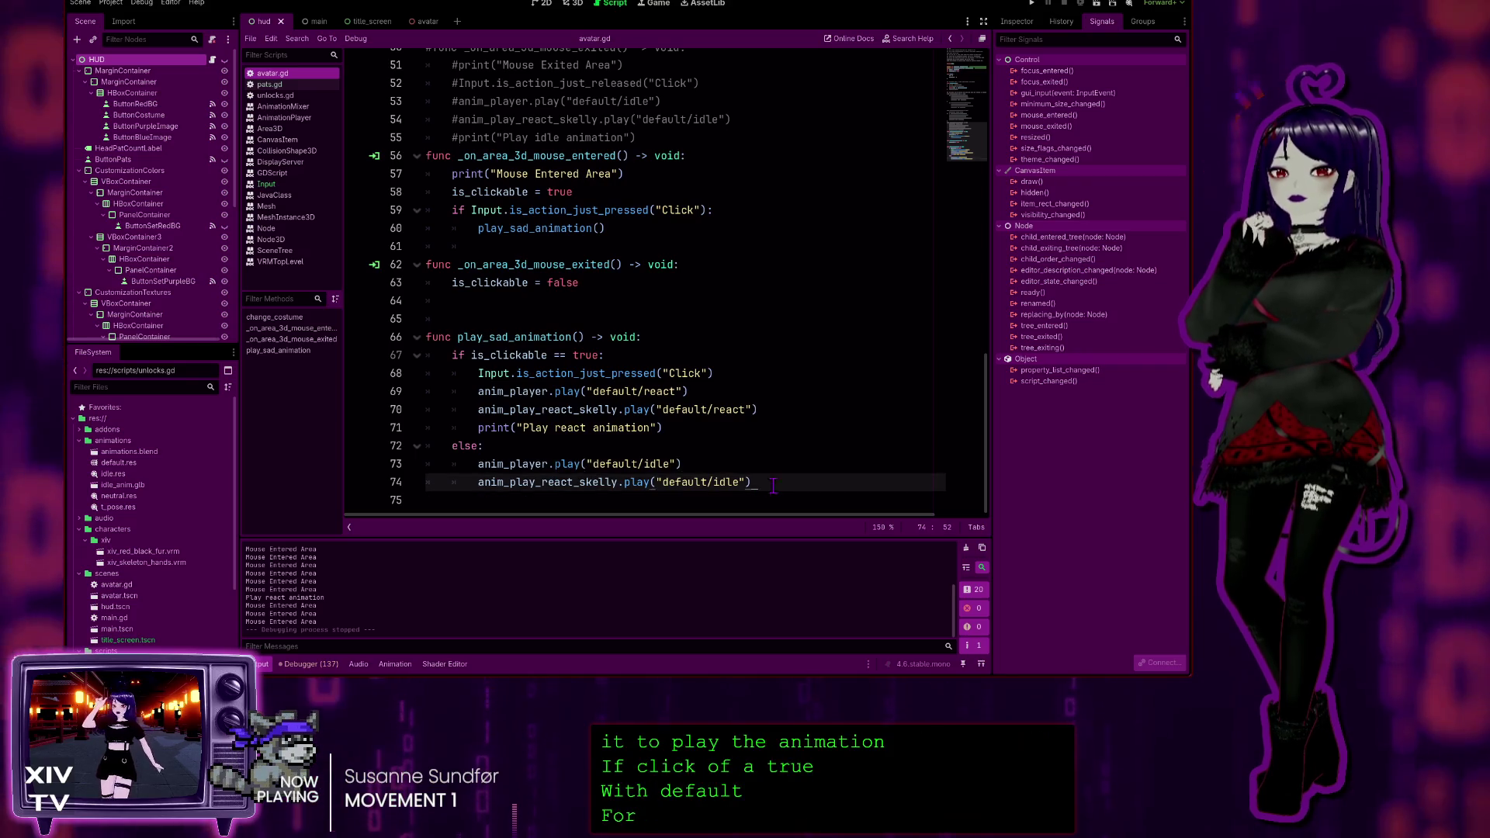
pyautogui.click(703, 463)
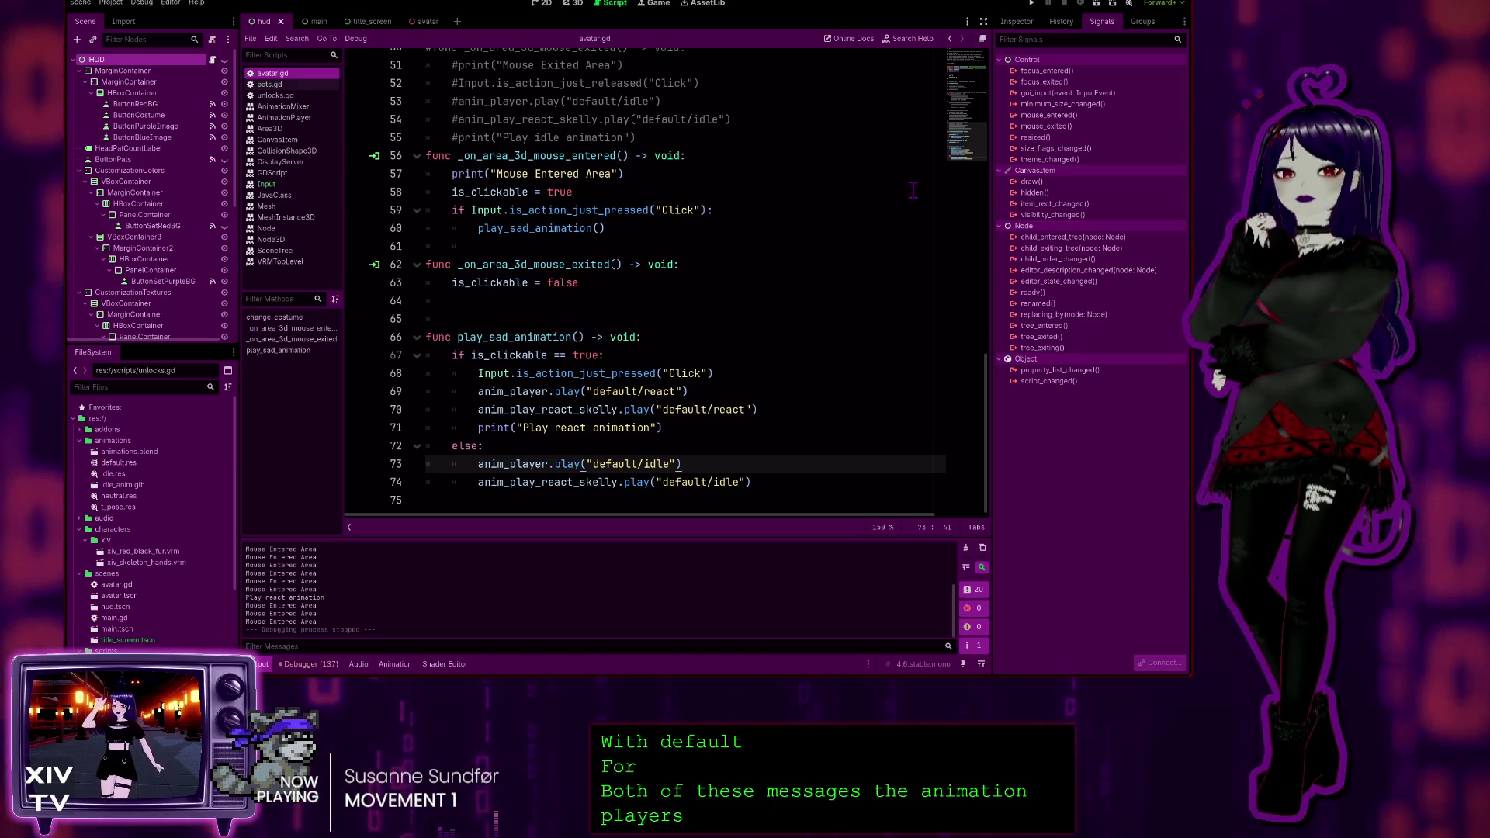
pyautogui.click(908, 175)
pyautogui.click(735, 451)
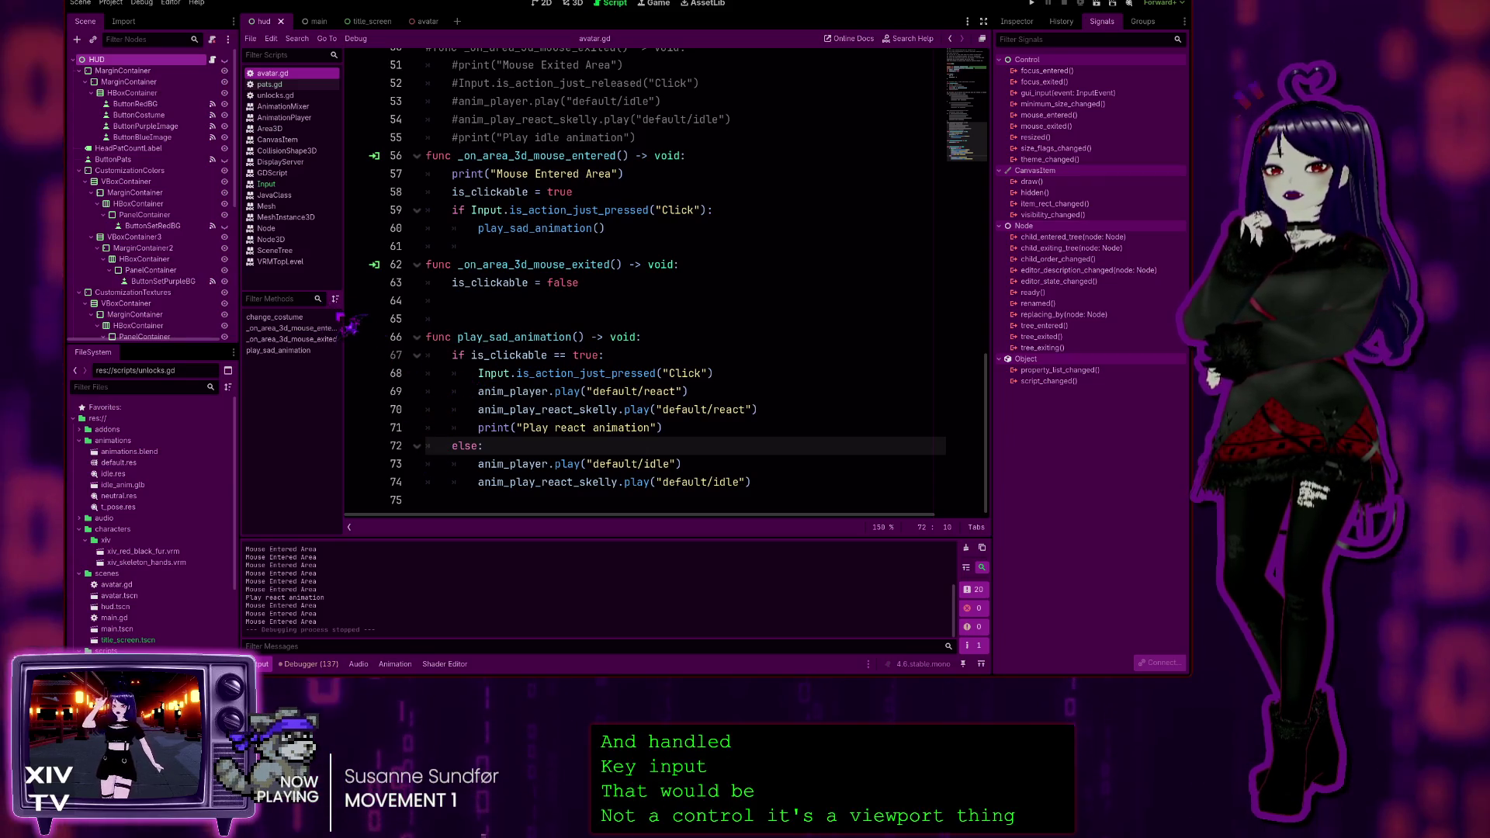
pyautogui.click(266, 228)
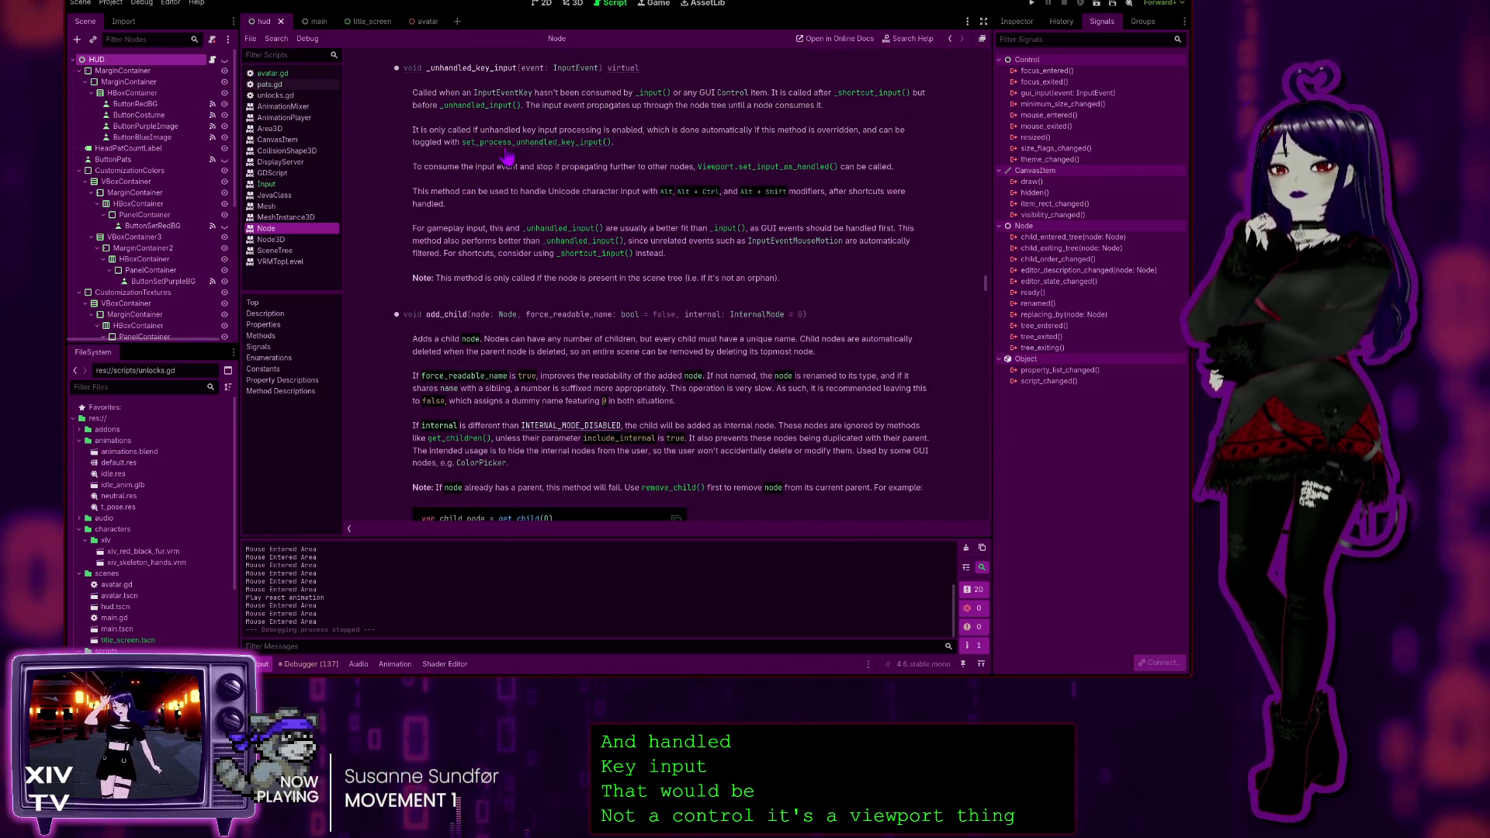
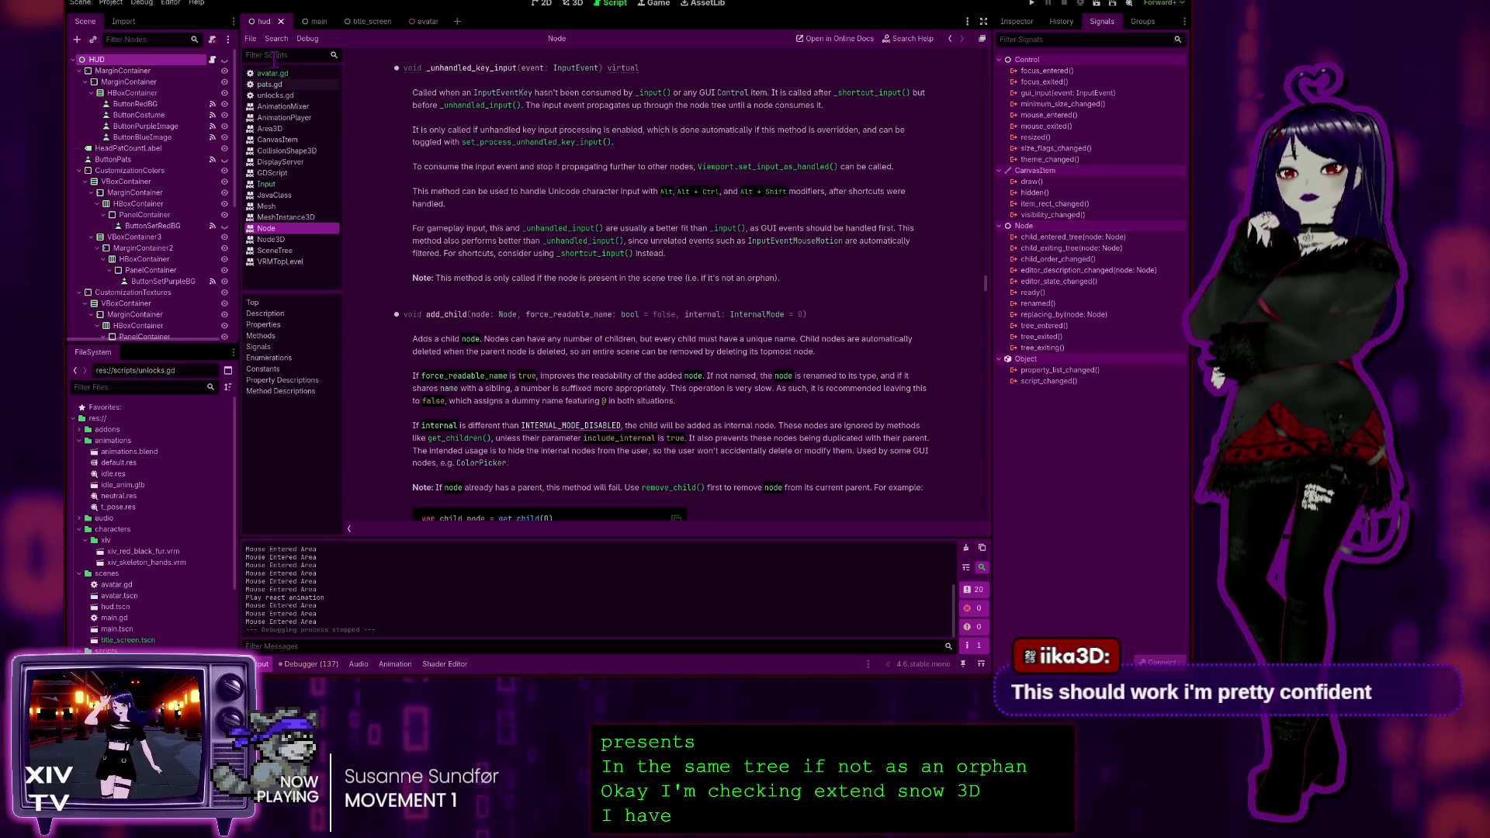
# Switch from the Node help page to avatar.gd and review its mouse-entered and mouse-exited functions
pyautogui.click(298, 75)
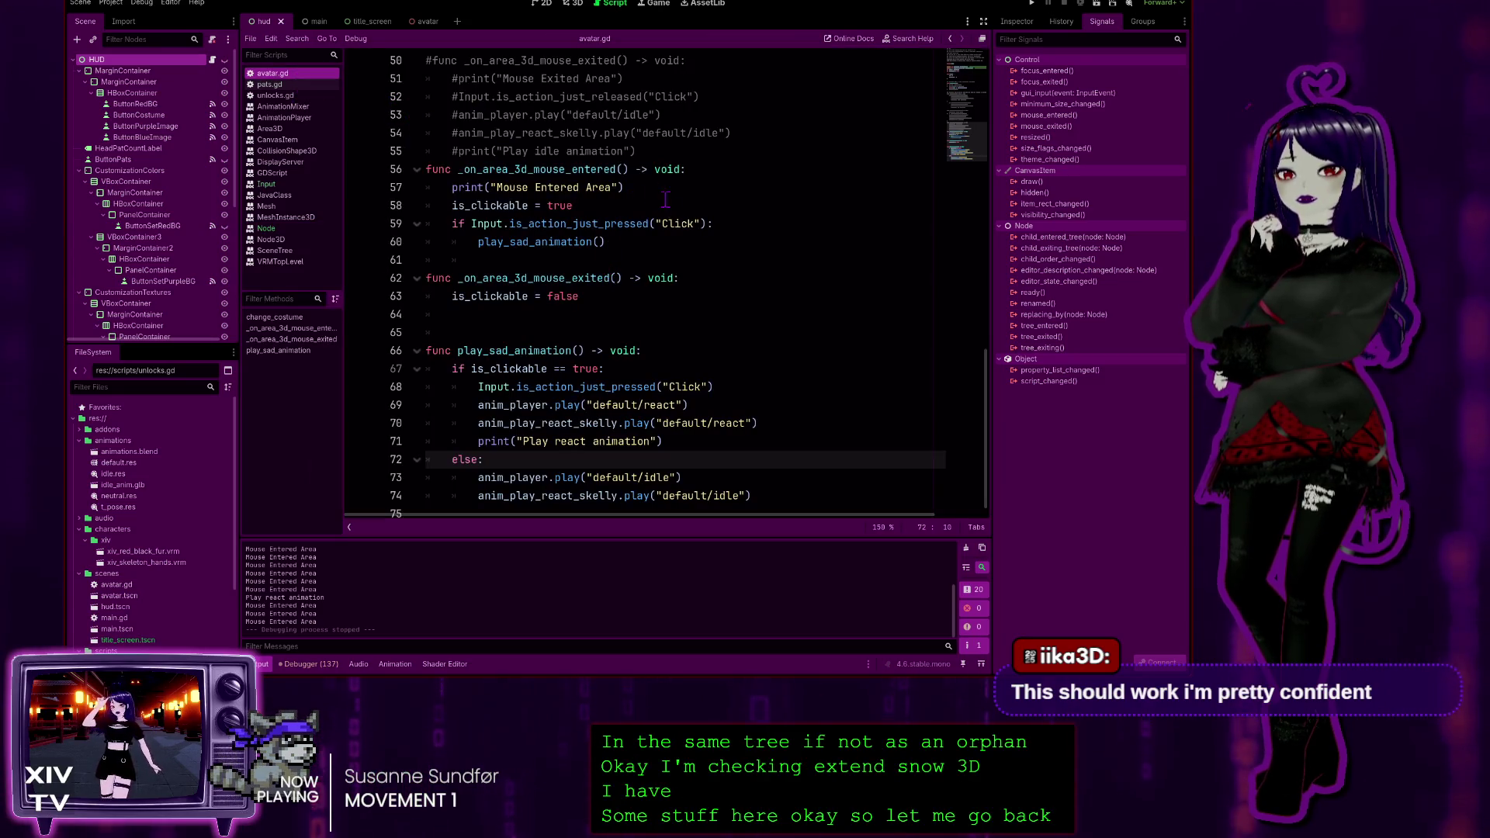
pyautogui.scroll(-1, 669, 247)
pyautogui.click(646, 250)
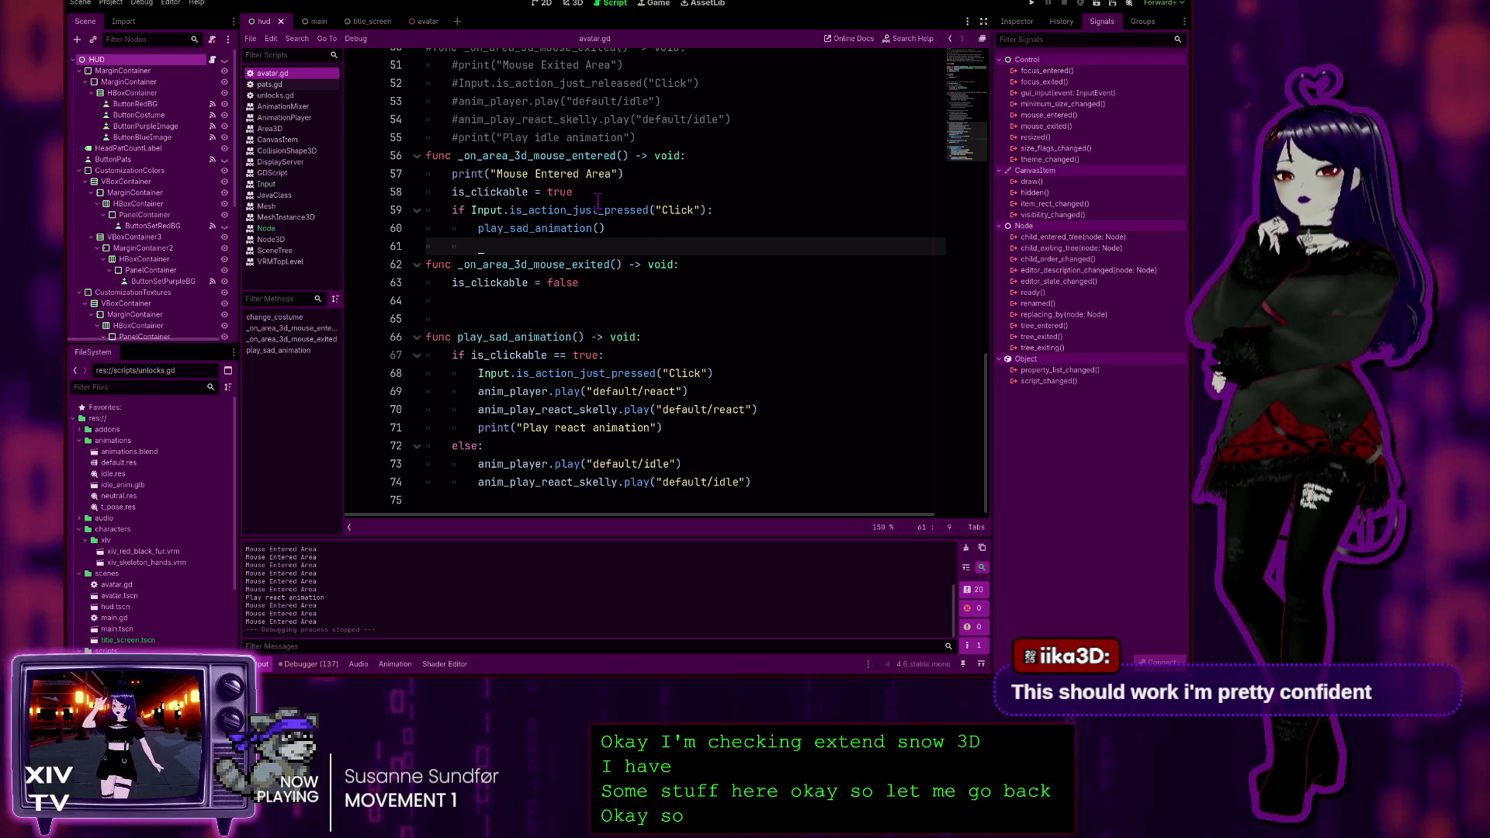
pyautogui.click(621, 174)
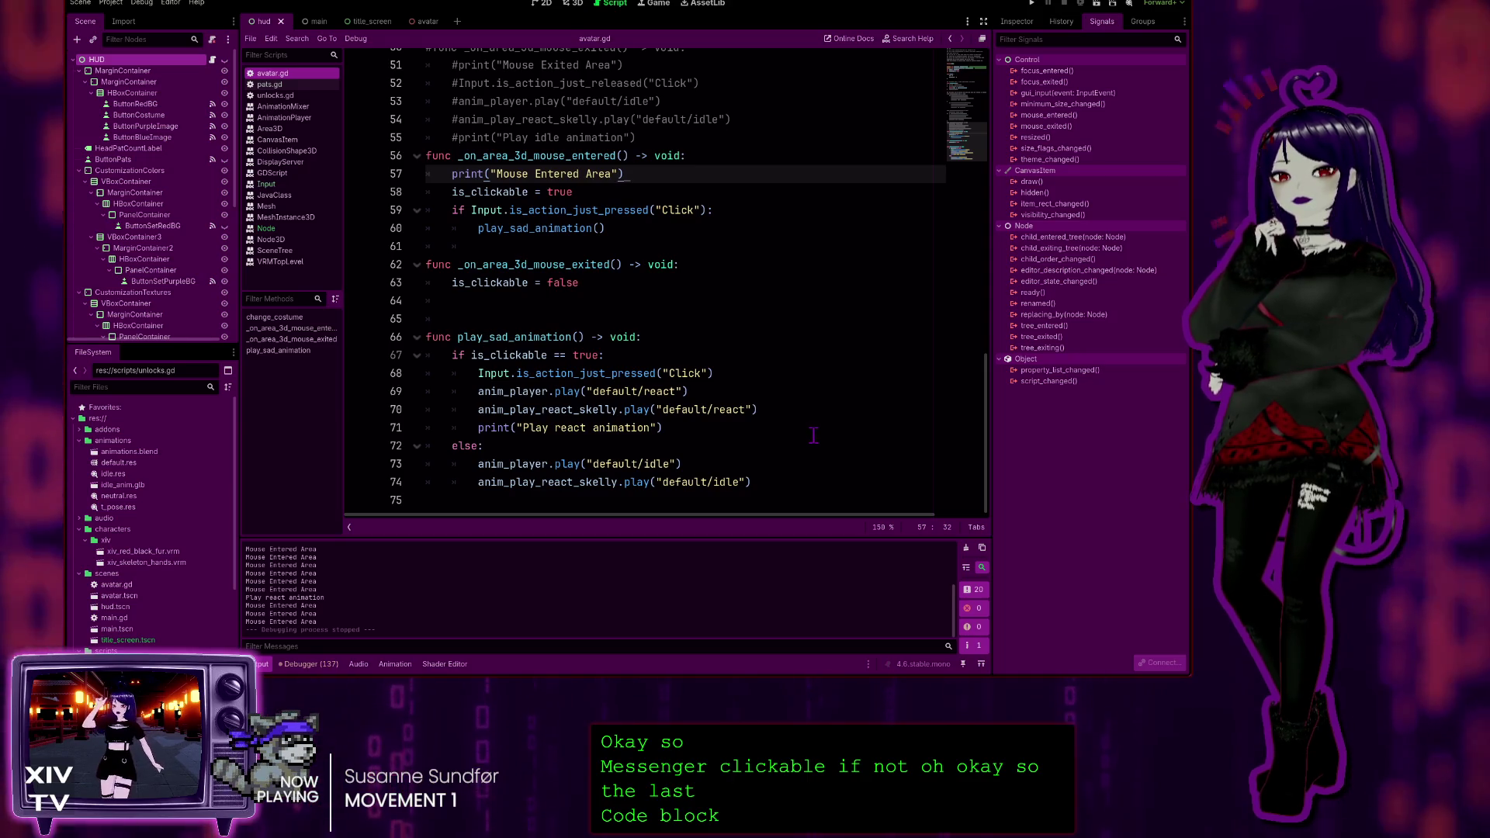
pyautogui.click(583, 155)
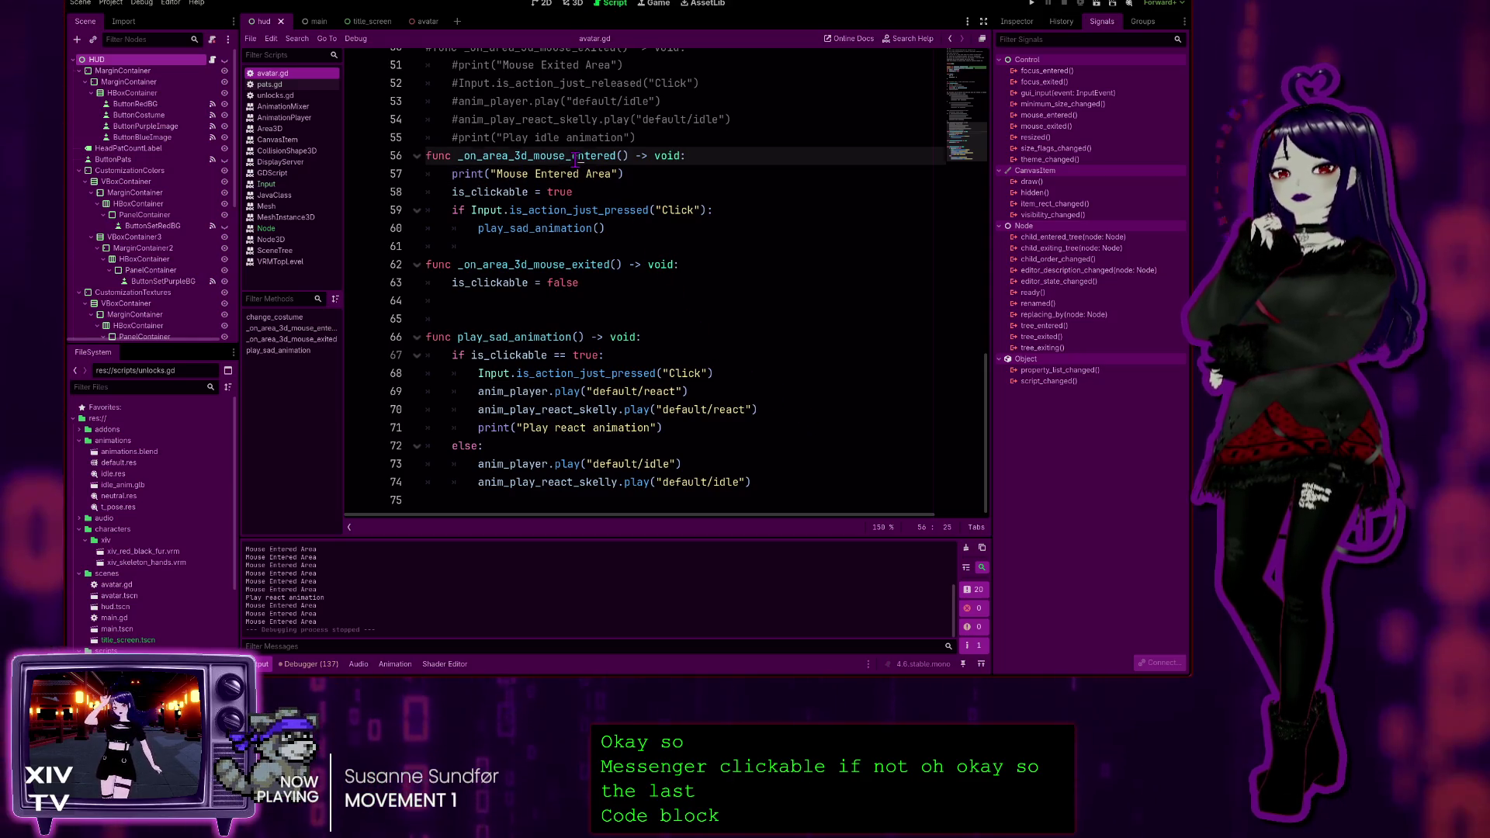
pyautogui.click(543, 265)
# Select the body of the play_sad_animation function
pyautogui.click(571, 377)
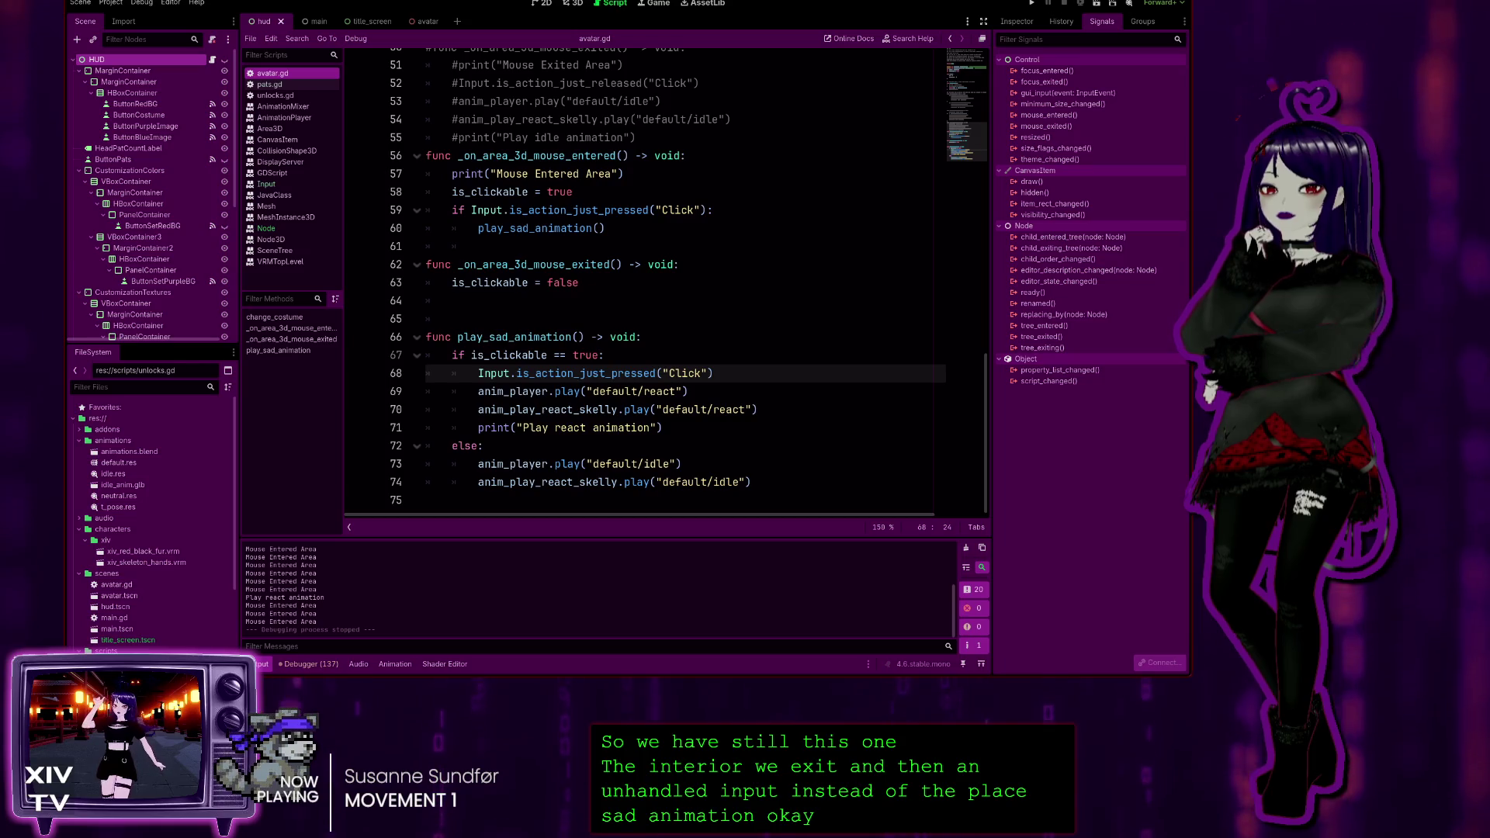
pyautogui.click(652, 337)
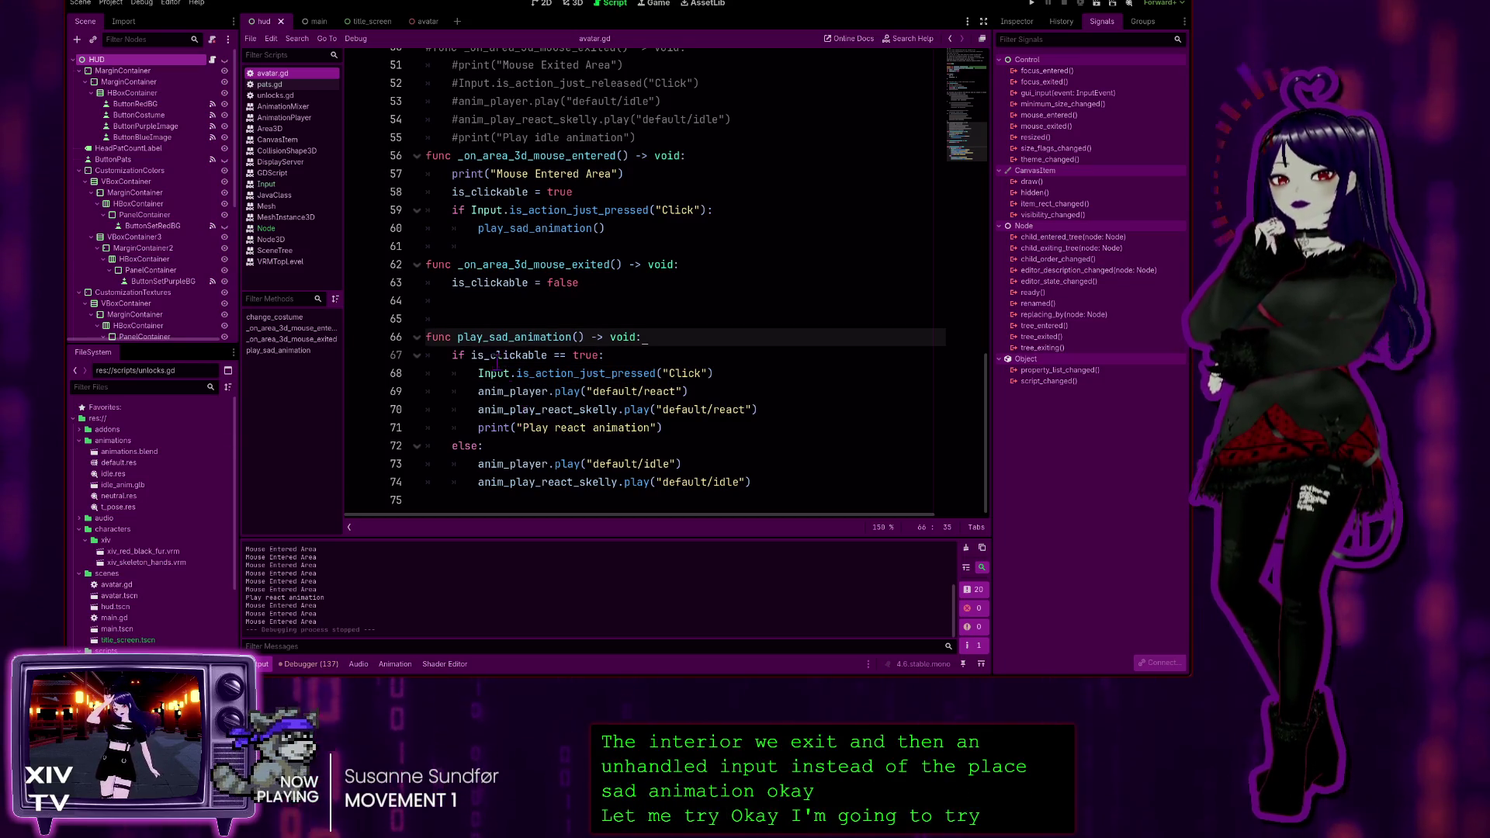
pyautogui.moveTo(750, 482)
pyautogui.mouseDown()
pyautogui.moveTo(590, 466)
pyautogui.moveTo(279, 361)
pyautogui.mouseUp()
# Comment out play_sad_animation with Ctrl+K and paste the copied code below it on line 75
pyautogui.hotkey('shift', 'Up')
pyautogui.hotkey('shift', 'Up')
pyautogui.hotkey('ctrl', 'k')
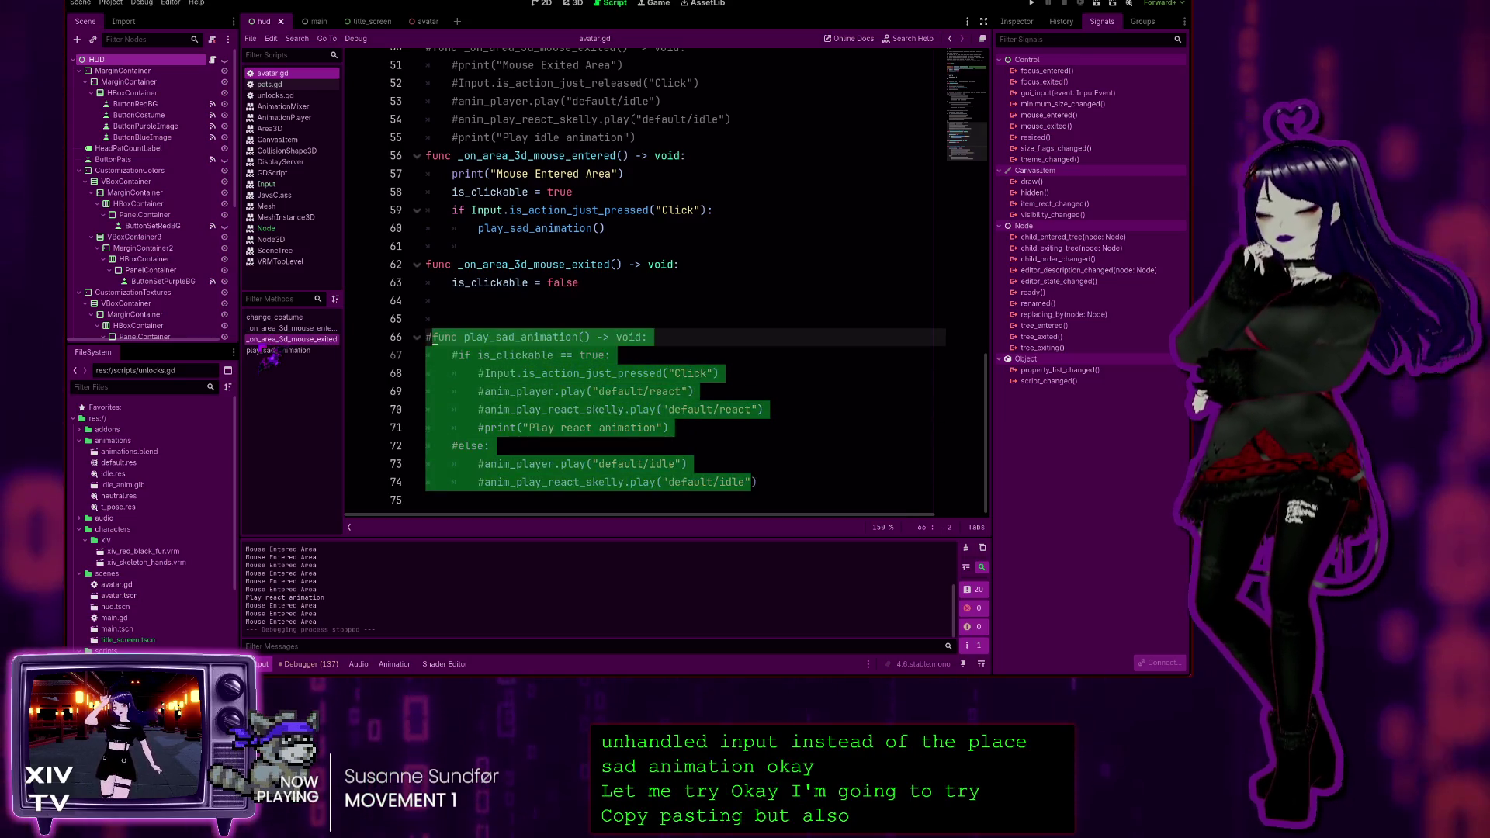
pyautogui.click(482, 505)
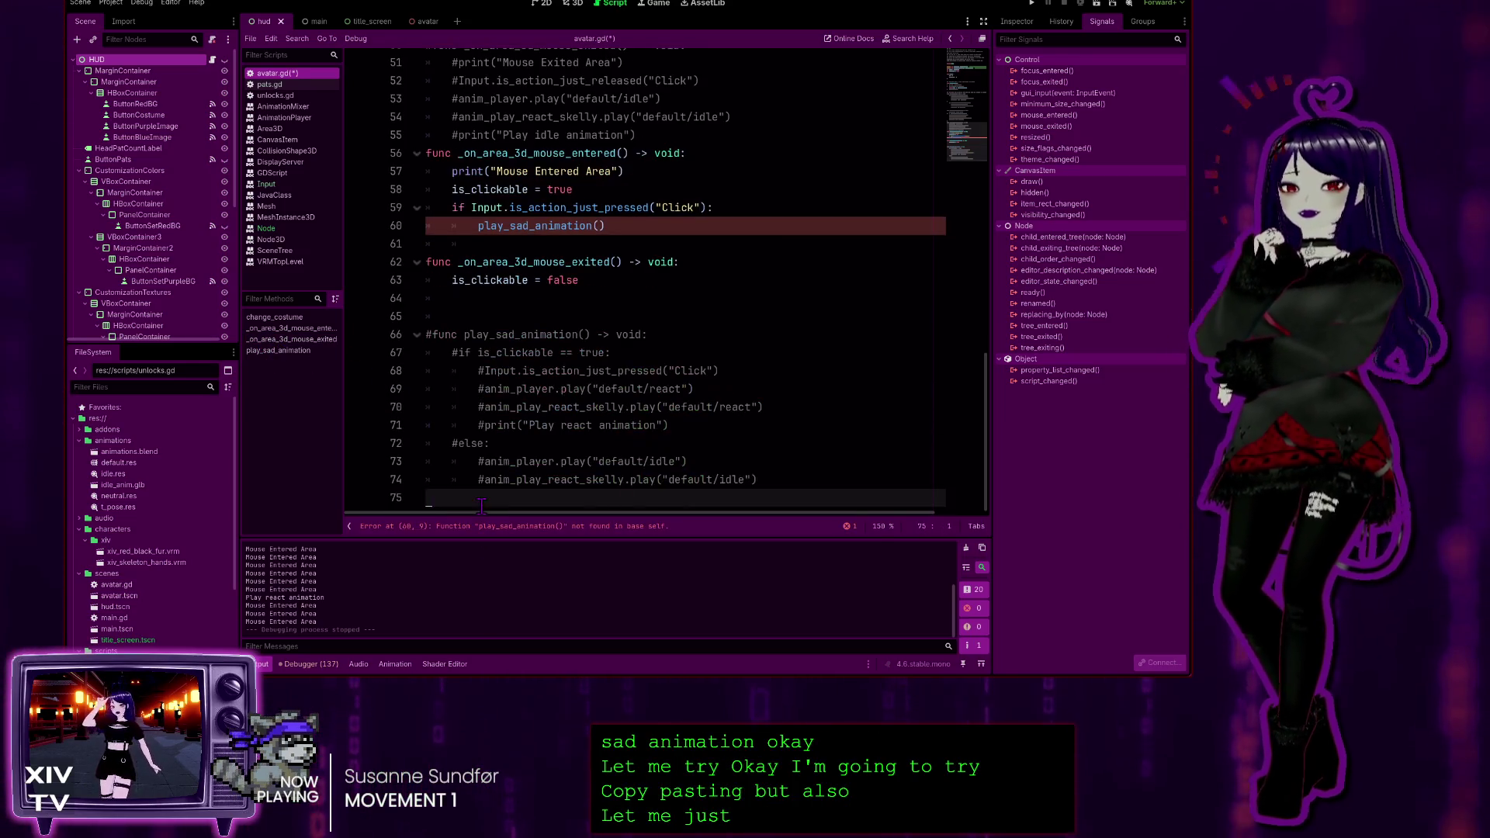
pyautogui.hotkey('ctrl', 'v')
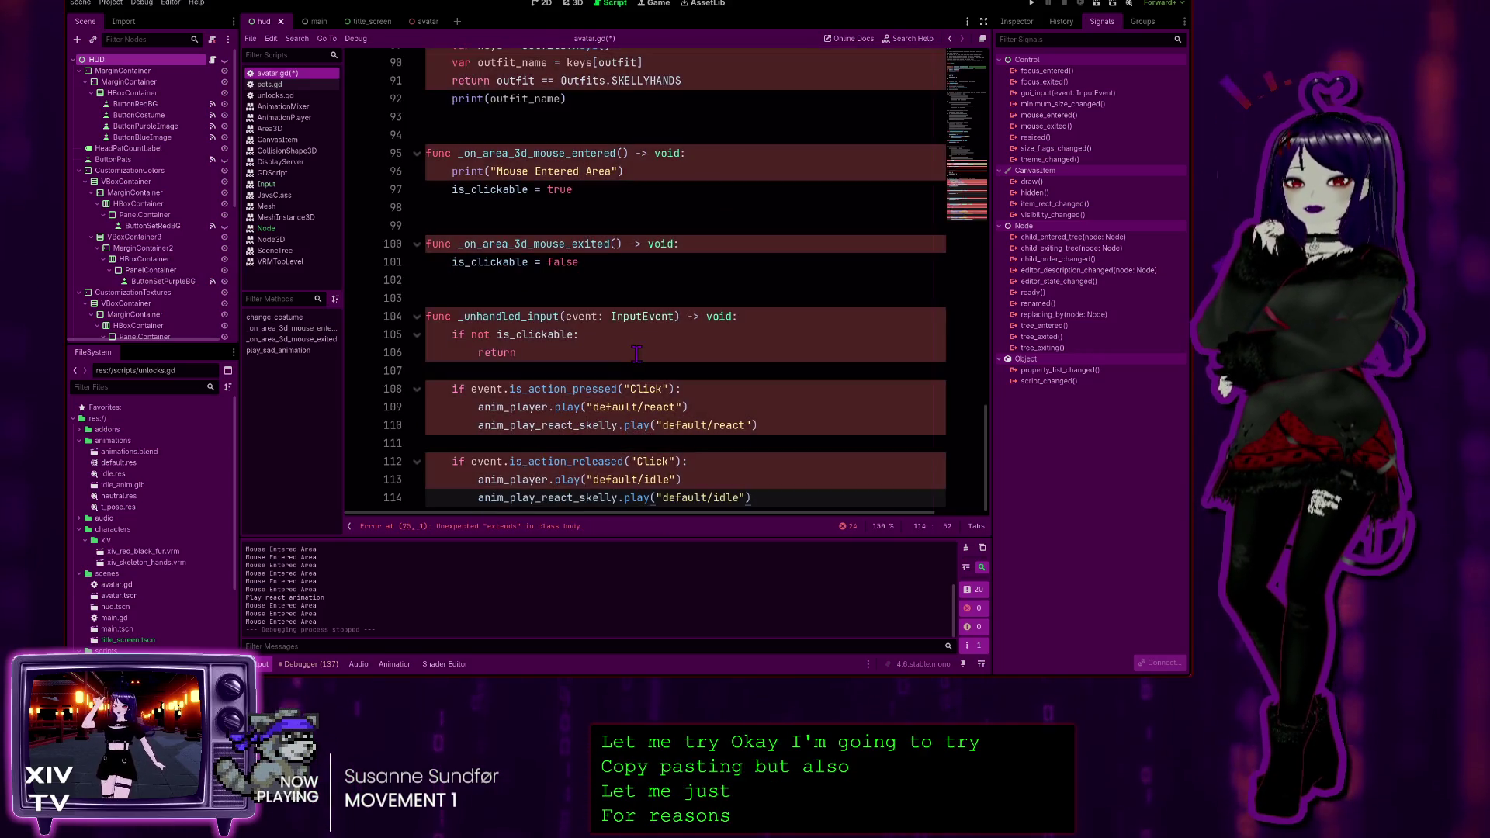
# Delete the duplicated block starting at extends Node3D, keeping _unhandled_input
pyautogui.scroll(10, 647, 335)
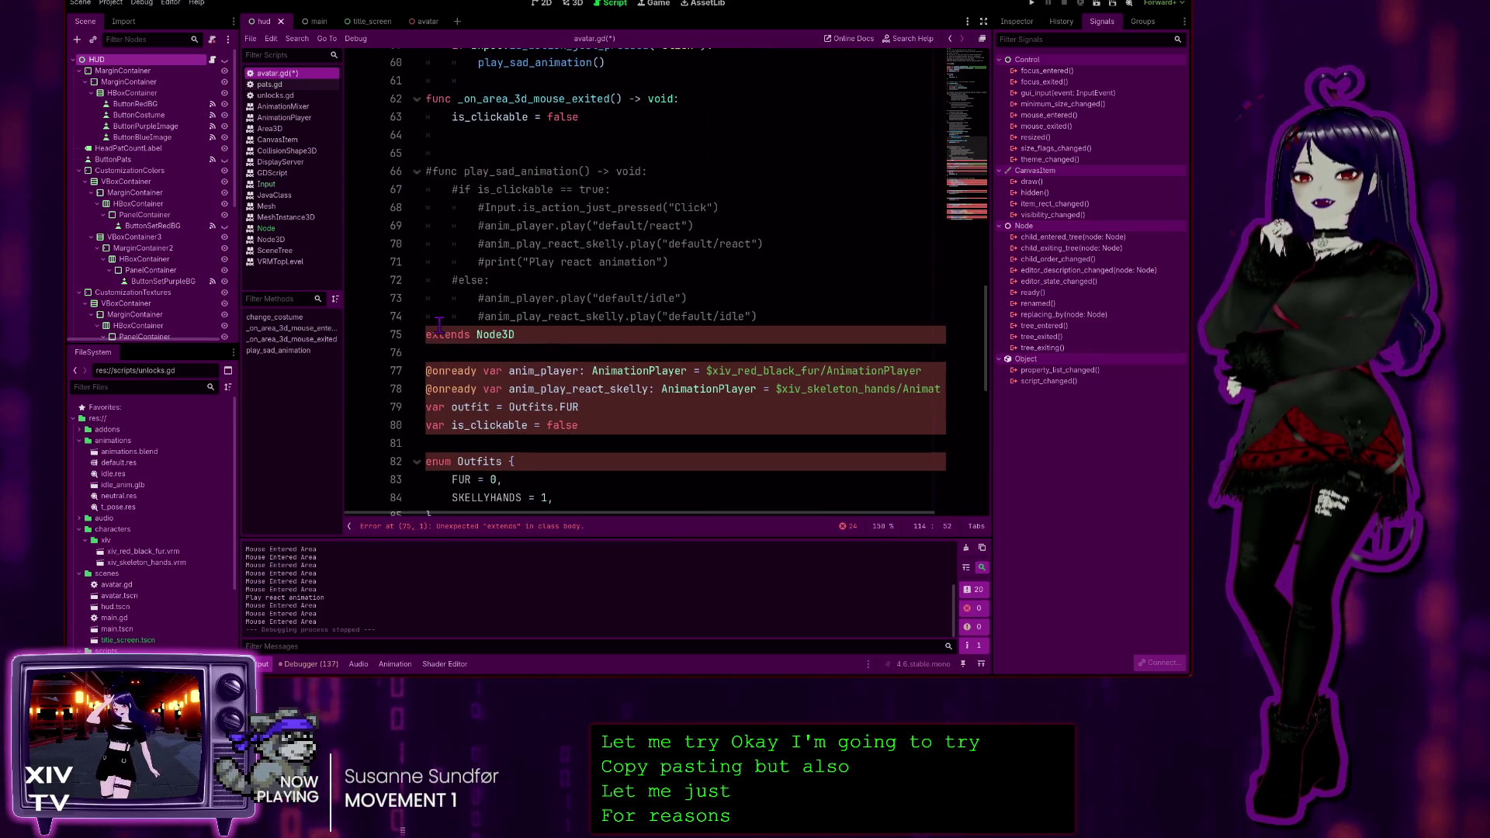
pyautogui.moveTo(426, 334)
pyautogui.mouseDown()
pyautogui.moveTo(510, 360)
pyautogui.moveTo(516, 332)
pyautogui.moveTo(576, 319)
pyautogui.moveTo(572, 304)
pyautogui.mouseUp()
pyautogui.press('Delete')
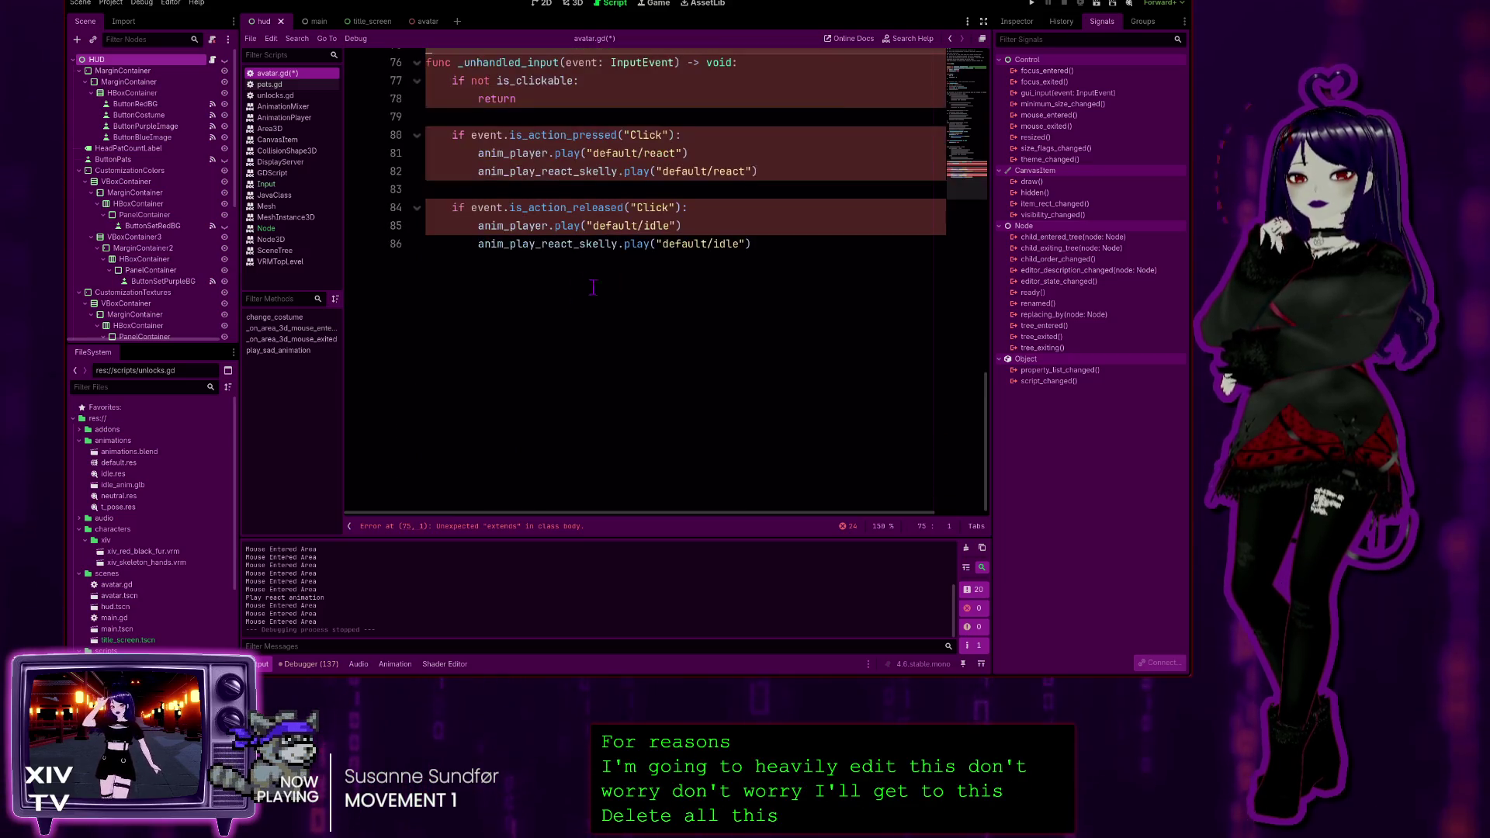
# Review the pasted _unhandled_input handler across lines 77–81
pyautogui.scroll(10, 579, 264)
pyautogui.scroll(-5, 516, 267)
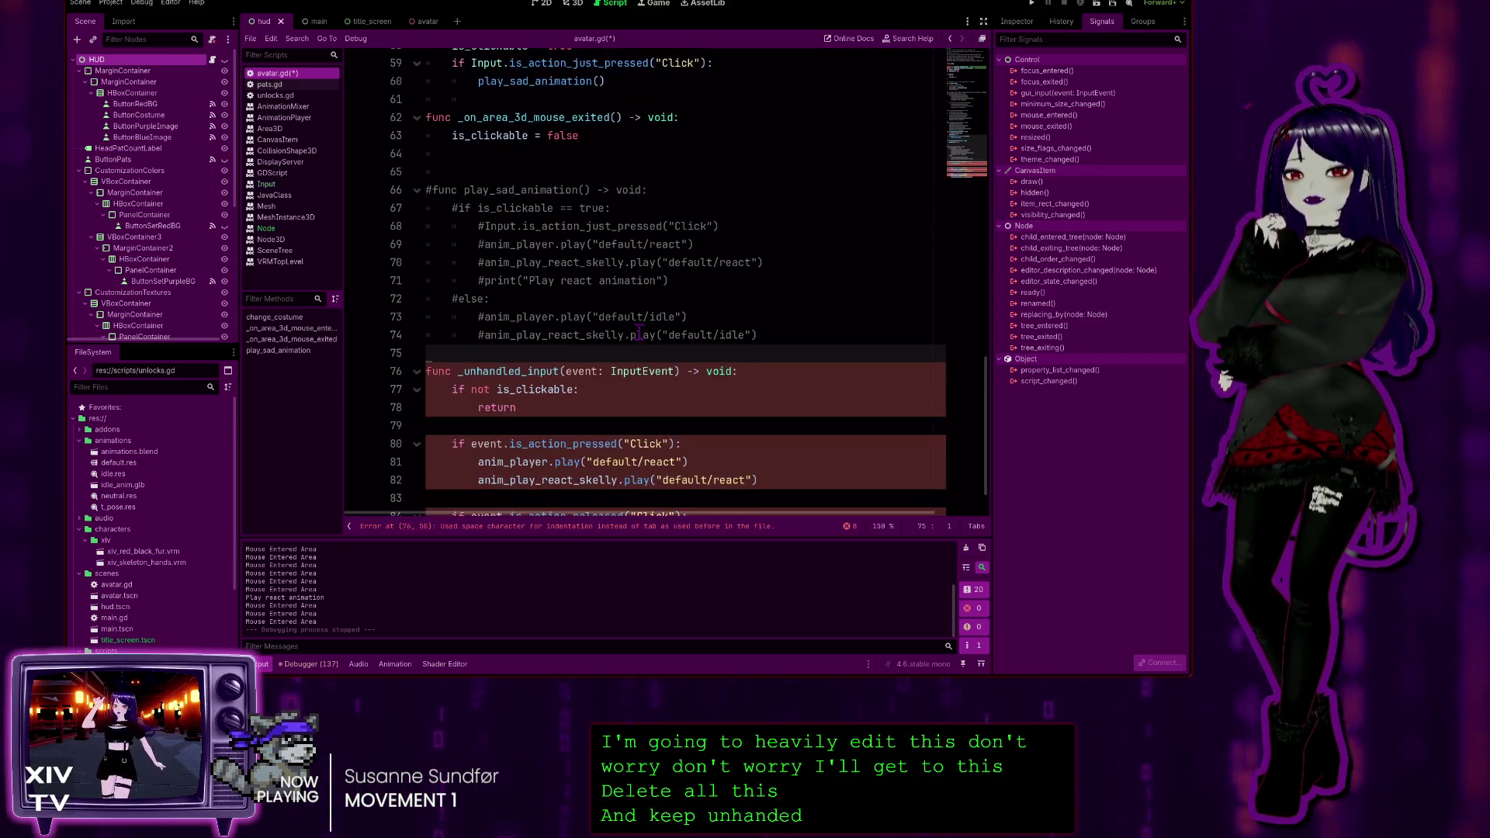
pyautogui.click(636, 339)
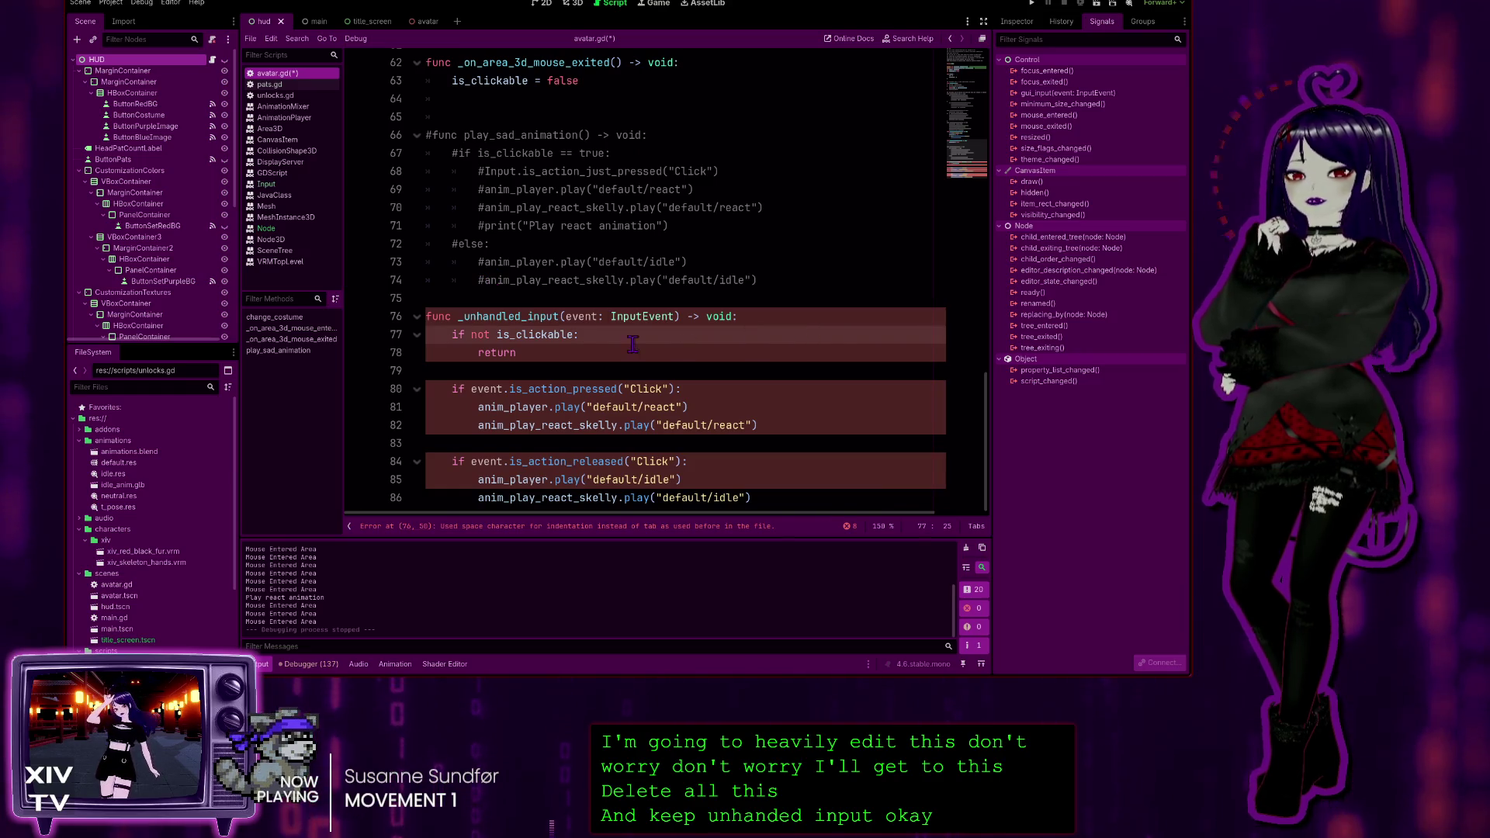
pyautogui.press('Home')
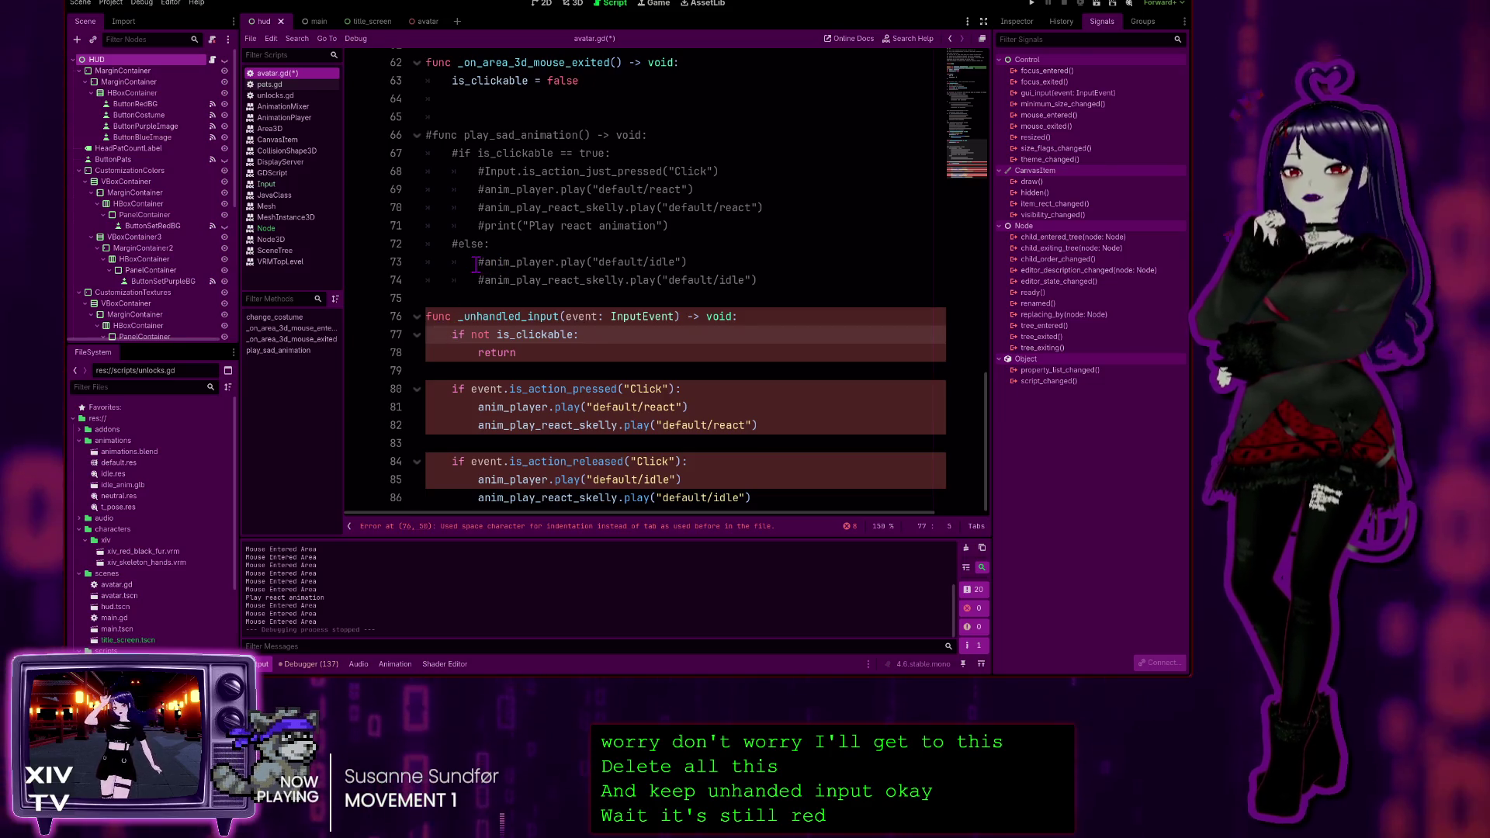
pyautogui.click(375, 153)
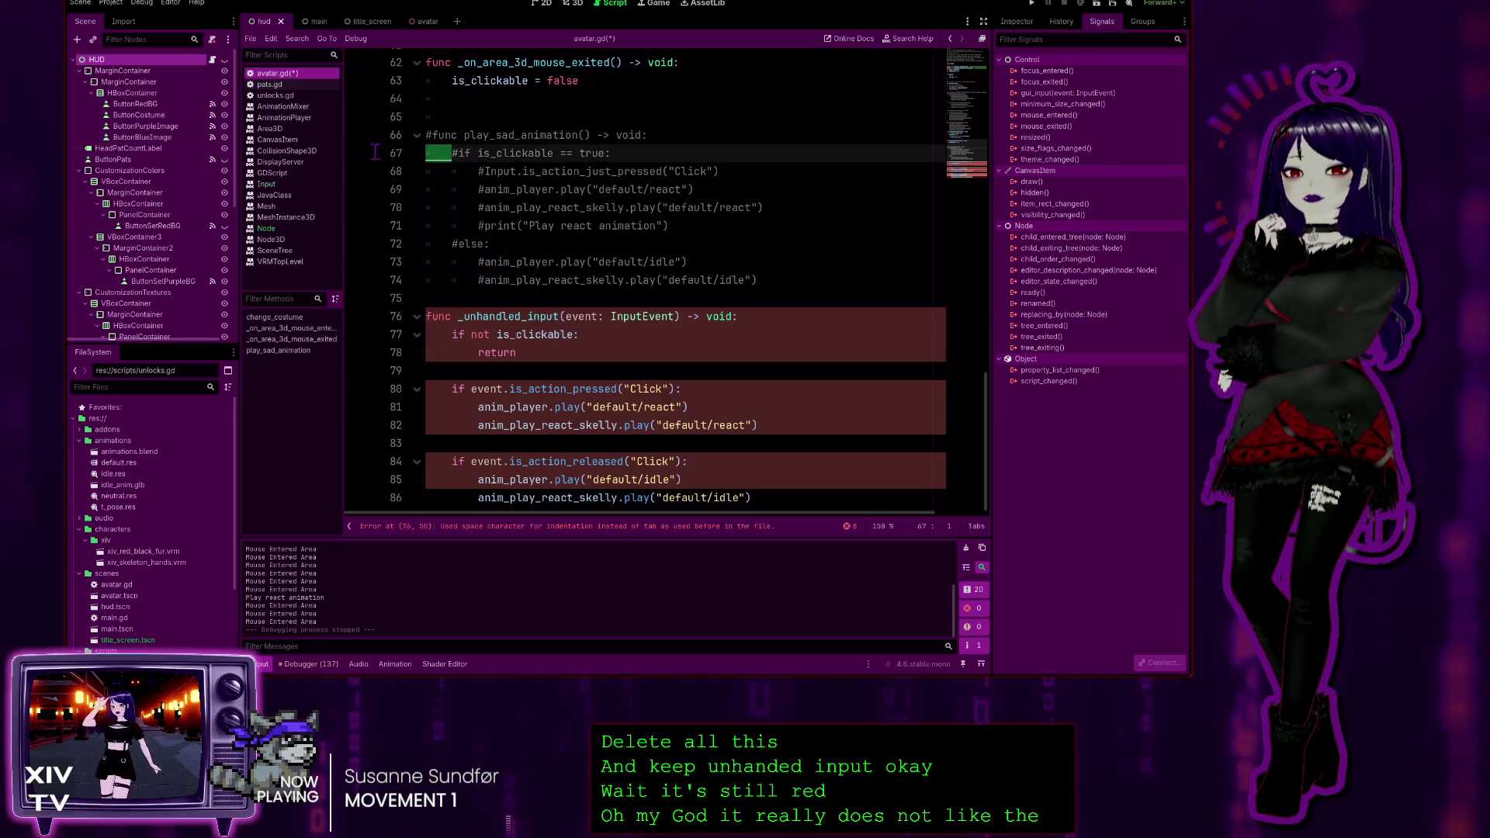
pyautogui.click(452, 333)
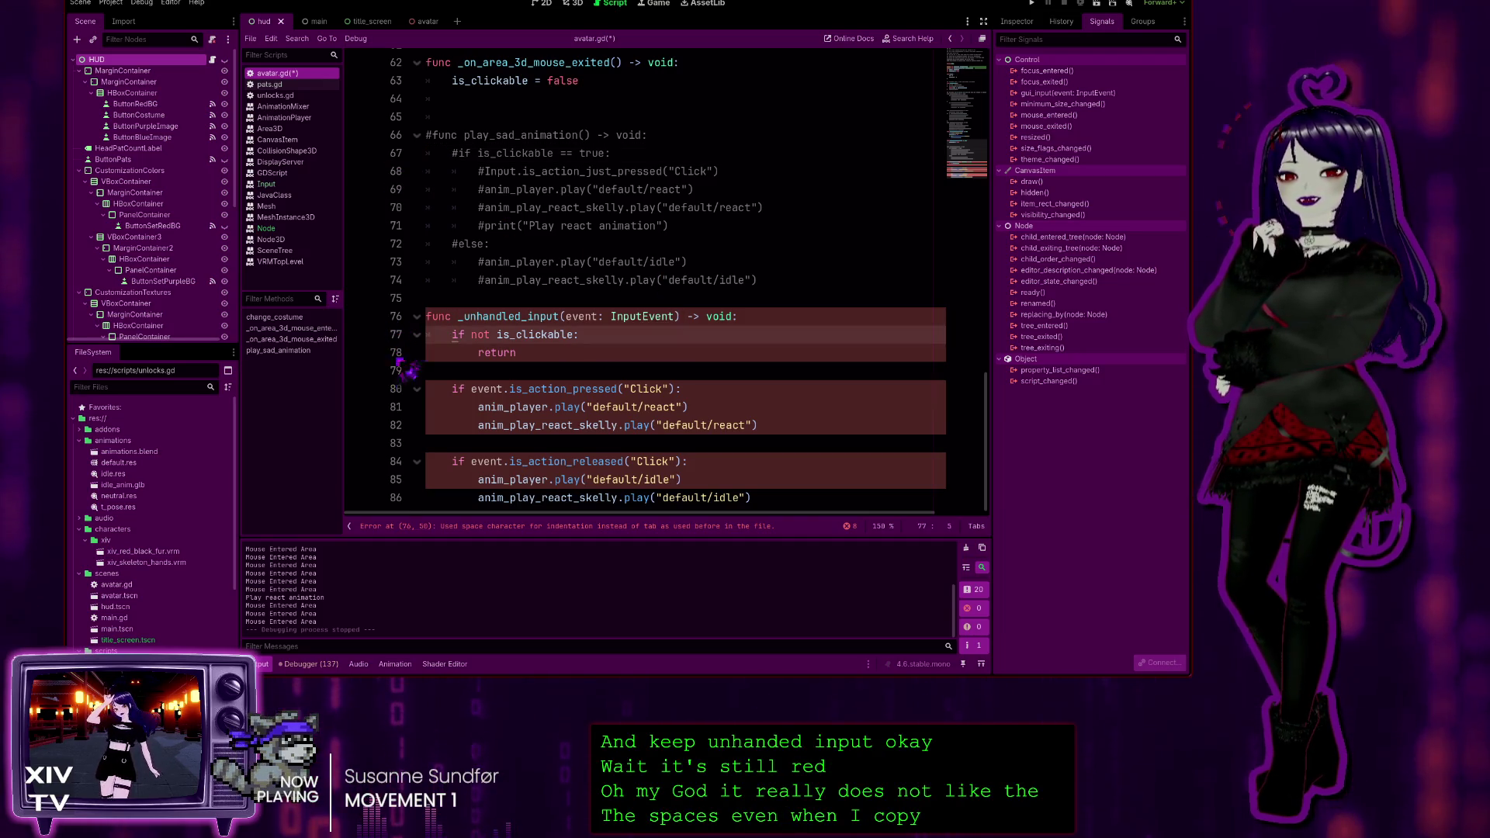
pyautogui.click(477, 353)
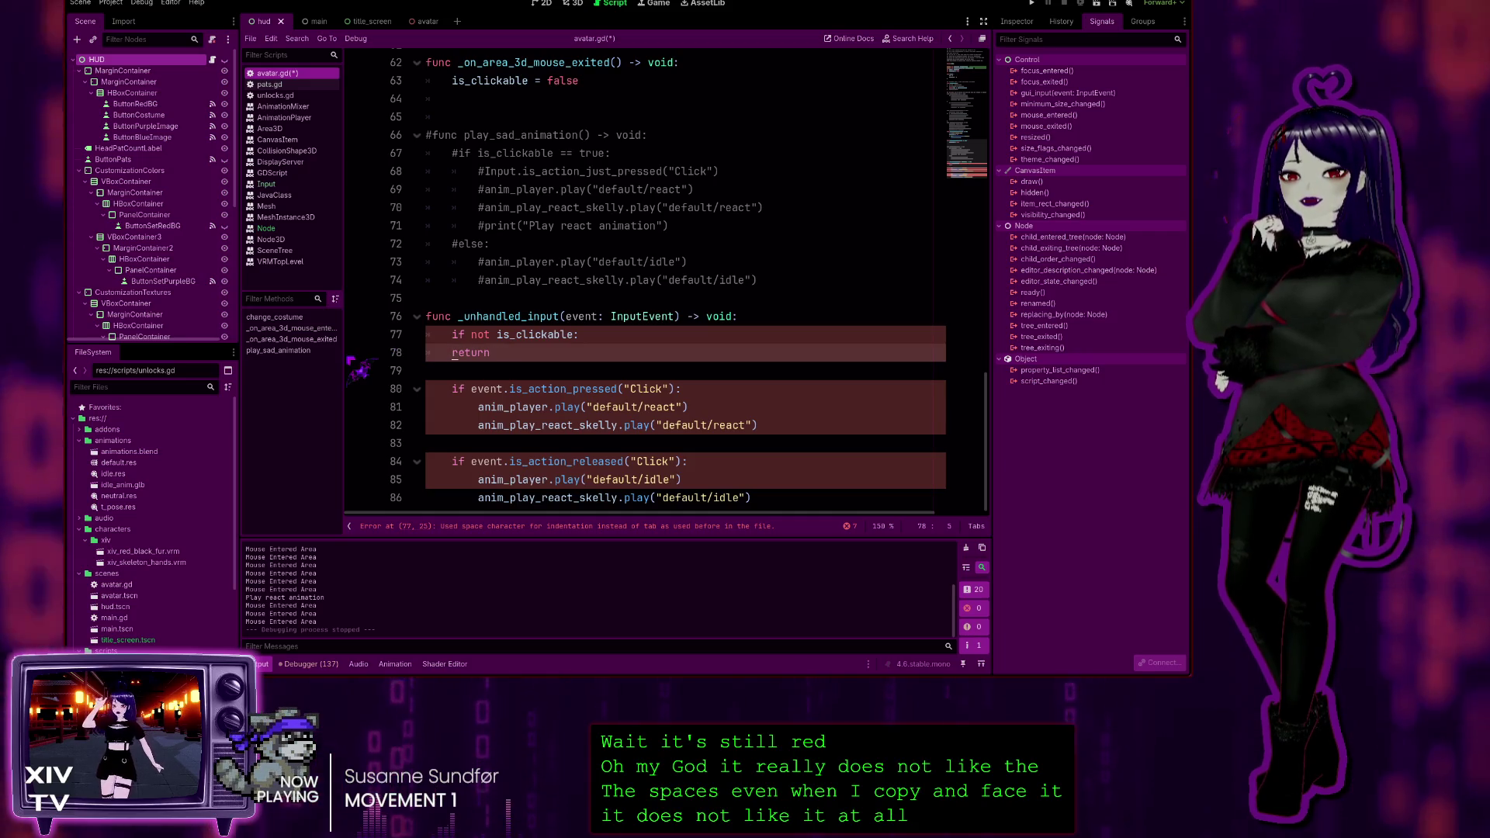
pyautogui.click(452, 389)
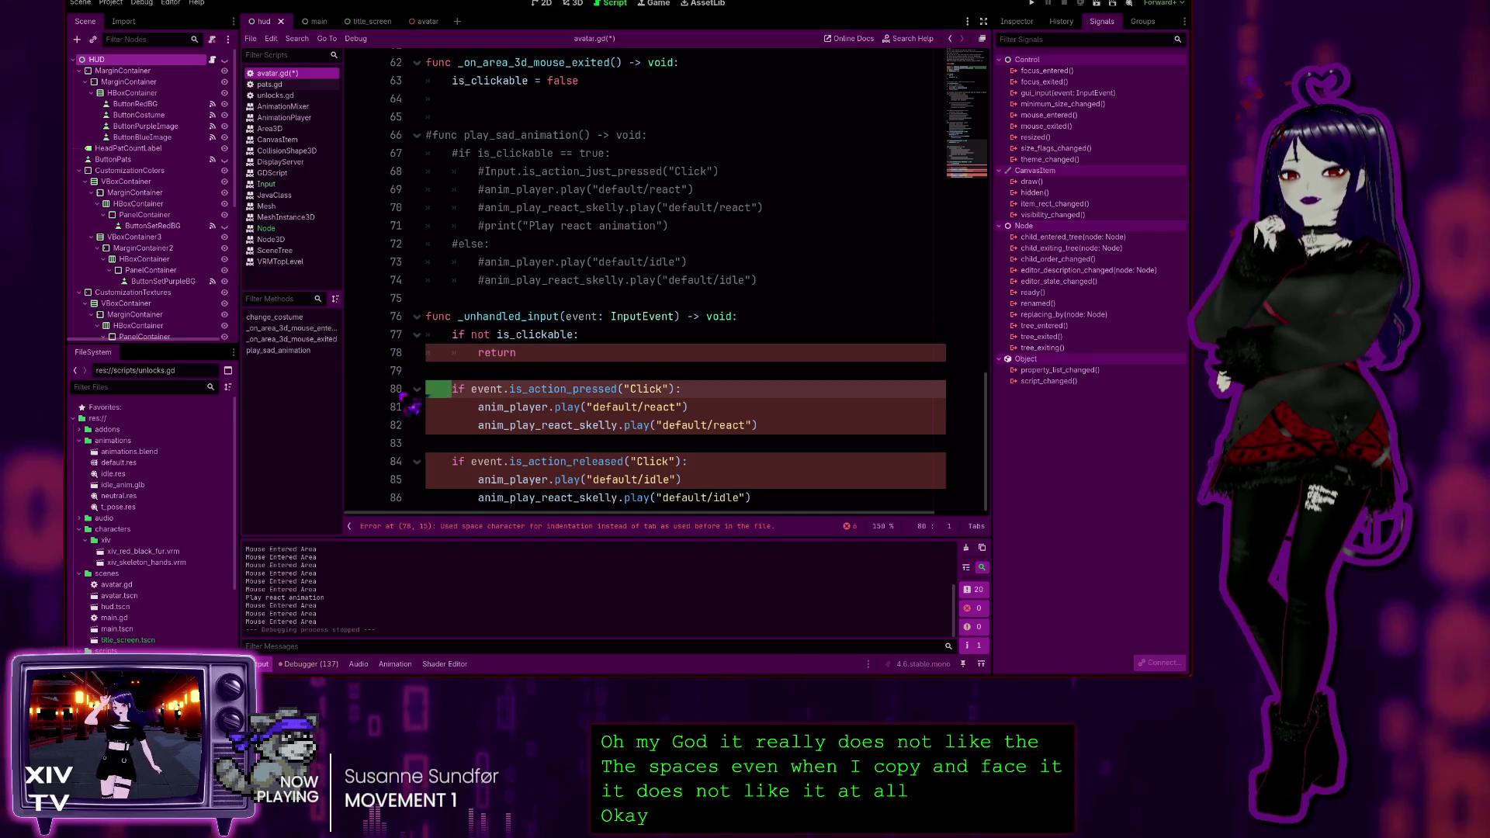
pyautogui.click(476, 407)
# Replace the space indentation with tabs on lines 81, 82 and 84
pyautogui.press('BackSpace')
pyautogui.press('Tab')
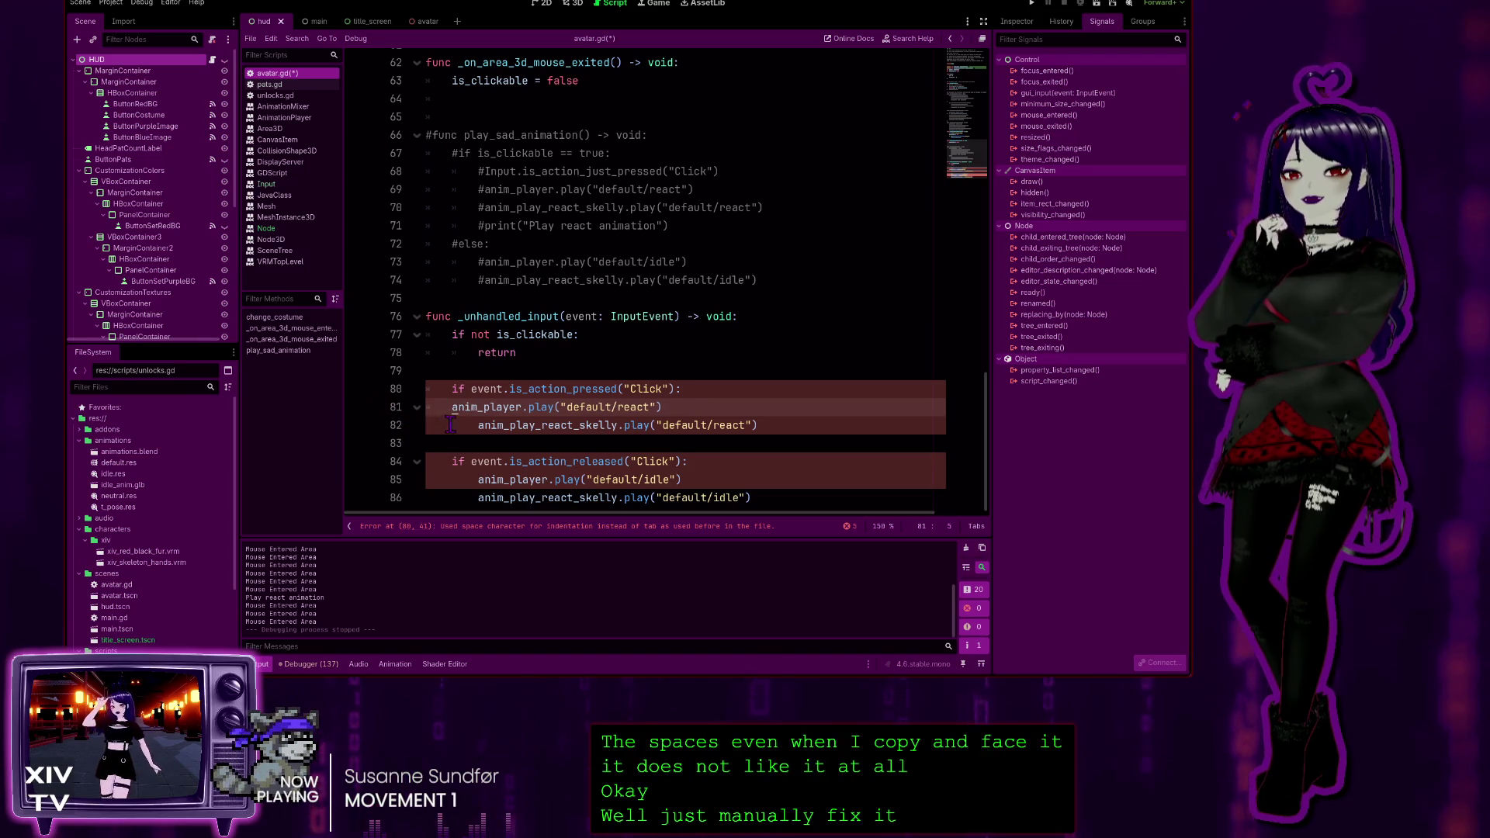
pyautogui.click(478, 425)
pyautogui.press('BackSpace')
pyautogui.press('Tab')
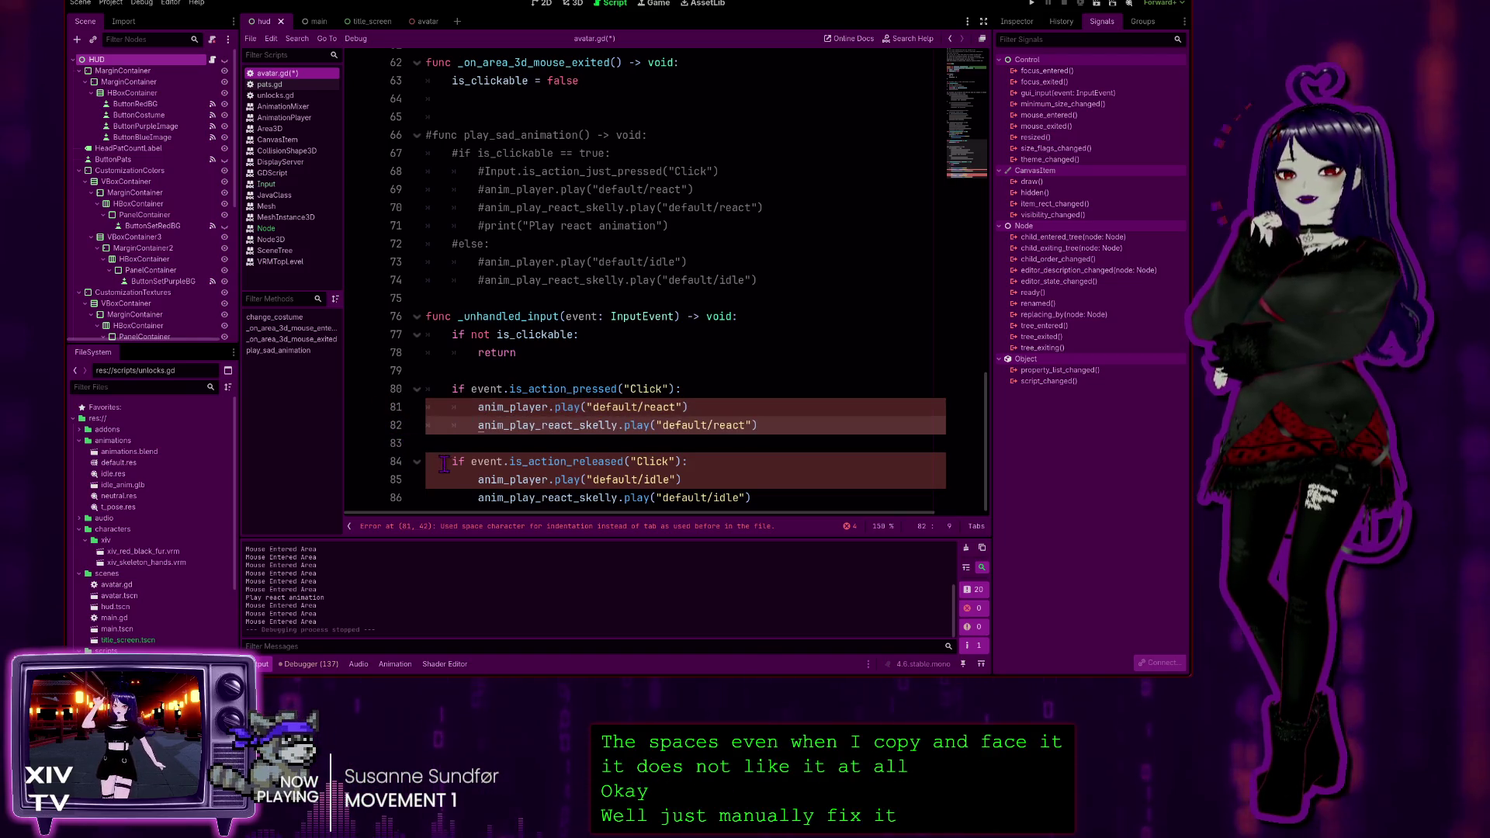
pyautogui.moveTo(452, 461); pyautogui.dragTo(370, 459)
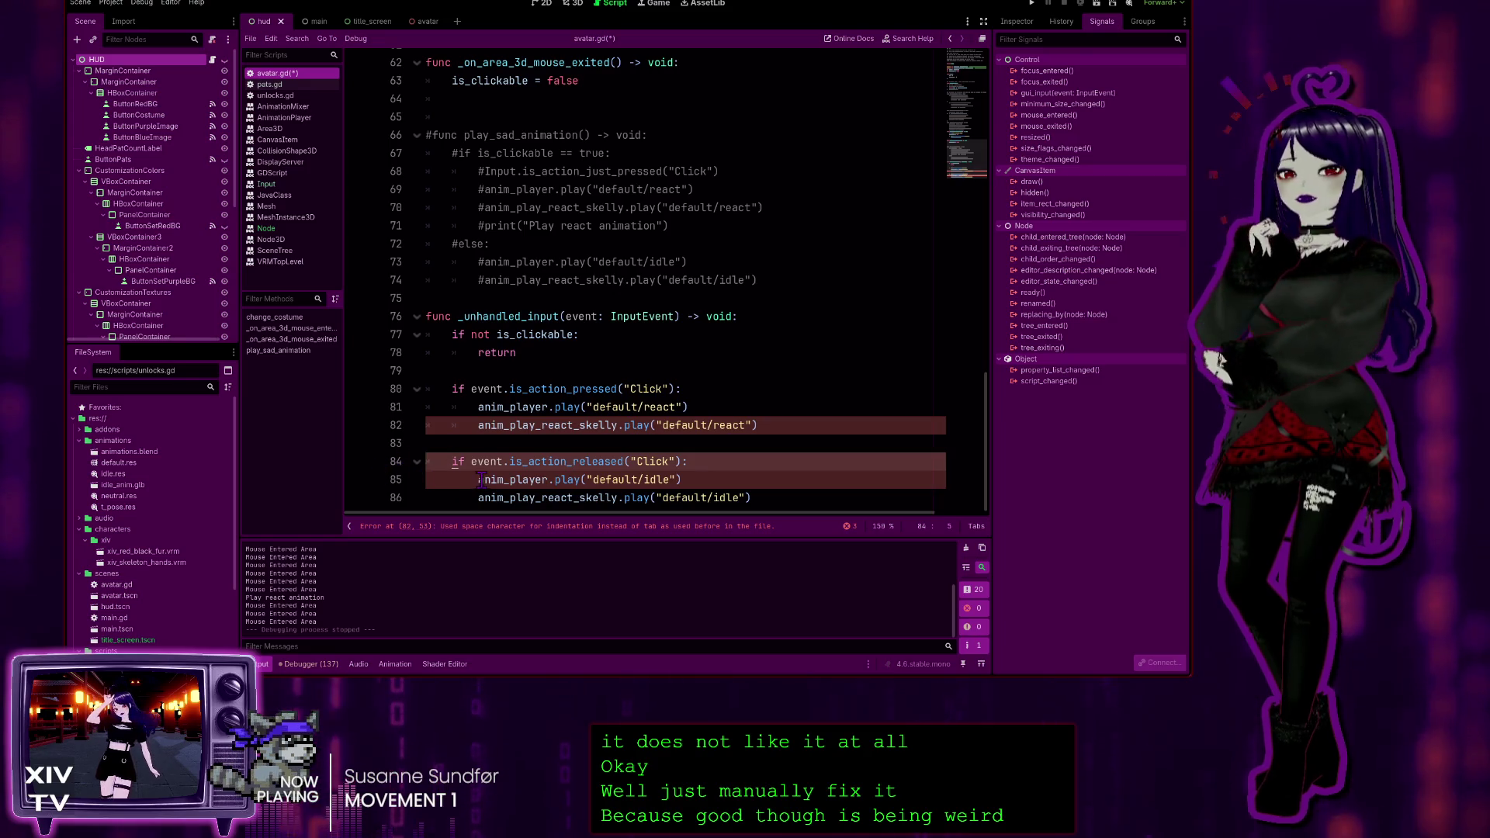
pyautogui.press('BackSpace')
pyautogui.press('Tab')
# Re-indent lines 85–86 with tabs, then run the project with F5
pyautogui.moveTo(478, 479); pyautogui.dragTo(351, 508)
pyautogui.press('BackSpace')
pyautogui.press('Tab')
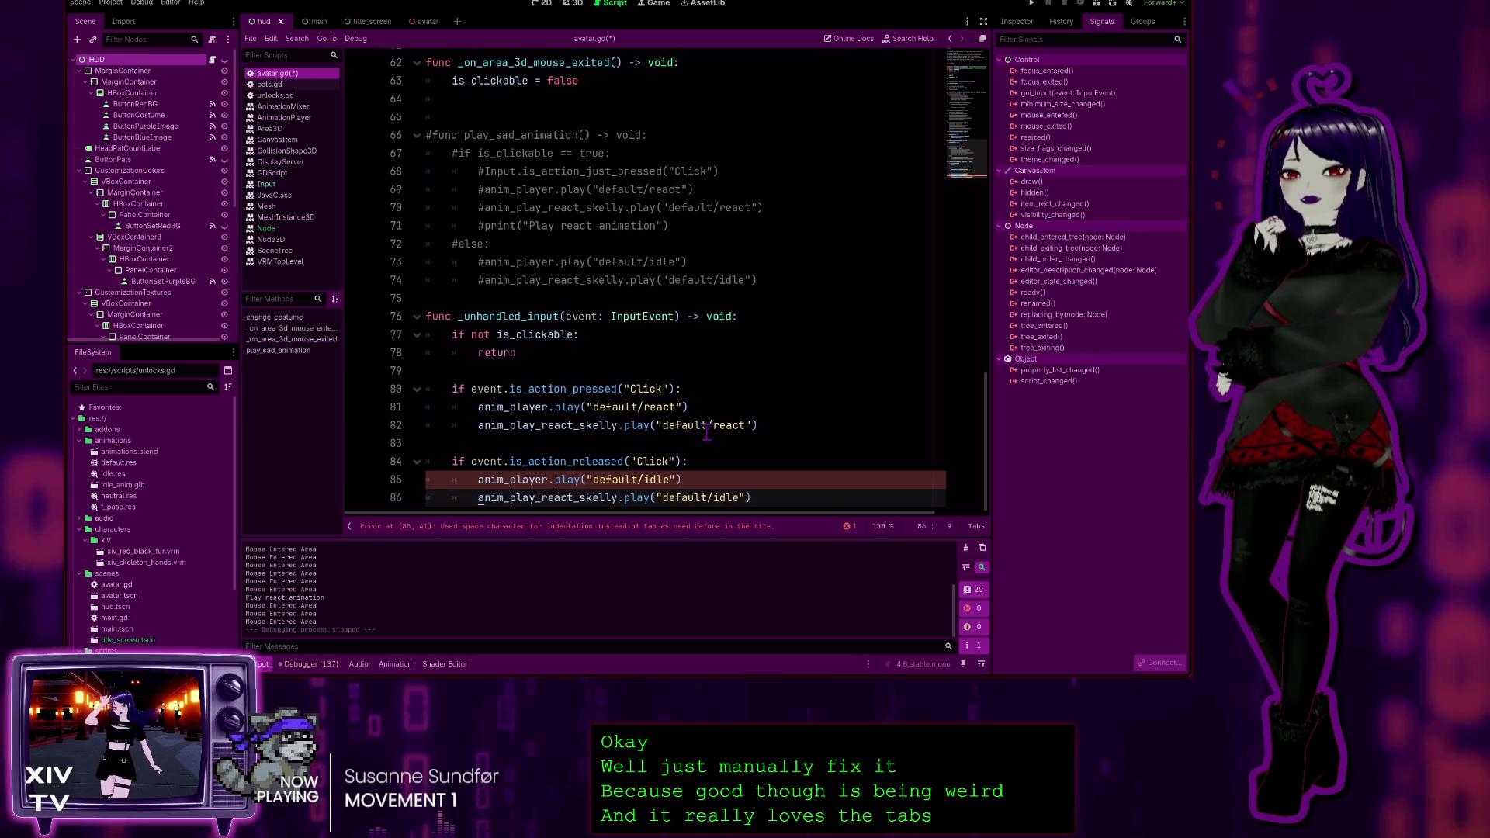
pyautogui.press('BackSpace')
pyautogui.press('Tab')
pyautogui.click(753, 388)
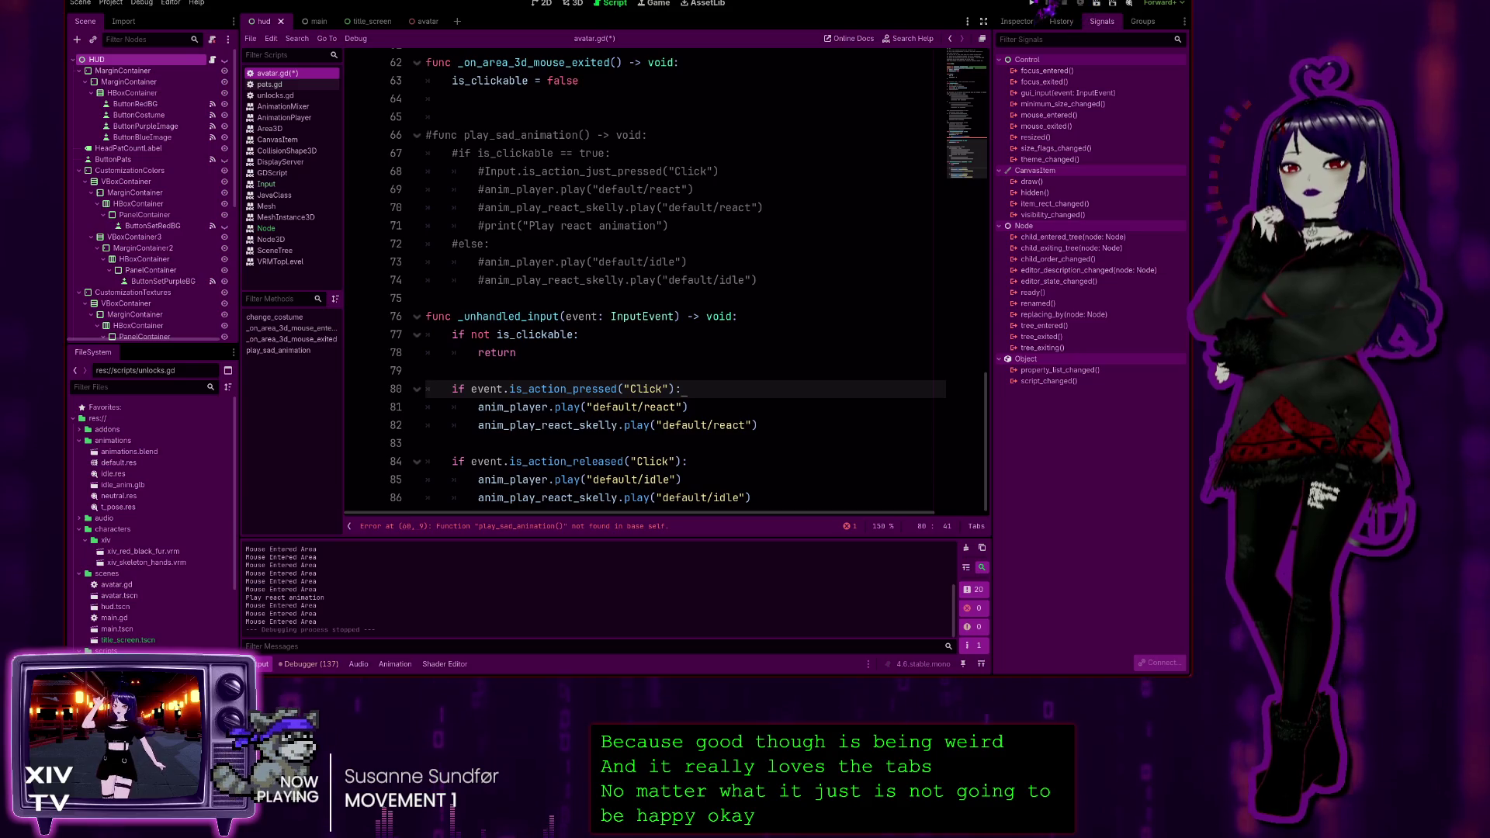
pyautogui.press('F5')
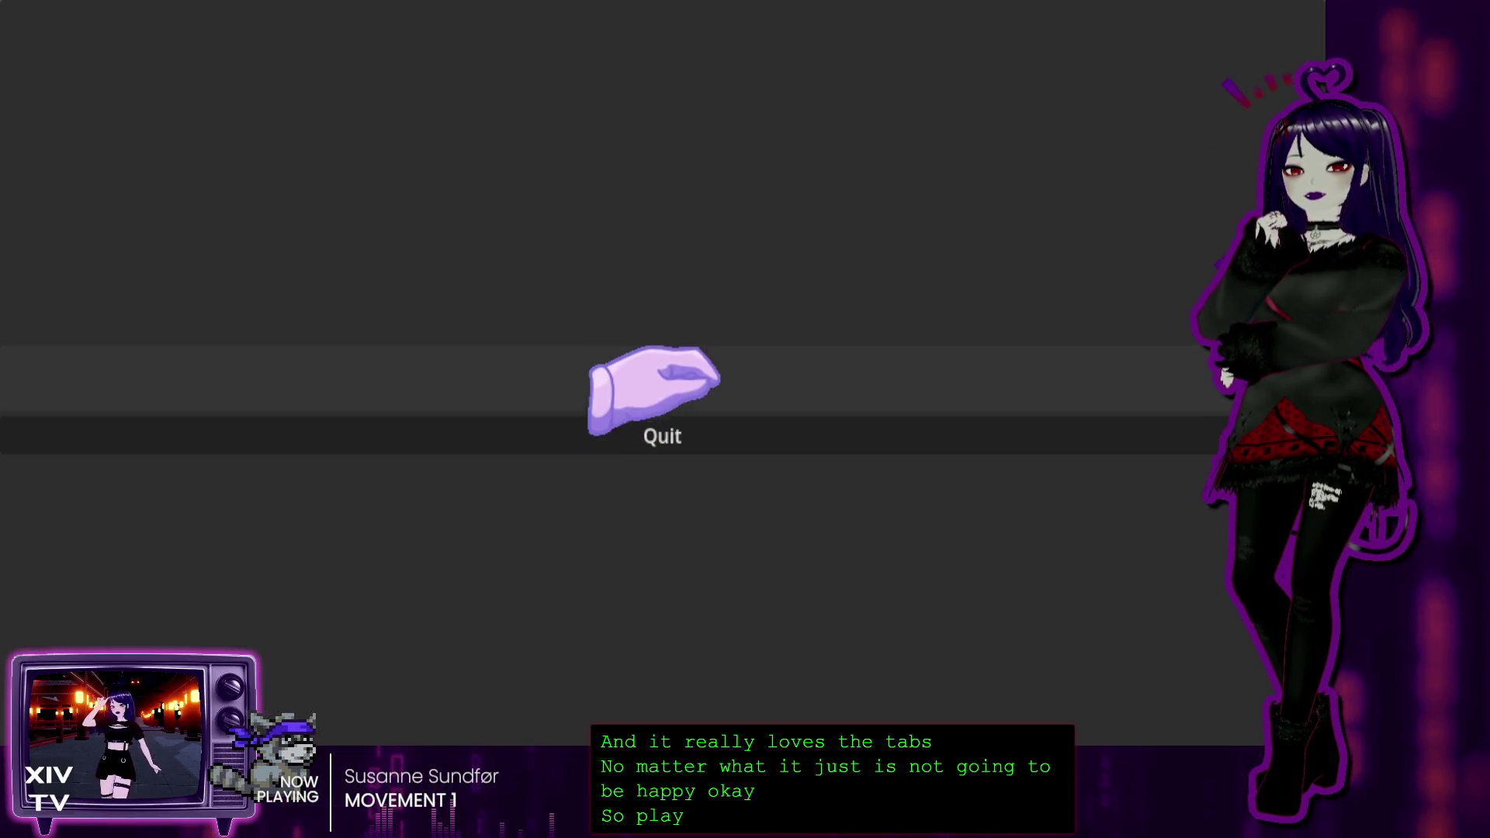
# Start the game from the title menu, relaunch it, start again, and close it with Alt+F4
pyautogui.click(706, 373)
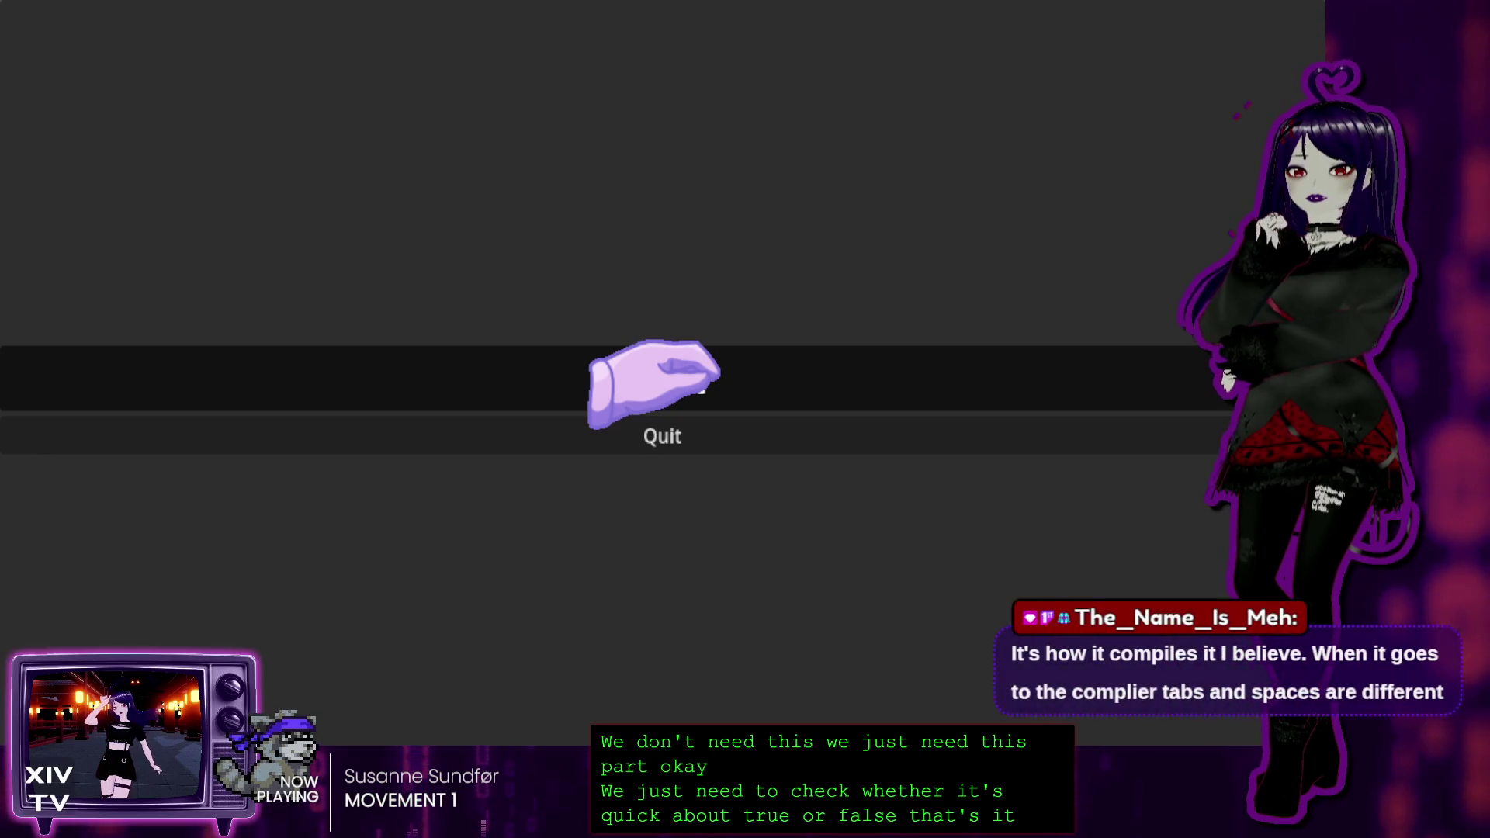
pyautogui.press('F5')
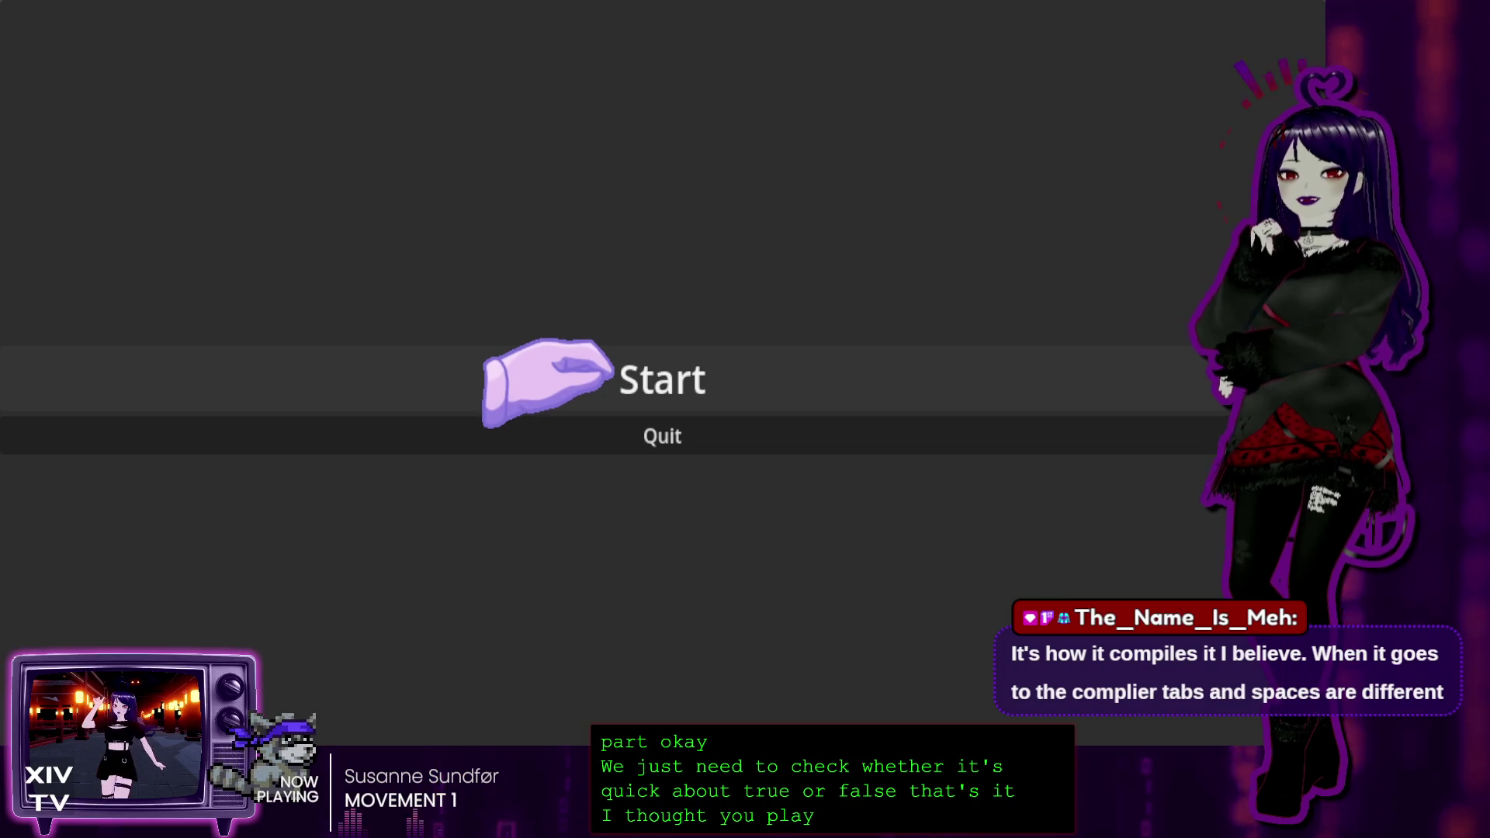
pyautogui.click(609, 364)
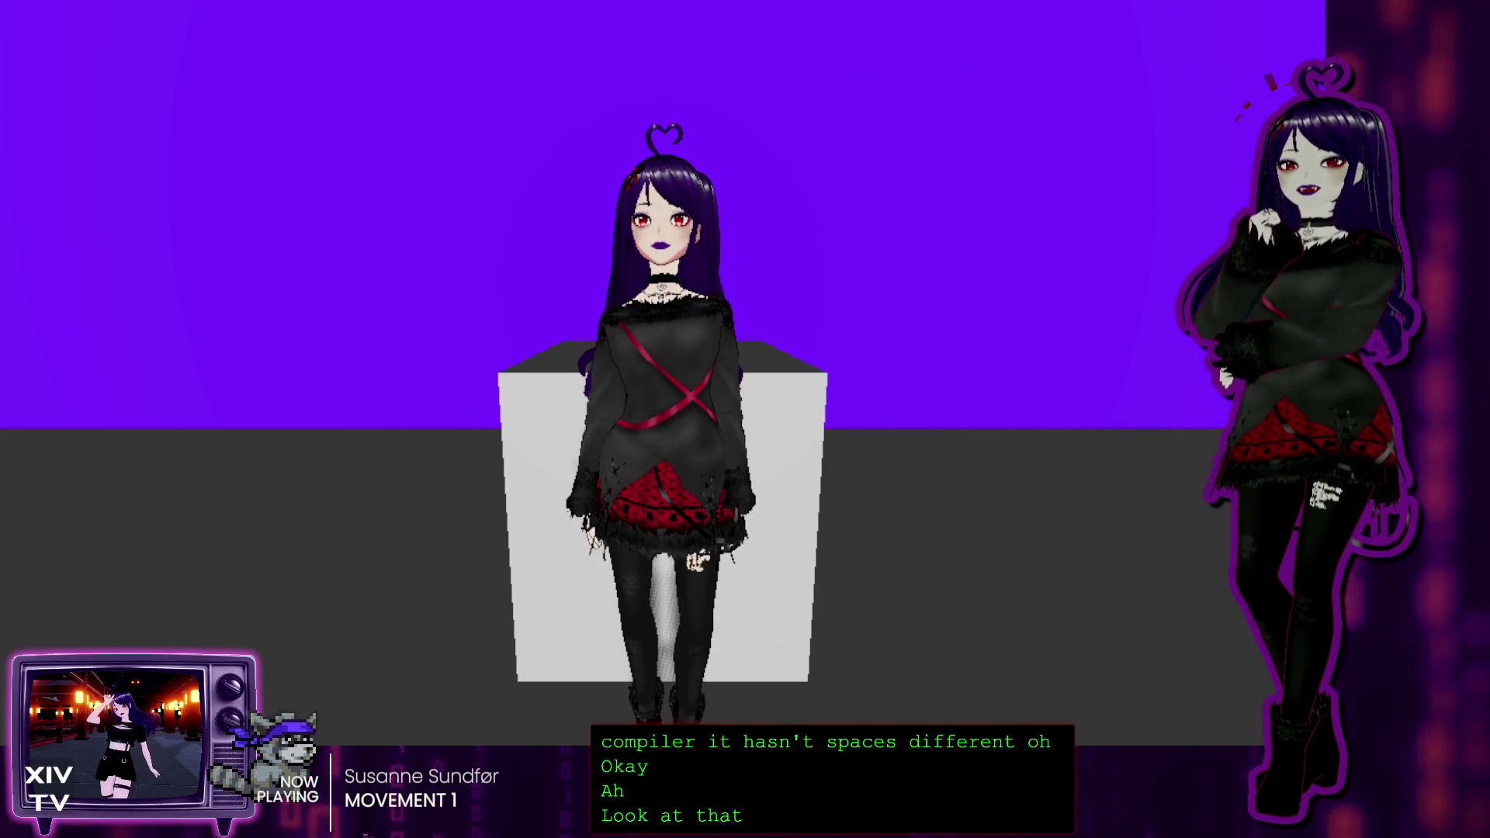
pyautogui.hotkey('alt', 'F4')
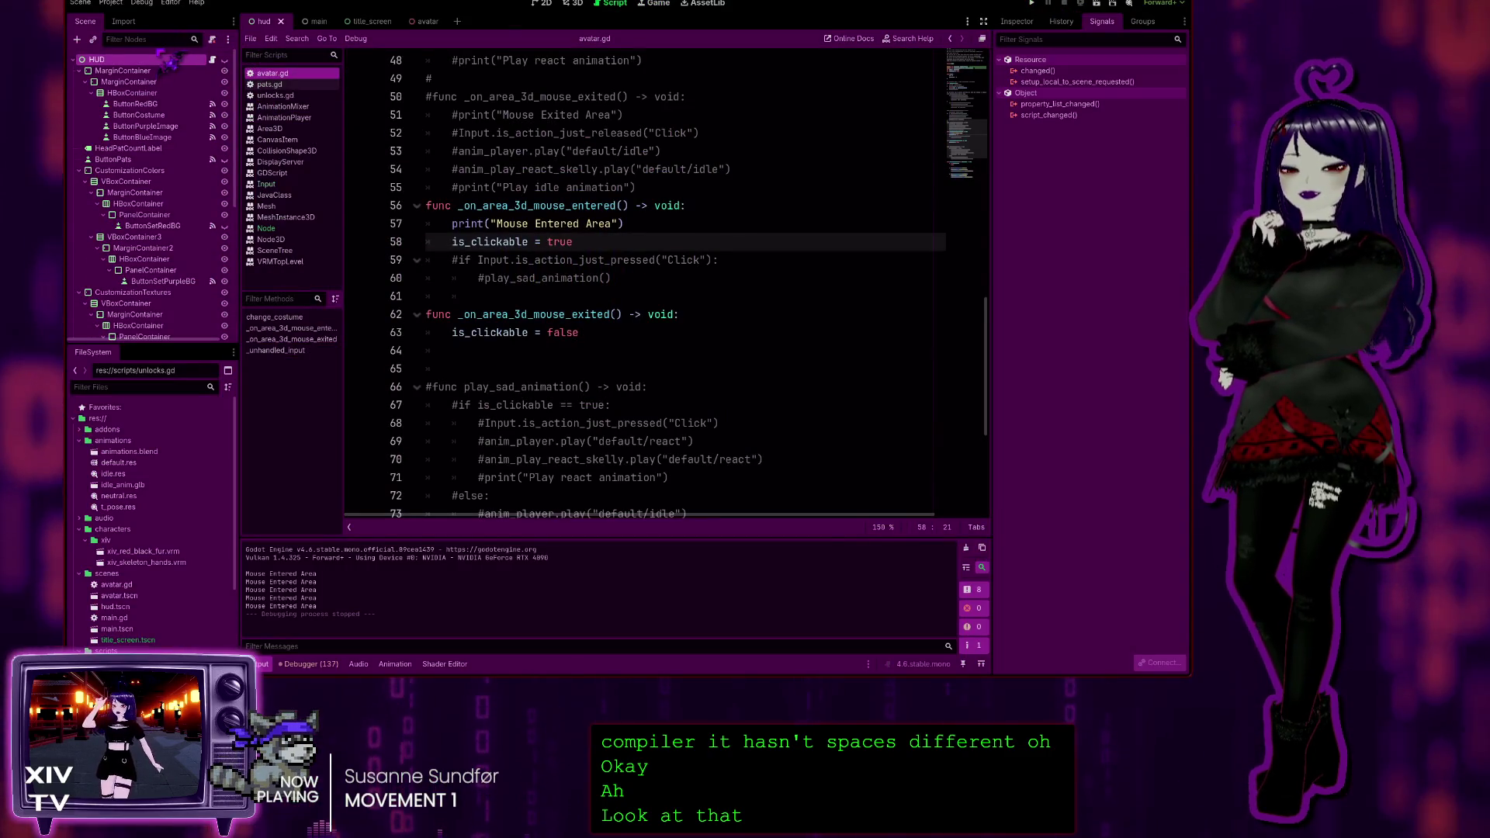
# Toggle the HUD node's visibility, run and start the game again, then stop it with F8
pyautogui.click(225, 59)
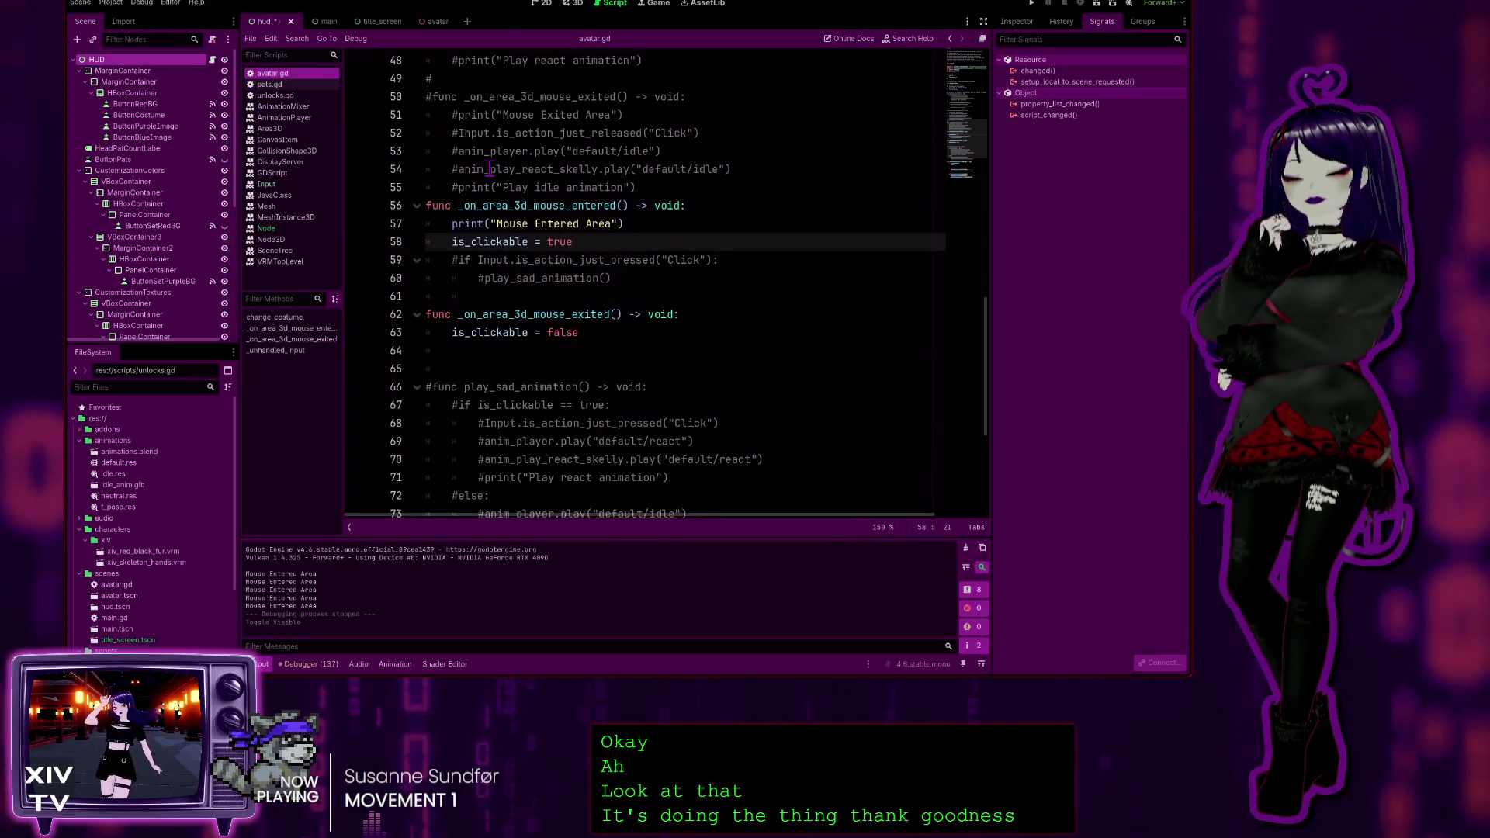
pyautogui.click(1036, 4)
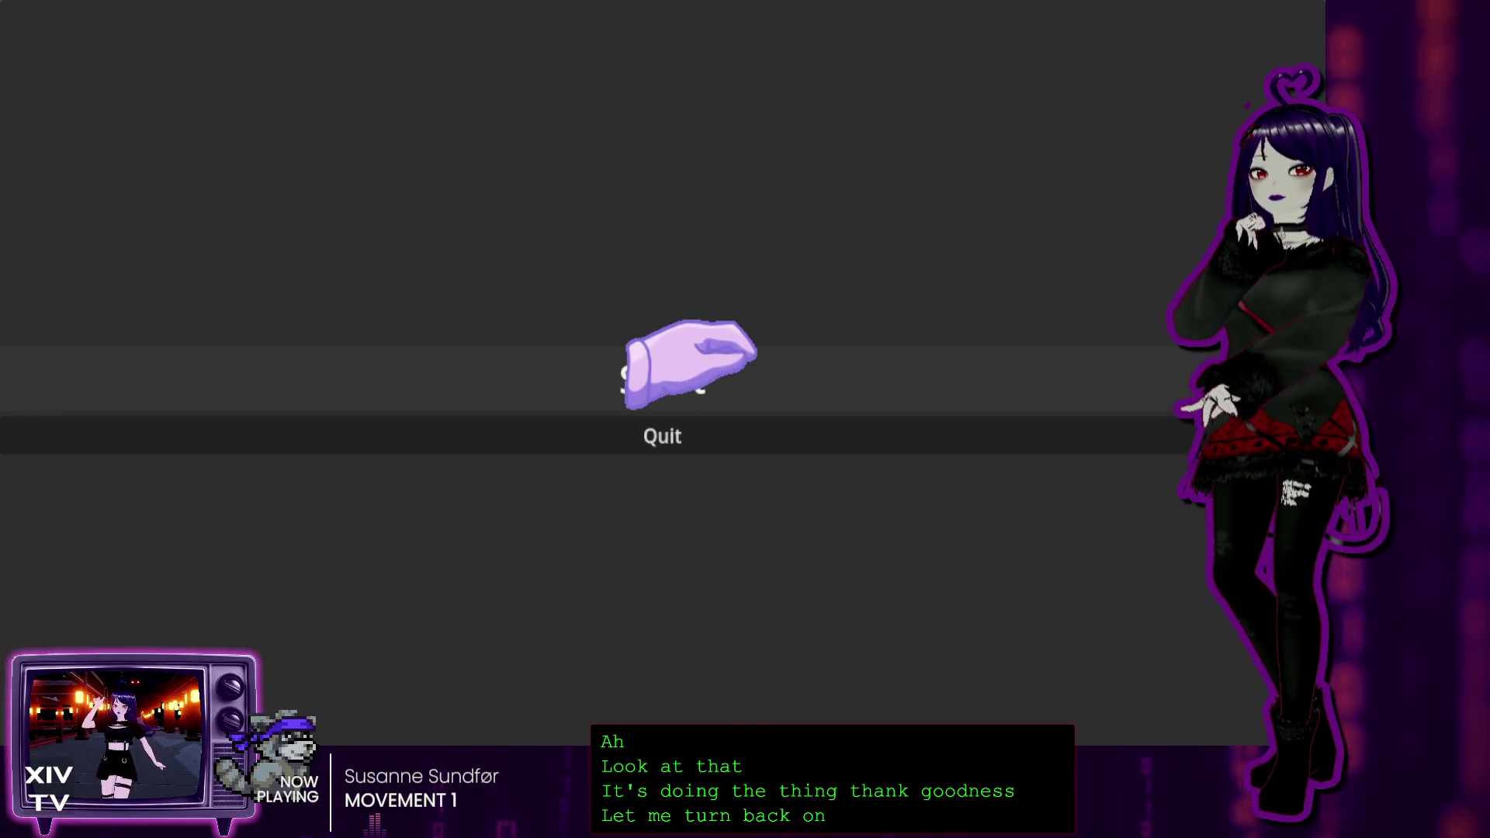
pyautogui.click(662, 379)
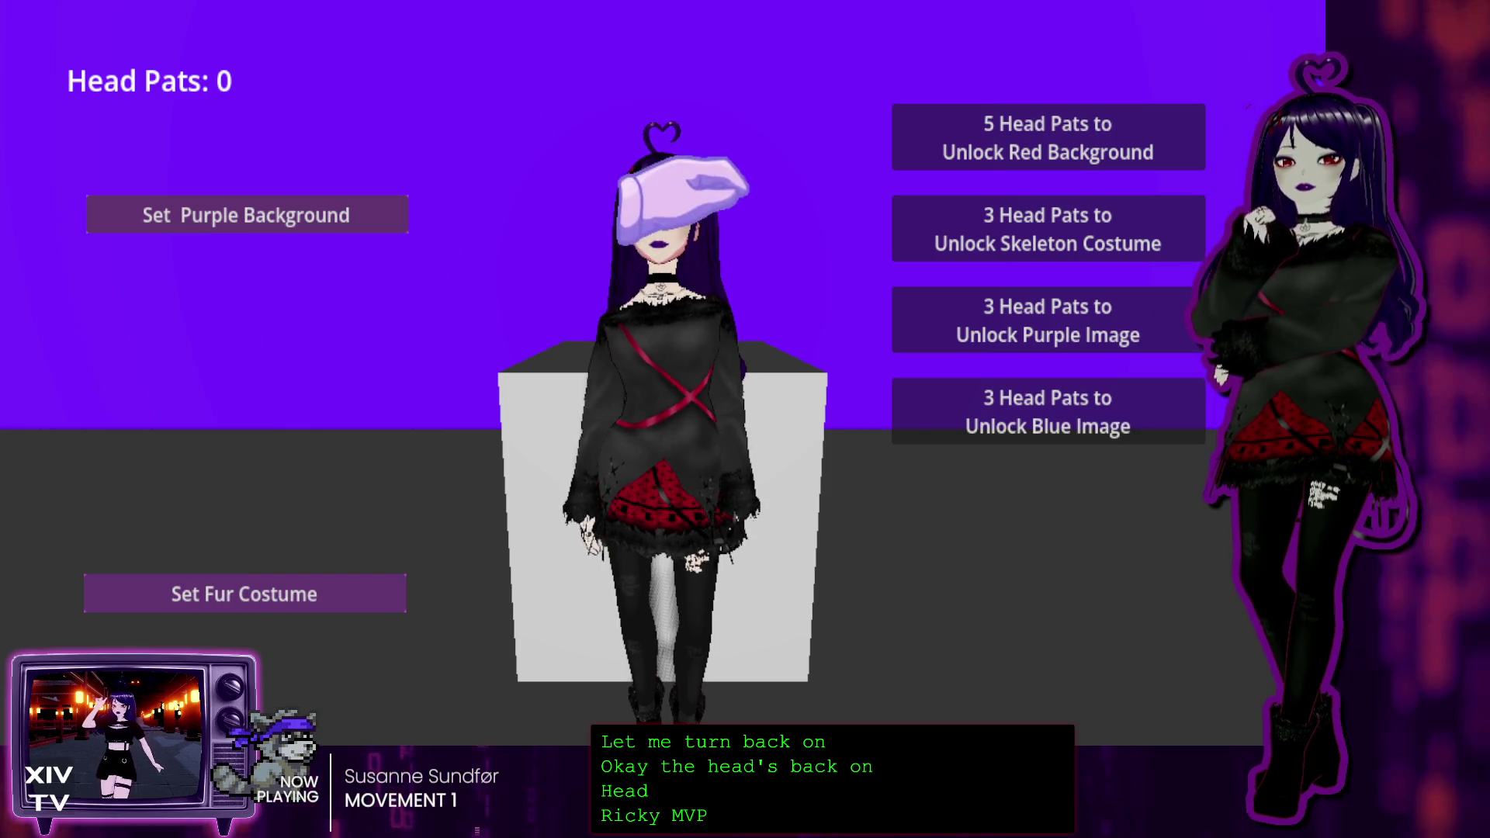
pyautogui.press('F8')
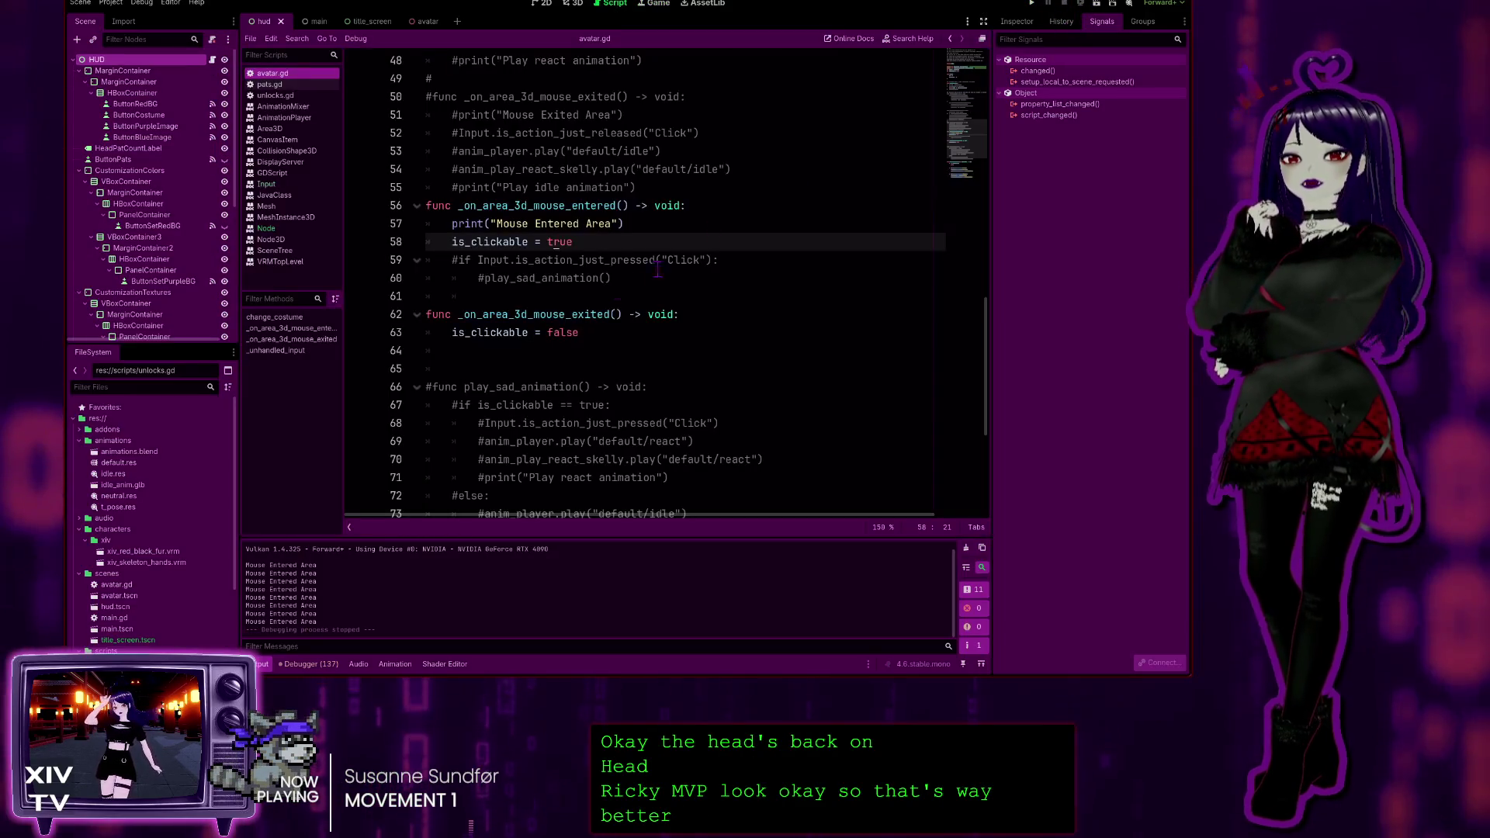
# Copy the print("Mouse Entered Area") line and paste it into _on_area_3d_mouse_exited
pyautogui.moveTo(629, 225); pyautogui.dragTo(351, 229)
pyautogui.hotkey('ctrl', 'c')
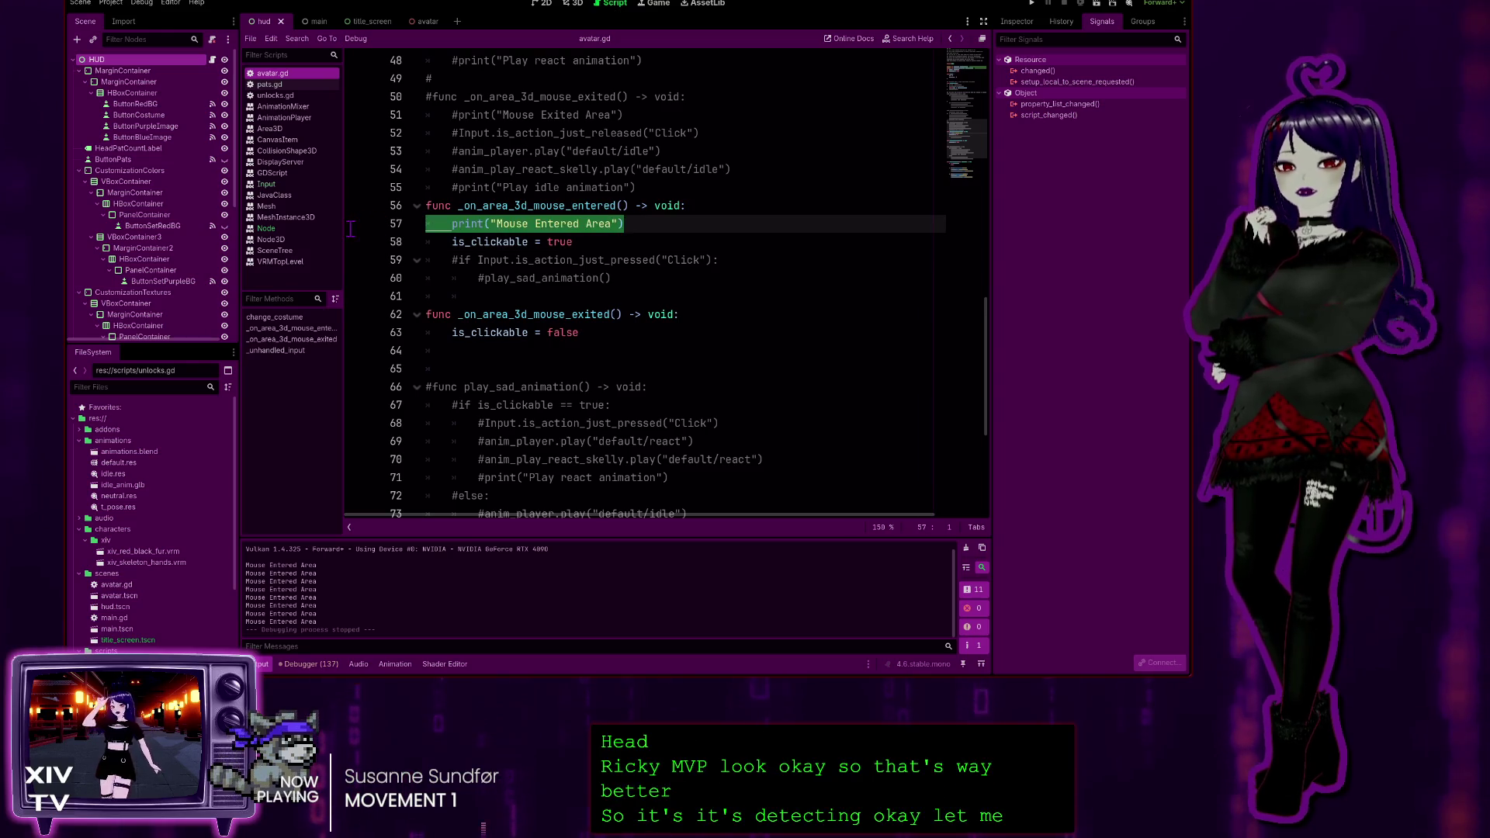
pyautogui.click(696, 311)
pyautogui.press('Return')
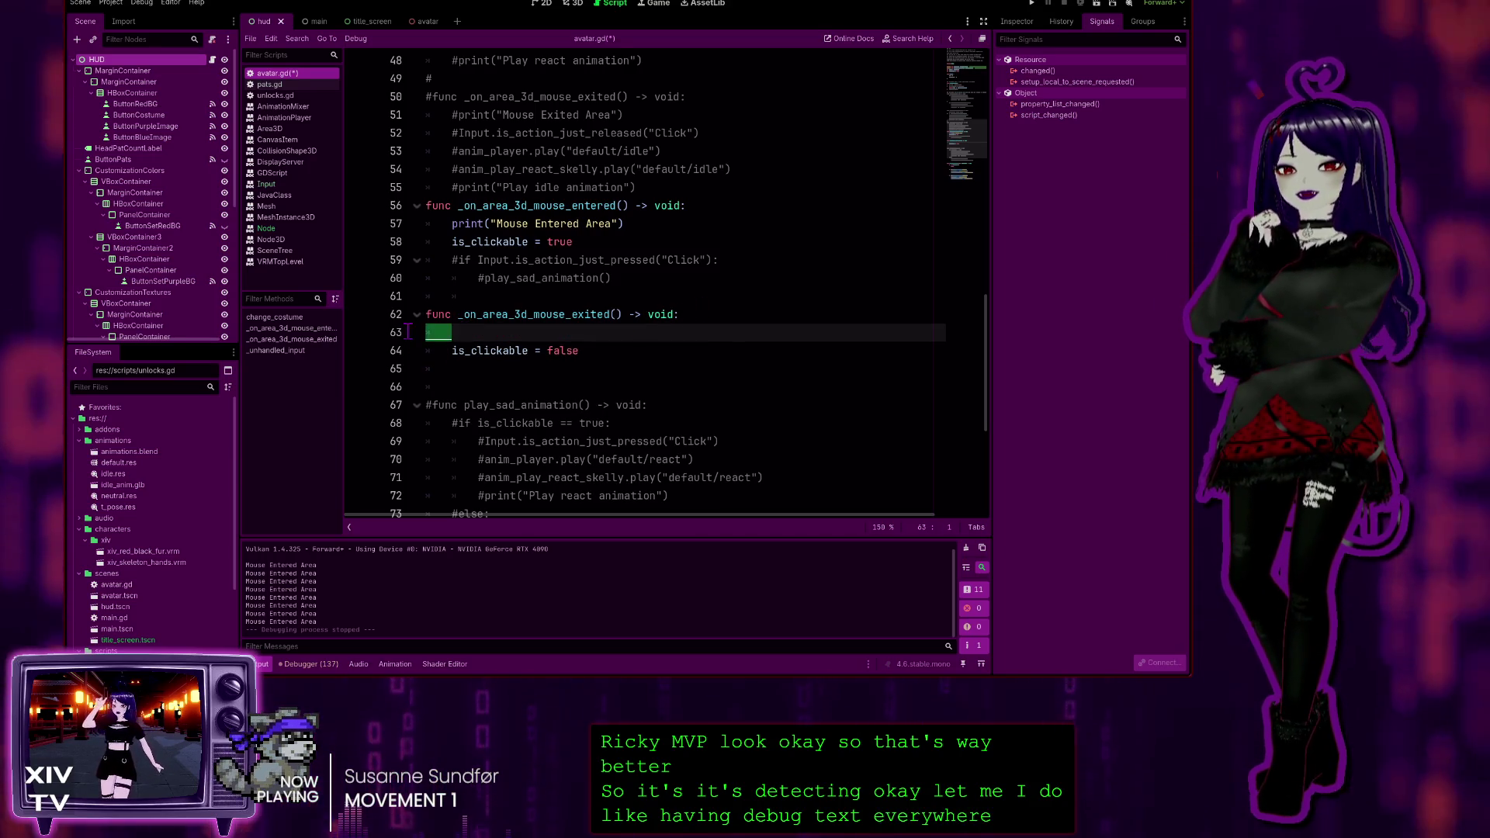
pyautogui.hotkey('ctrl', 'v')
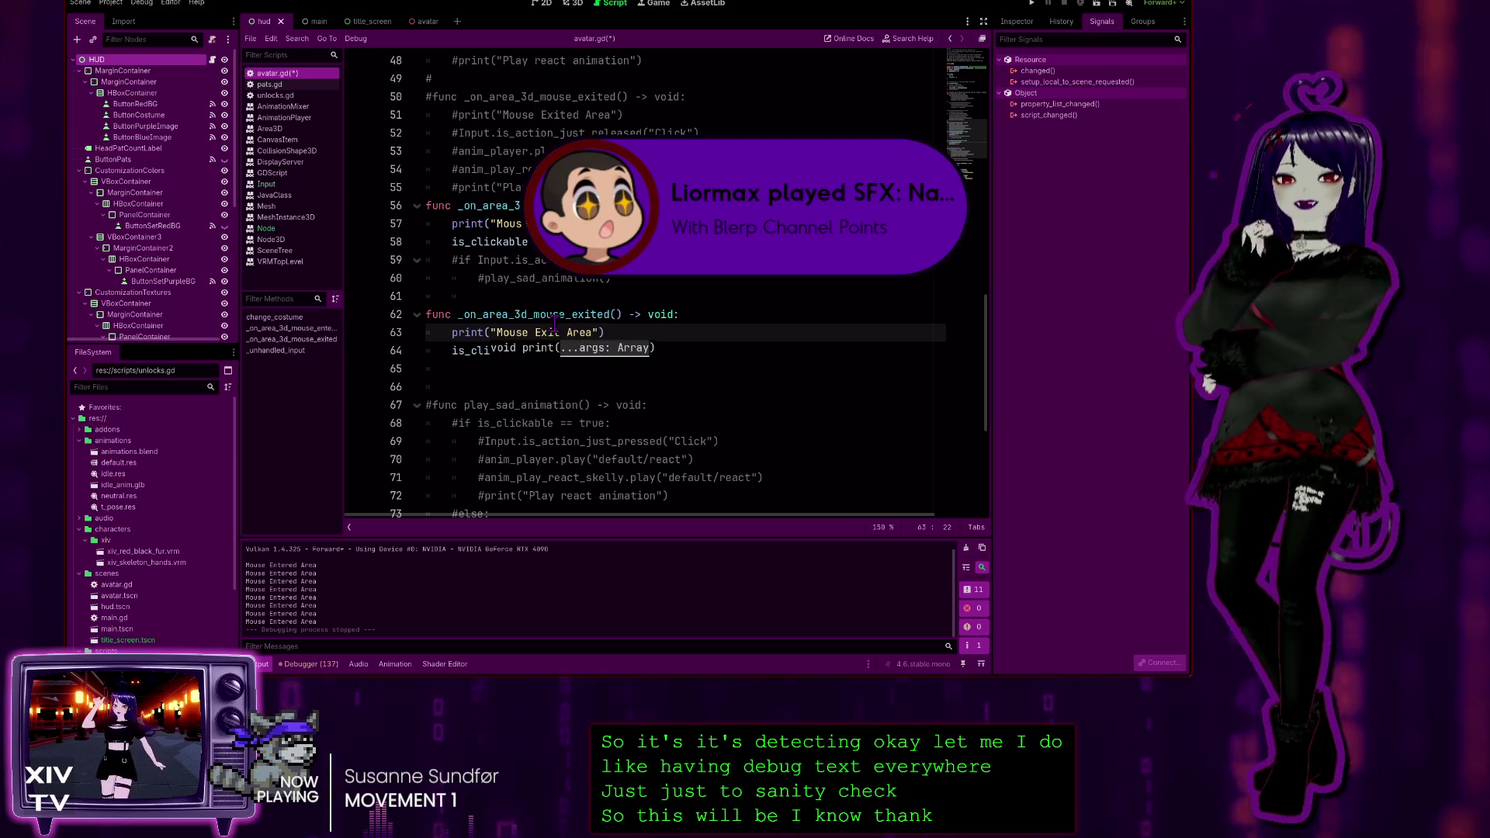
# Try editing the pasted text, then undo and redo back to the original pasted print line
pyautogui.write('ed')
pyautogui.press('Up')
pyautogui.press('Up')
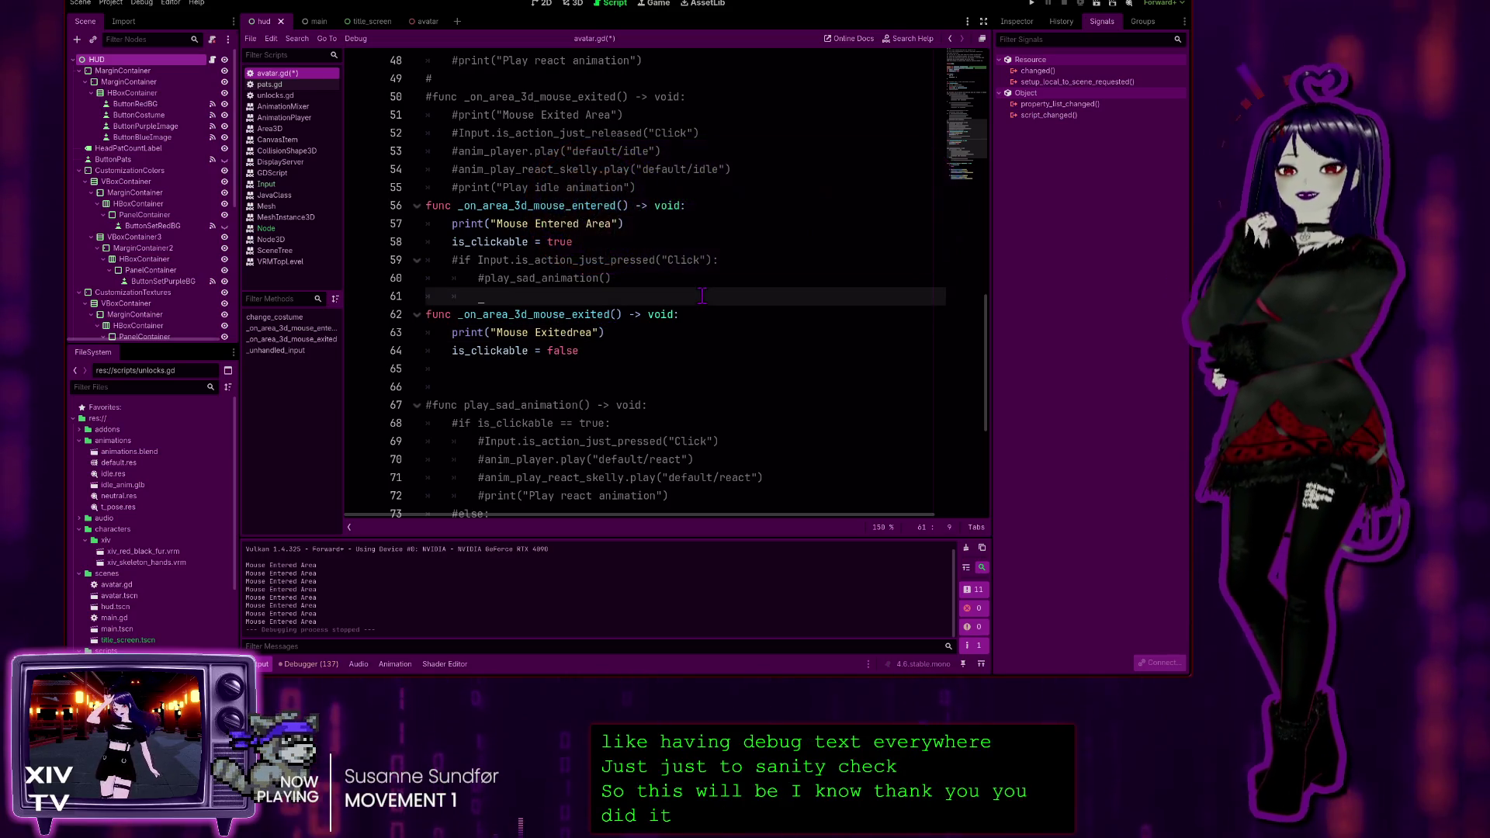
pyautogui.click(573, 332)
pyautogui.press('Delete')
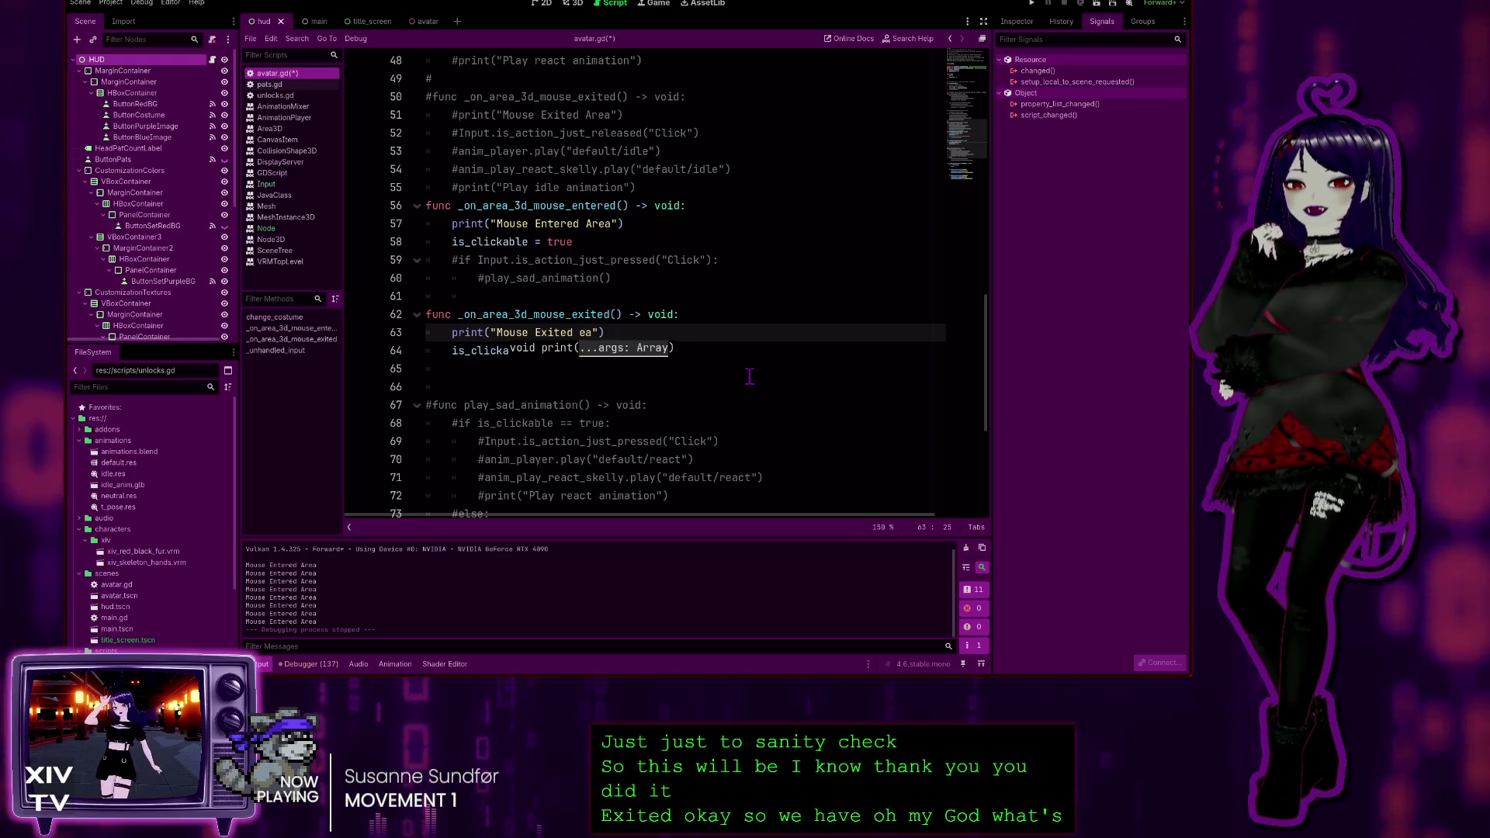
pyautogui.hotkey('ctrl', 'z')
pyautogui.hotkey('ctrl', 'z')
pyautogui.hotkey('ctrl', 'z')
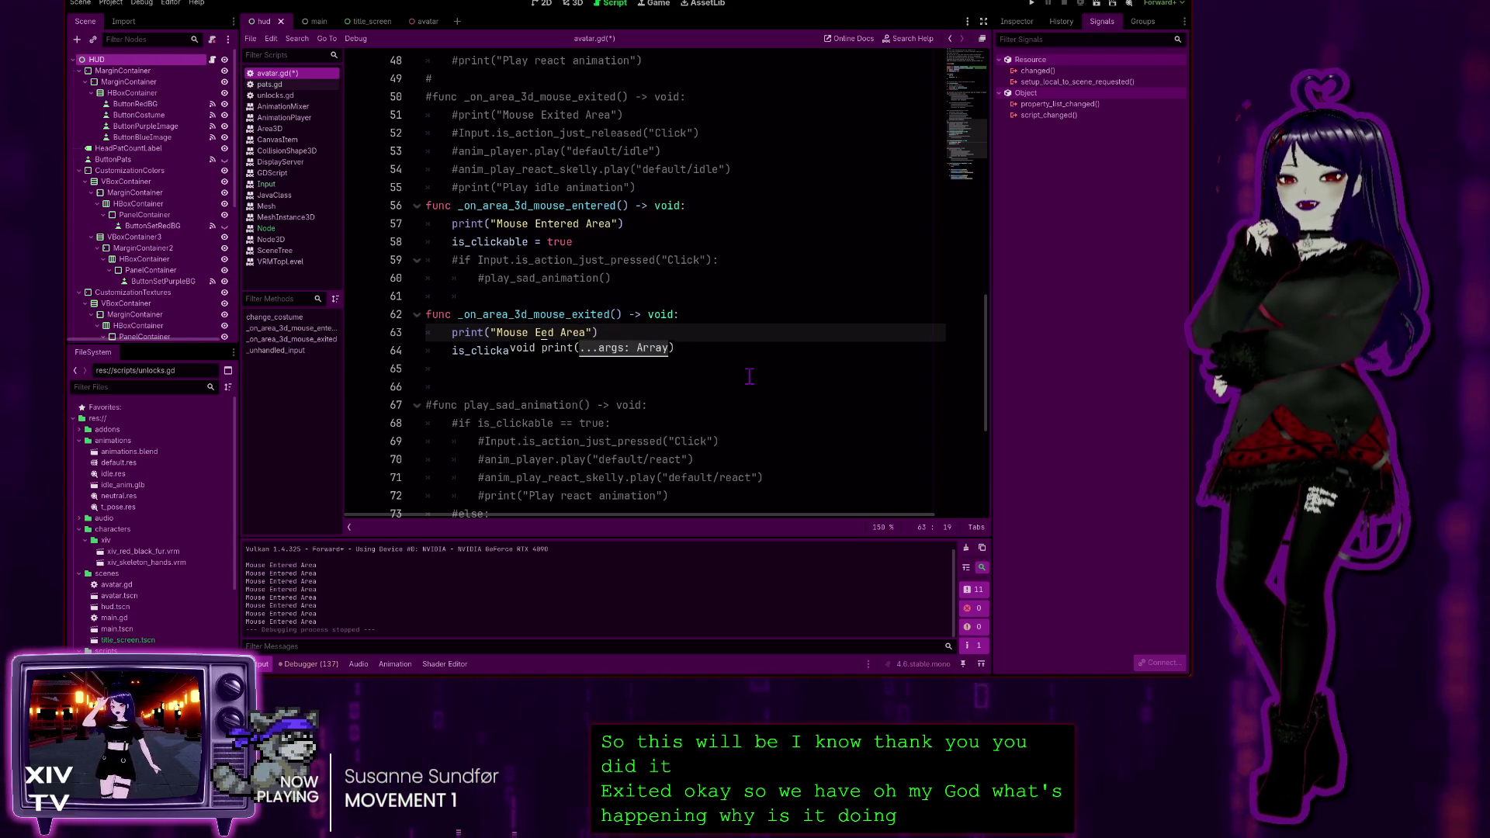
pyautogui.write('xit')
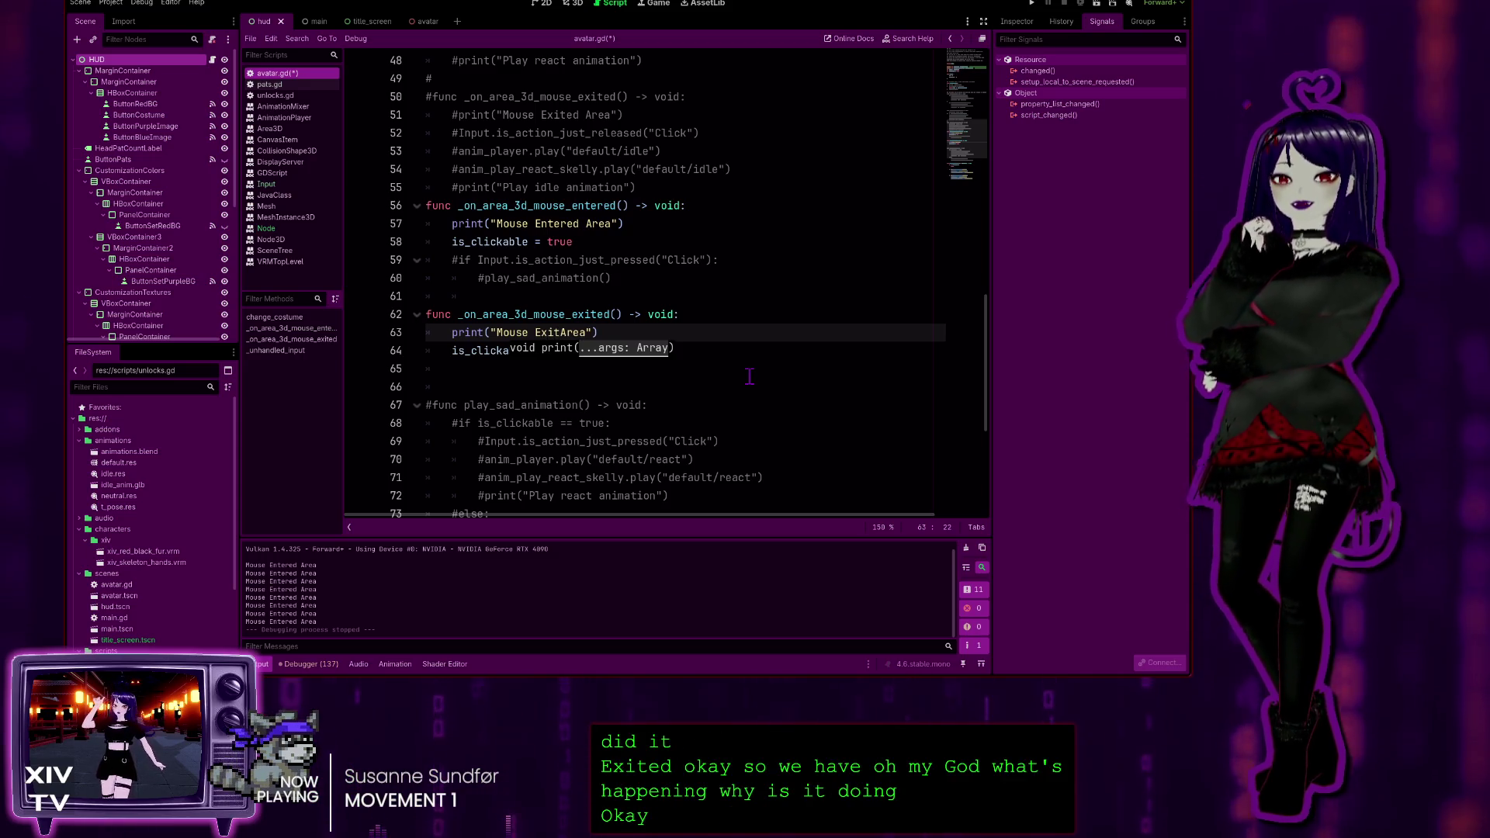
pyautogui.hotkey('ctrl', 'shift', 'k')
pyautogui.hotkey('ctrl', 'z')
pyautogui.hotkey('ctrl', 'z')
pyautogui.hotkey('ctrl', 'z')
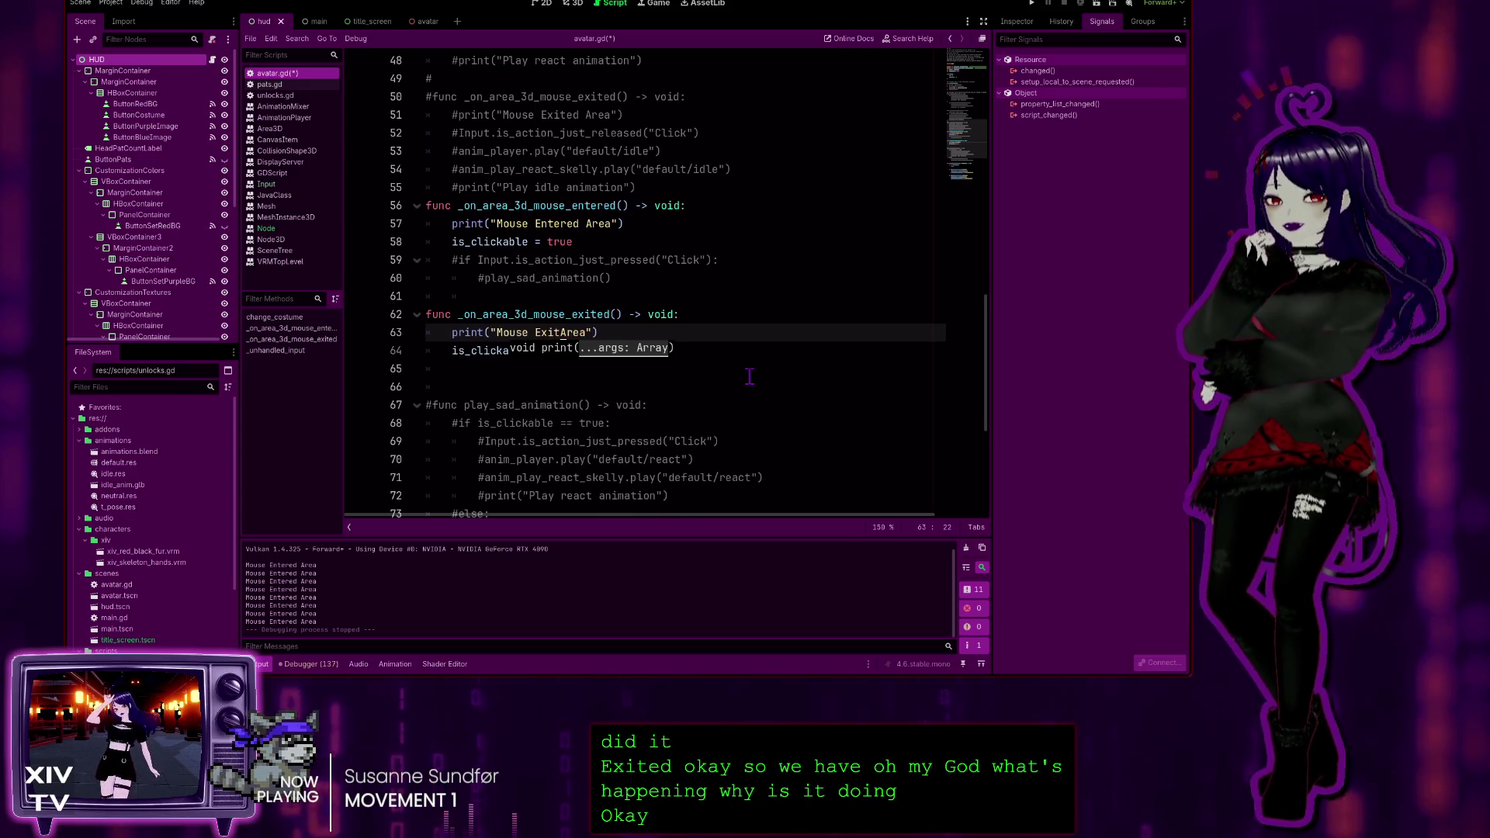
pyautogui.press('End')
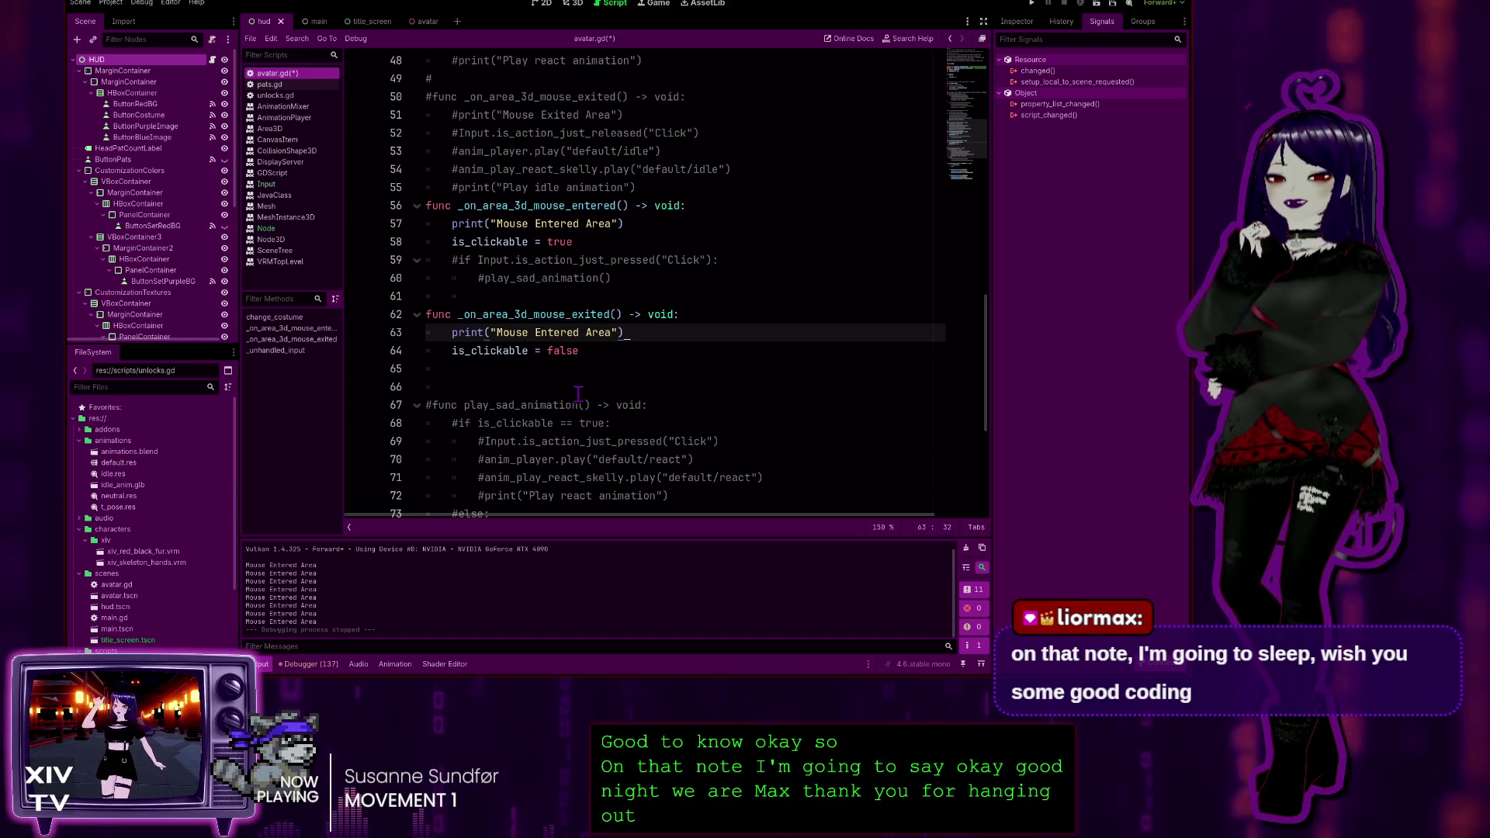
pyautogui.click(579, 390)
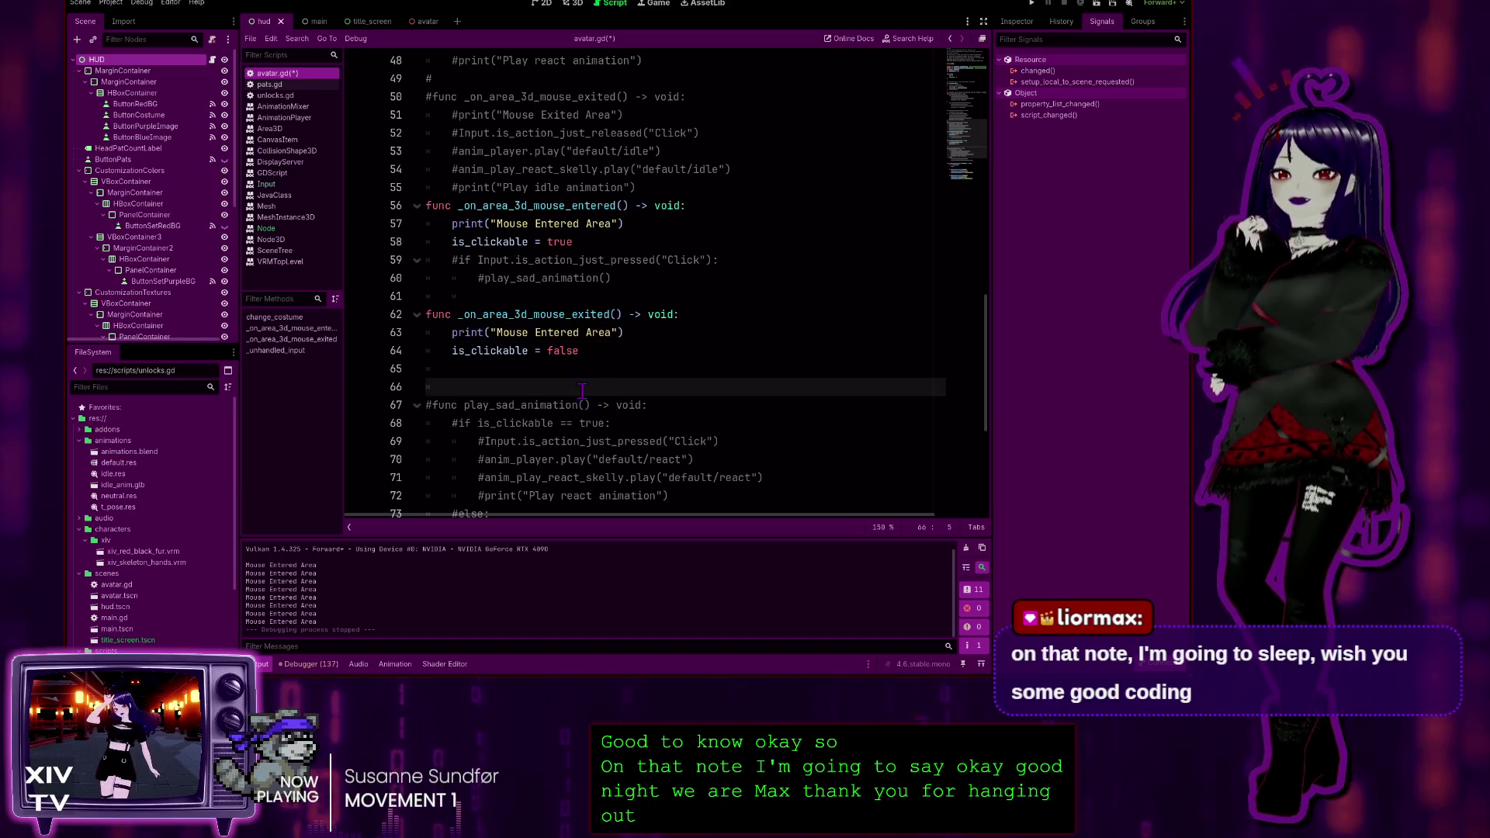
pyautogui.click(616, 350)
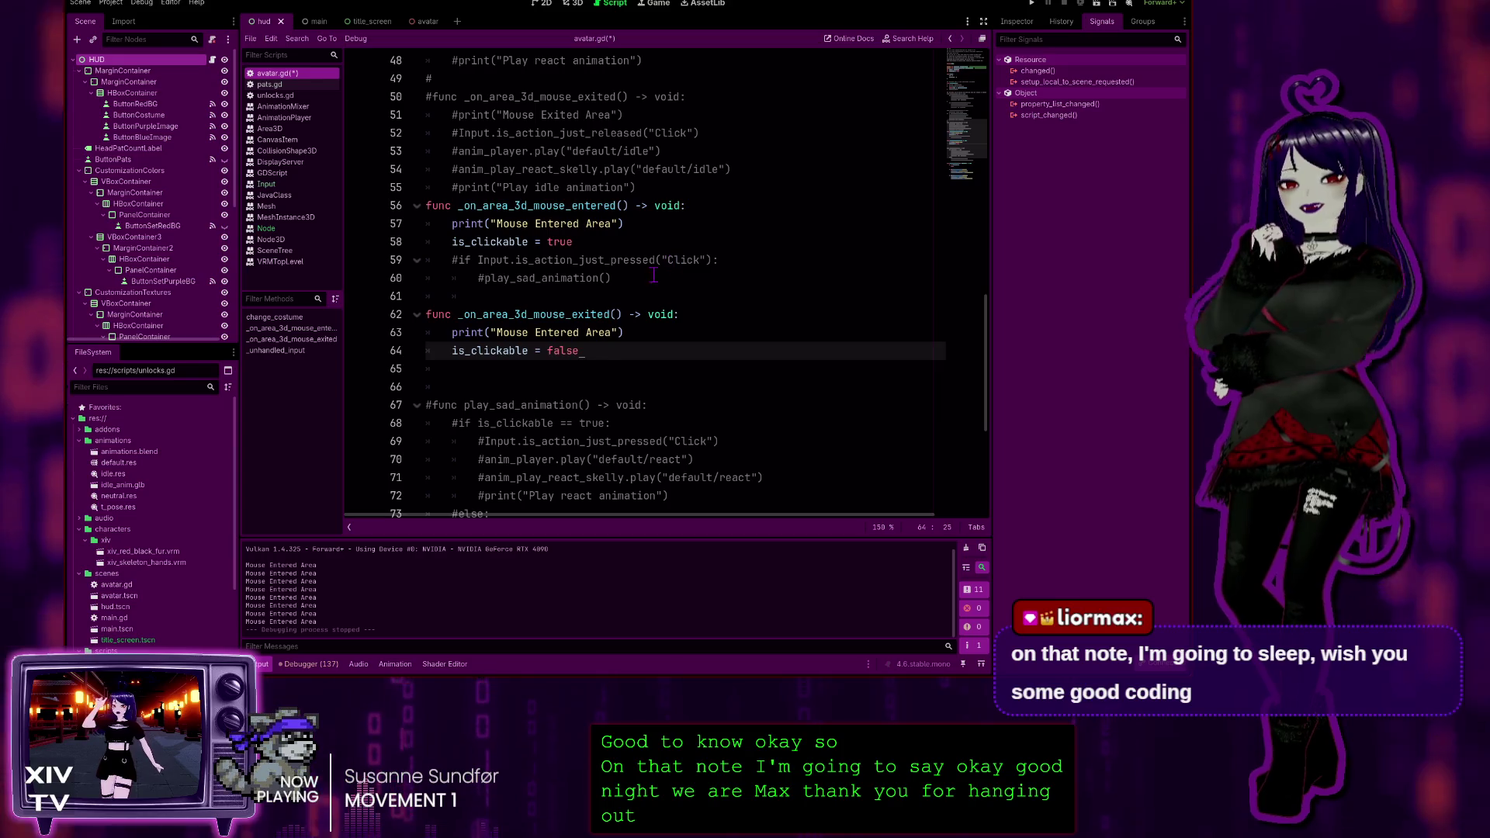
pyautogui.click(645, 278)
pyautogui.click(654, 247)
pyautogui.scroll(-4, 584, 375)
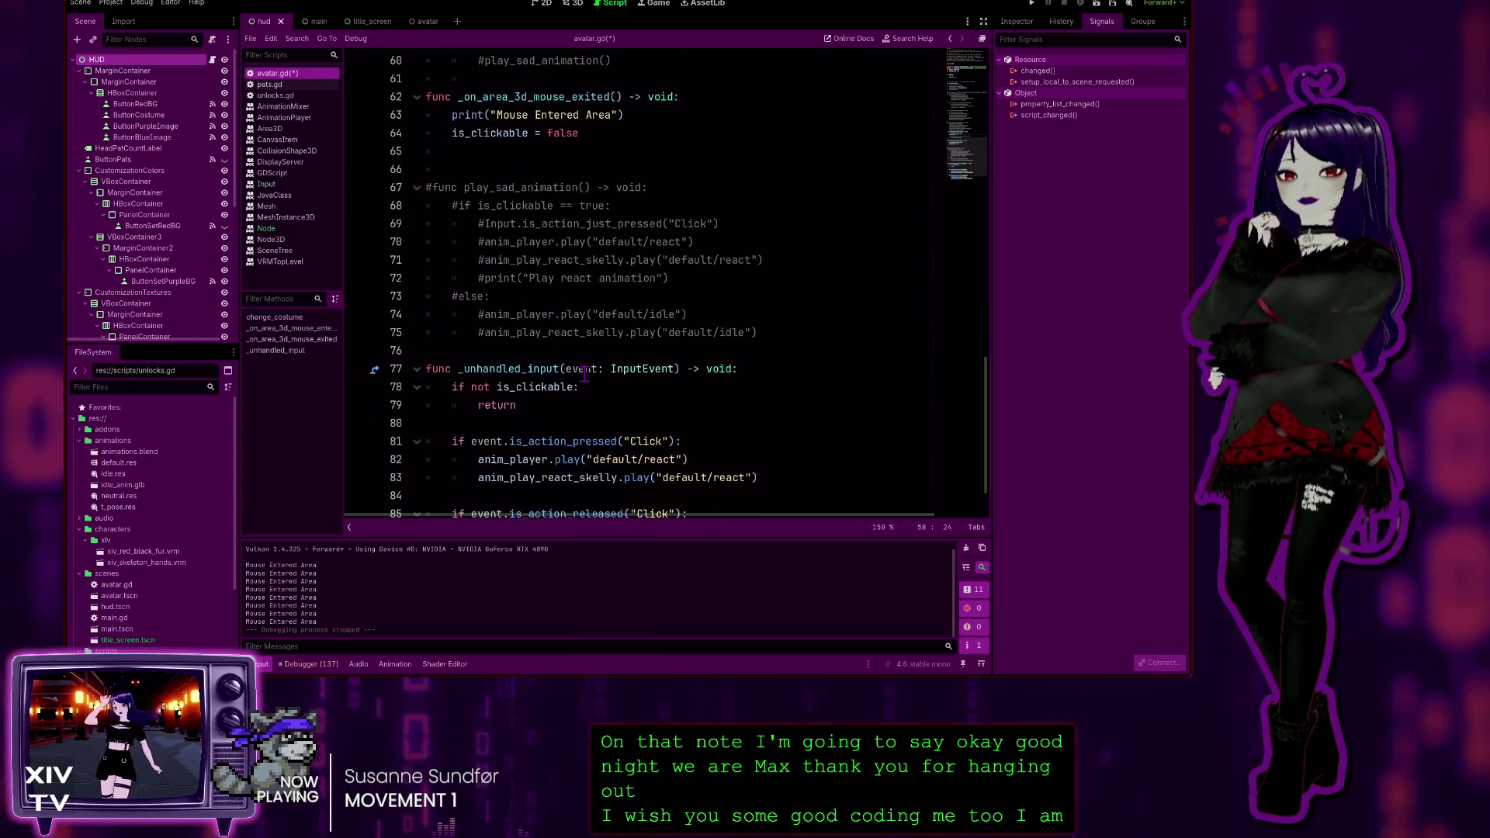
pyautogui.scroll(-2, 588, 373)
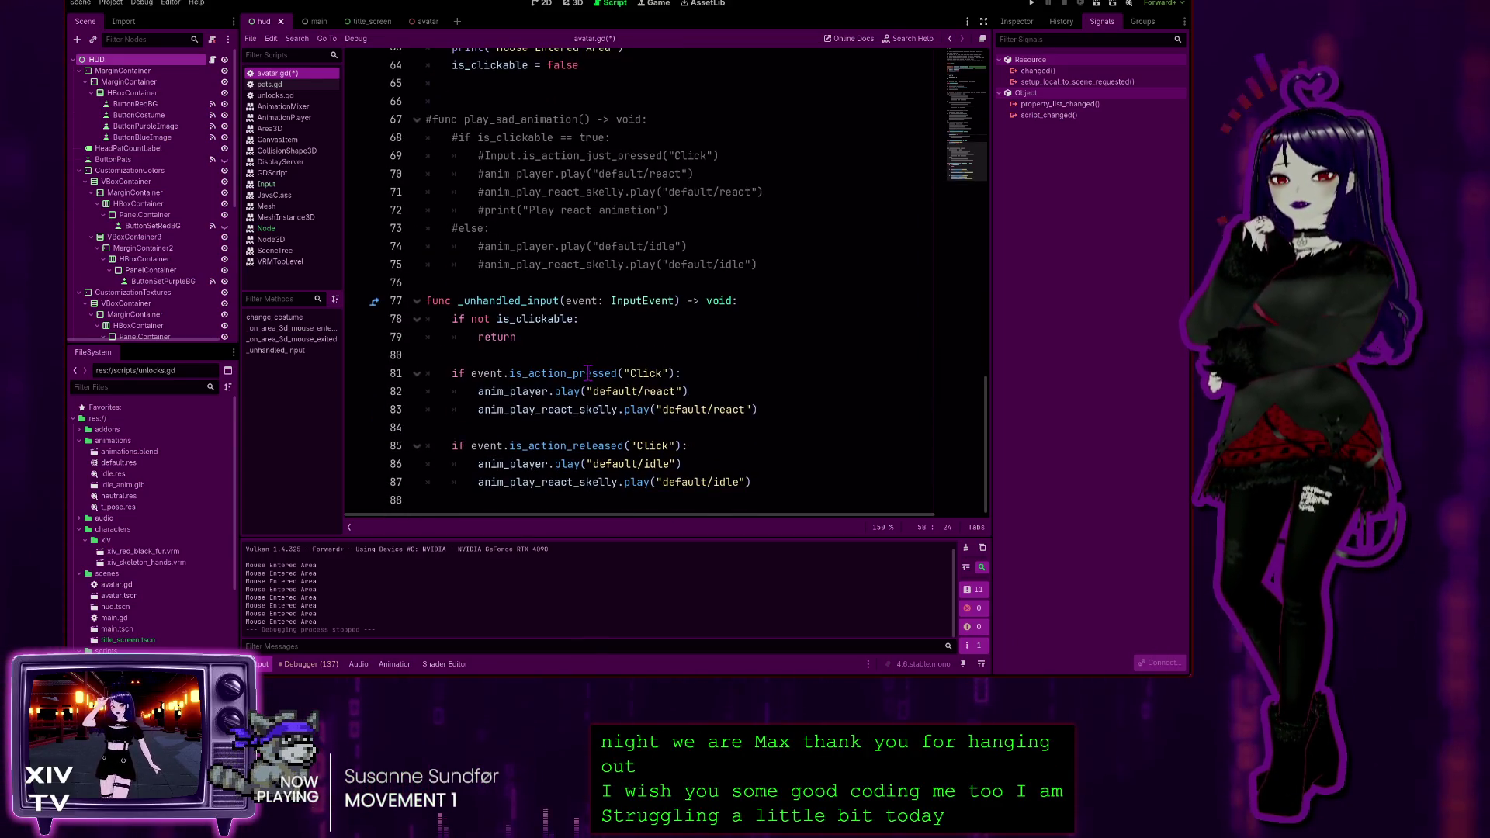
pyautogui.click(546, 299)
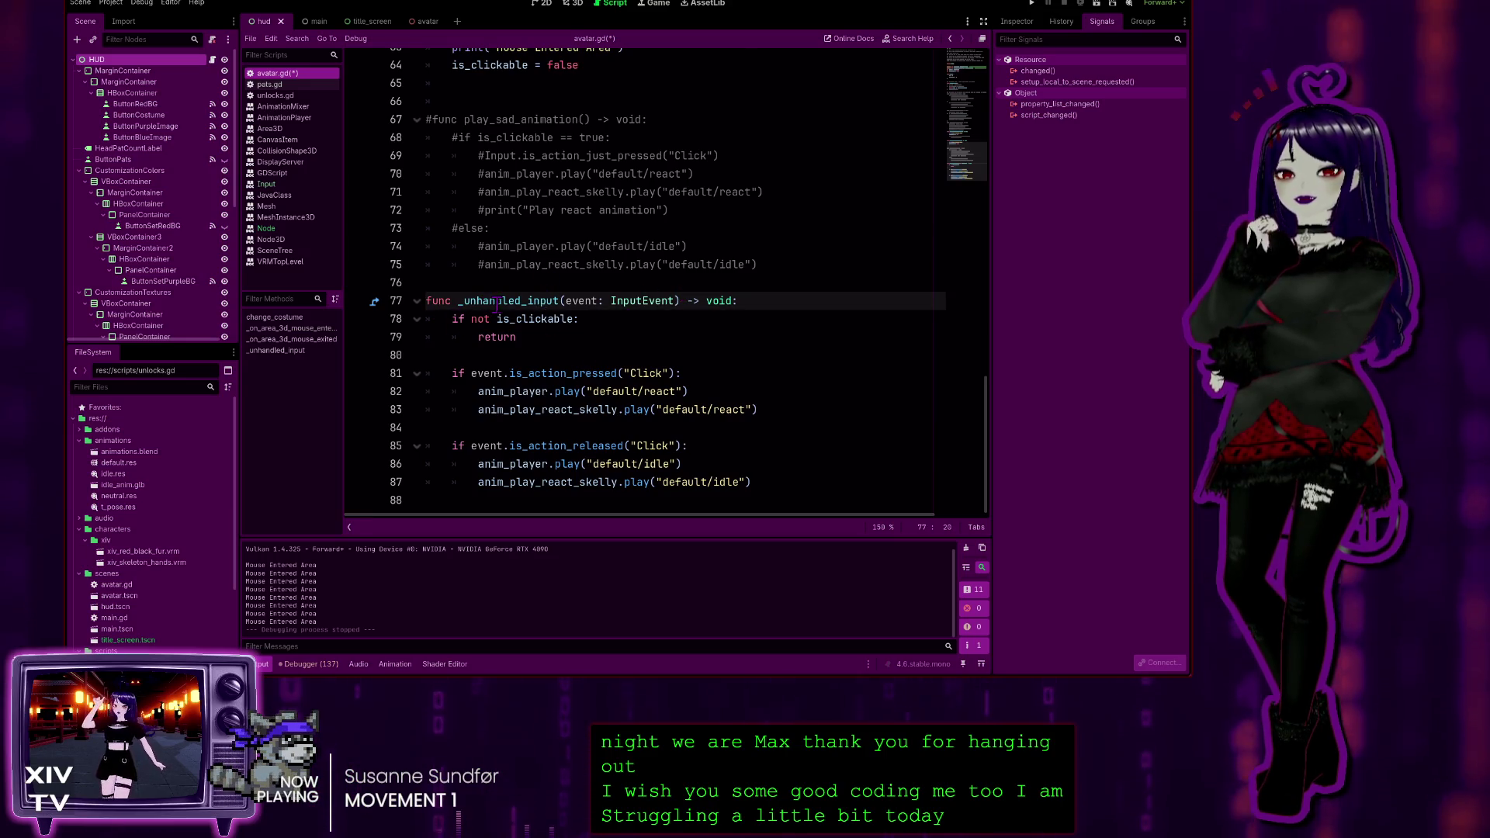
pyautogui.doubleClick(493, 304)
pyautogui.click(505, 301)
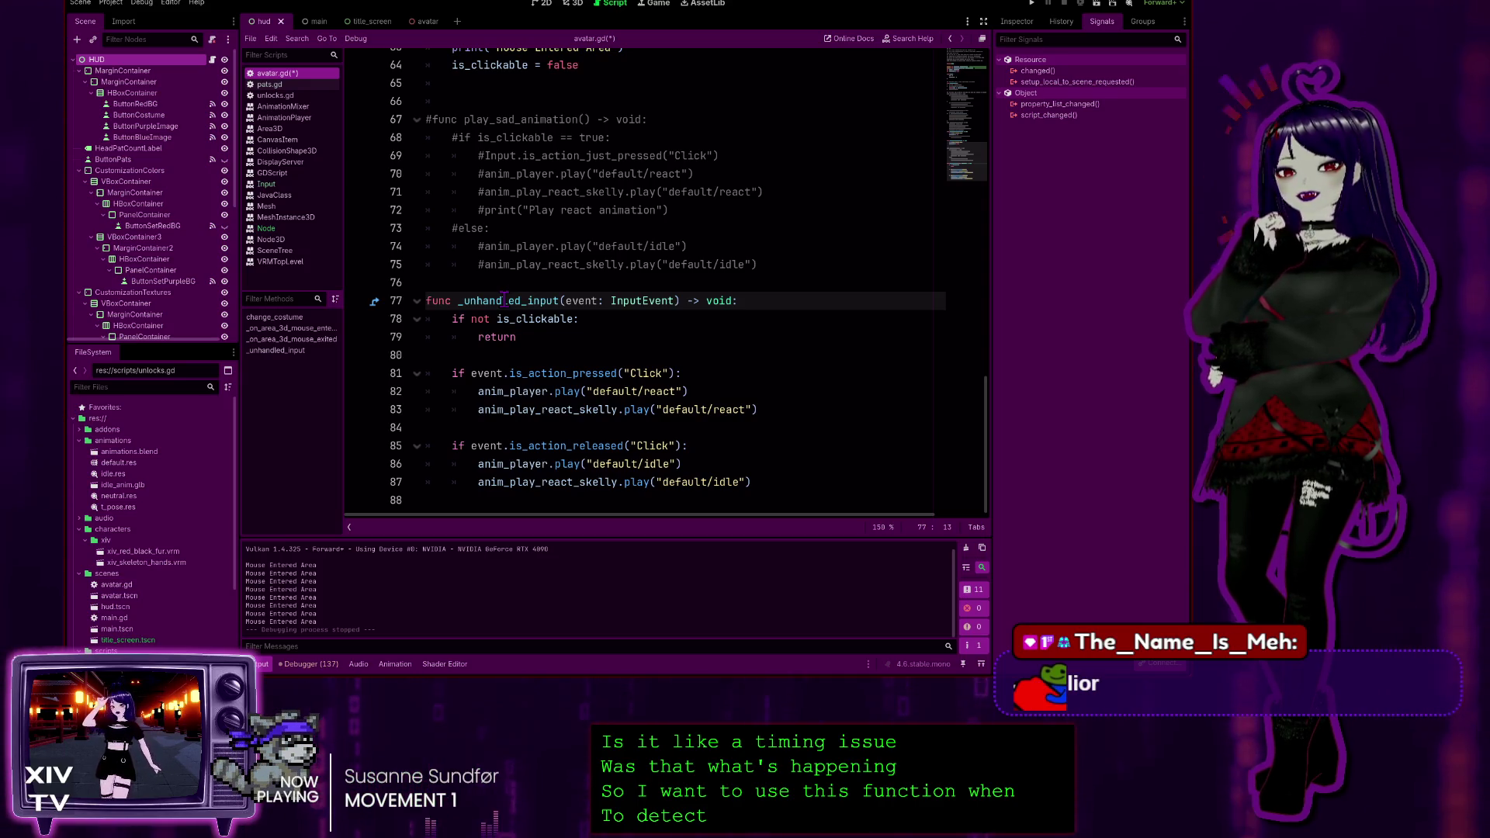
pyautogui.click(669, 210)
pyautogui.click(596, 315)
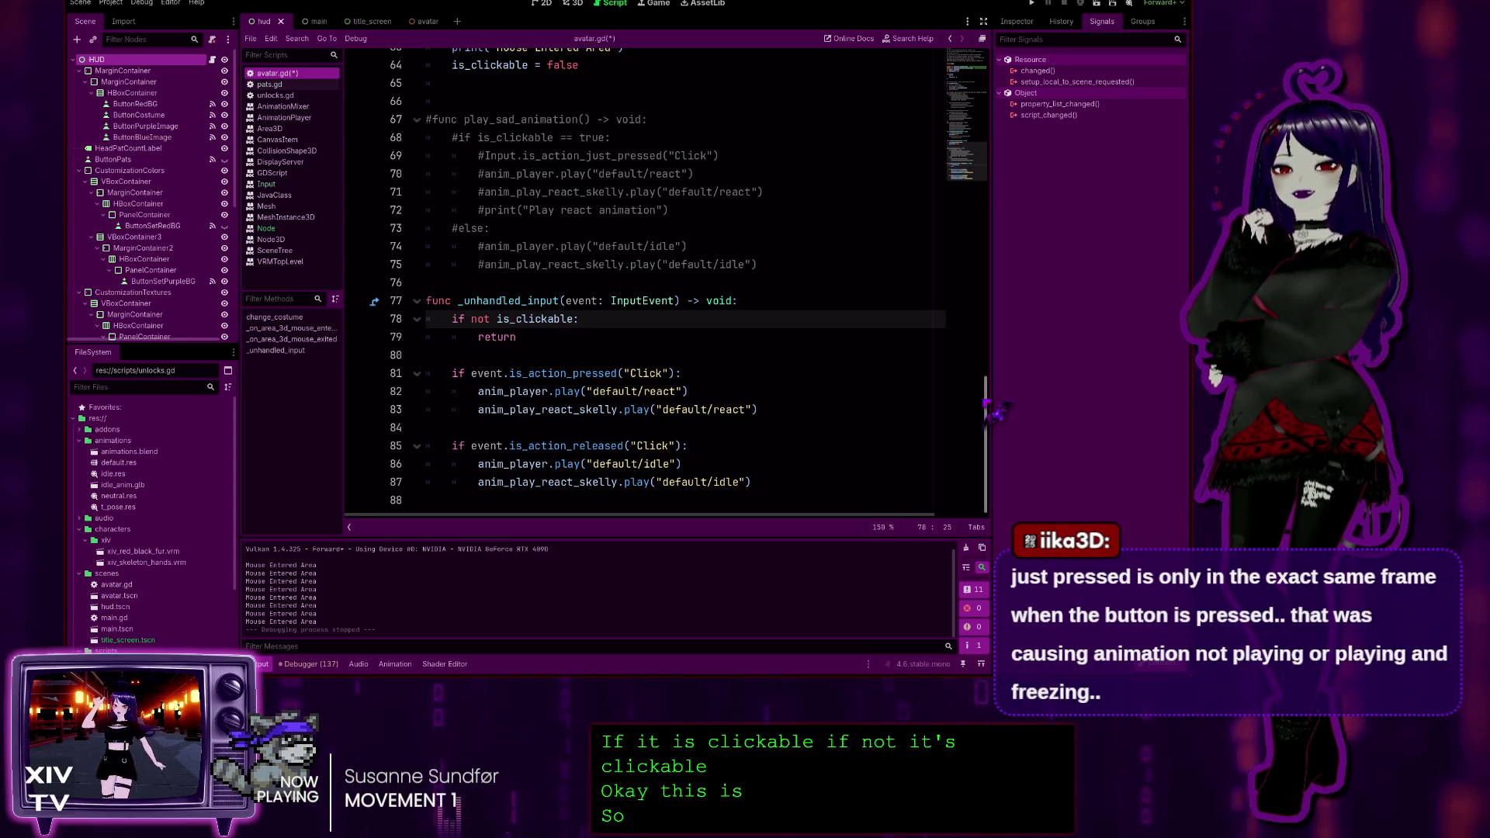
pyautogui.scroll(2, 538, 310)
pyautogui.scroll(20, 644, 287)
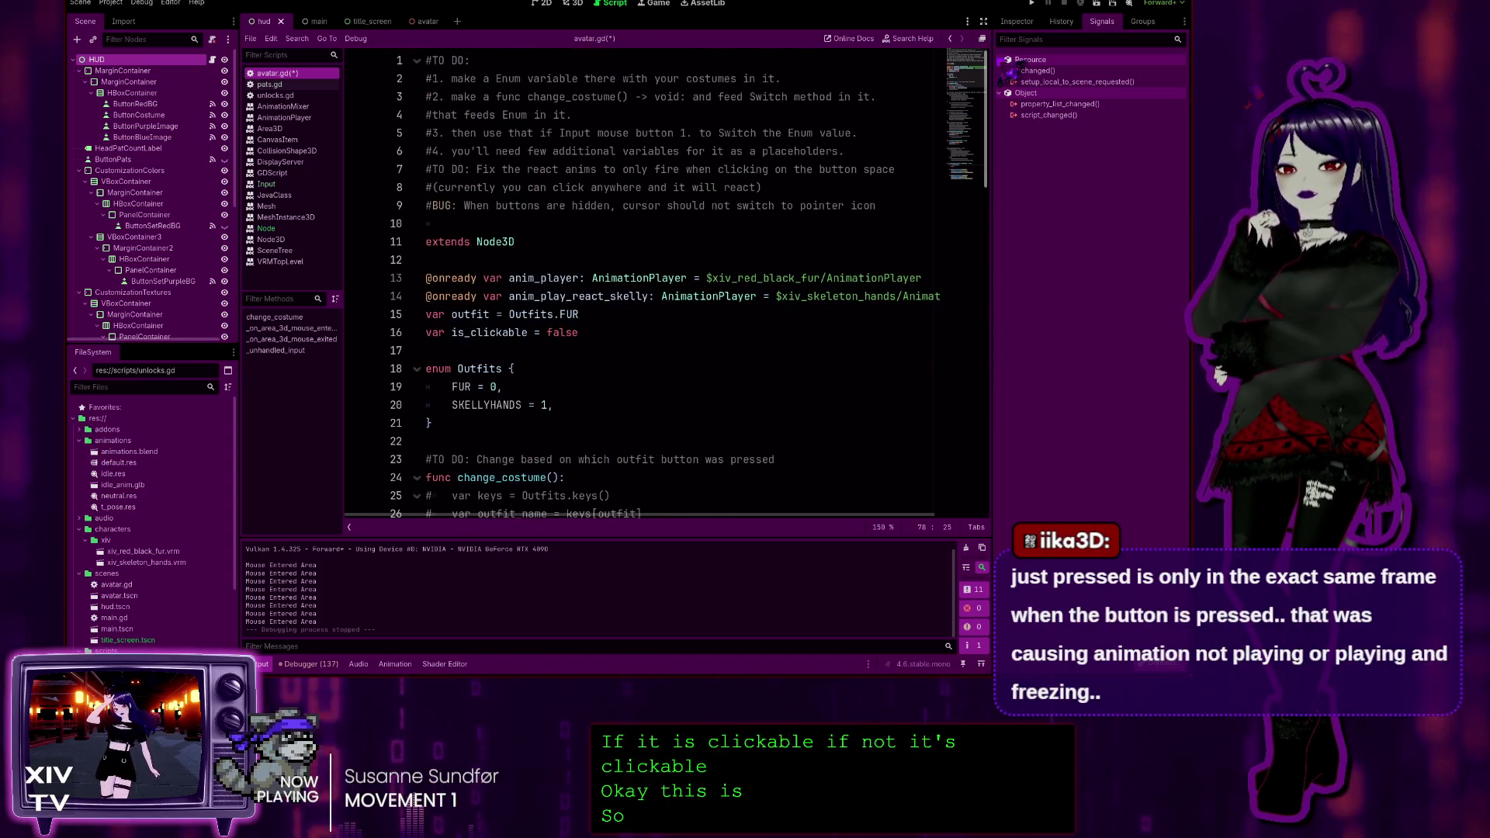
pyautogui.scroll(-20, 556, 347)
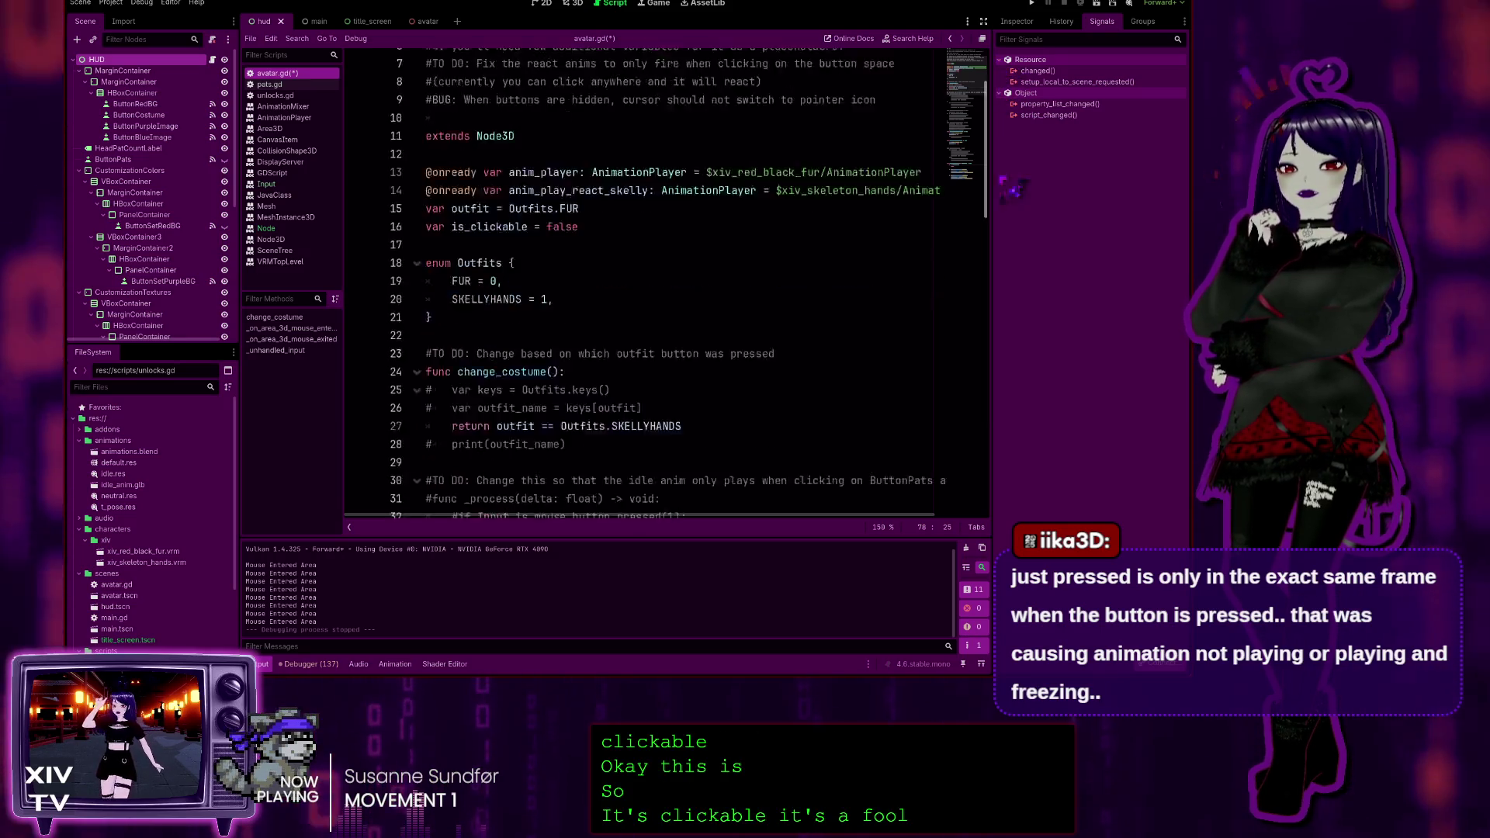
pyautogui.press('Left')
pyautogui.press('Left')
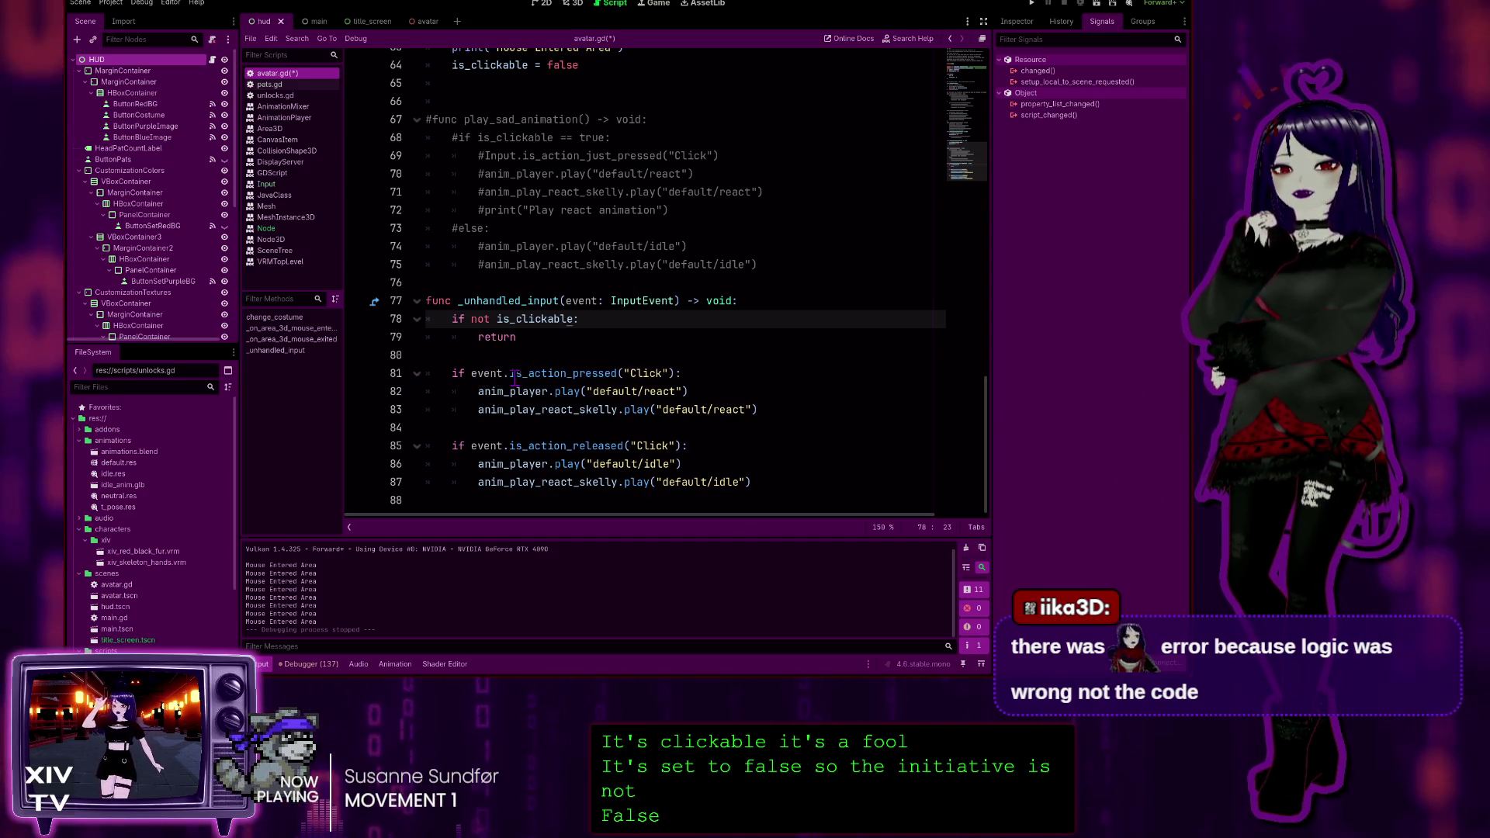
pyautogui.click(529, 154)
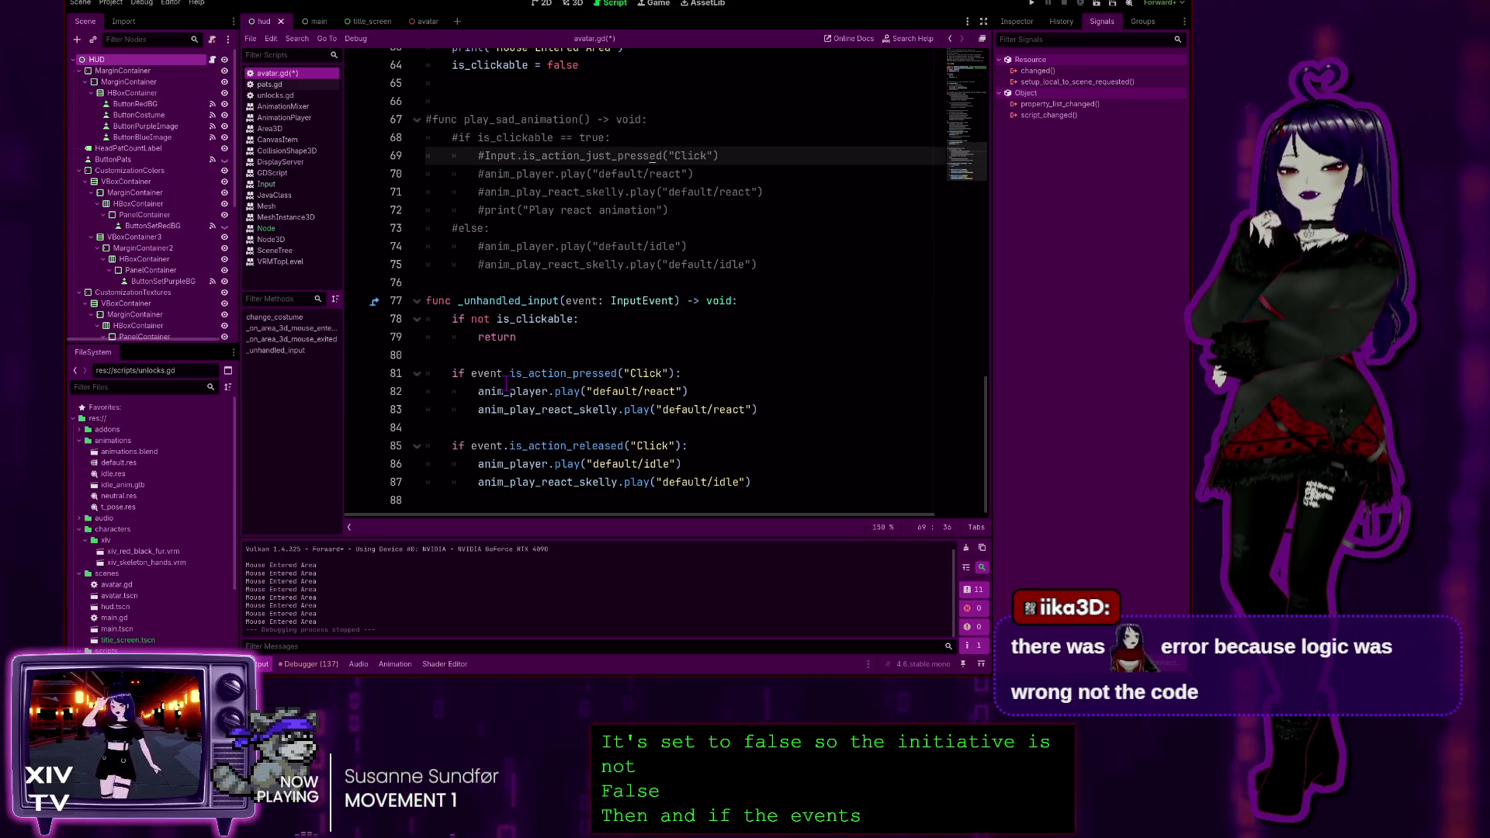
pyautogui.click(485, 374)
pyautogui.click(497, 157)
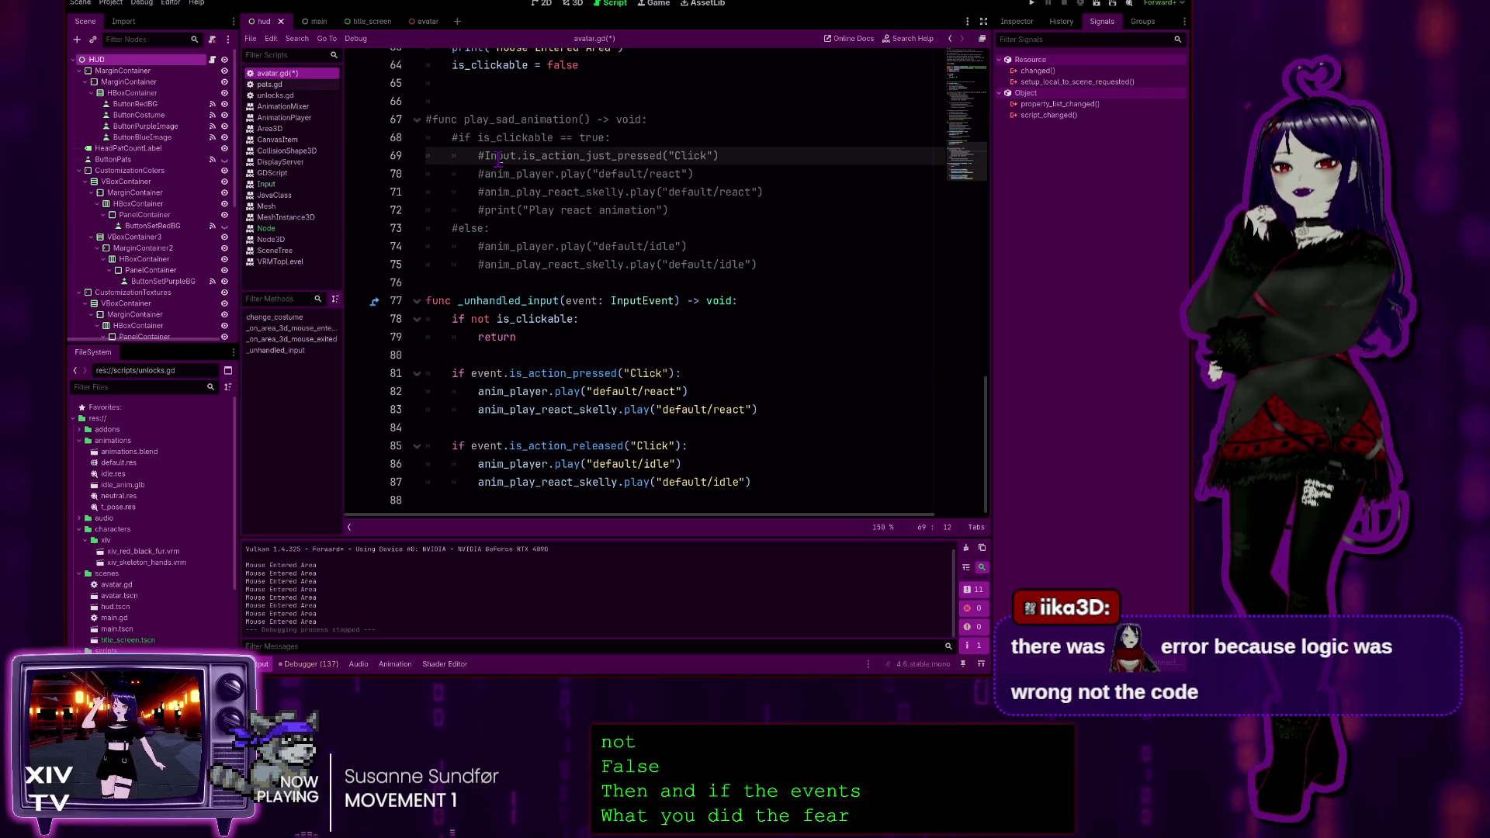
pyautogui.click(621, 392)
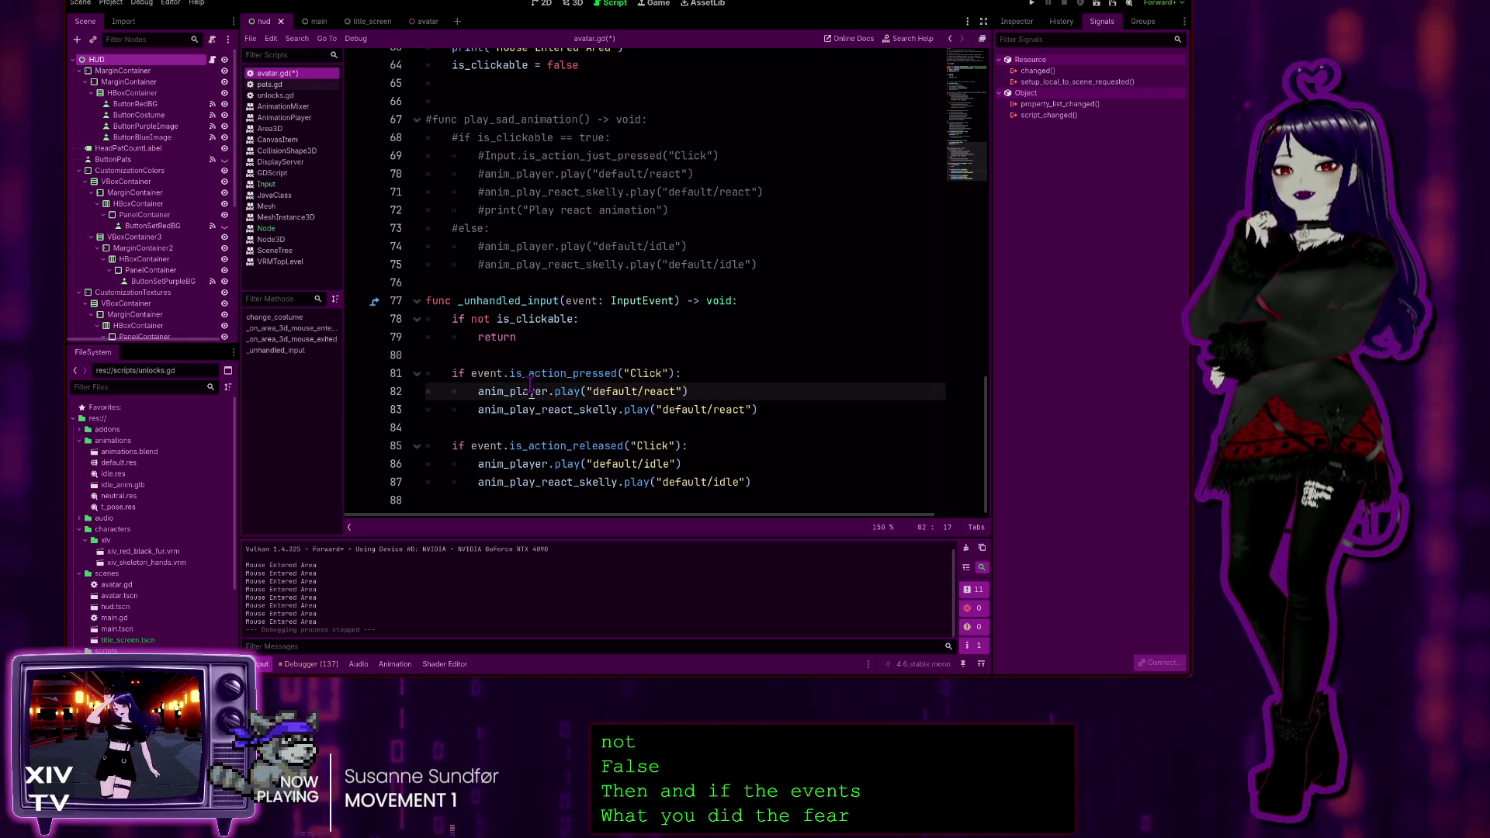
pyautogui.click(673, 371)
pyautogui.doubleClick(645, 374)
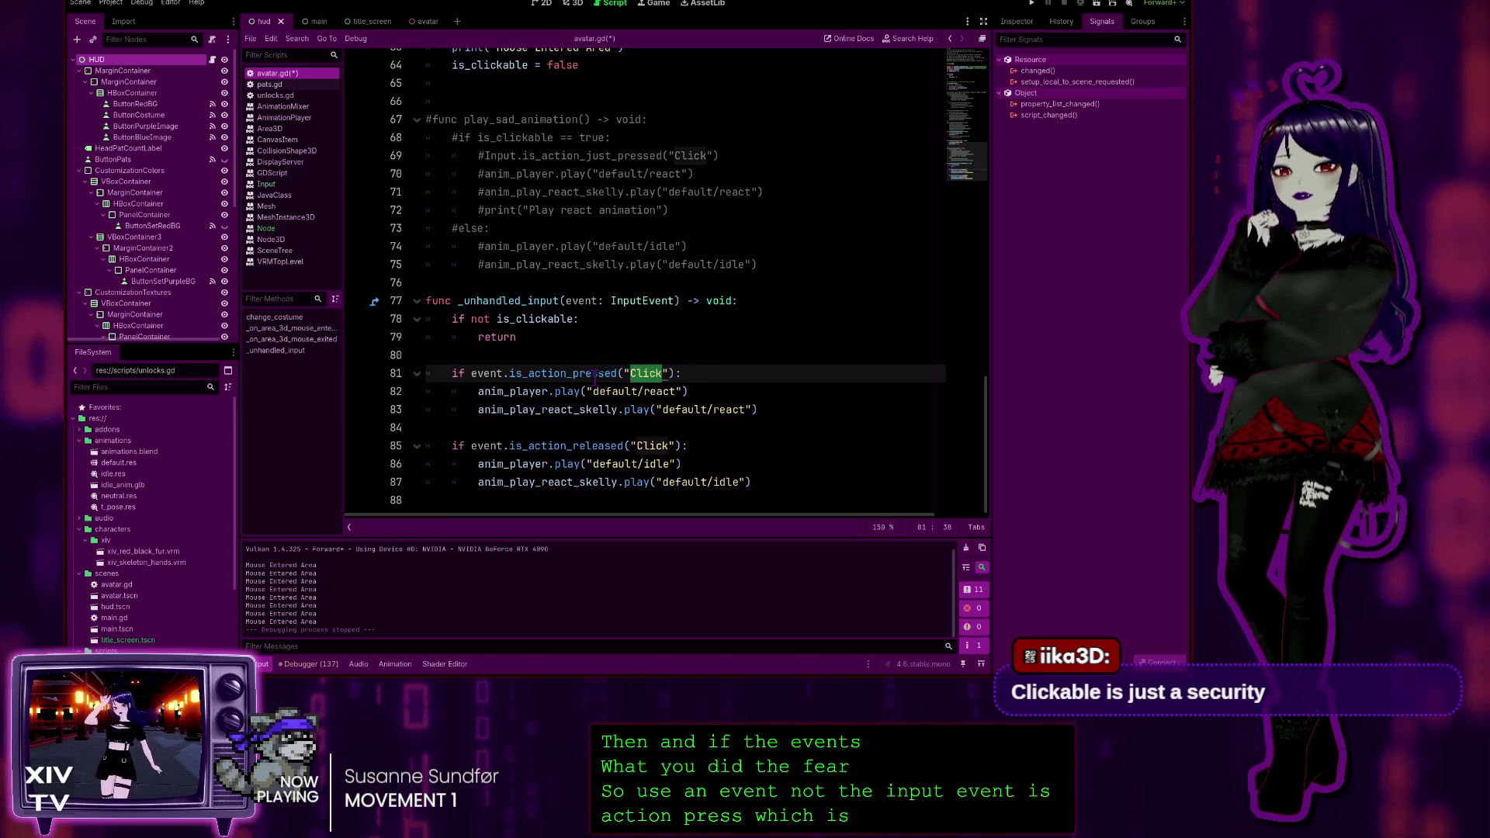
pyautogui.click(513, 394)
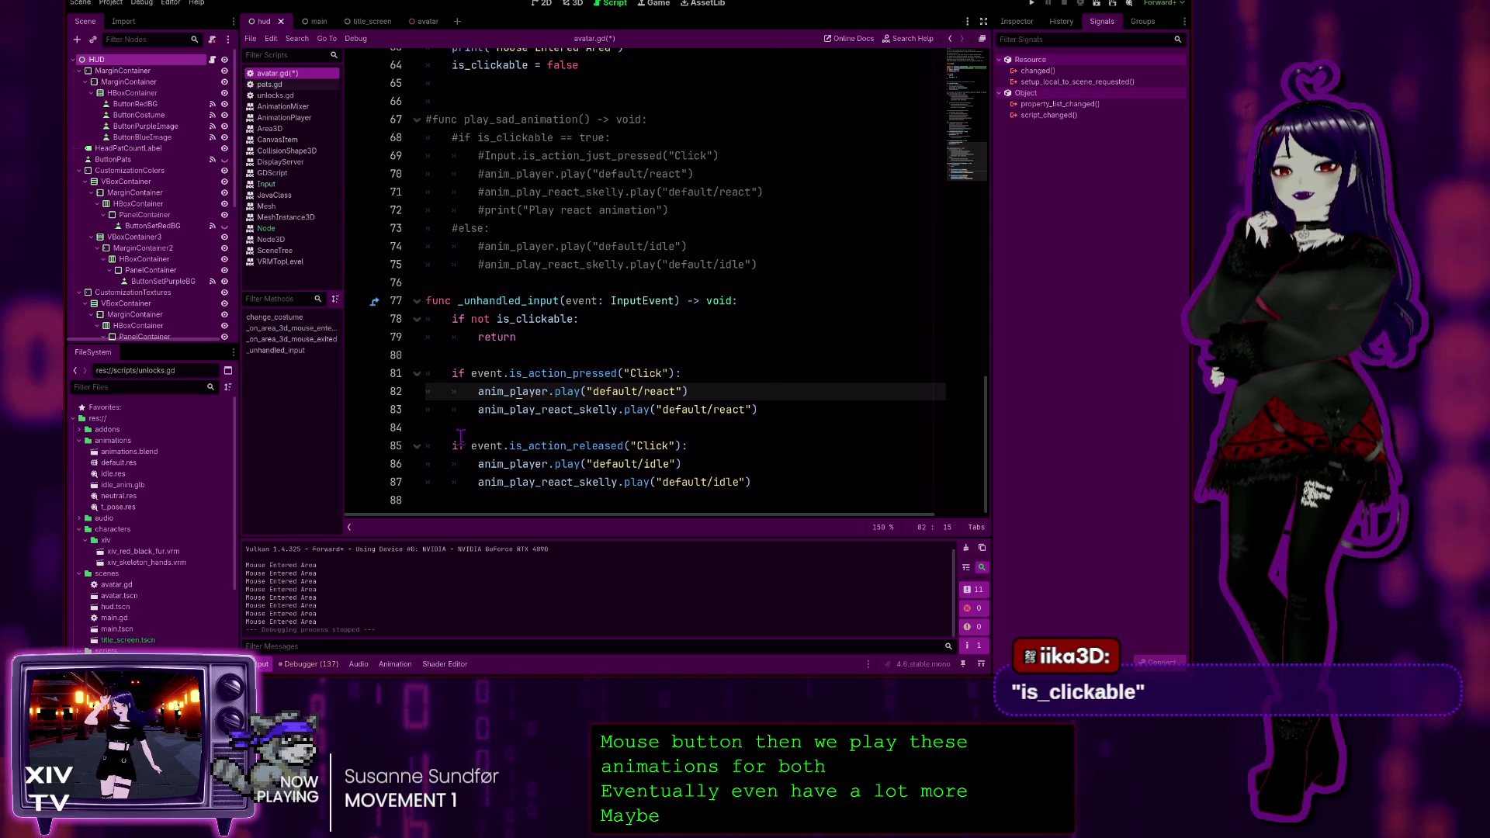
pyautogui.click(590, 375)
pyautogui.click(604, 445)
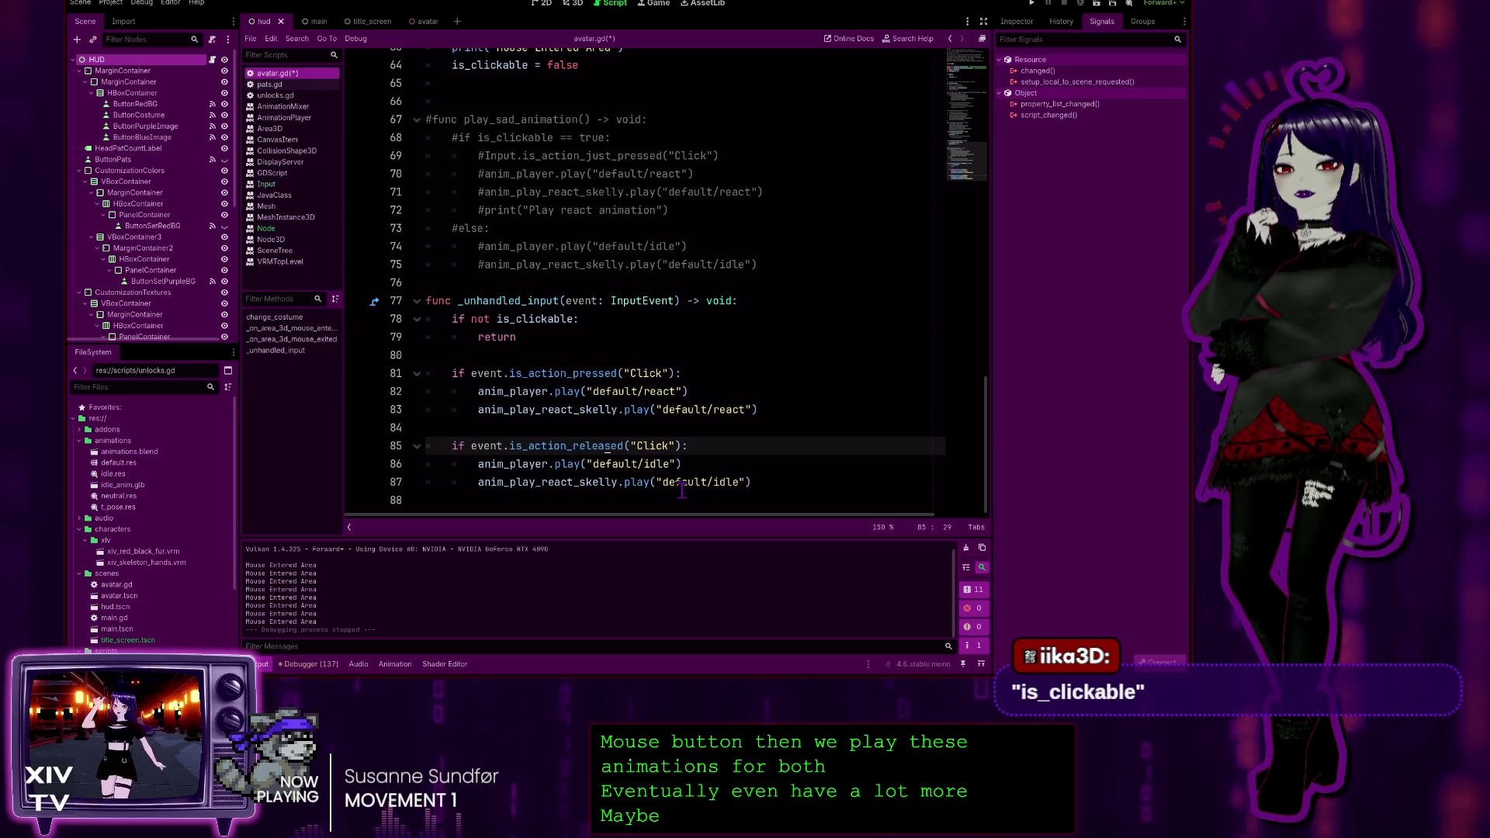
pyautogui.click(545, 320)
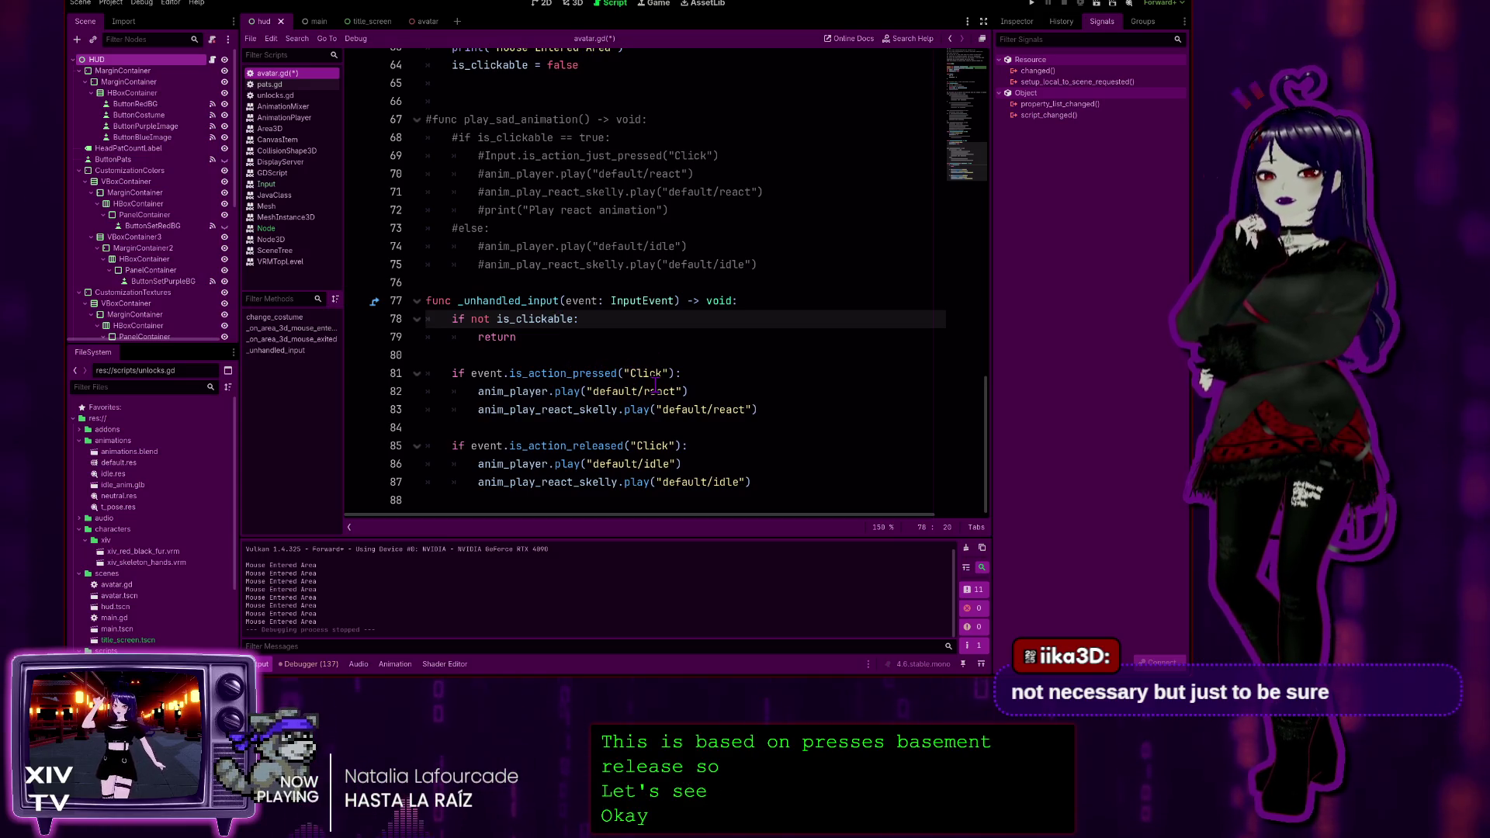
pyautogui.scroll(4, 564, 344)
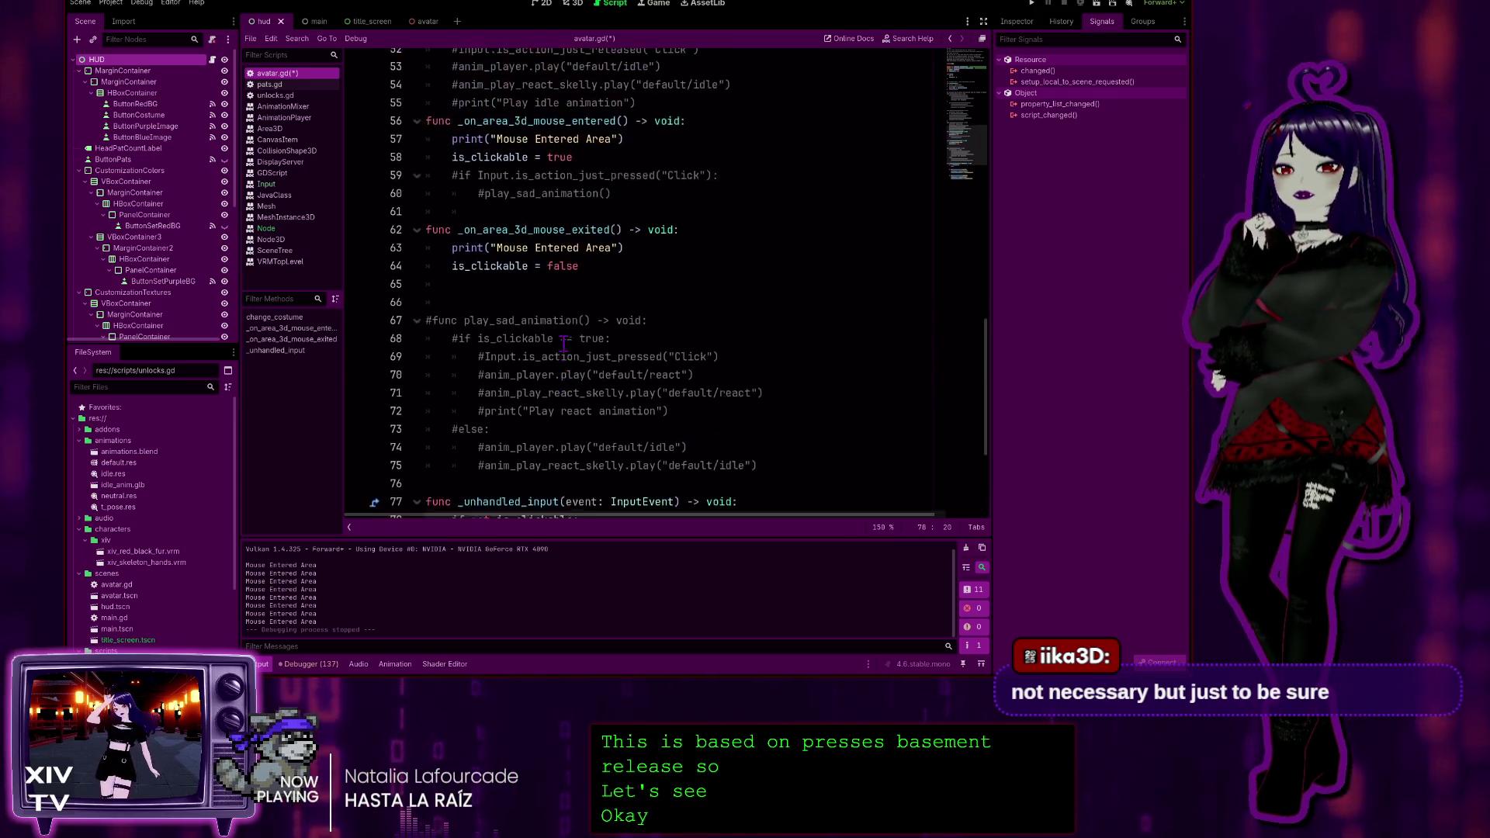
# Change line 63's print text from "Mouse Entered Area" to "Mouse Exited Area"
pyautogui.scroll(-2, 564, 344)
pyautogui.scroll(4, 562, 318)
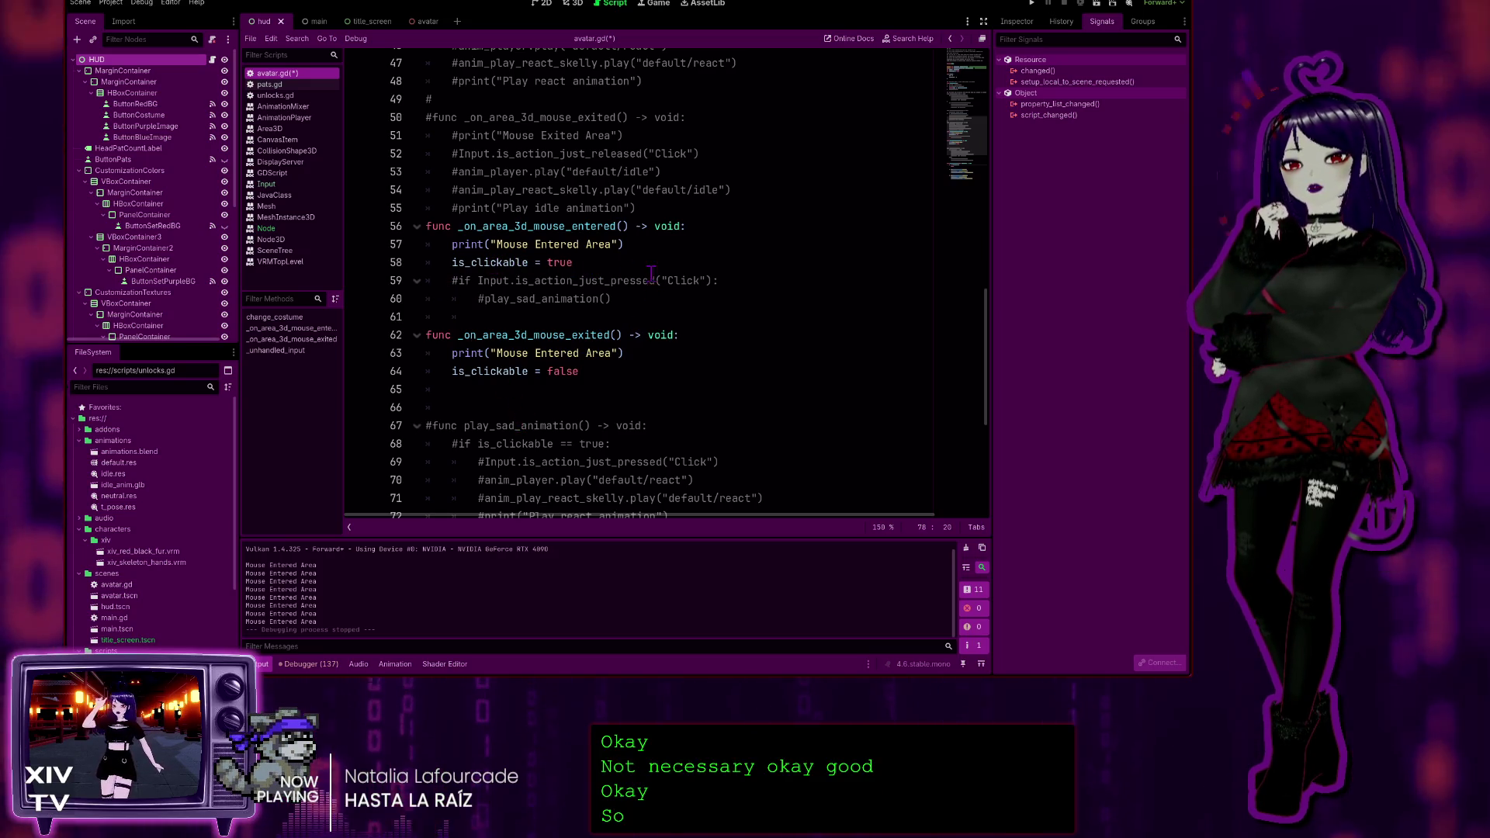
pyautogui.scroll(4, 606, 311)
pyautogui.scroll(-4, 633, 352)
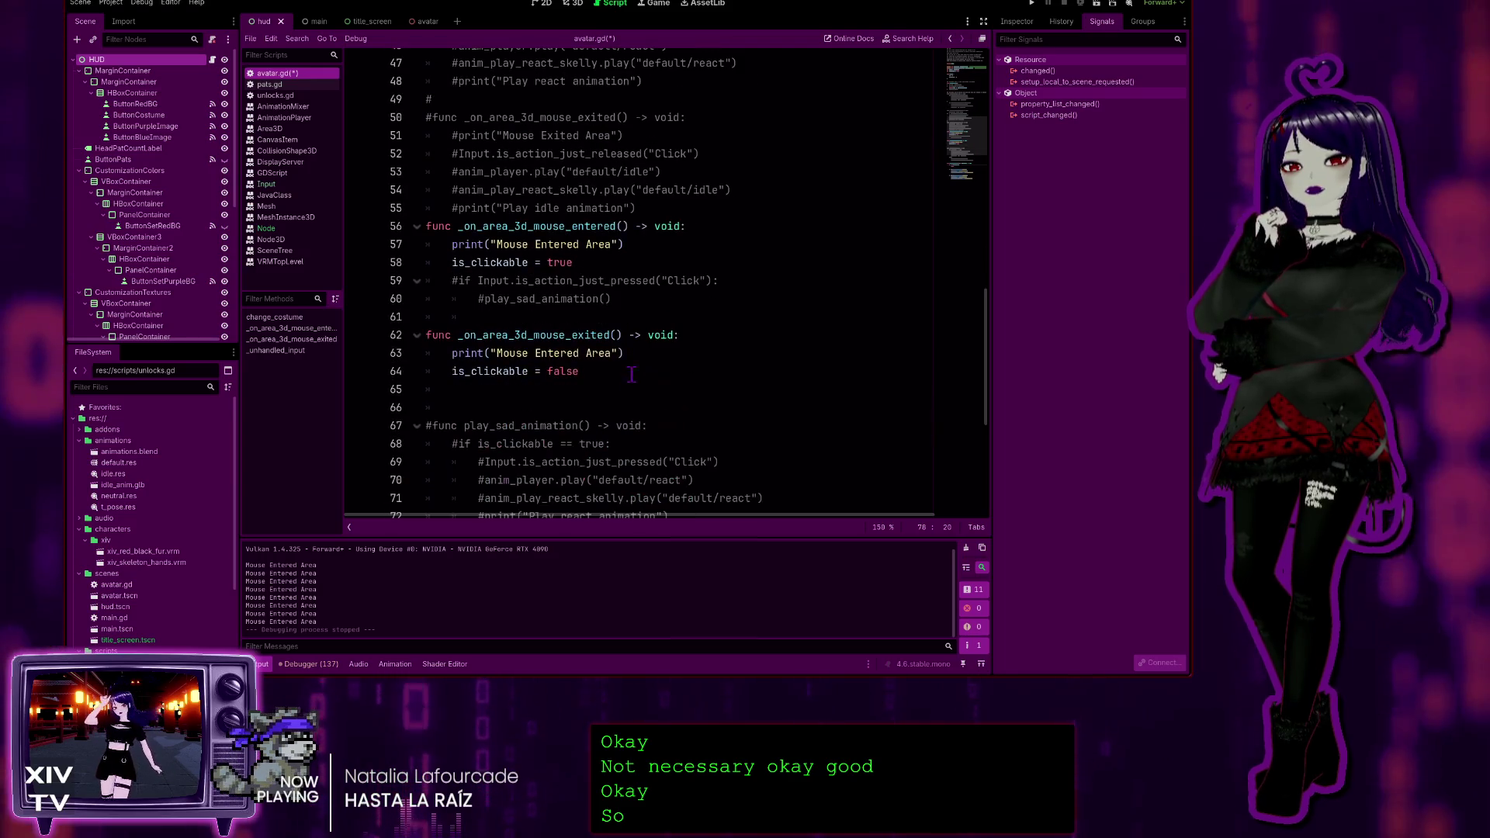
pyautogui.scroll(-2, 582, 277)
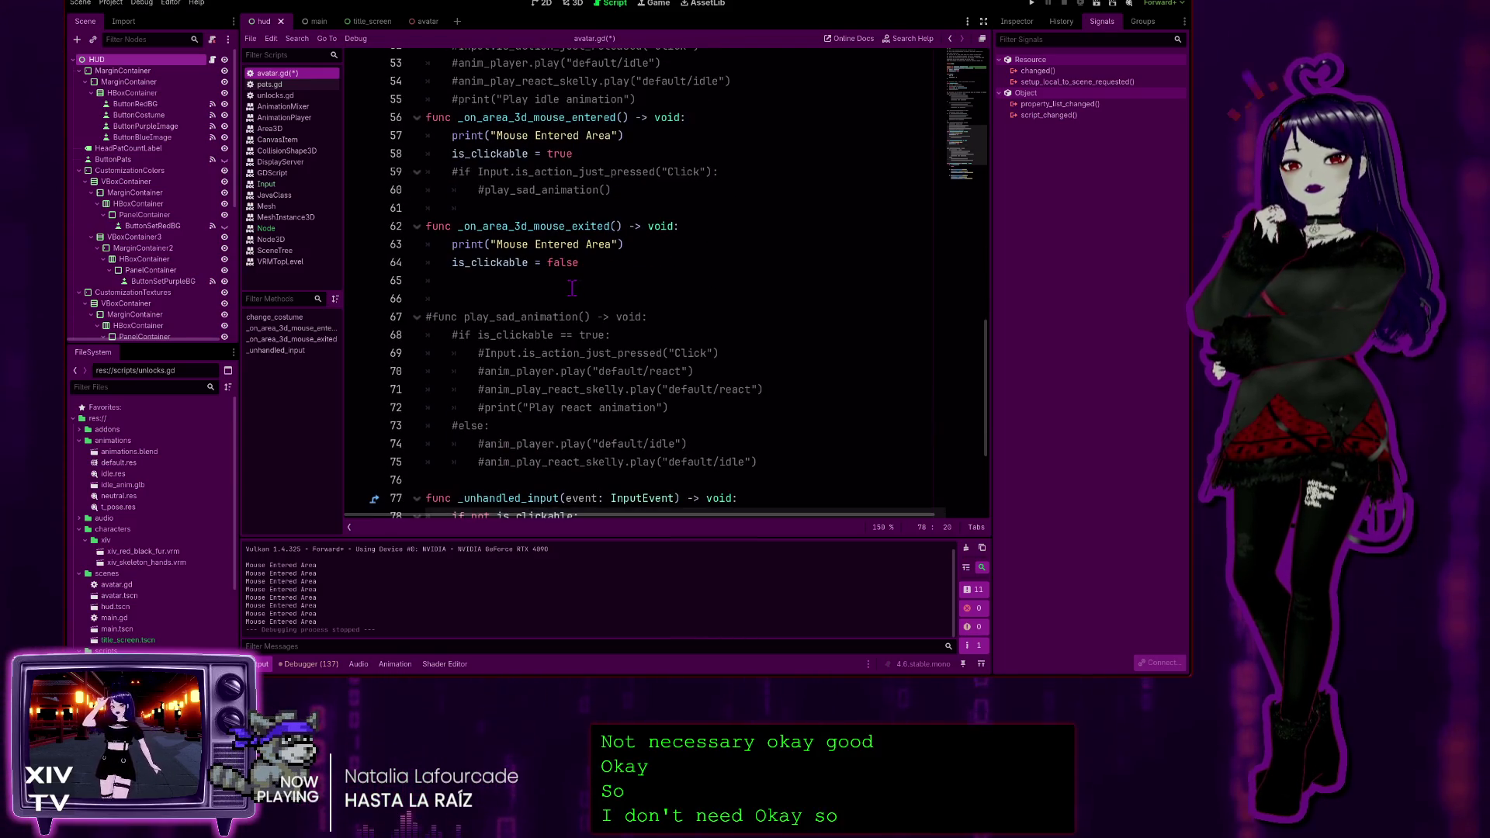
pyautogui.scroll(1, 559, 244)
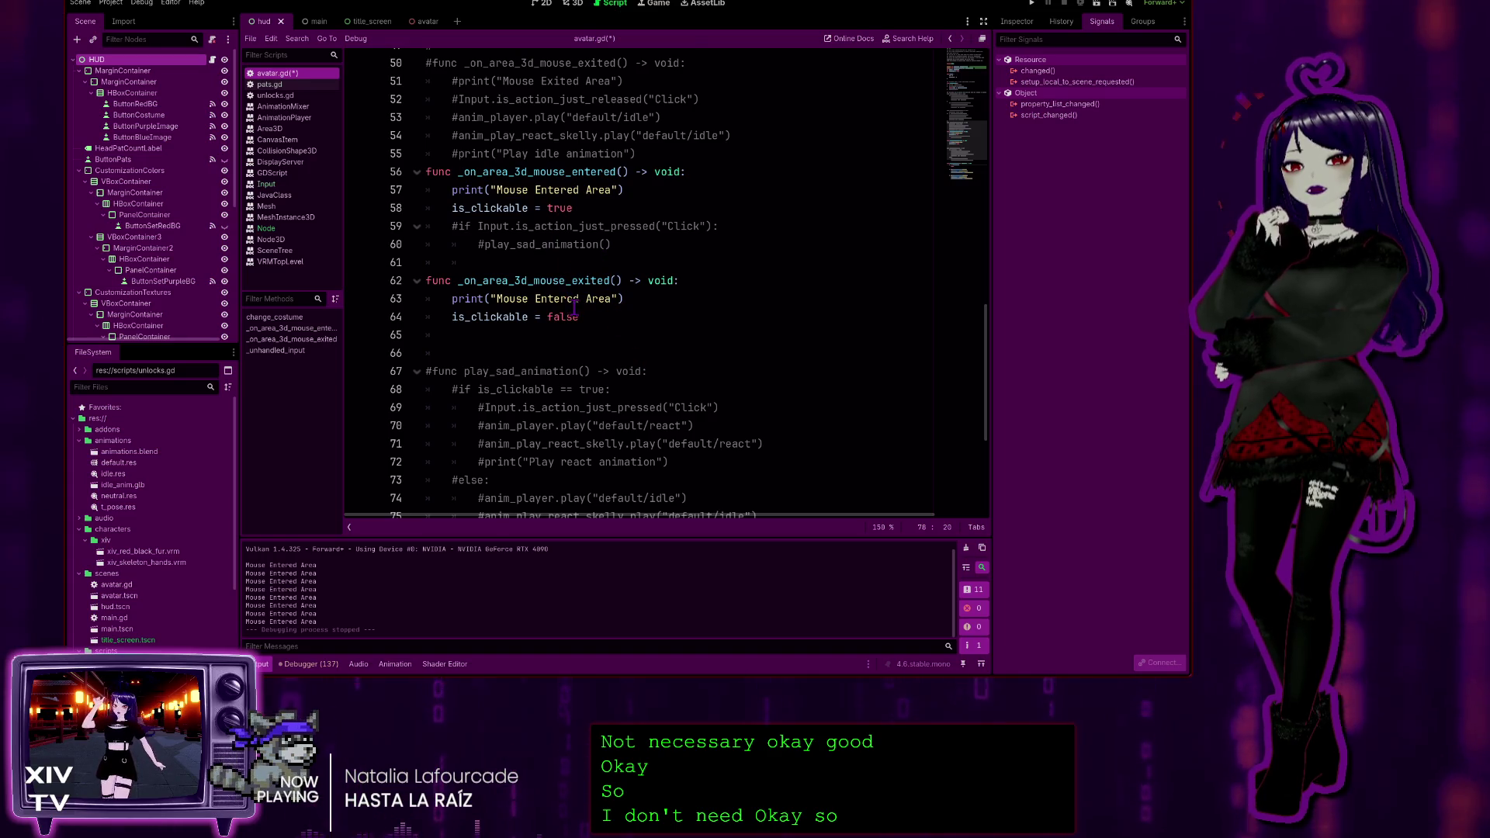
pyautogui.click(535, 298)
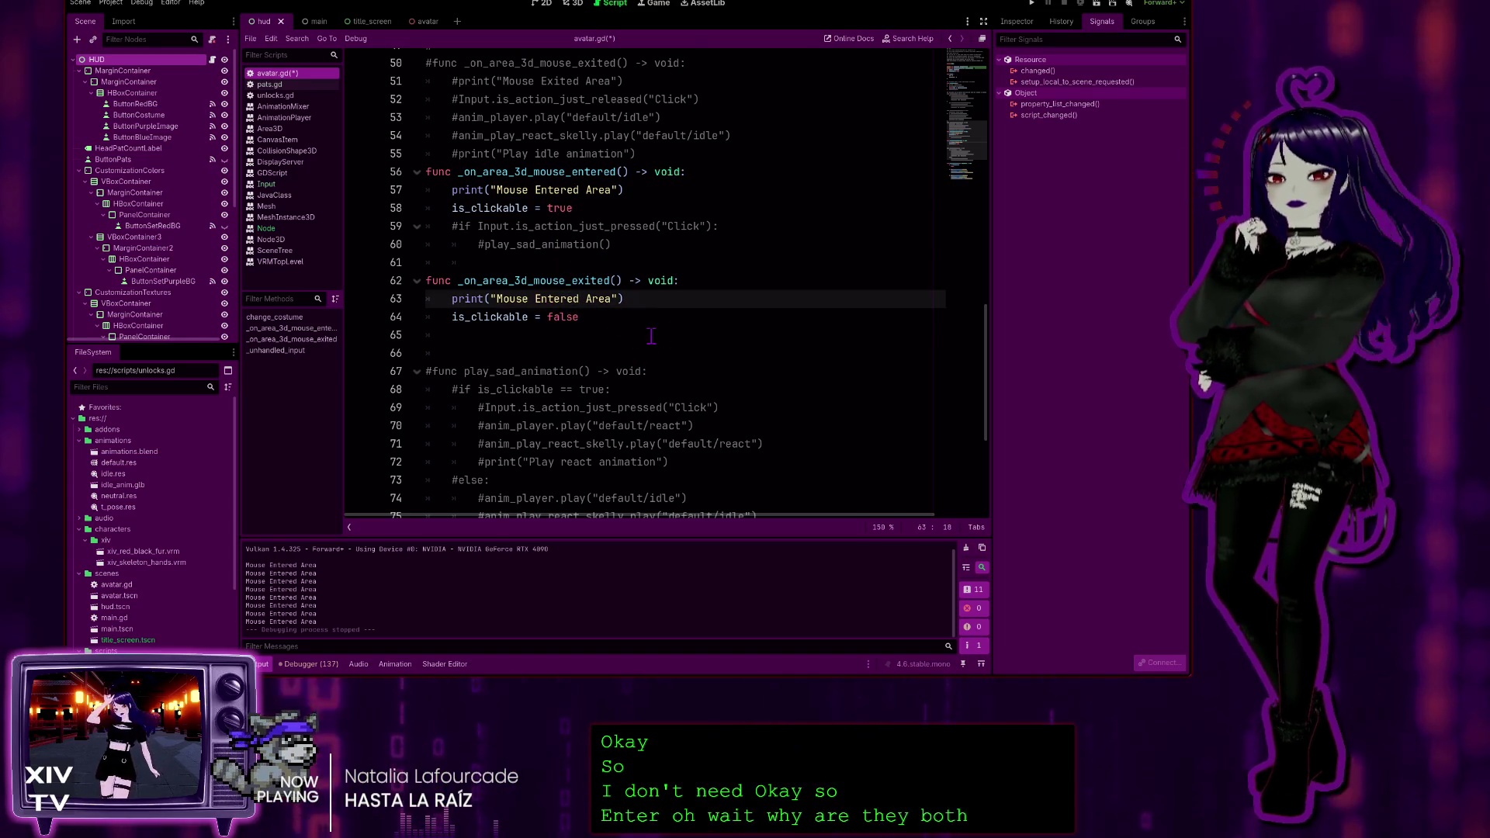
pyautogui.click(654, 299)
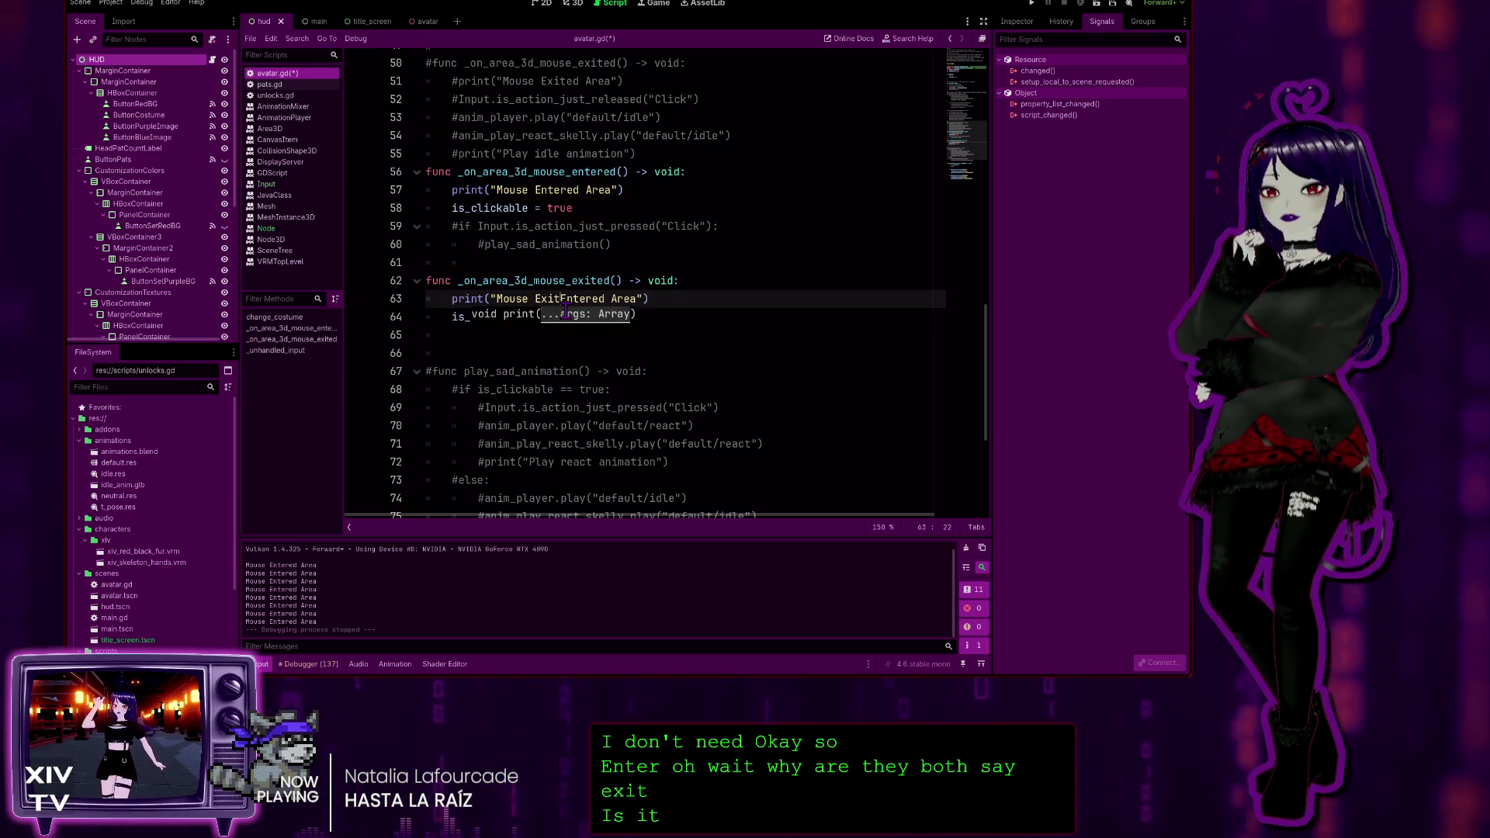
pyautogui.press('Delete')
pyautogui.press('Delete')
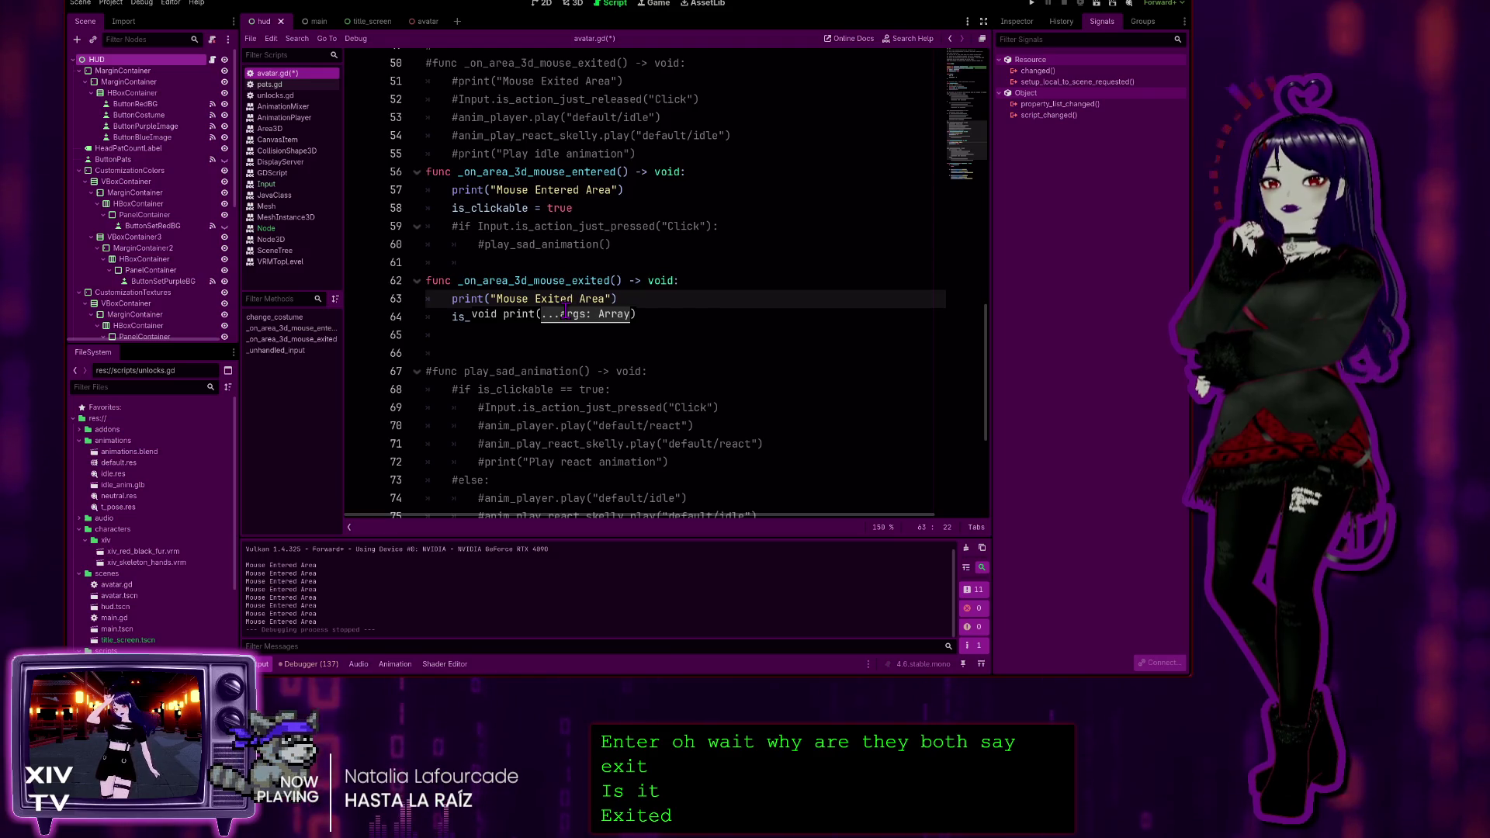
pyautogui.click(663, 265)
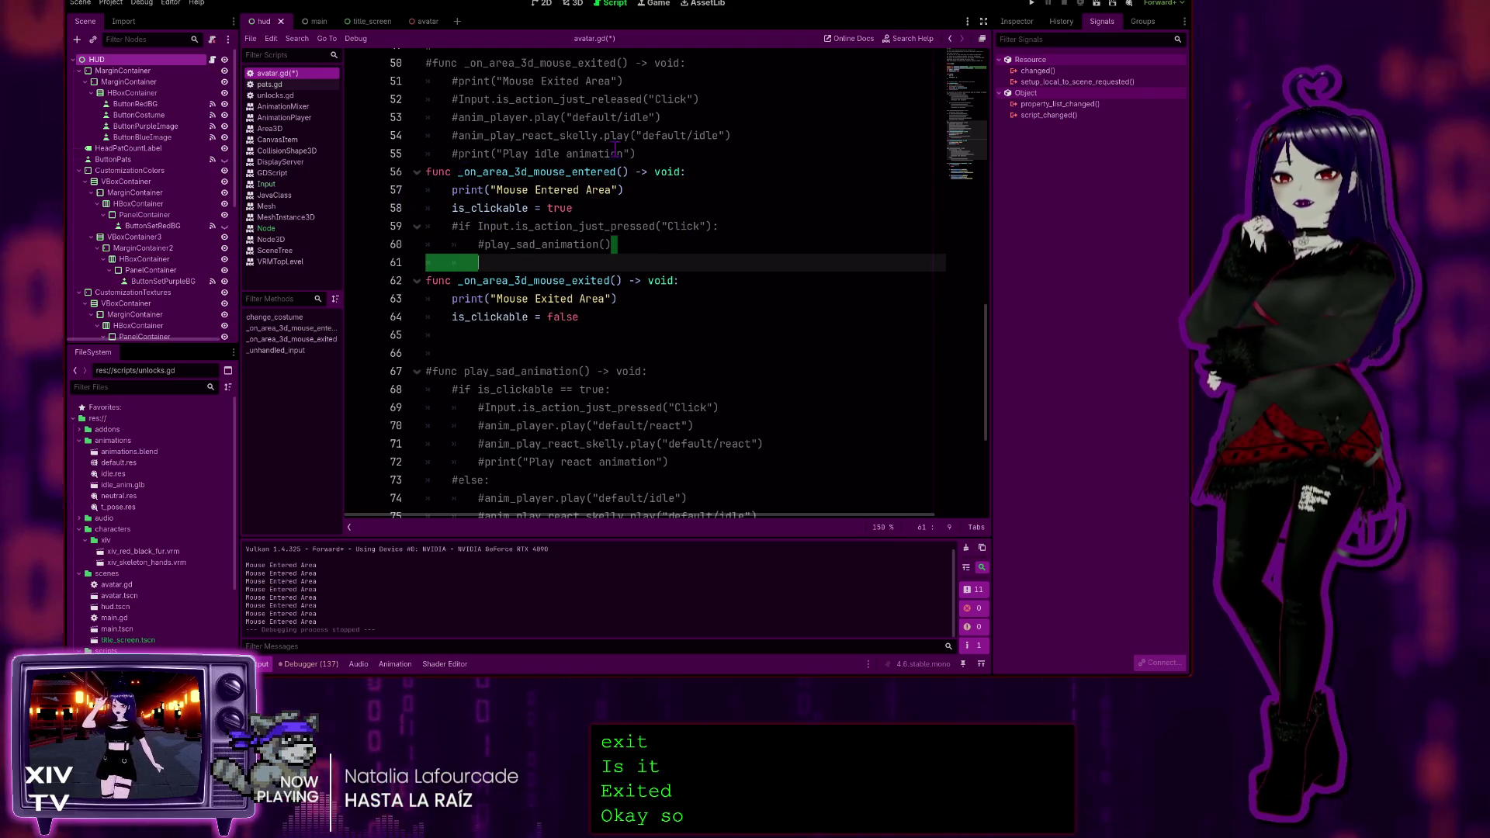
pyautogui.scroll(-5, 461, 303)
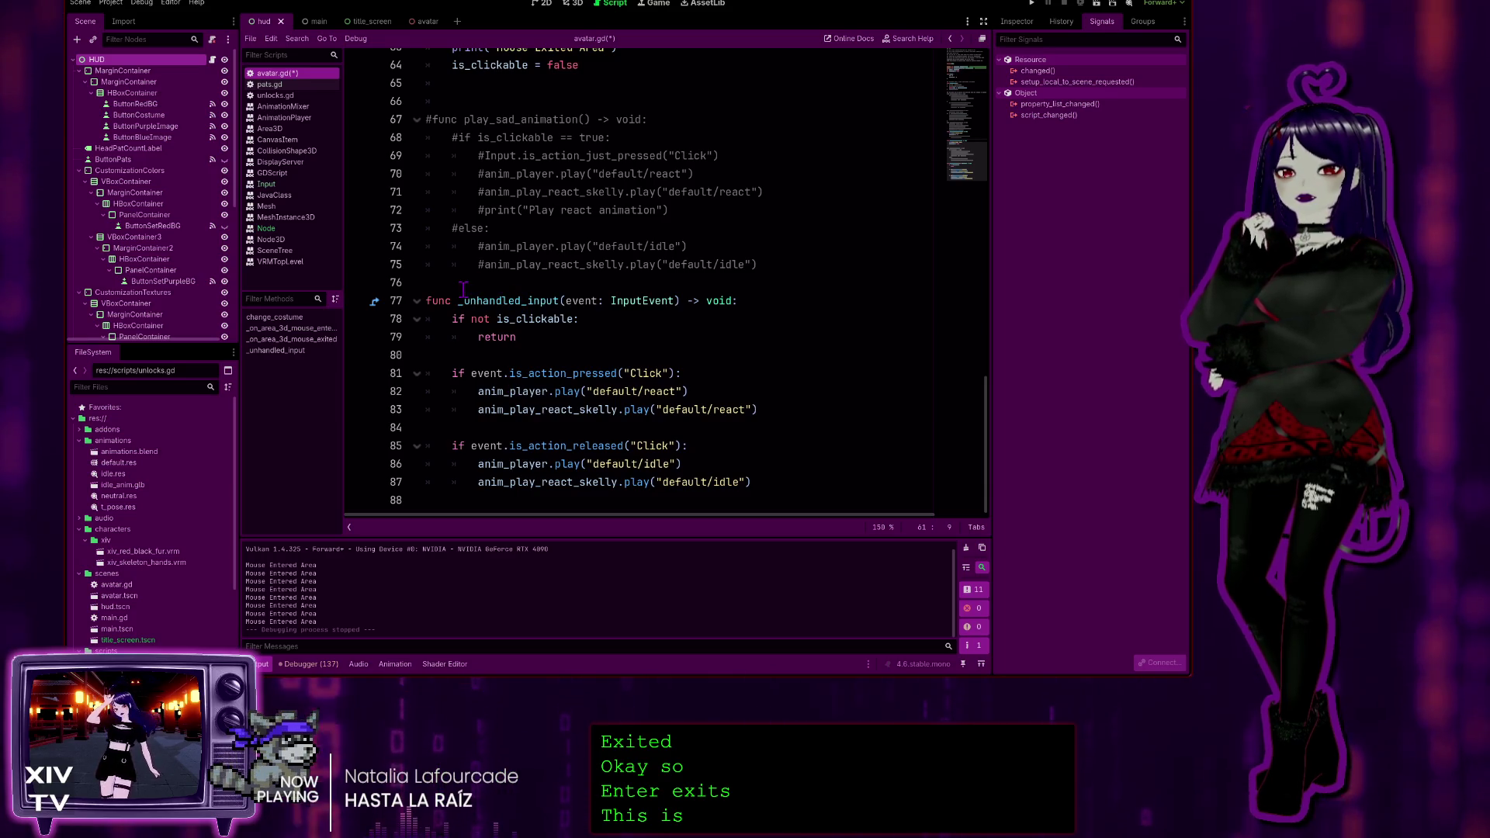
# Insert the comment '#Plays reaction animation and resets to default idle' above func _unhandled_input
pyautogui.click(493, 289)
pyautogui.press('Return')
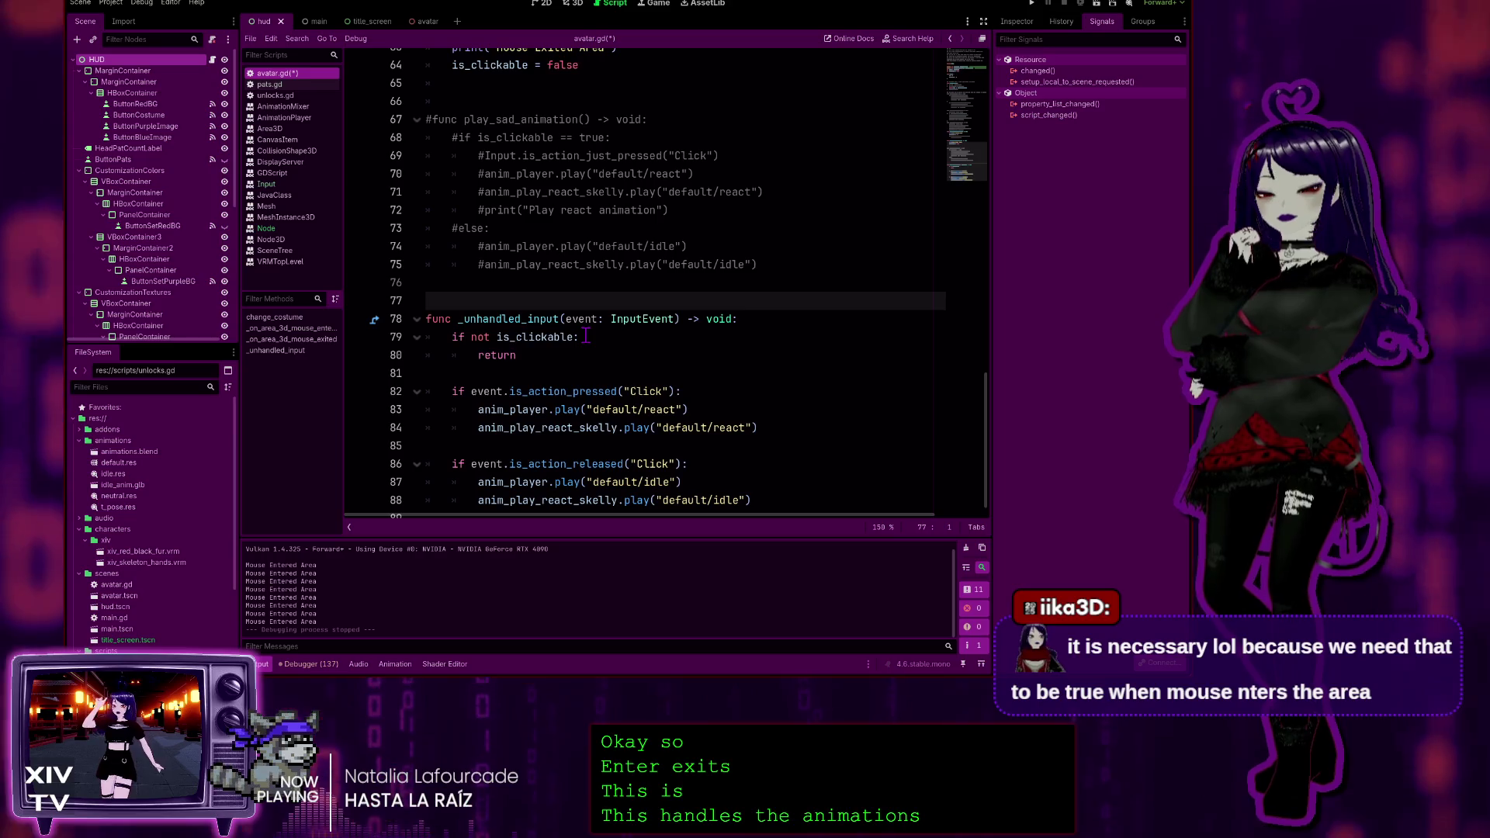
pyautogui.write('#Plays reaction ani')
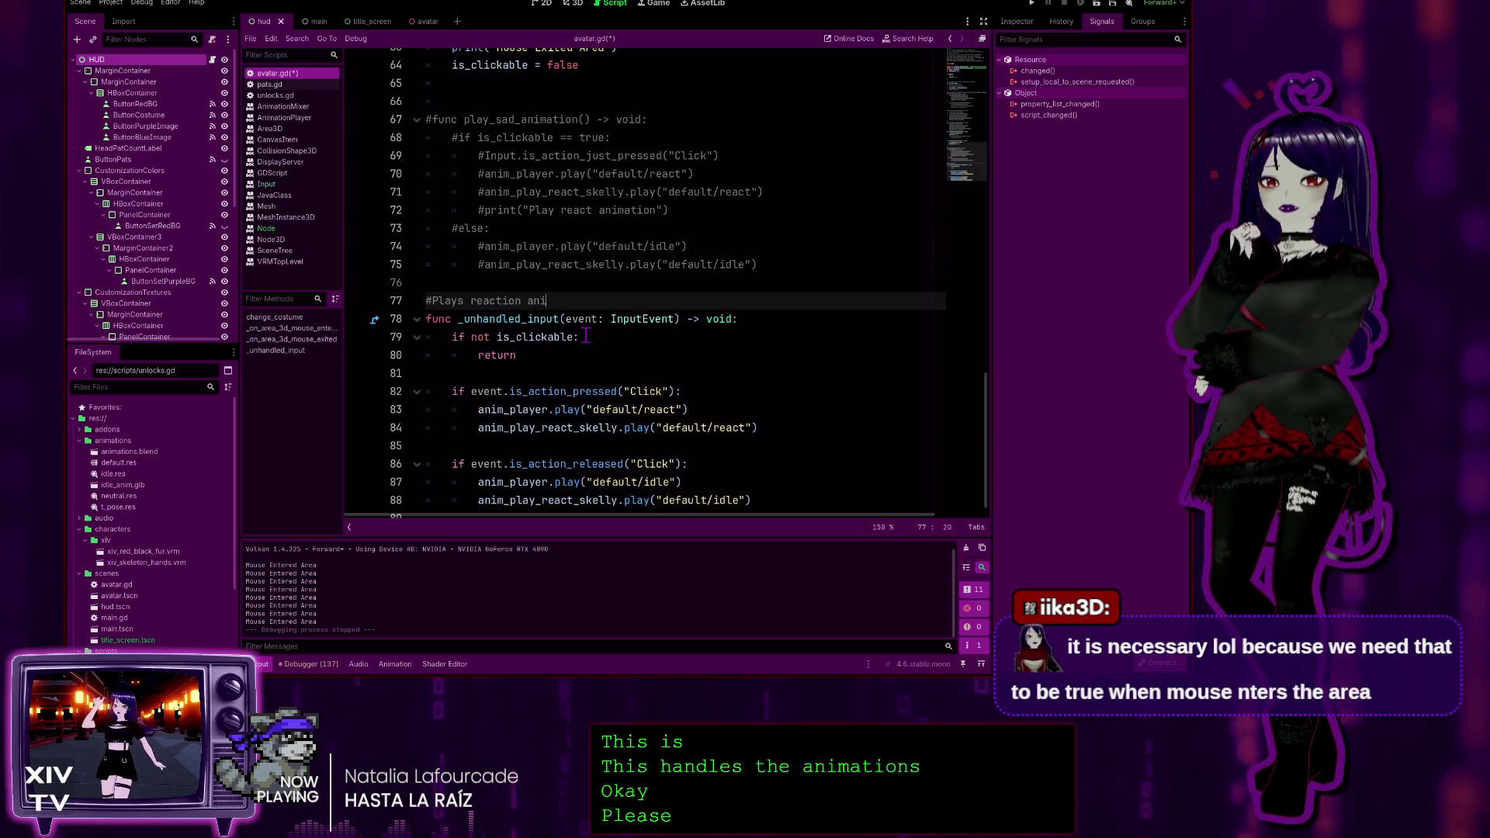
pyautogui.write('mation and resets to ')
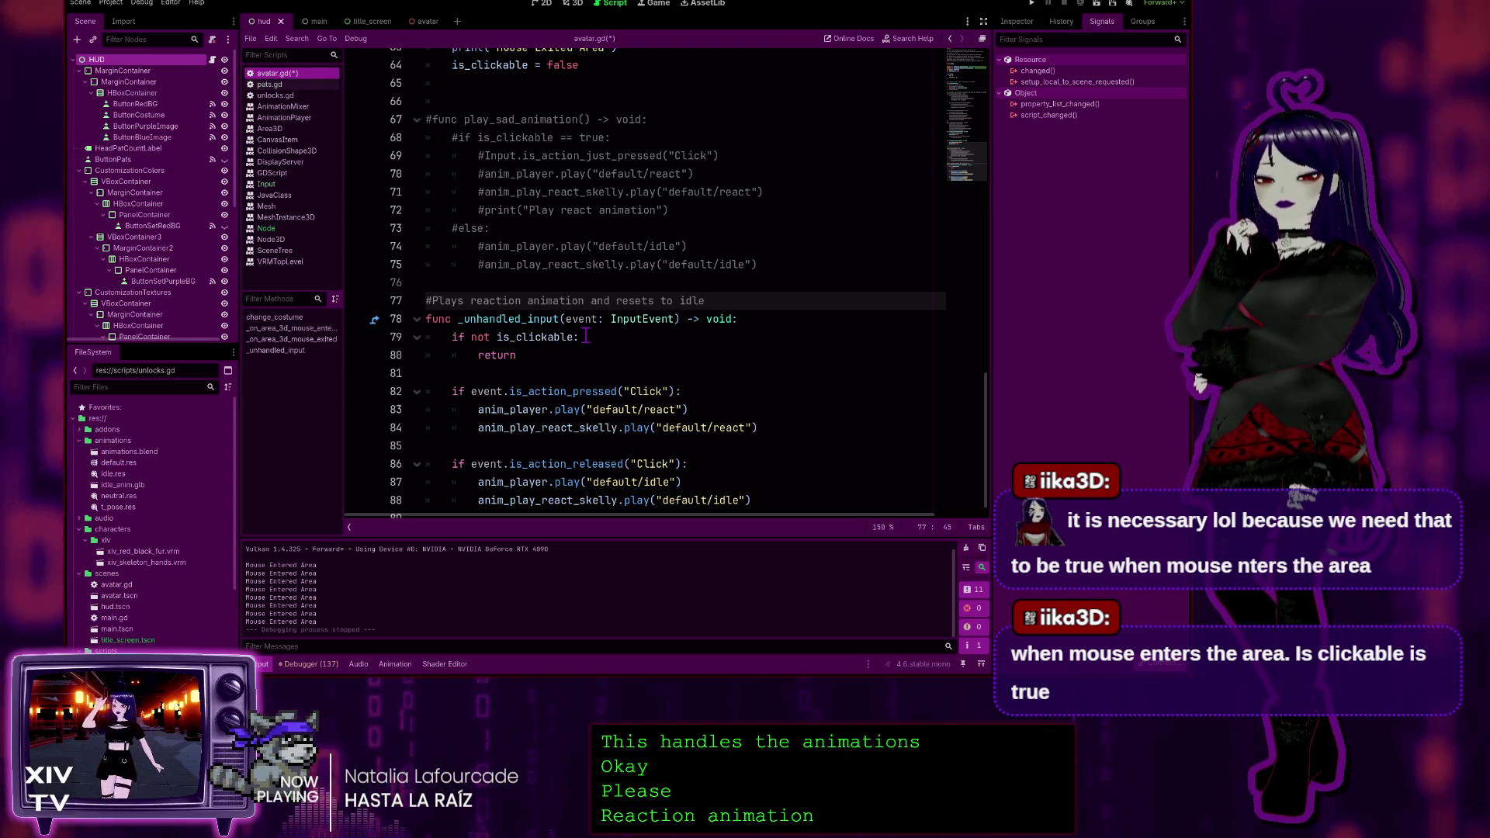
pyautogui.write('default idle')
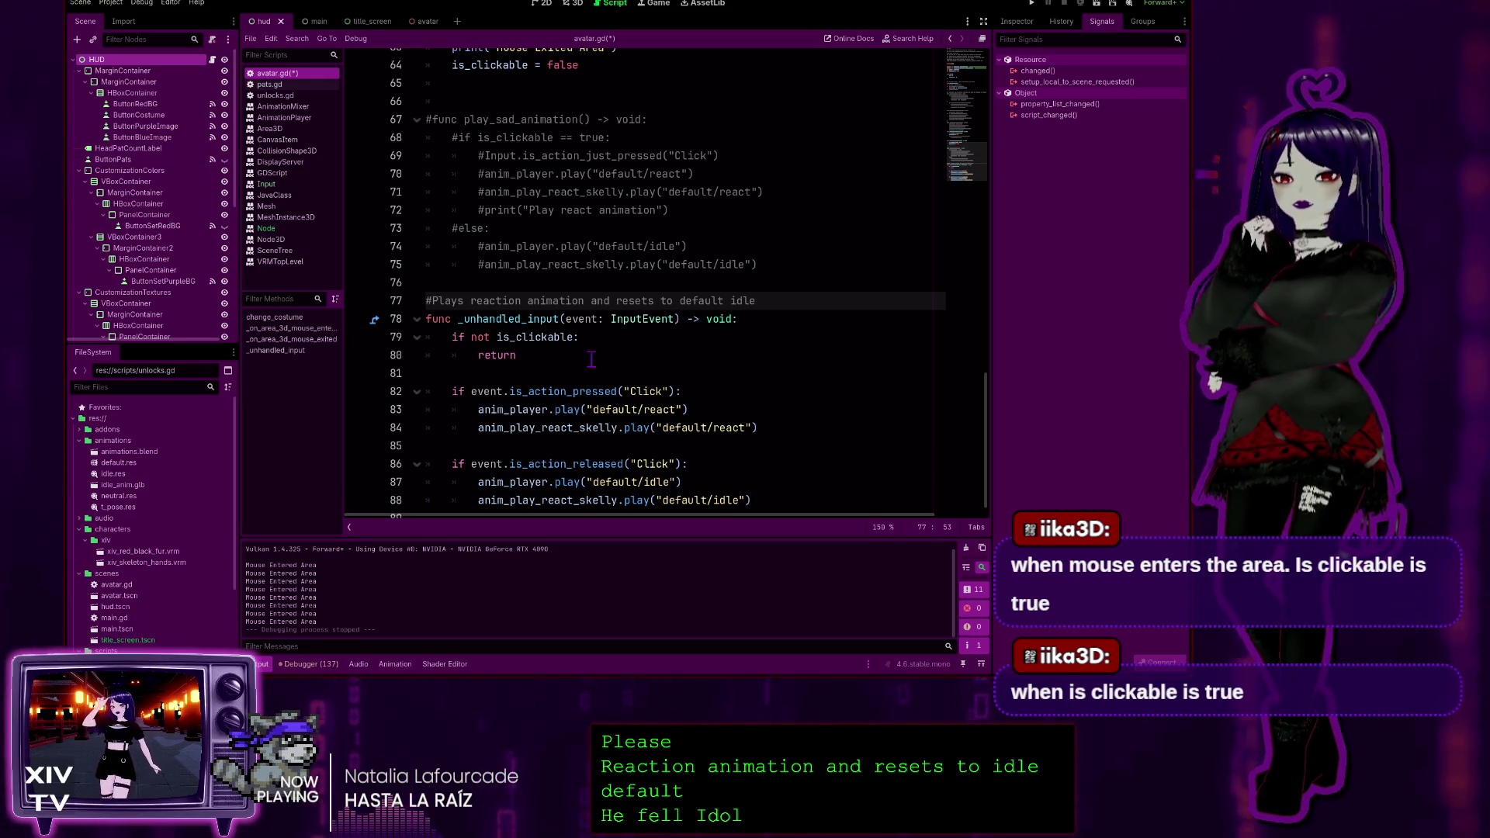
pyautogui.scroll(-1, 561, 378)
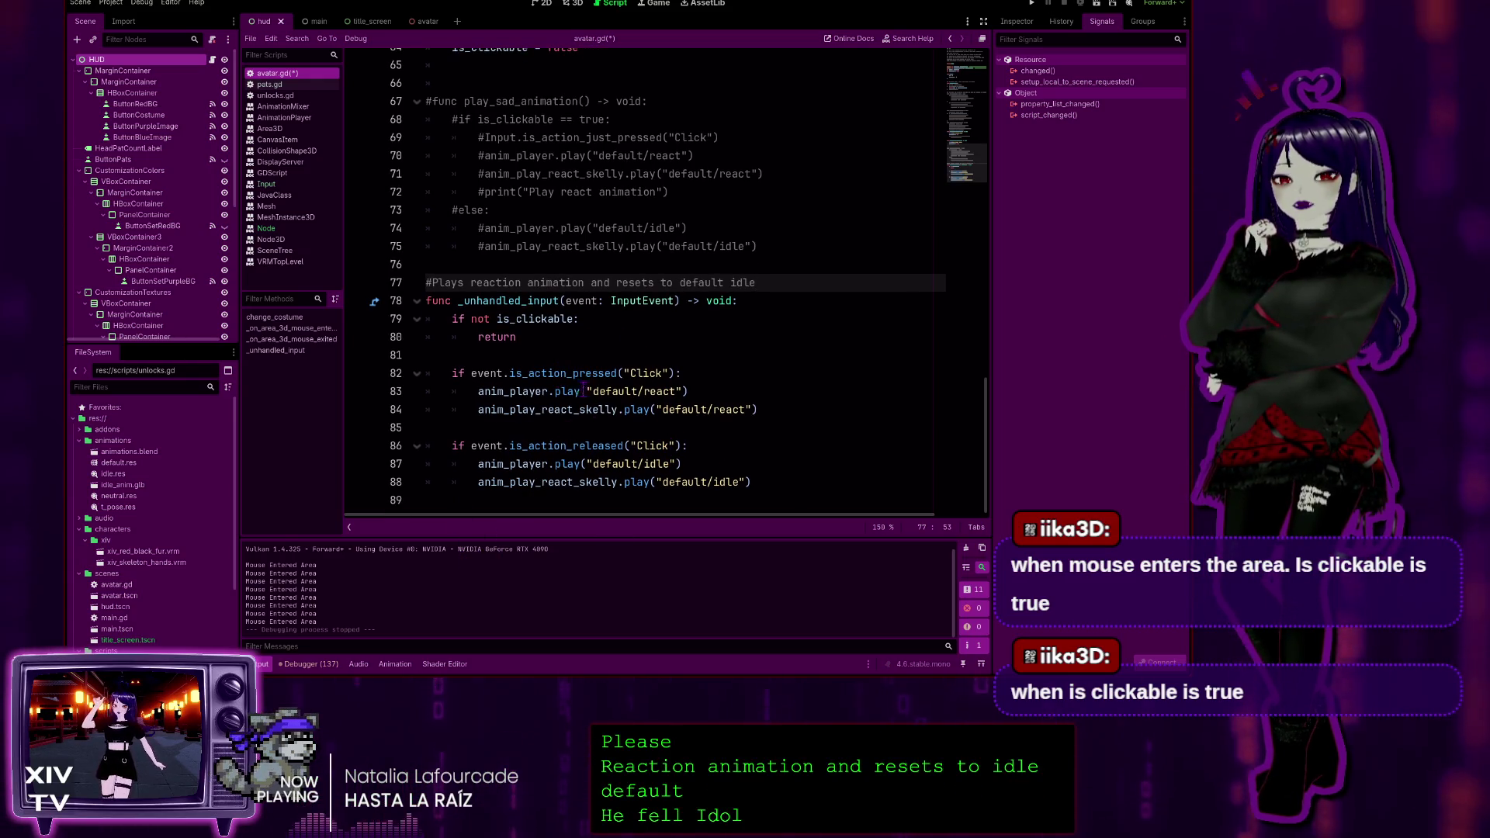
pyautogui.scroll(10, 590, 401)
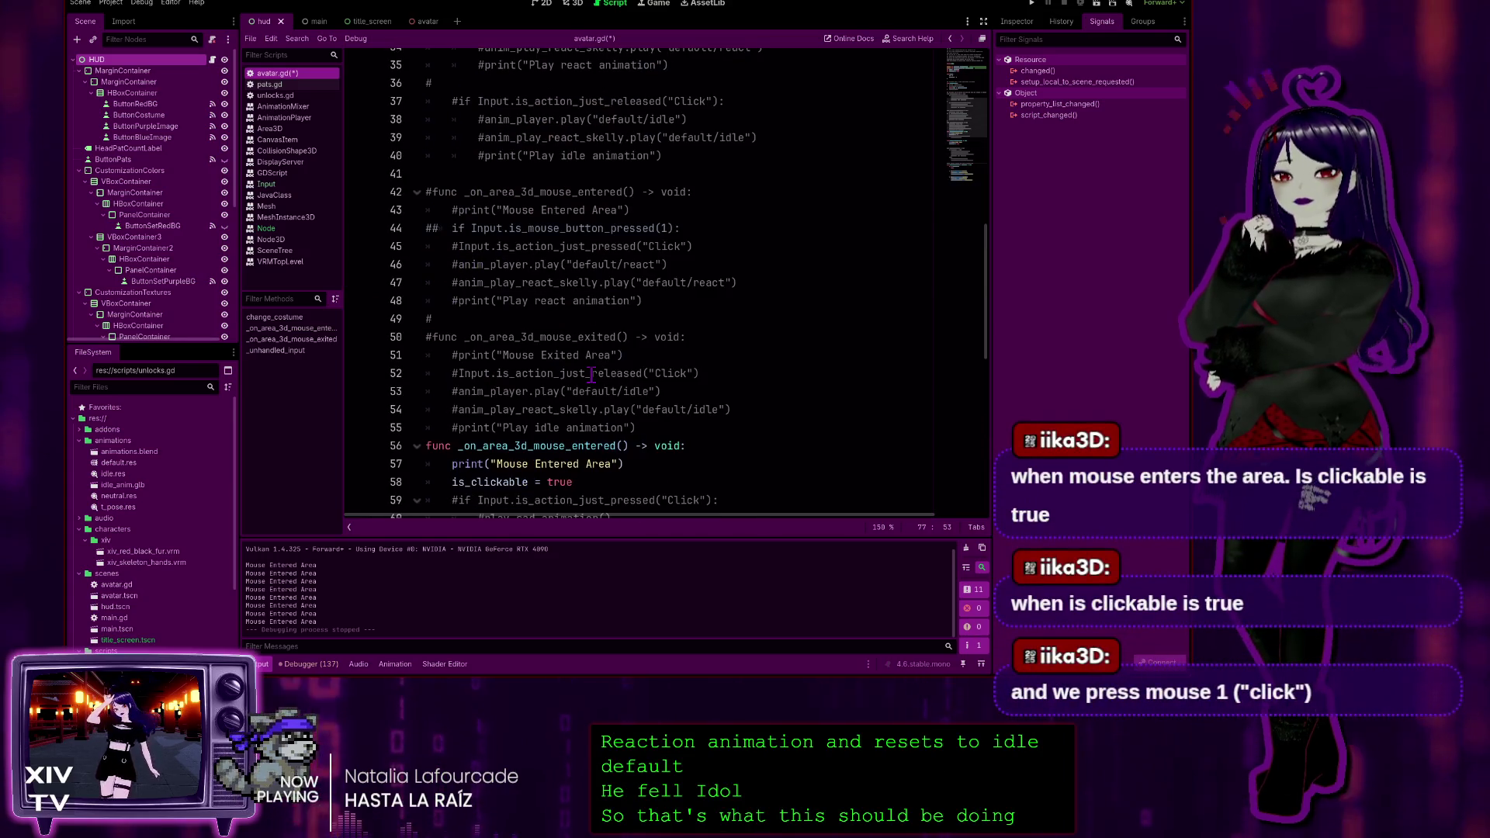
# Save avatar.gd with Ctrl+S and scroll through the script to review it
pyautogui.scroll(11, 586, 370)
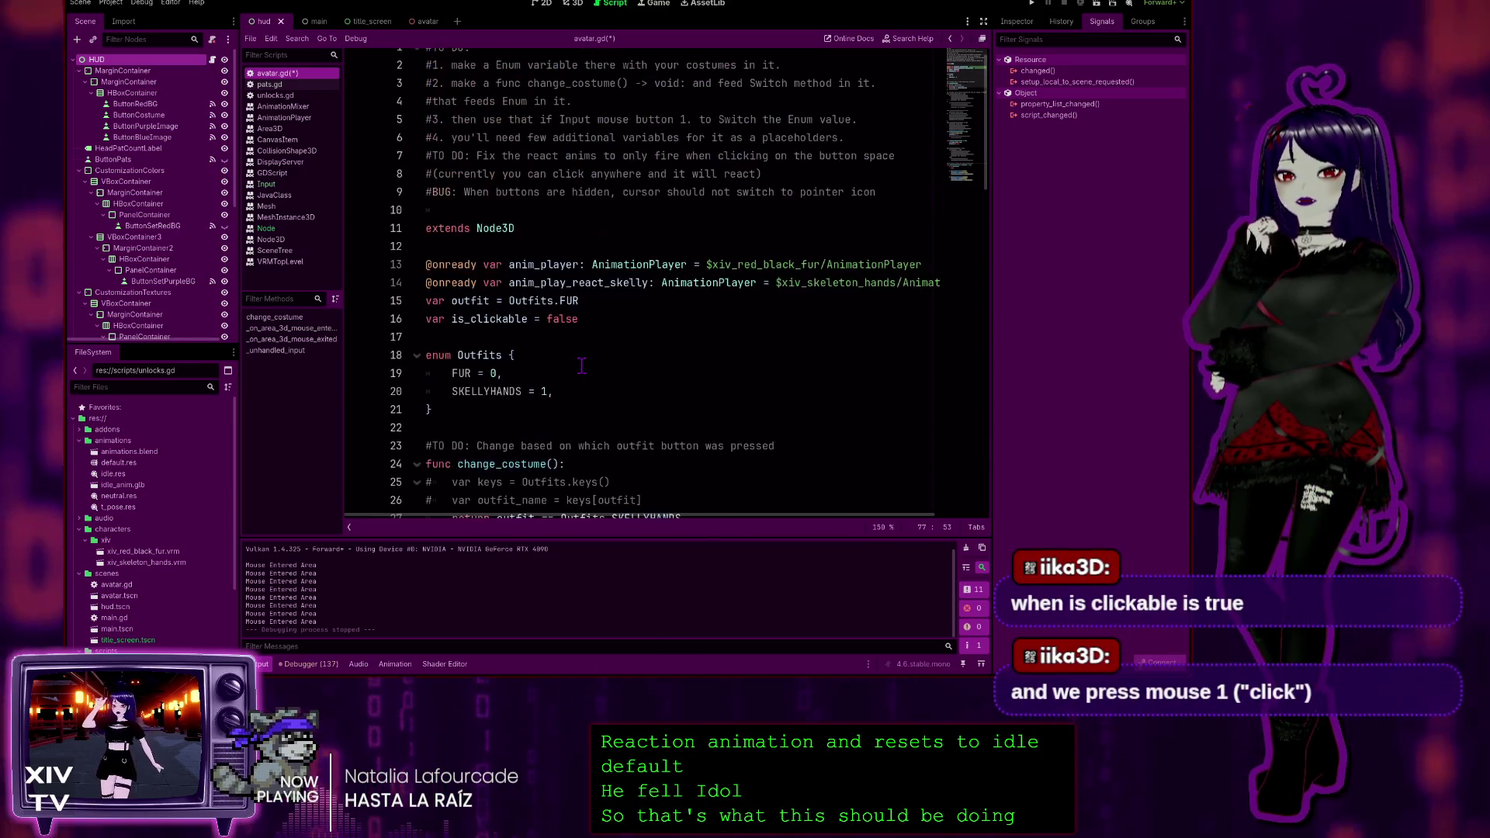
pyautogui.click(581, 334)
pyautogui.hotkey('ctrl', 's')
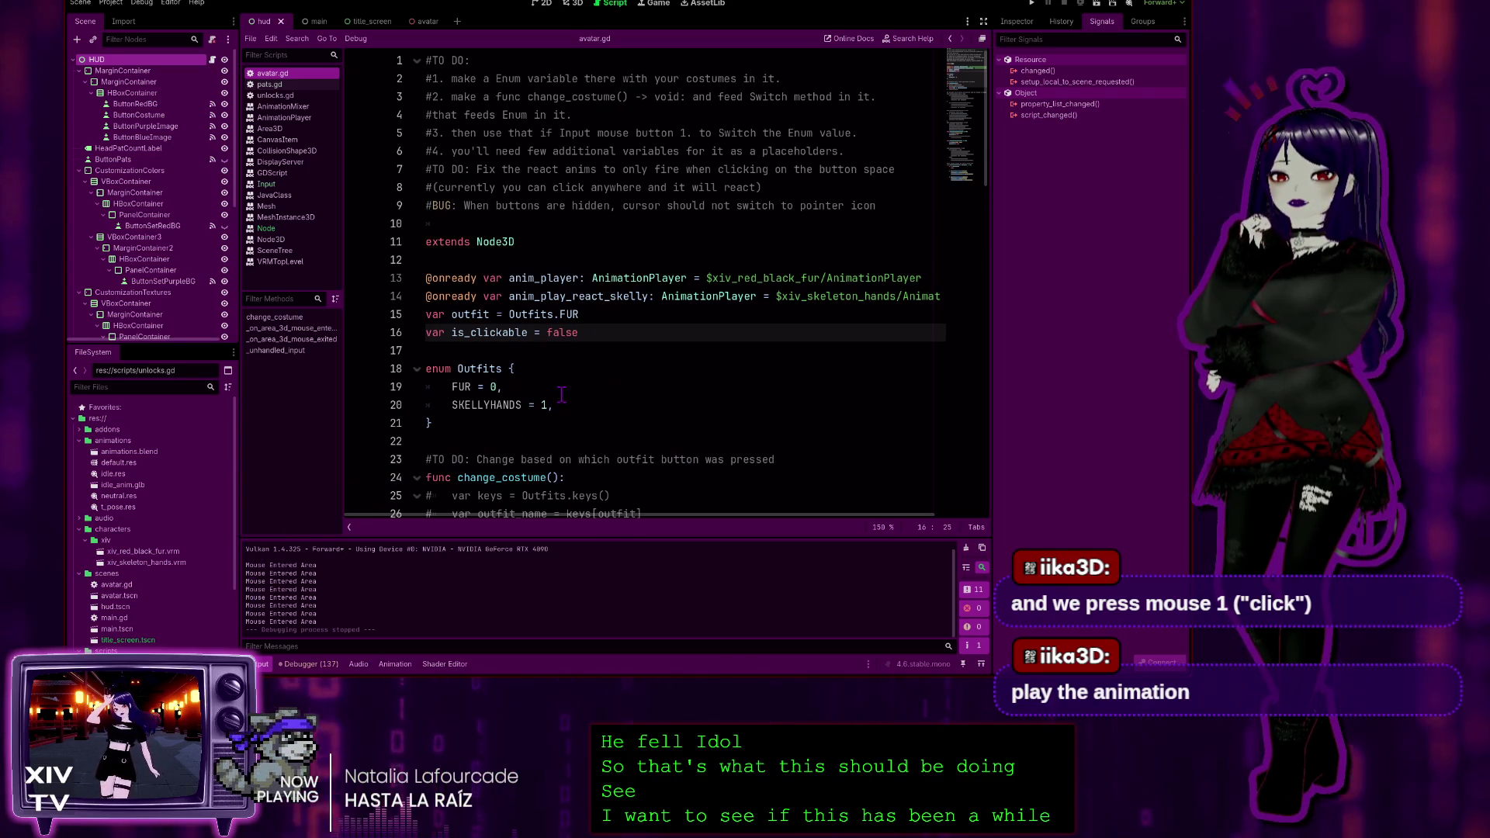
pyautogui.scroll(-15, 551, 369)
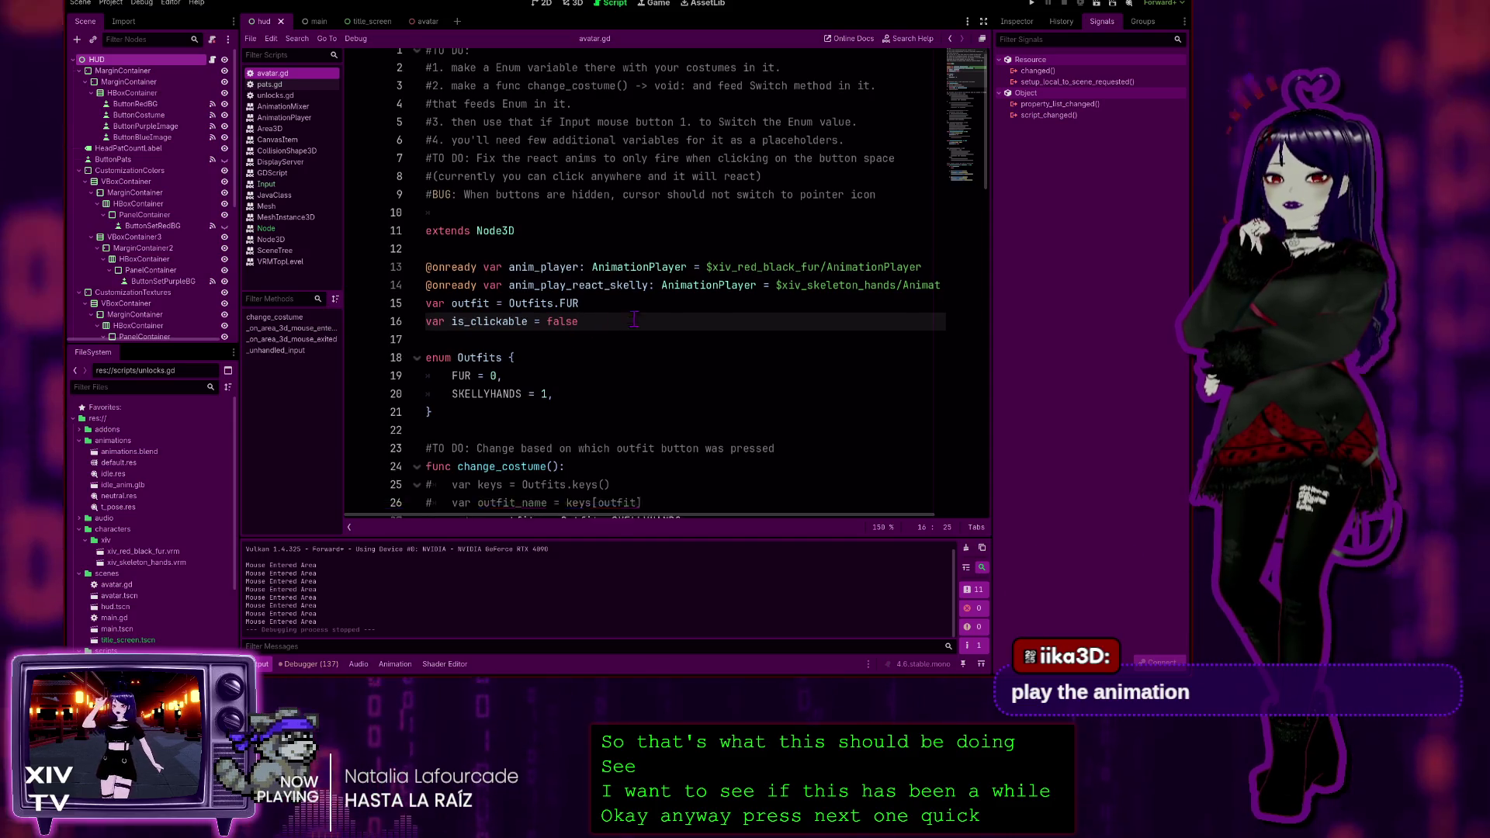
pyautogui.scroll(-6, 481, 437)
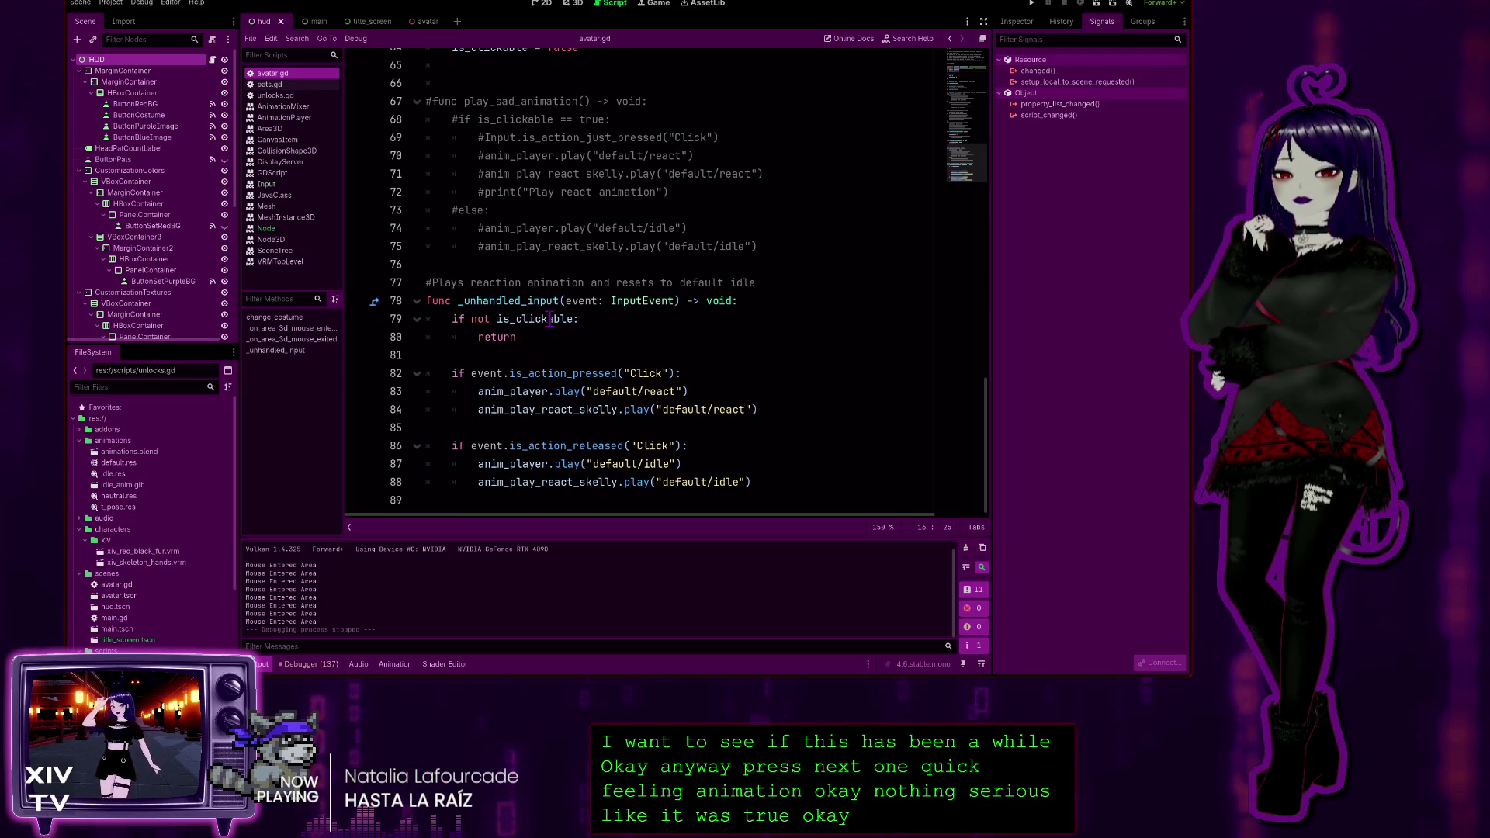
pyautogui.scroll(6, 499, 253)
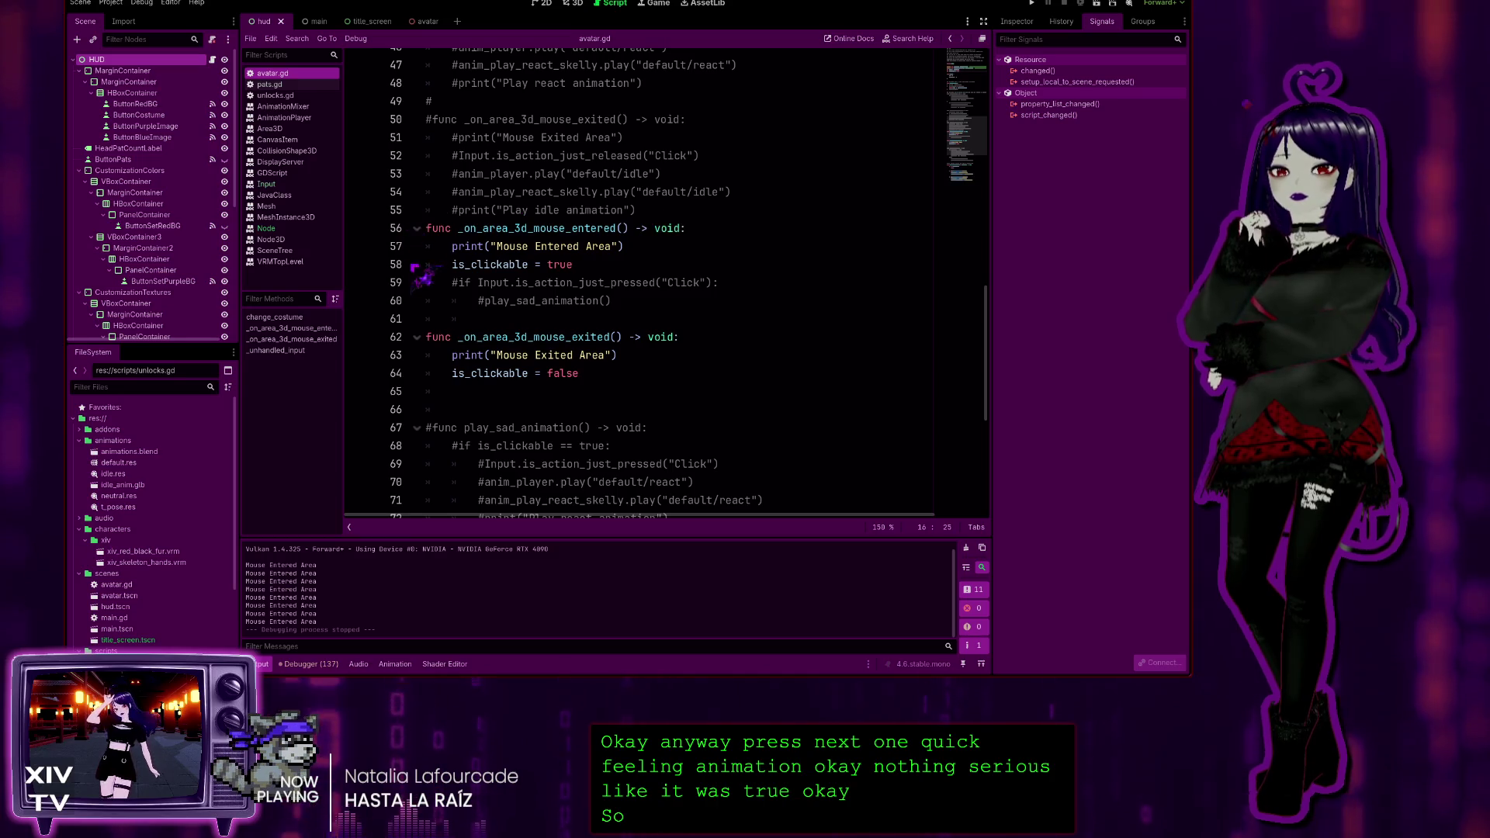
# Add a comment ending 'clickable is true' above the mouse-entered handler and copy it
pyautogui.click(664, 206)
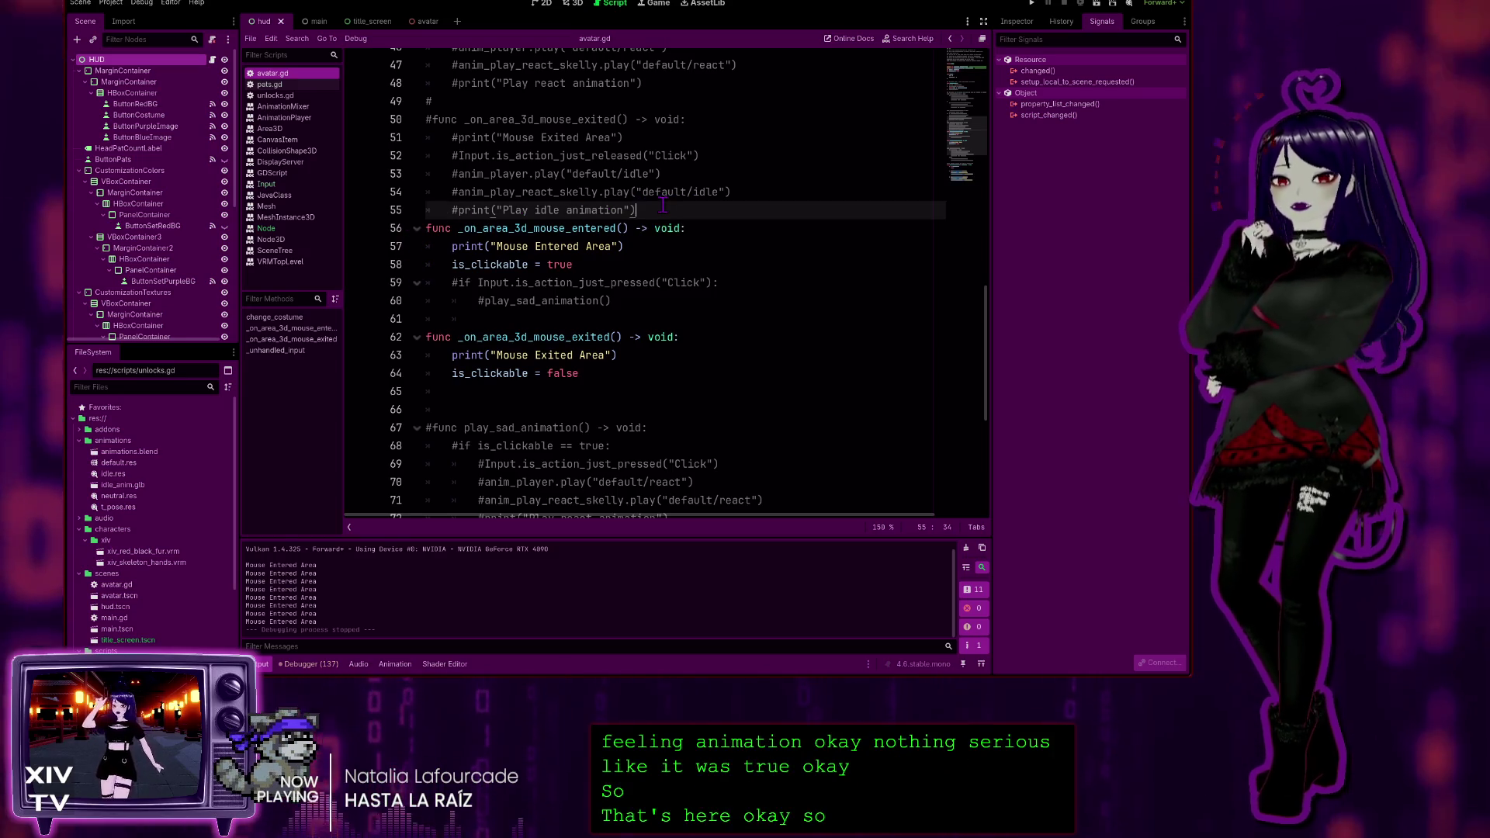
pyautogui.press('Return')
pyautogui.press('Return')
pyautogui.press('BackSpace')
pyautogui.write('#When the mo')
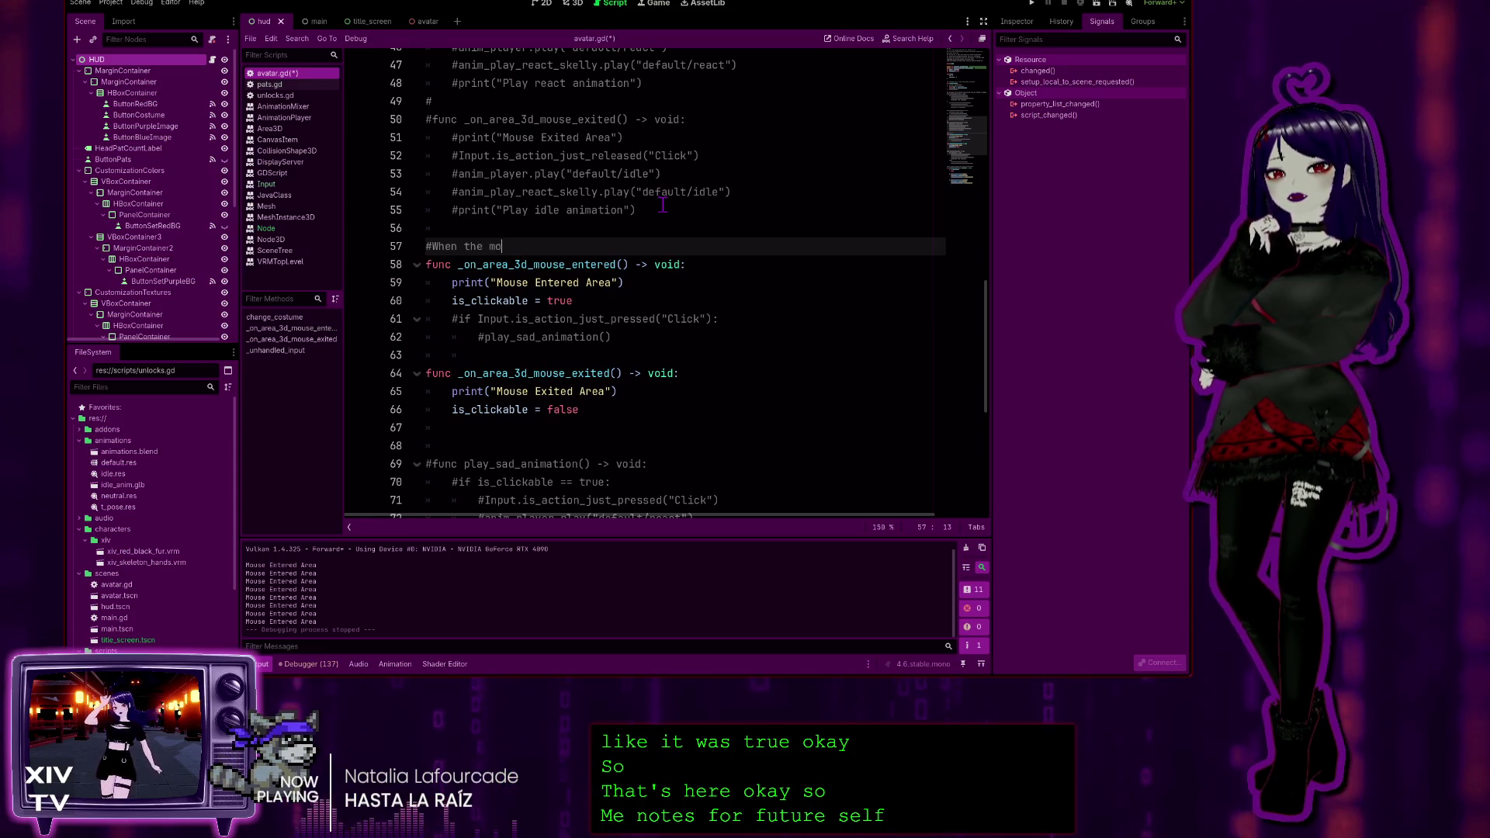
pyautogui.write('u')
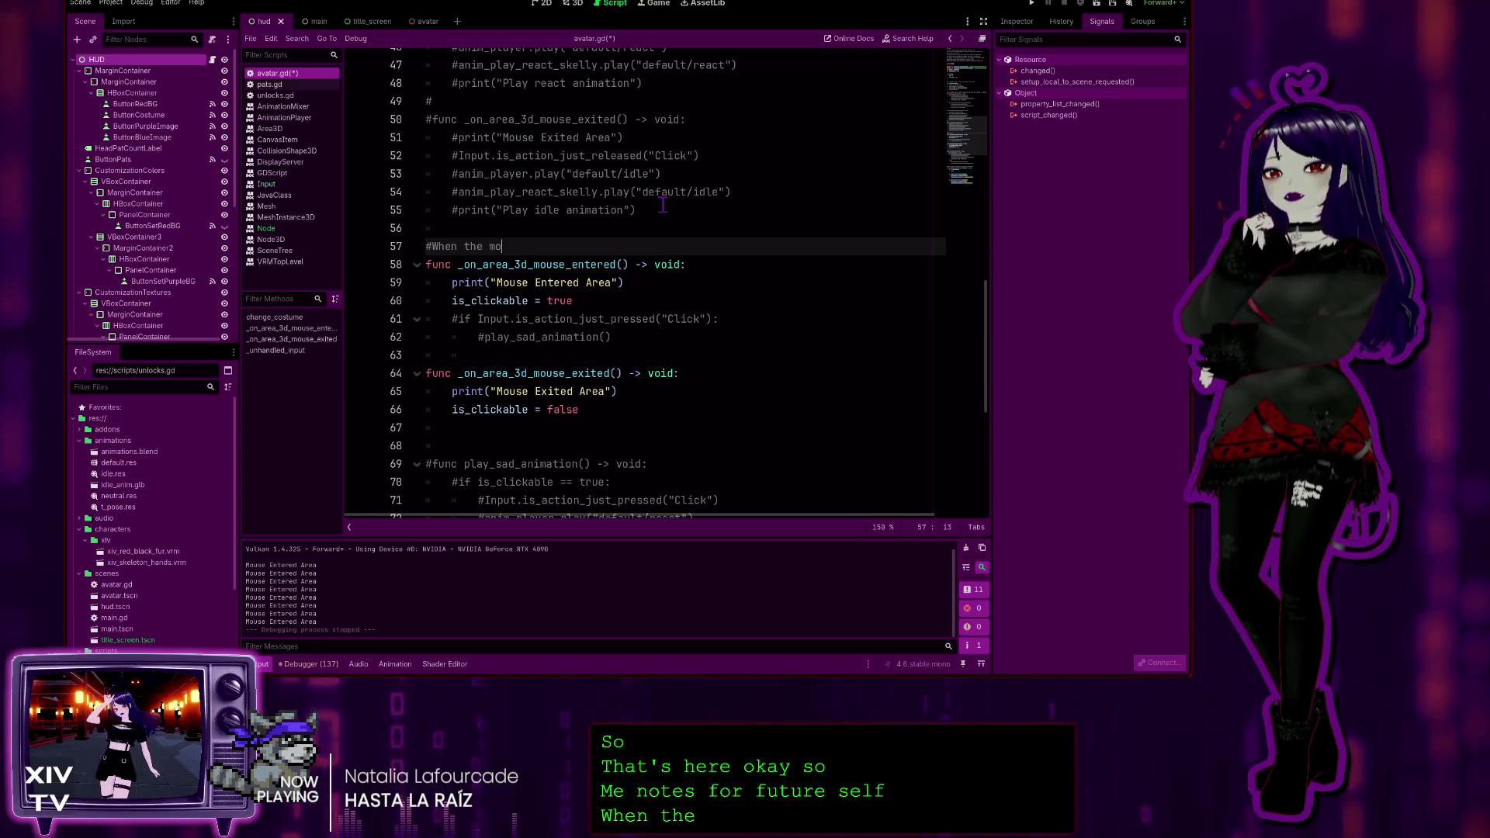
pyautogui.write('use c')
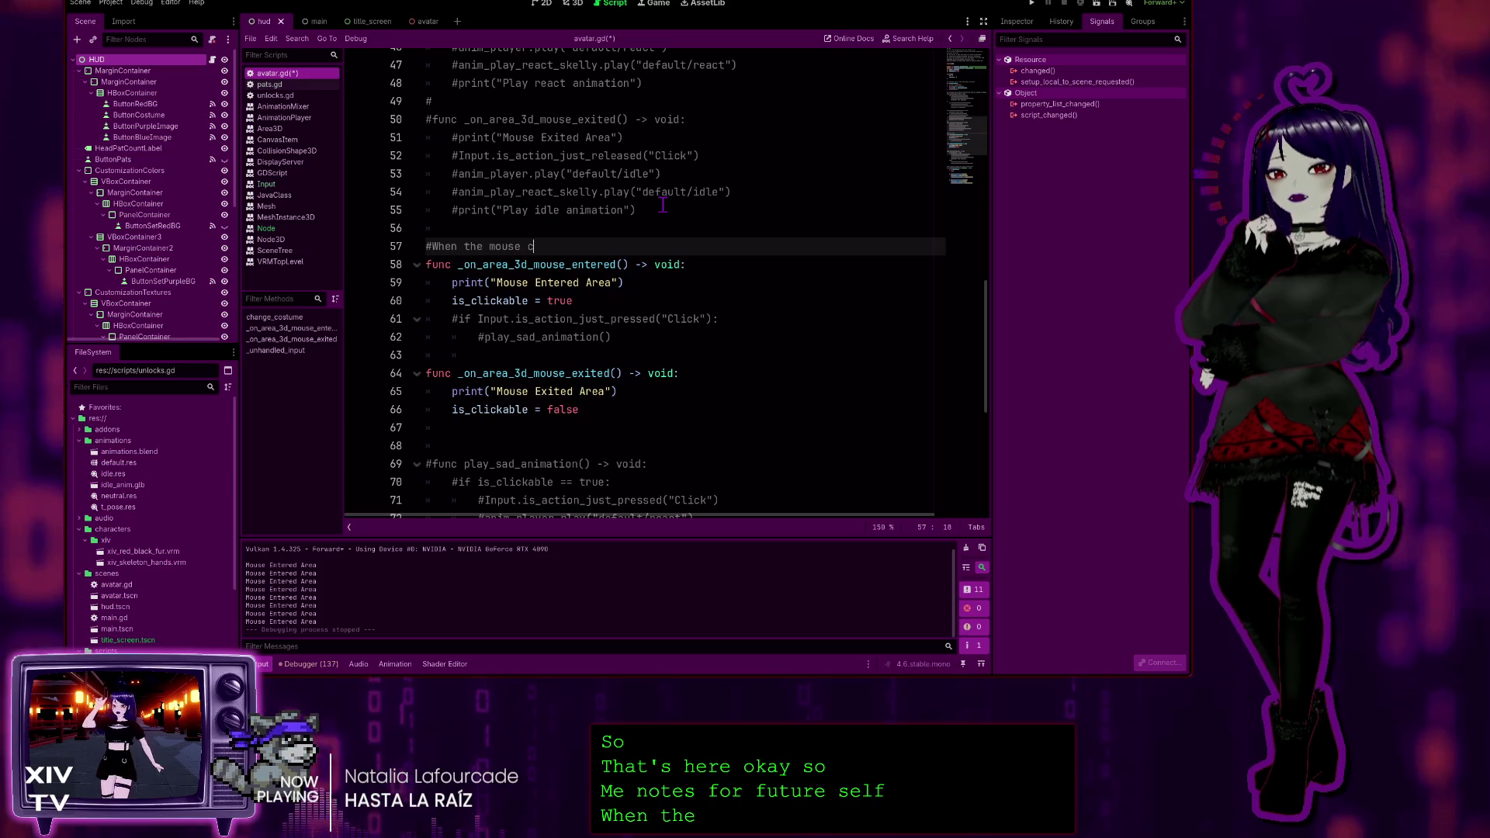
pyautogui.write('ursor enters 3D area, is')
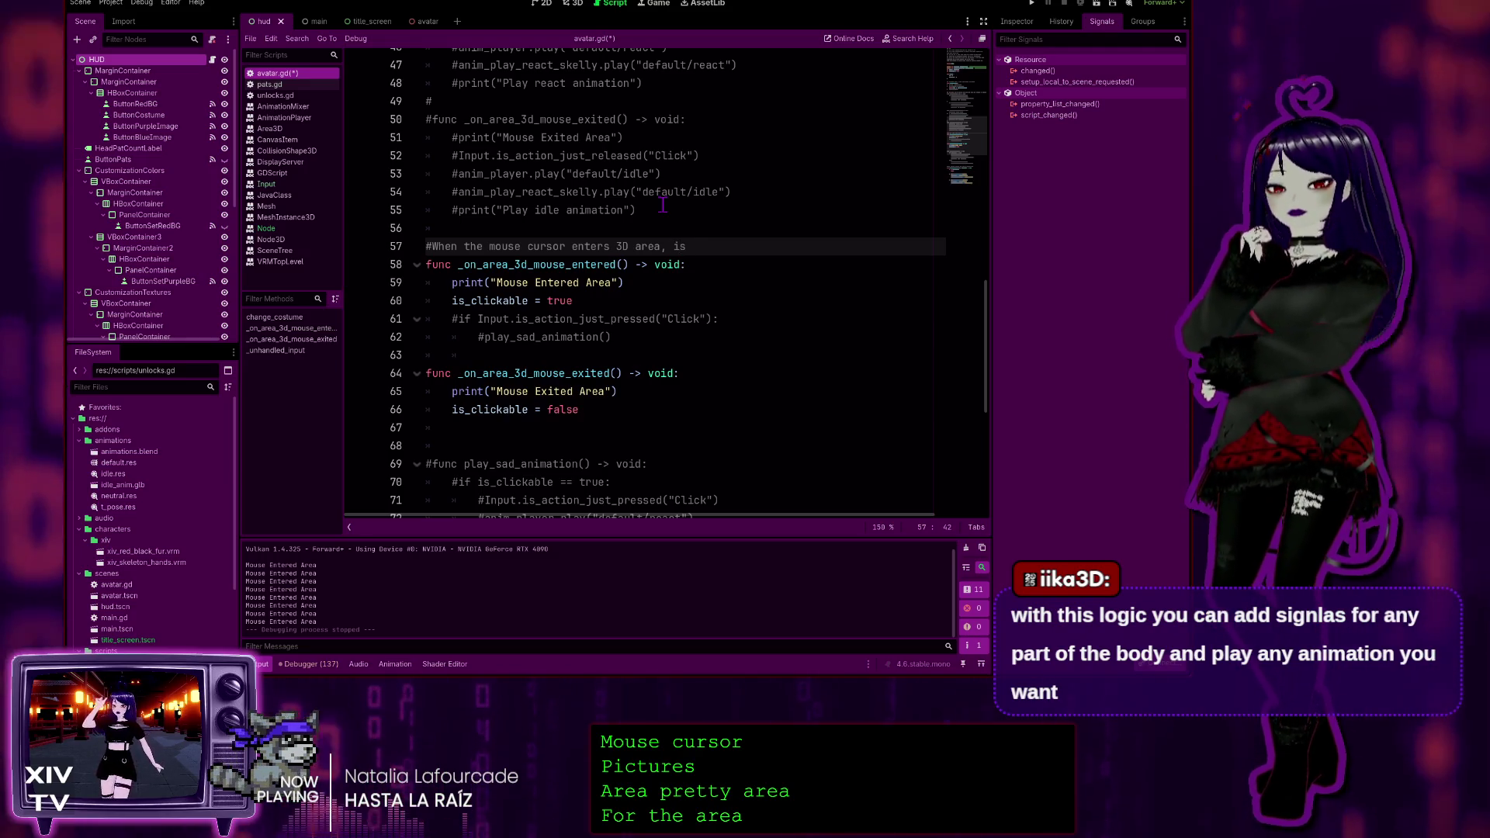
pyautogui.press('BackSpace')
pyautogui.press('BackSpace')
pyautogui.write('clickable is true')
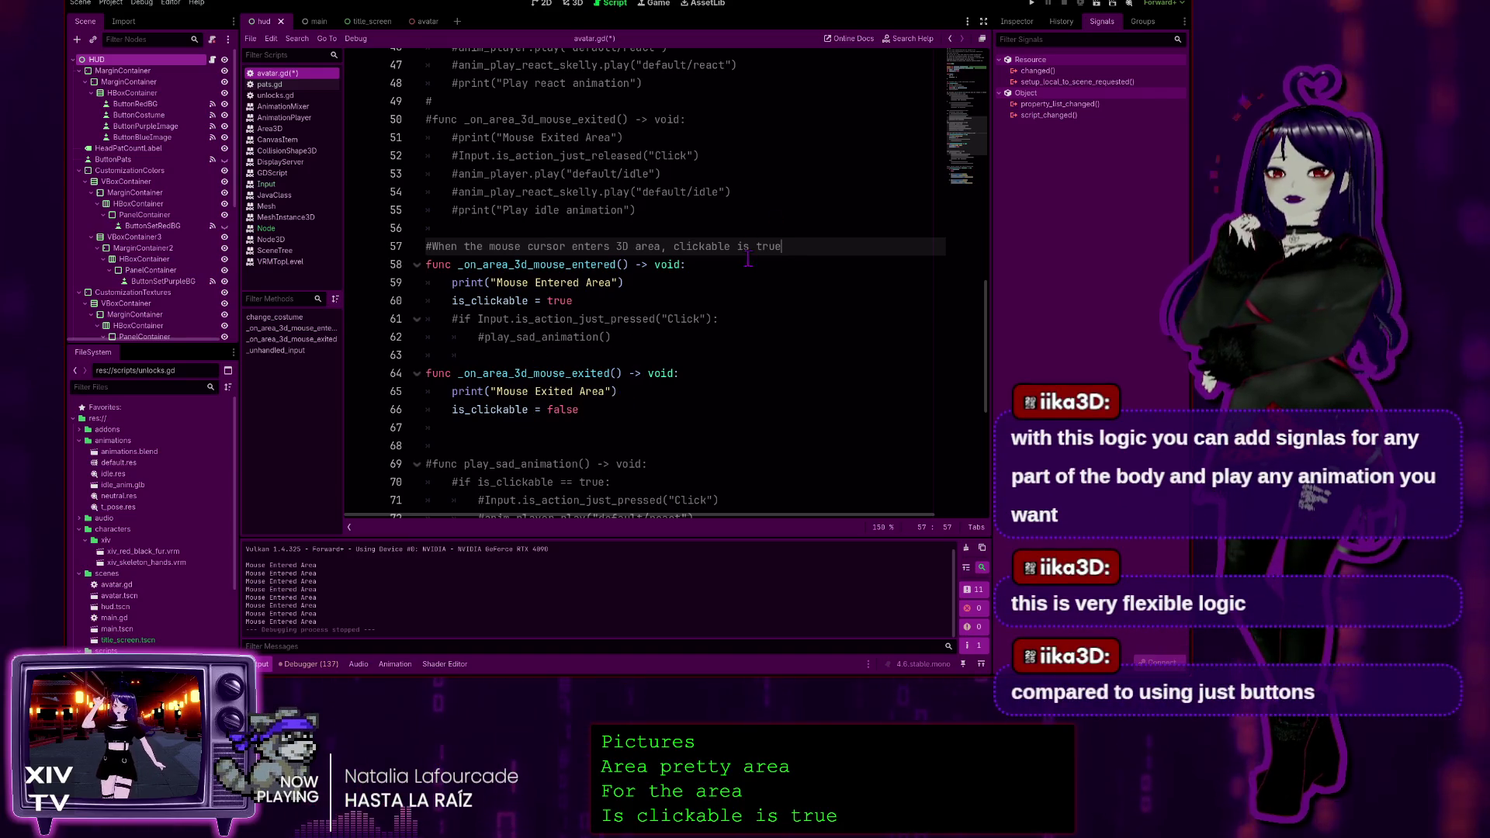
pyautogui.moveTo(784, 246); pyautogui.dragTo(425, 246)
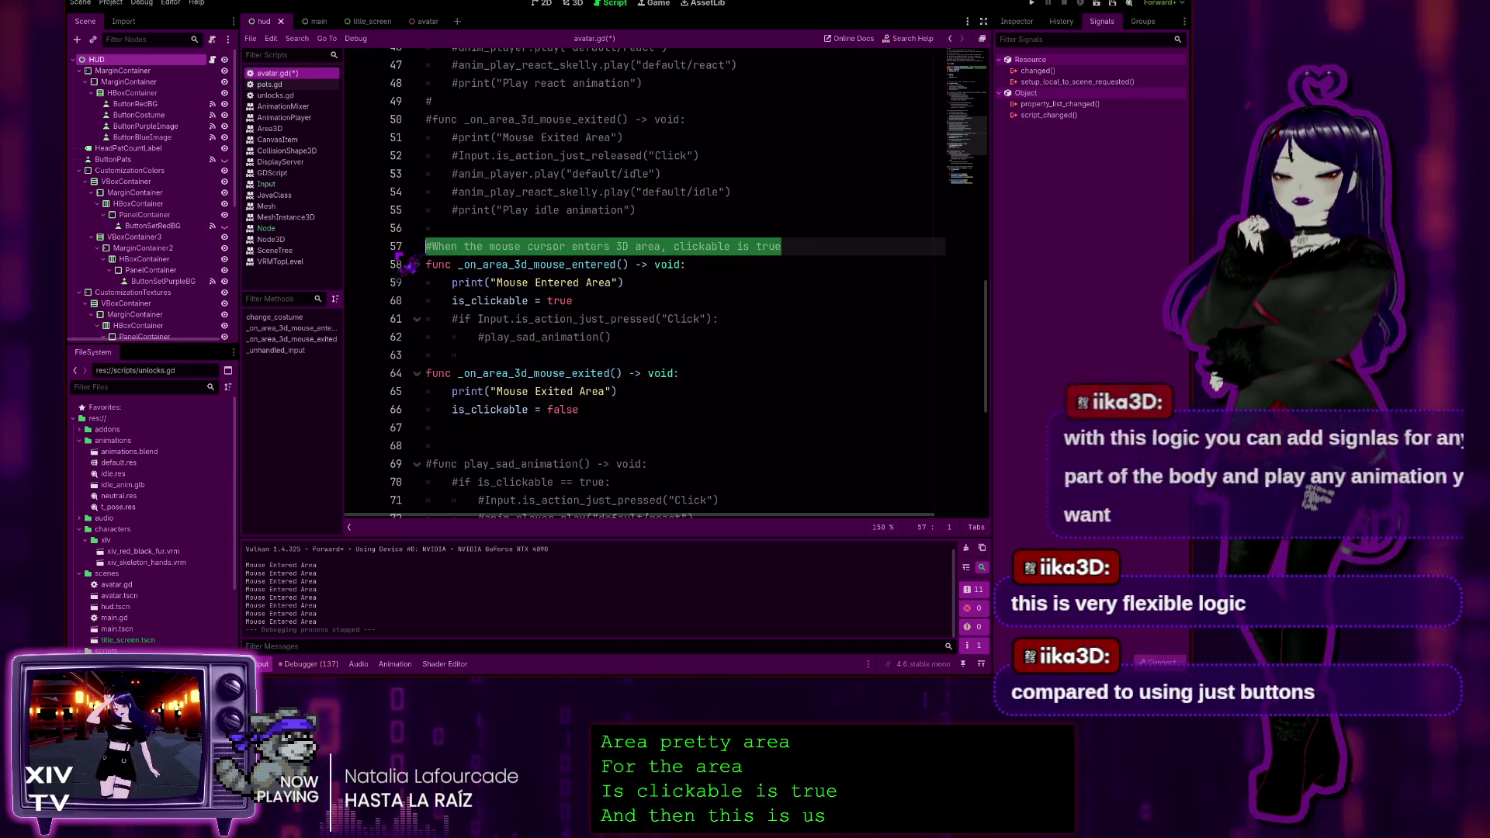
# Add a matching 'clickable is false' comment above the mouse-exited handler, fixing the 'flse' typo
pyautogui.click(456, 360)
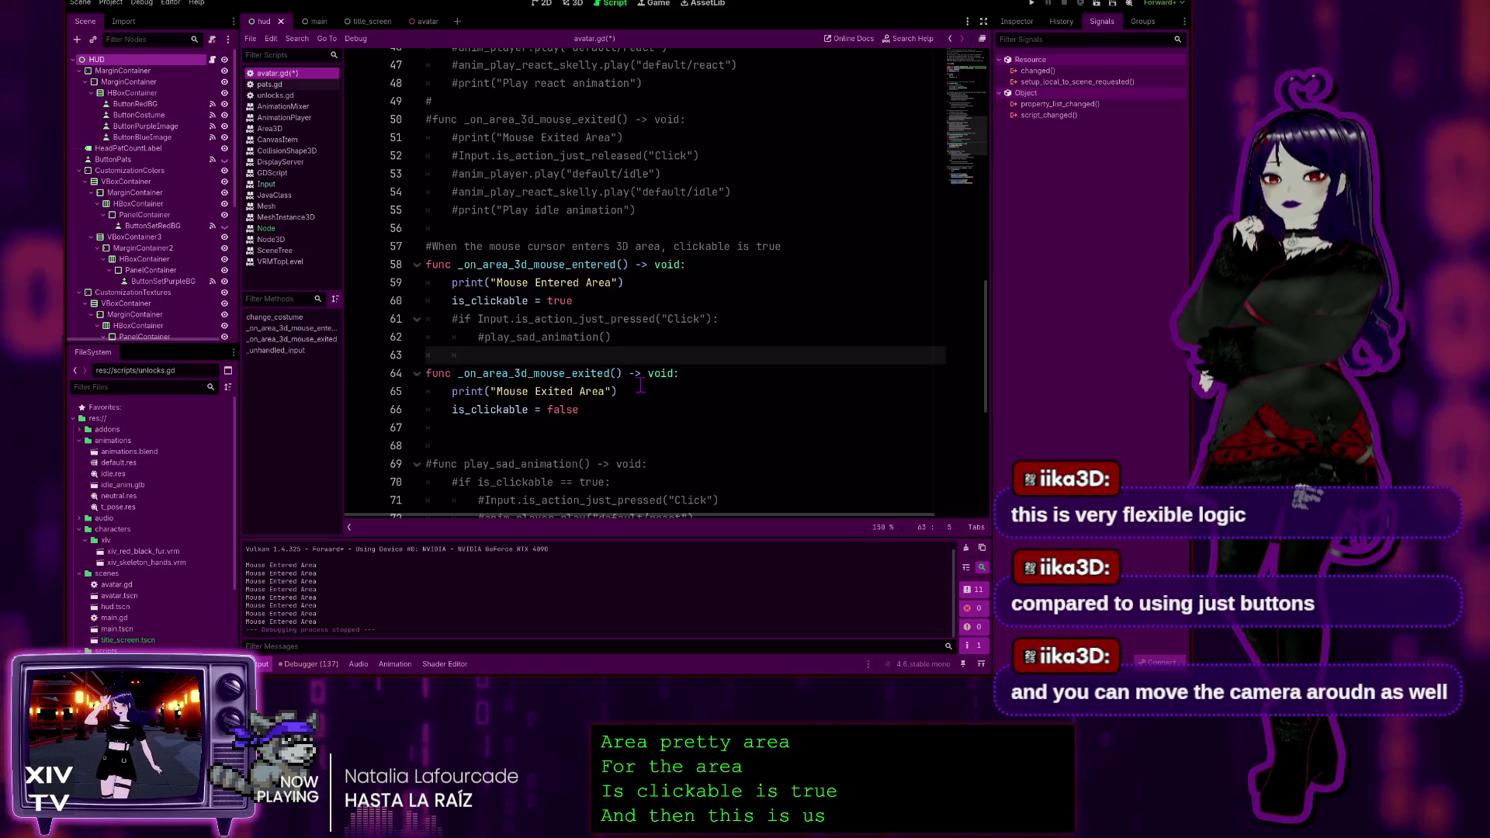
pyautogui.press('Return')
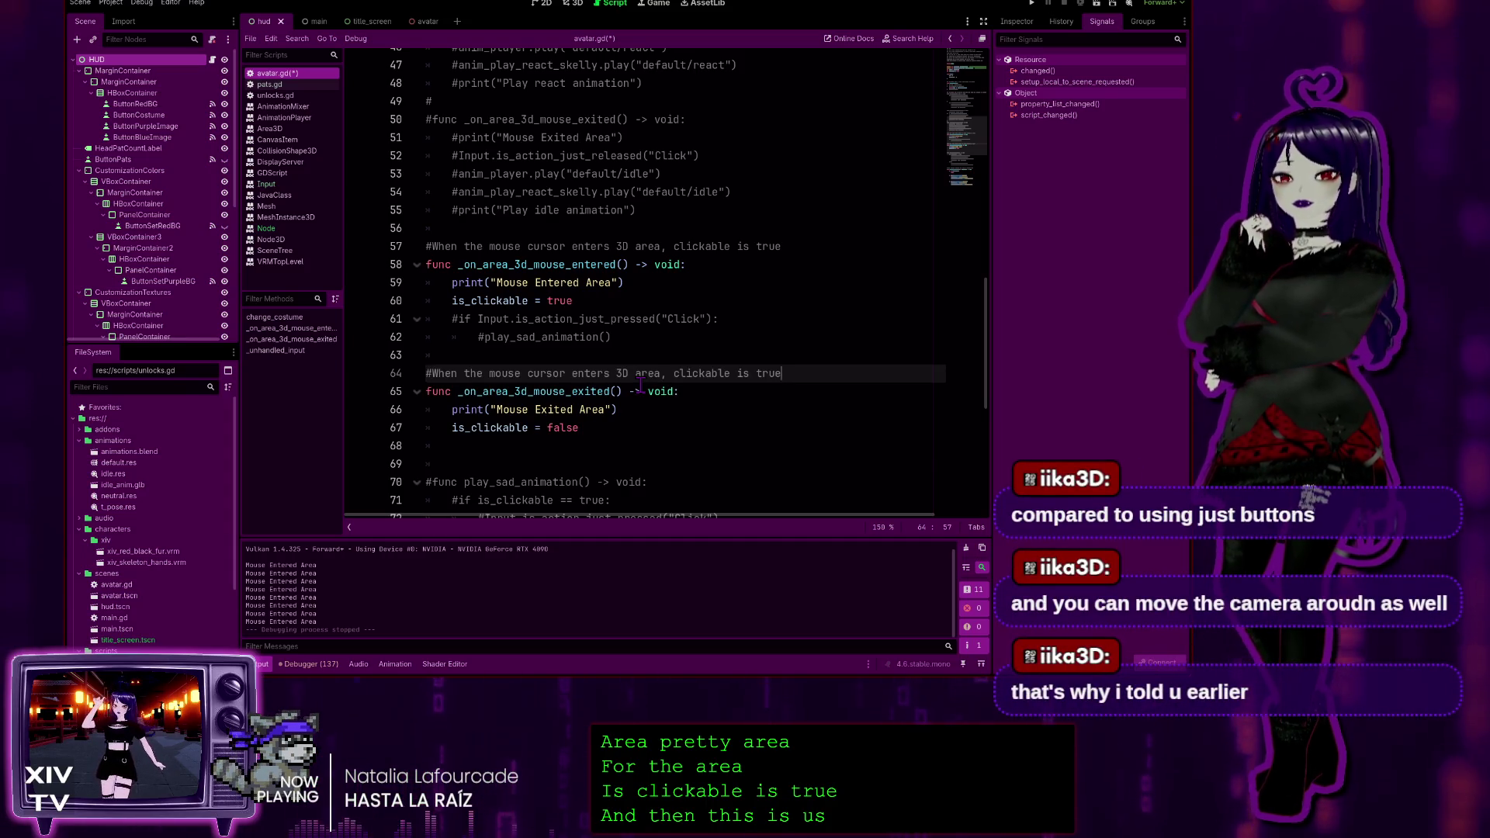
pyautogui.press('BackSpace')
pyautogui.press('BackSpace')
pyautogui.write('lse')
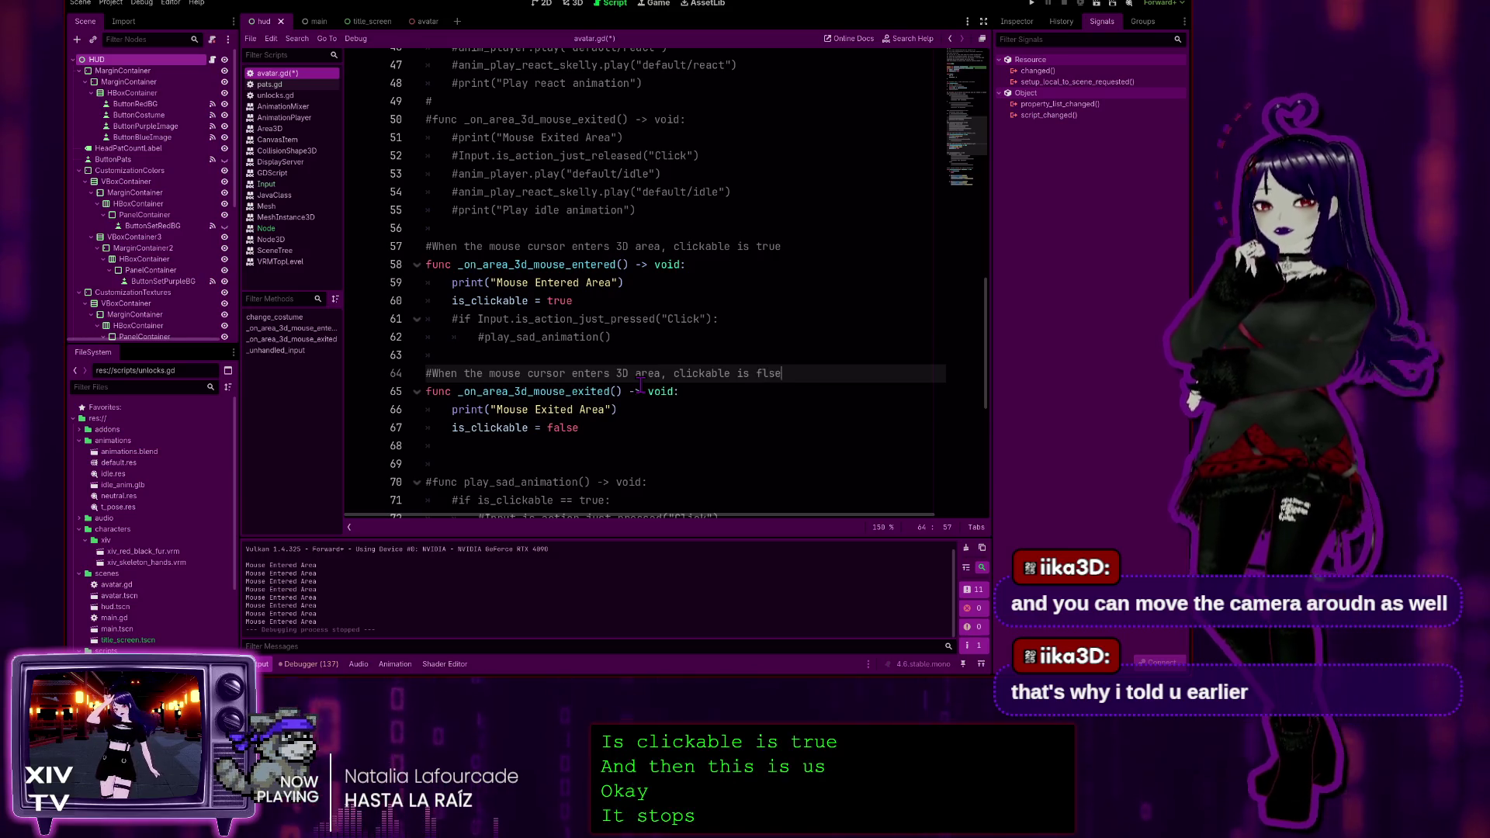
pyautogui.click(764, 374)
pyautogui.write('a')
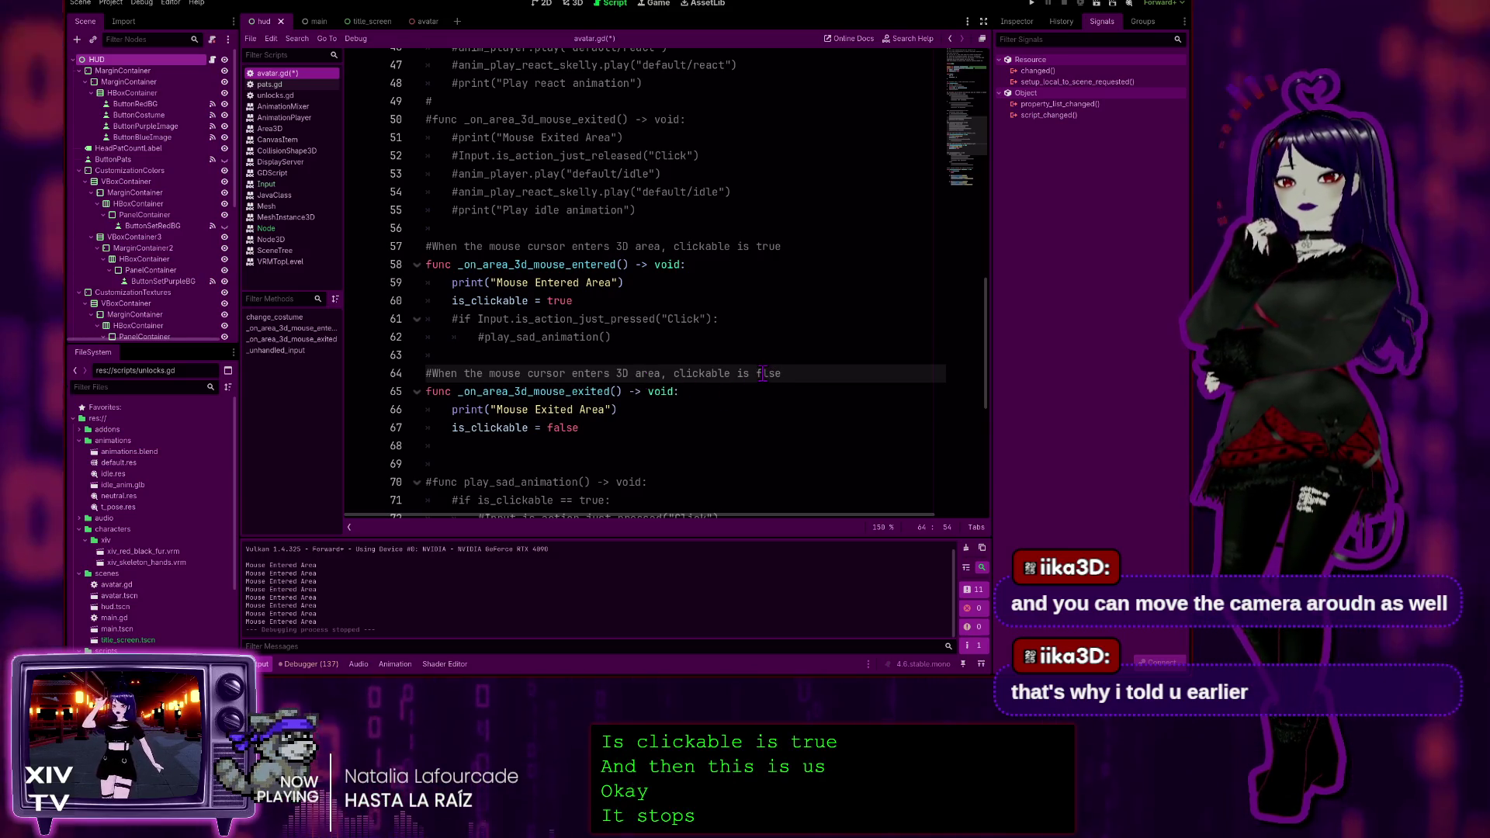
# Delete the extra blank line 69 after the mouse-exited handler
pyautogui.click(611, 409)
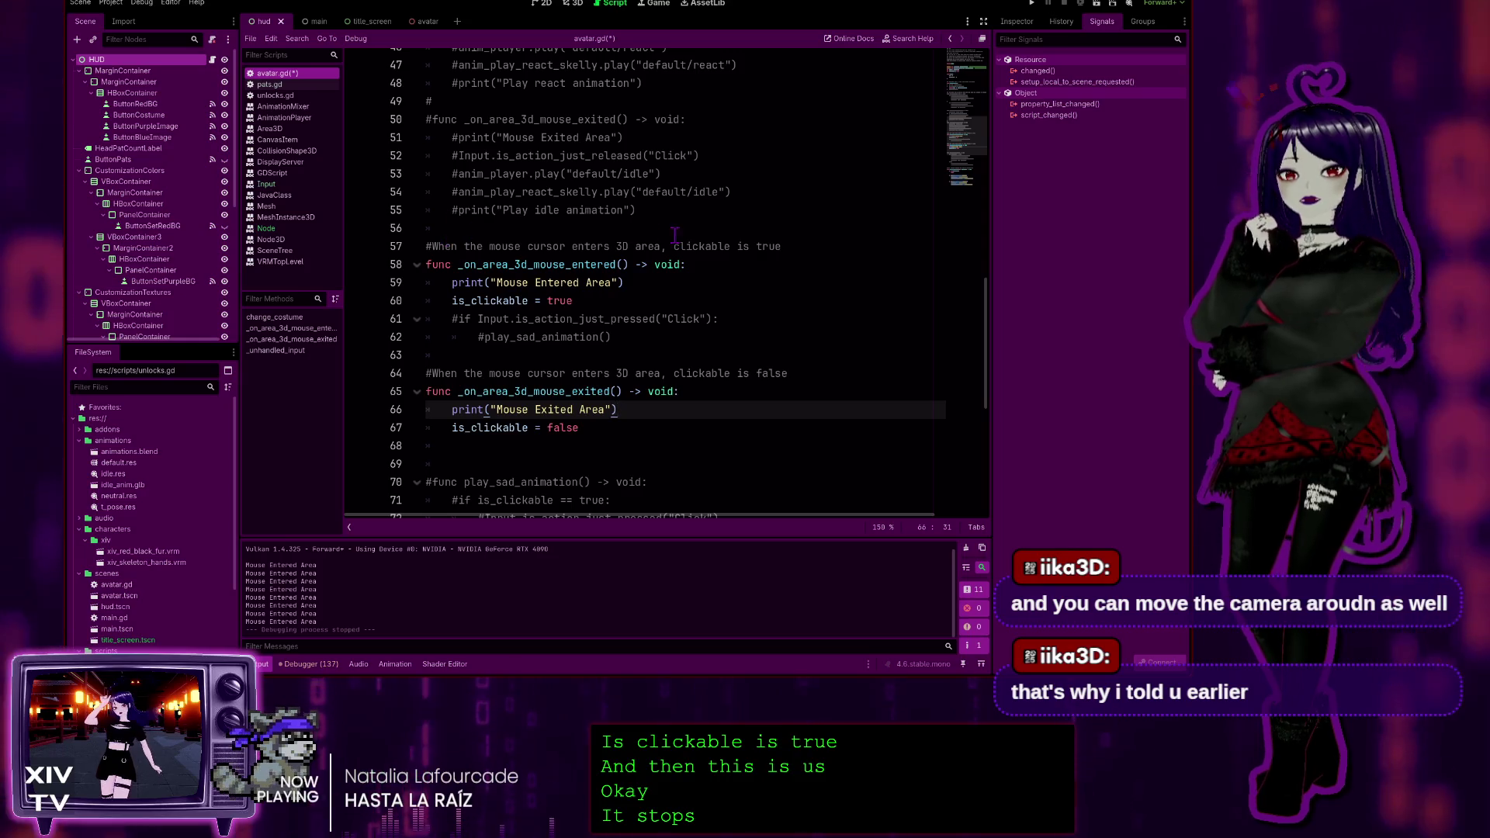
pyautogui.scroll(-2, 495, 348)
pyautogui.click(492, 350)
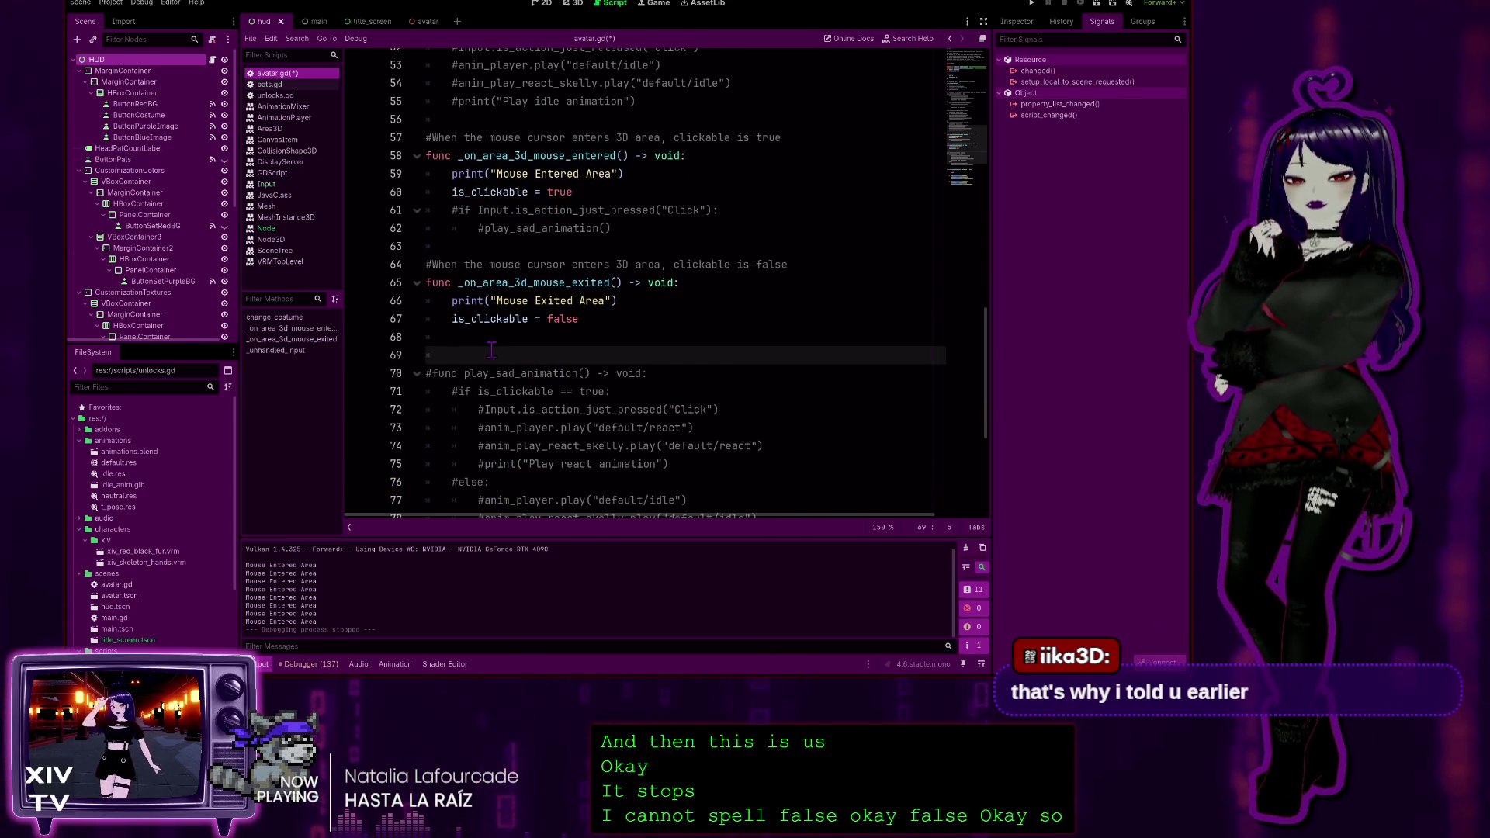
pyautogui.press('BackSpace')
pyautogui.scroll(-4, 440, 353)
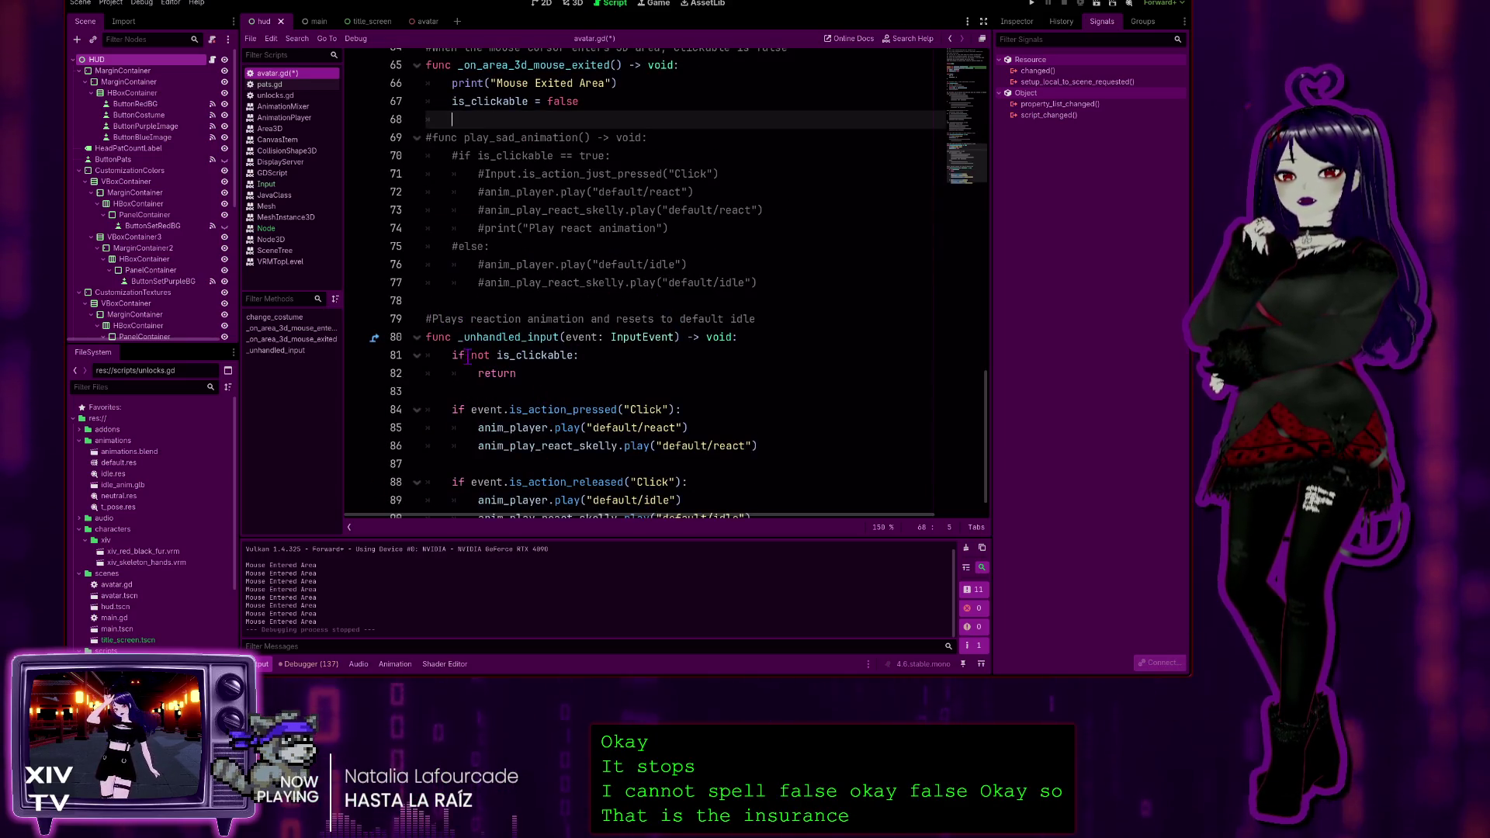
pyautogui.click(604, 354)
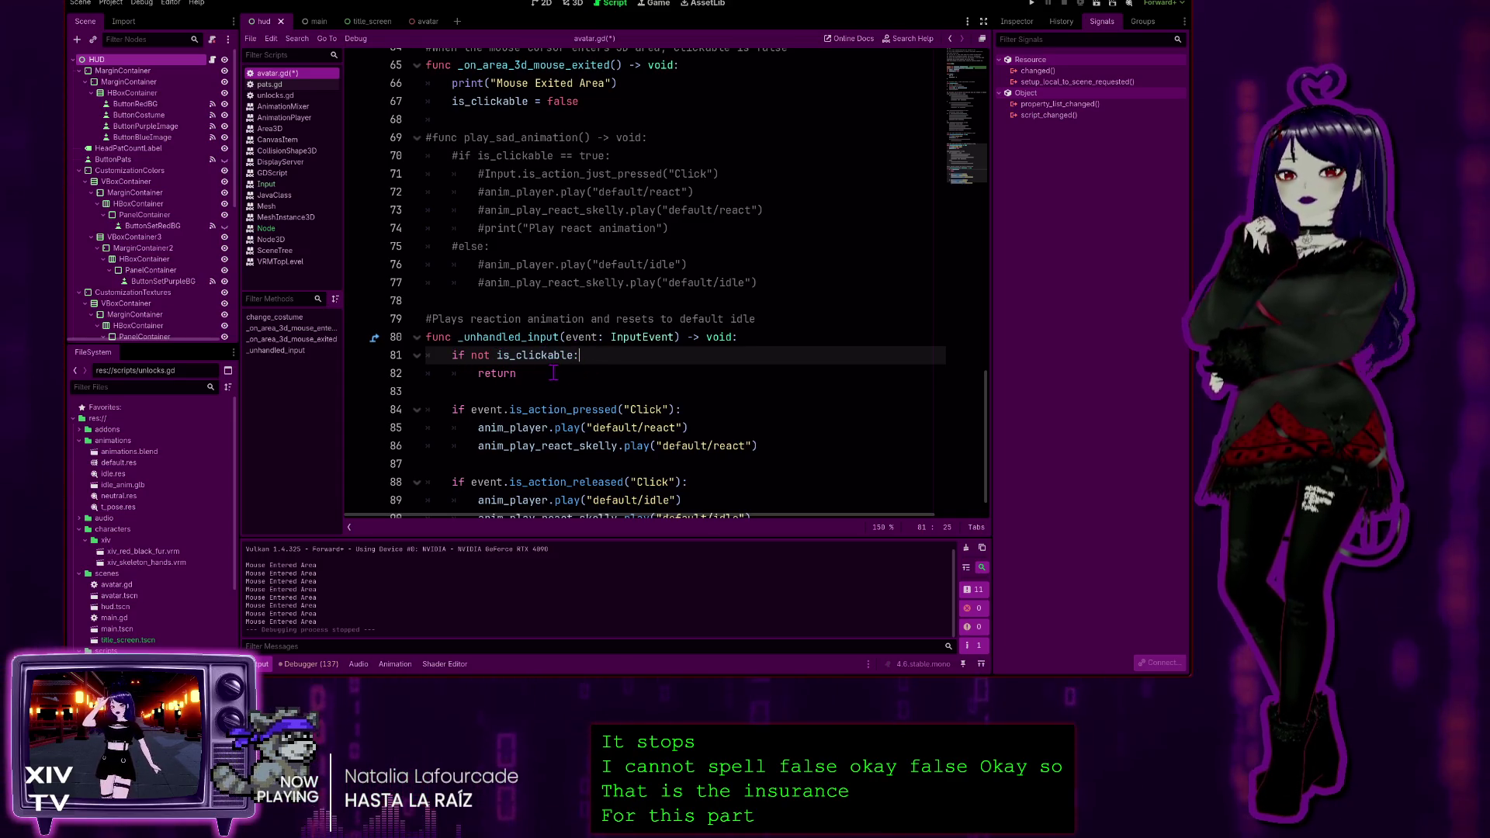
pyautogui.scroll(-1, 553, 373)
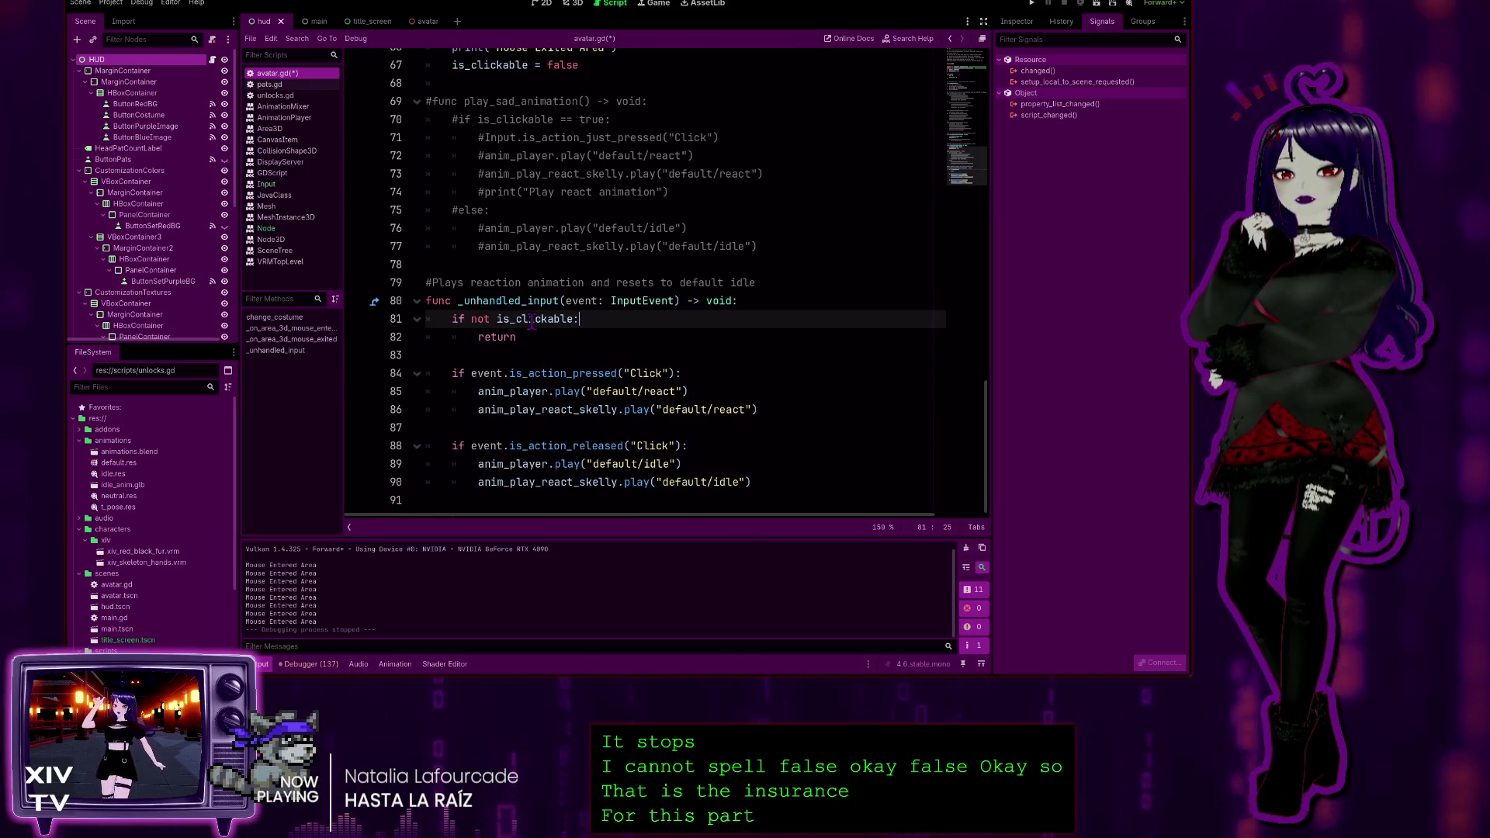
pyautogui.scroll(3, 532, 323)
pyautogui.scroll(-3, 609, 351)
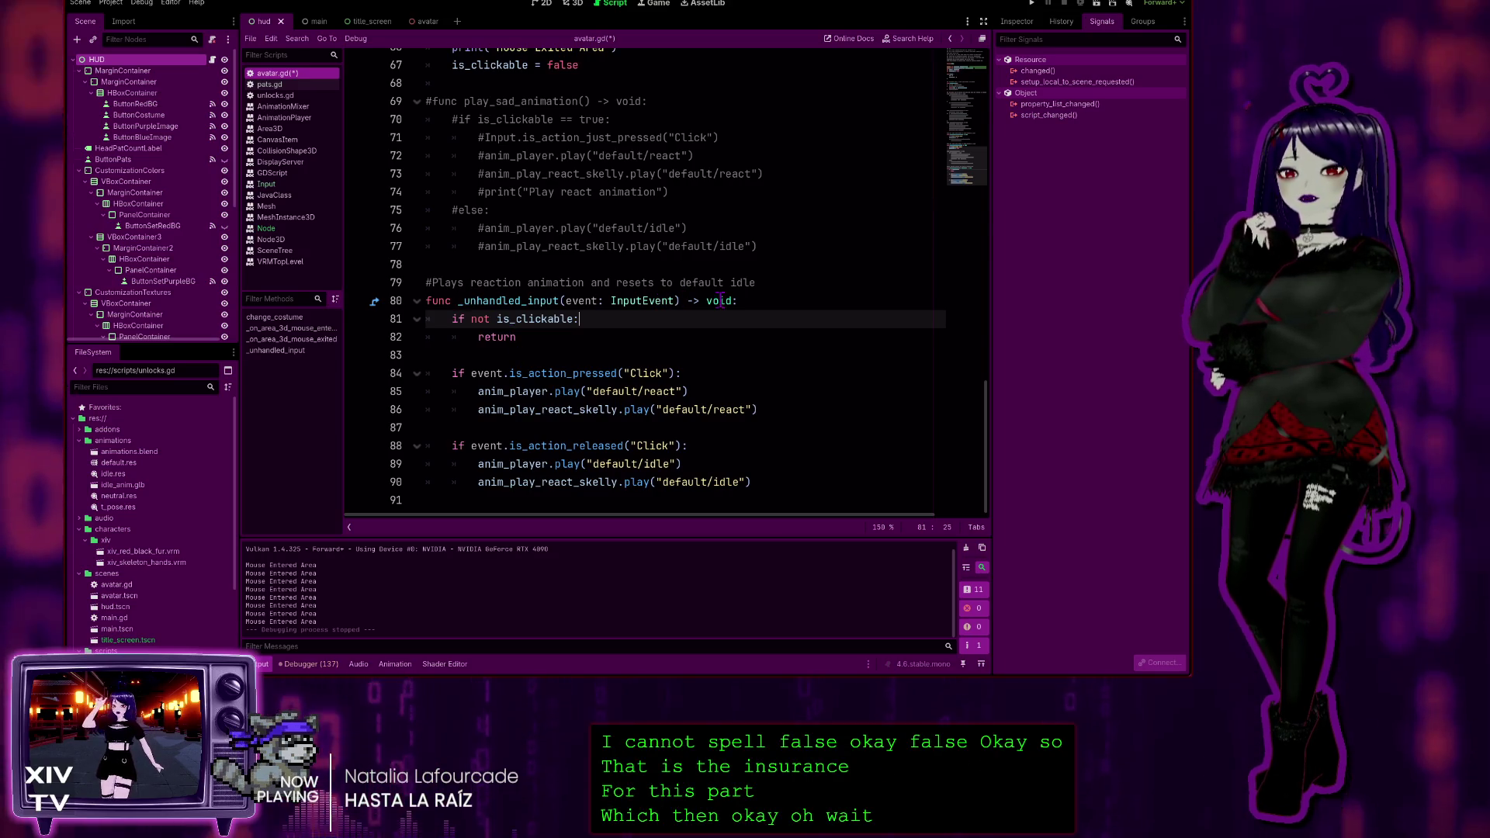
pyautogui.scroll(4, 605, 319)
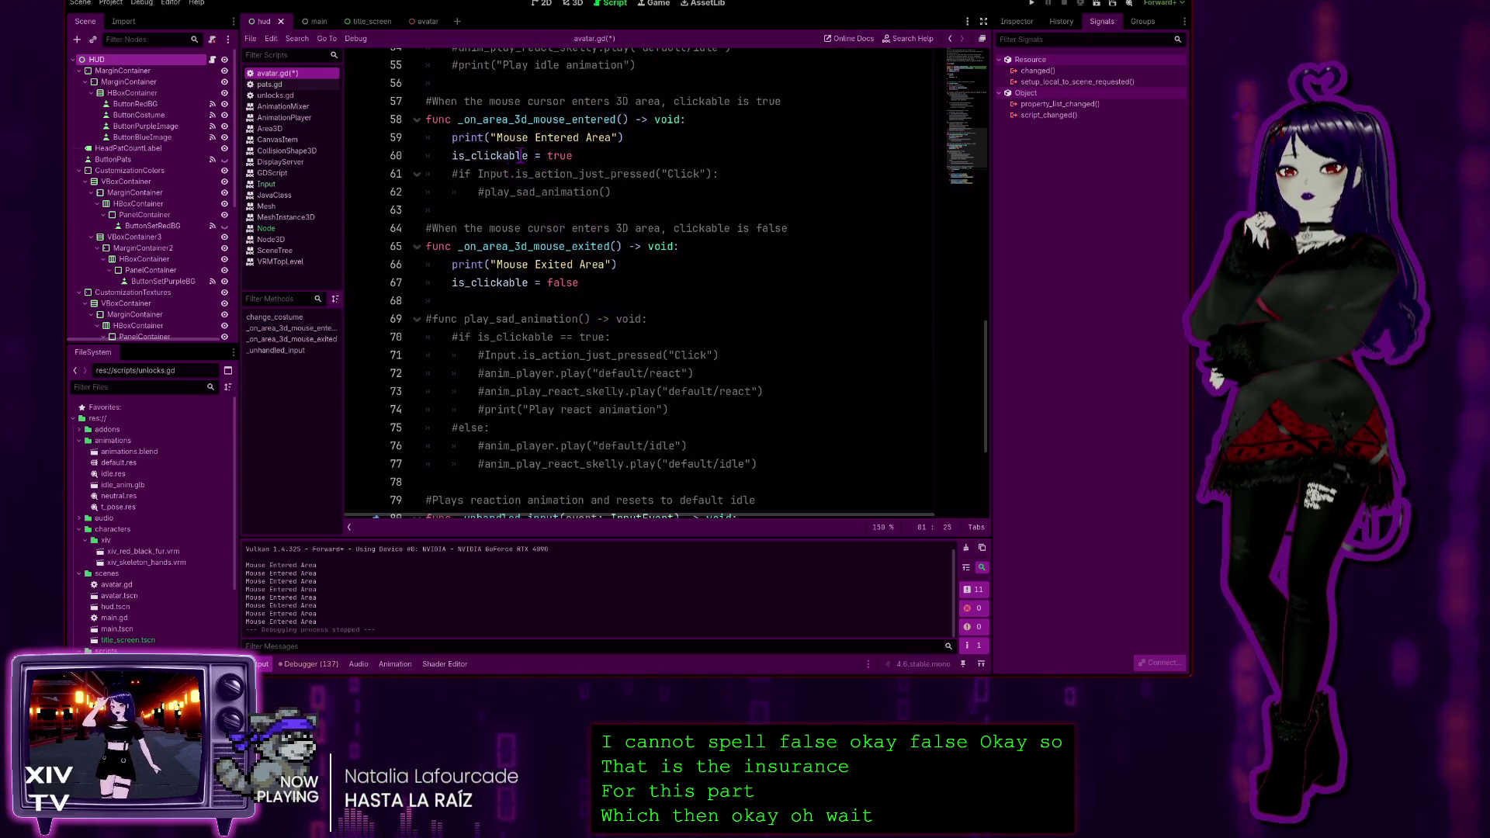
pyautogui.scroll(6, 559, 310)
pyautogui.scroll(-5, 570, 349)
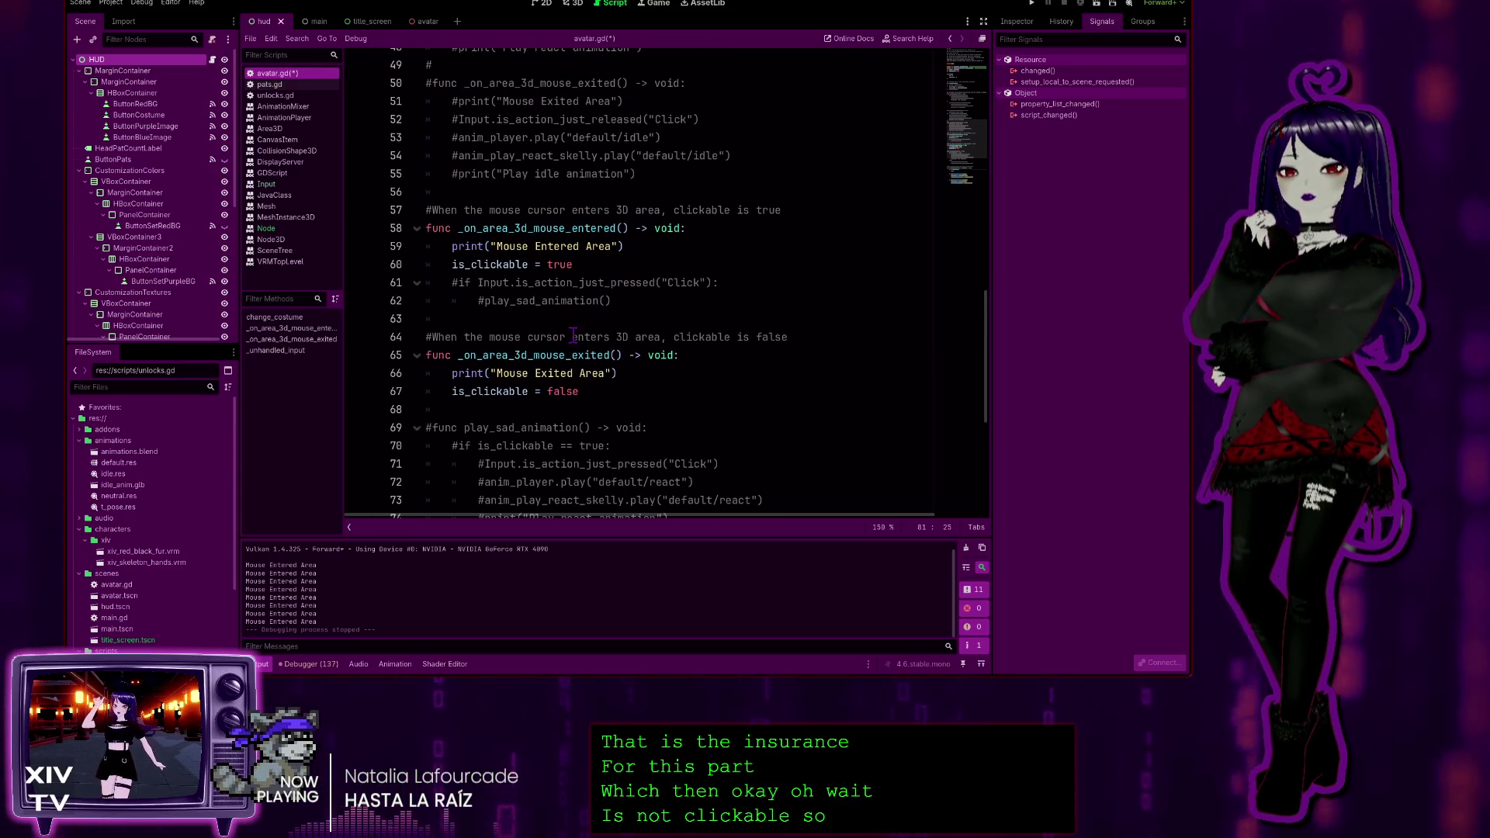
pyautogui.scroll(-5, 574, 358)
pyautogui.click(659, 373)
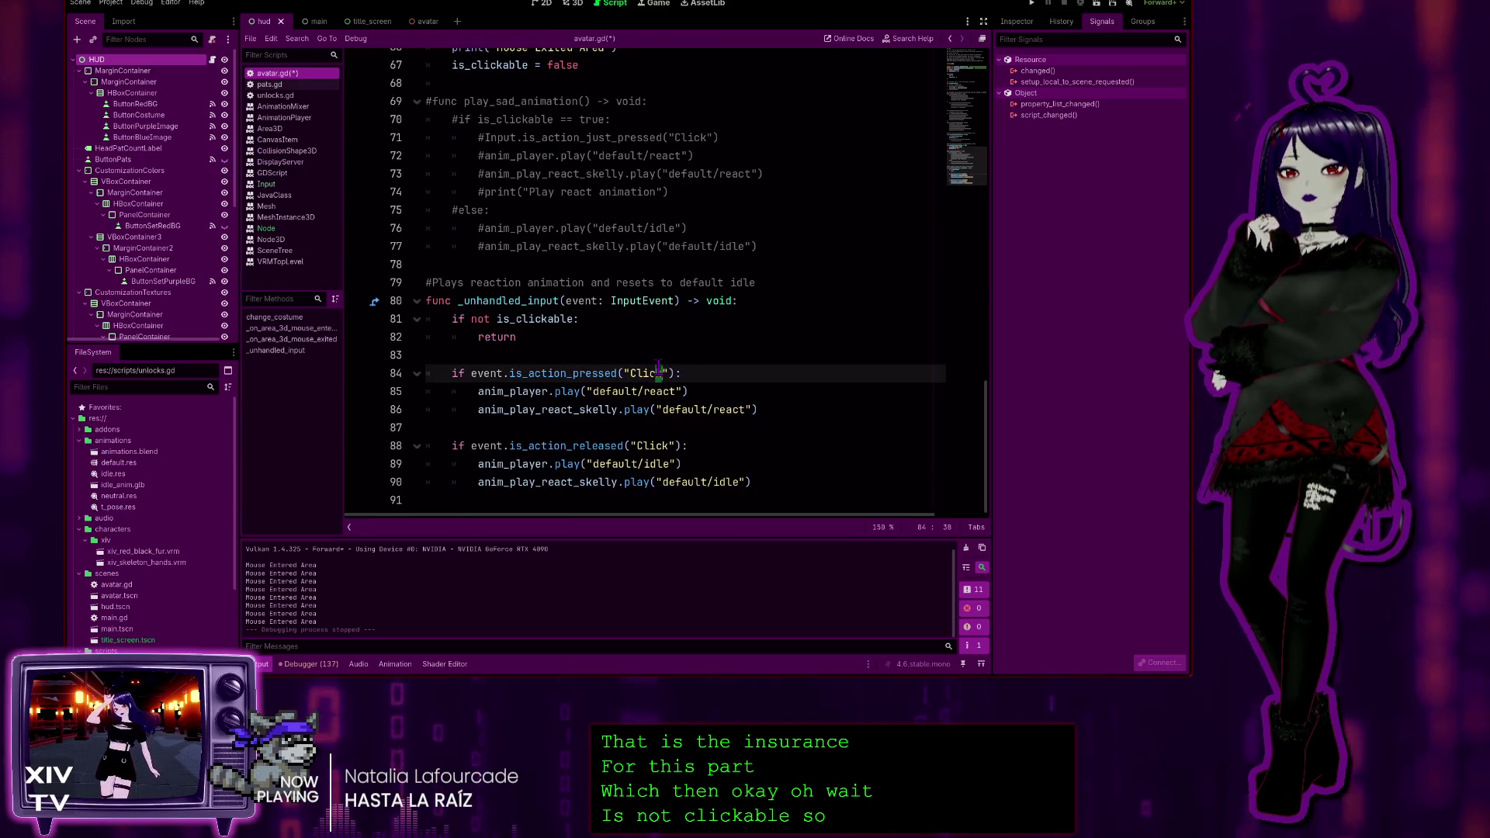
pyautogui.click(521, 440)
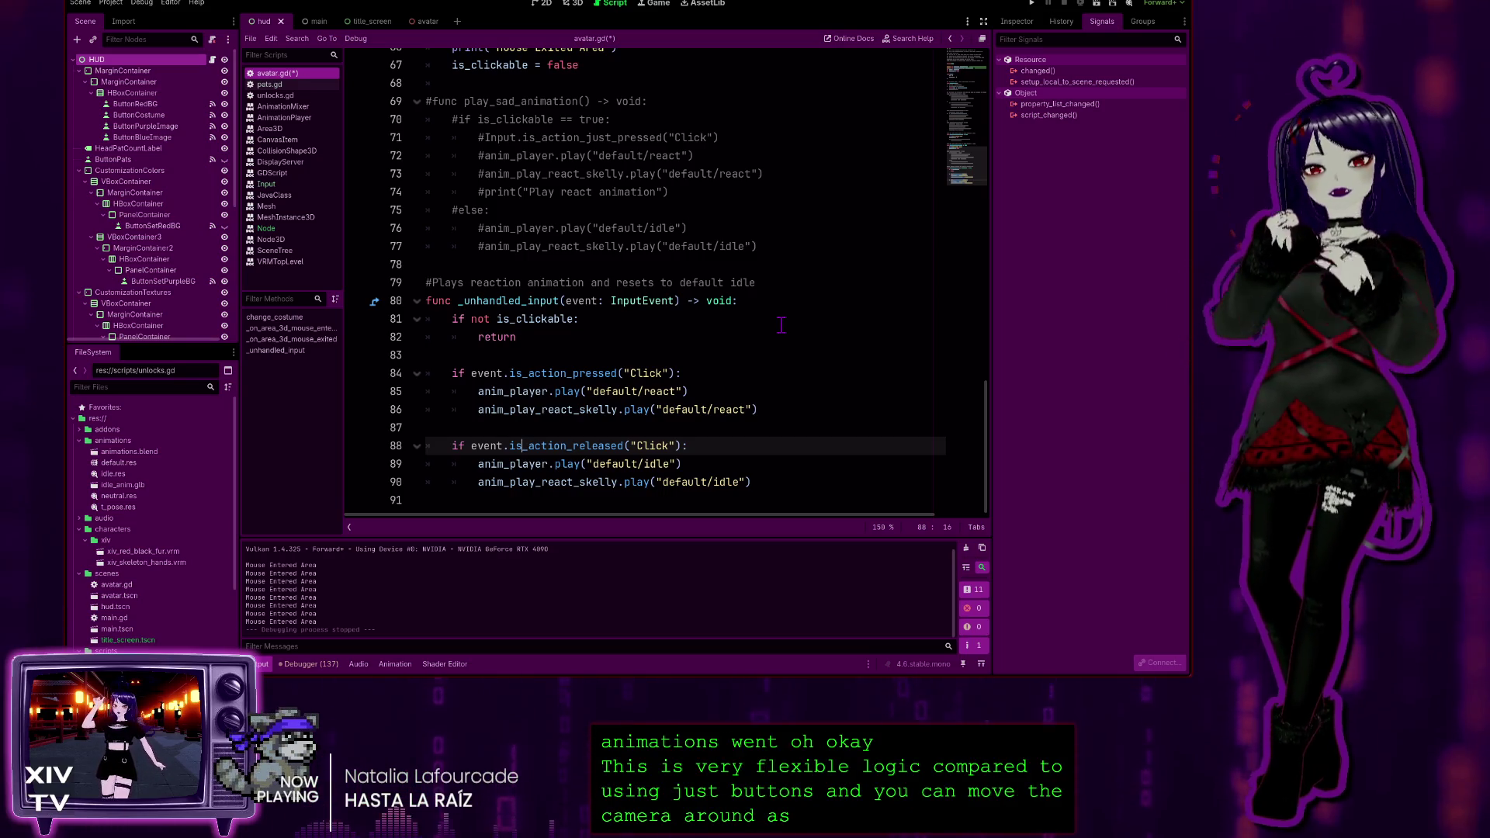
pyautogui.click(693, 371)
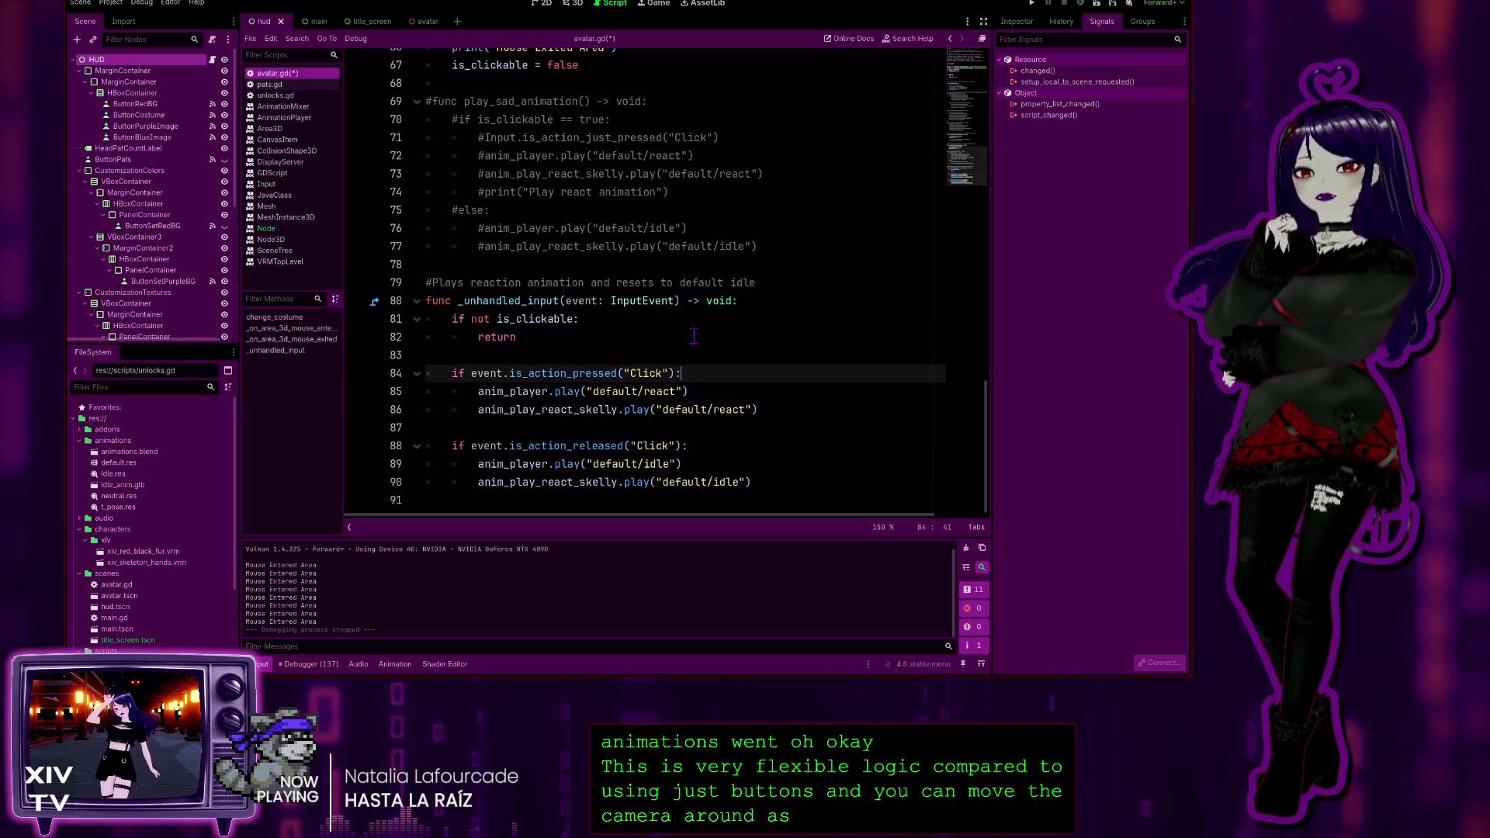
pyautogui.scroll(14, 687, 349)
pyautogui.scroll(8, 679, 330)
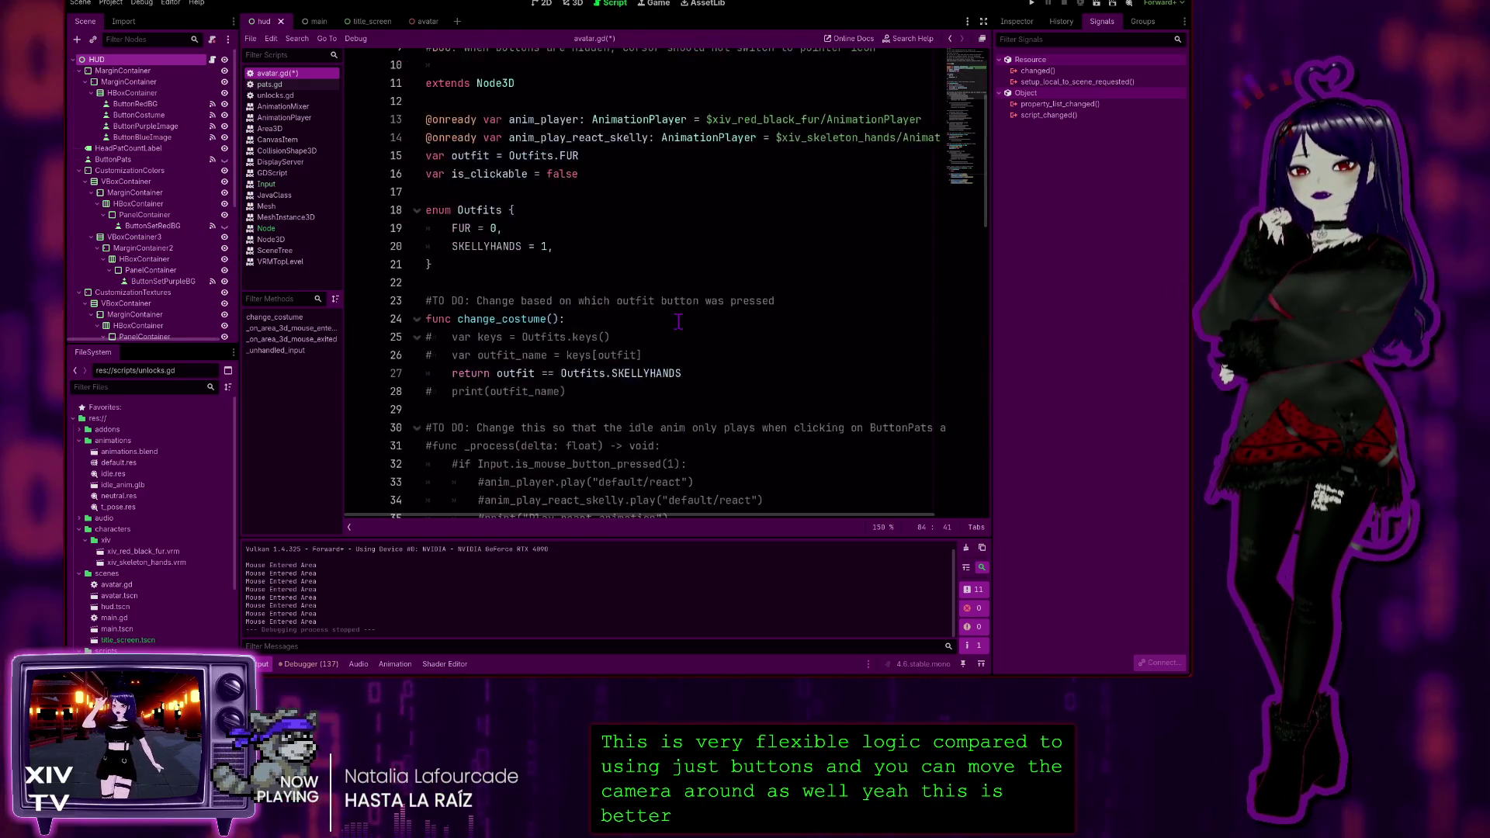
pyautogui.scroll(-15, 517, 142)
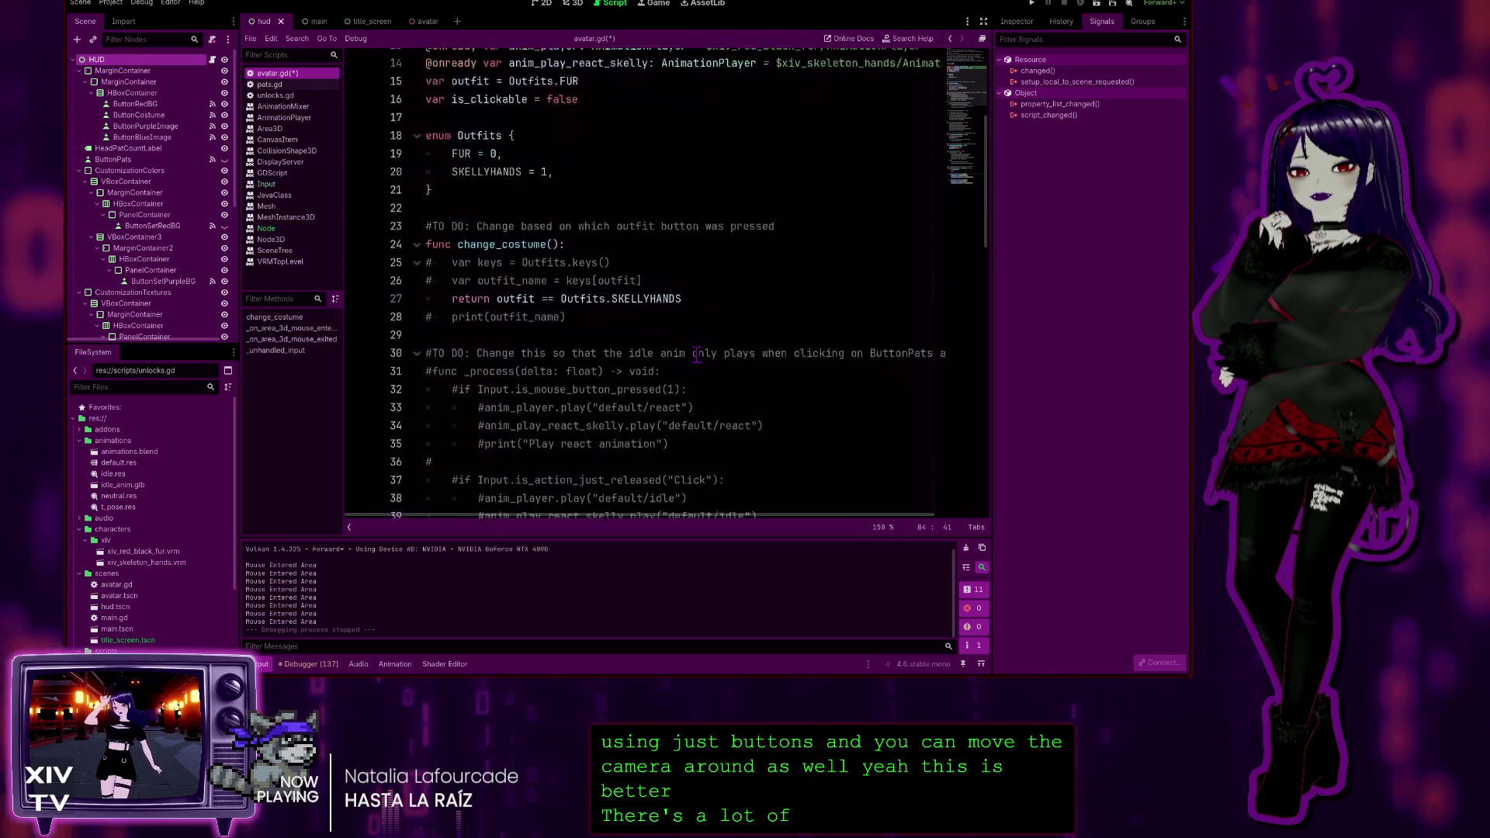
pyautogui.scroll(4, 691, 342)
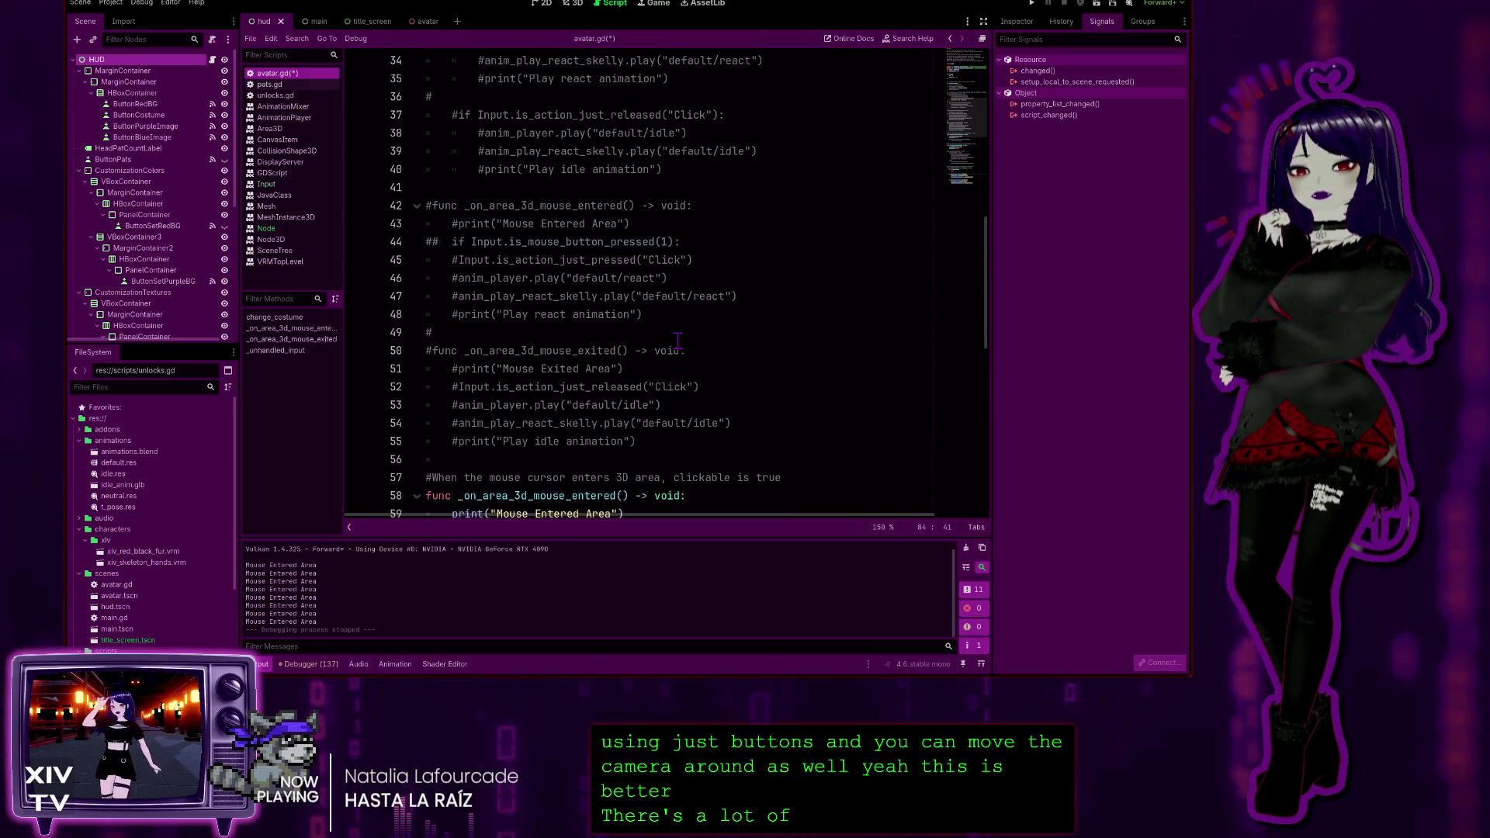
pyautogui.scroll(11, 672, 434)
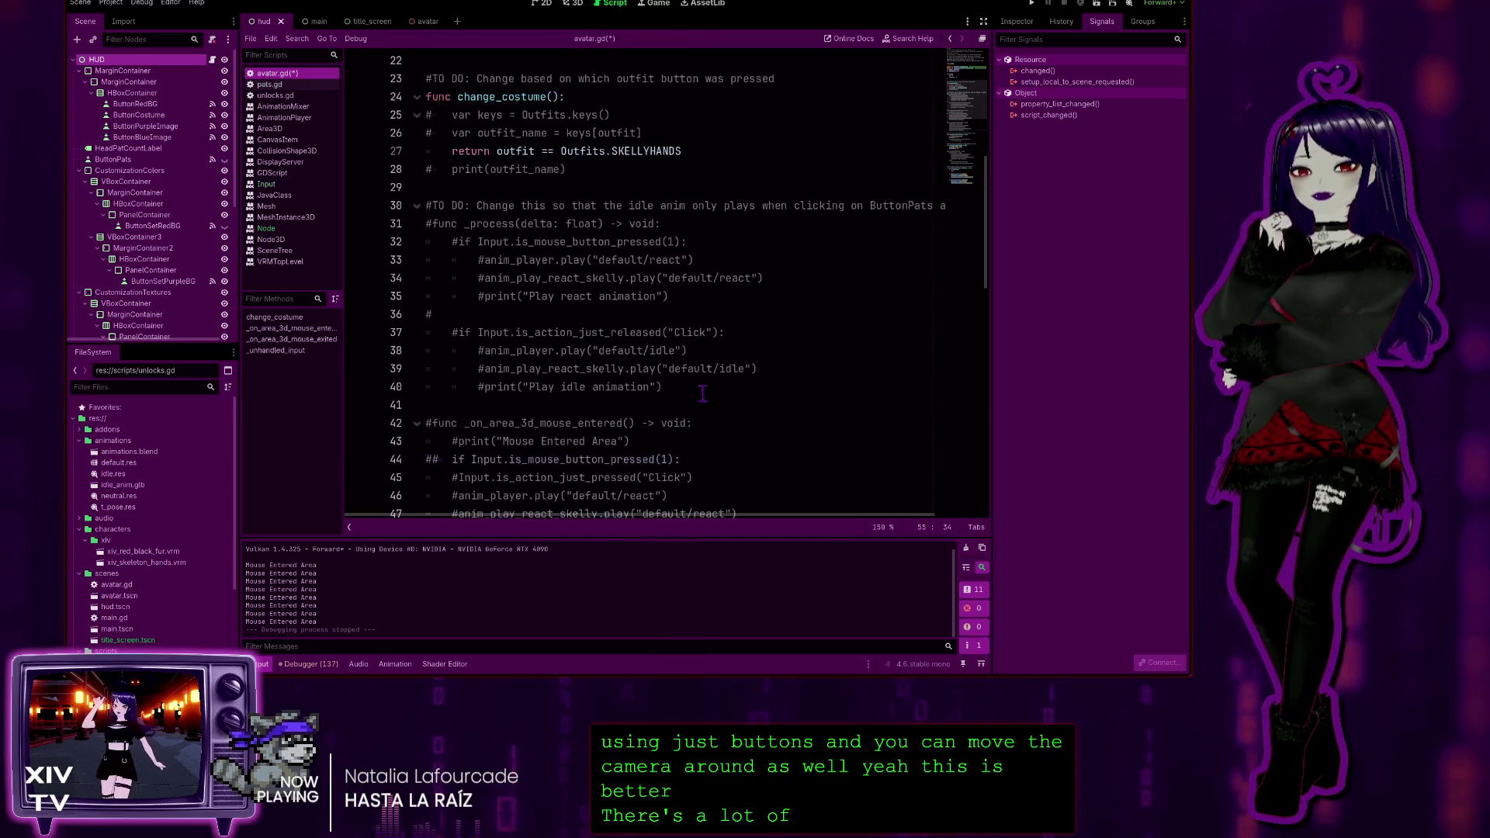
# Browse the 3D, Game, Script and 2D views, inspect ButtonPats, then run the project with F5
pyautogui.click(574, 4)
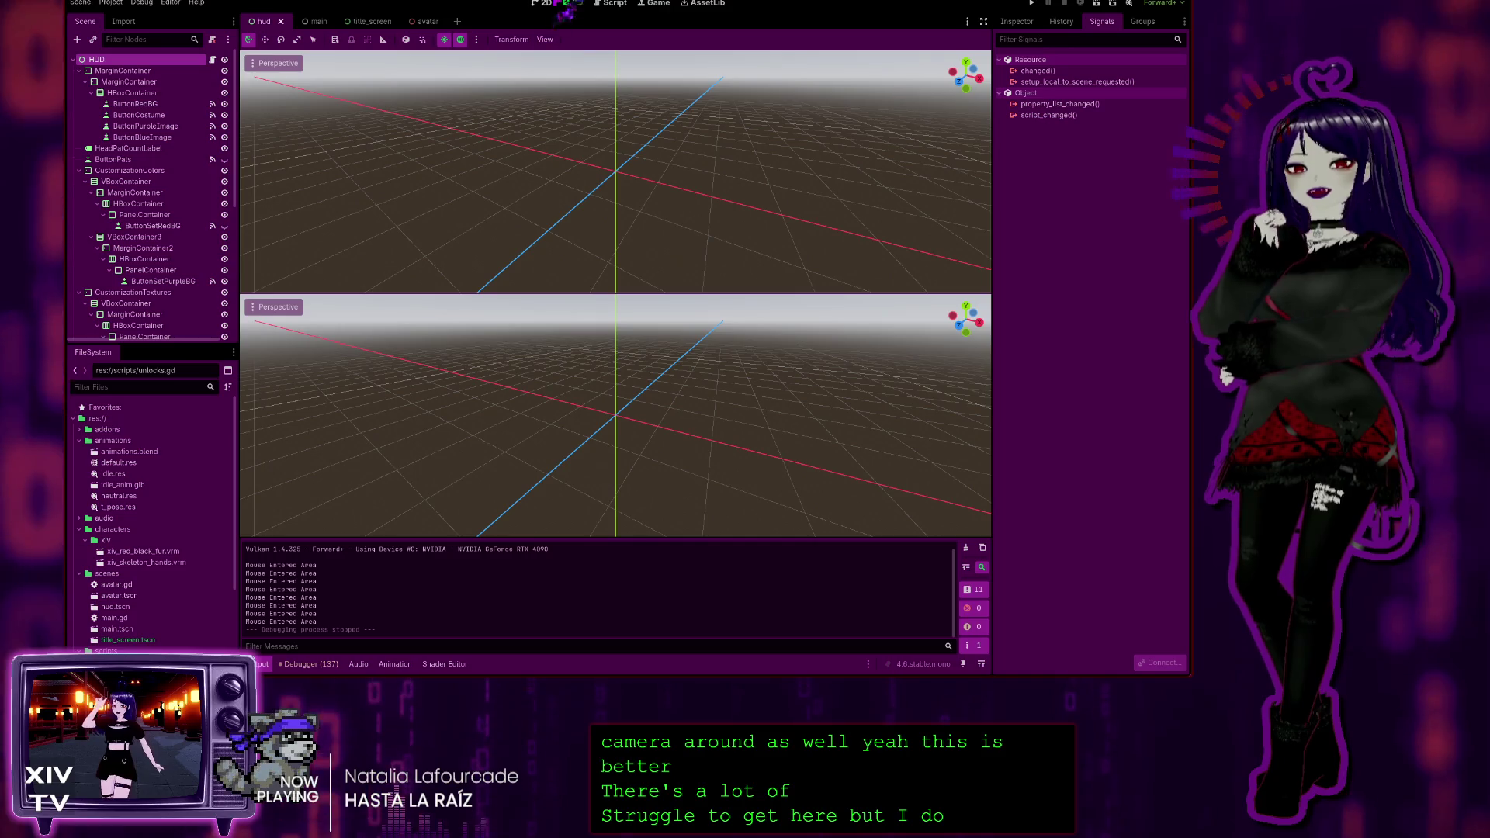
pyautogui.click(654, 4)
pyautogui.click(613, 4)
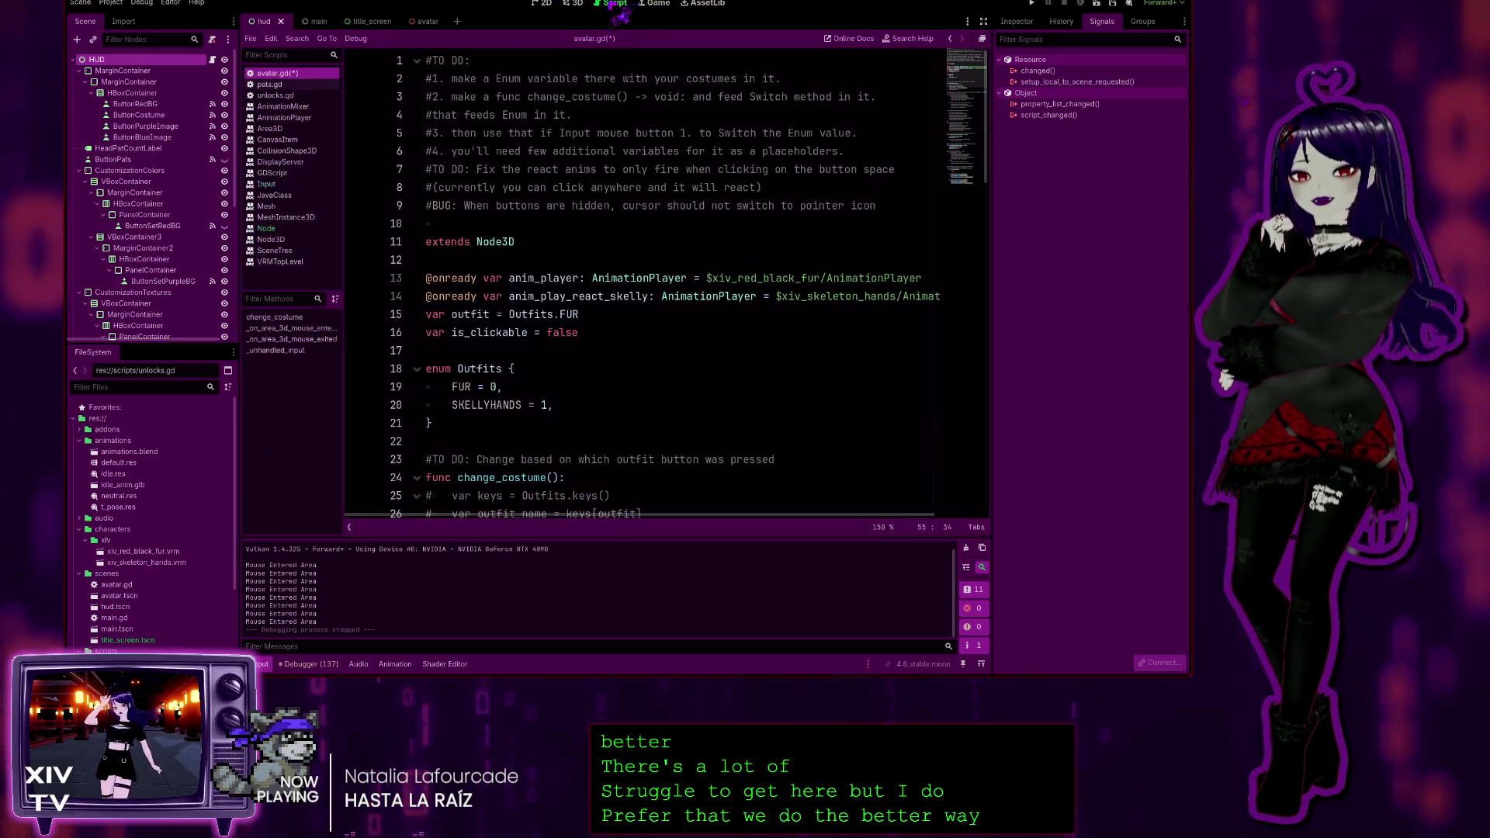
pyautogui.click(543, 3)
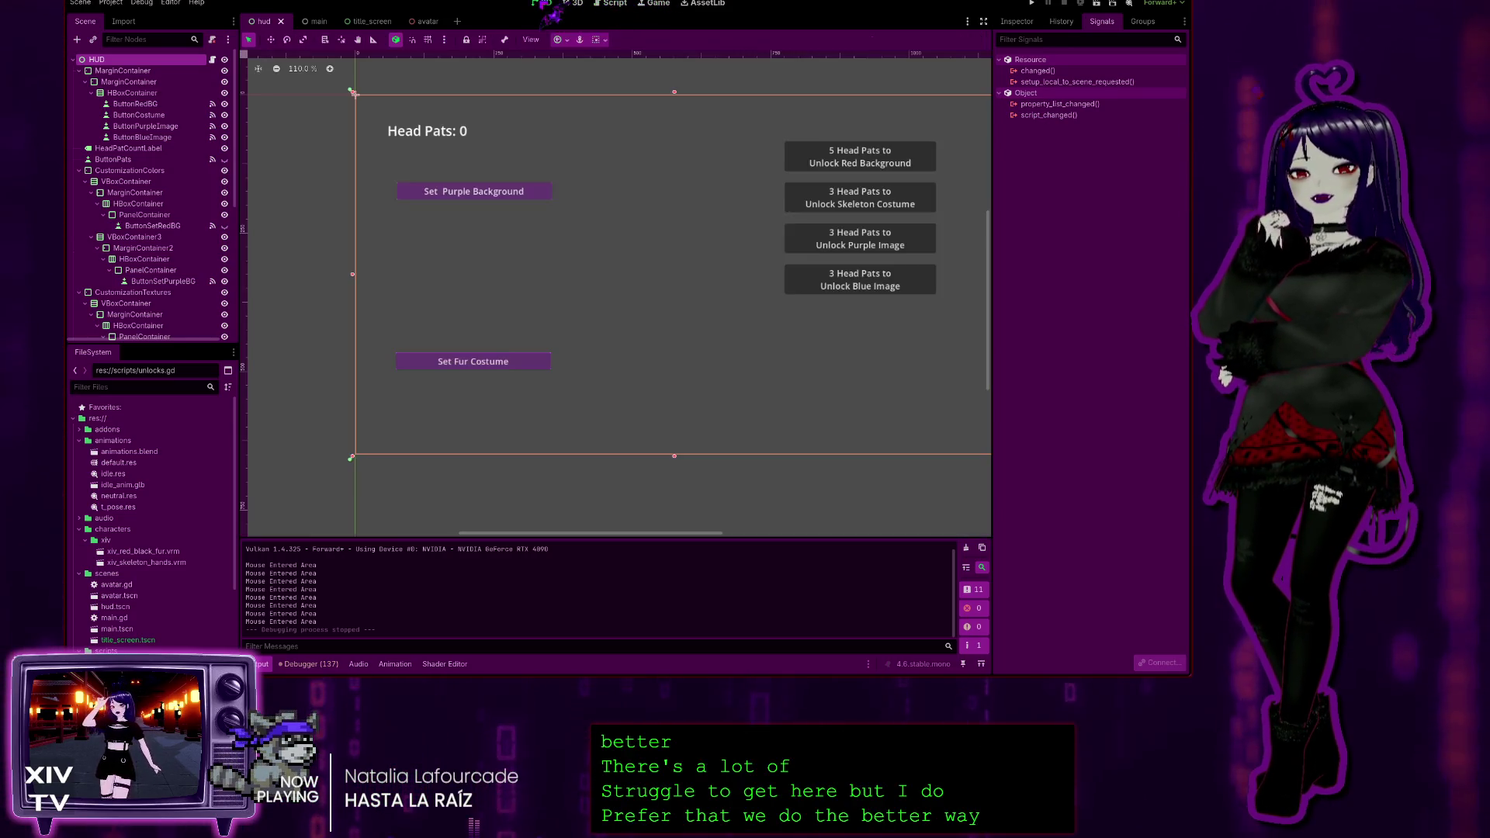
pyautogui.click(579, 6)
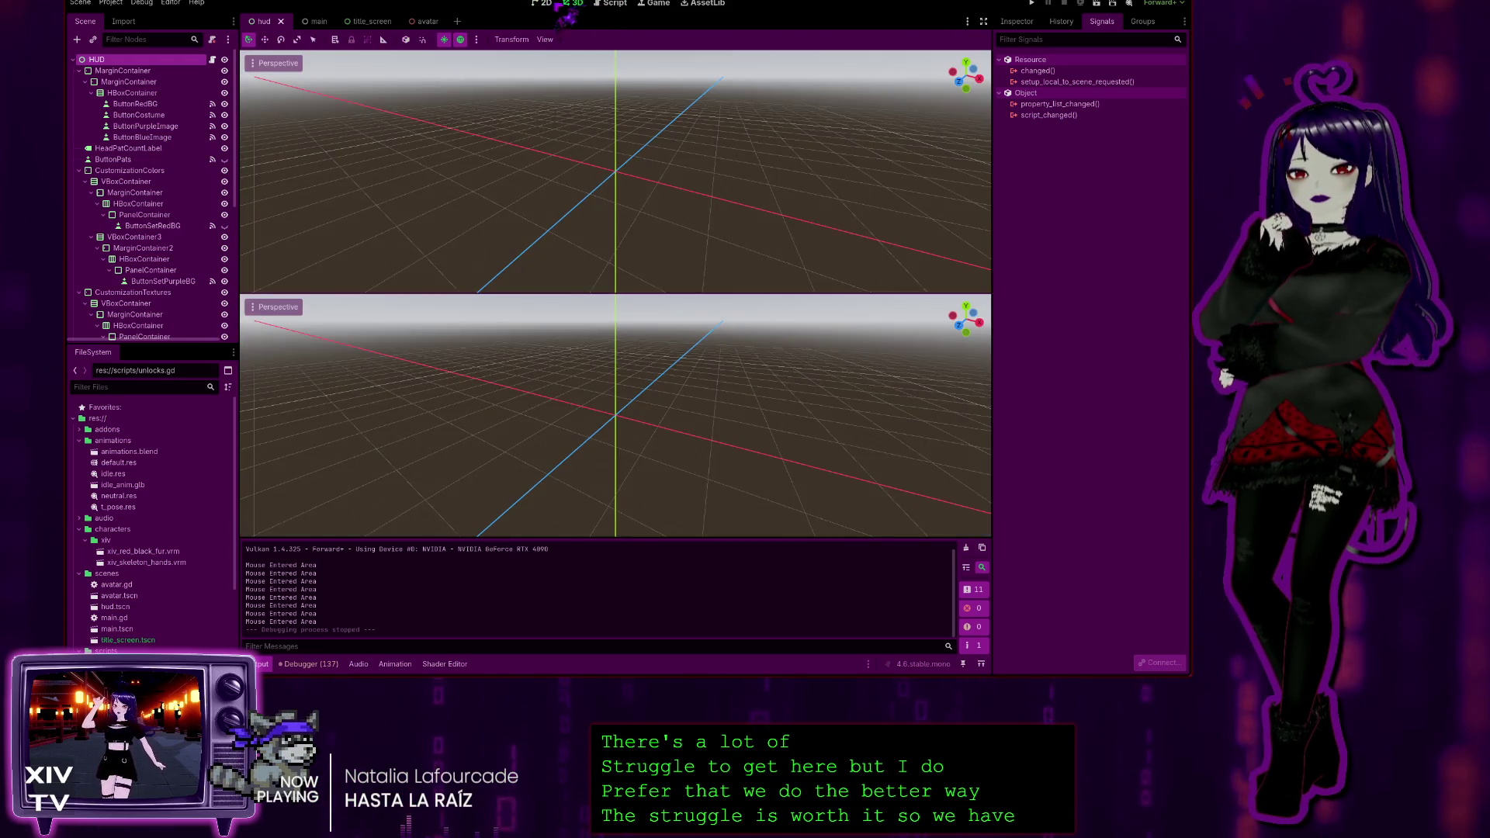
pyautogui.click(545, 5)
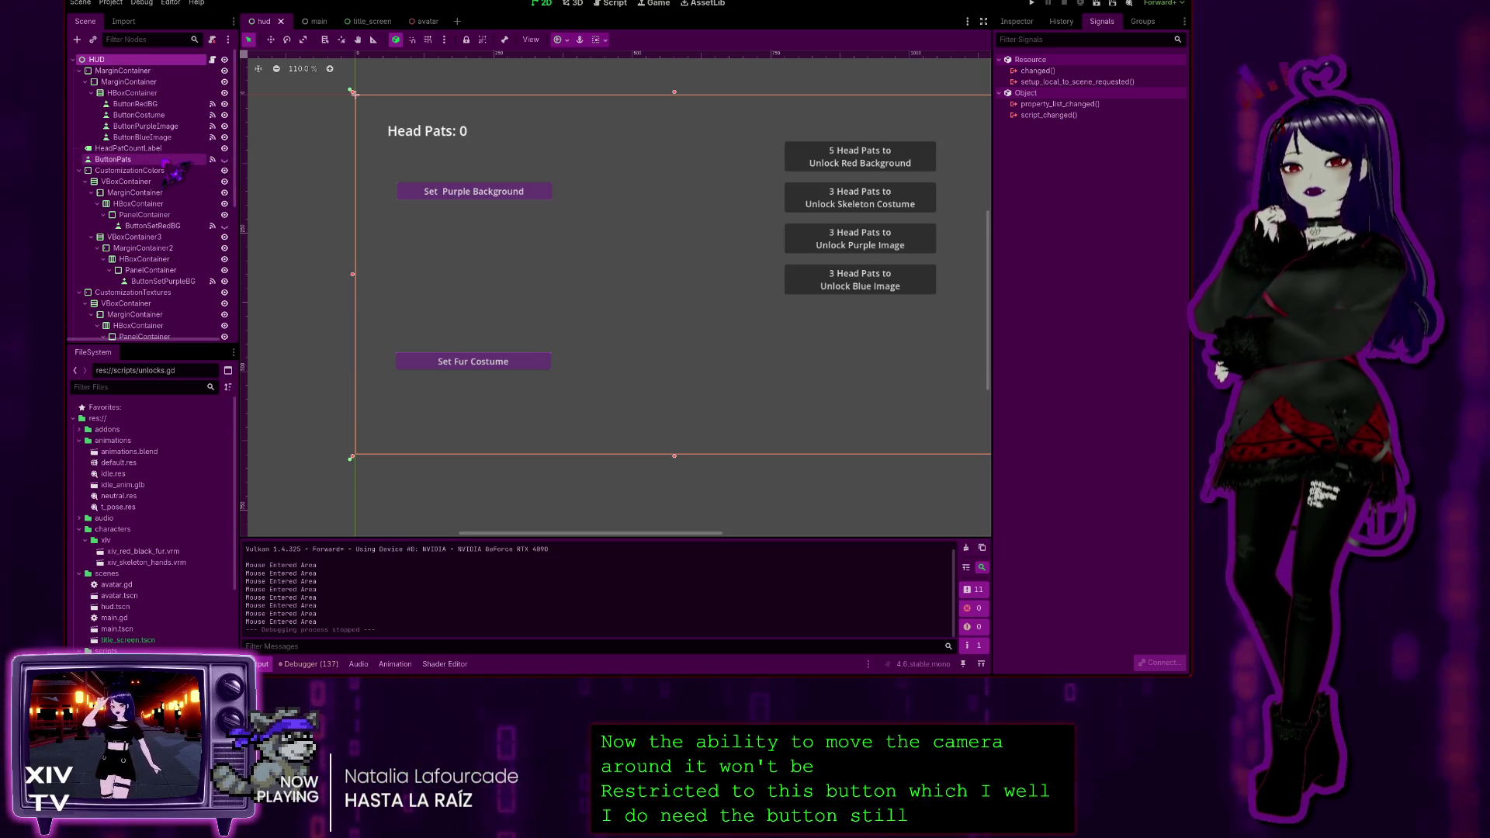
pyautogui.click(213, 159)
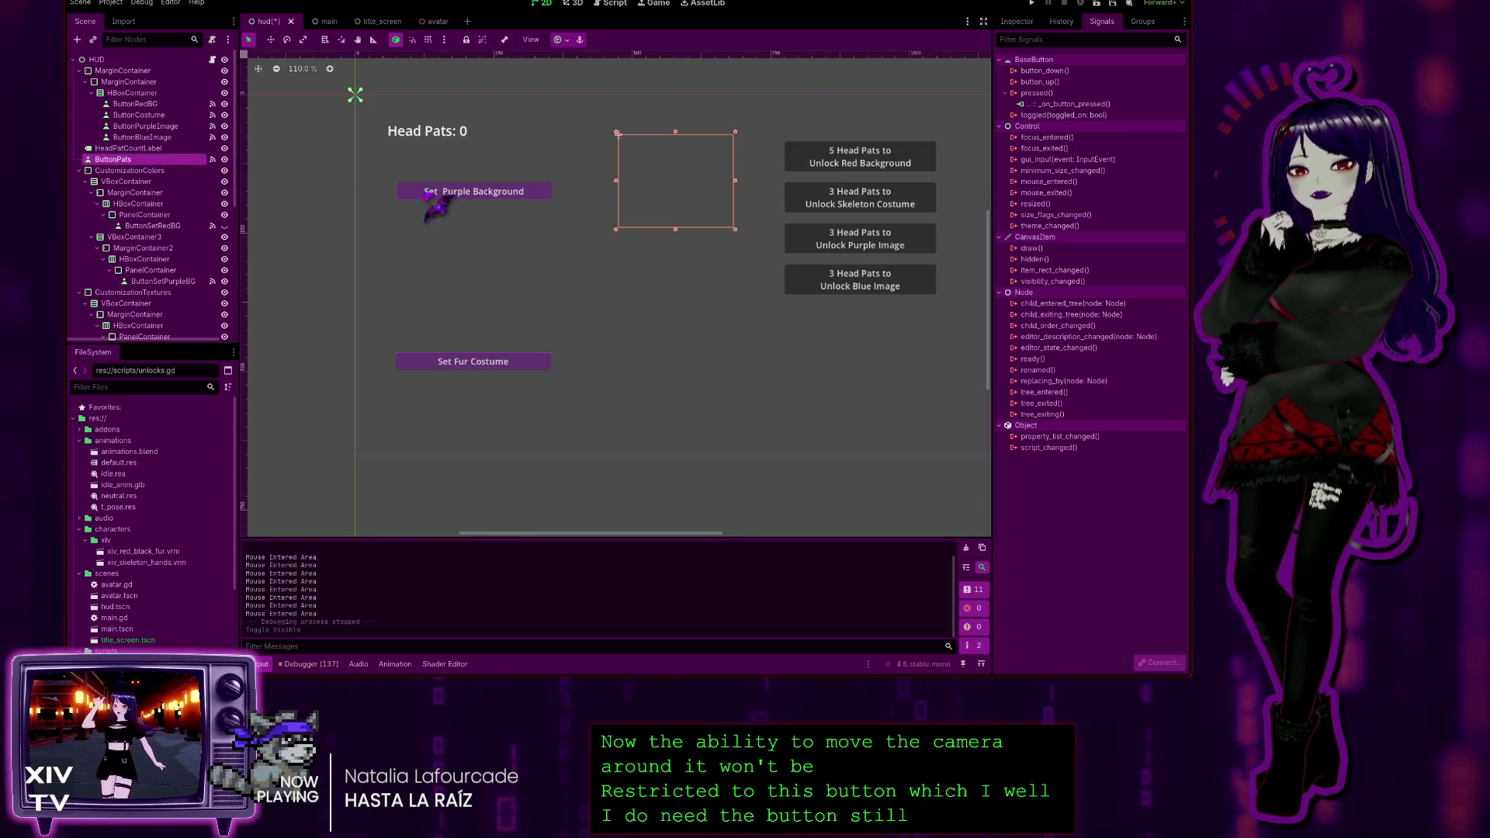
pyautogui.press('F5')
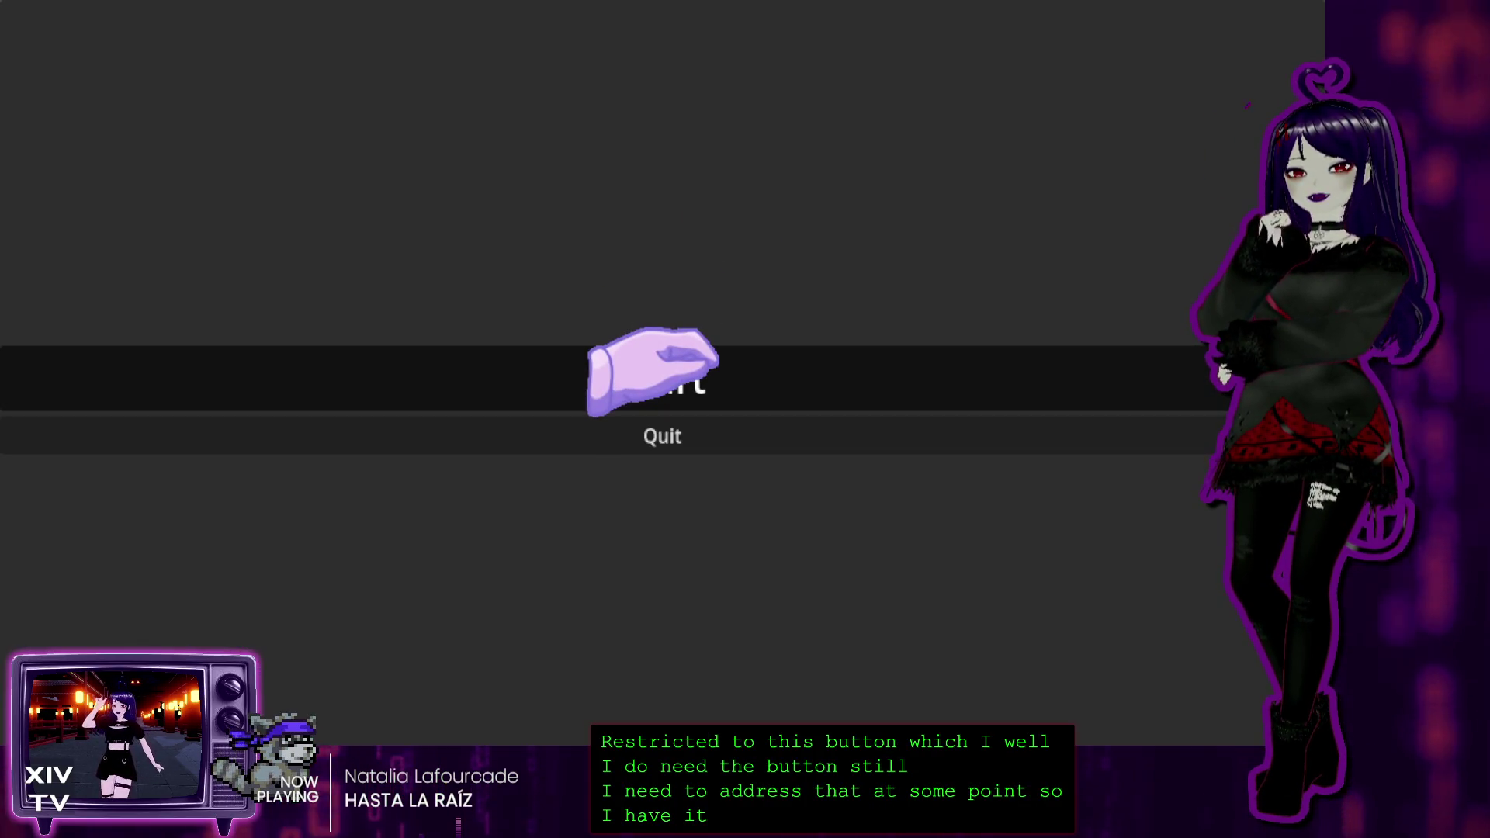
# Start the game, pat the avatar's head until Head Pats reaches 6, then stop with F8
pyautogui.click(652, 373)
pyautogui.click(617, 233)
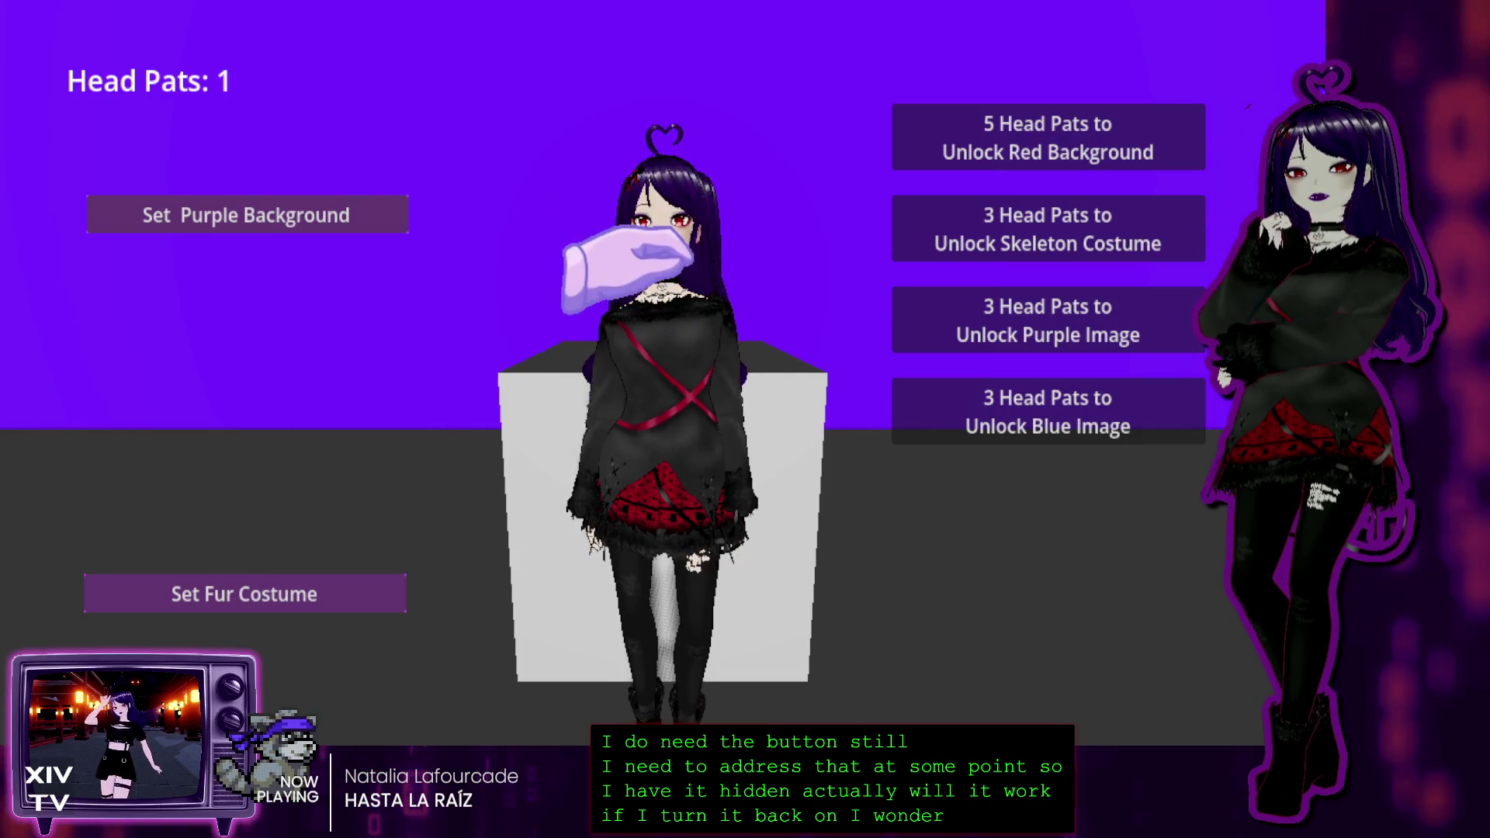
pyautogui.click(633, 225)
pyautogui.click(632, 217)
pyautogui.click(637, 233)
pyautogui.click(643, 272)
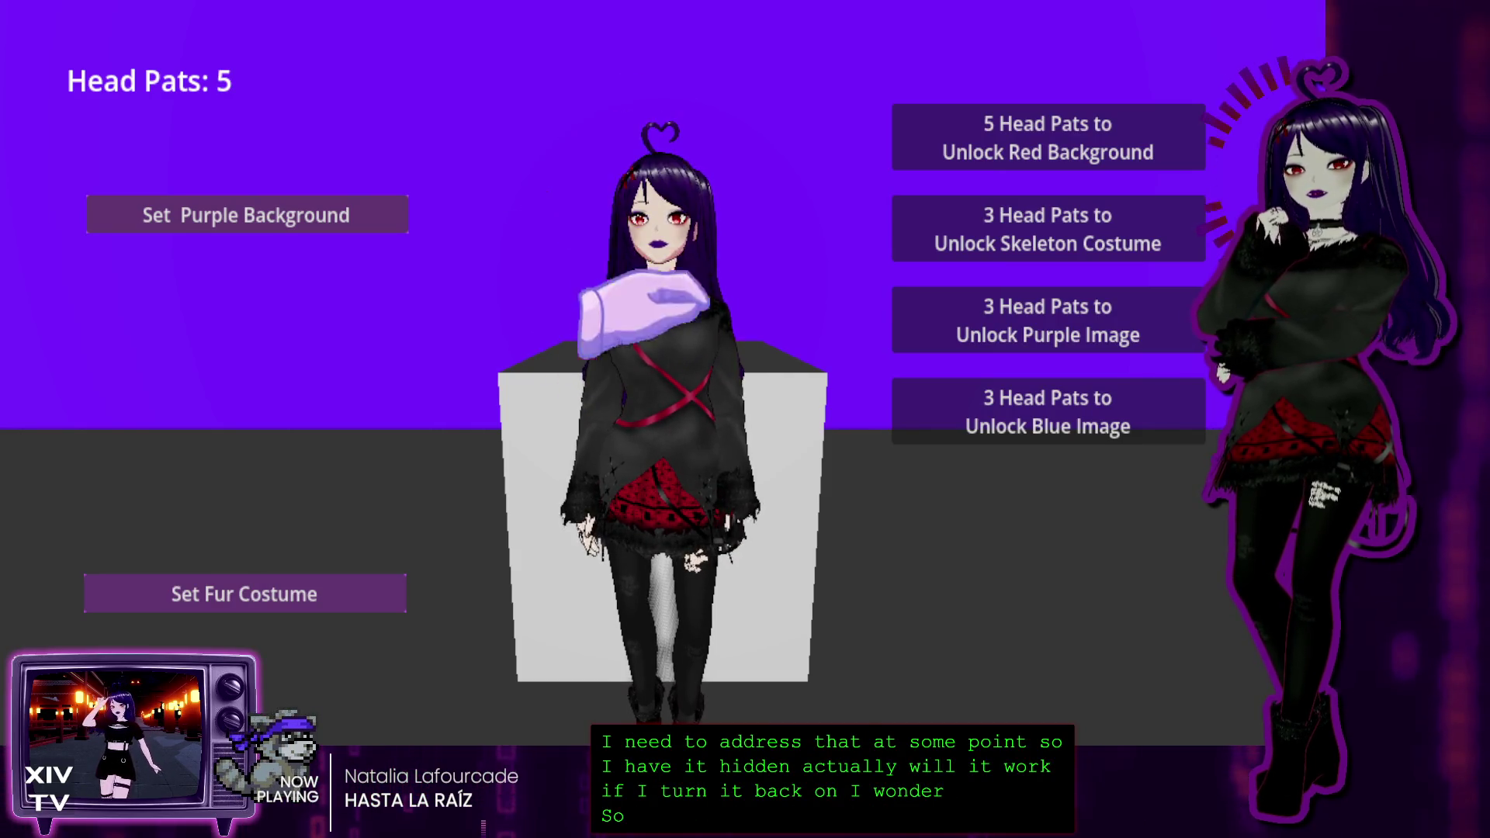
pyautogui.click(648, 221)
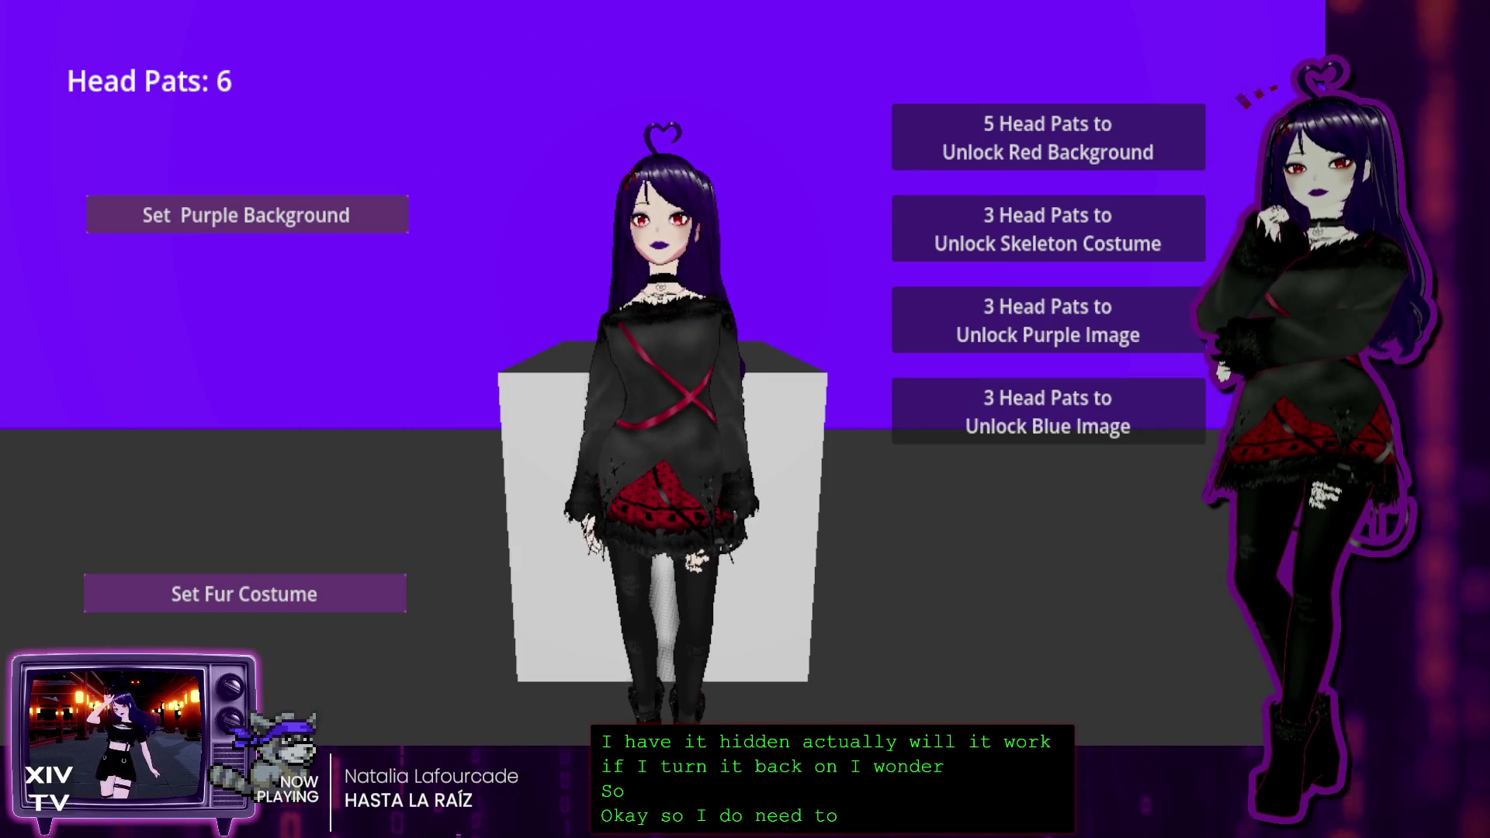
pyautogui.press('F8')
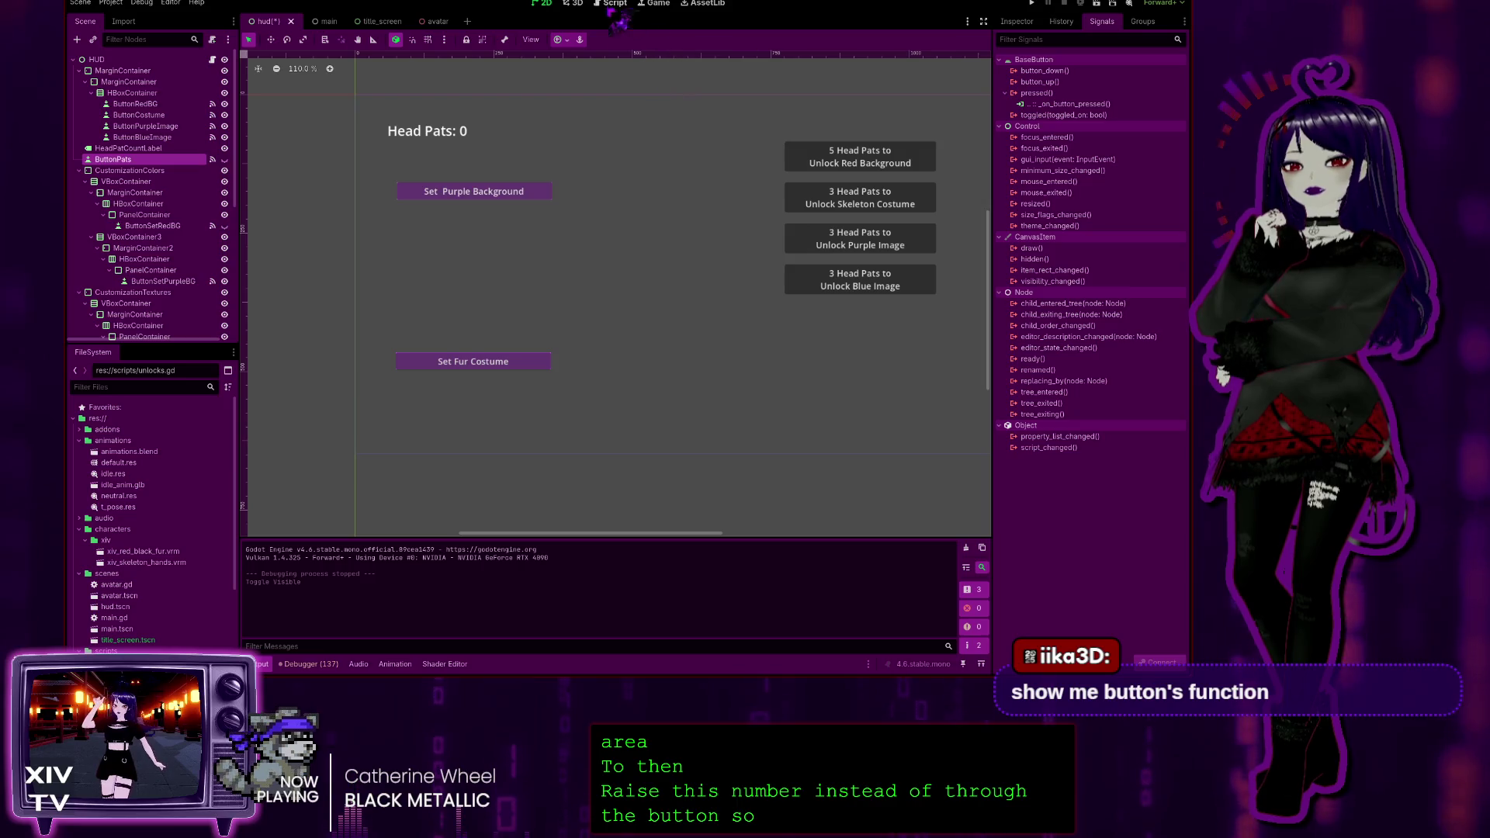
# Open the avatar scene and bring up its avatar.gd script in the Script workspace
pyautogui.click(574, 4)
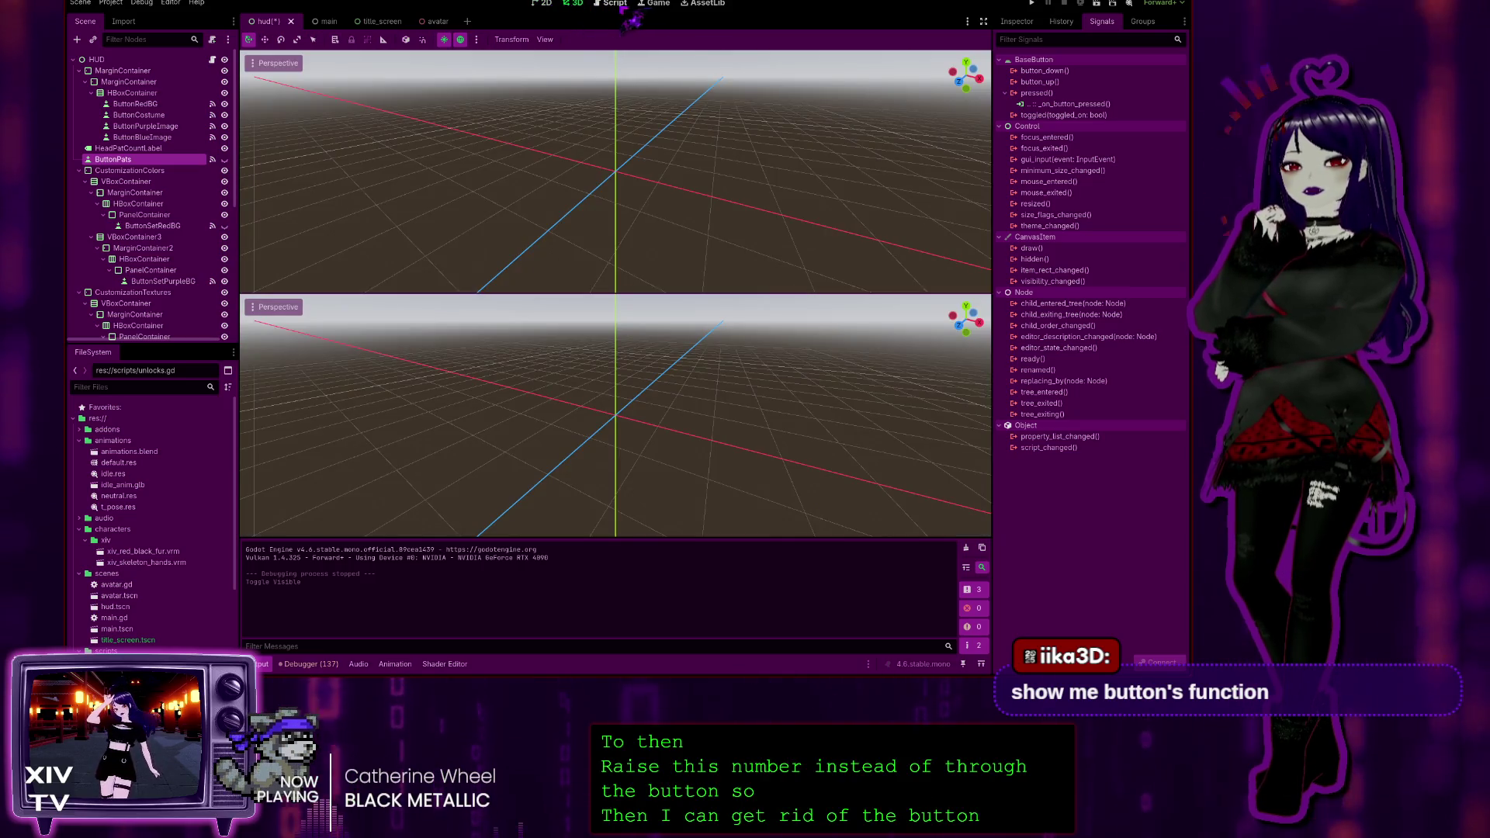
pyautogui.click(446, 24)
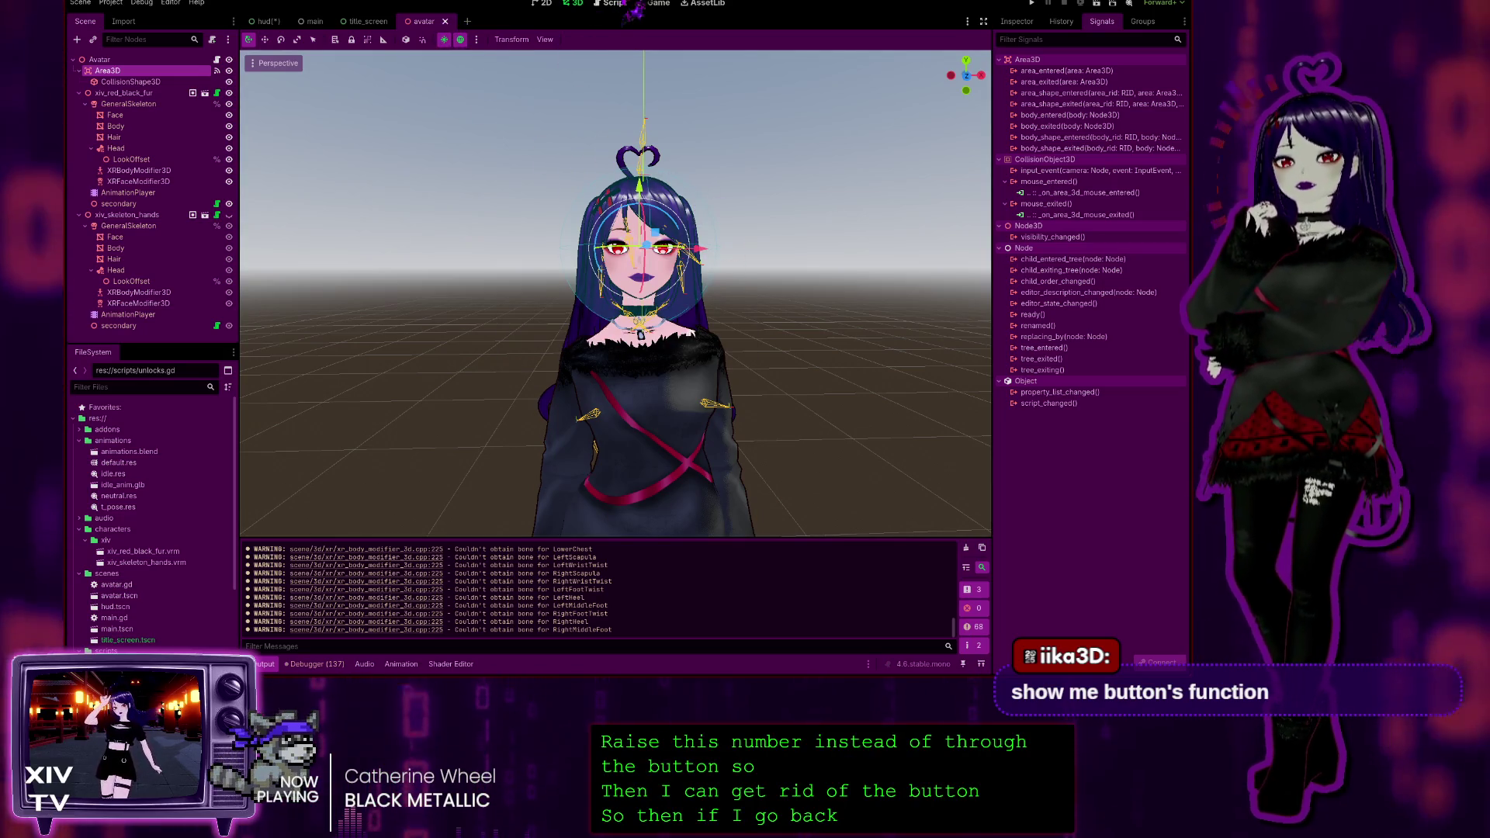
pyautogui.hotkey('ctrl', 'F3')
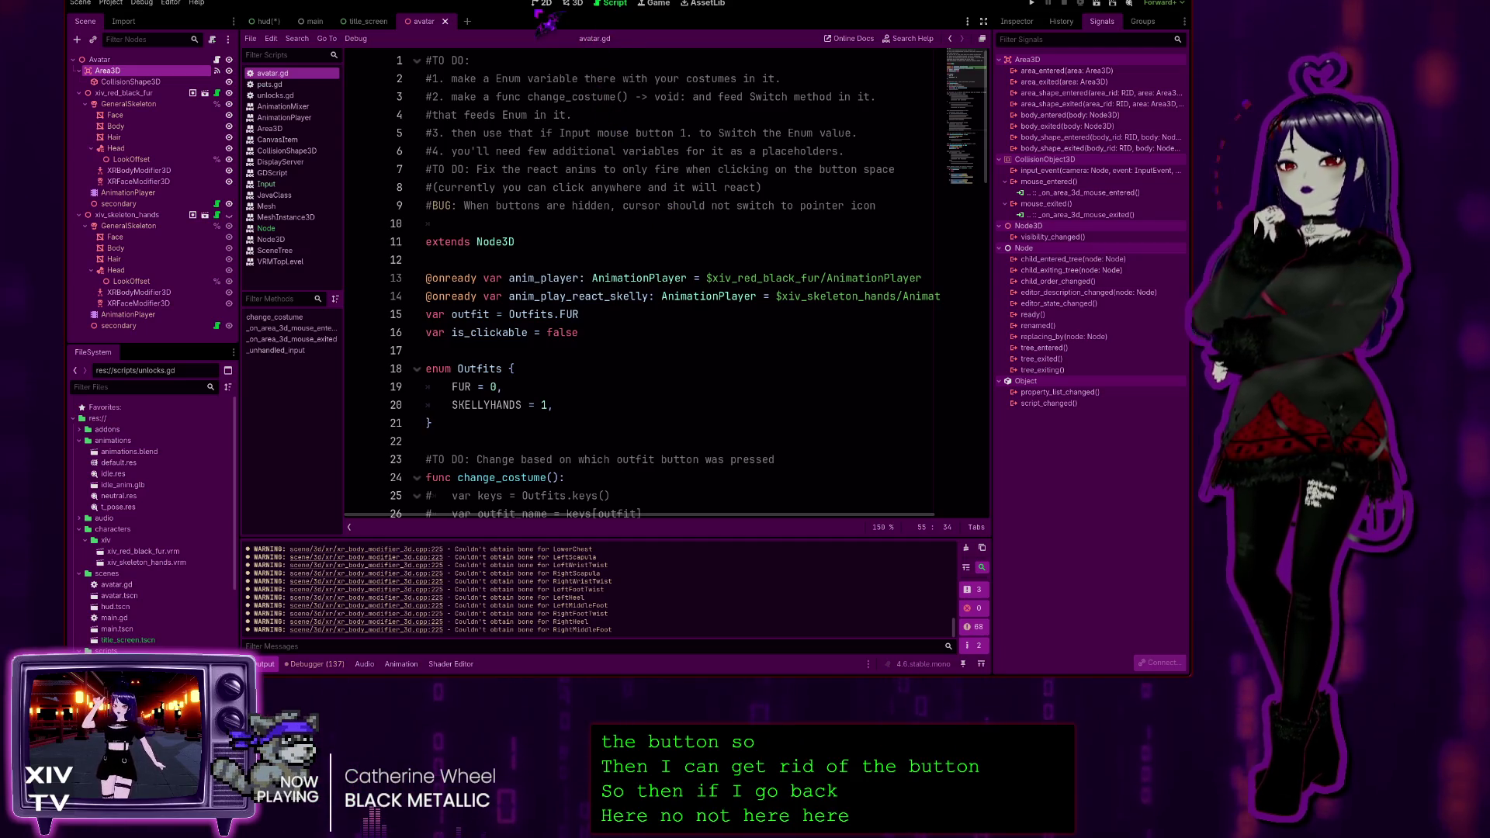
pyautogui.hotkey('ctrl', 'F1')
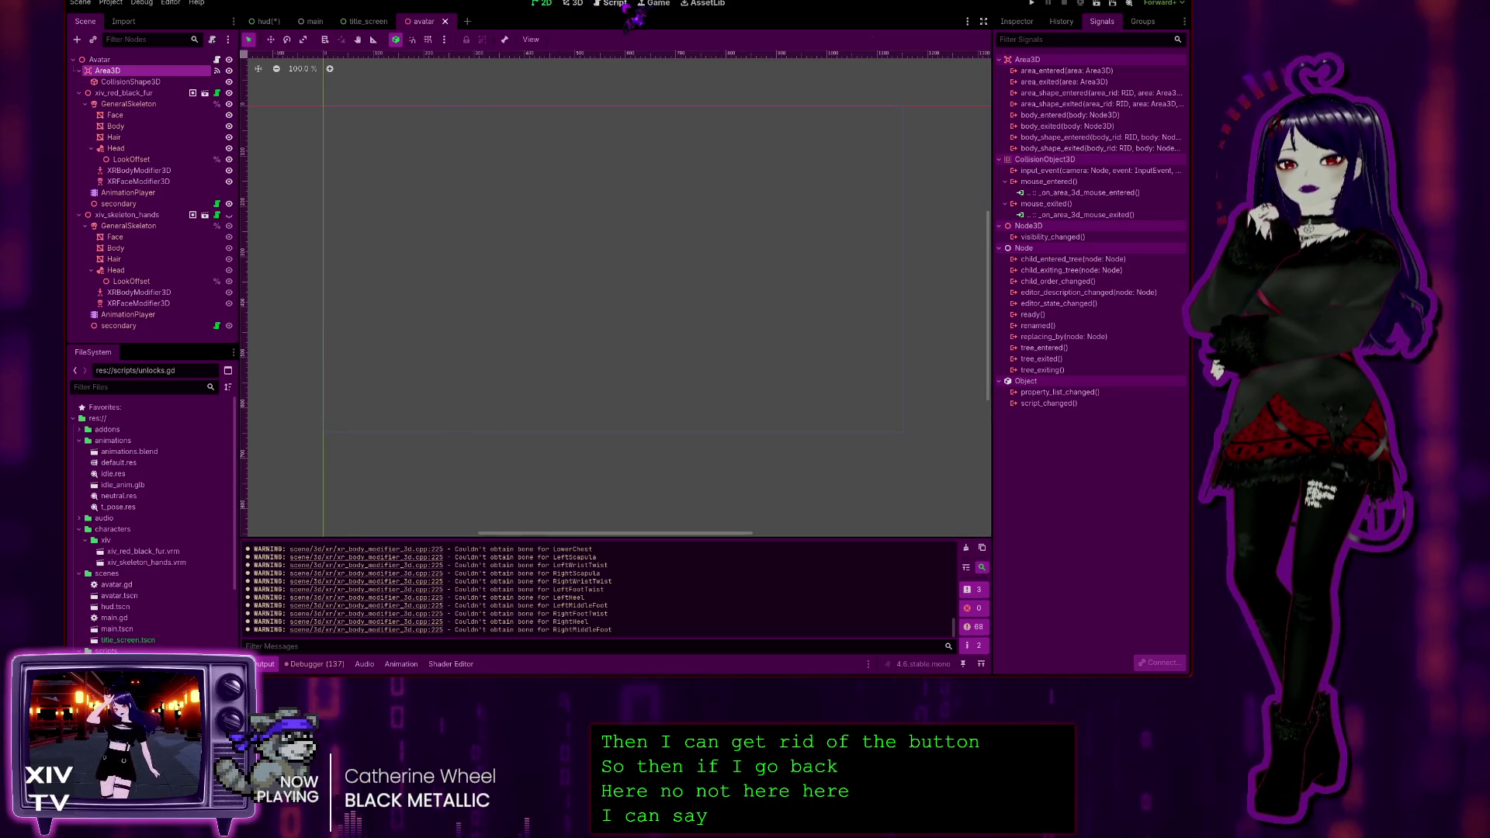
pyautogui.click(621, 5)
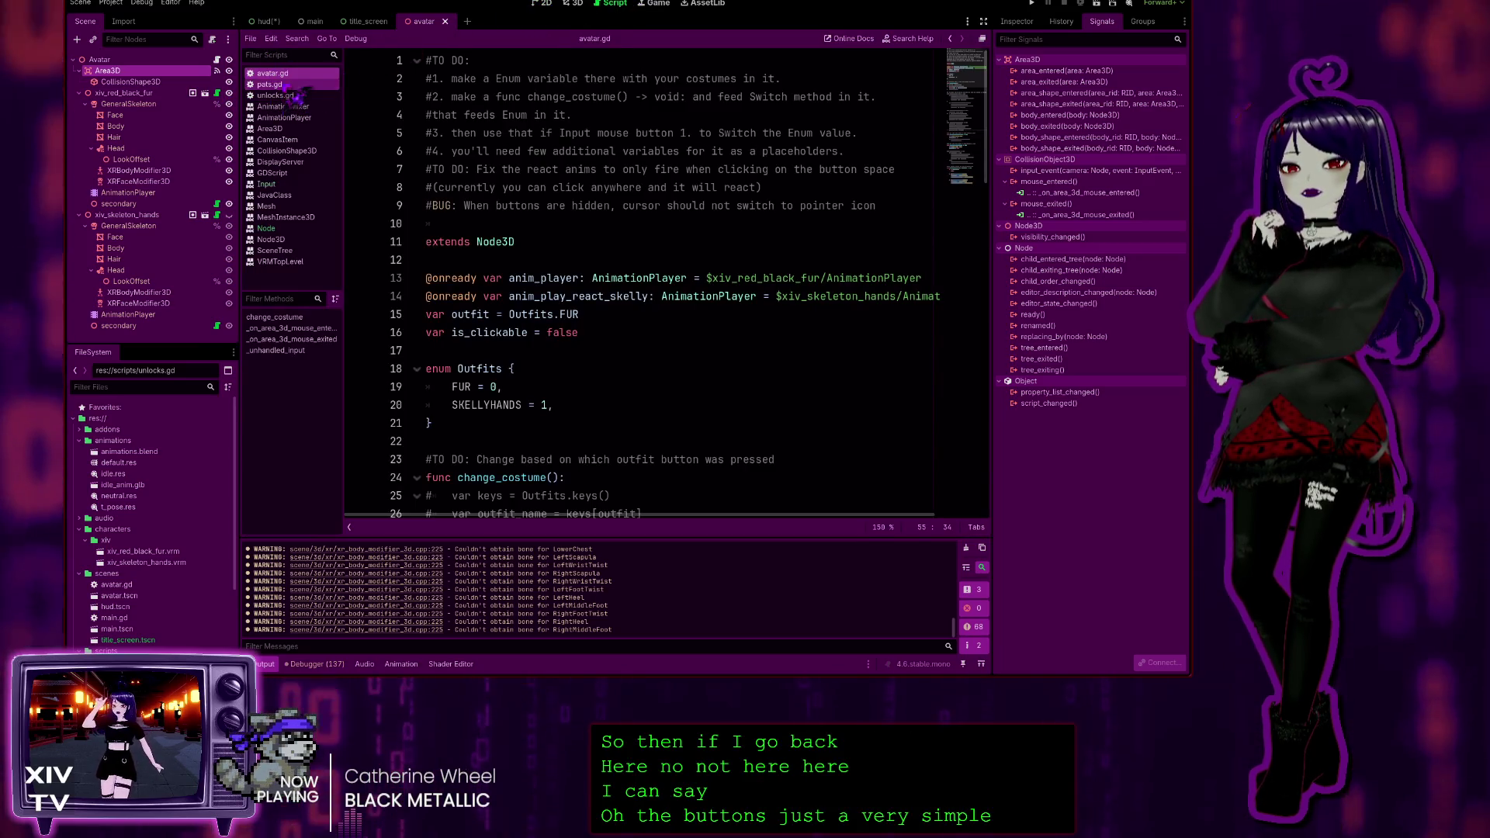
# Open pats.gd and highlight the pats += 1 line in its button handler
pyautogui.click(287, 84)
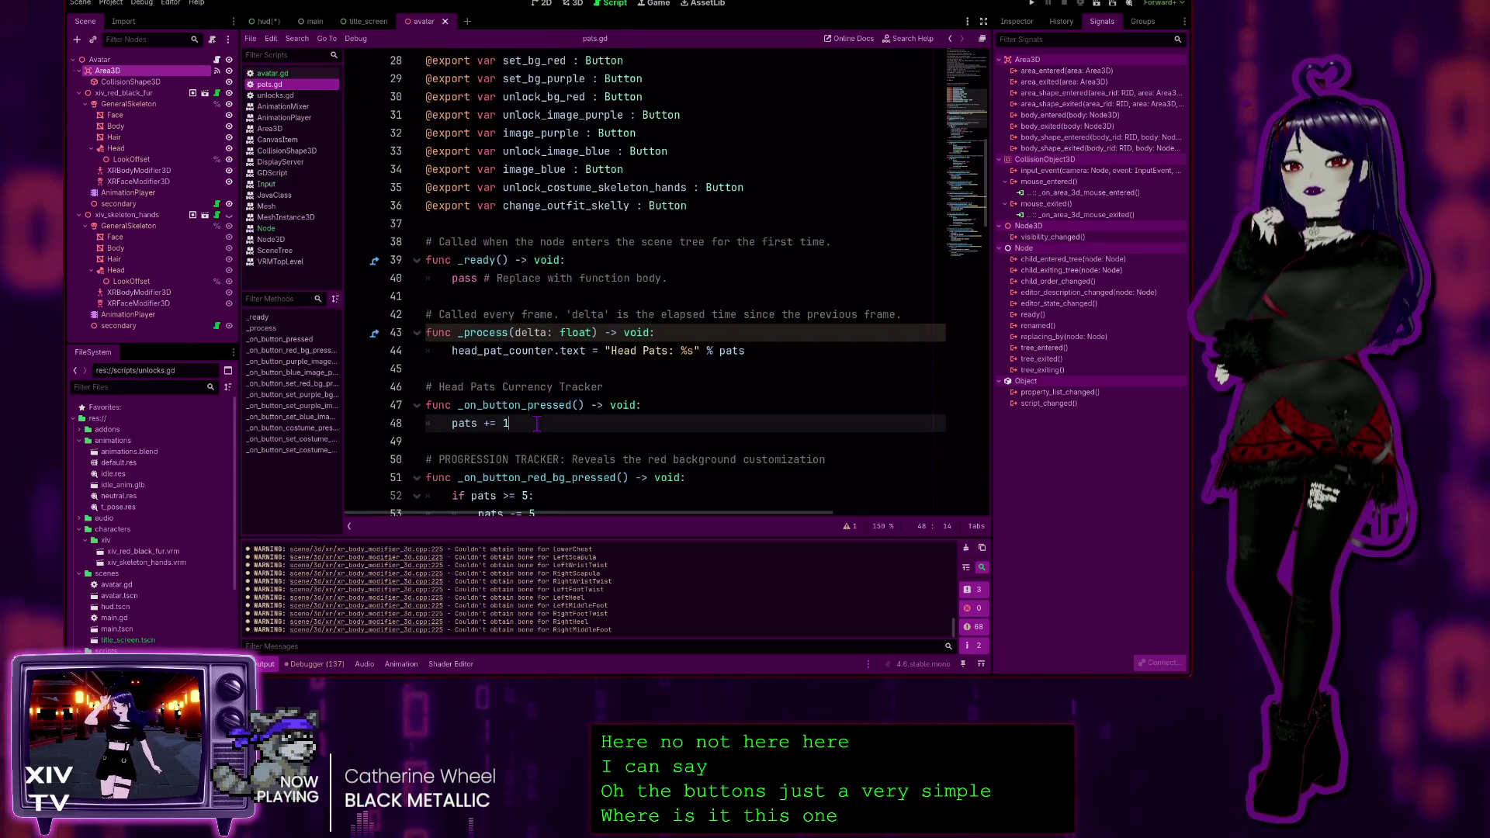
pyautogui.moveTo(509, 423); pyautogui.dragTo(399, 426)
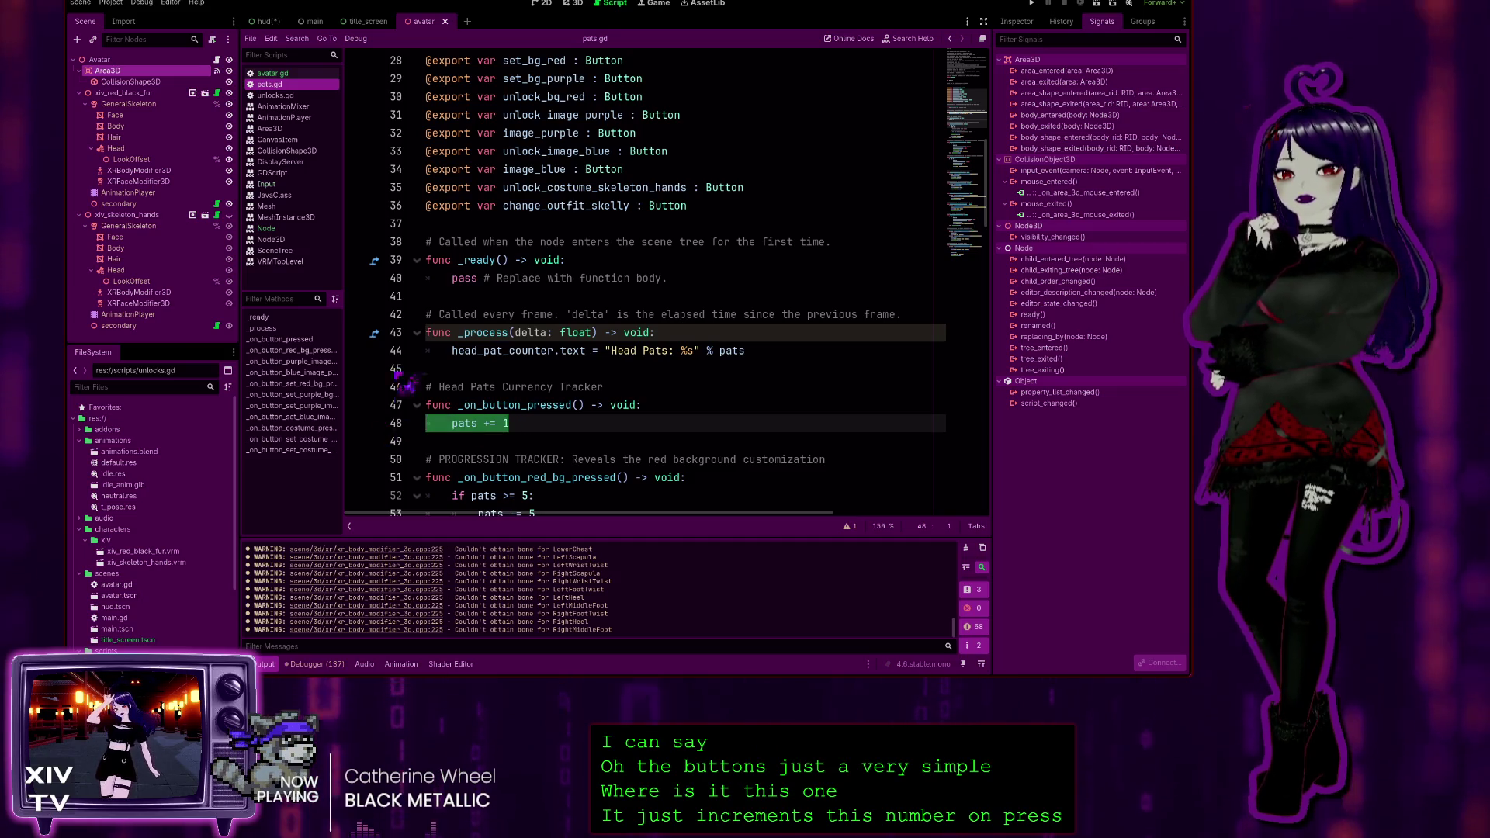
pyautogui.scroll(4, 446, 184)
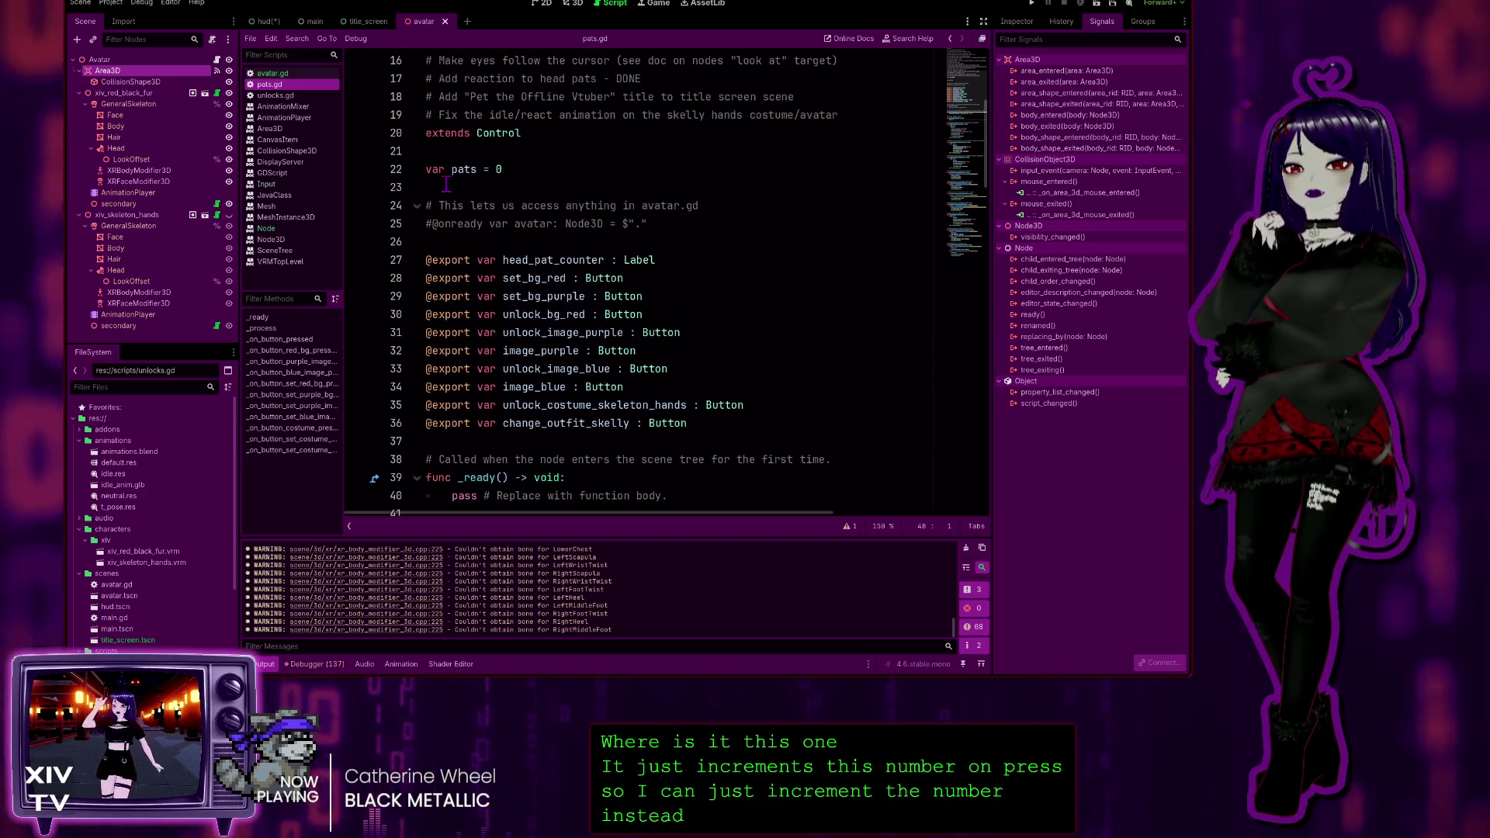
pyautogui.scroll(-5, 528, 233)
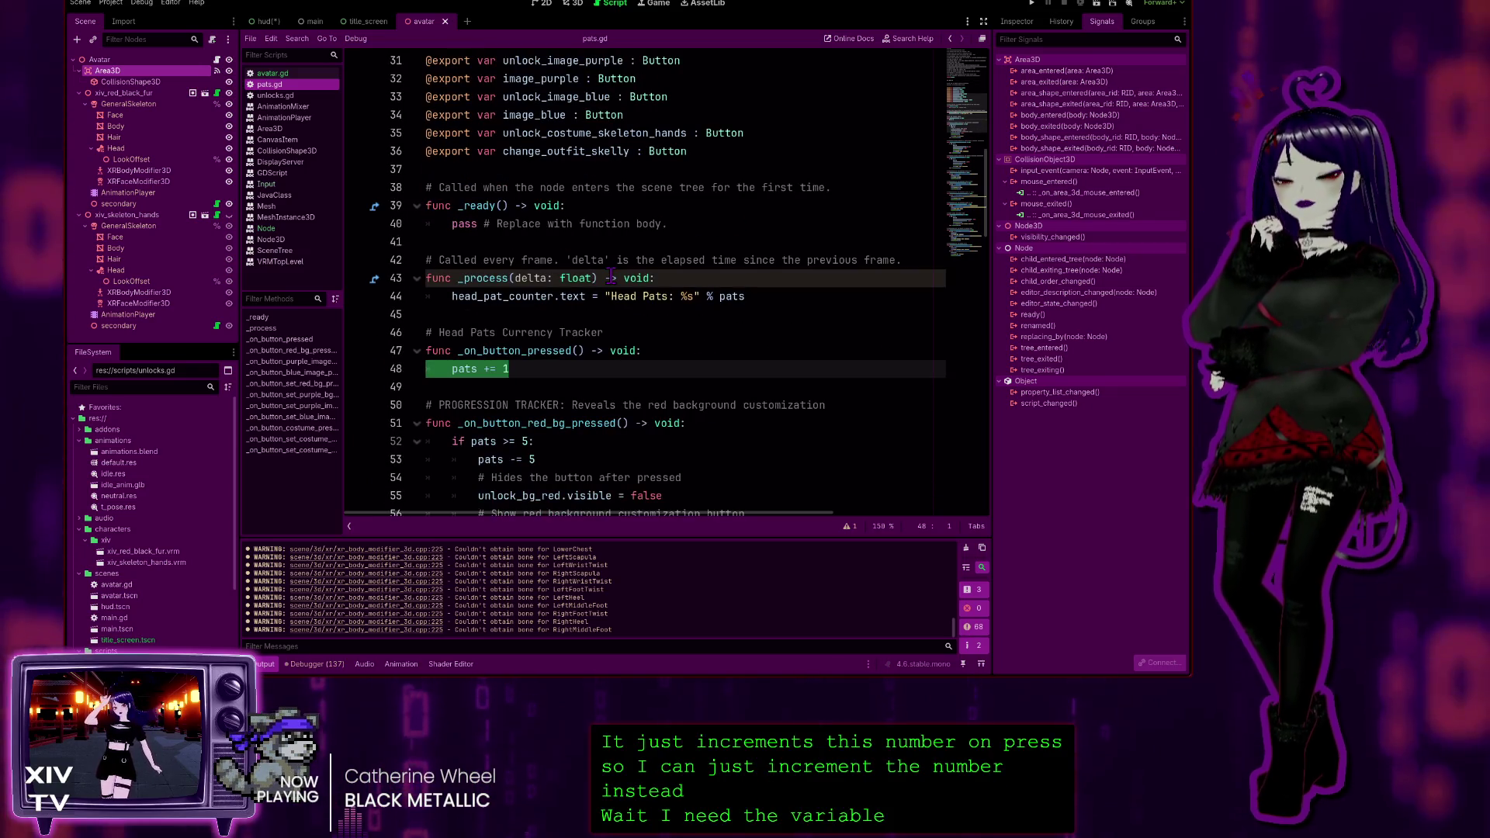
pyautogui.click(610, 278)
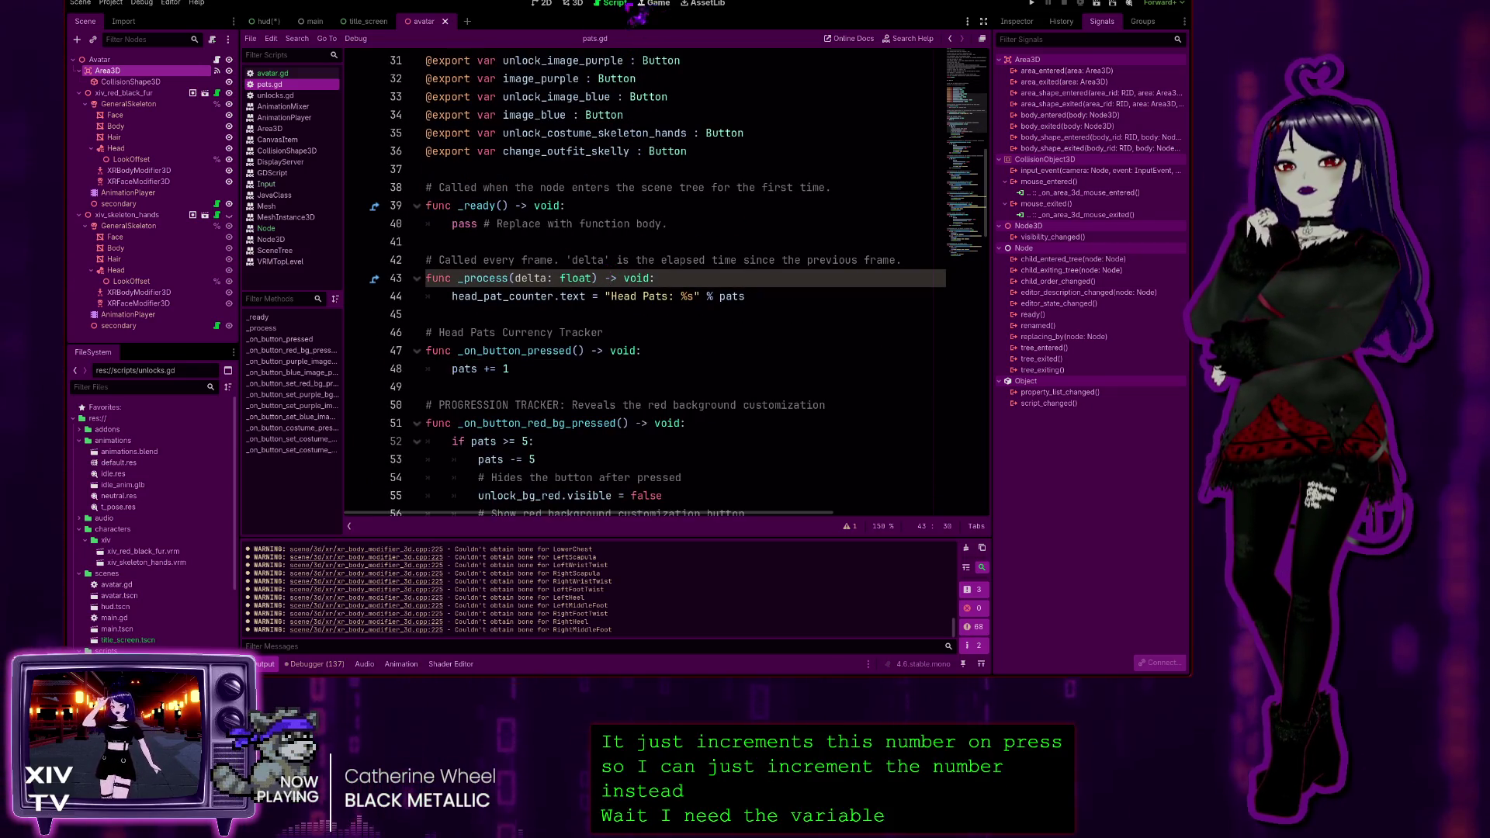
# Glance at the 3D view, then return to avatar.gd from the Scripts list
pyautogui.click(584, 6)
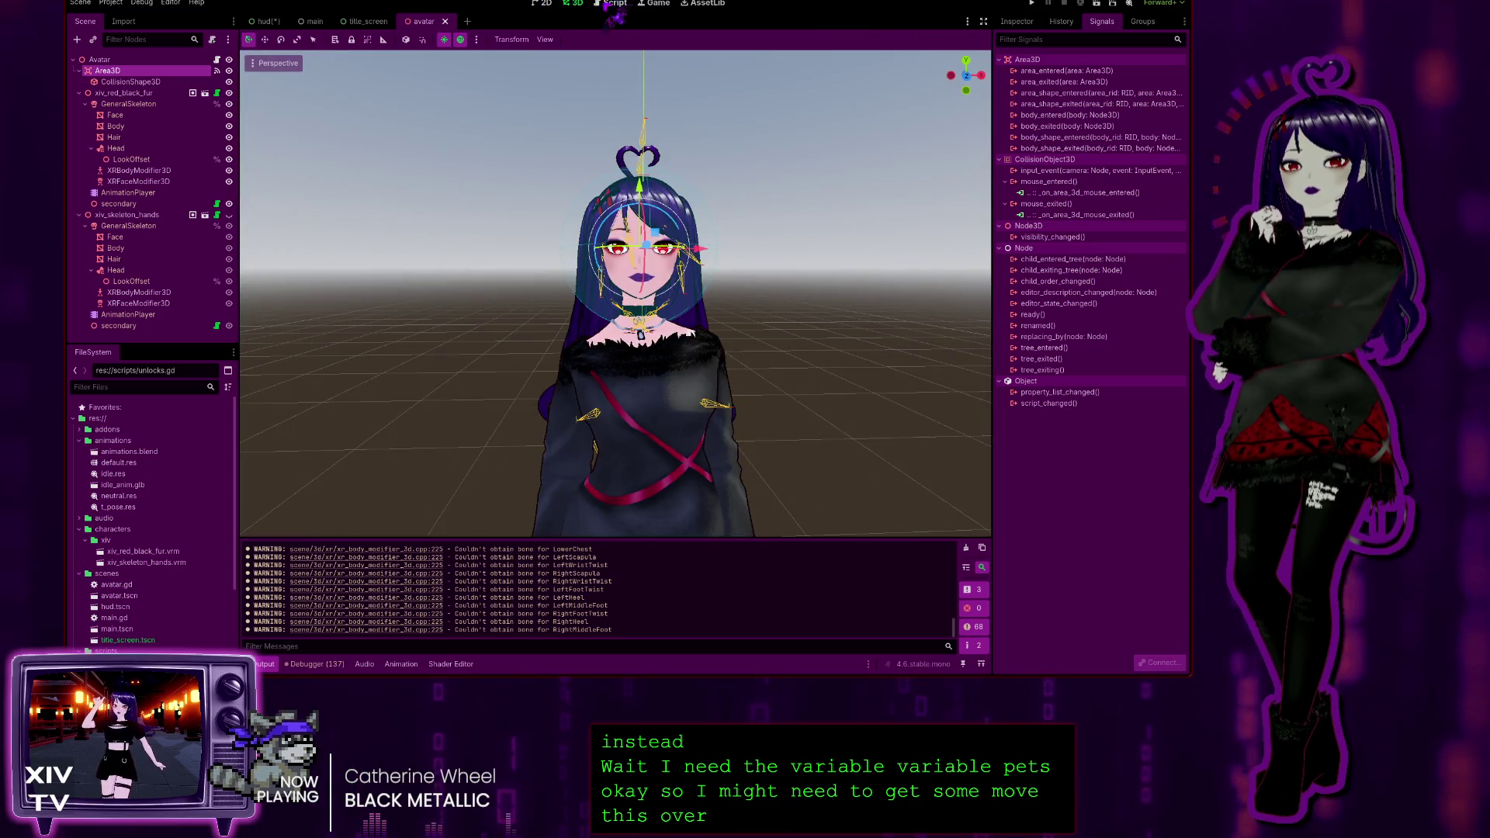
pyautogui.click(610, 7)
pyautogui.click(274, 73)
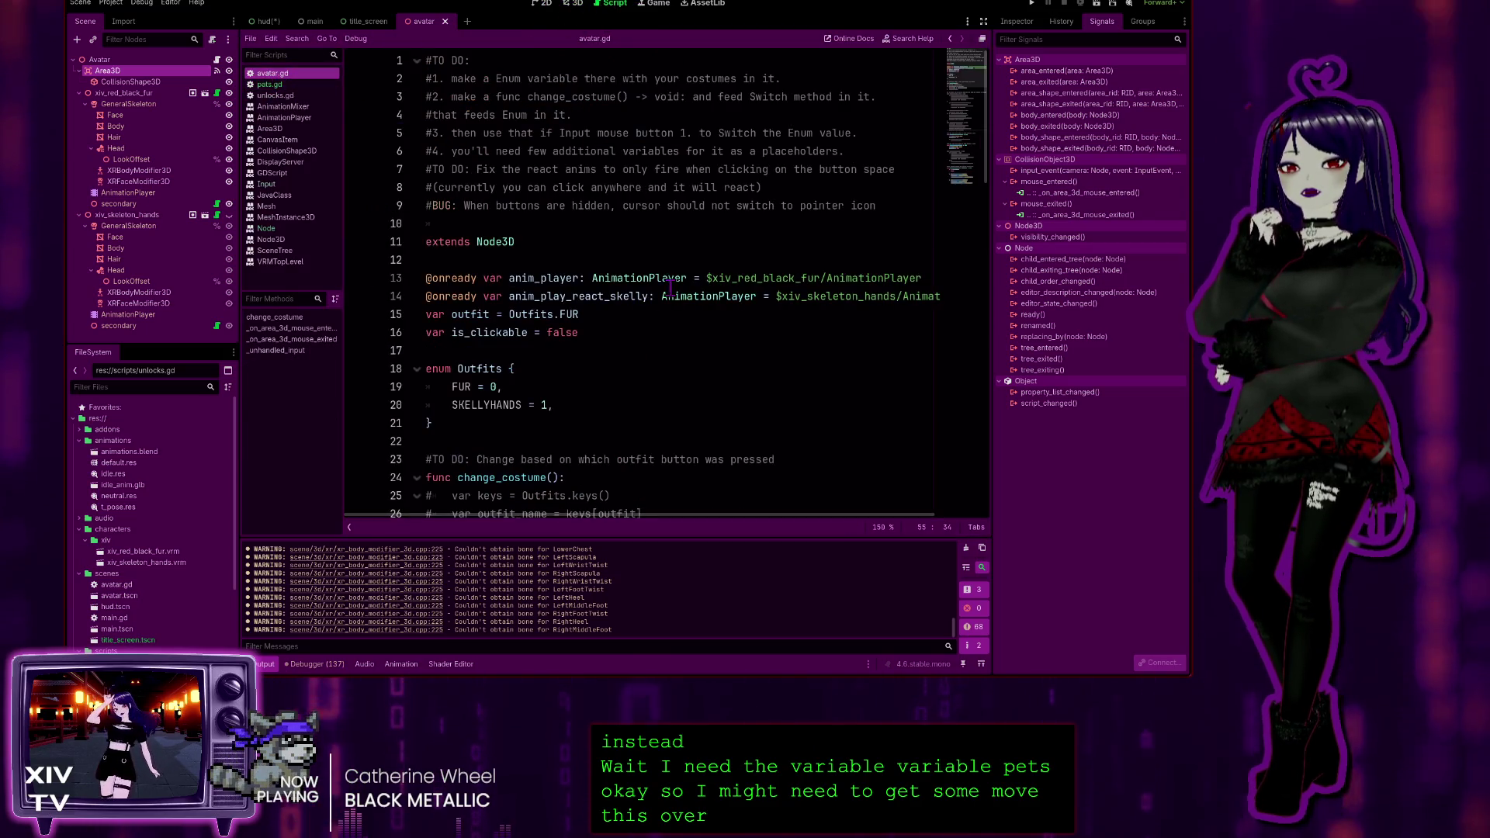
pyautogui.scroll(-12, 622, 350)
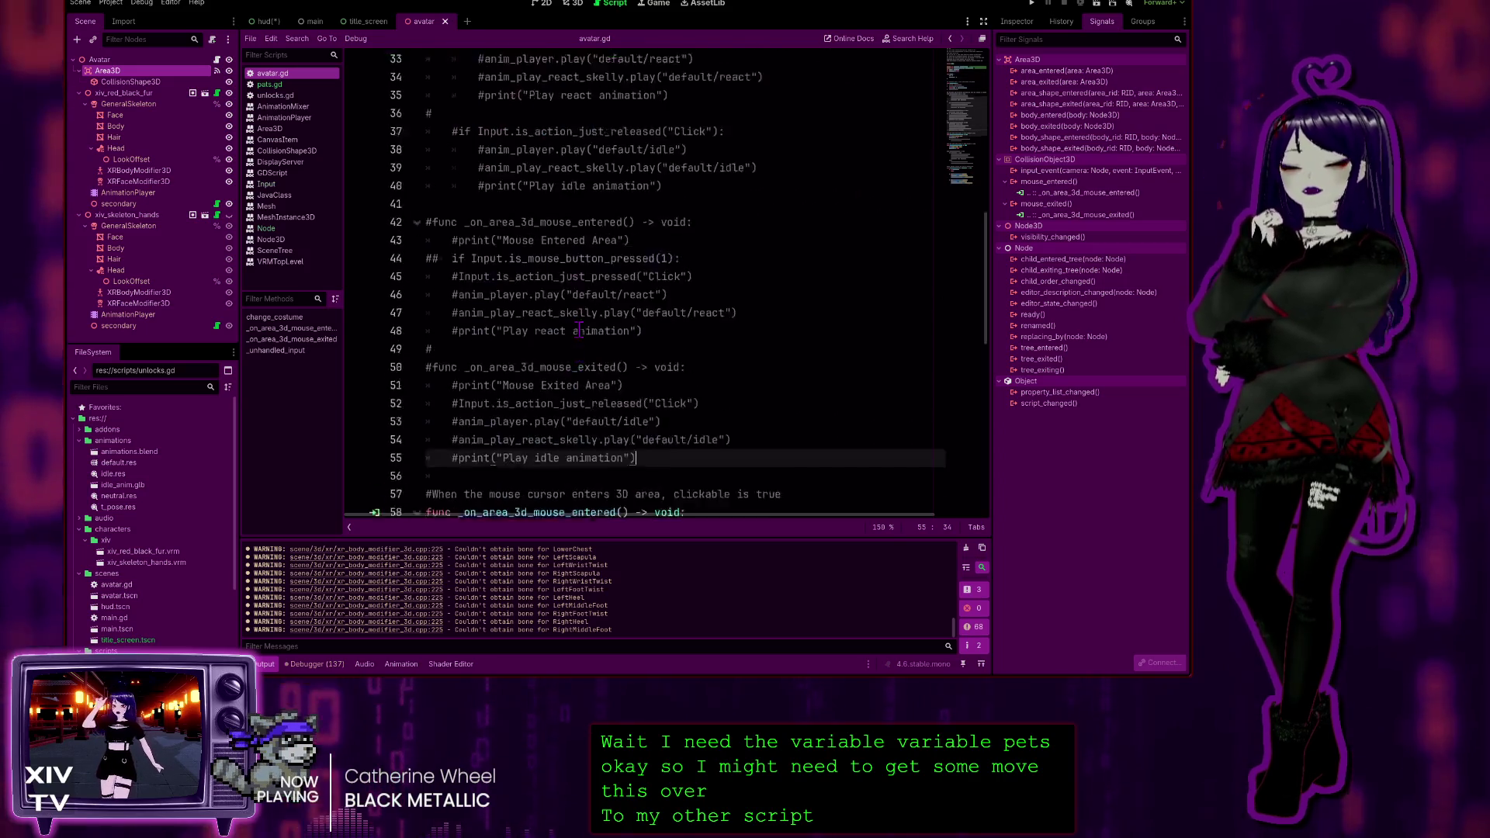
# Scroll through avatar.gd and add a new line at the end of _unhandled_input
pyautogui.scroll(-3, 576, 331)
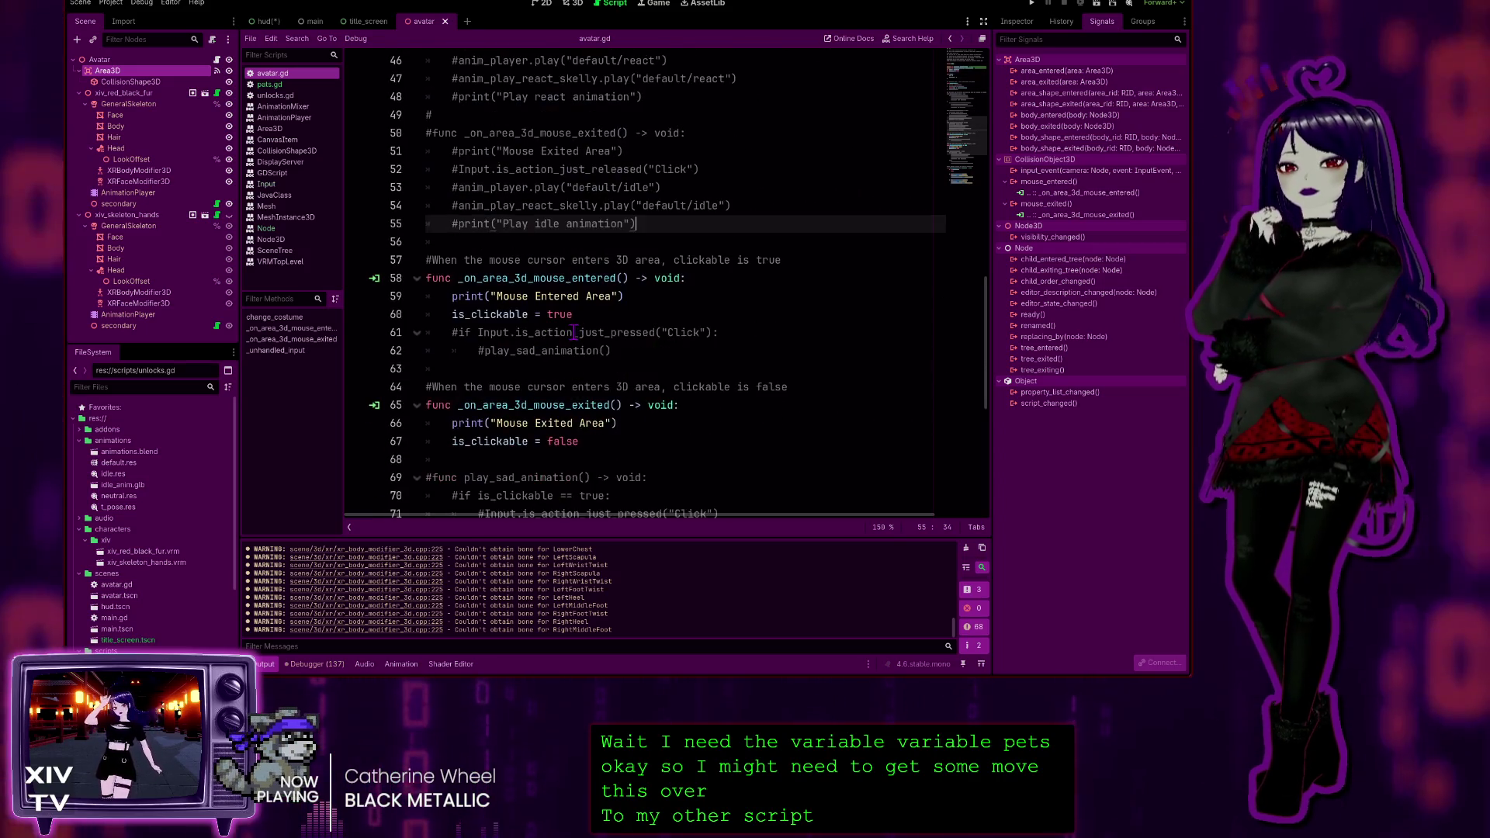
pyautogui.scroll(3, 575, 331)
pyautogui.scroll(-4, 575, 332)
pyautogui.scroll(10, 579, 326)
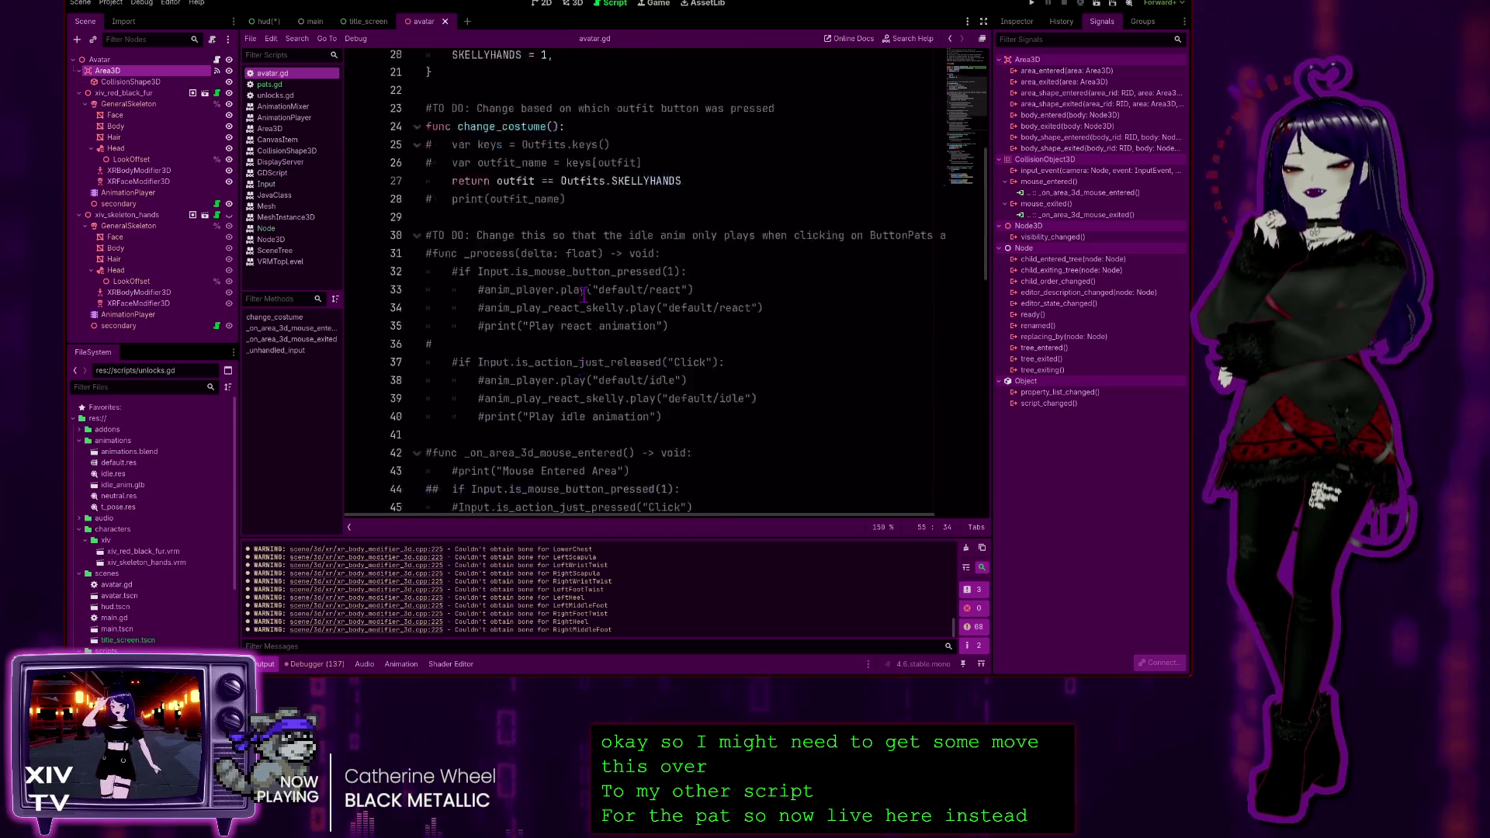
pyautogui.scroll(-4, 584, 318)
pyautogui.scroll(-11, 584, 319)
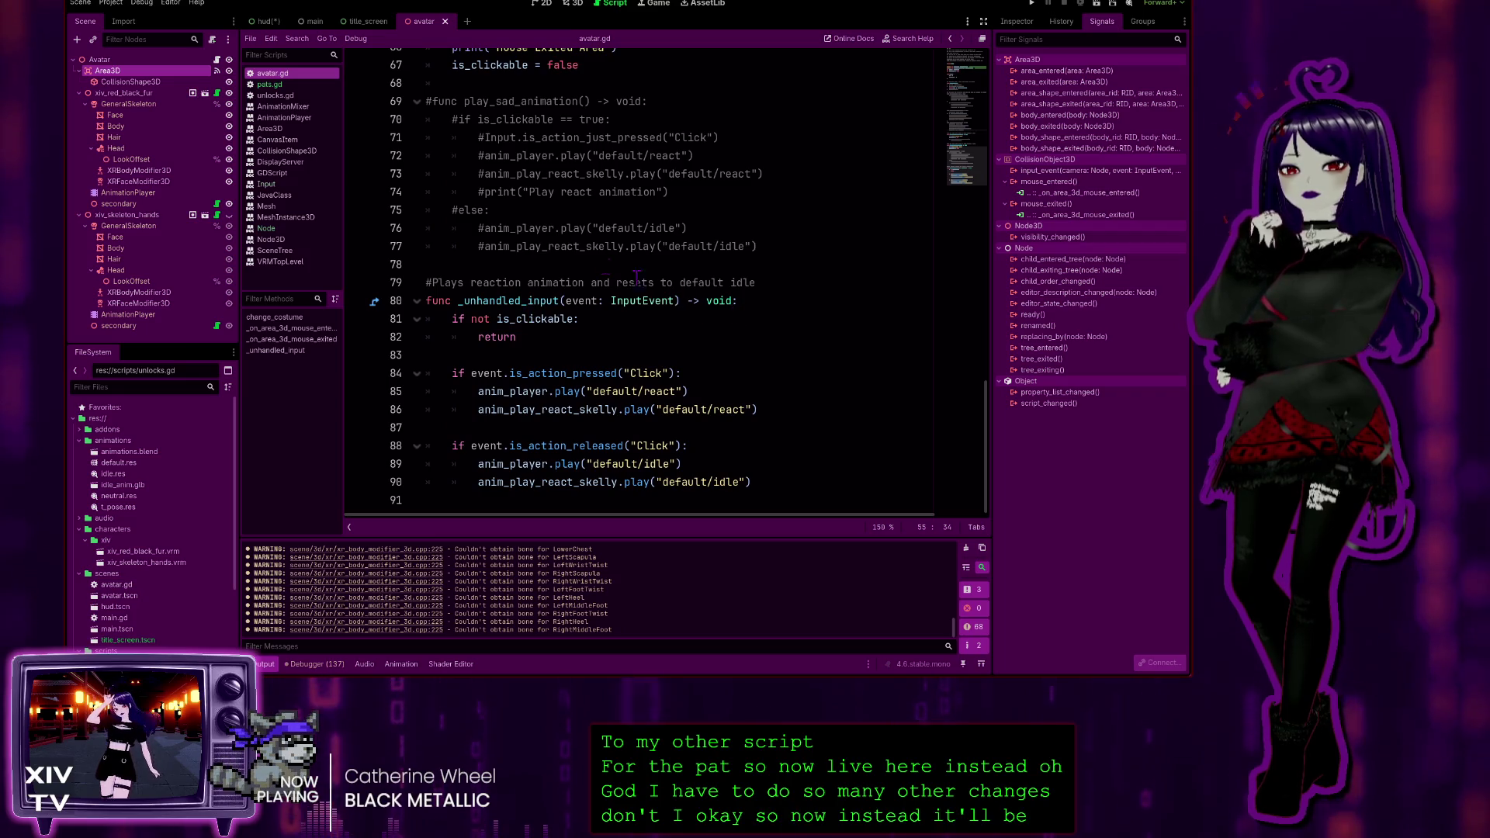
pyautogui.scroll(2, 656, 285)
pyautogui.scroll(-2, 551, 202)
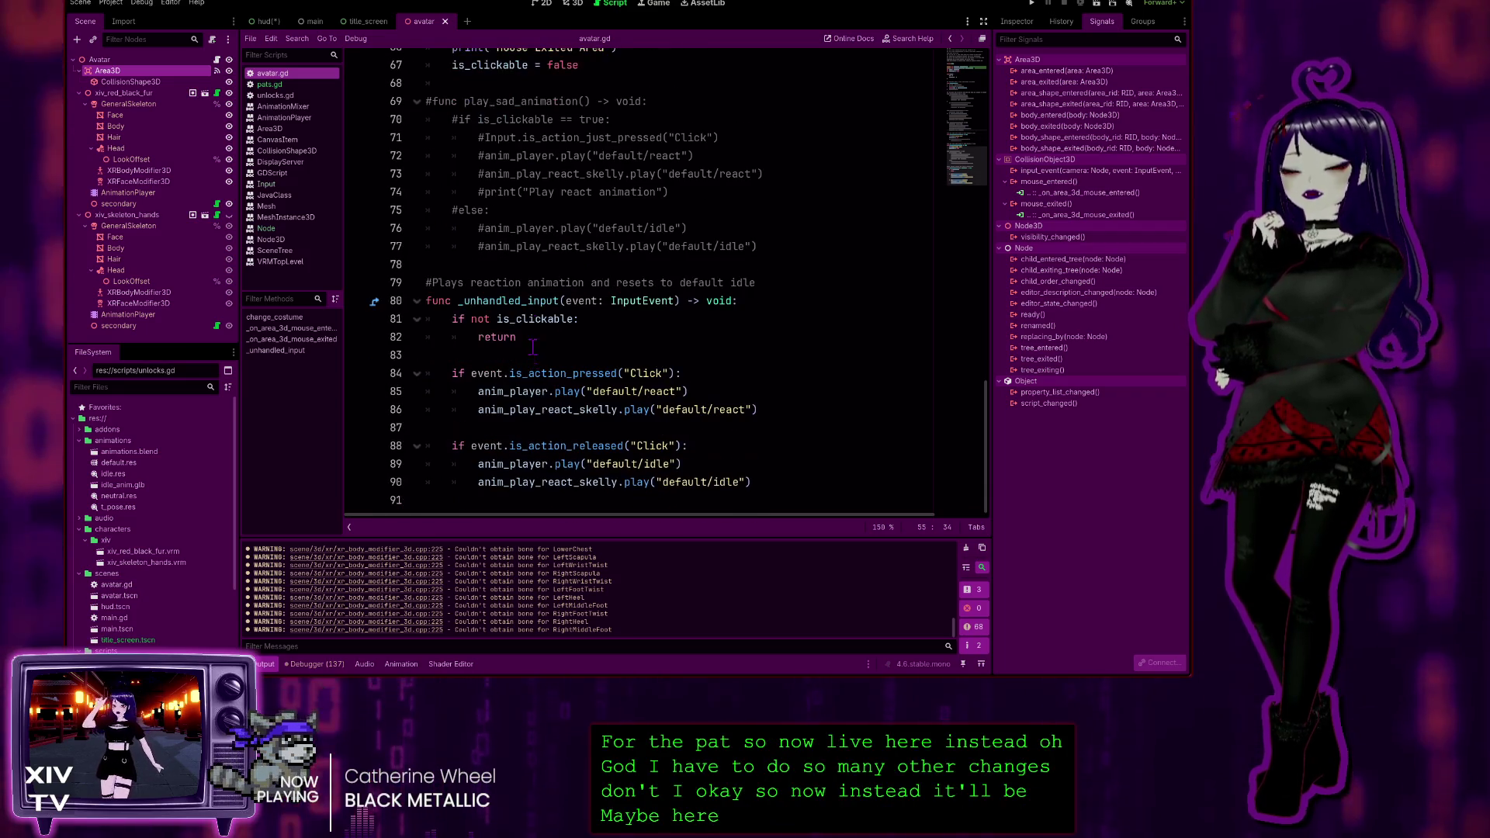
pyautogui.scroll(14, 690, 276)
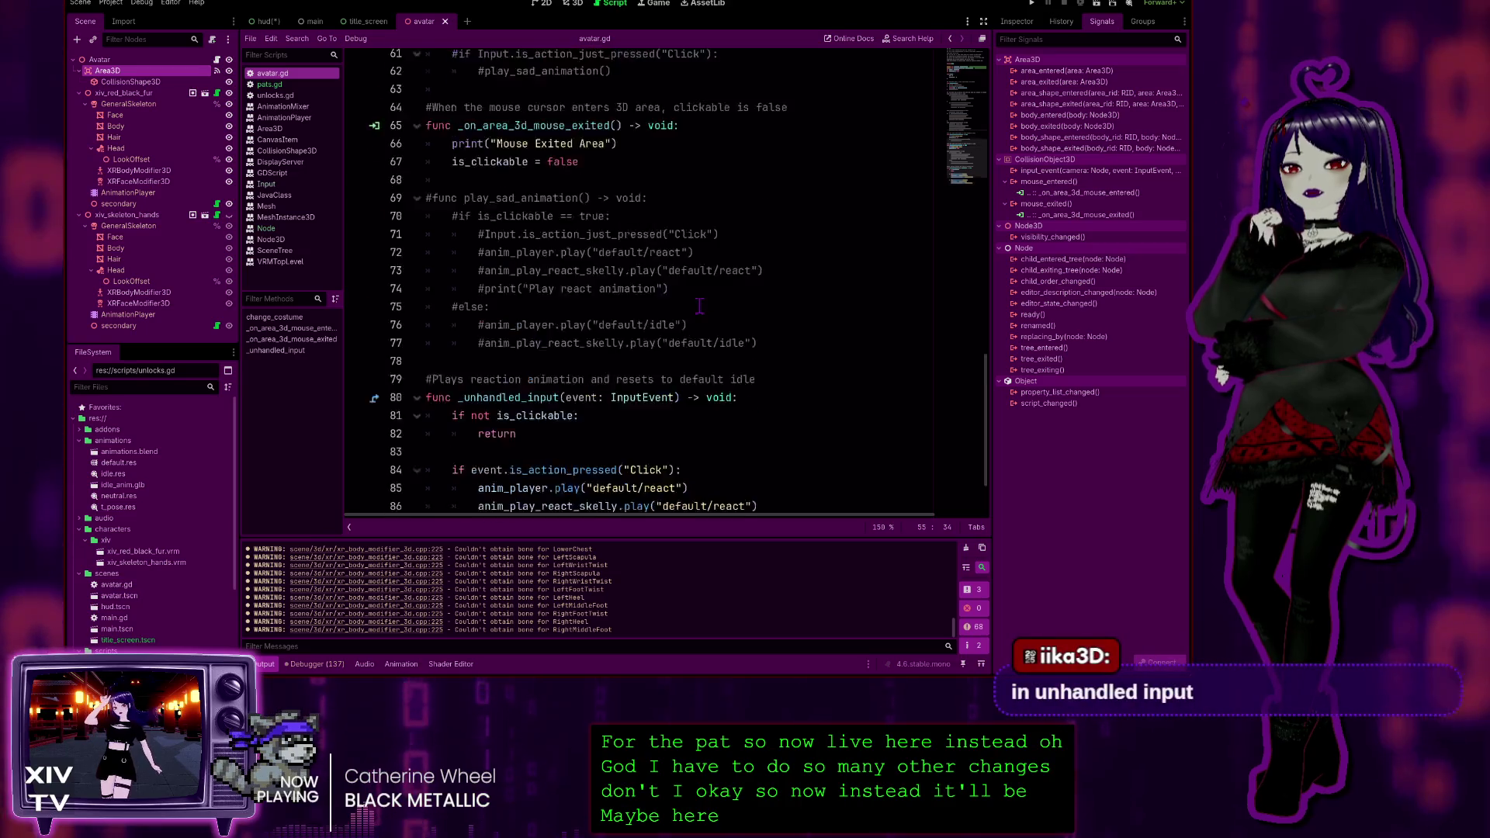
pyautogui.scroll(5, 690, 277)
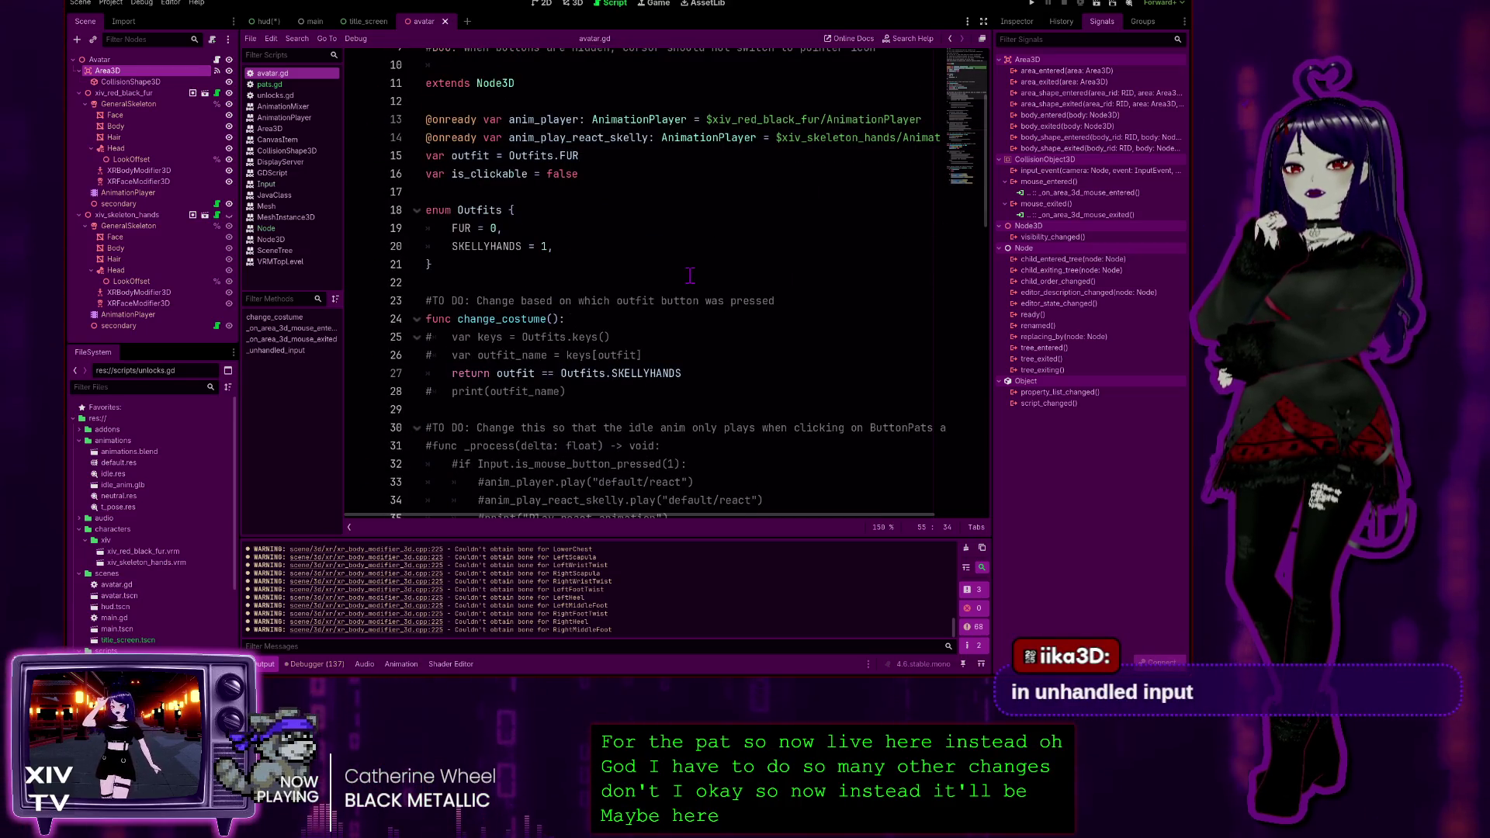
pyautogui.scroll(-19, 691, 276)
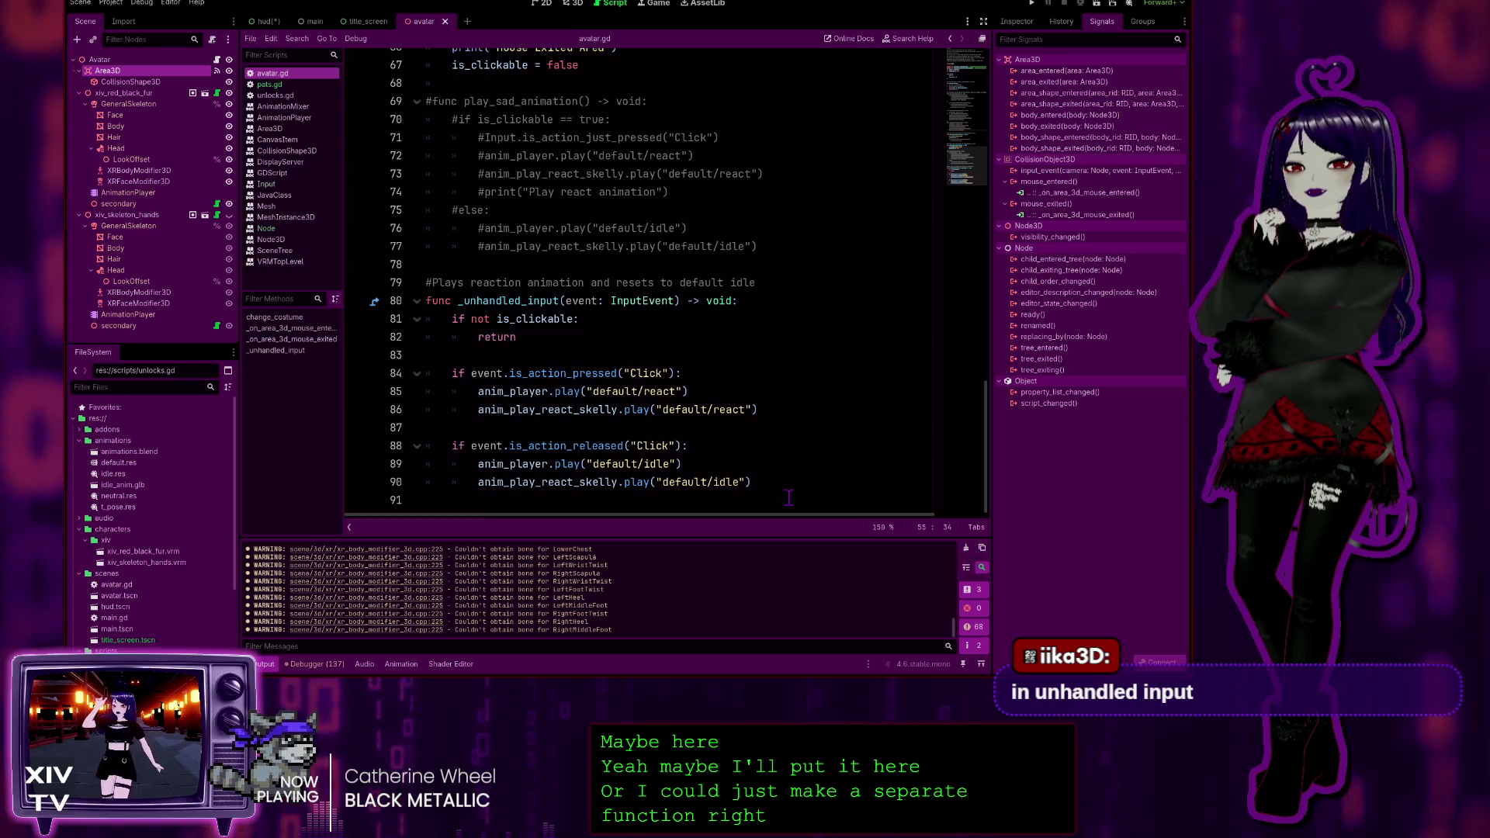
pyautogui.click(602, 501)
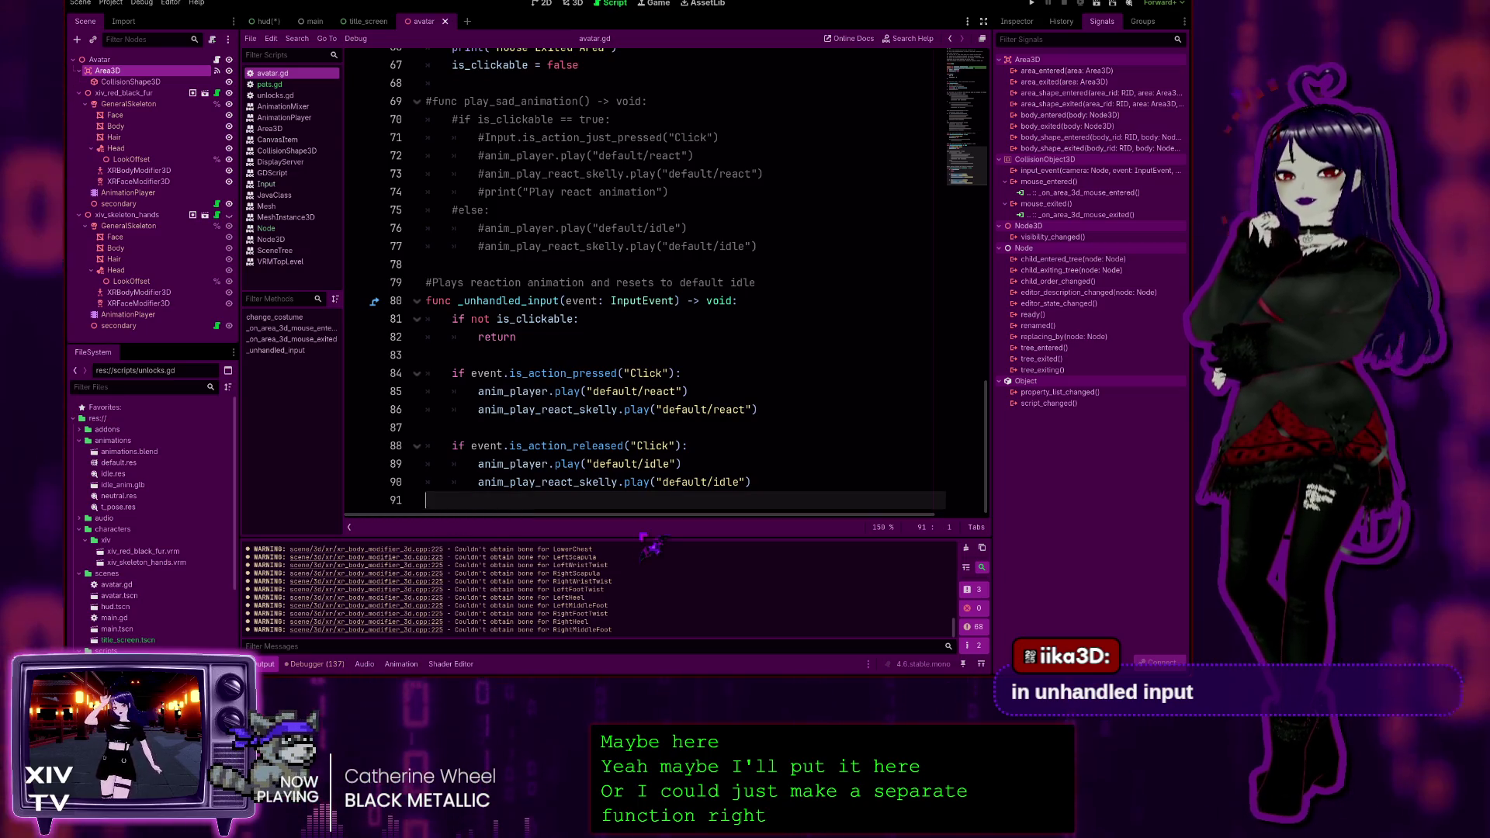
pyautogui.press('Return')
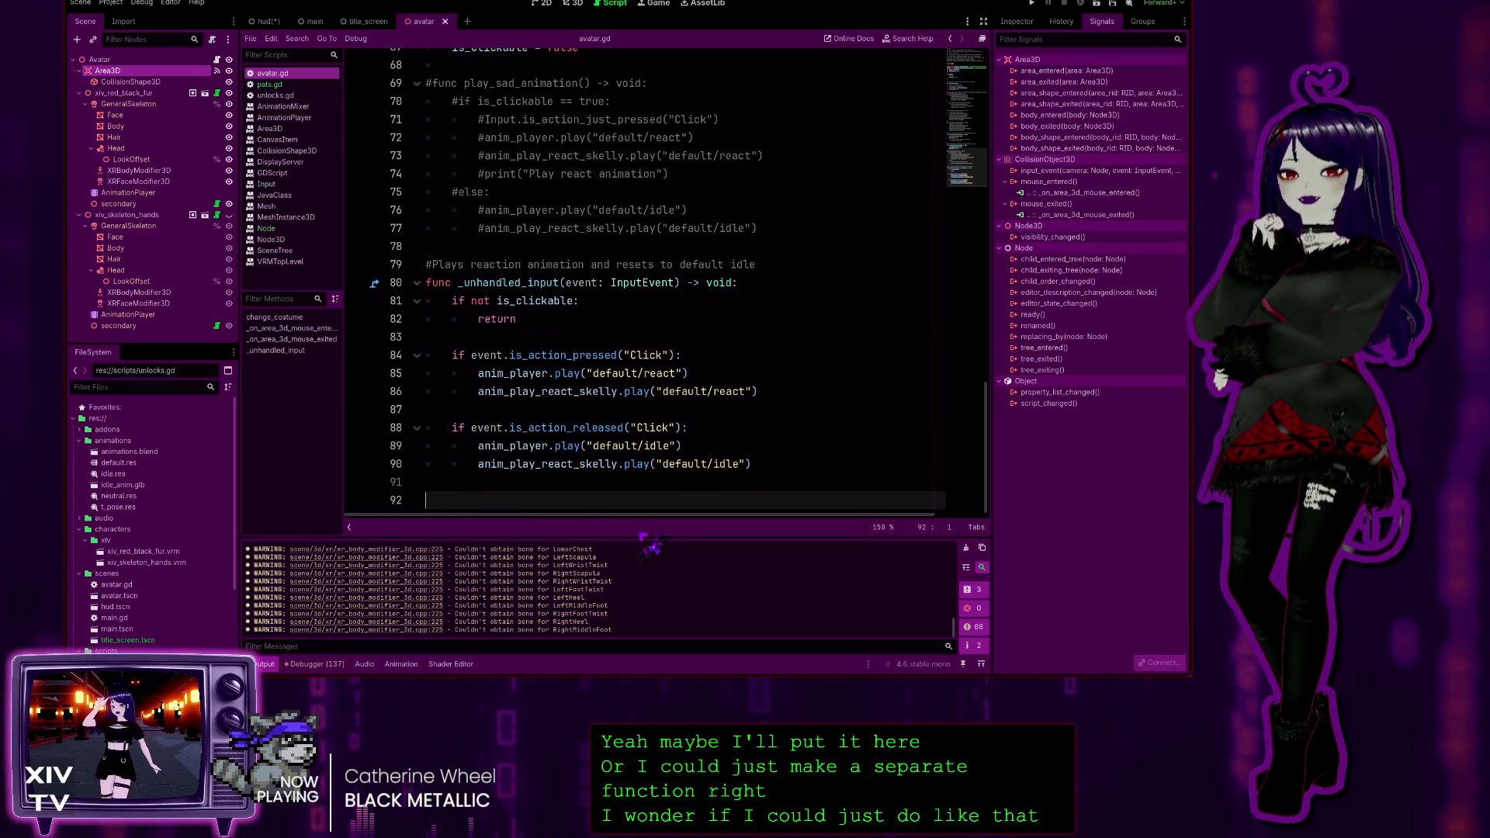
pyautogui.write('pats += 1')
# Declare var pats = 0 on a new line 17 below the existing variables
pyautogui.scroll(1, 982, 400)
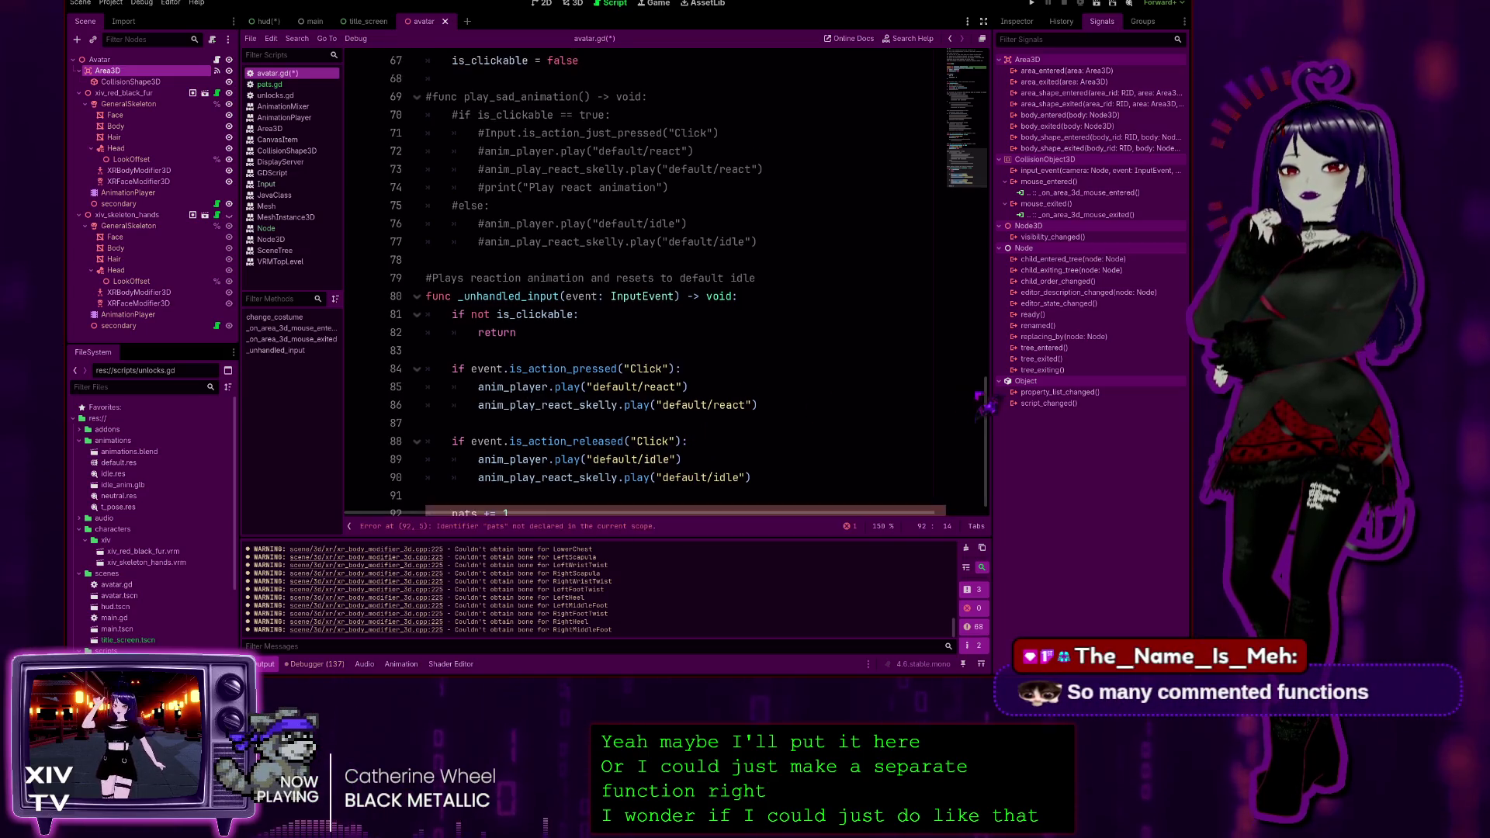
pyautogui.scroll(20, 518, 296)
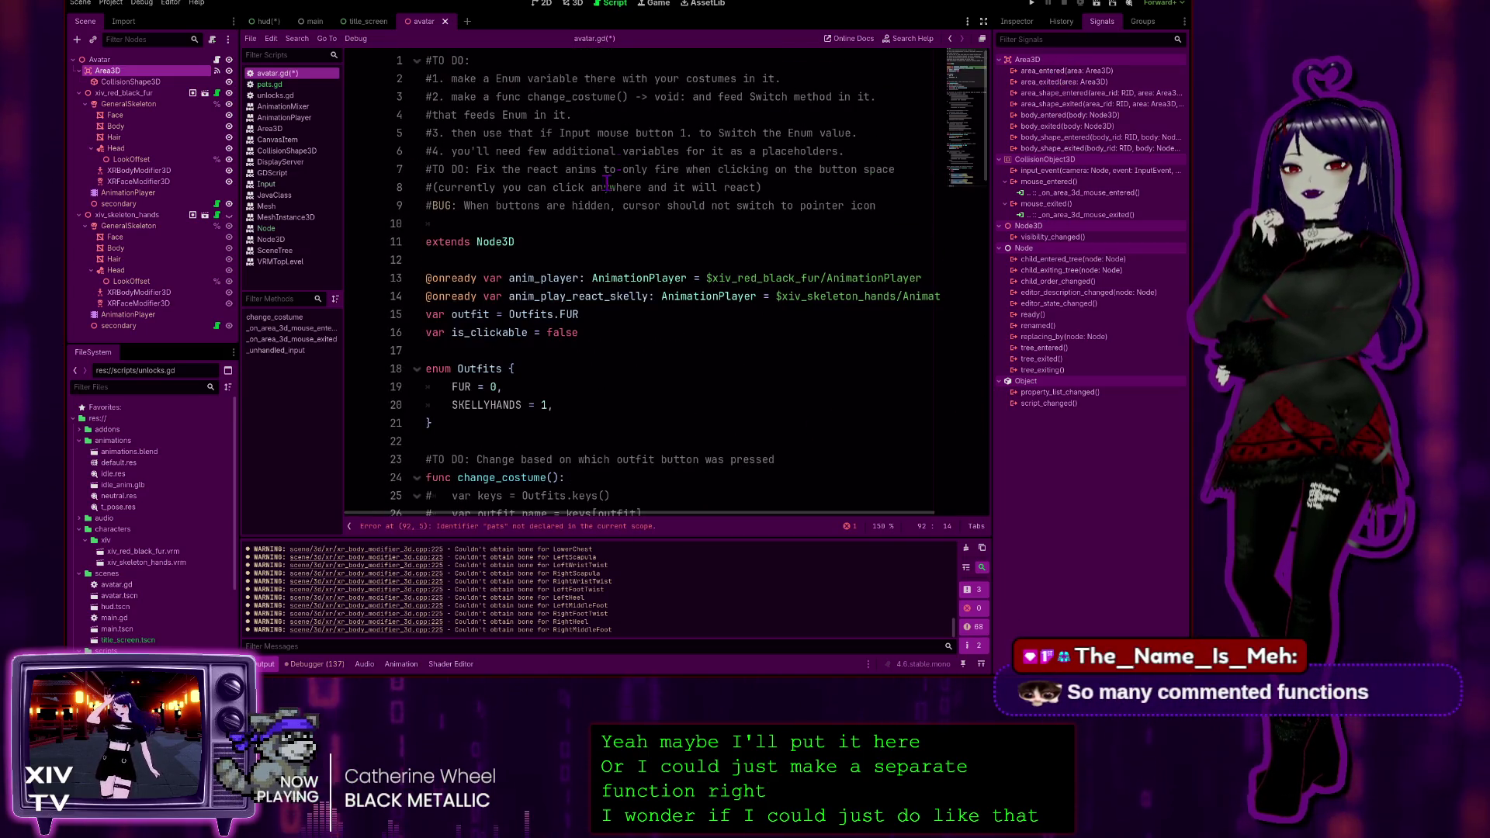
pyautogui.click(627, 325)
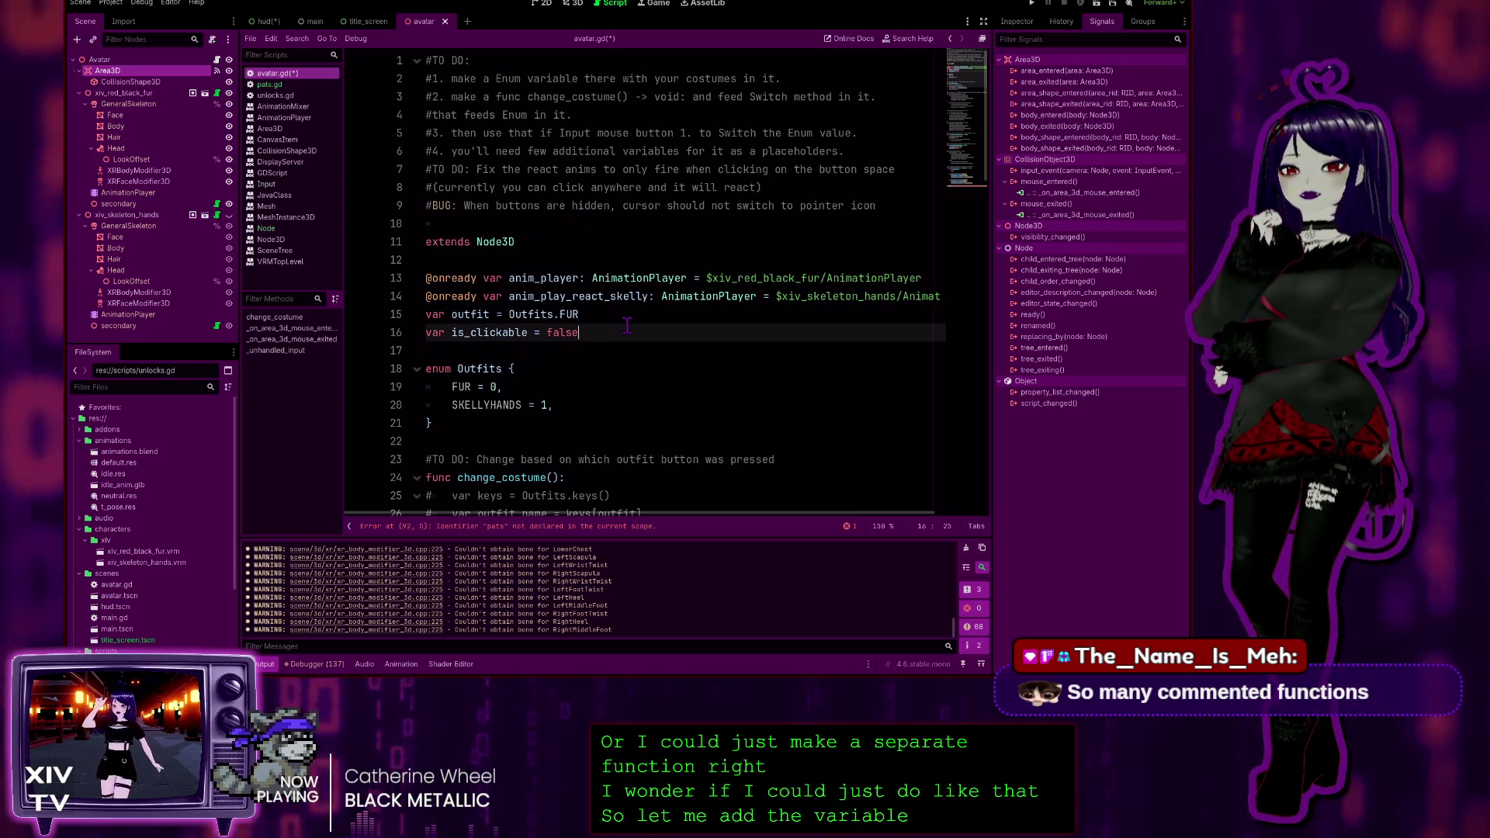
pyautogui.press('Return')
pyautogui.write('var pa')
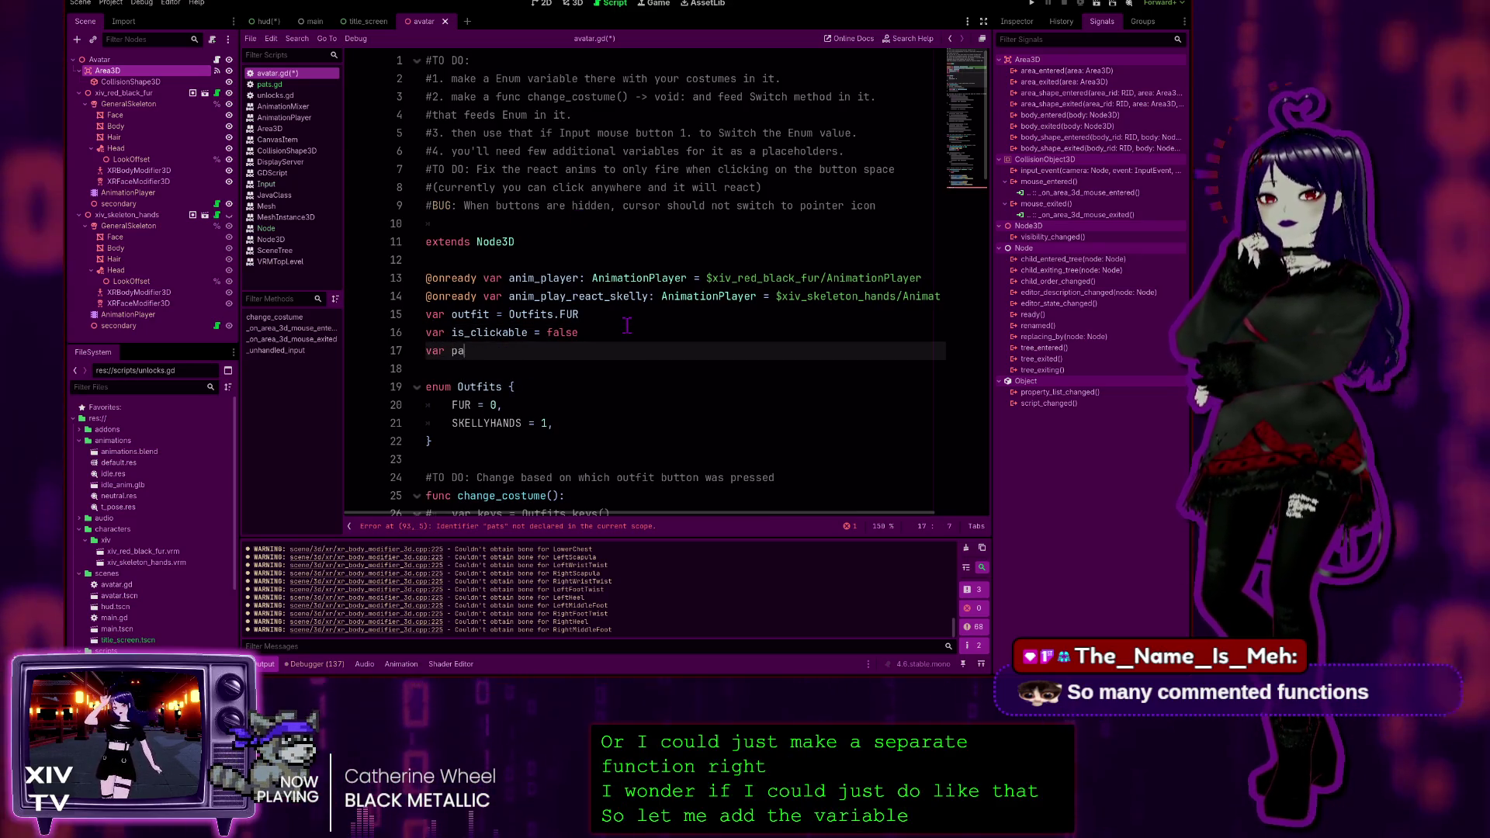
pyautogui.write('ts = 0-')
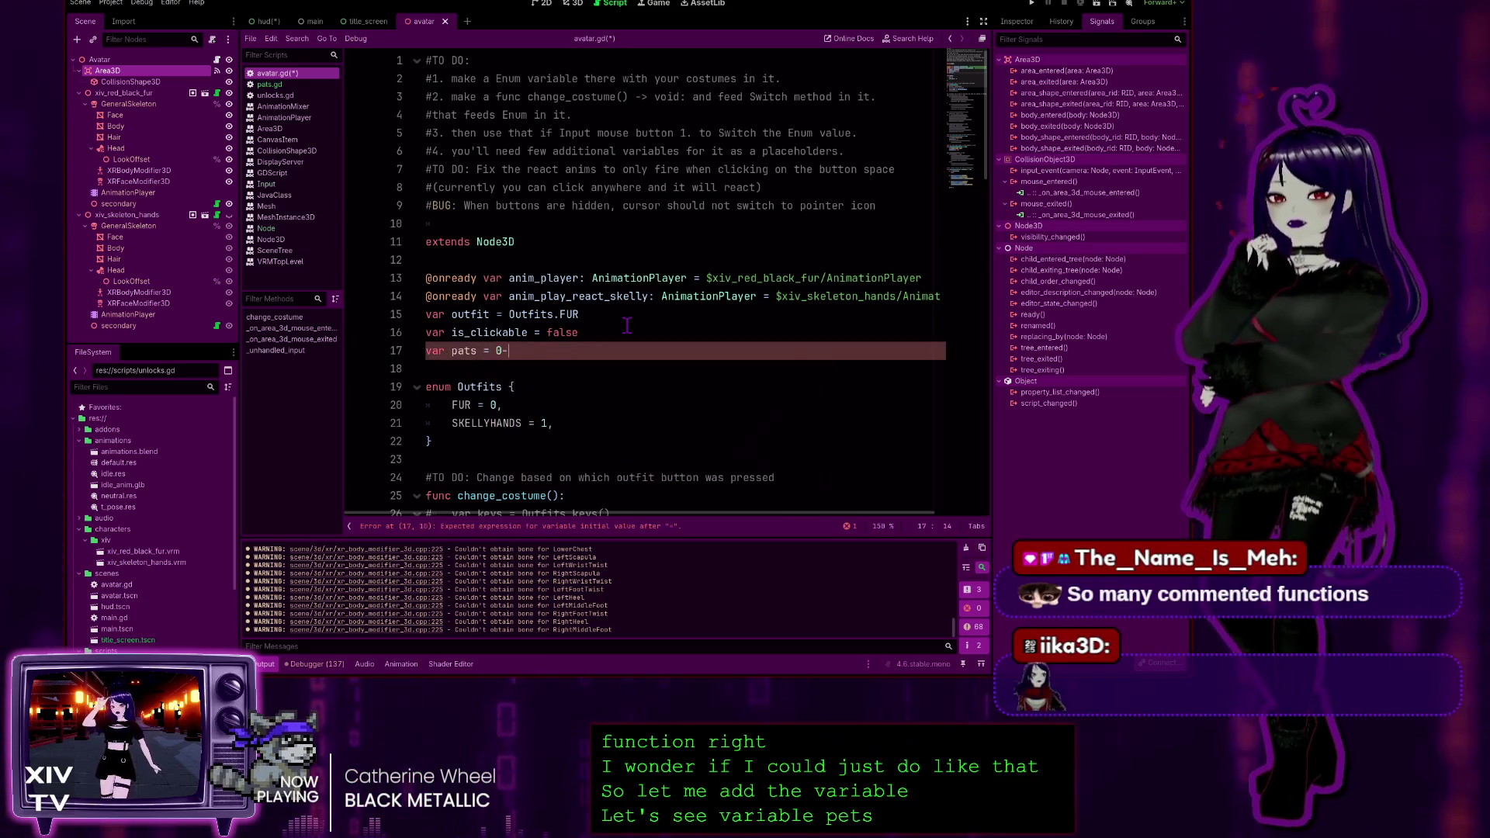
# Move to line 21, then return to the pats.gd script
pyautogui.click(741, 419)
pyautogui.scroll(-15, 742, 415)
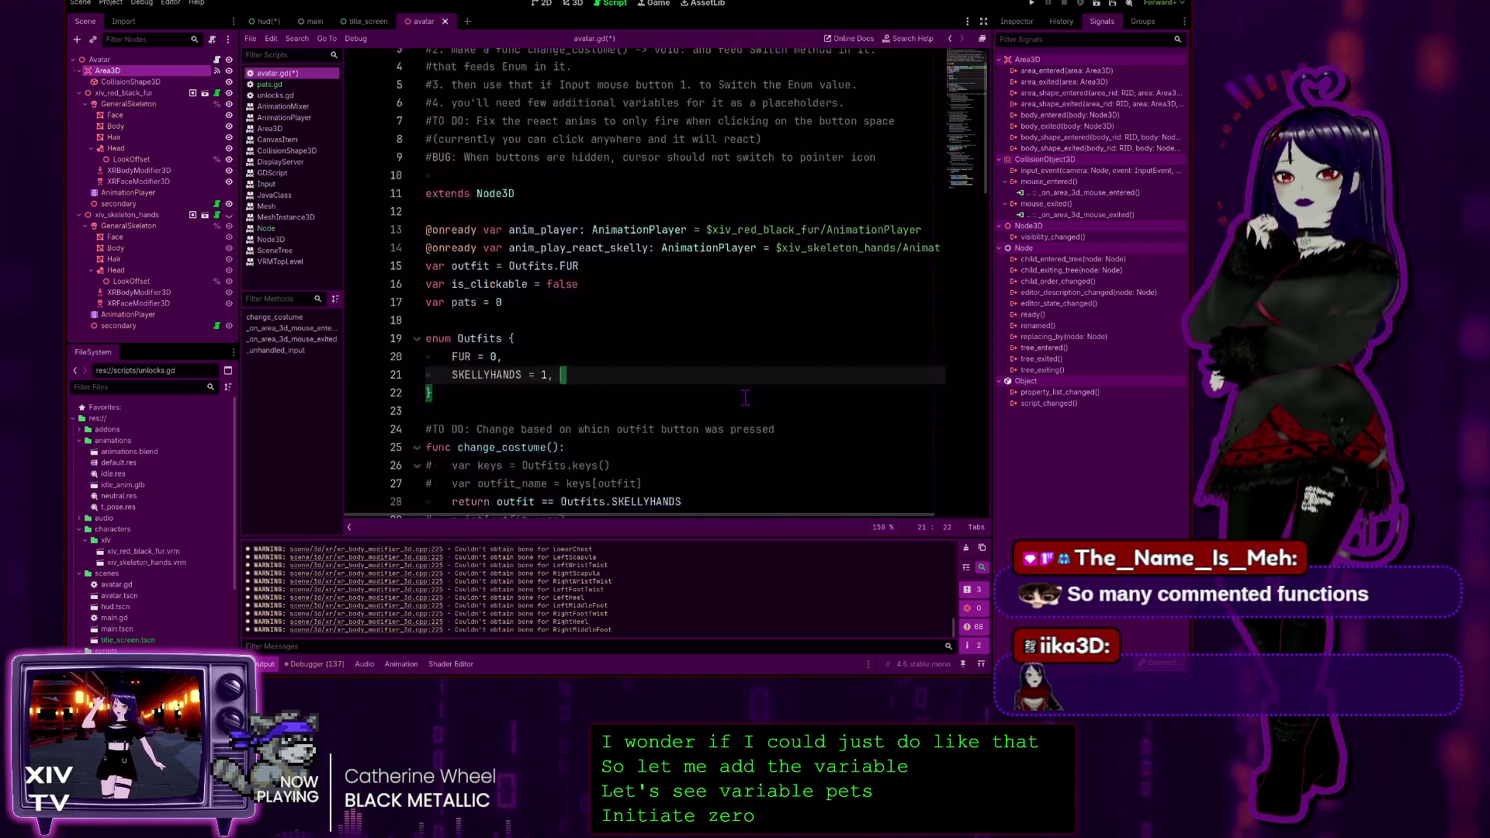
pyautogui.scroll(-3, 742, 416)
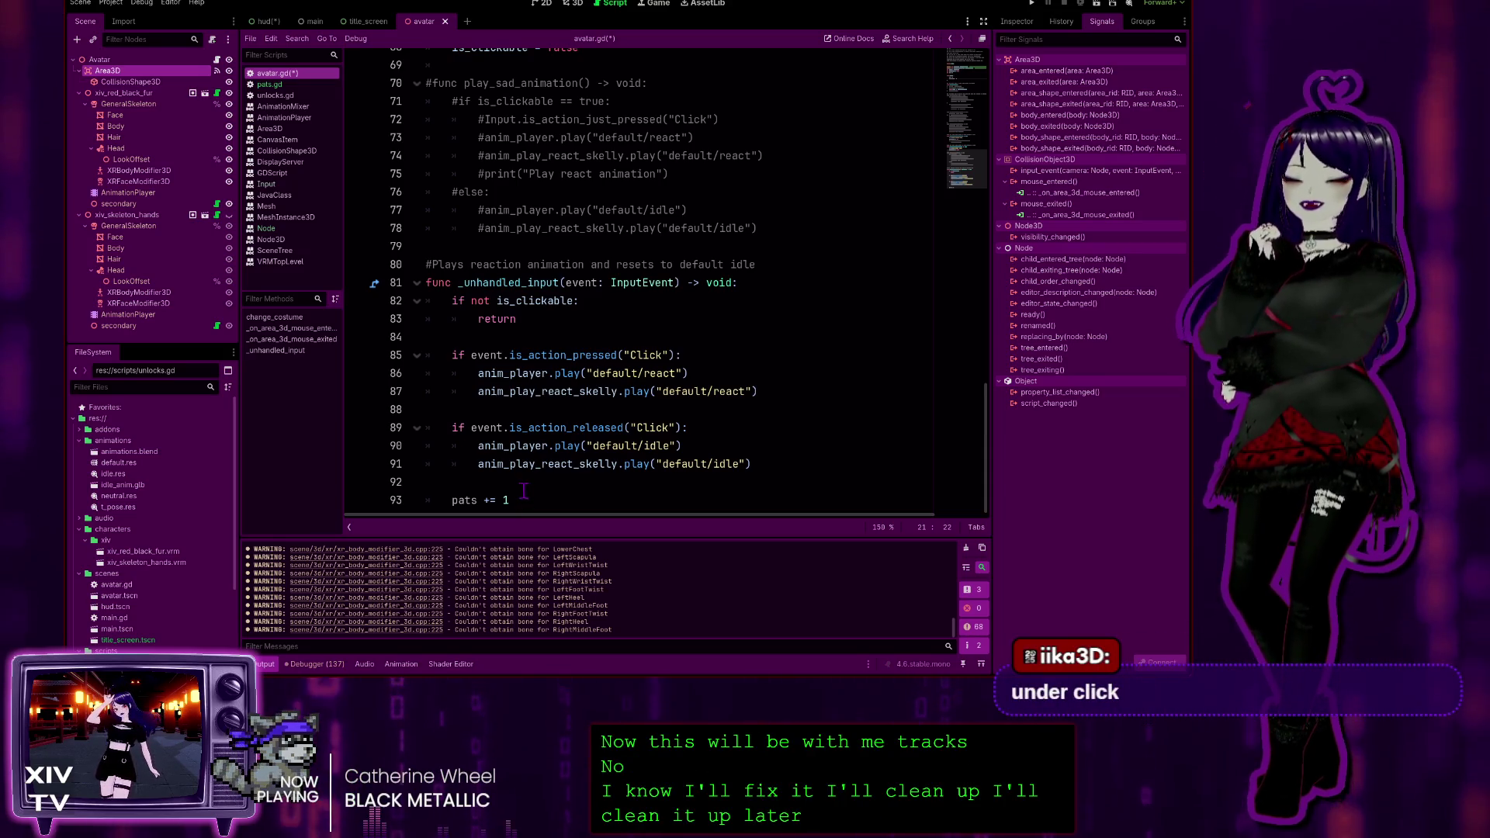
pyautogui.click(270, 84)
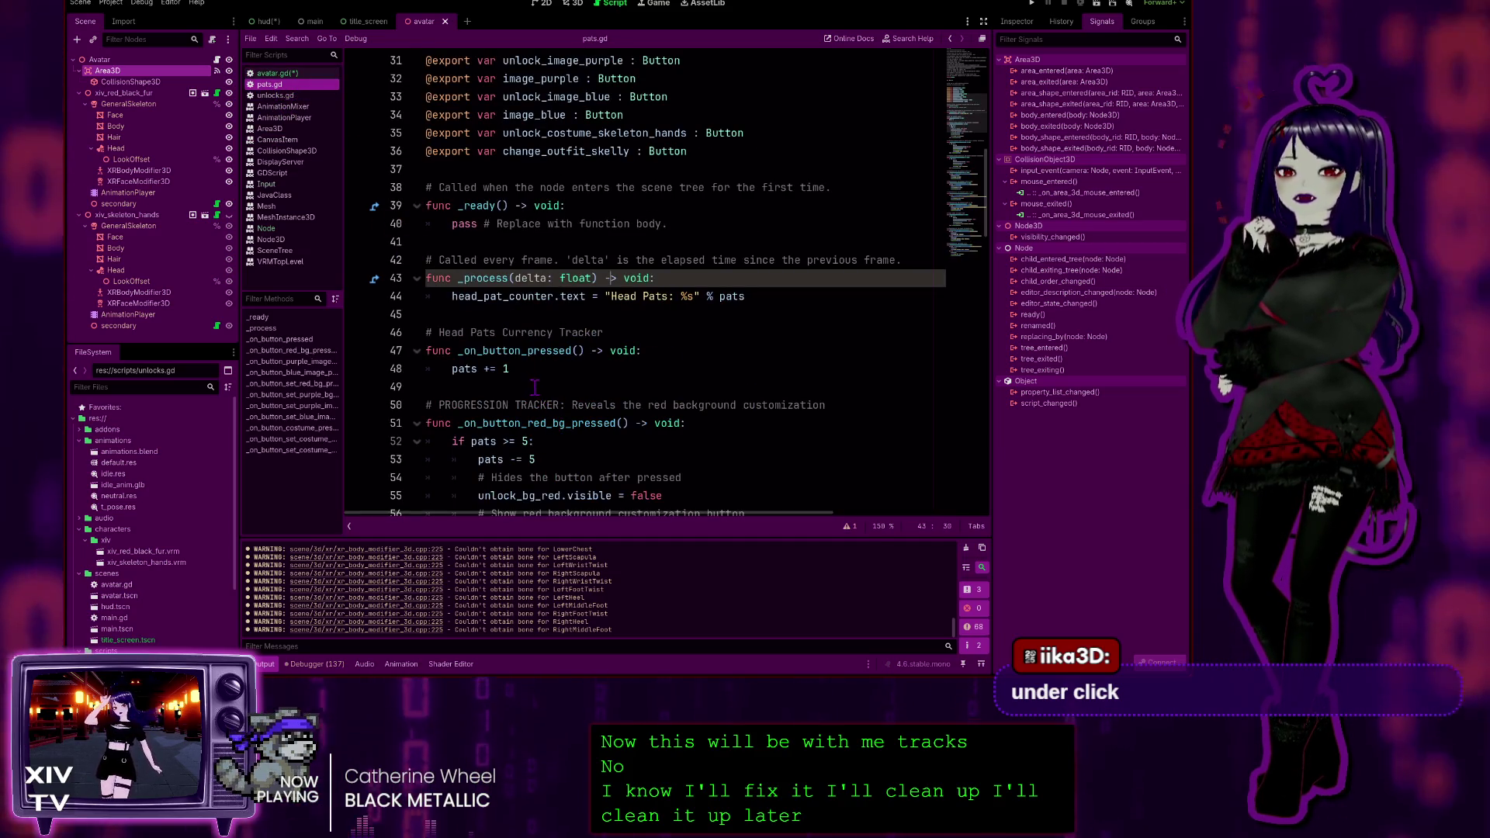
# Review pats.gd's red-background pats check, its pats += 1 line and the Head Pats counter text
pyautogui.scroll(9, 548, 361)
pyautogui.scroll(-4, 541, 361)
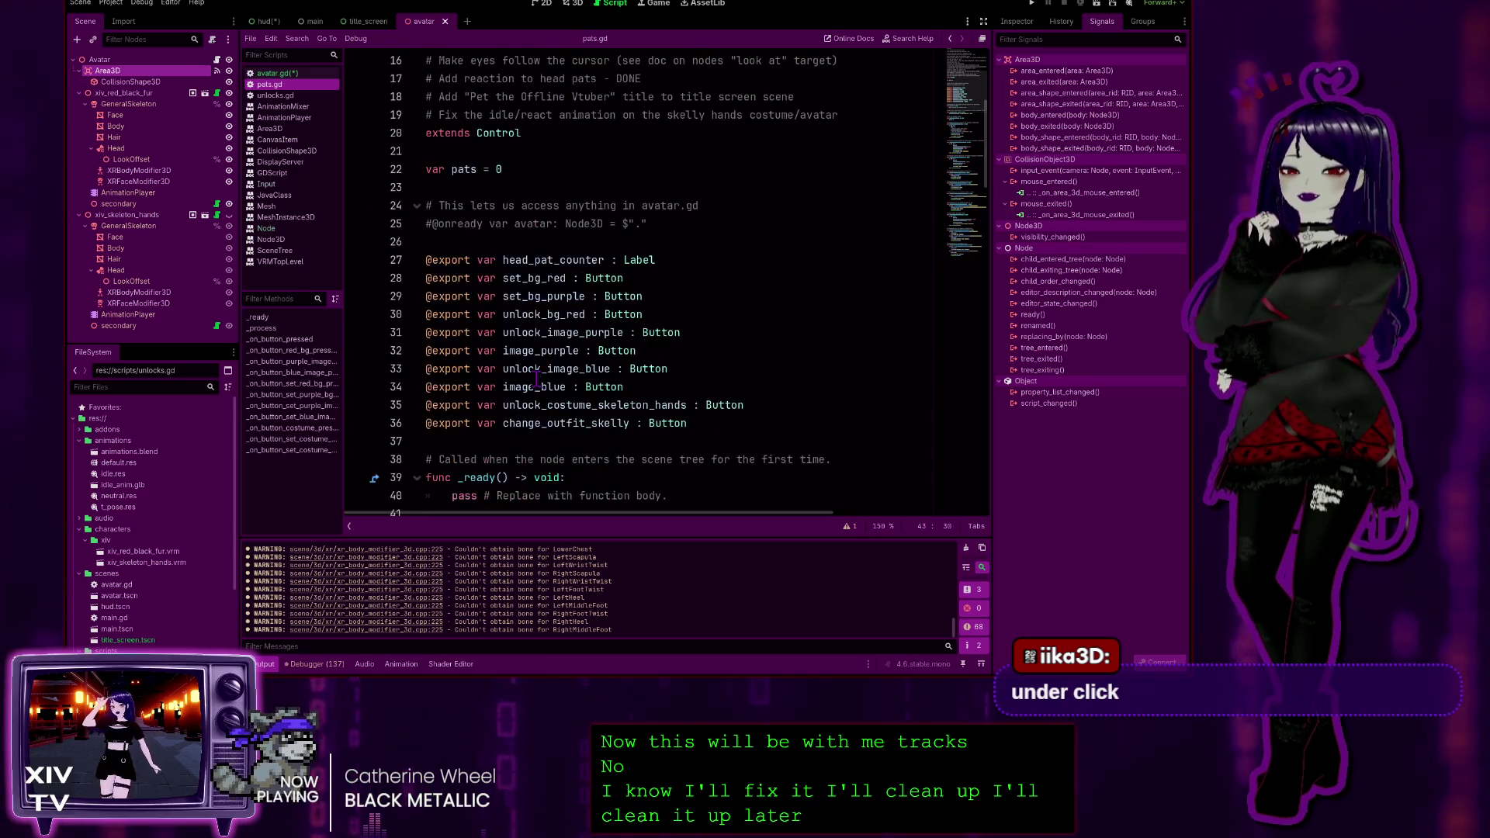
pyautogui.scroll(1, 617, 351)
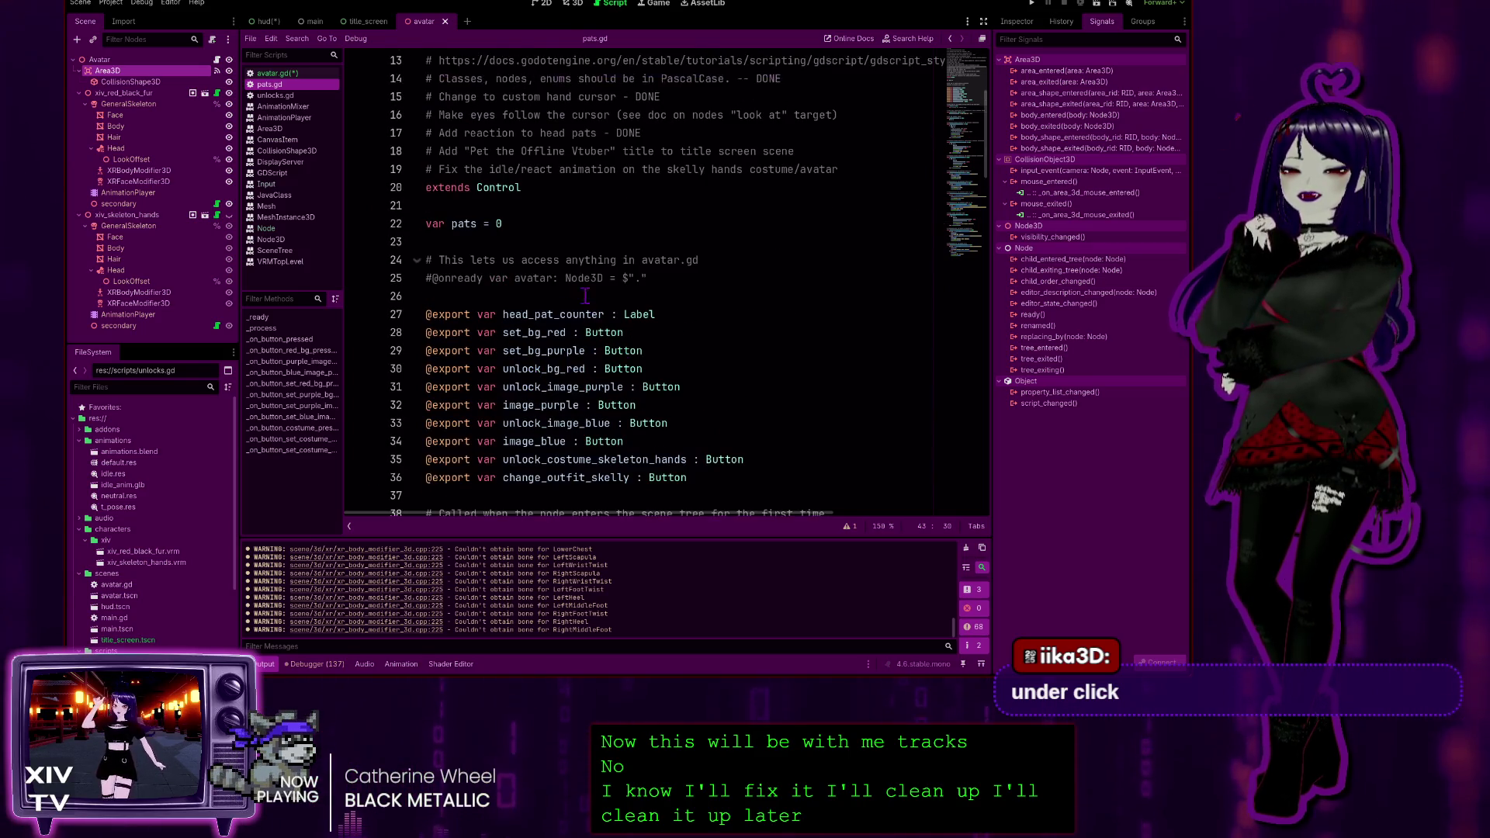
pyautogui.scroll(-4, 541, 314)
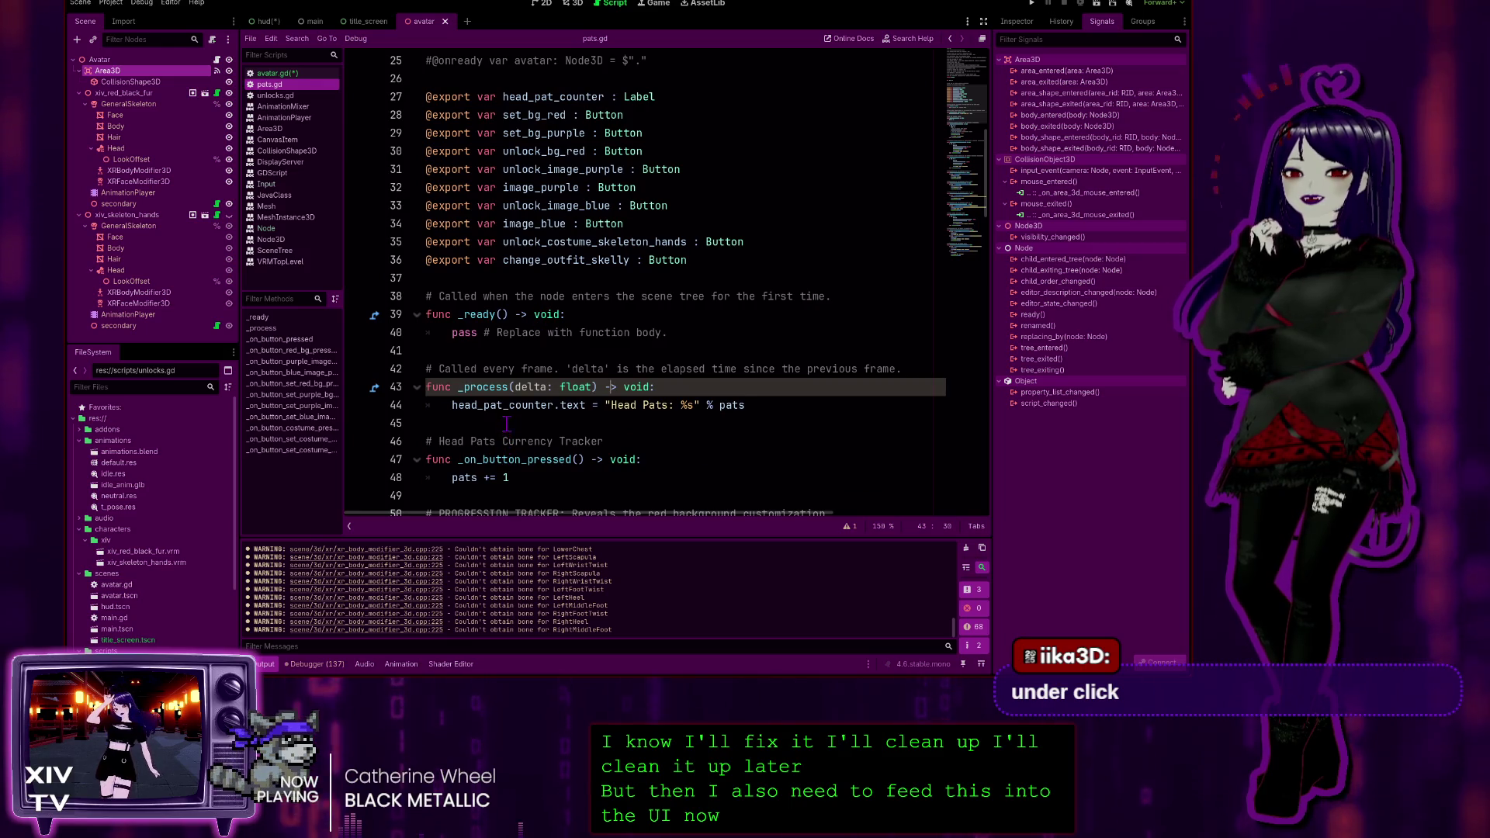
pyautogui.scroll(-2, 548, 396)
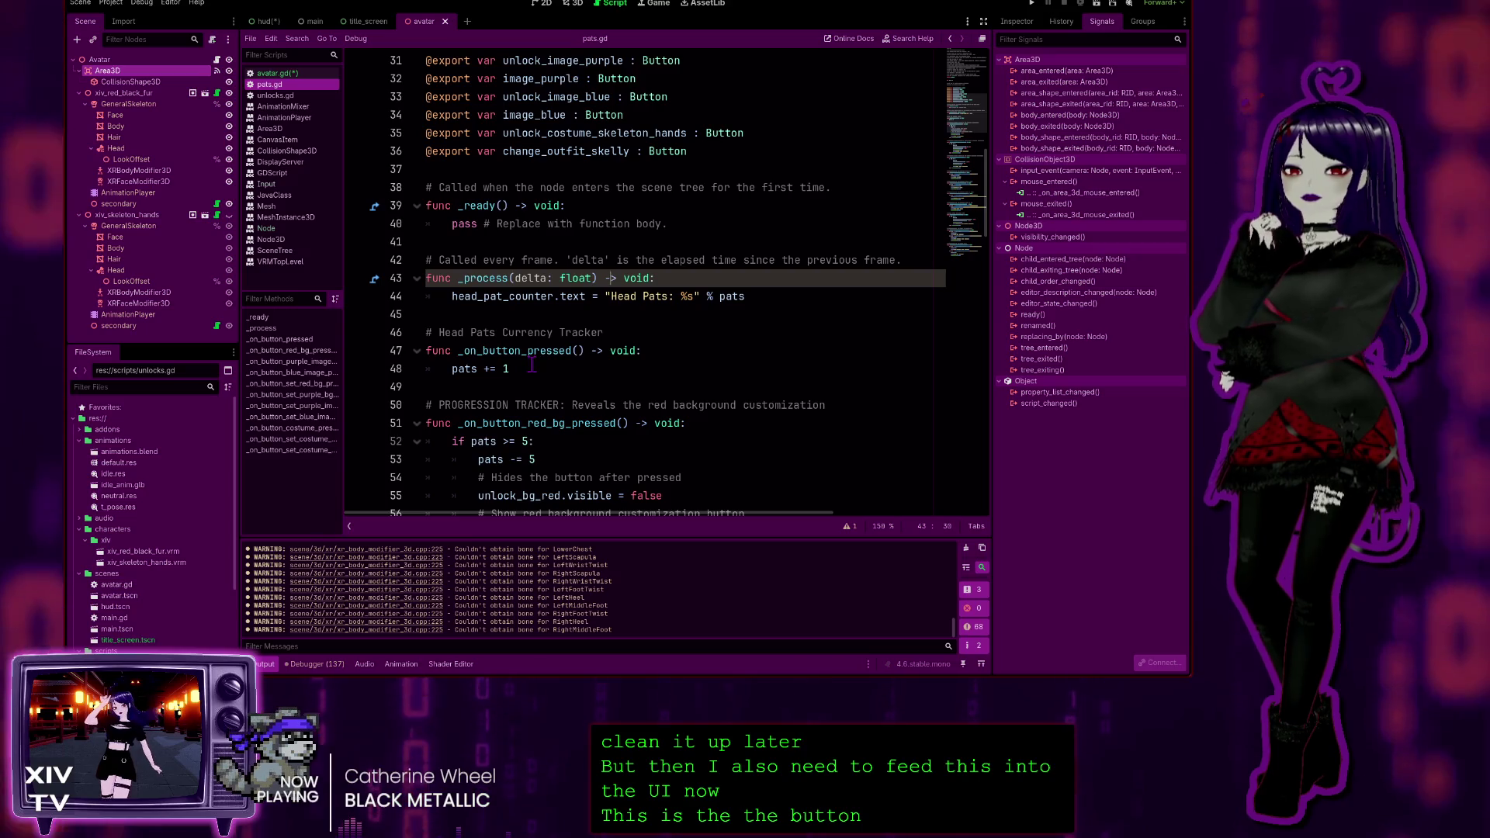
pyautogui.scroll(-2, 540, 432)
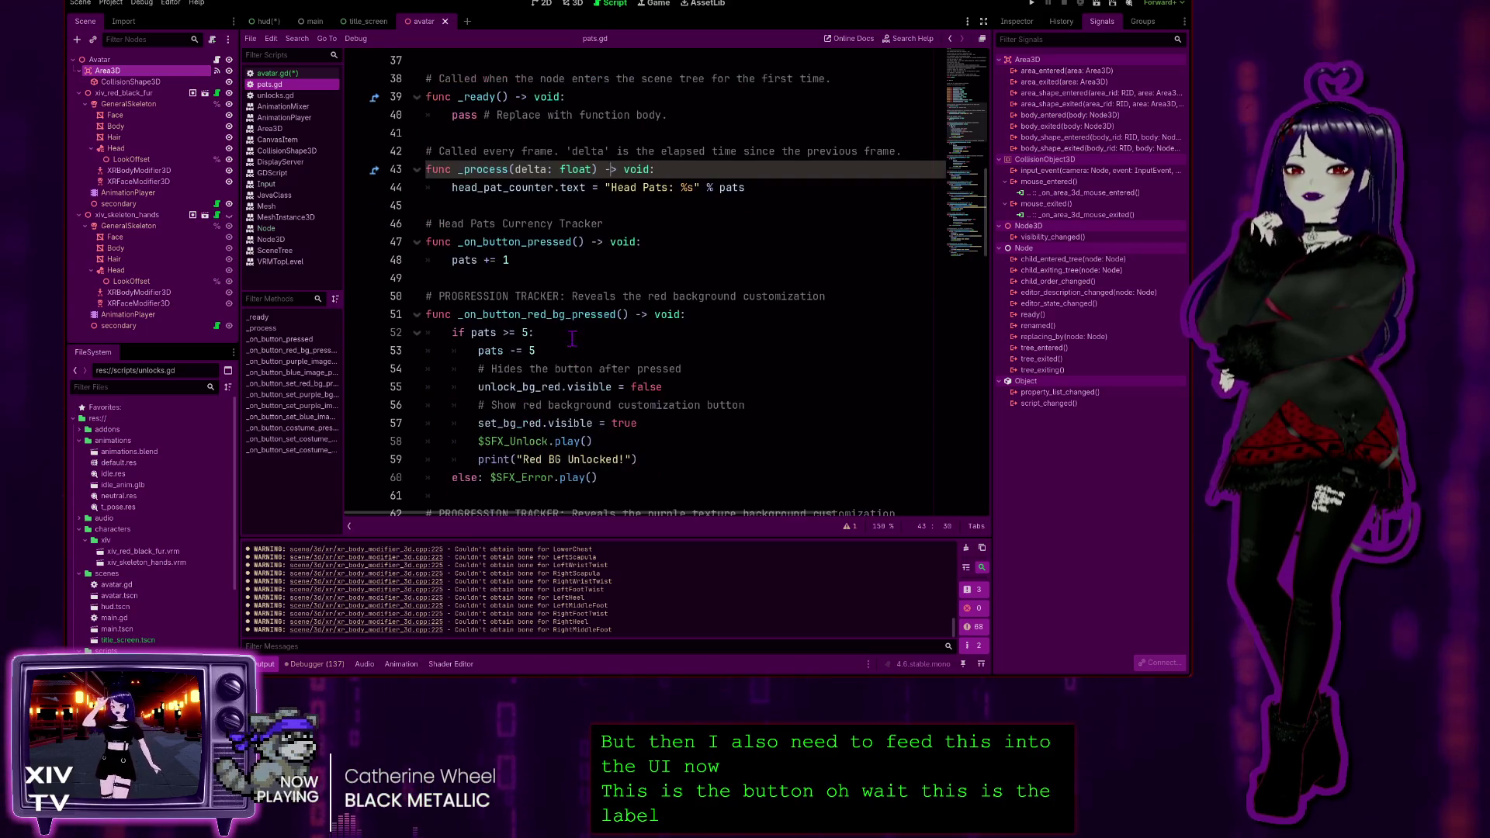
pyautogui.click(541, 333)
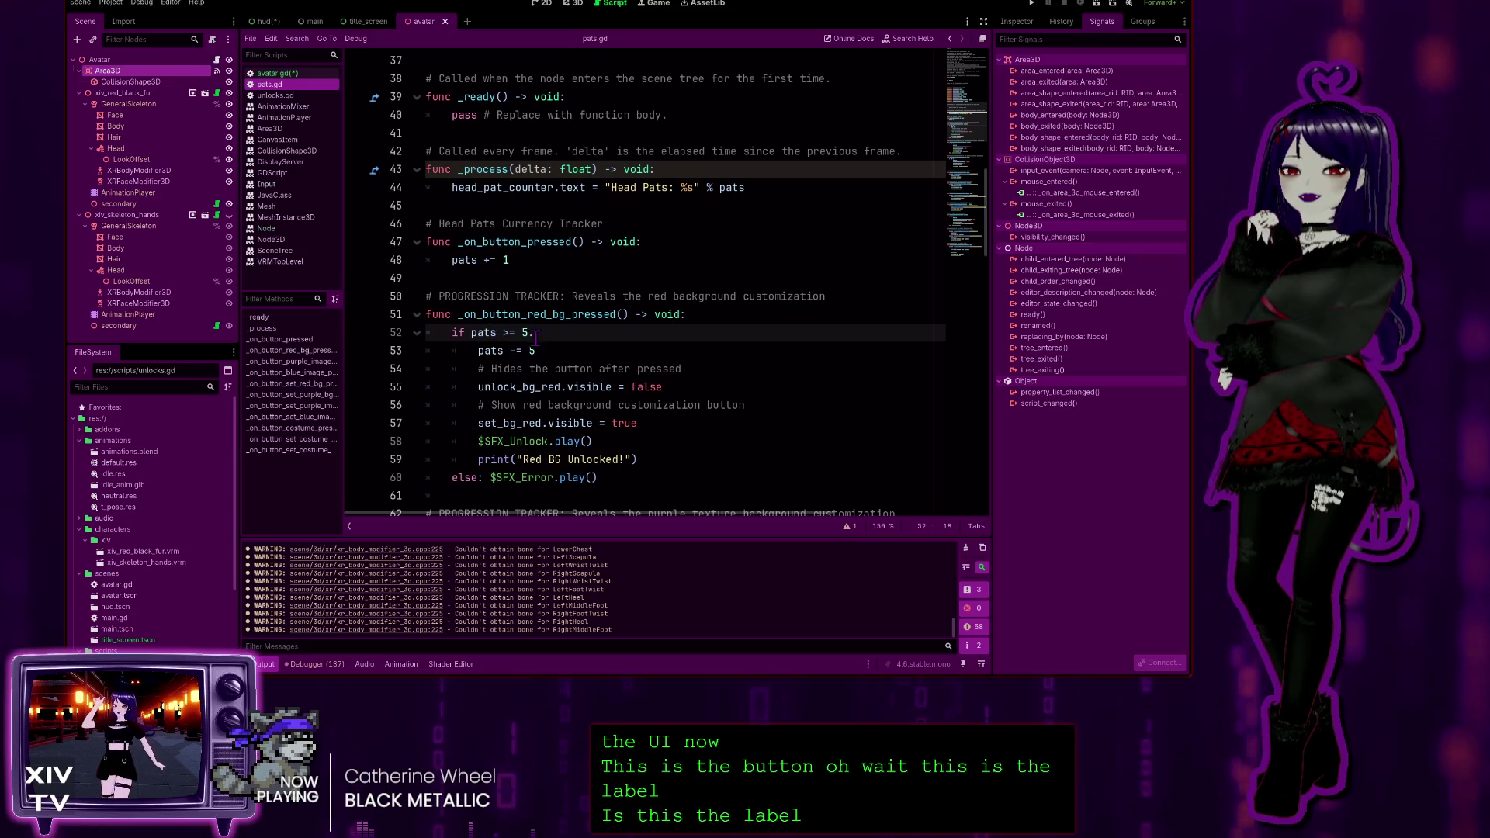
pyautogui.scroll(3, 582, 426)
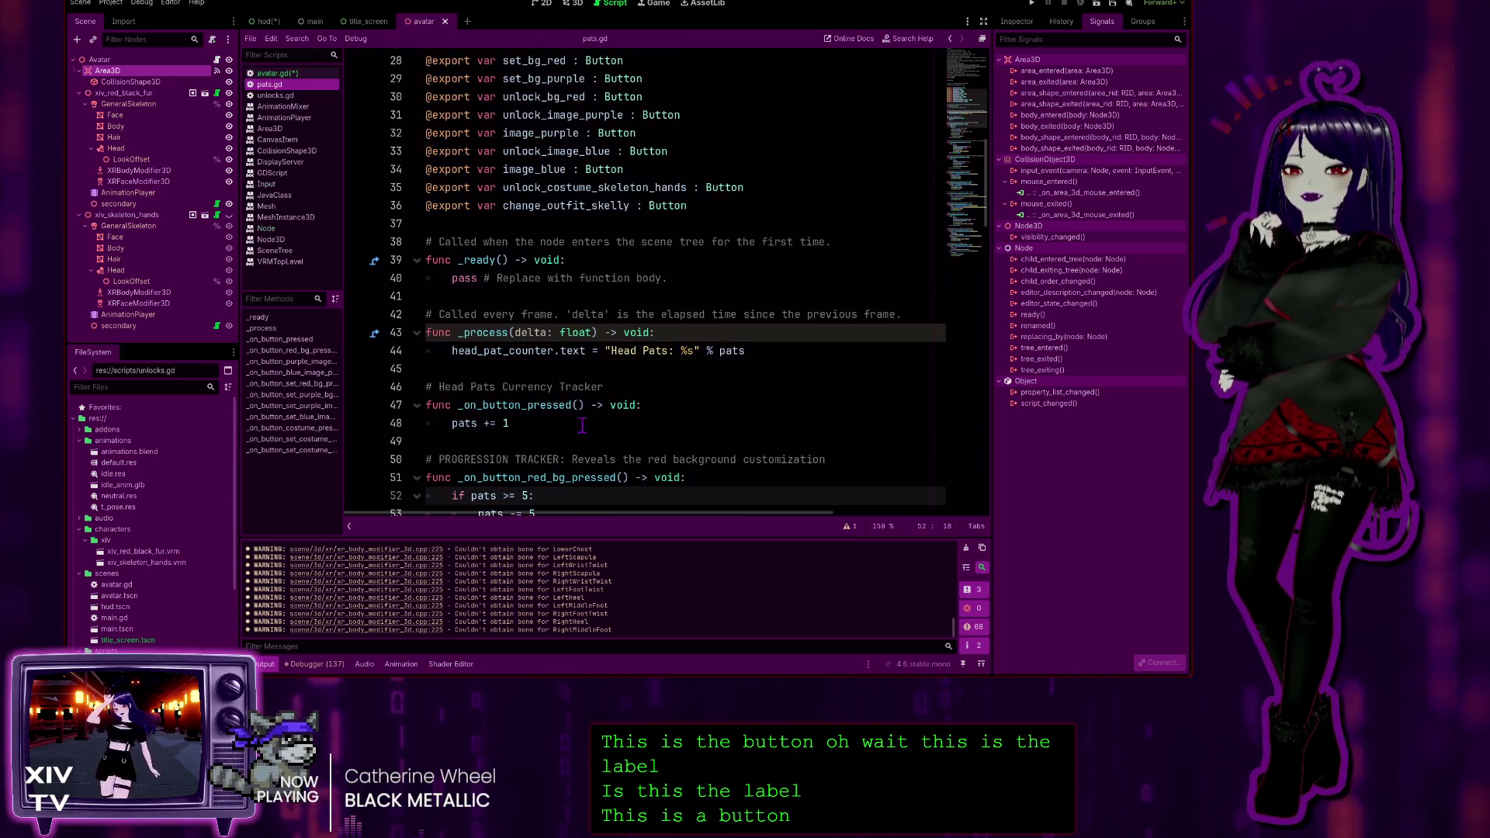
pyautogui.click(526, 425)
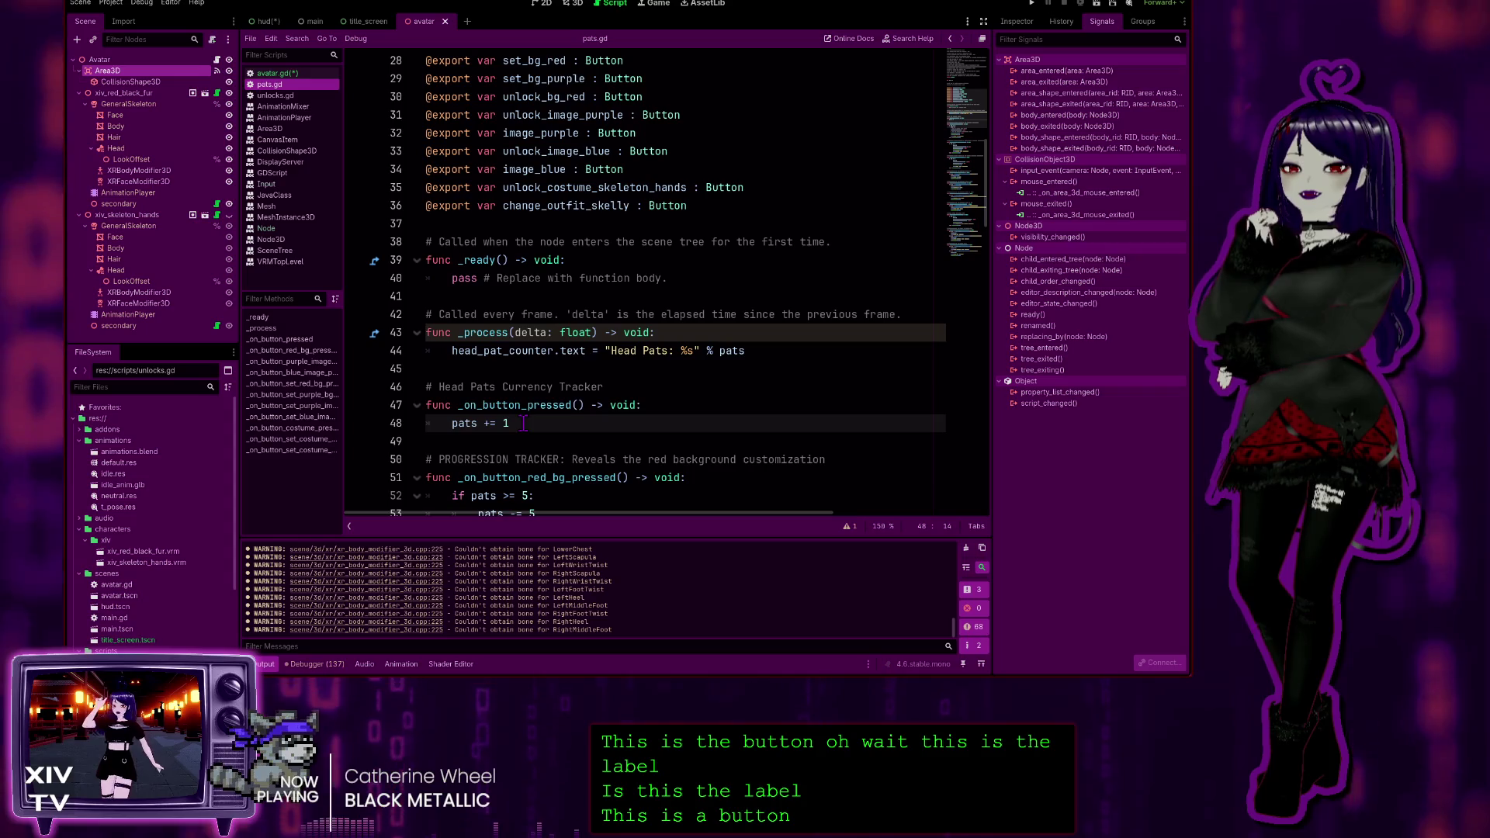
pyautogui.click(757, 353)
pyautogui.click(759, 353)
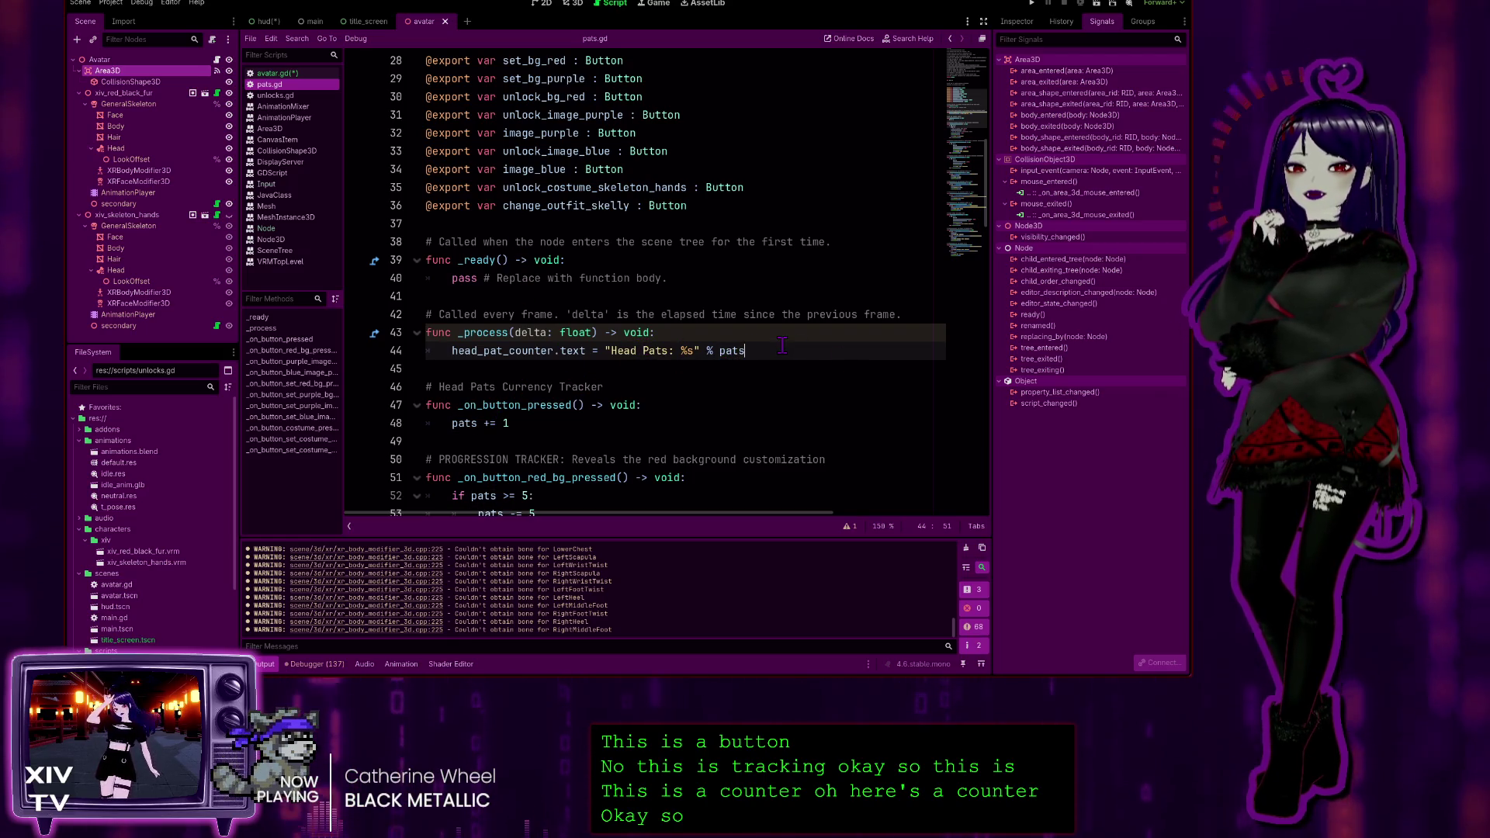
pyautogui.click(532, 421)
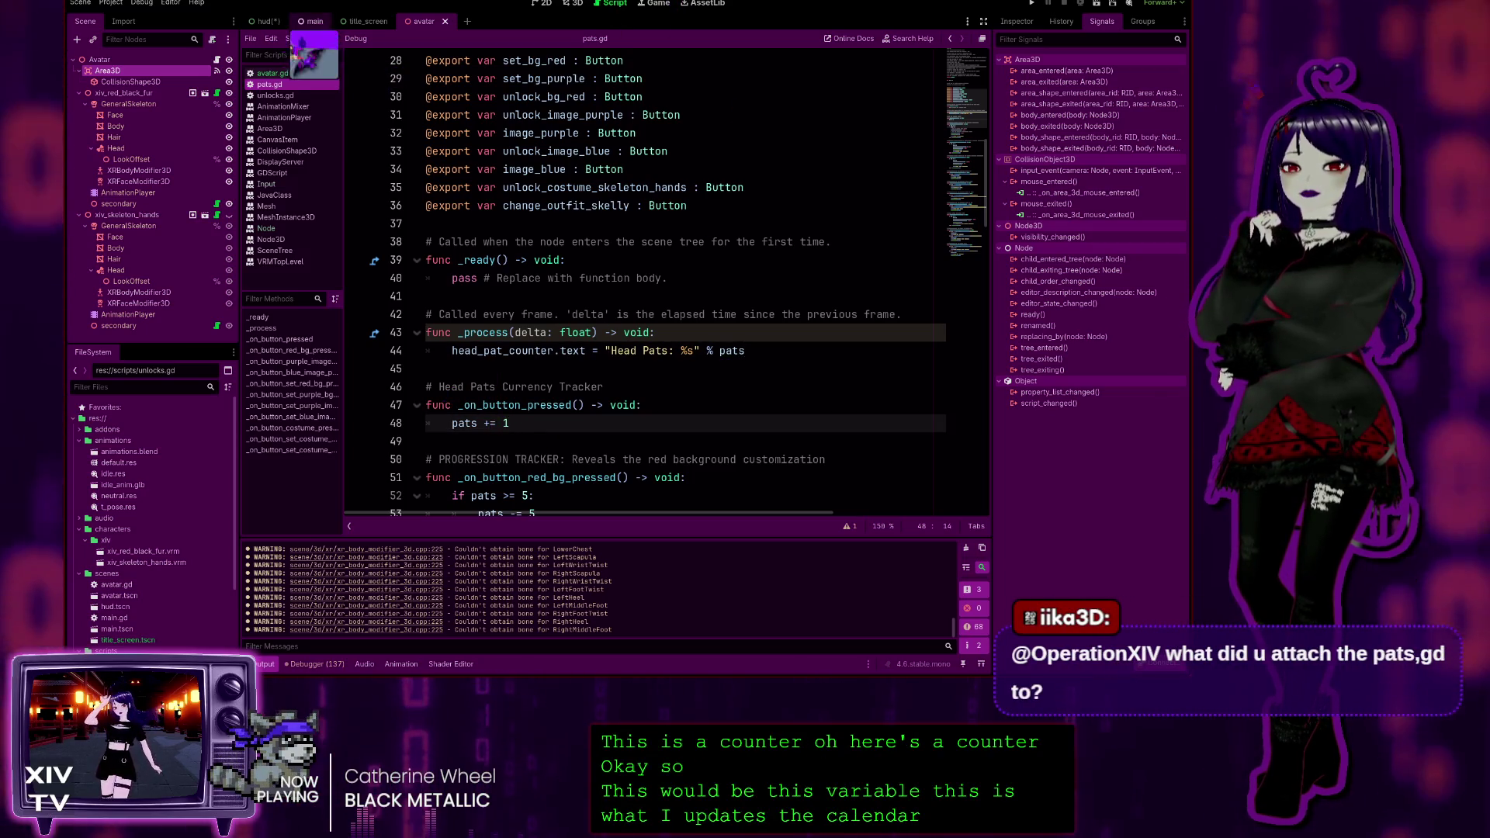
# Compare with avatar.gd's pats += 1 line, then open the hud scene
pyautogui.hotkey('alt', 'Left')
pyautogui.click(535, 510)
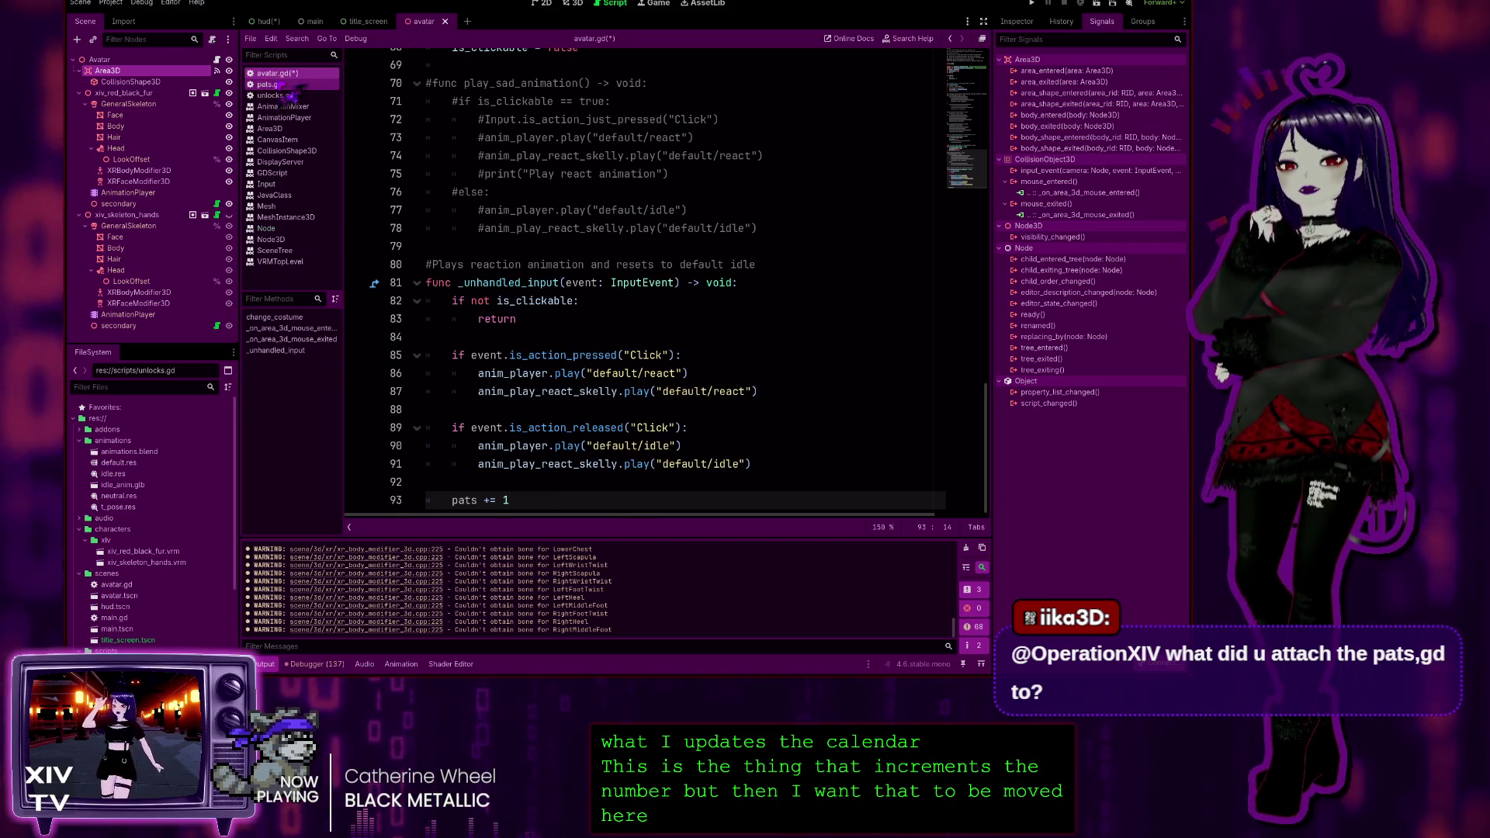
pyautogui.click(275, 84)
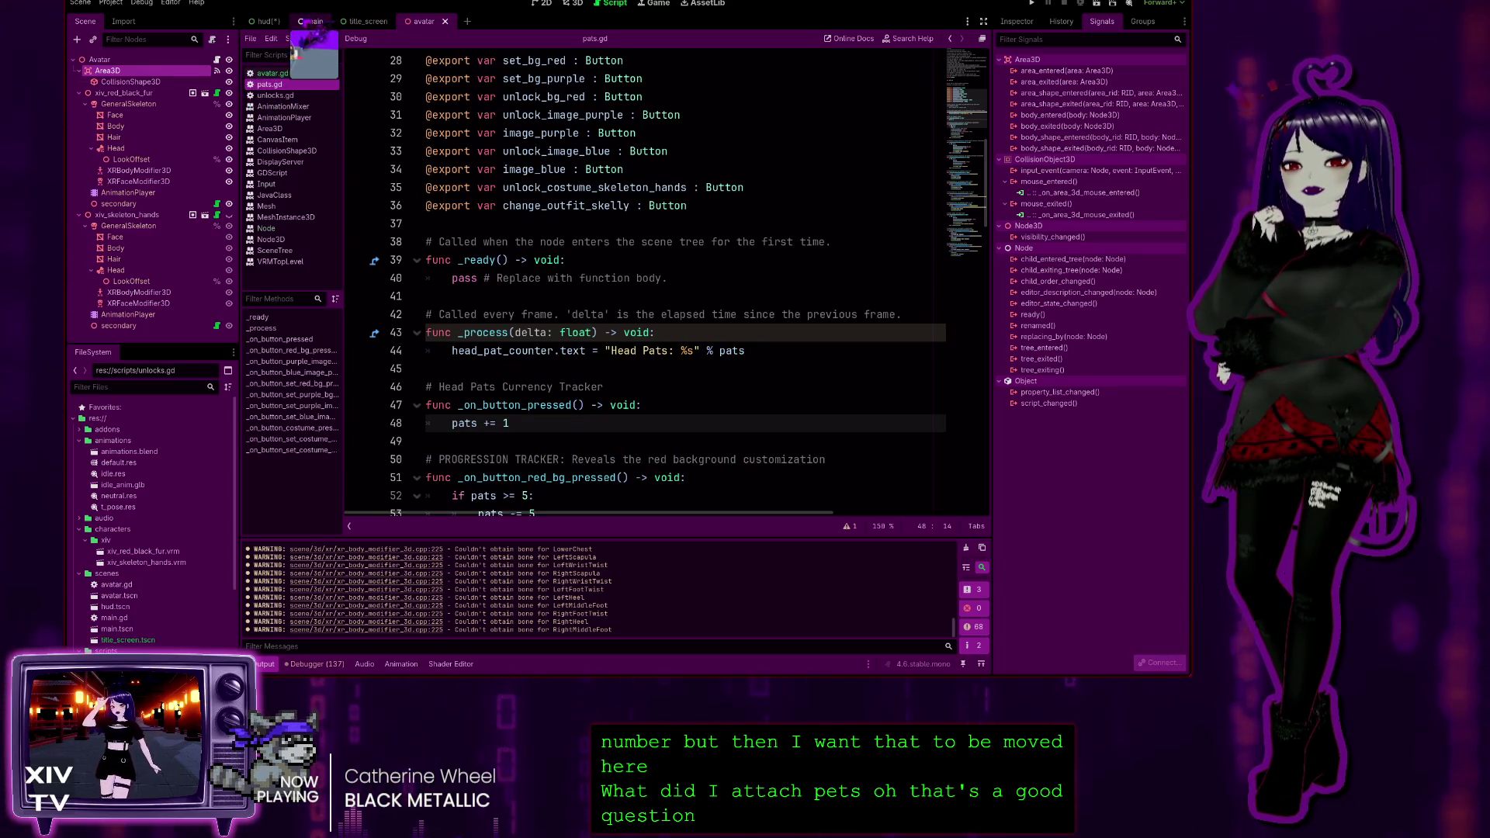
pyautogui.click(270, 23)
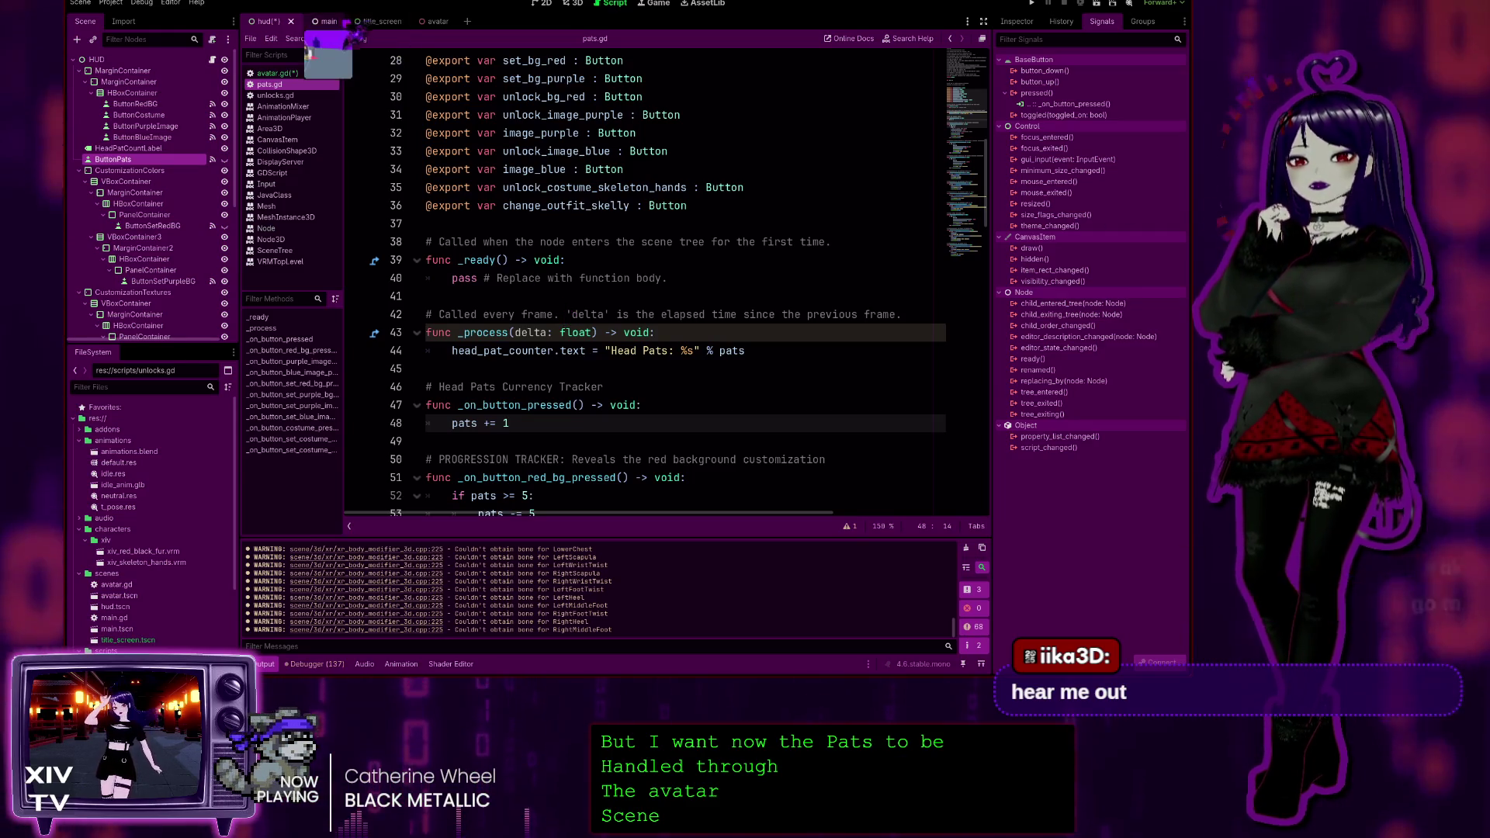
# Inspect the main scene from its root main node, then switch to the avatar scene
pyautogui.click(310, 21)
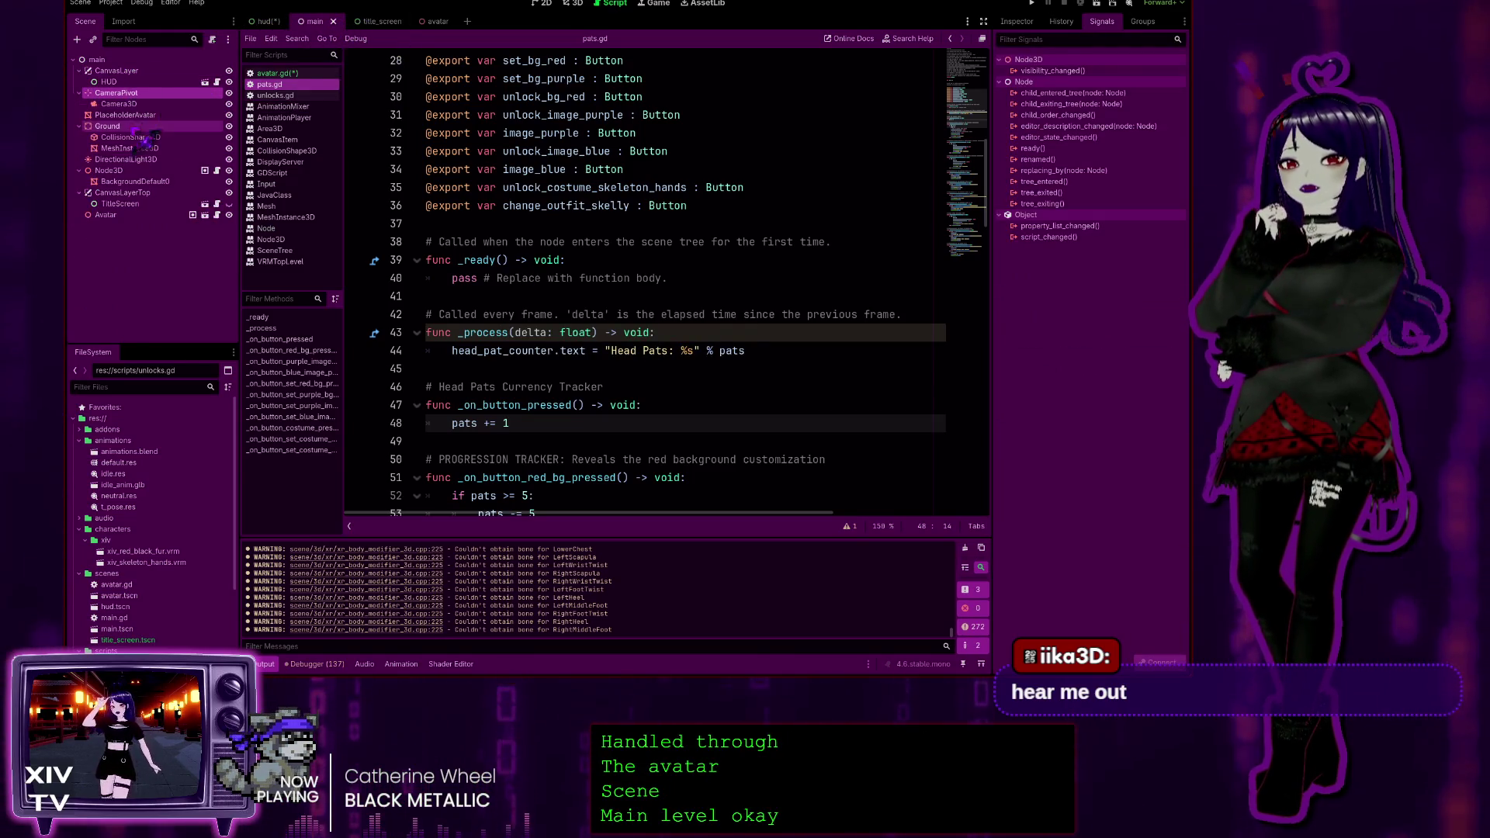
pyautogui.click(137, 61)
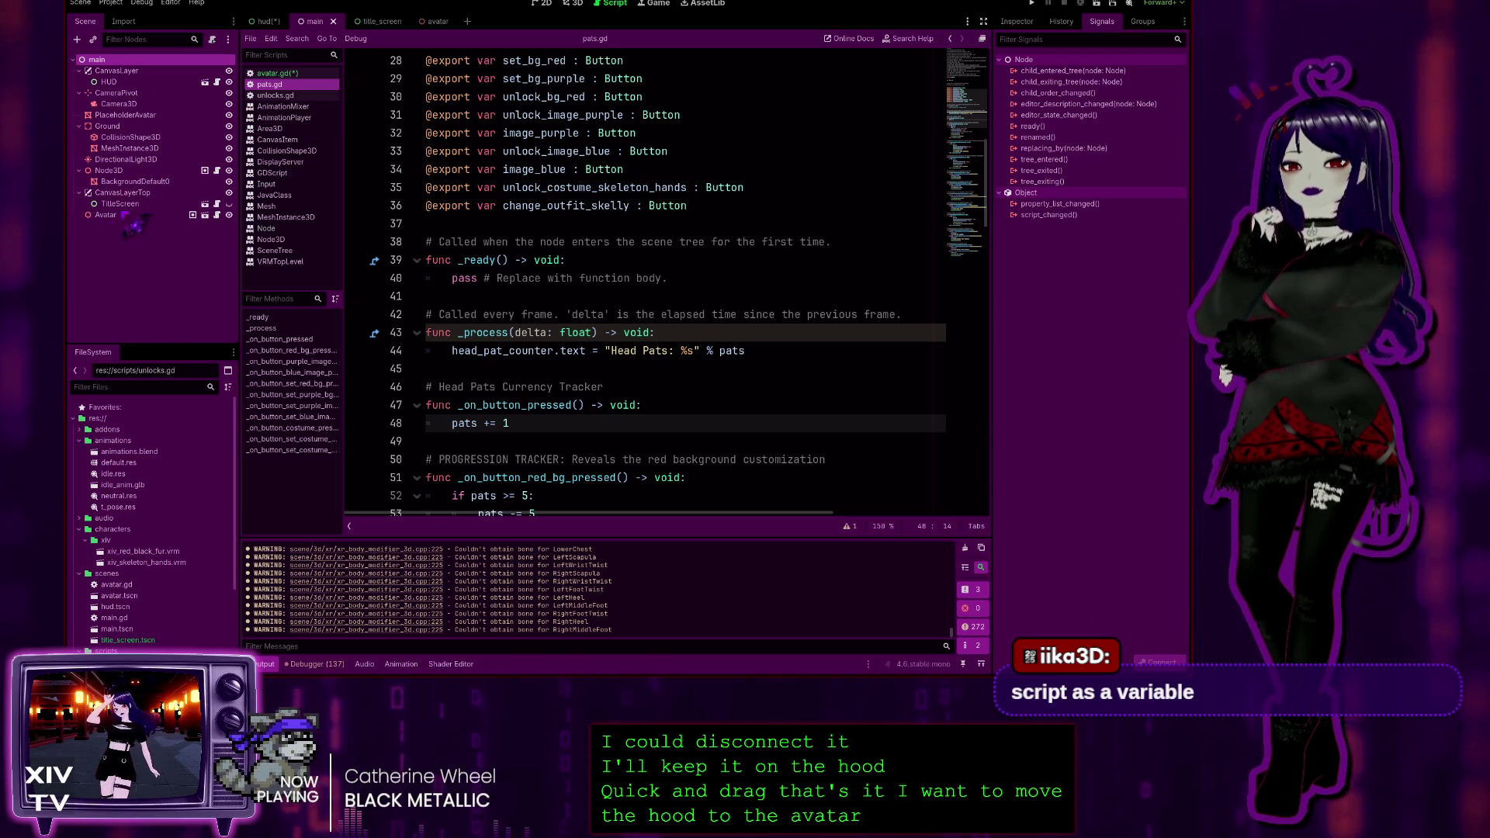
pyautogui.click(424, 21)
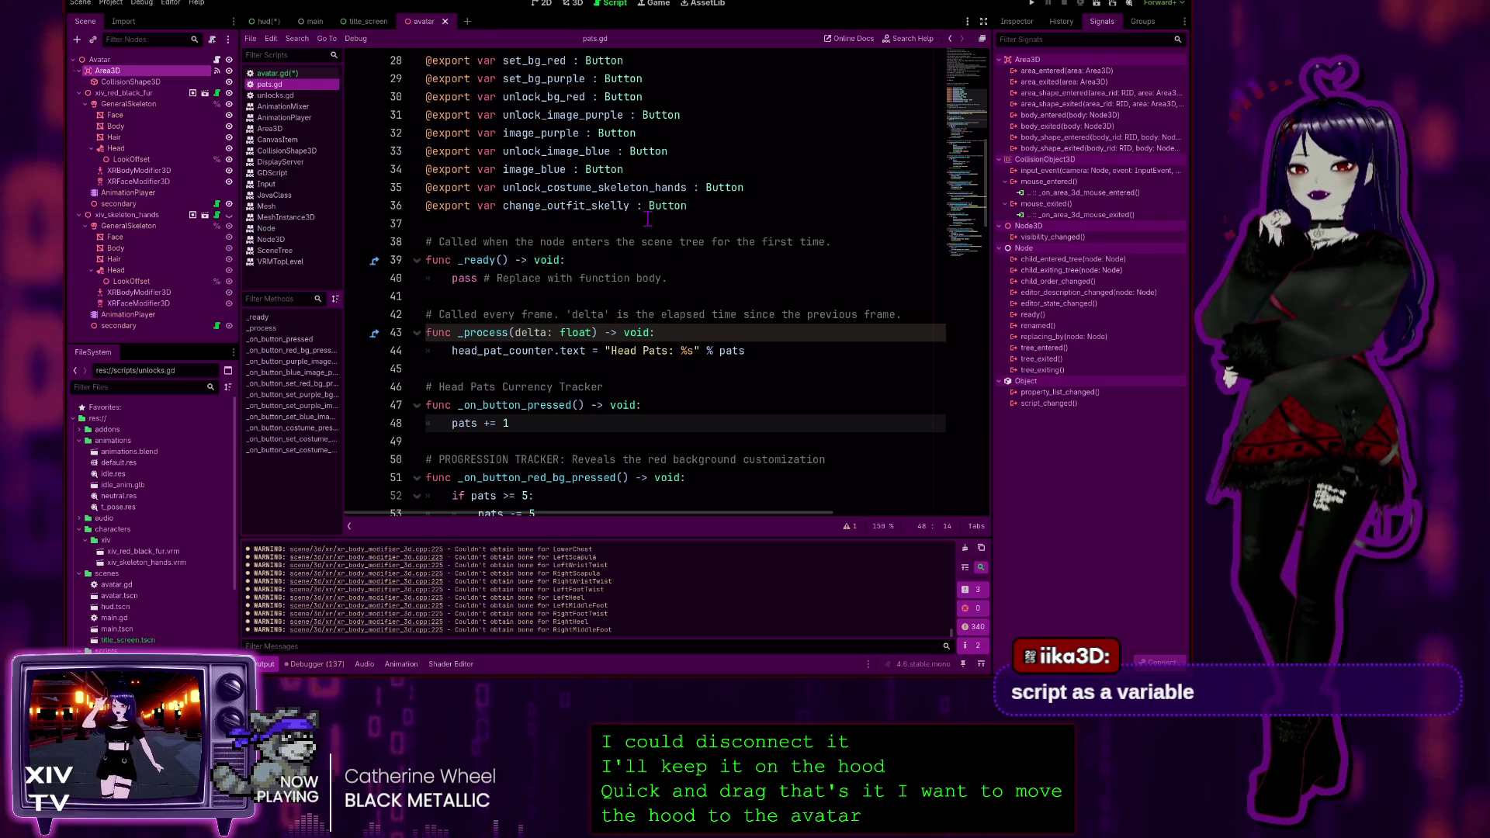
# Delete avatar.gd's pats += 1 line and restore it with undo
pyautogui.hotkey('alt', 'Left')
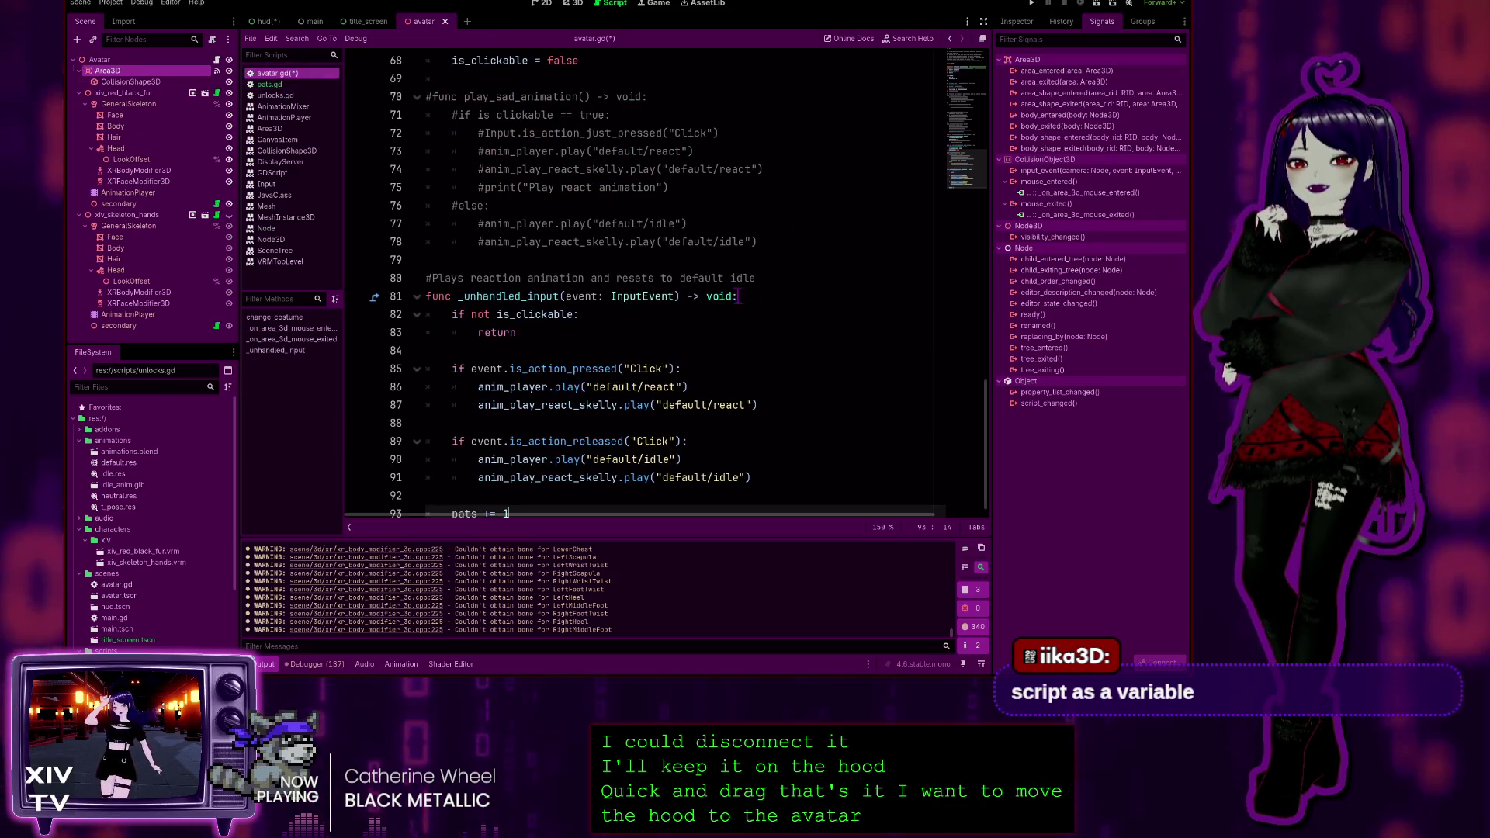
pyautogui.scroll(-1, 621, 388)
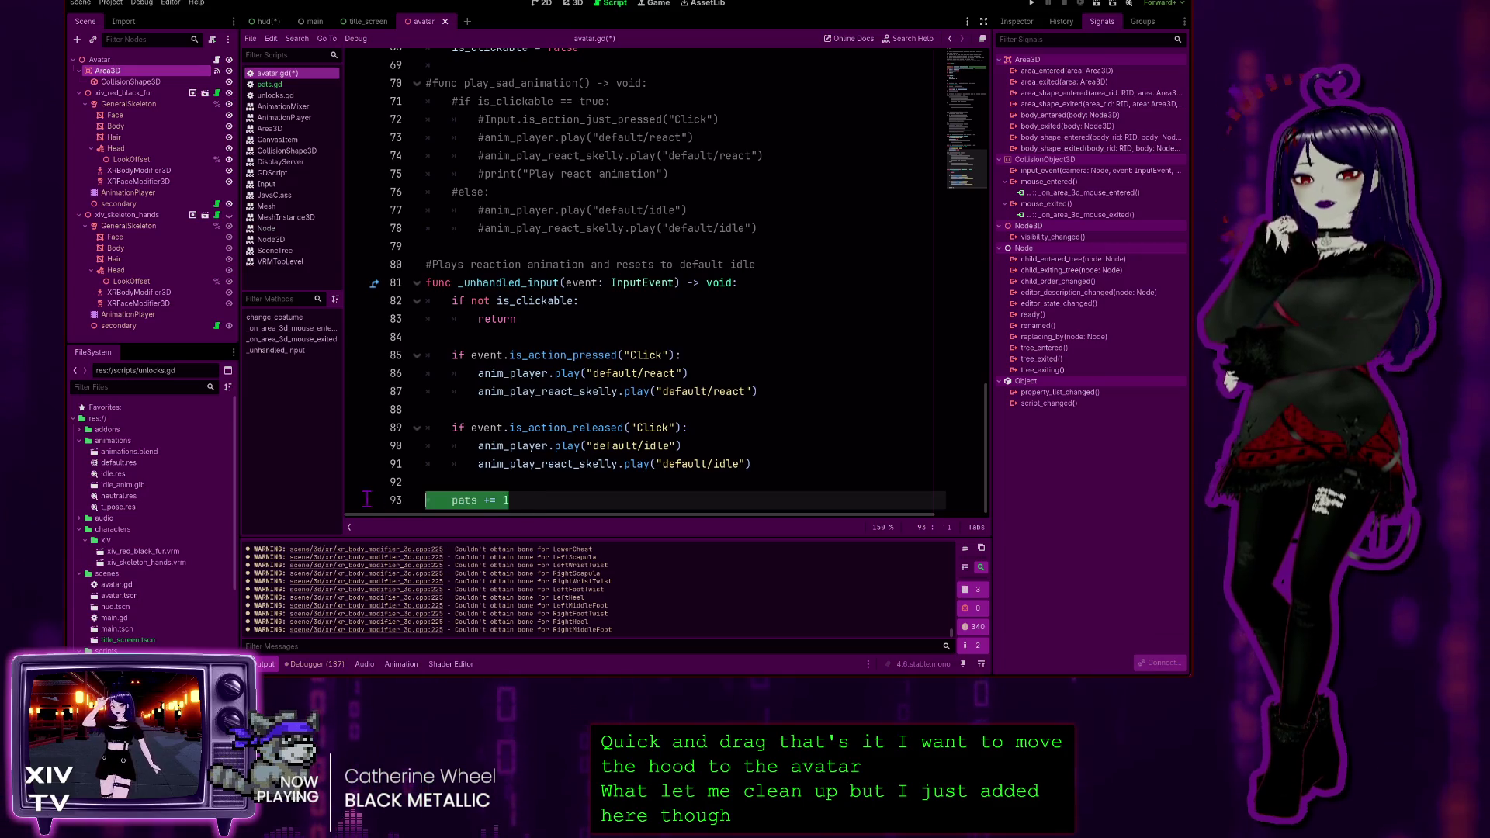
pyautogui.press('BackSpace')
pyautogui.press('BackSpace')
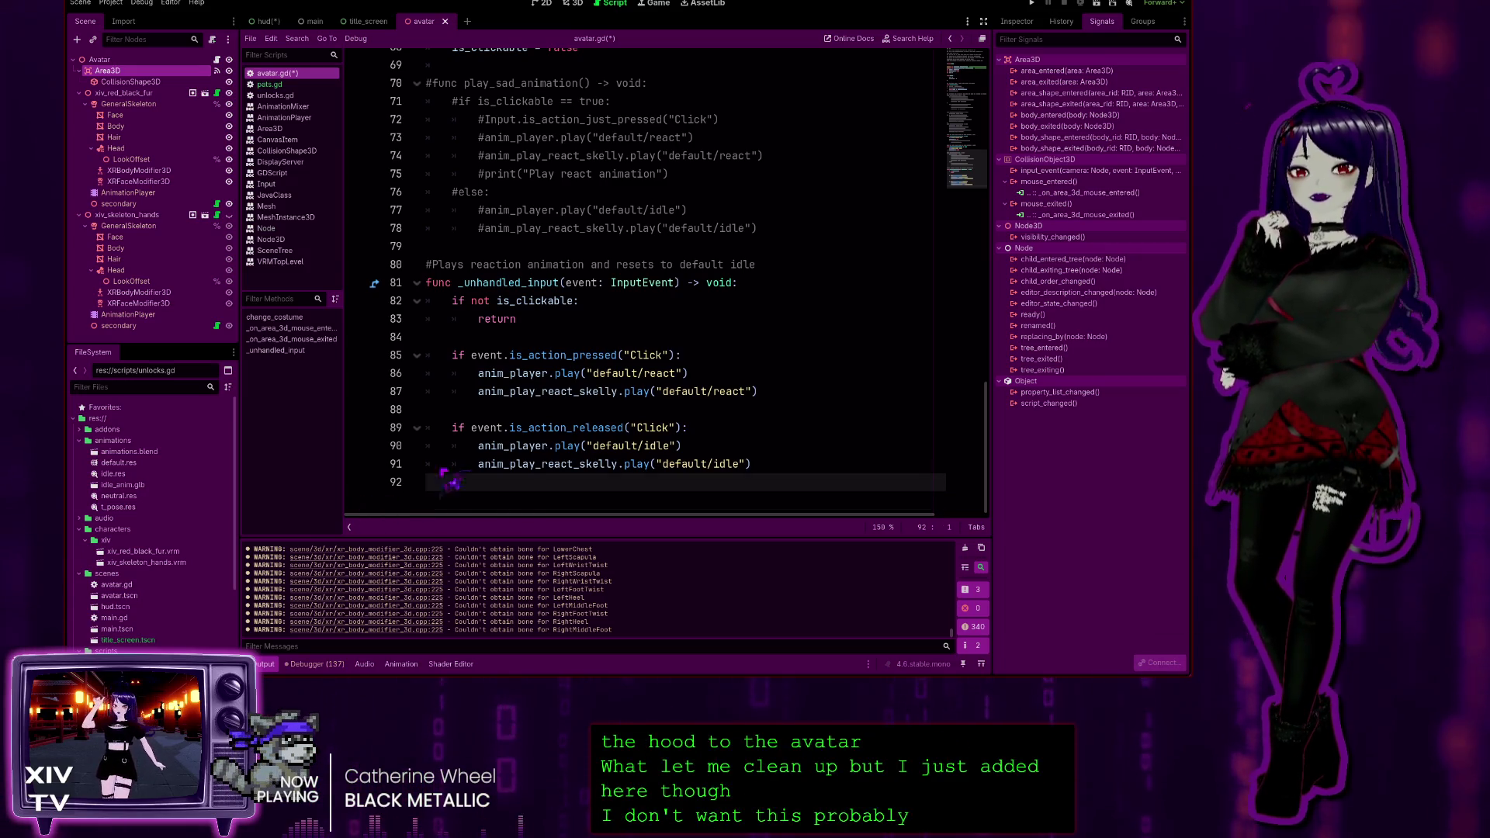
pyautogui.scroll(20, 582, 379)
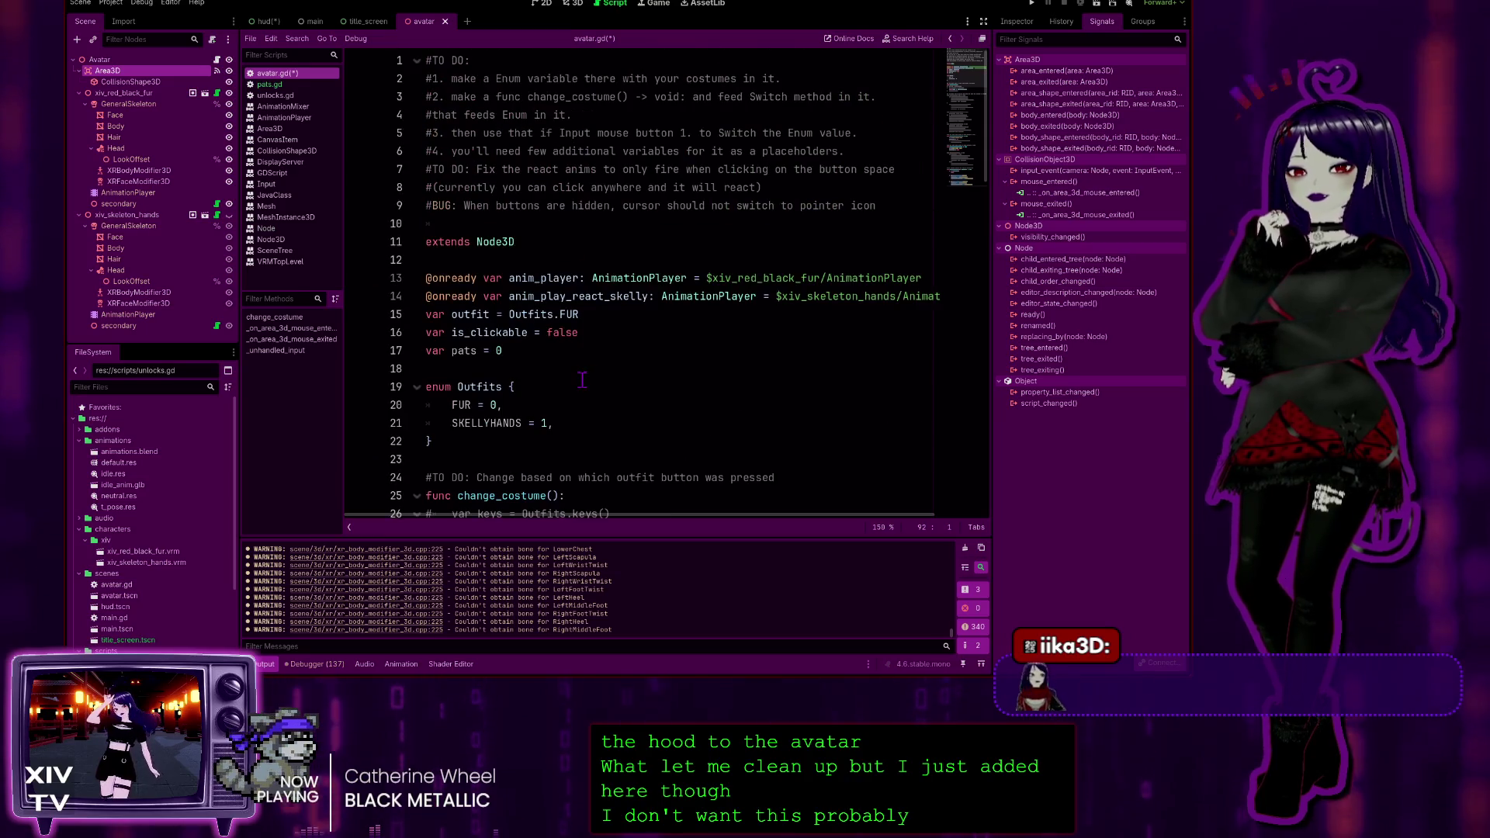
pyautogui.scroll(-20, 583, 379)
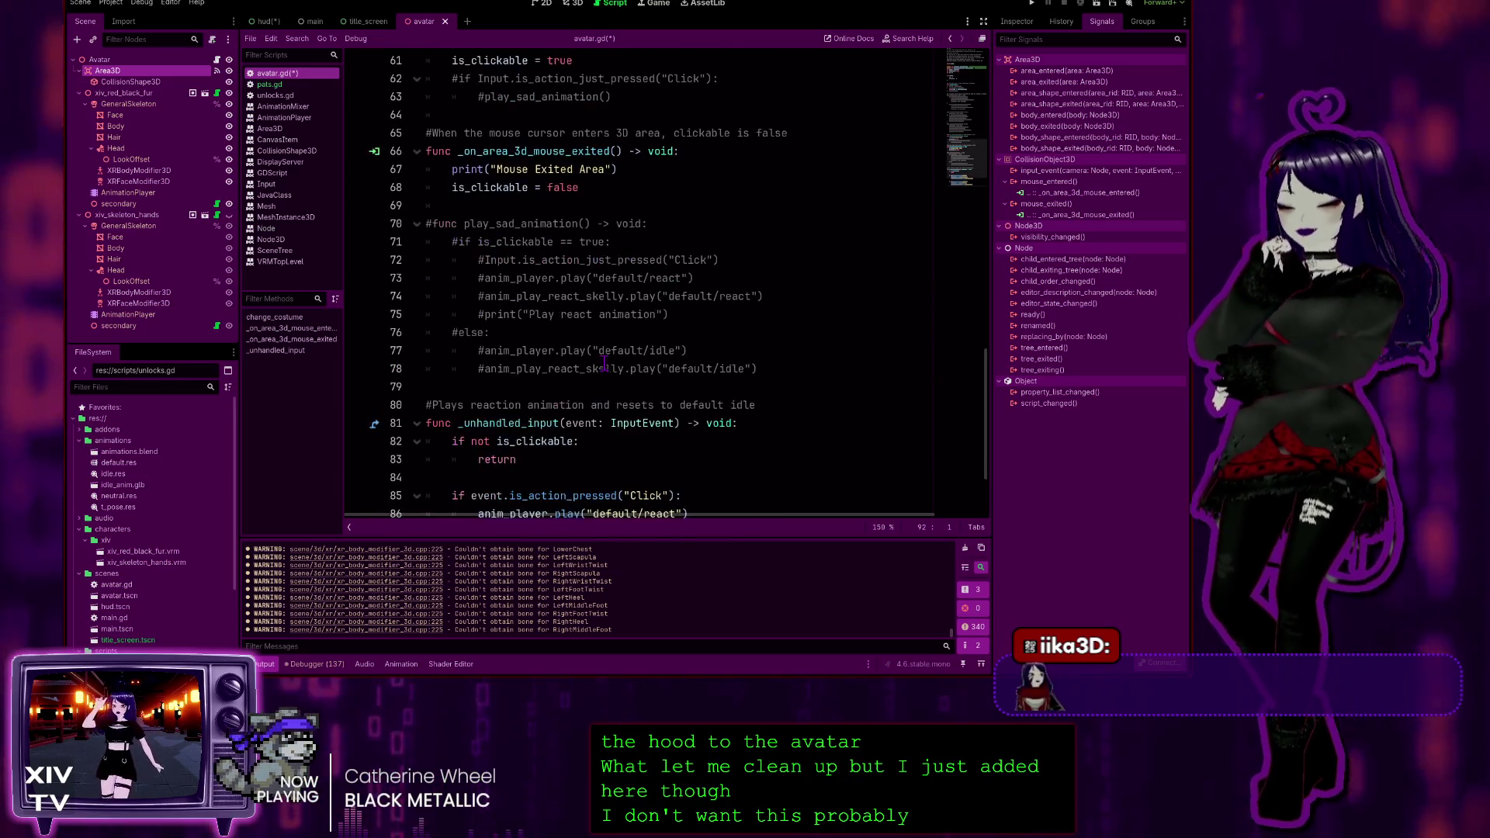
pyautogui.hotkey('ctrl', 'z')
pyautogui.click(604, 363)
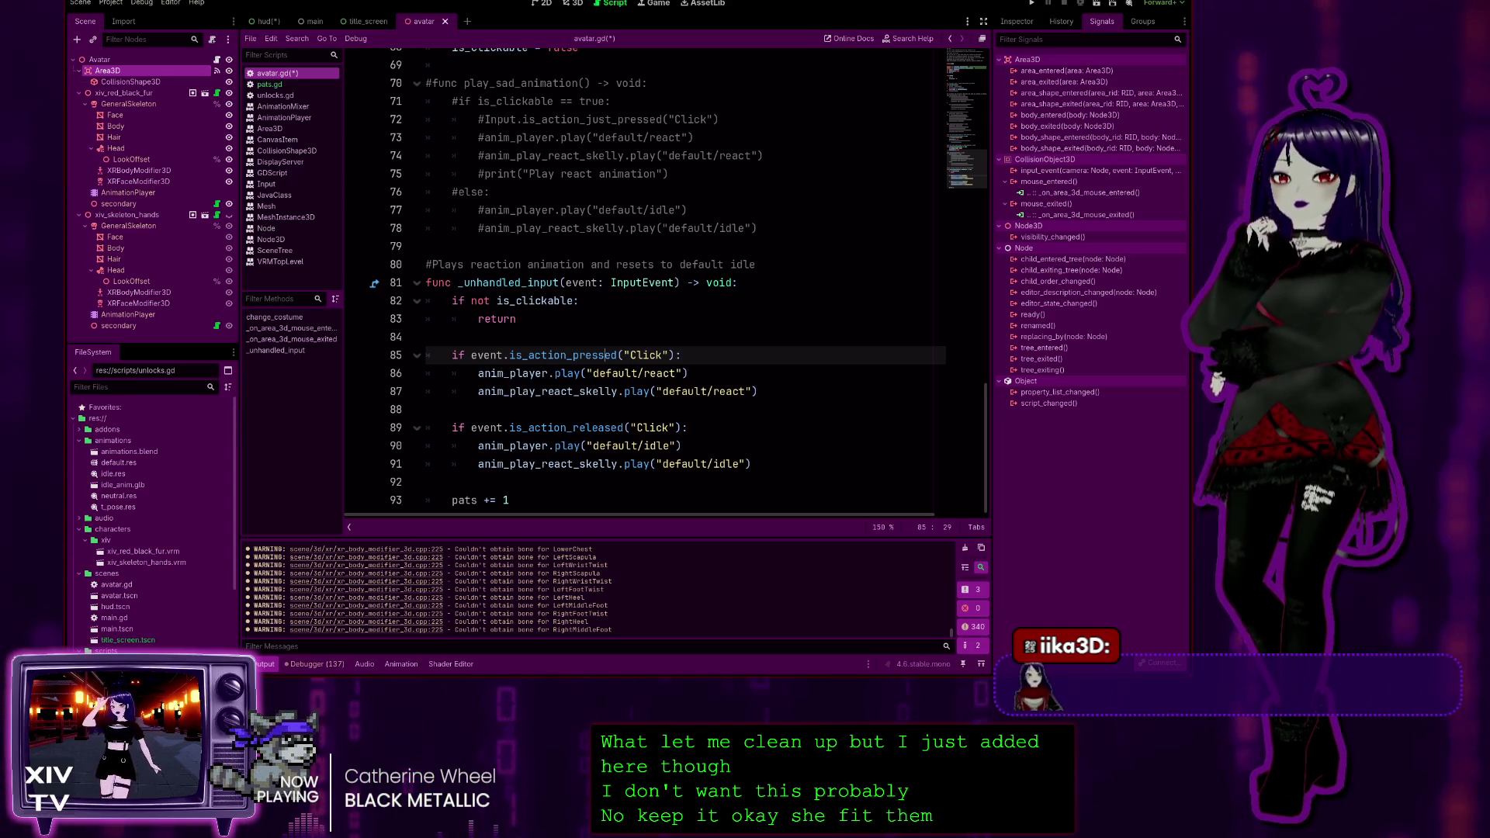
# Open the main scene, inspect its HUD and Avatar nodes, and end on pats.gd
pyautogui.click(269, 84)
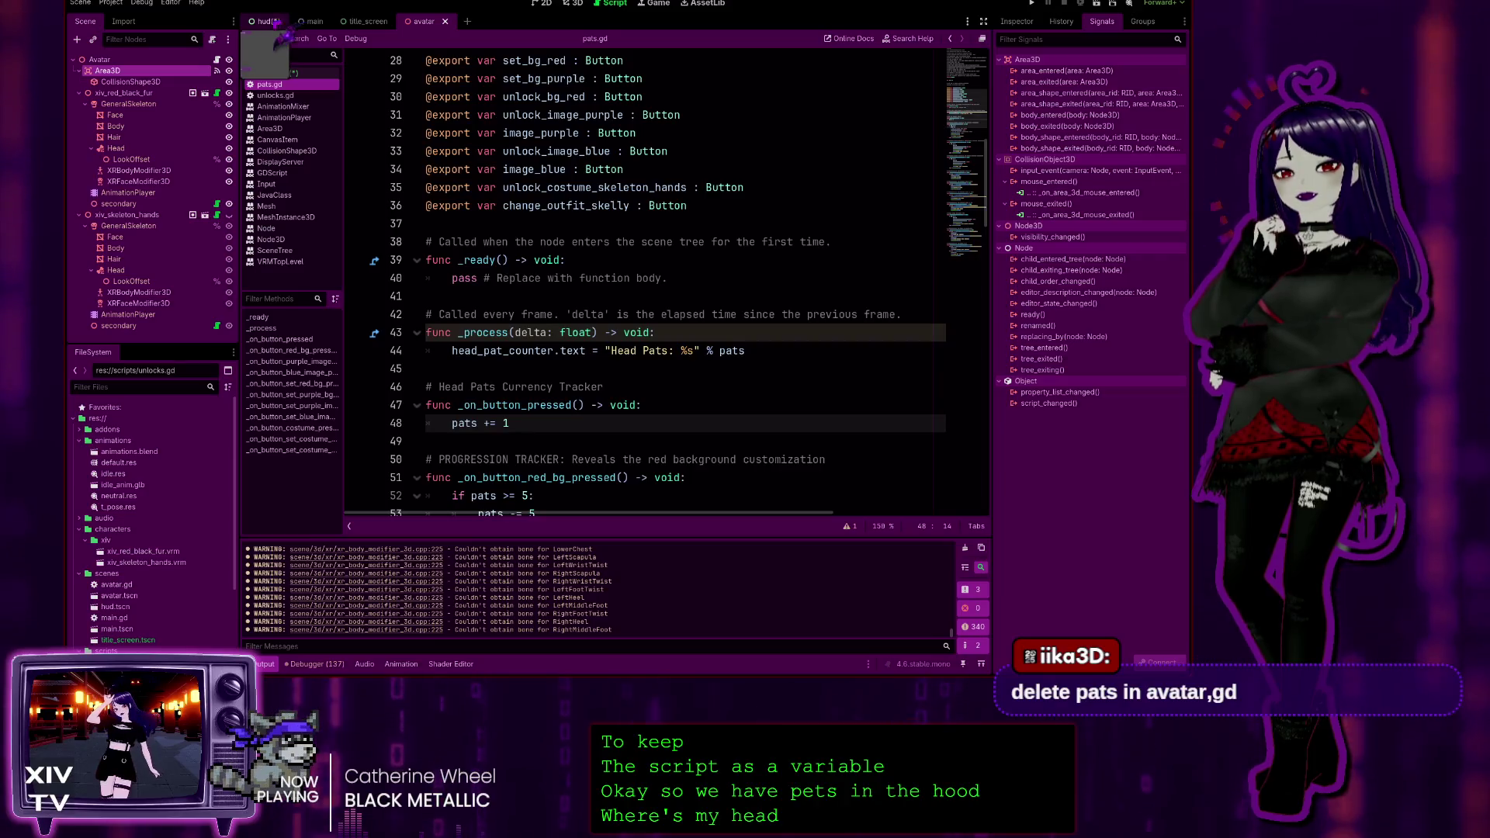
pyautogui.click(310, 21)
pyautogui.click(151, 82)
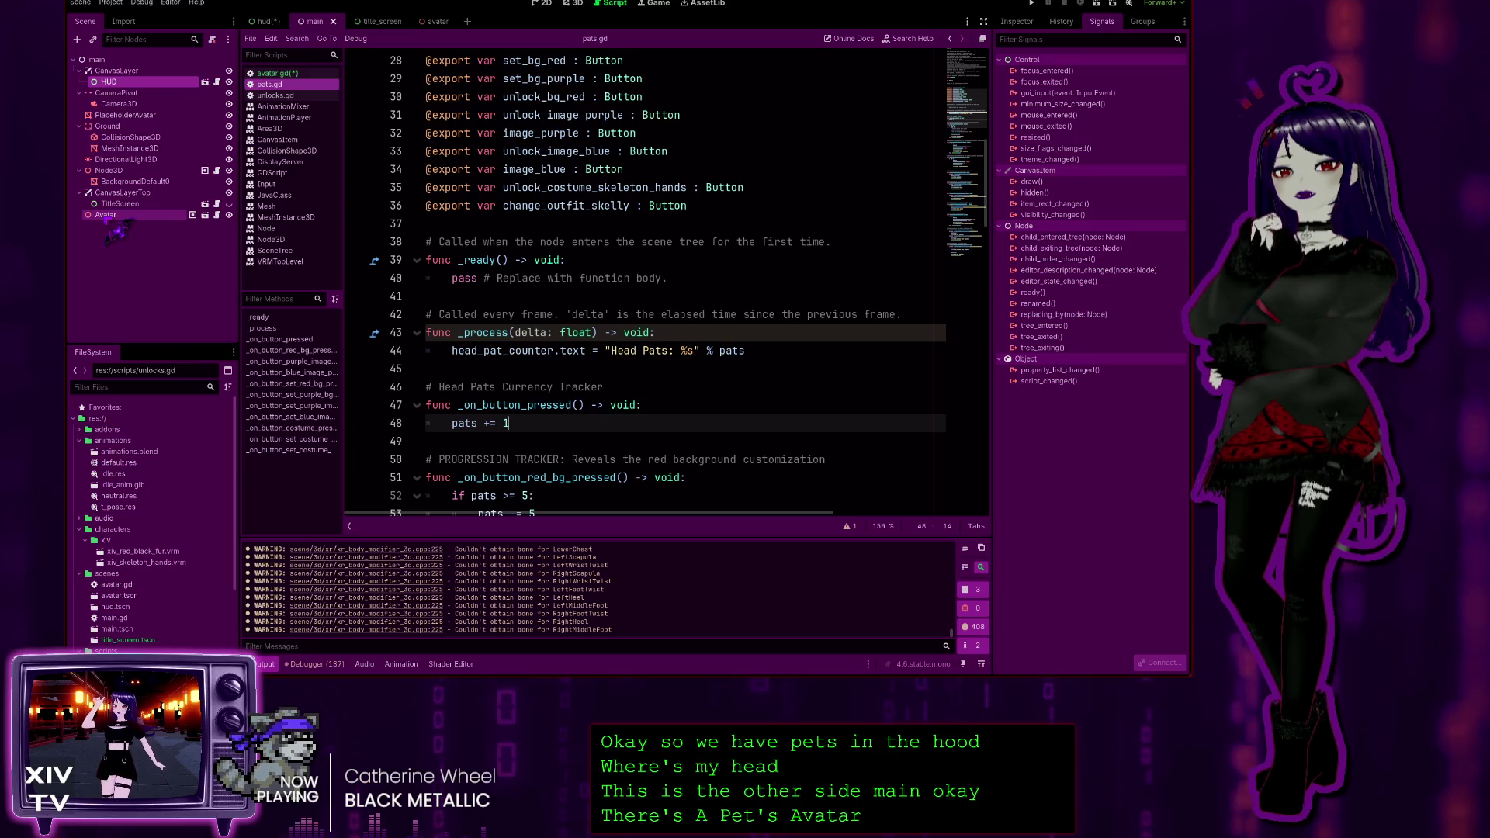
pyautogui.click(112, 217)
pyautogui.click(218, 215)
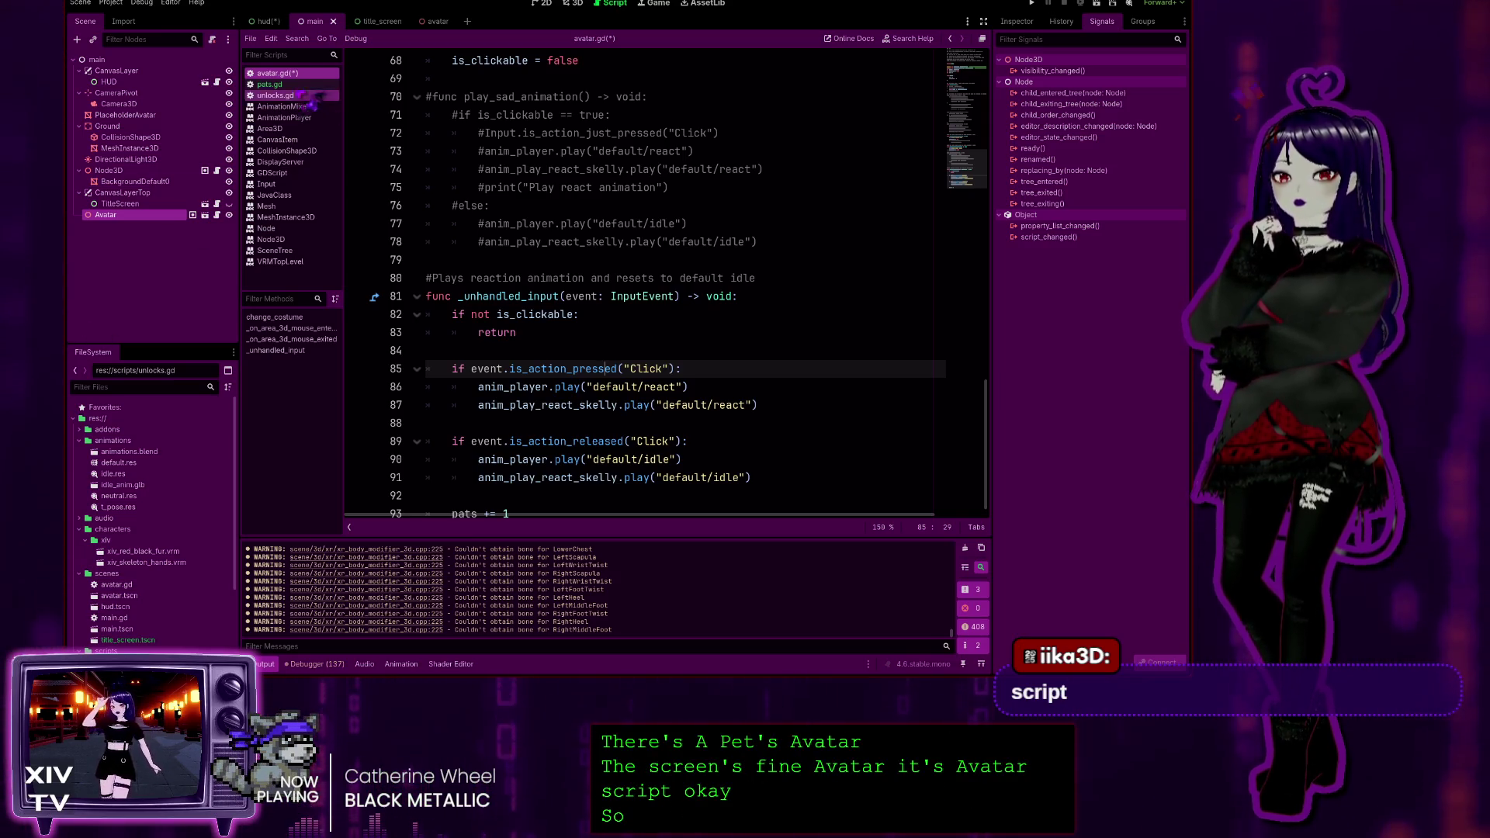
pyautogui.click(276, 84)
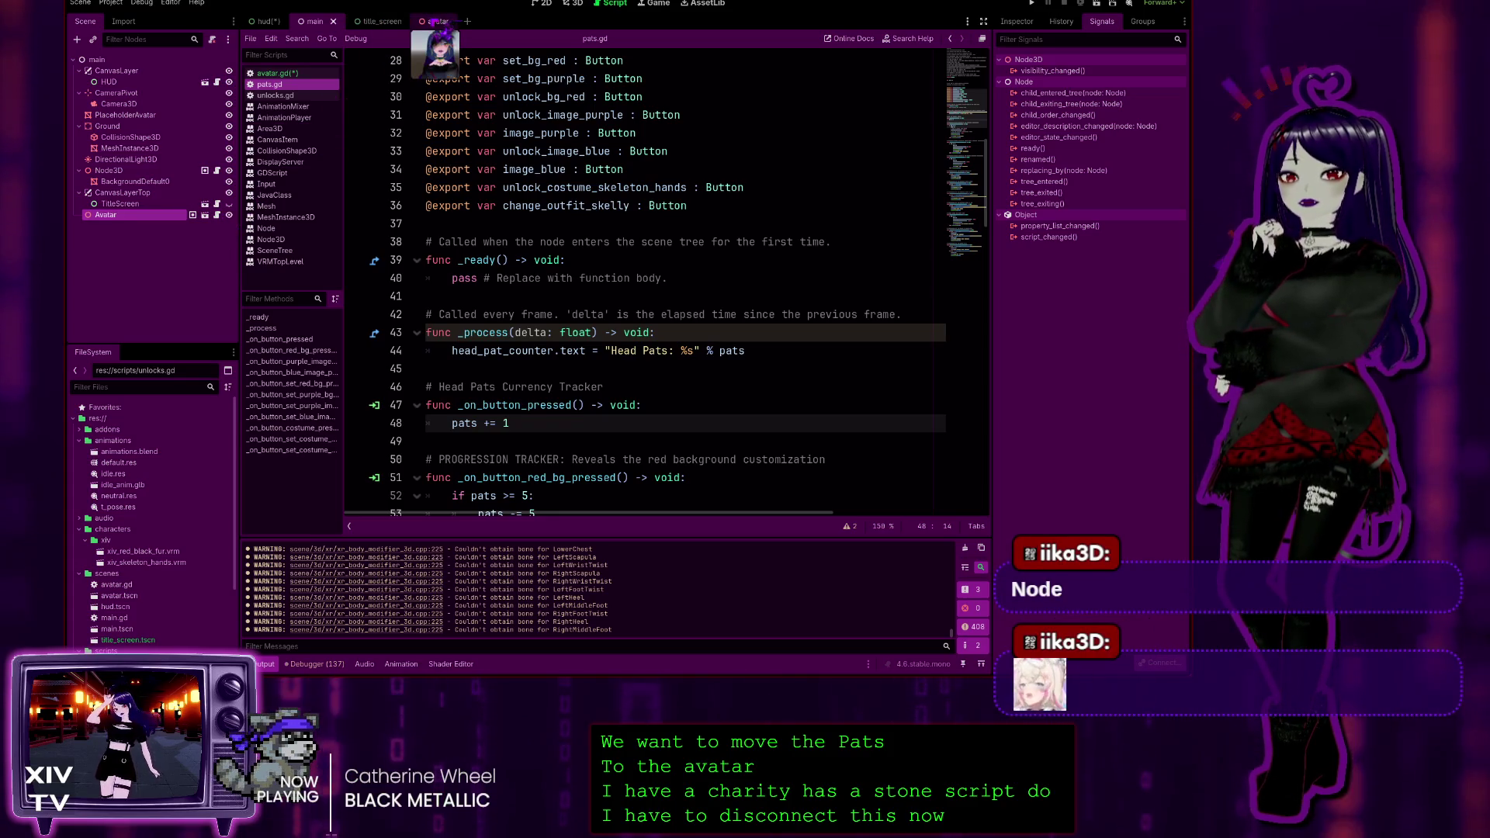
# Compare pats.gd with avatar.gd and select avatar.gd's line 17, var pats = 0
pyautogui.click(277, 73)
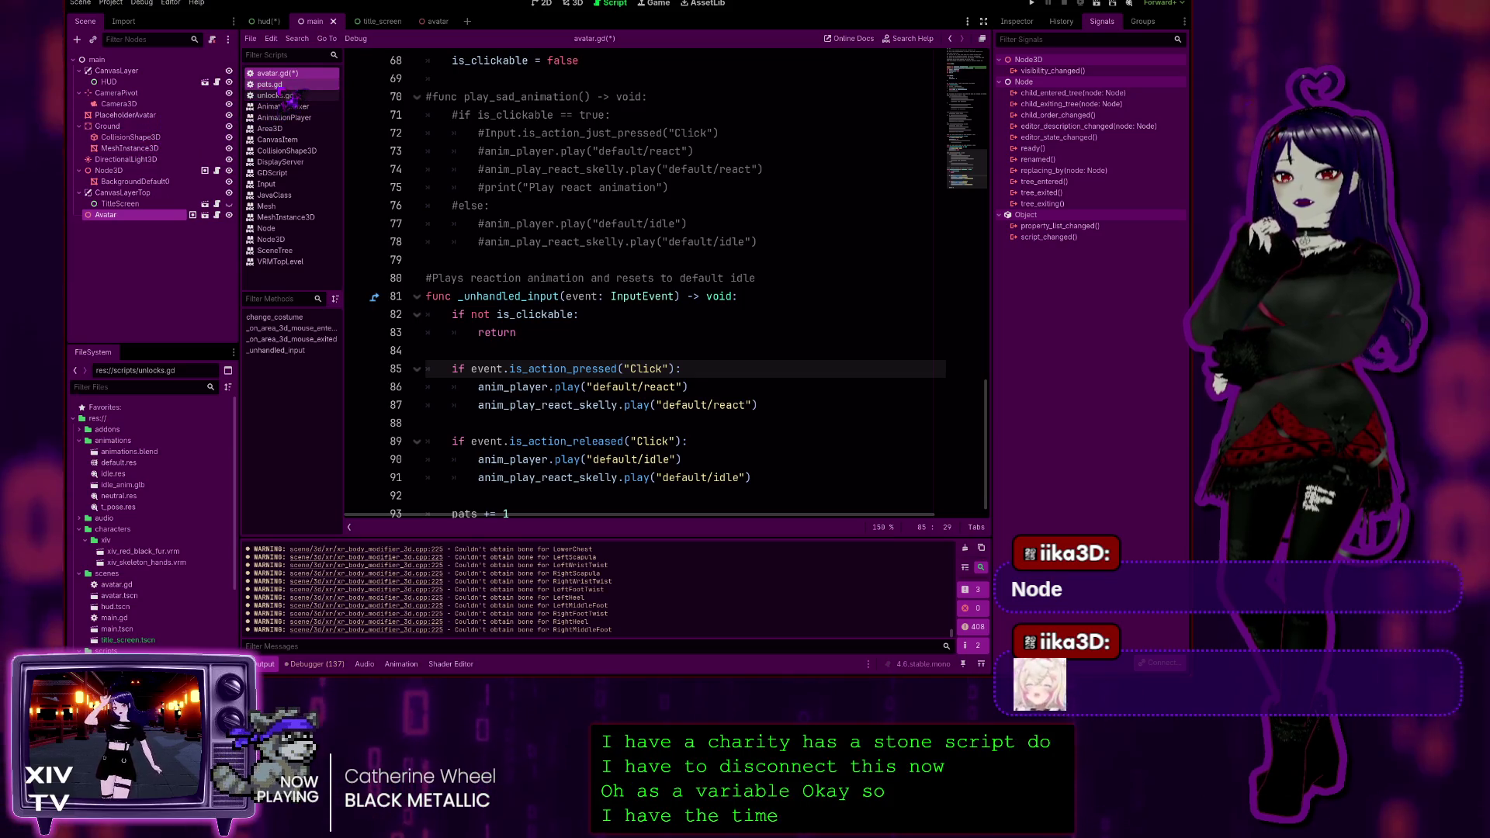
pyautogui.scroll(20, 743, 293)
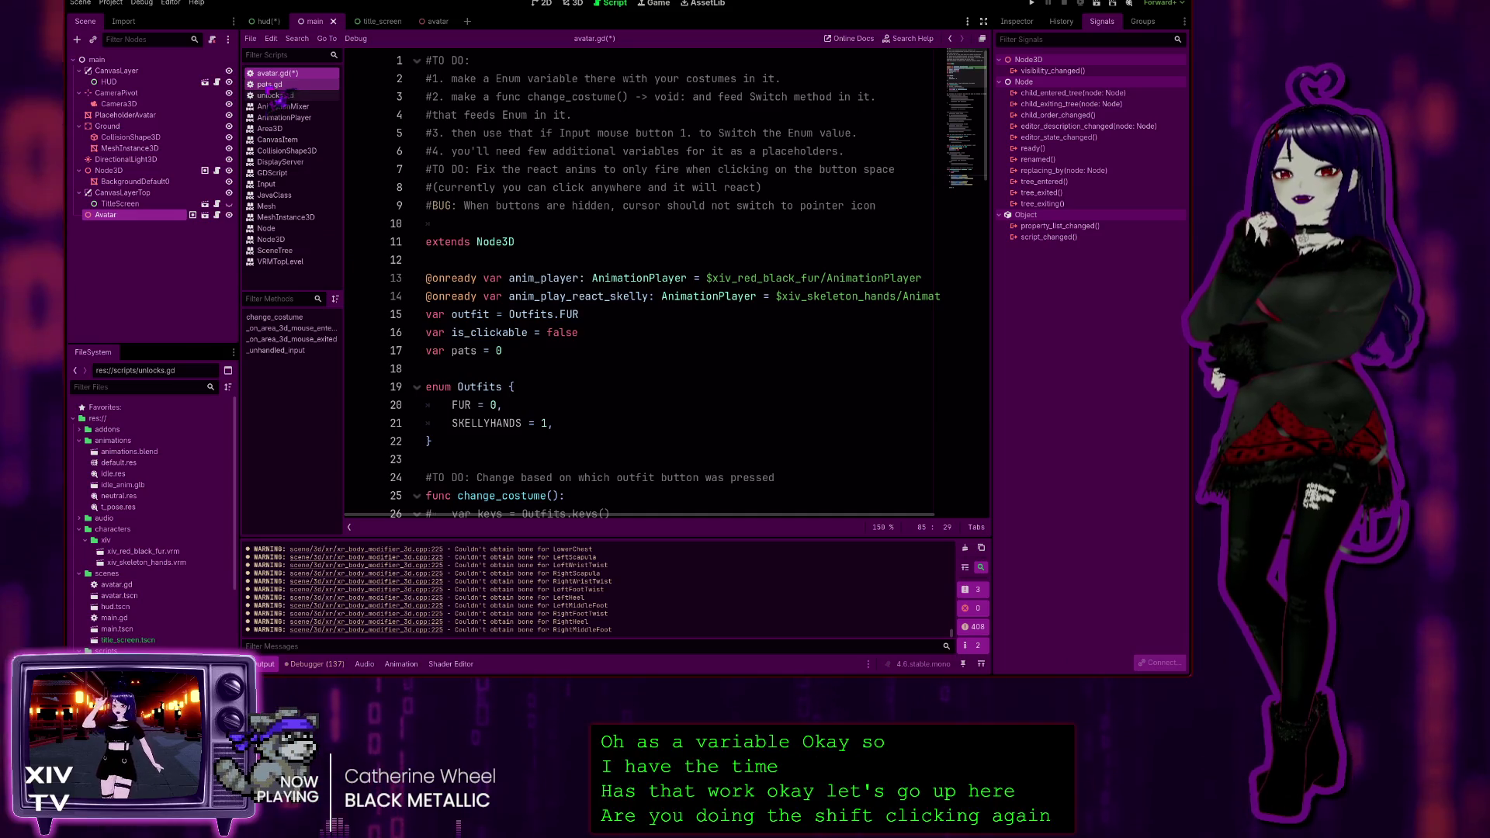
pyautogui.moveTo(272, 85)
pyautogui.mouseDown()
pyautogui.moveTo(479, 313)
pyautogui.moveTo(285, 99)
pyautogui.mouseUp()
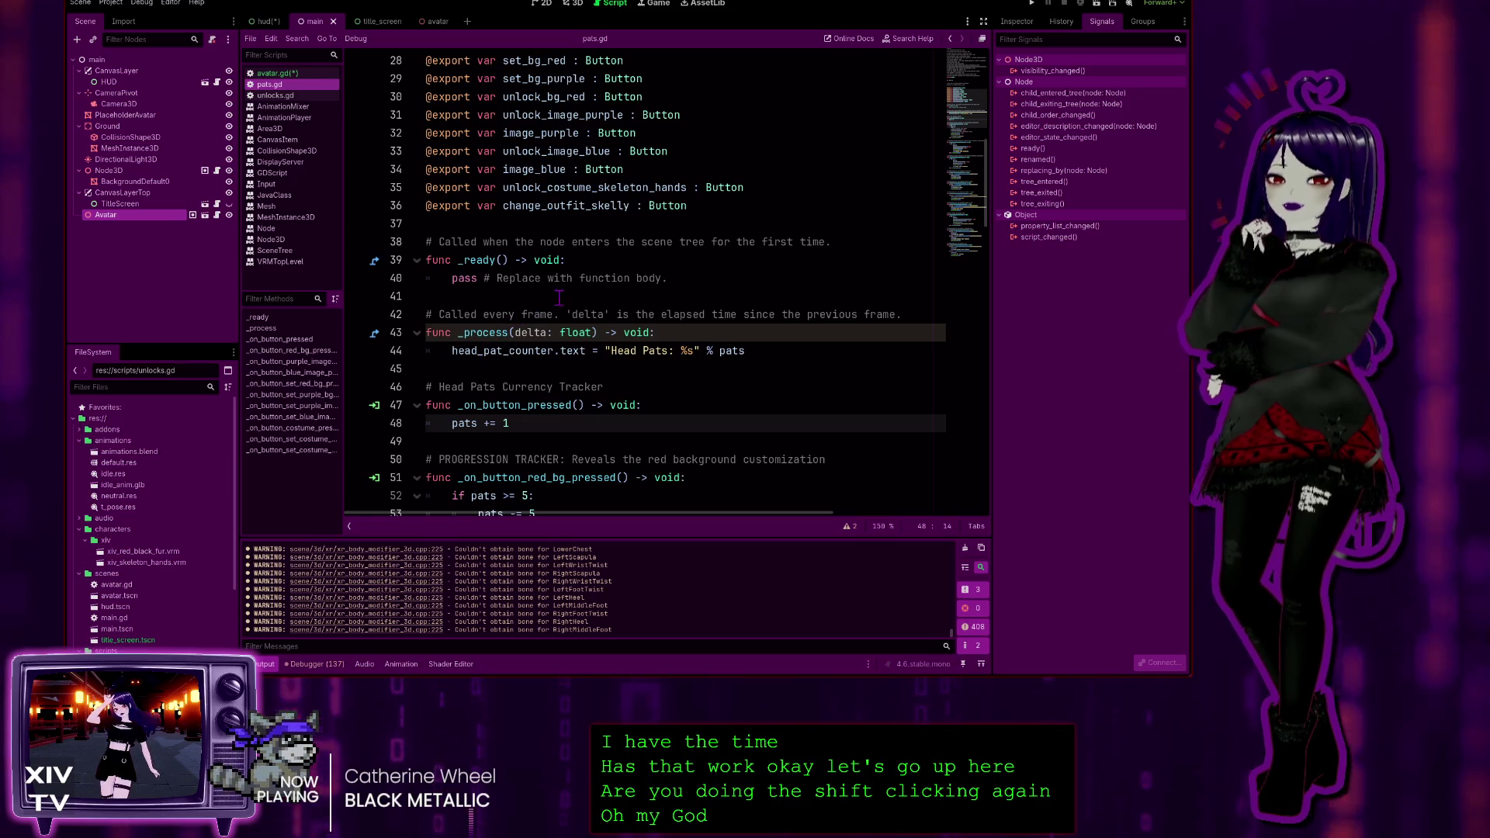
pyautogui.scroll(-20, 565, 323)
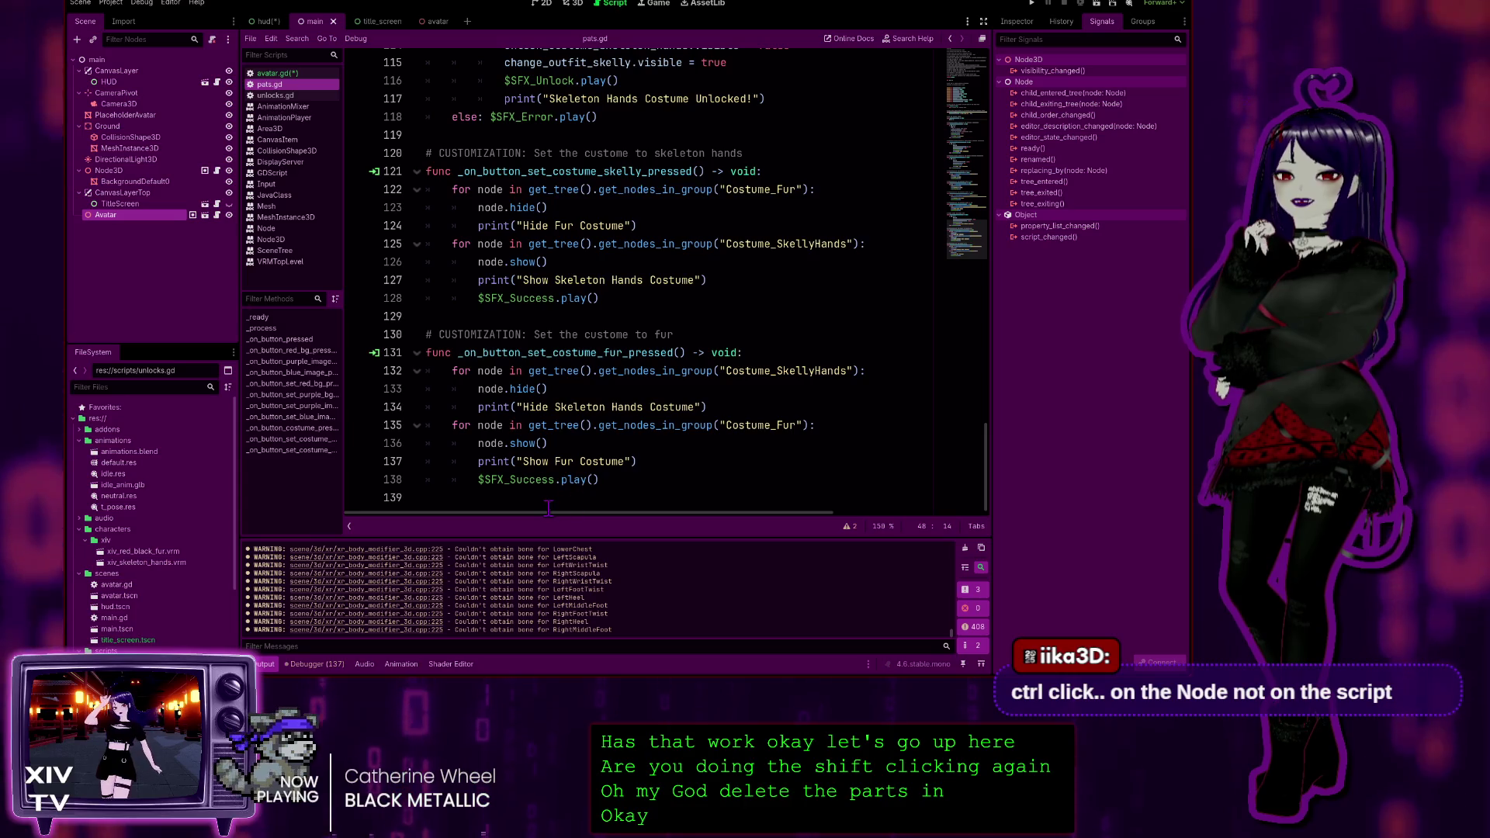
pyautogui.scroll(5, 443, 417)
pyautogui.click(277, 73)
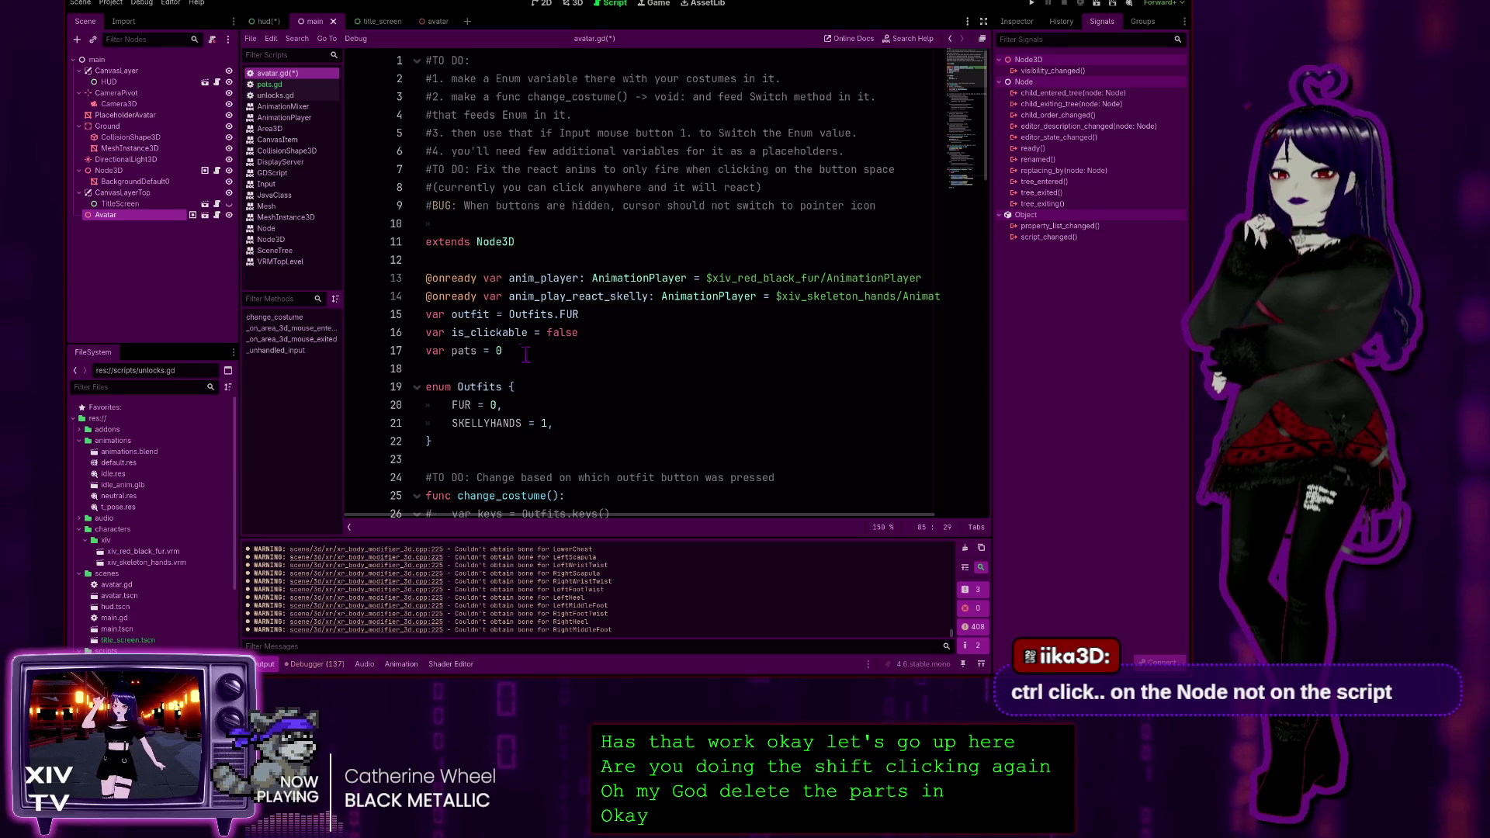
pyautogui.moveTo(513, 351); pyautogui.dragTo(331, 353)
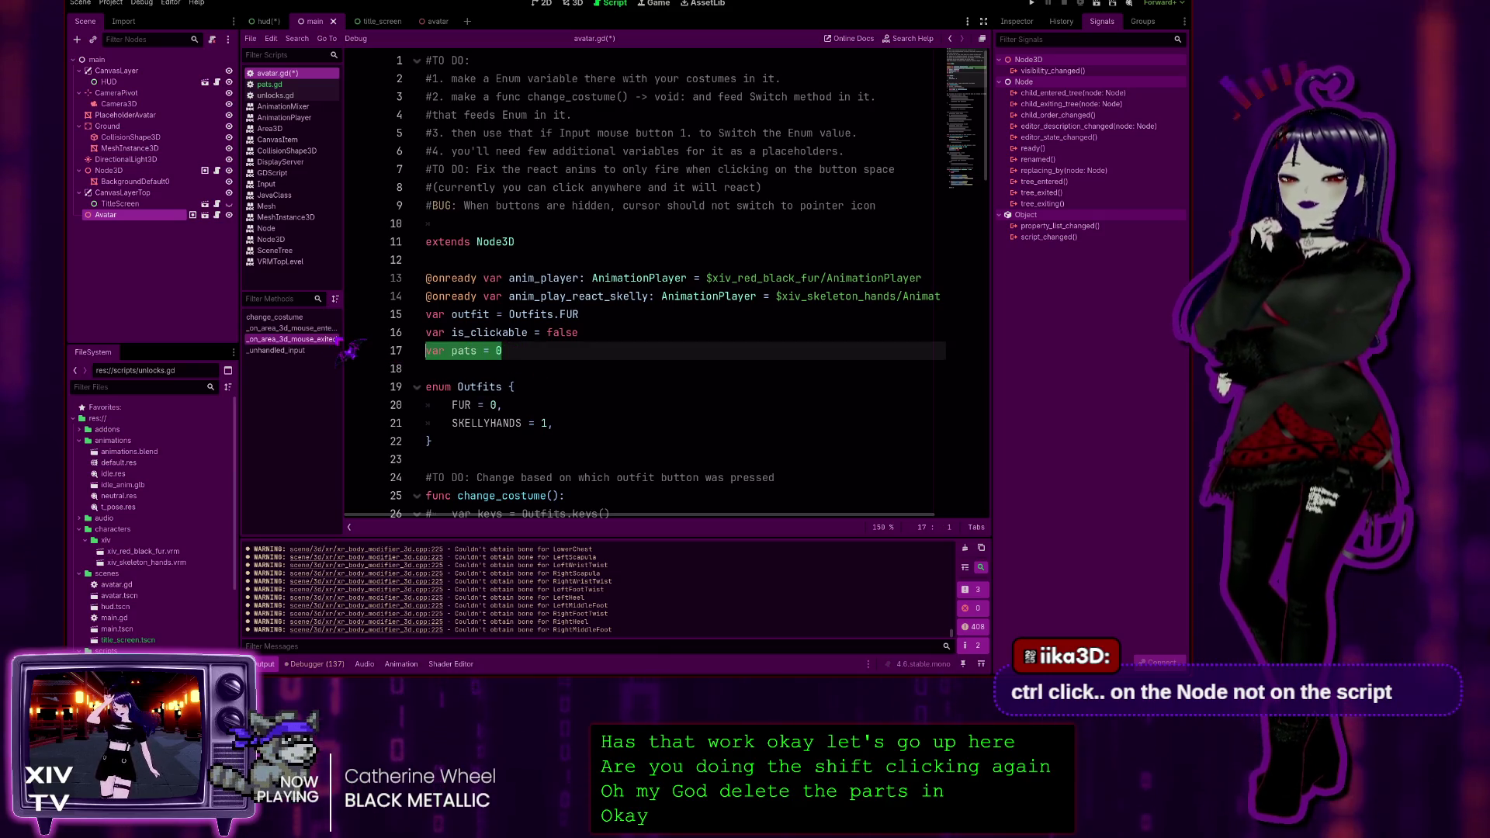
# Delete var pats = 0 and the pats += 1 line from avatar.gd, then pick the HUD node
pyautogui.press('BackSpace')
pyautogui.press('BackSpace')
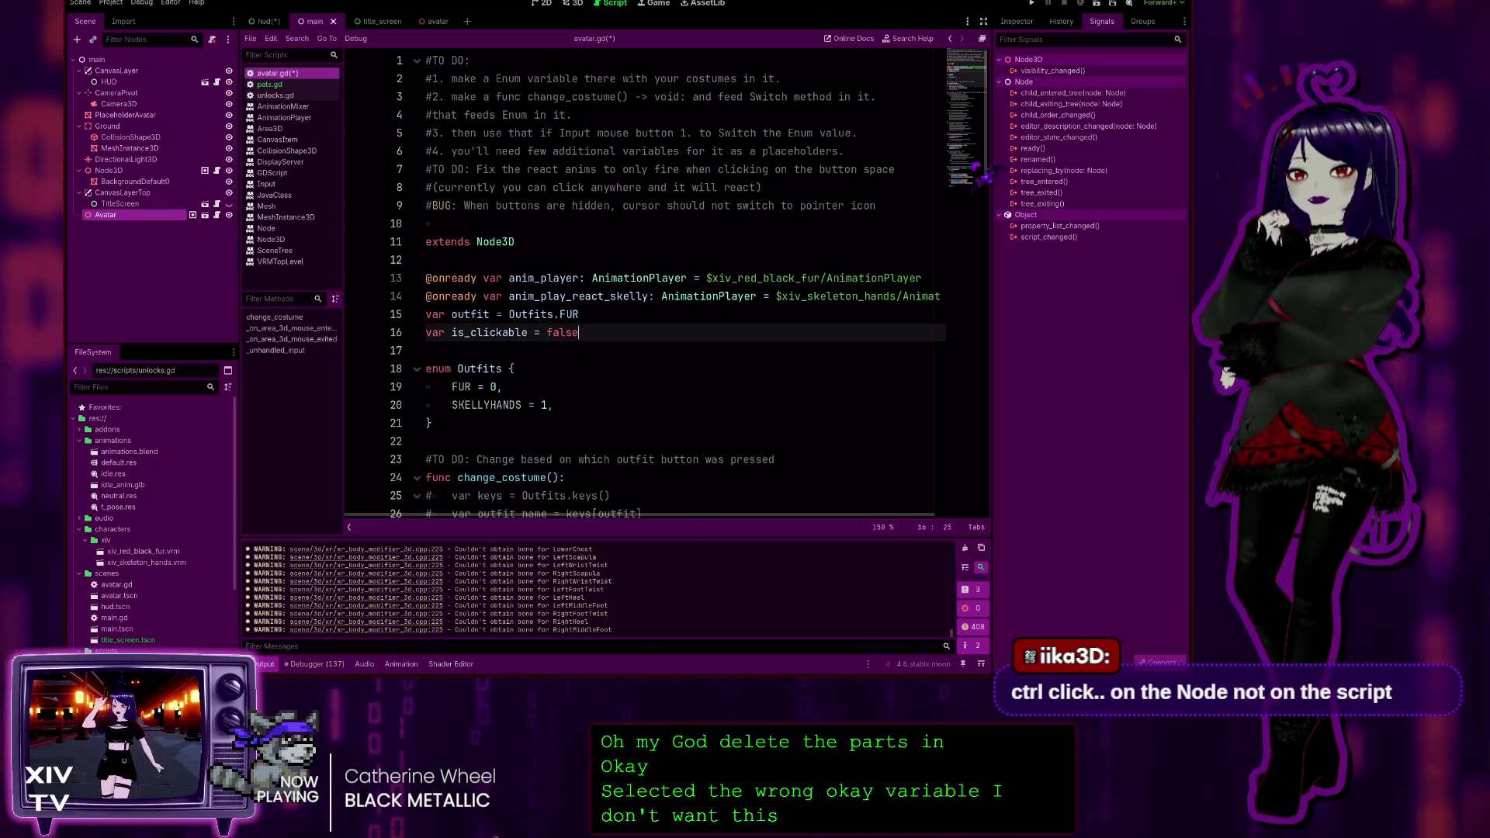
pyautogui.scroll(-15, 631, 477)
pyautogui.moveTo(631, 498); pyautogui.dragTo(349, 479)
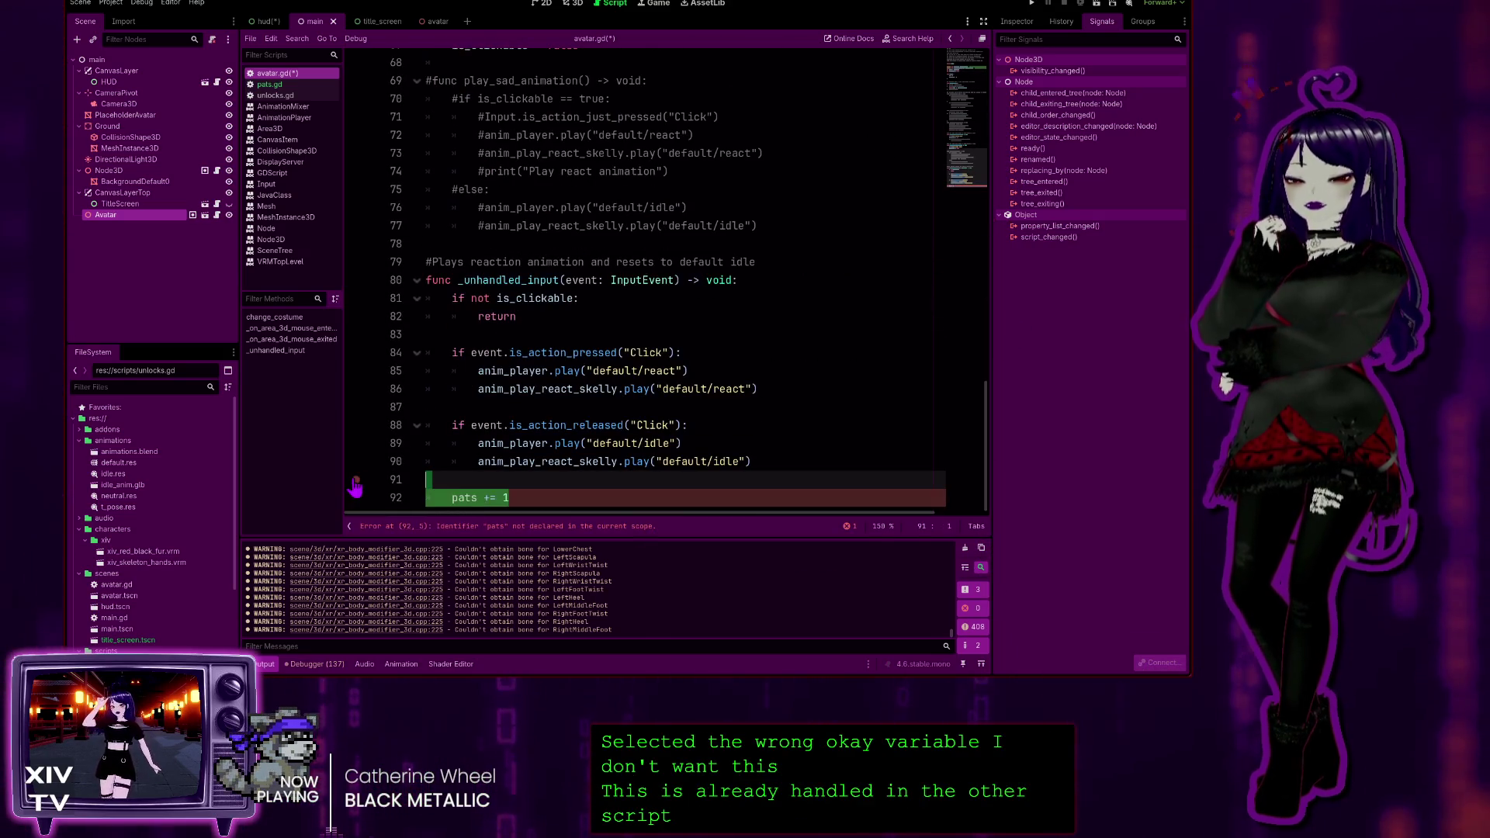
pyautogui.press('BackSpace')
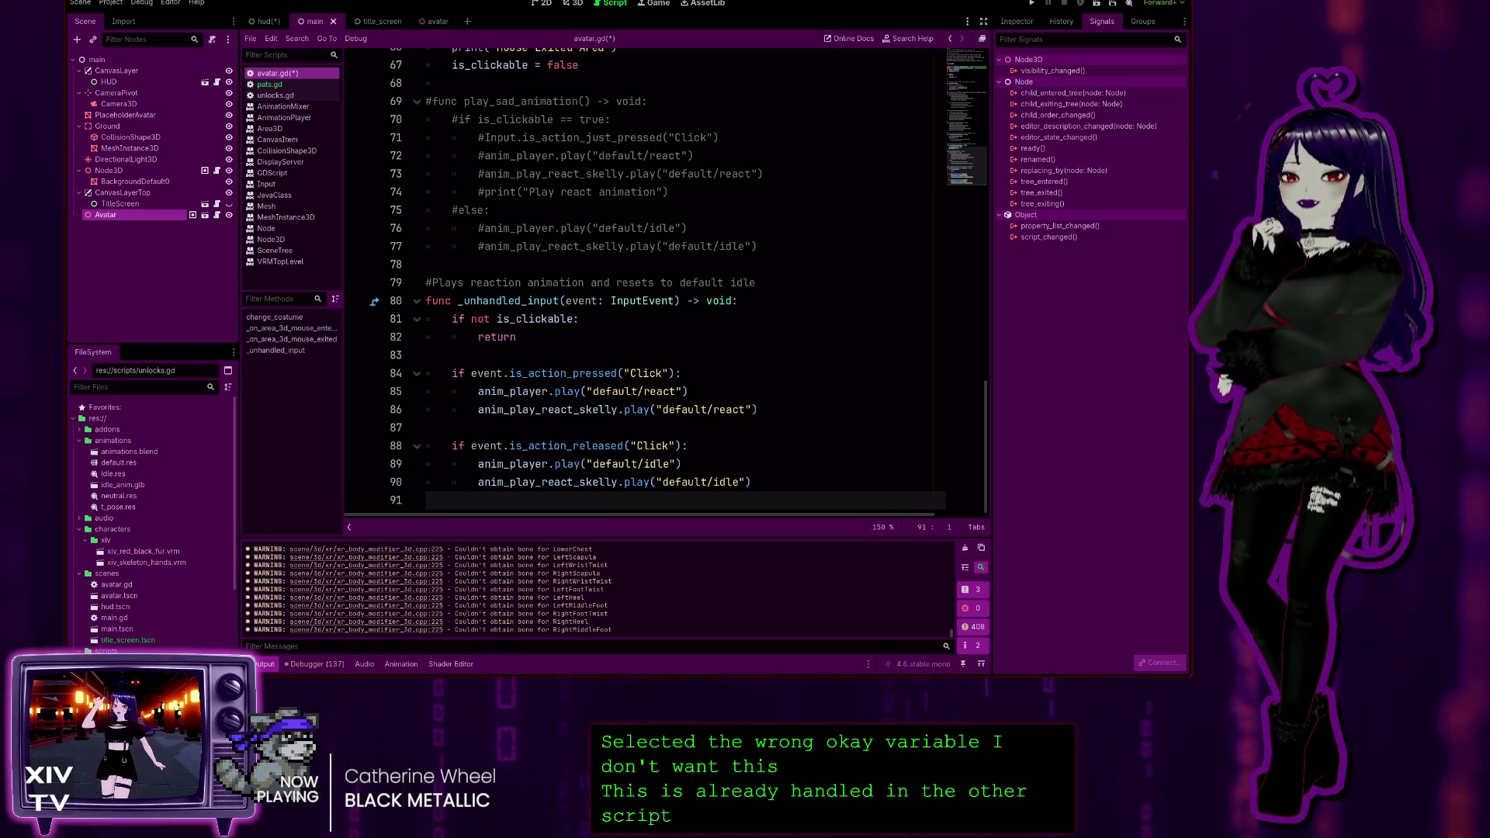
pyautogui.moveTo(93, 225); pyautogui.dragTo(129, 84)
pyautogui.scroll(7, 660, 300)
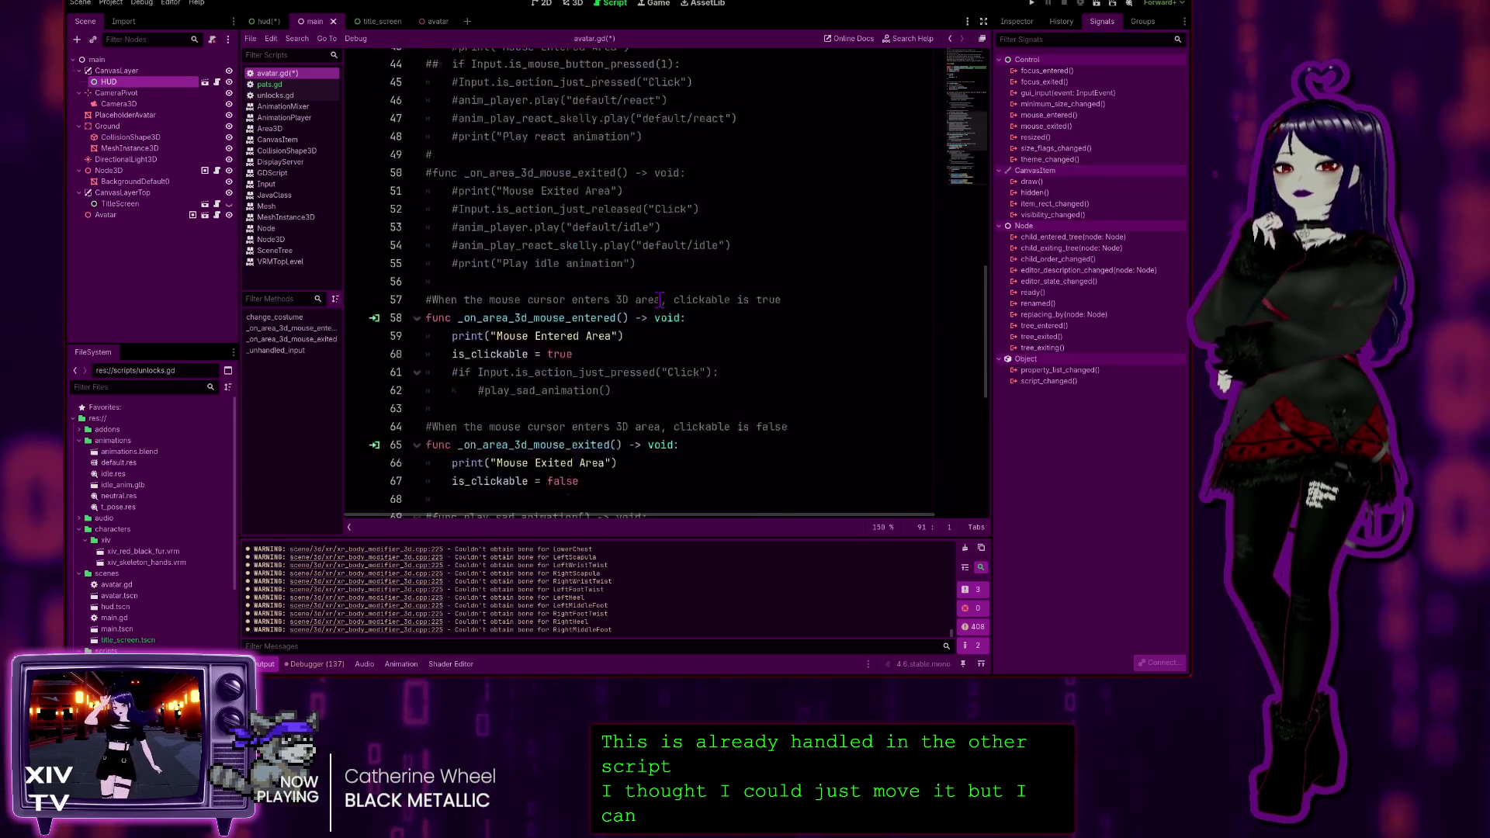
# Insert an empty line 17 after var is_clickable = false and toggle the HUD node selection
pyautogui.scroll(15, 660, 301)
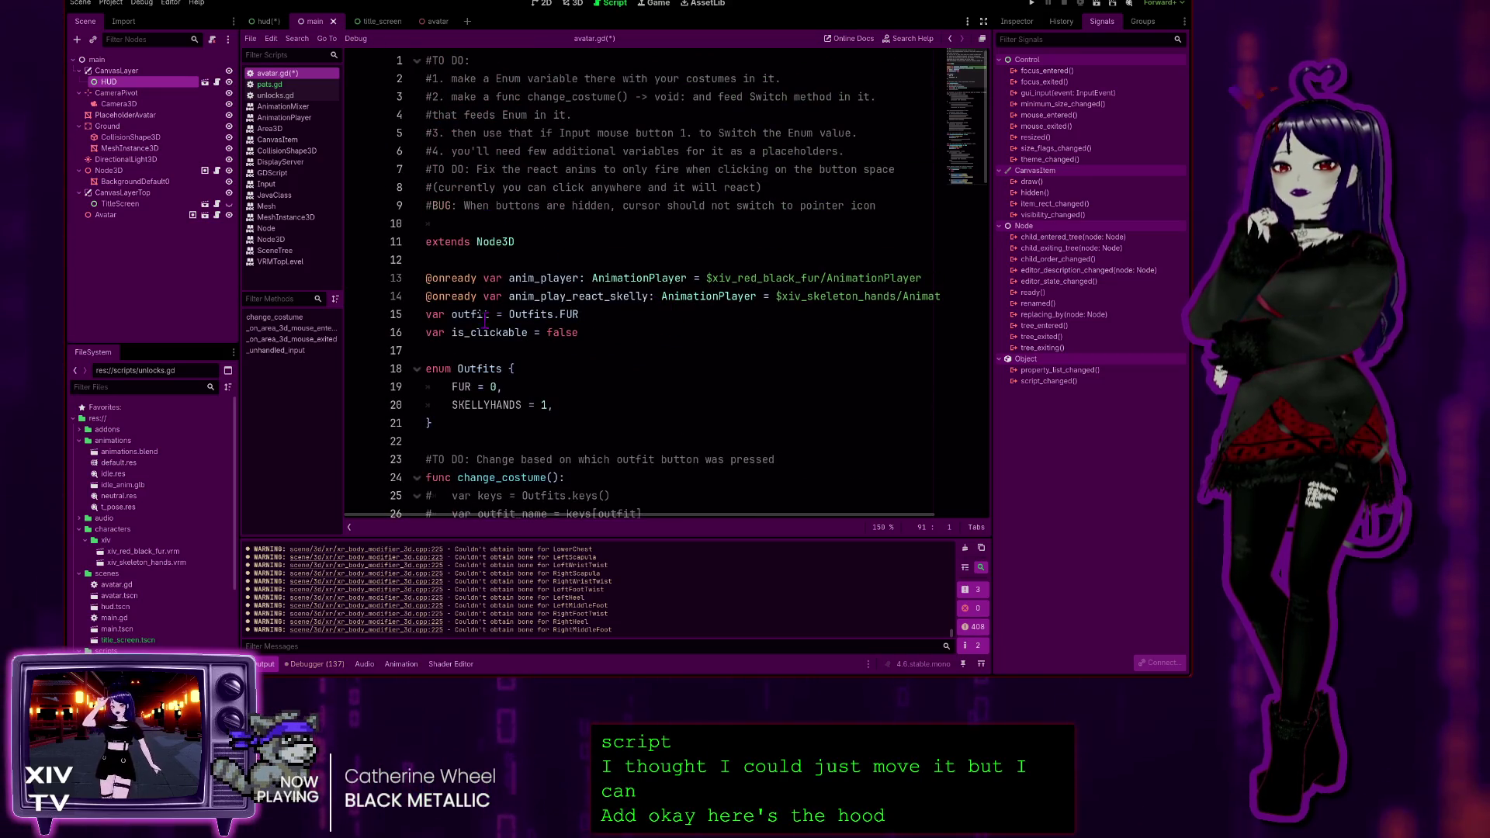
pyautogui.scroll(-3, 481, 293)
pyautogui.click(612, 165)
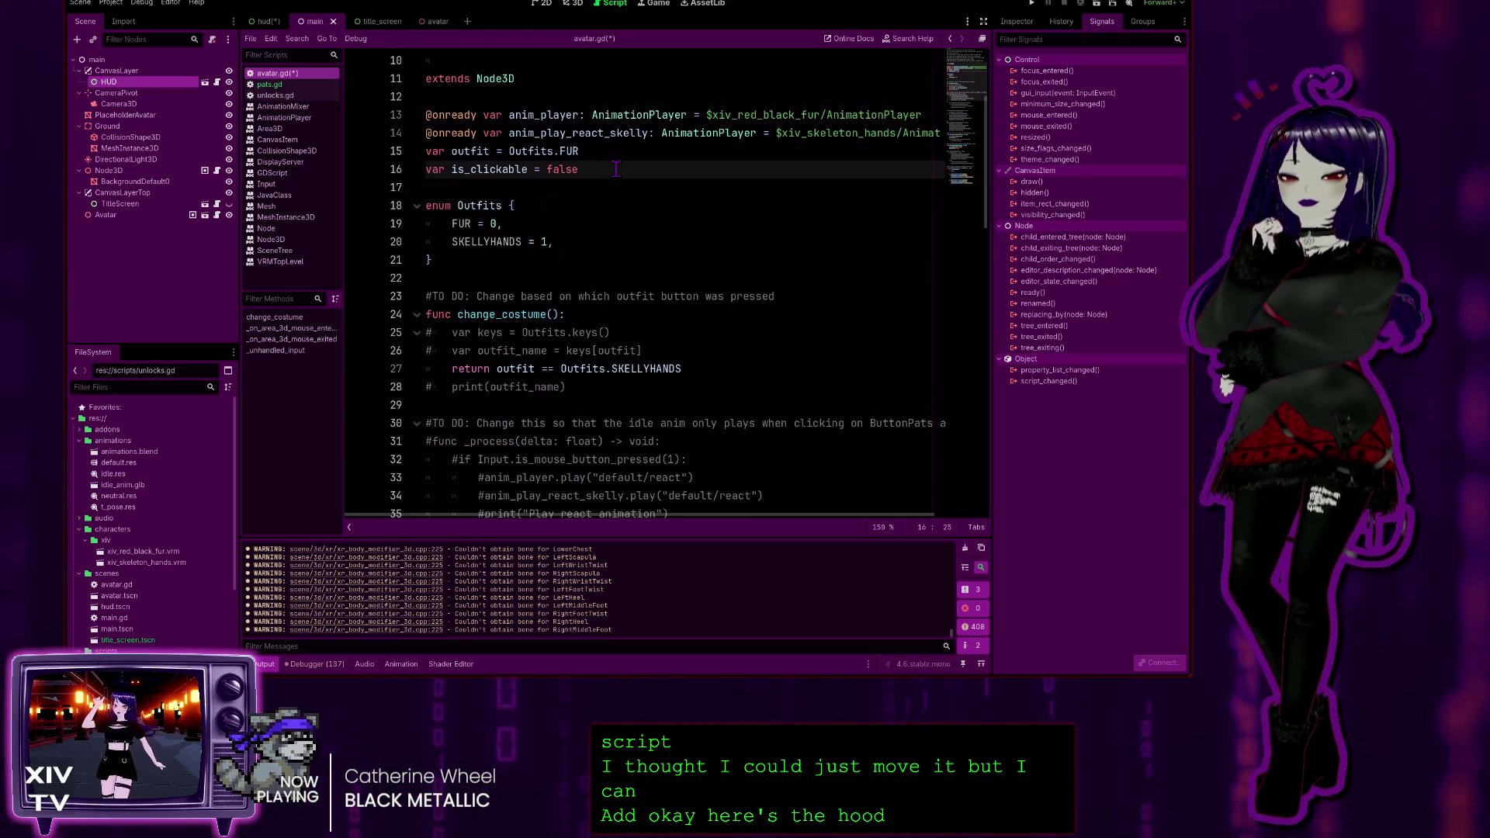
pyautogui.press('Return')
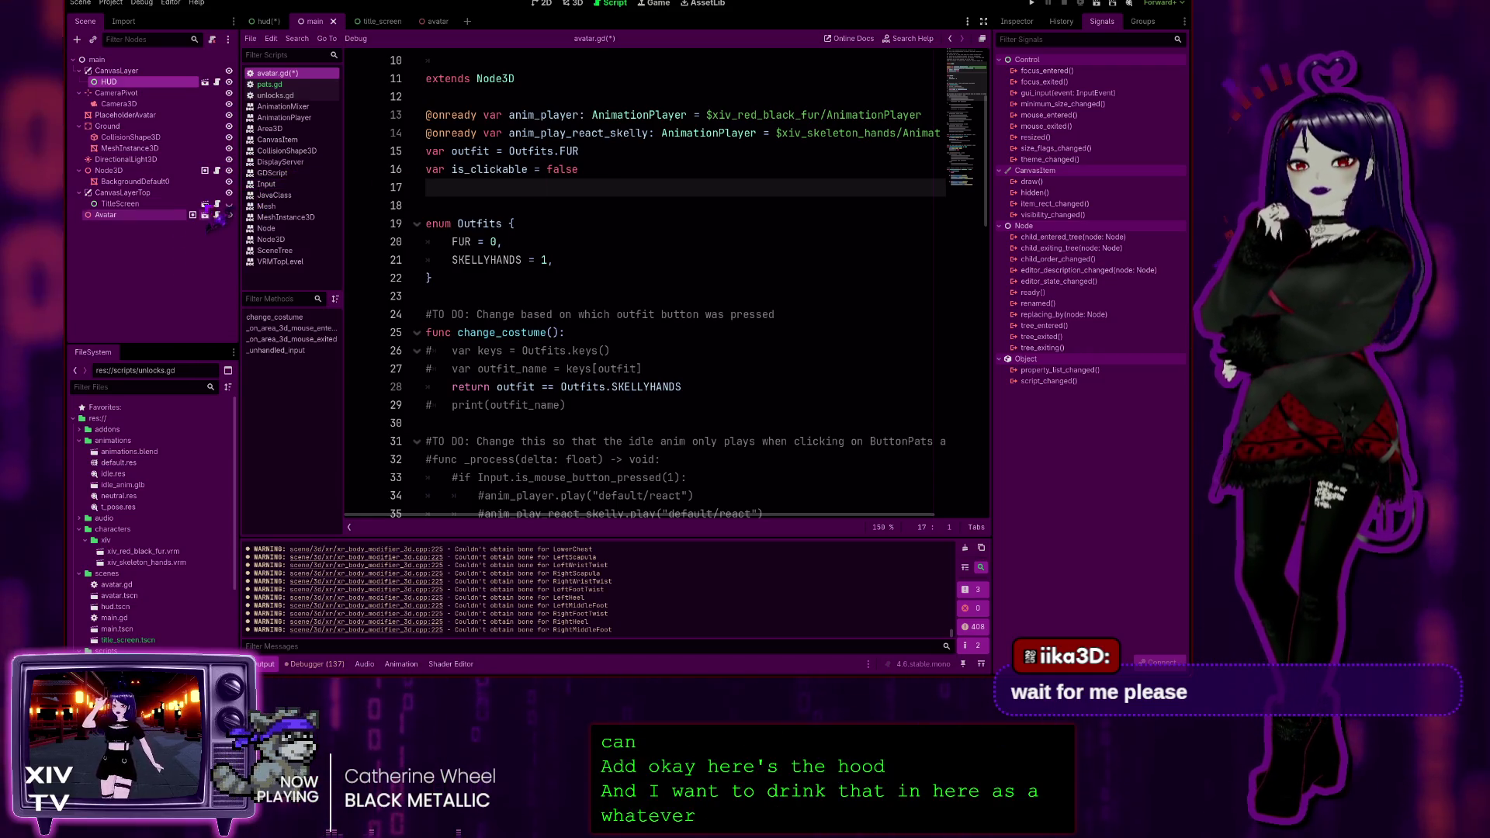
pyautogui.keyDown('ctrl'); pyautogui.click(165, 92); pyautogui.keyUp('ctrl')
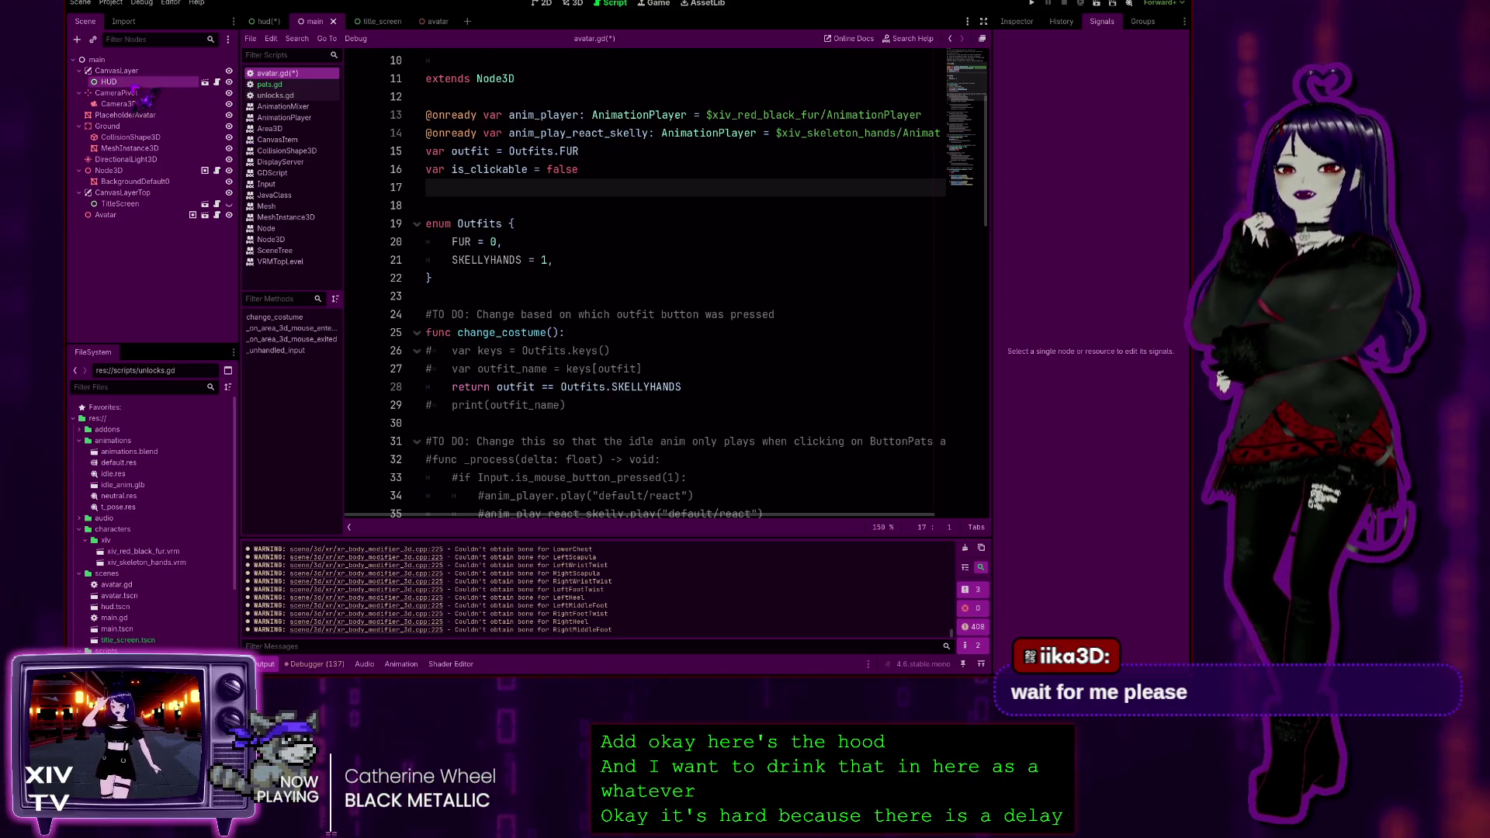
pyautogui.click(136, 83)
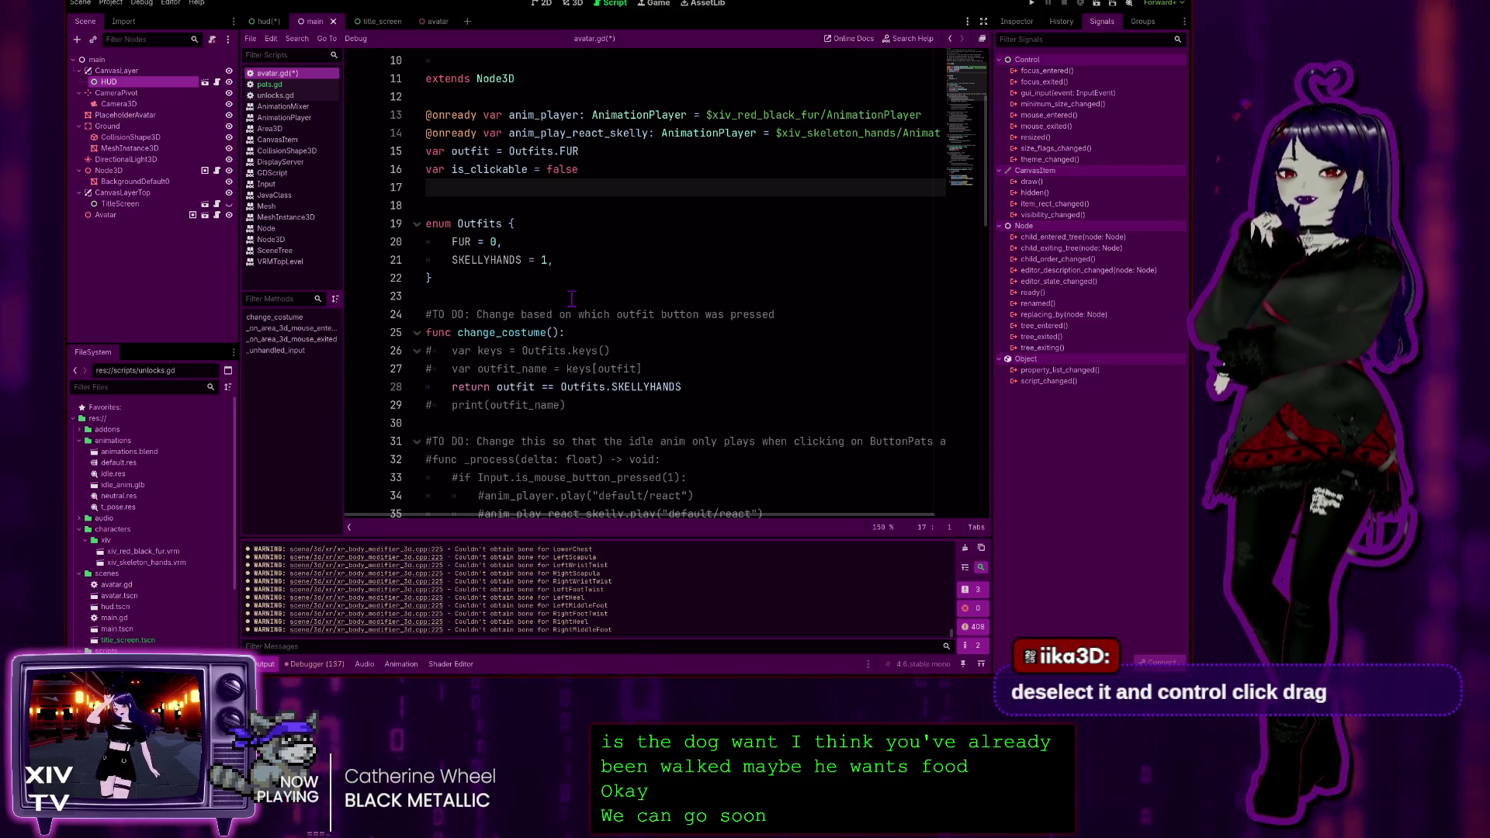
pyautogui.click(174, 287)
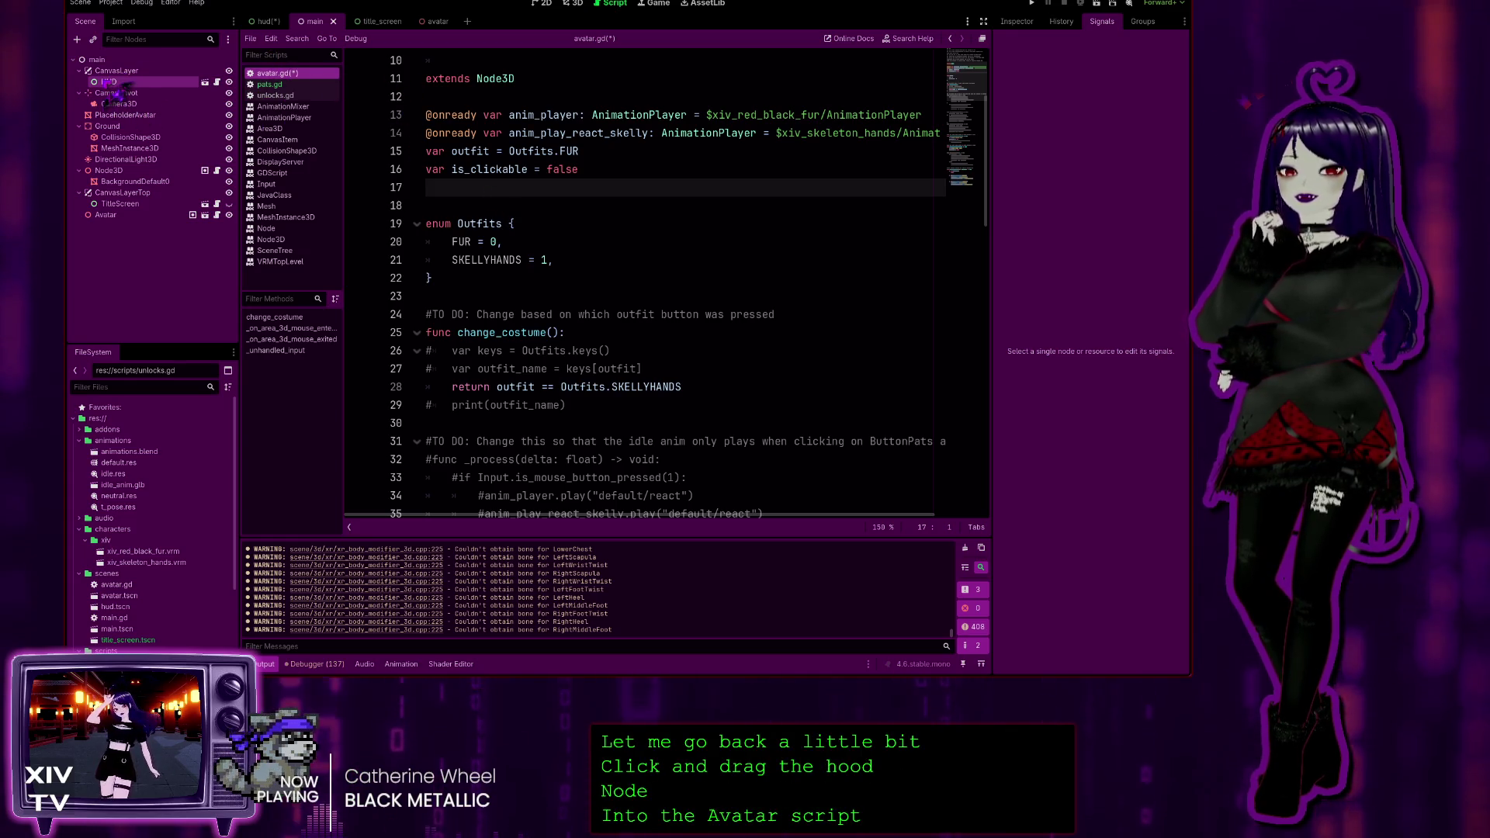
pyautogui.moveTo(108, 82)
pyautogui.mouseDown()
pyautogui.moveTo(481, 194)
pyautogui.moveTo(917, 210)
pyautogui.mouseUp()
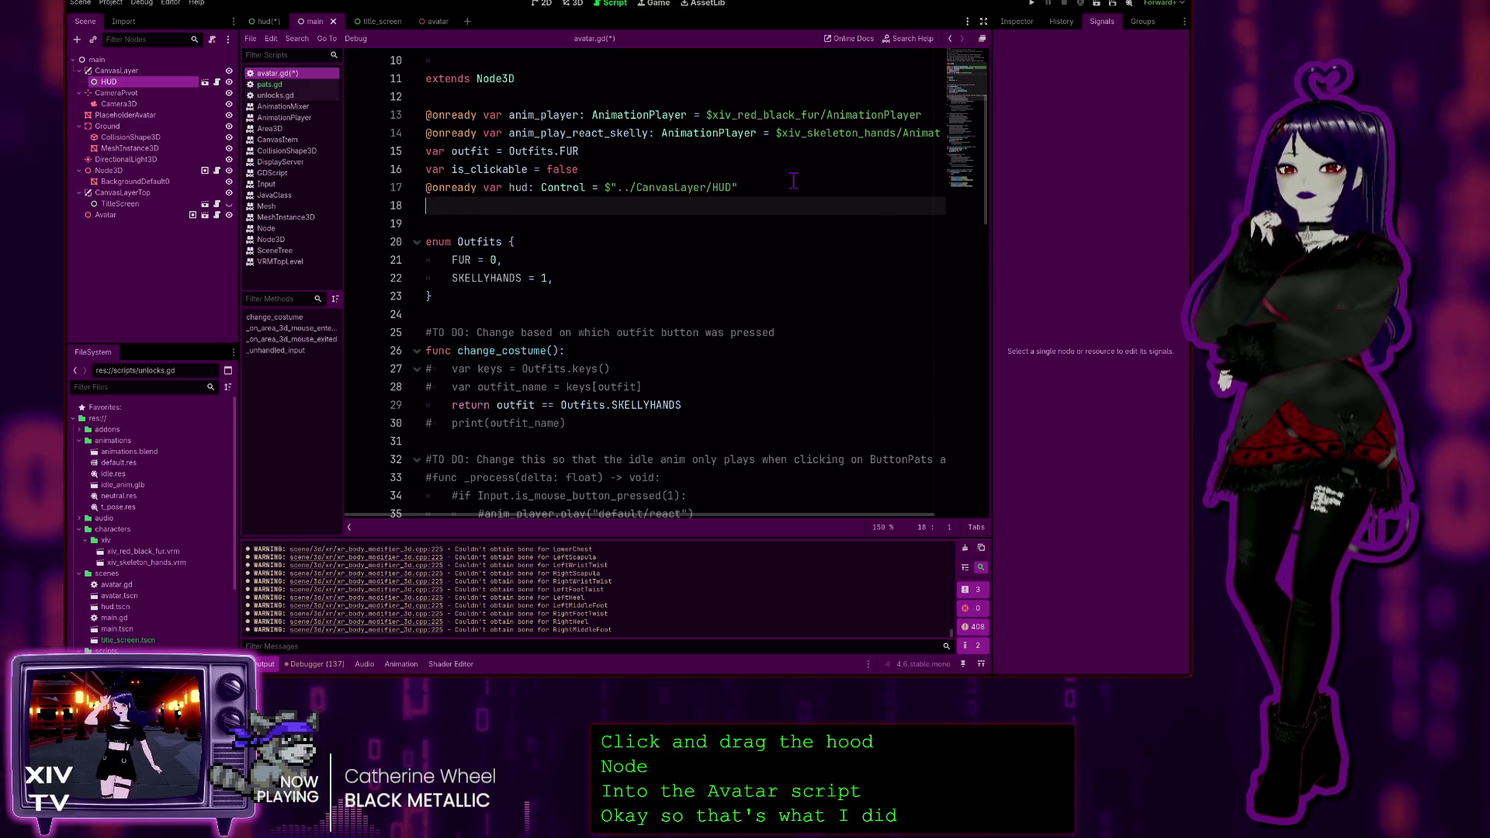
pyautogui.press('BackSpace')
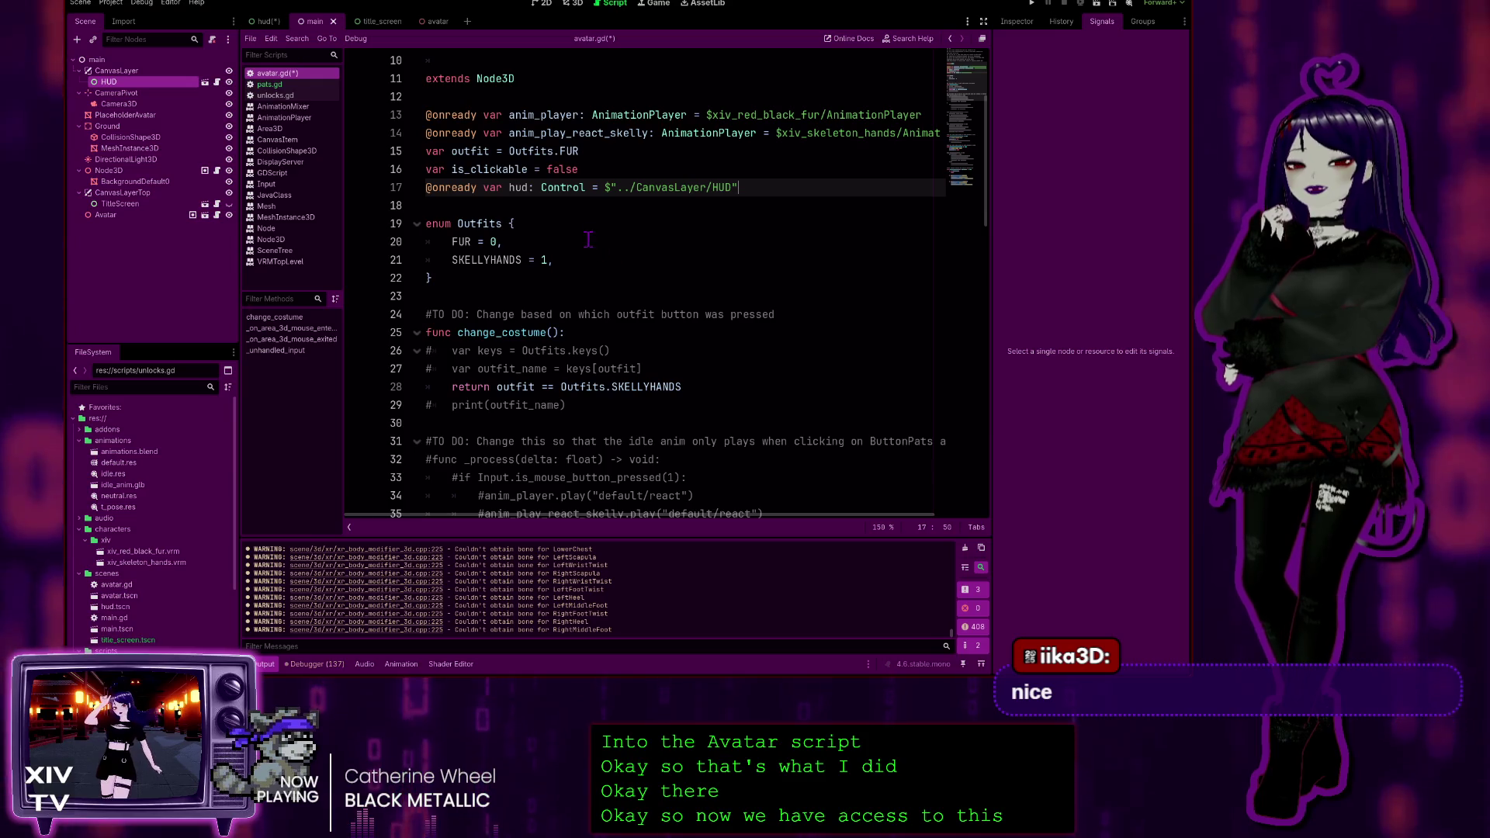
pyautogui.scroll(-5, 656, 258)
pyautogui.scroll(-14, 656, 258)
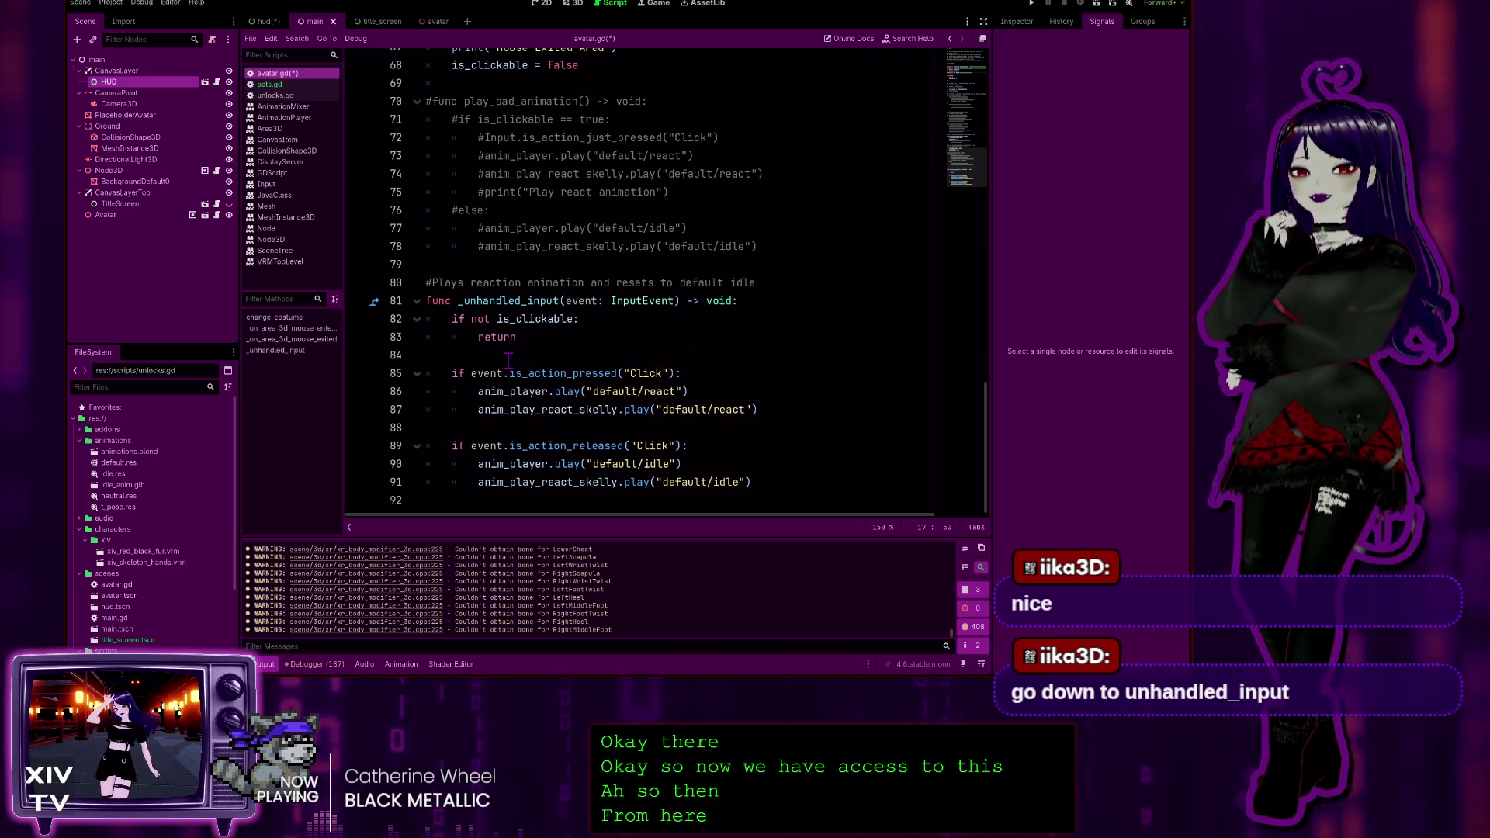
pyautogui.click(439, 500)
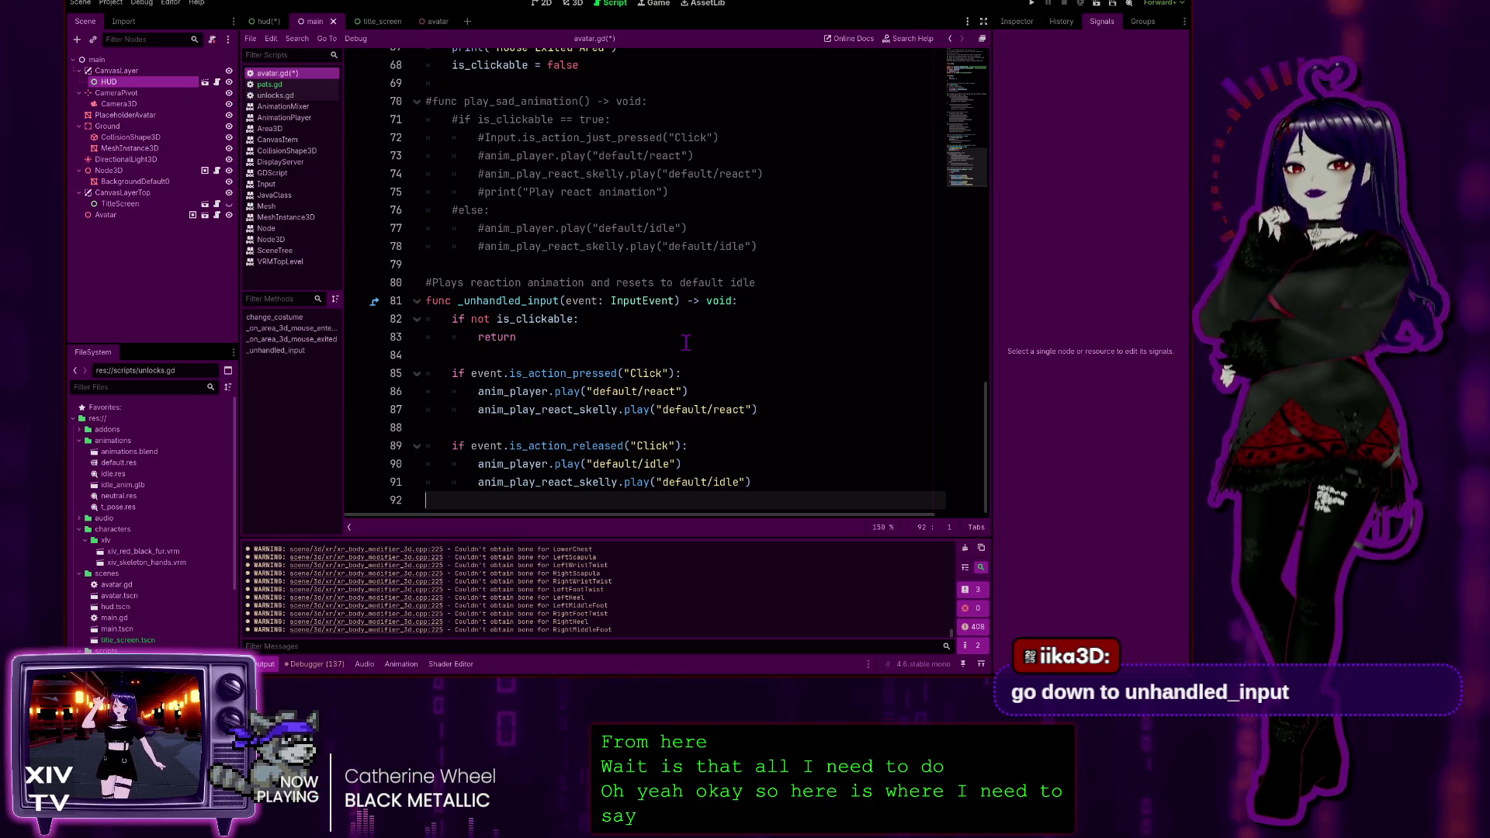
pyautogui.press('Return')
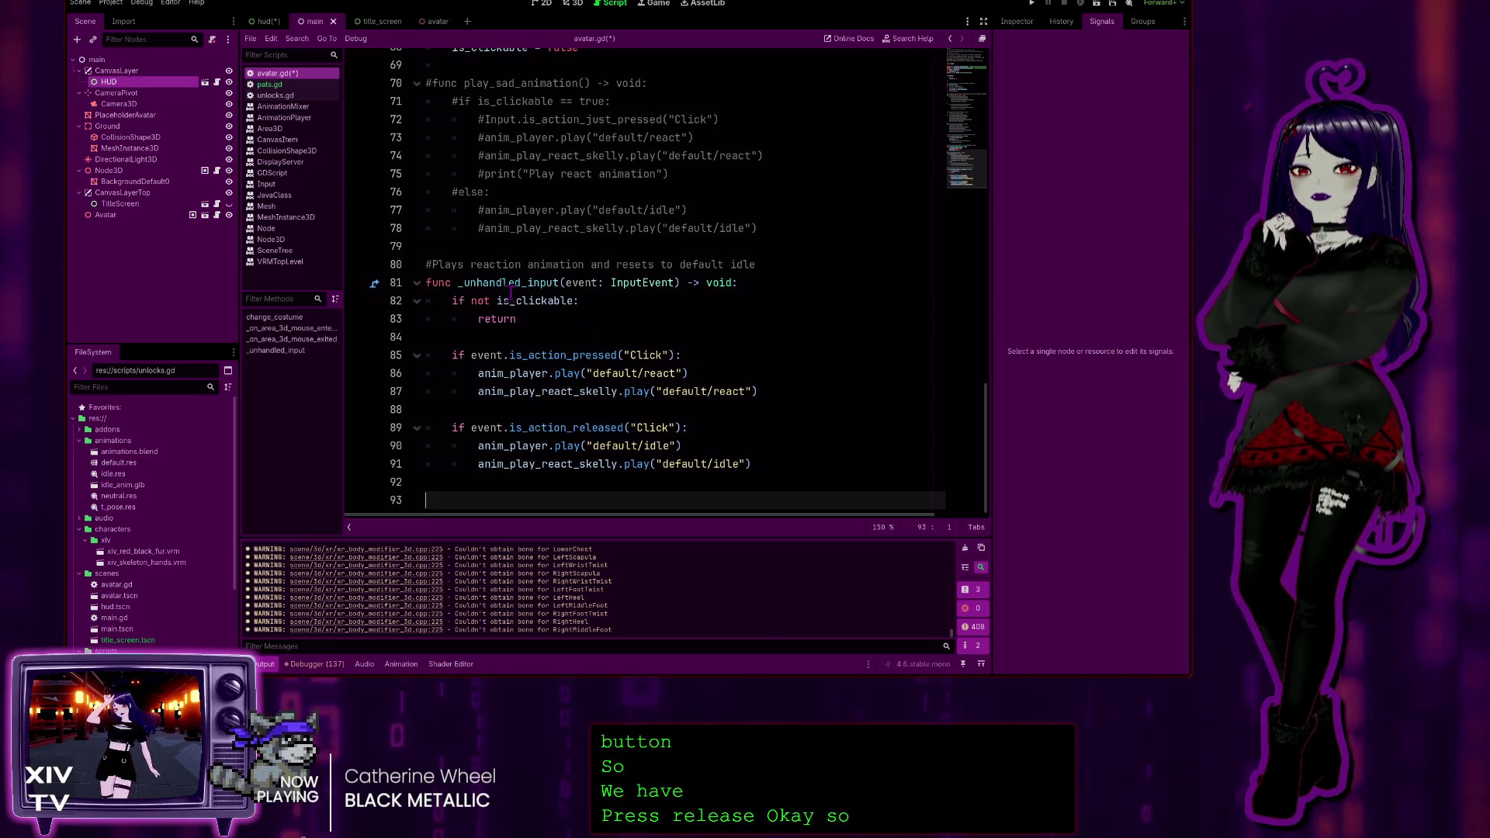
pyautogui.scroll(2, 565, 326)
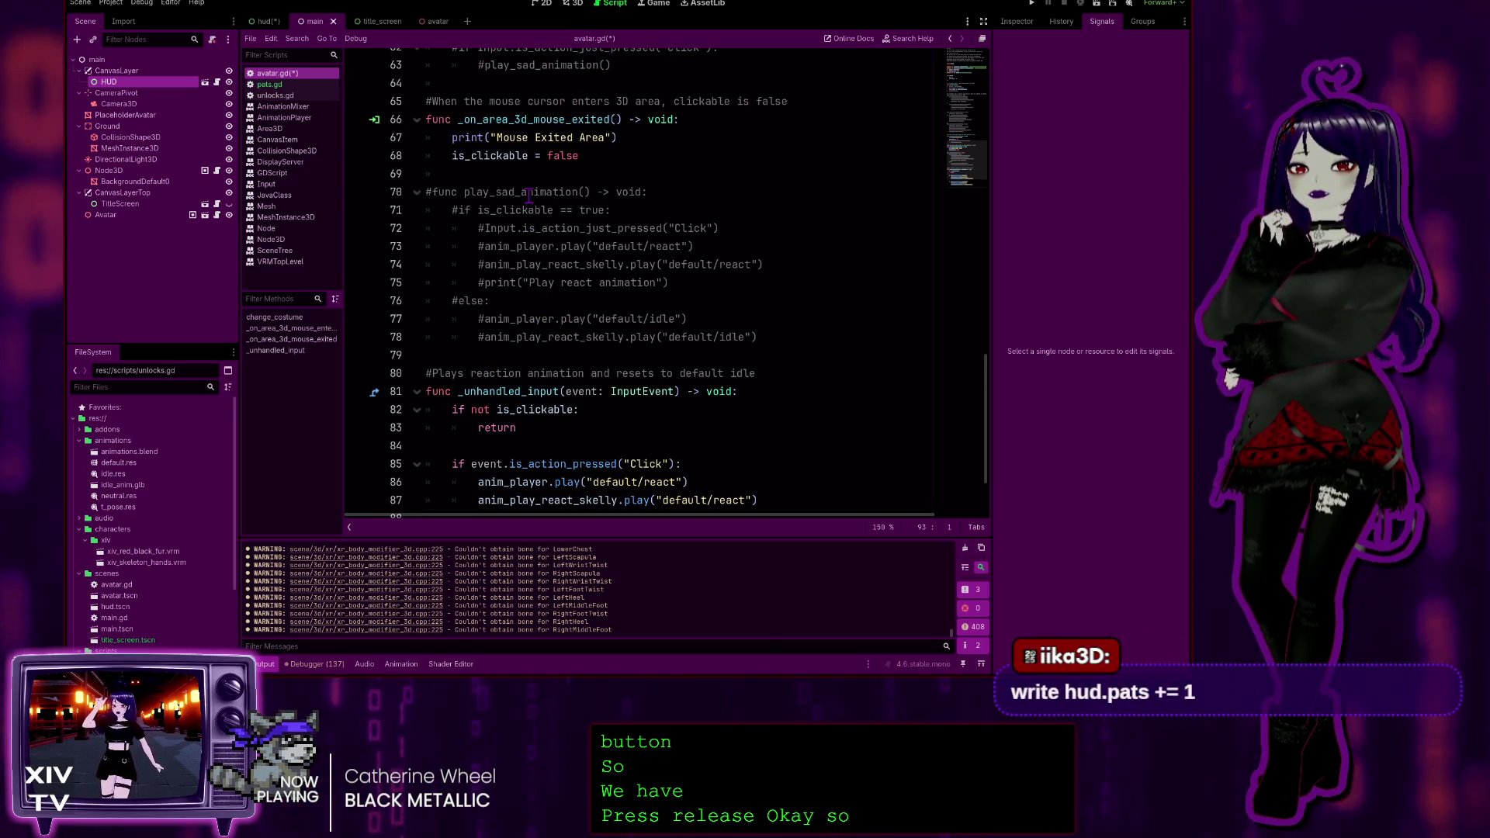
pyautogui.scroll(-2, 516, 303)
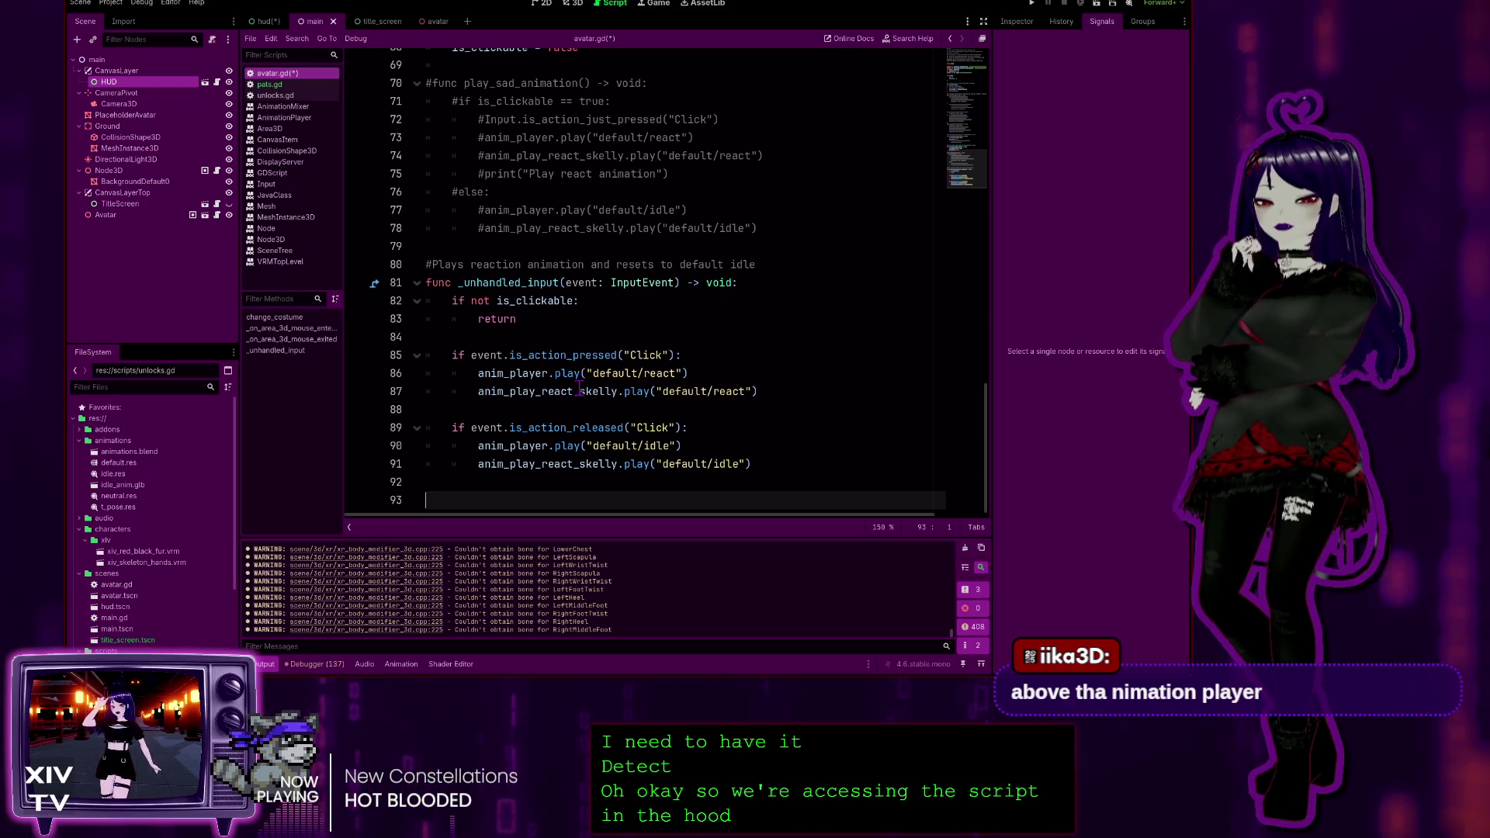
pyautogui.press('BackSpace')
pyautogui.press('BackSpace')
pyautogui.press('BackSpace')
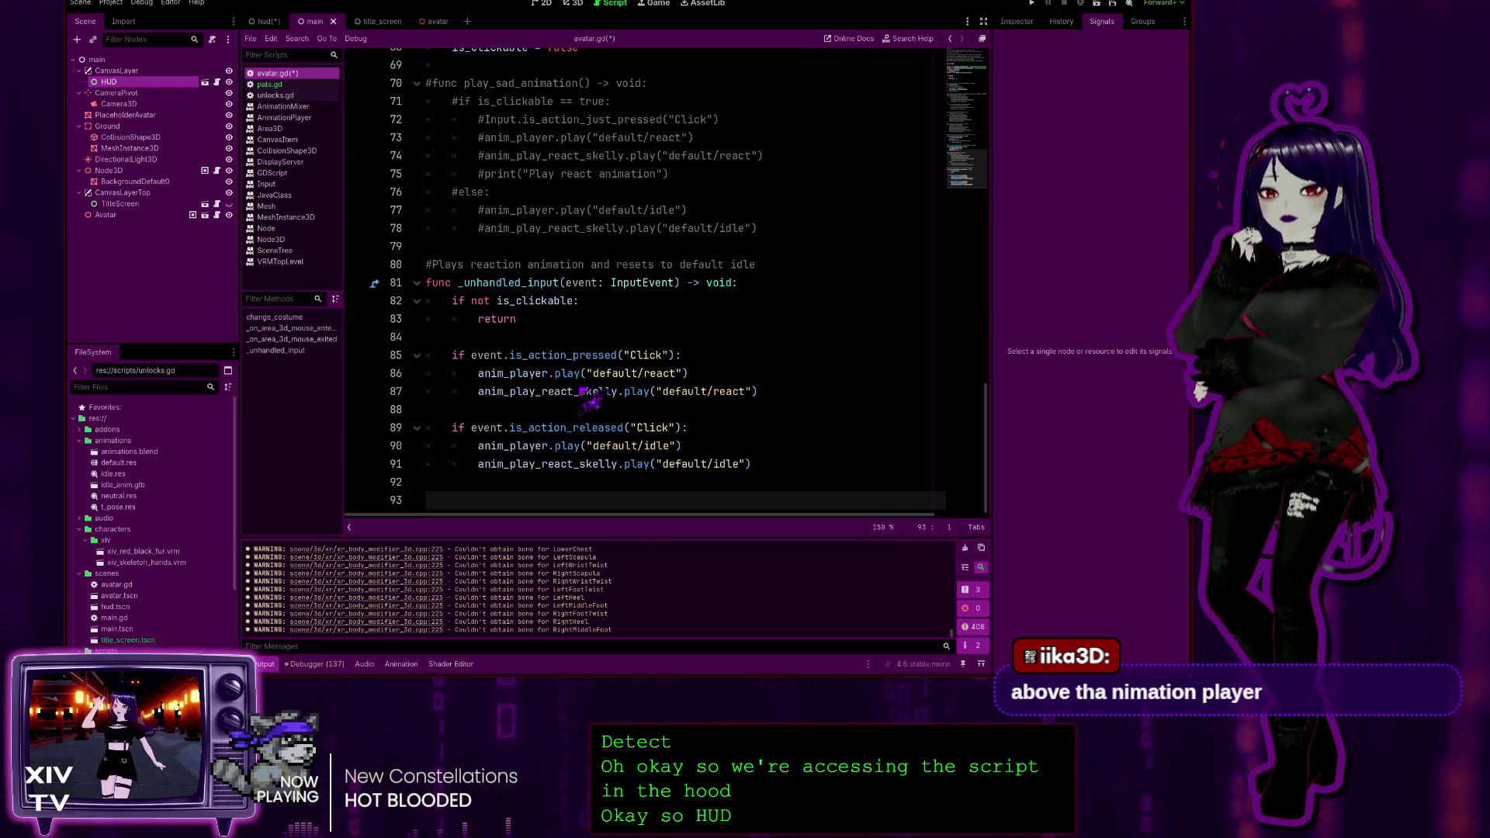
pyautogui.write('hud.')
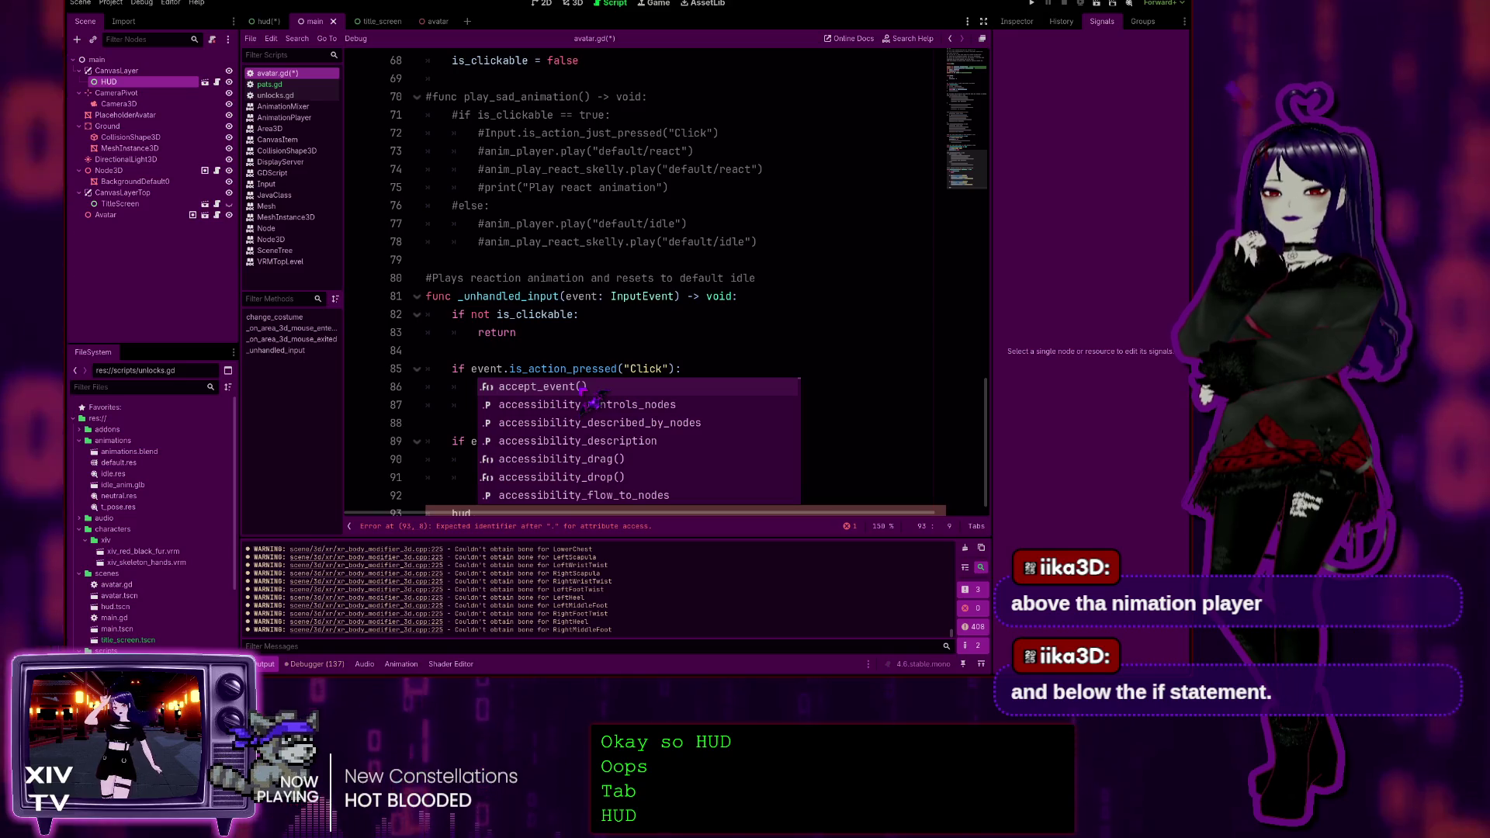
pyautogui.write('pa')
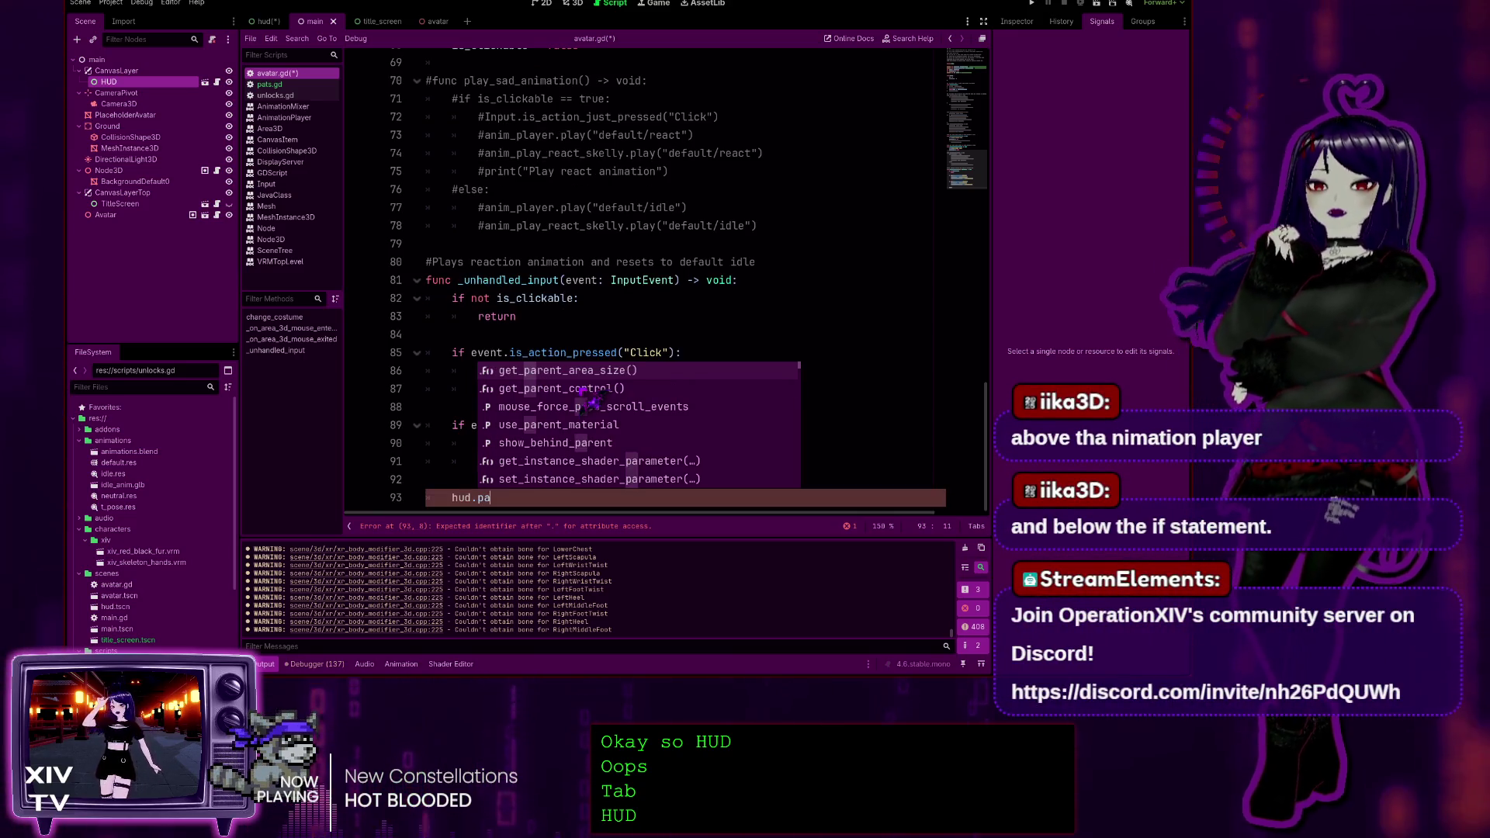
pyautogui.write('ts')
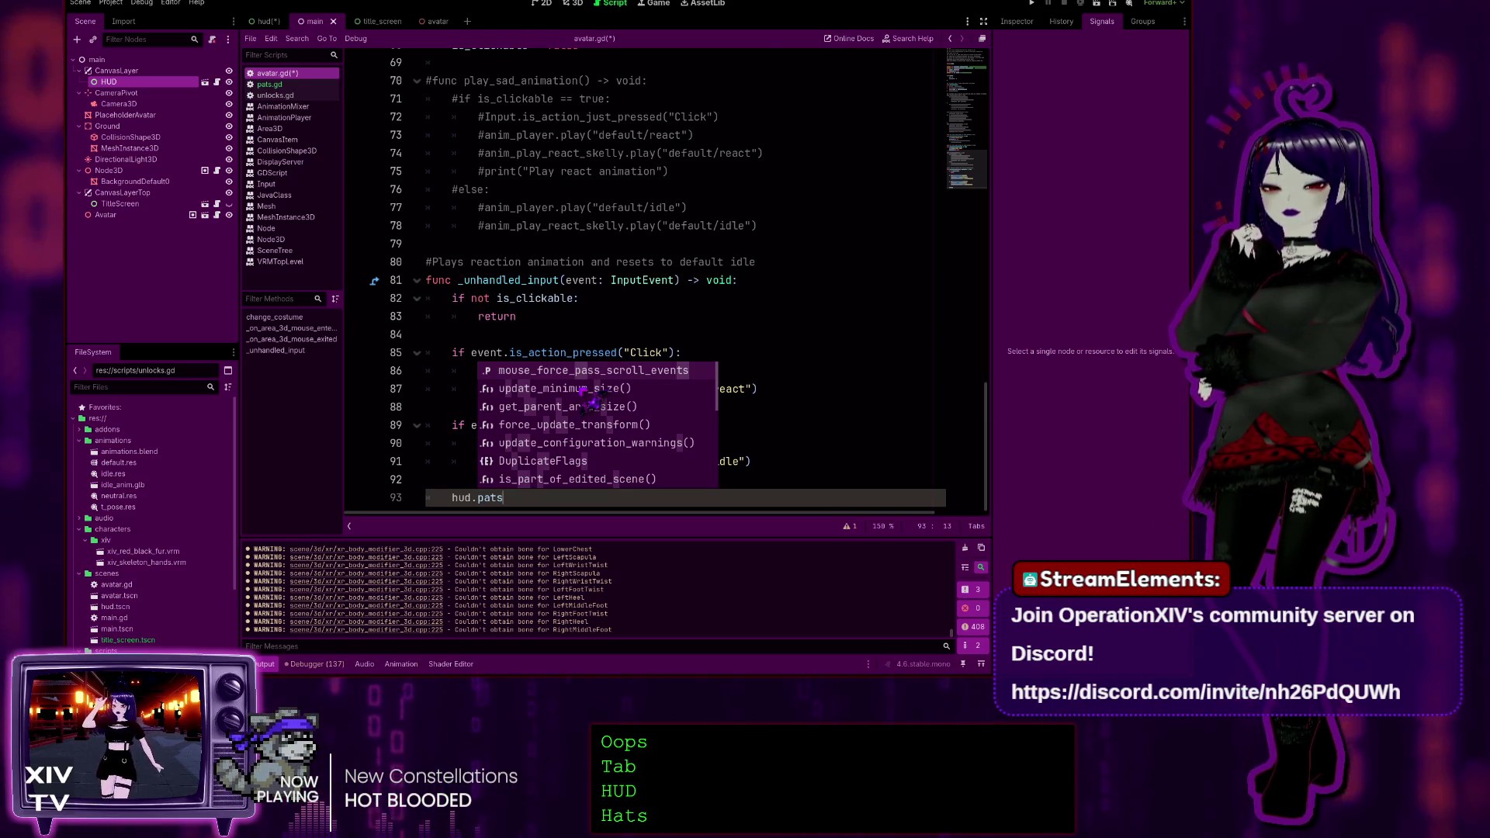
pyautogui.write(' +')
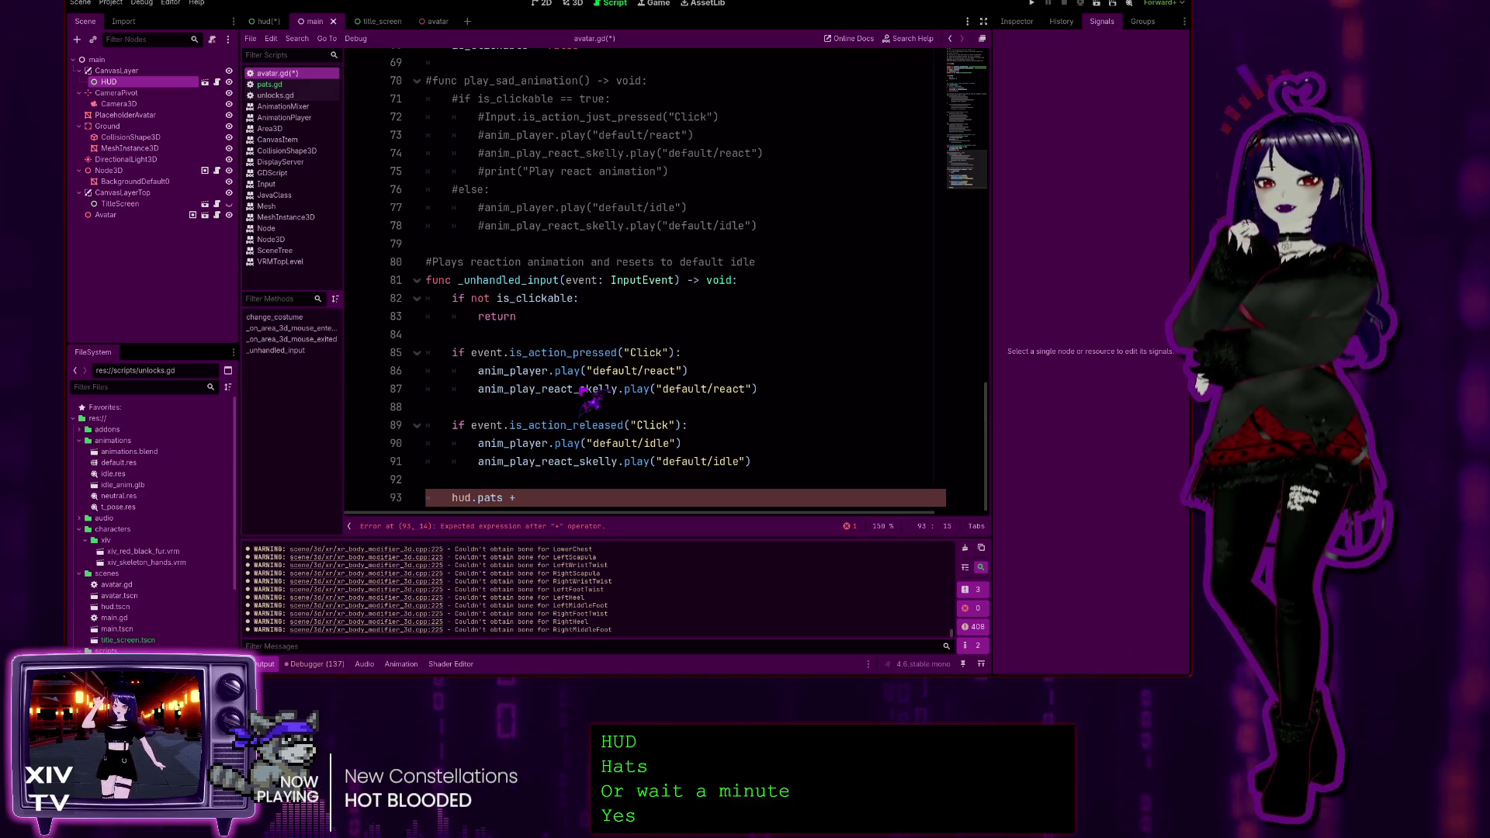
pyautogui.press('BackSpace')
pyautogui.press('BackSpace')
pyautogui.press('BackSpace')
pyautogui.press('BackSpace')
pyautogui.press('BackSpace')
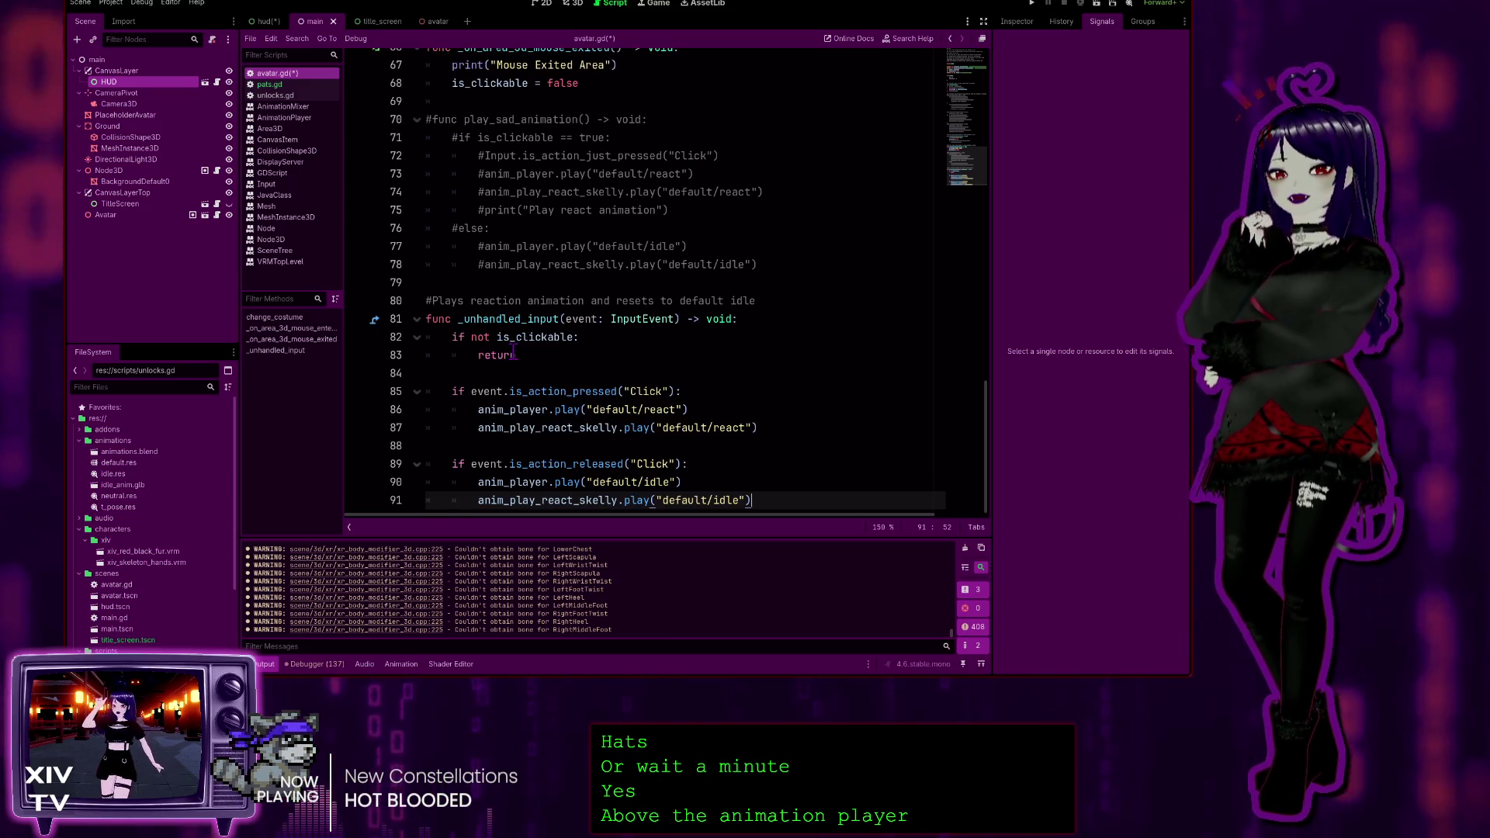
# Add an indented hud.pats += 1 line after the is_clickable return in _unhandled_input
pyautogui.click(425, 376)
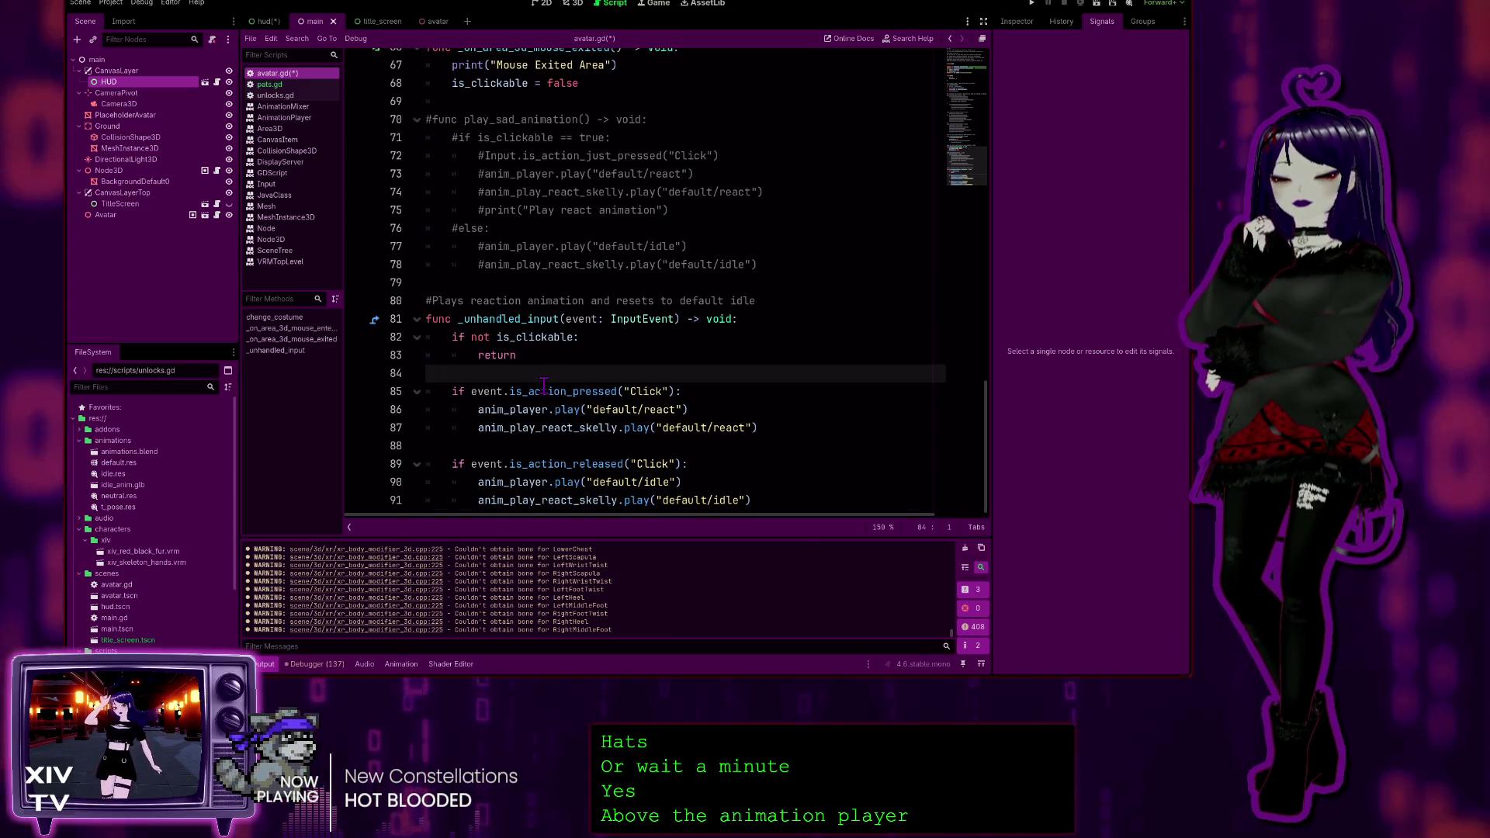
pyautogui.press('Return')
pyautogui.press('Up')
pyautogui.press('Return')
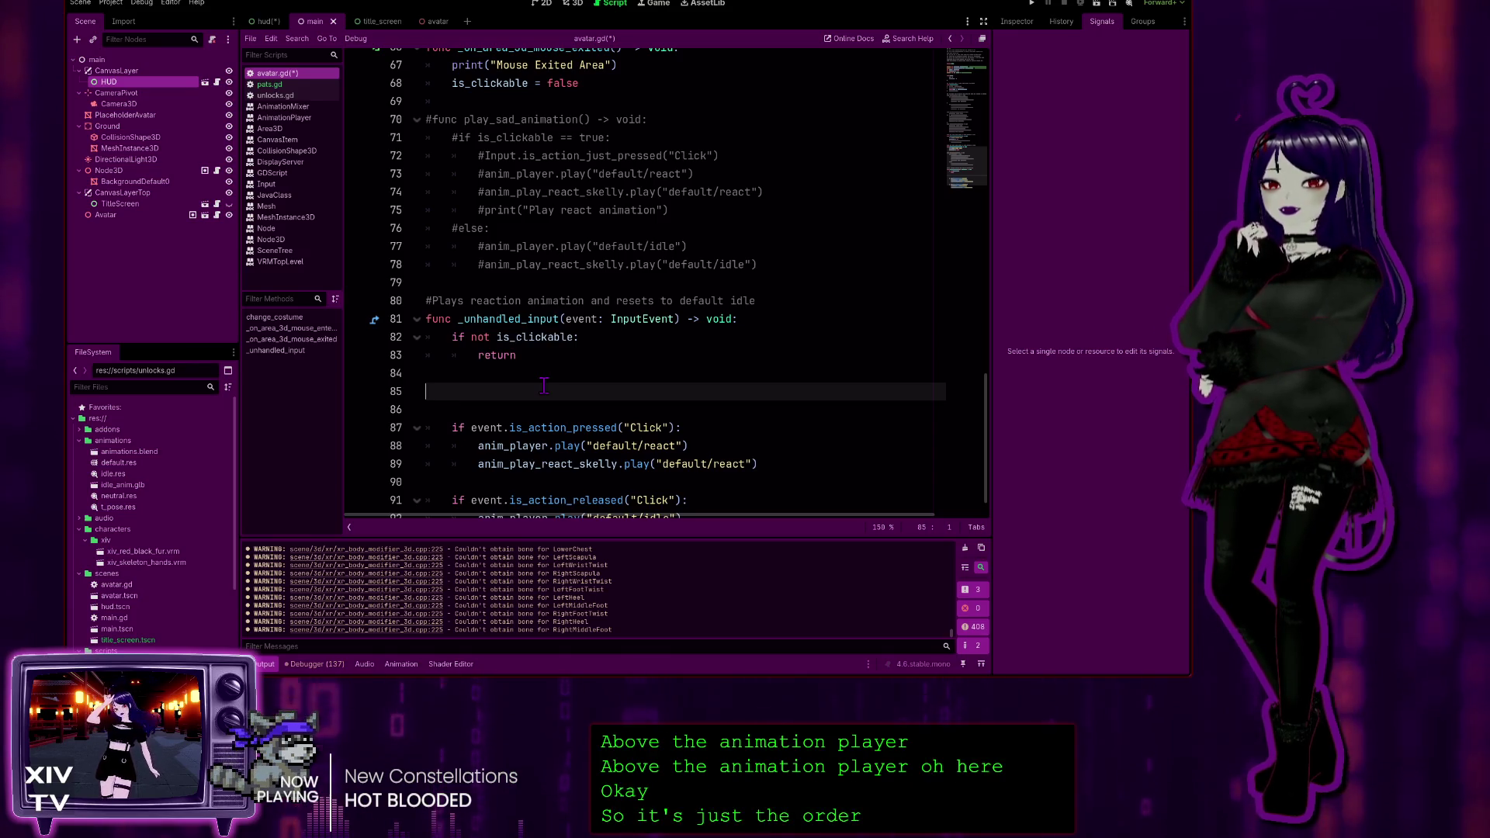
pyautogui.write('hud.')
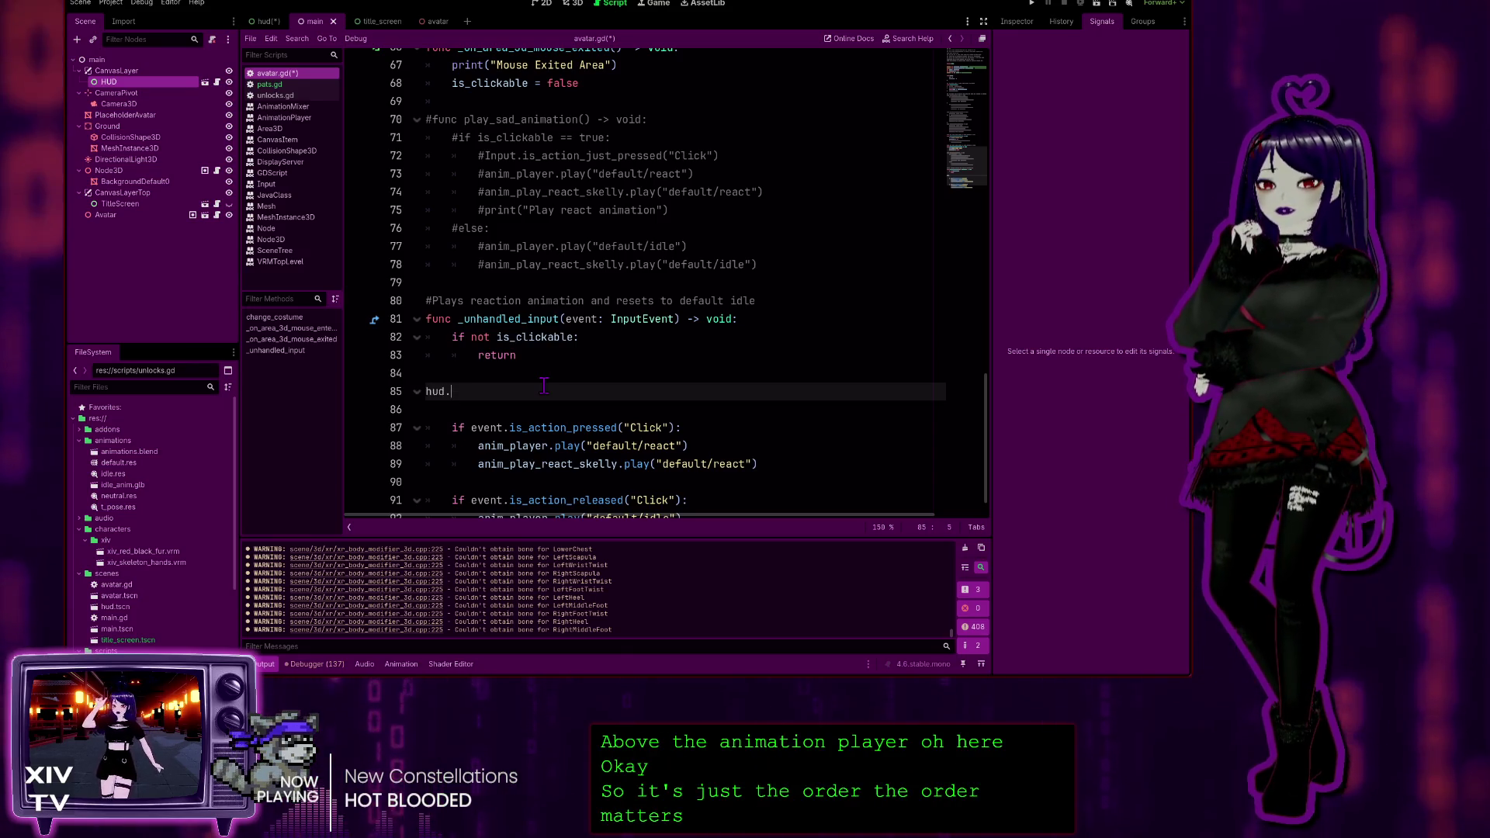
pyautogui.press('BackSpace')
pyautogui.press('BackSpace')
pyautogui.press('BackSpace')
pyautogui.press('Tab')
pyautogui.write('hud.')
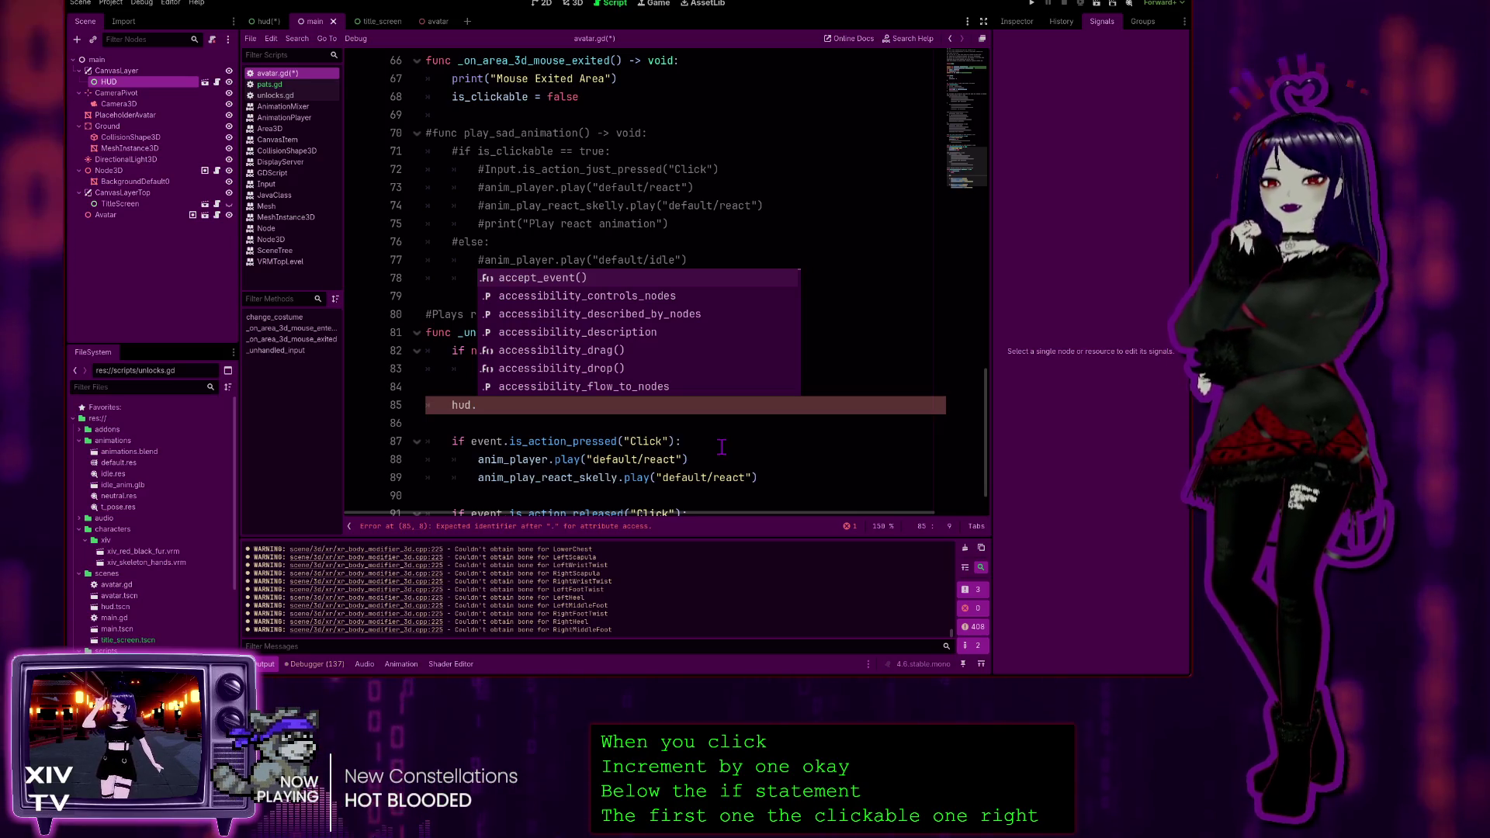
pyautogui.write('pats')
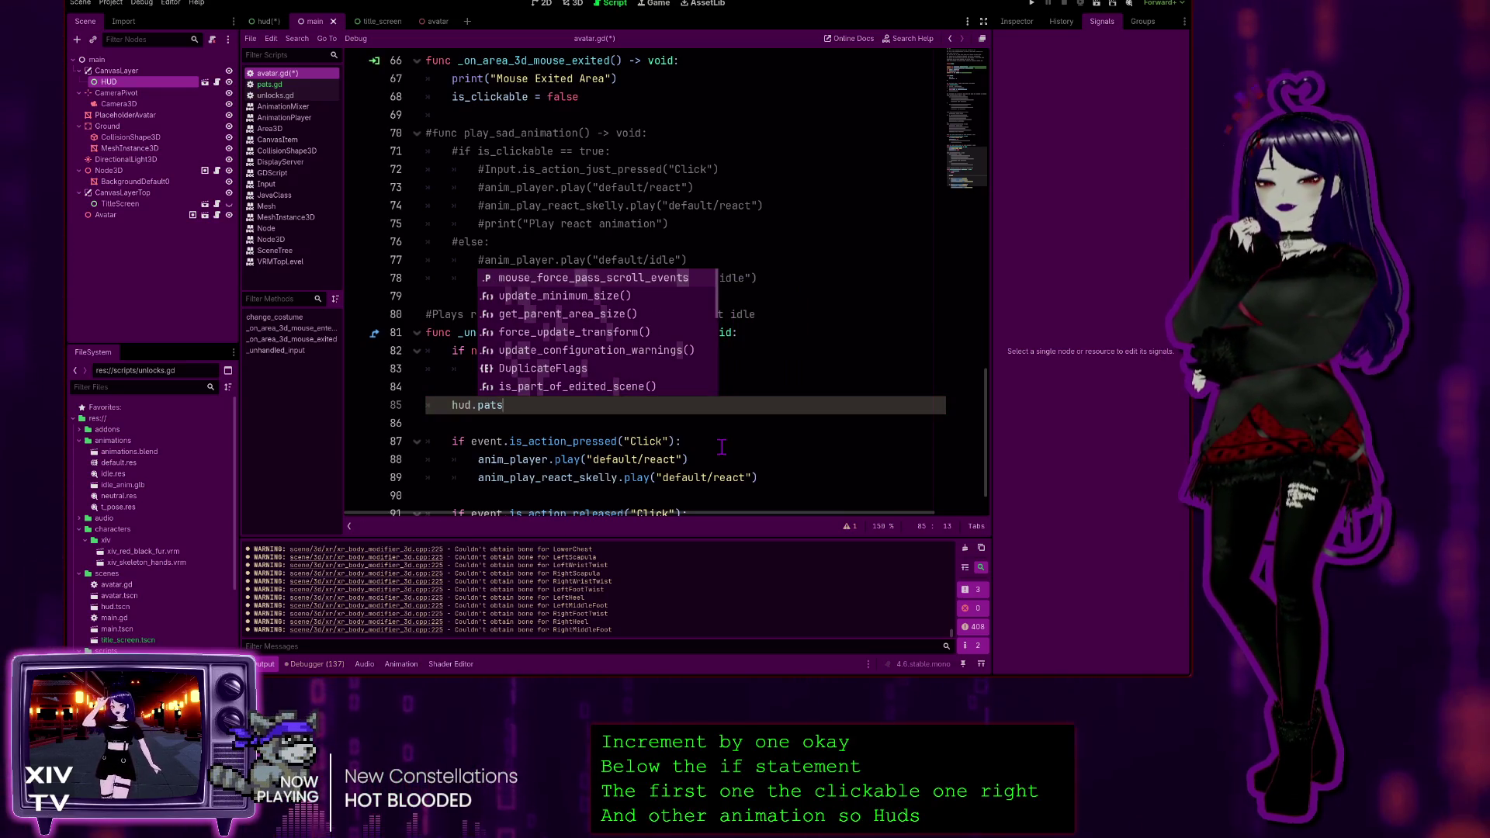
pyautogui.write(' +-')
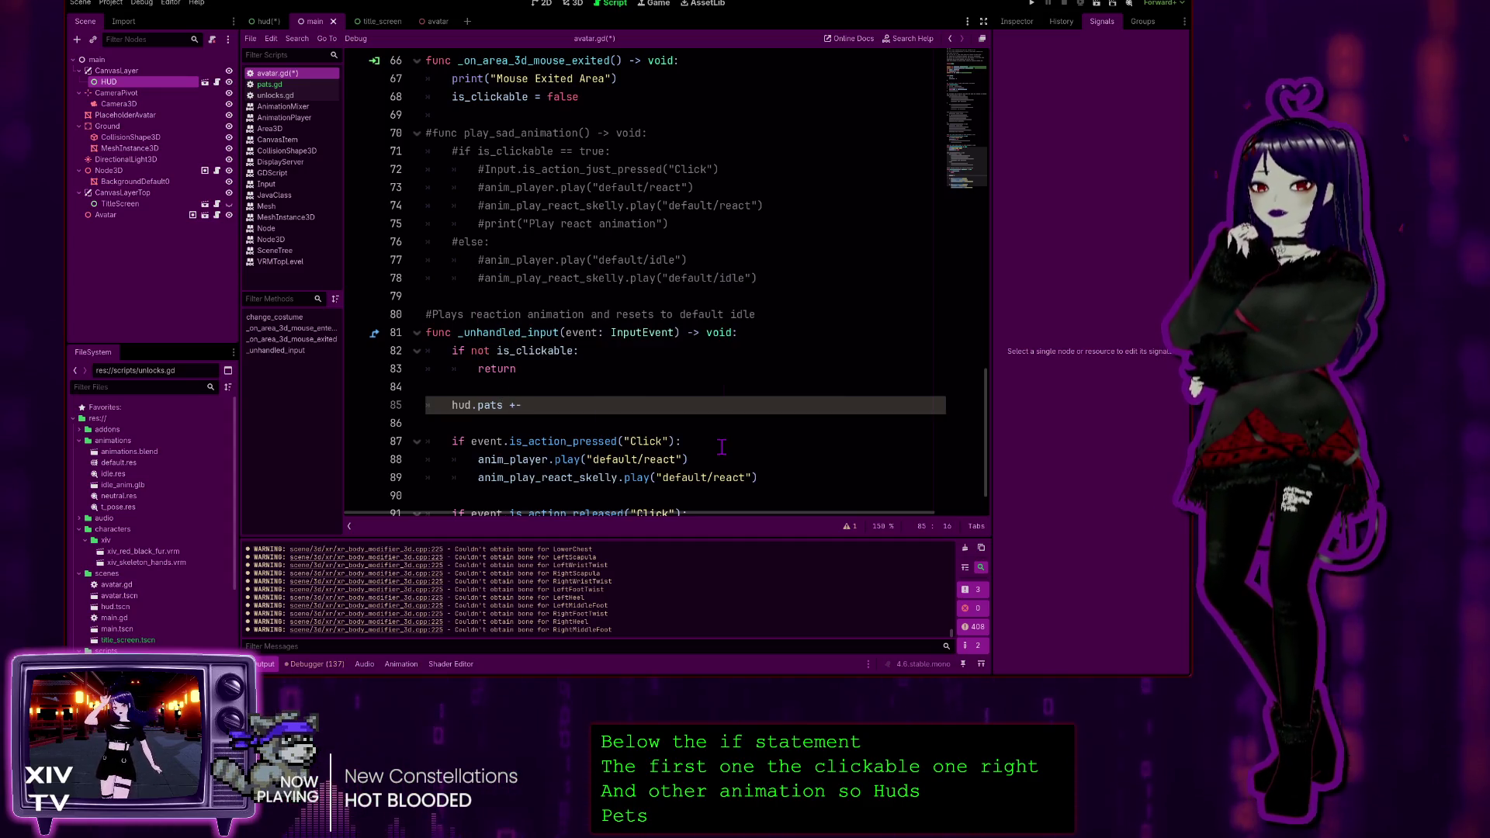
pyautogui.press('BackSpace')
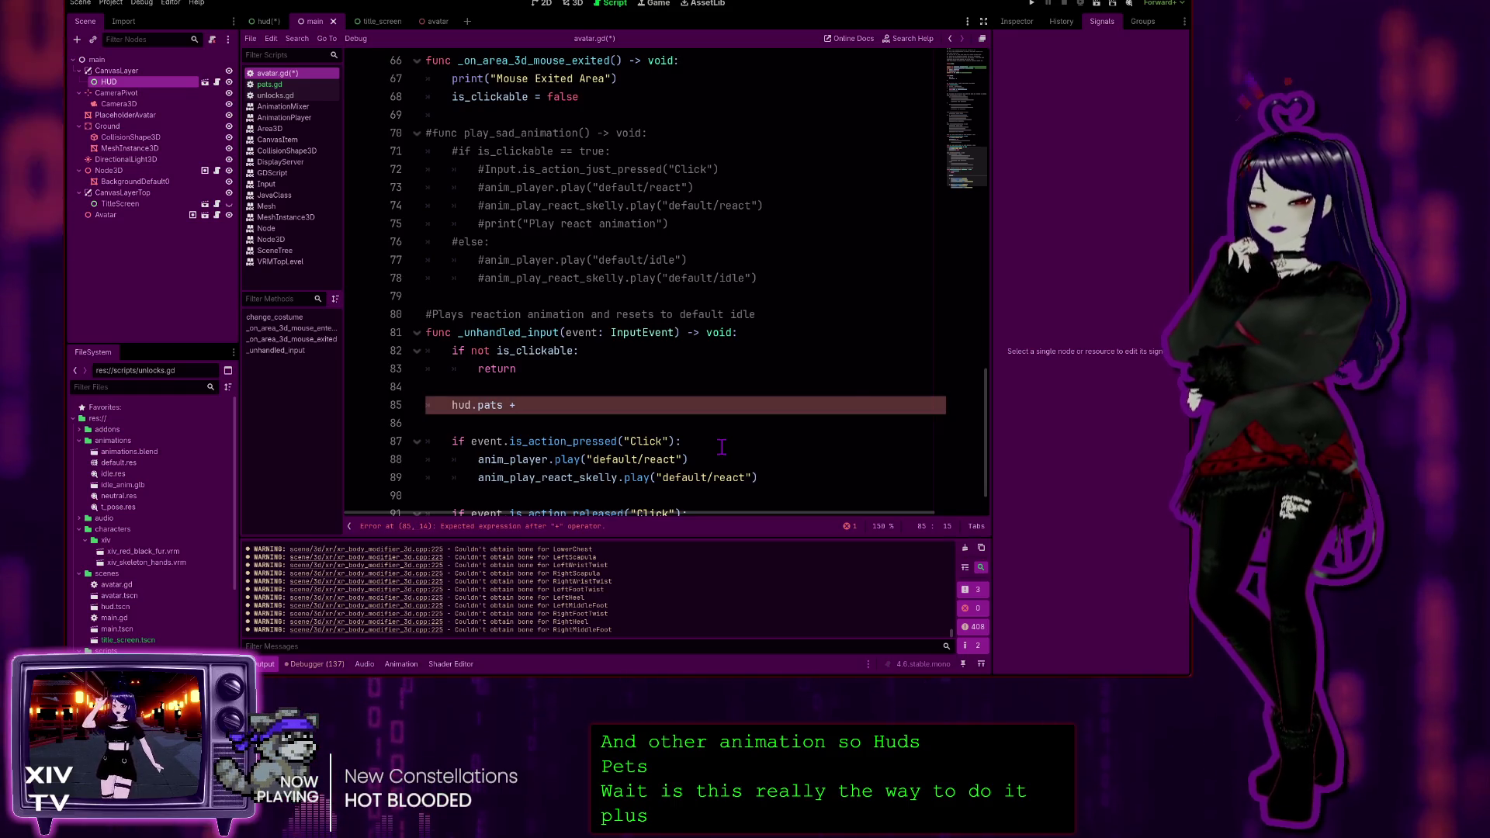
pyautogui.write('= 1')
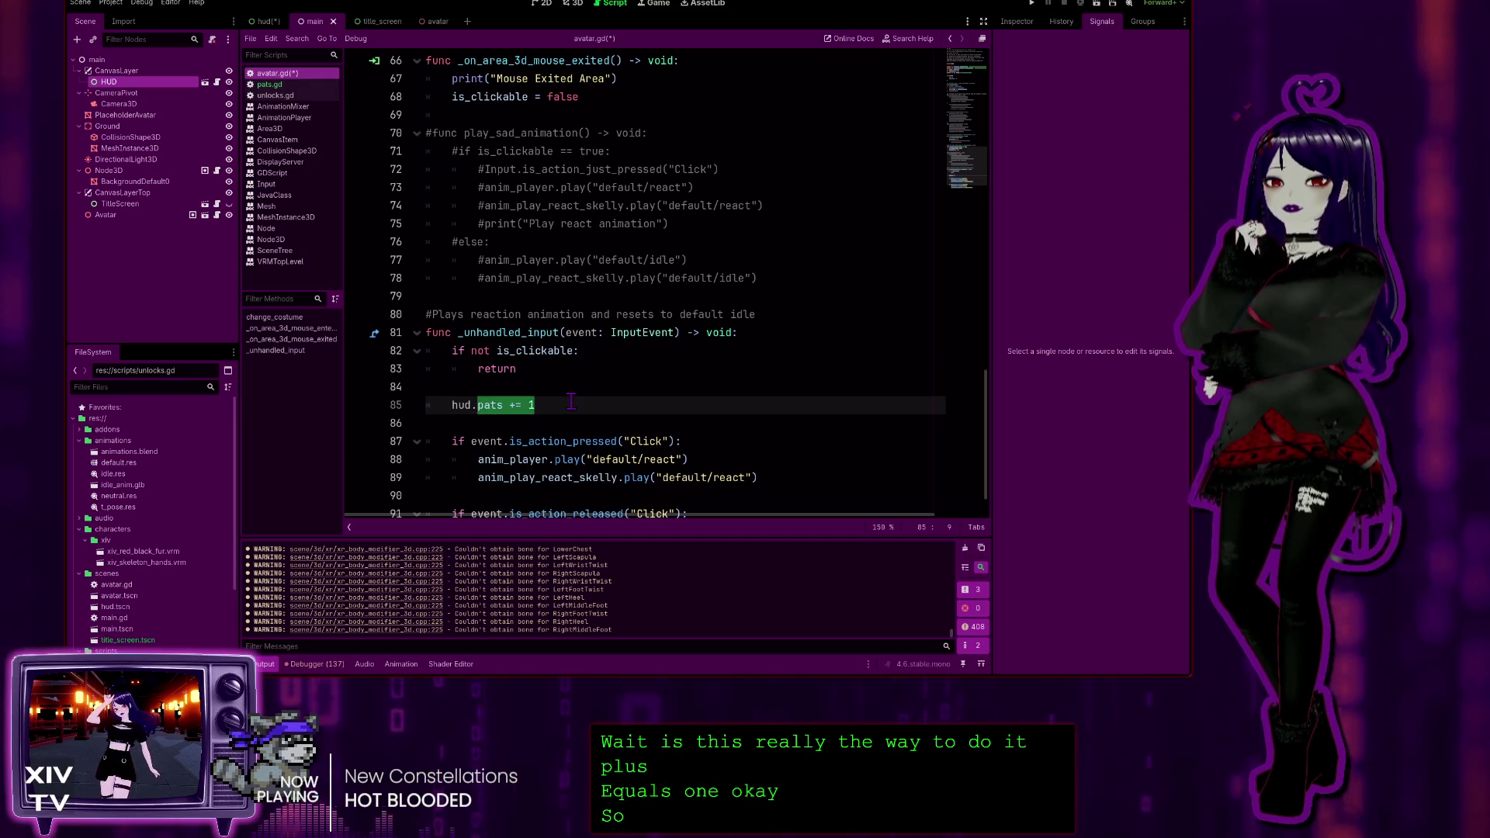
pyautogui.press('Right')
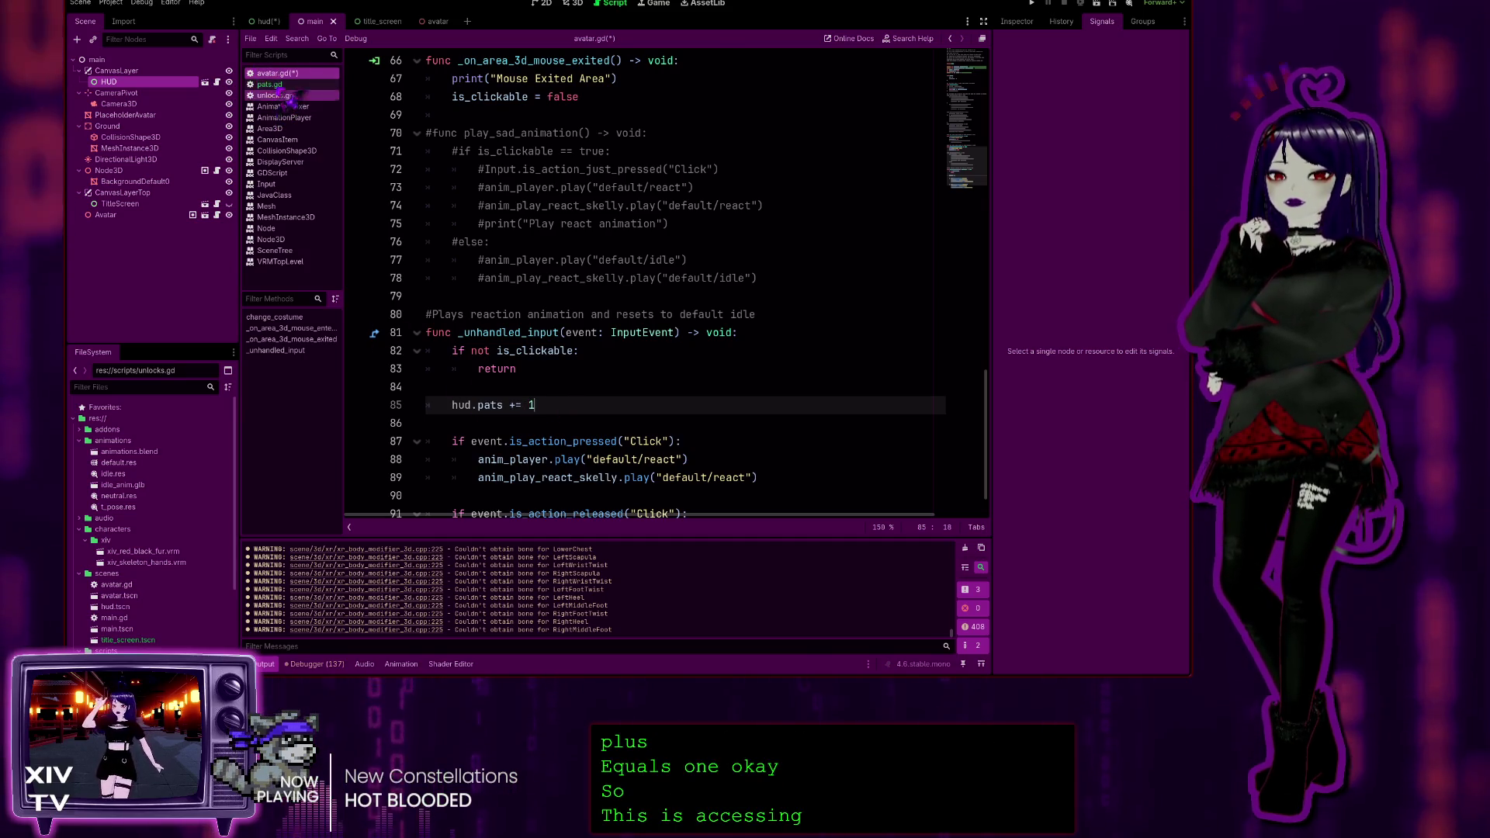
# Review pats.gd's _on_button_pressed, which adds 1 to pats, then return to avatar.gd
pyautogui.click(268, 83)
pyautogui.scroll(-4, 680, 411)
pyautogui.scroll(20, 680, 412)
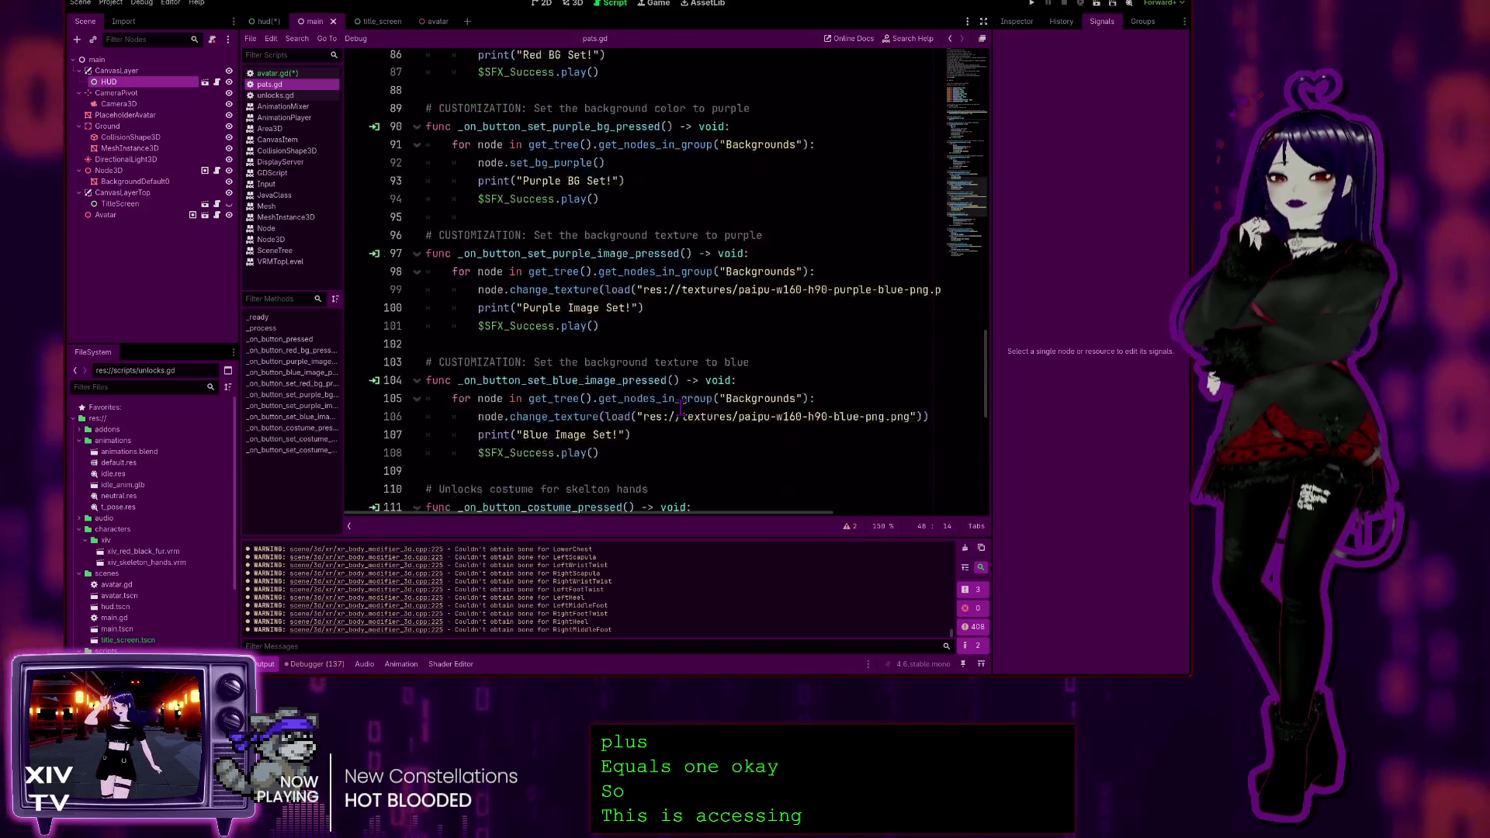
pyautogui.scroll(2, 643, 383)
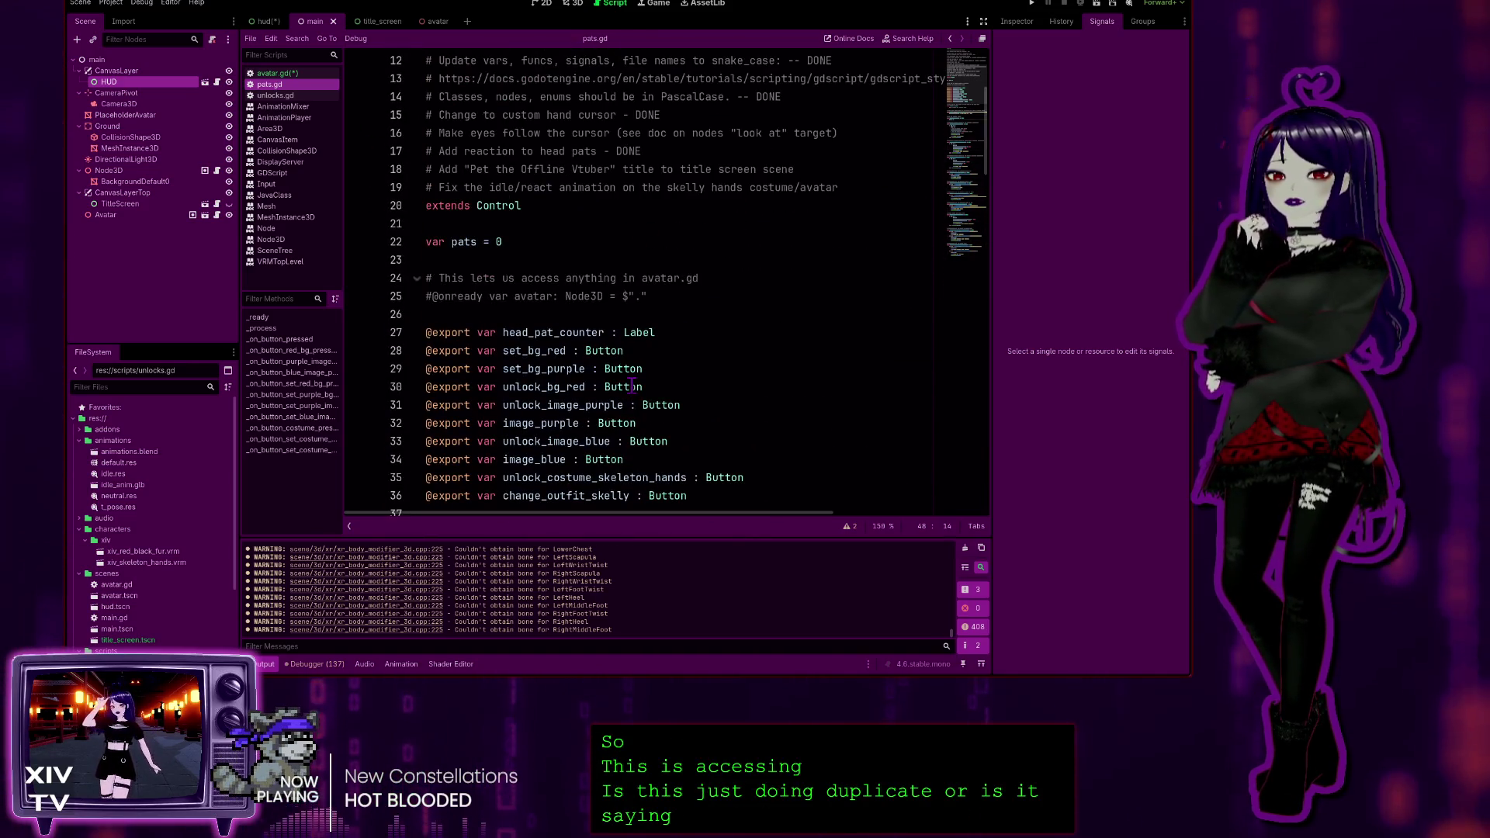
pyautogui.scroll(-7, 632, 386)
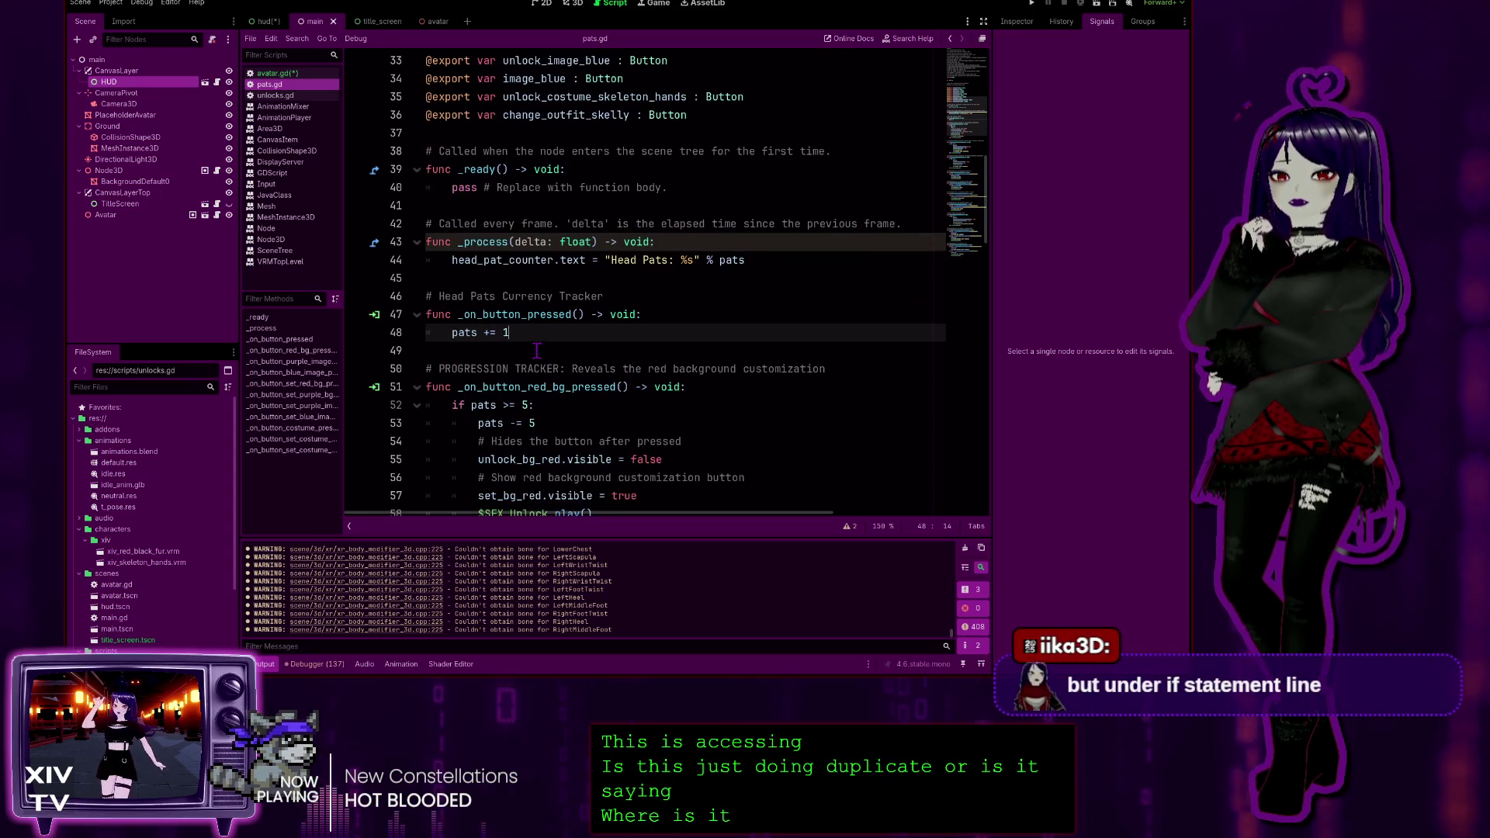
pyautogui.moveTo(516, 334)
pyautogui.mouseDown()
pyautogui.moveTo(429, 334)
pyautogui.moveTo(427, 314)
pyautogui.mouseUp()
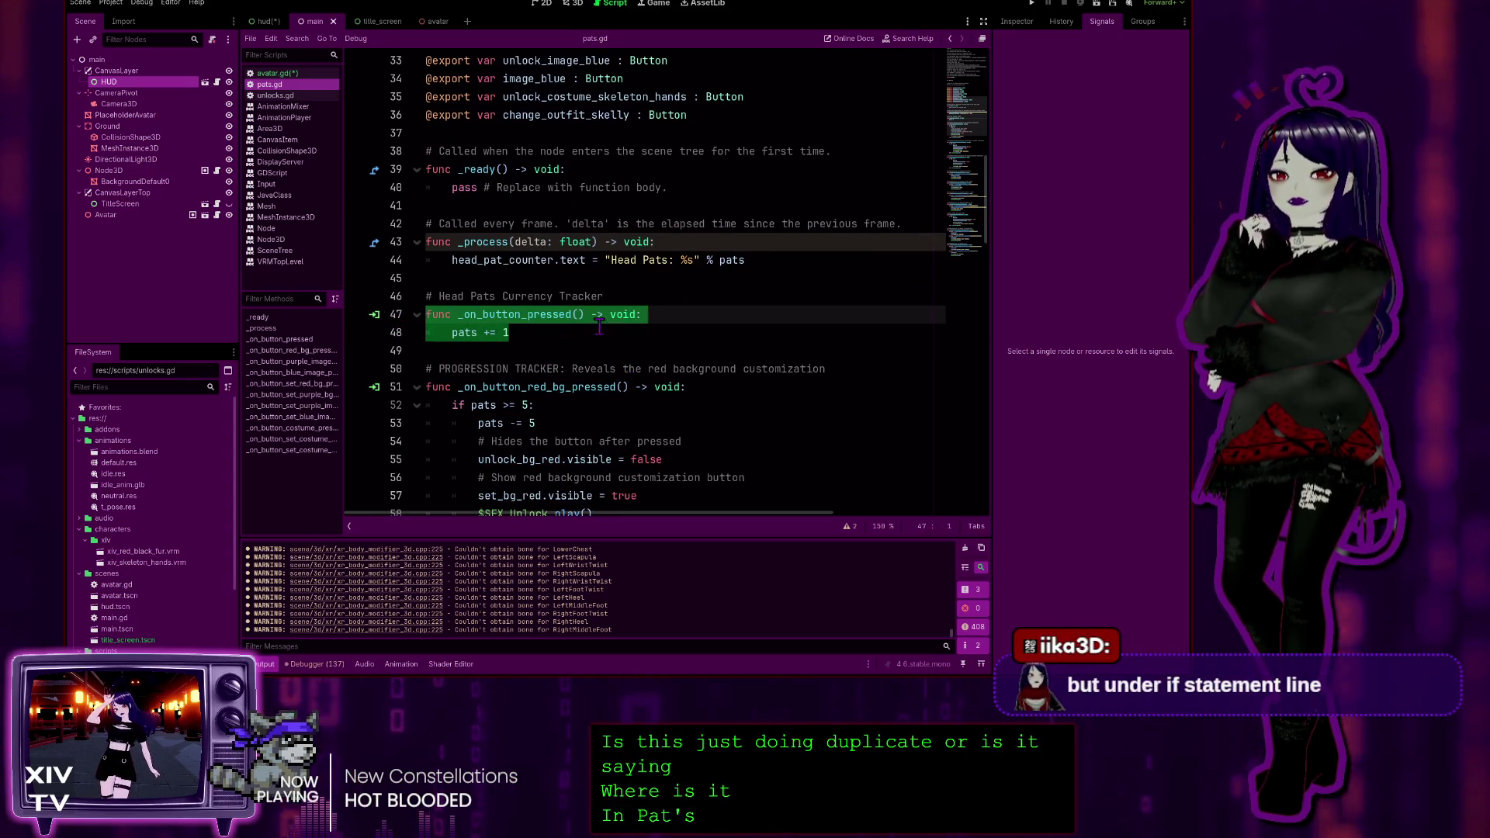
pyautogui.click(553, 334)
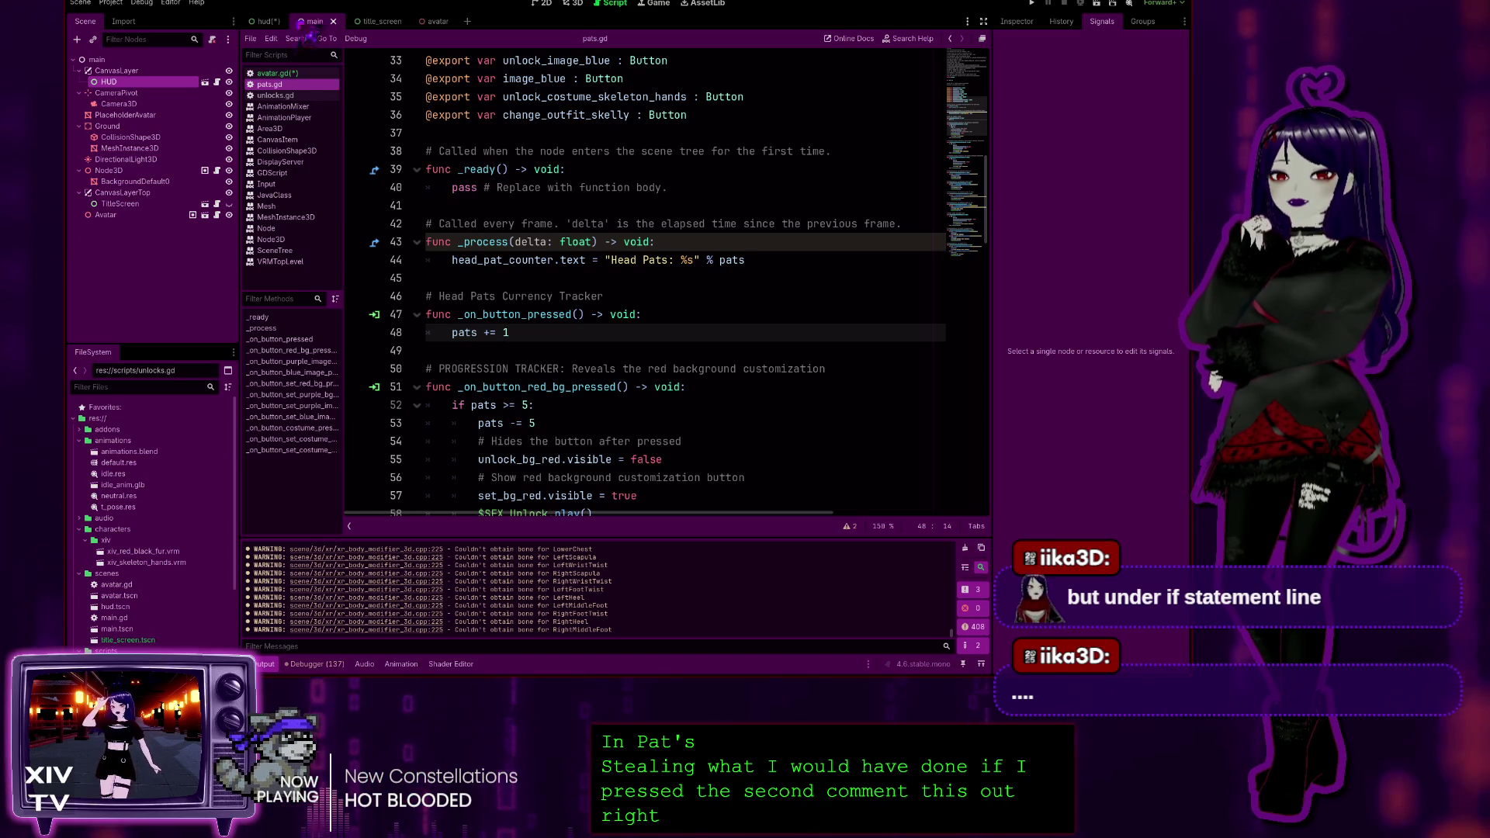
pyautogui.click(293, 73)
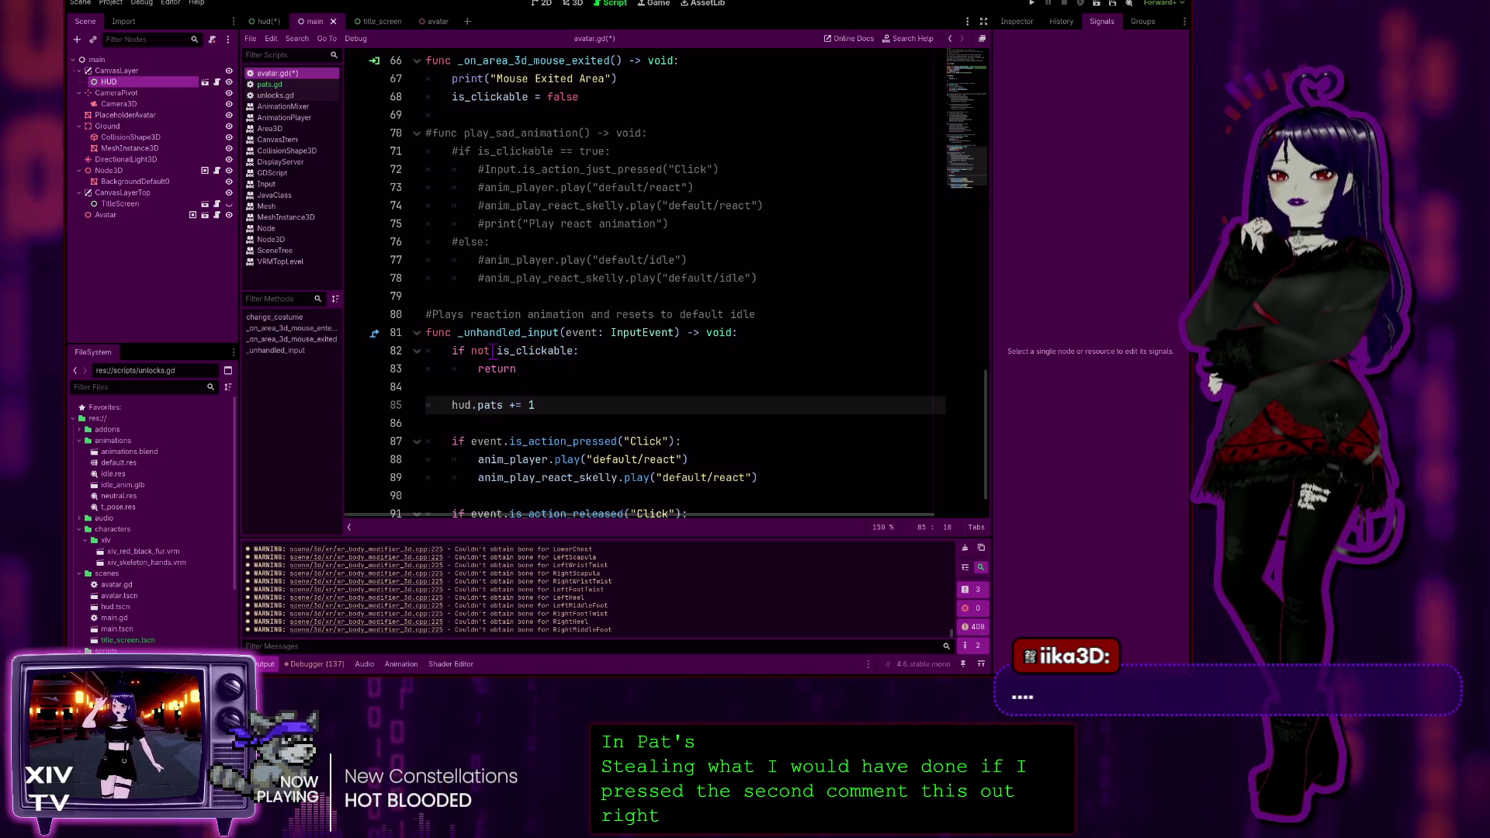
# Move the hud.pats += 1 line under the if not is_clickable check in _unhandled_input
pyautogui.click(443, 405)
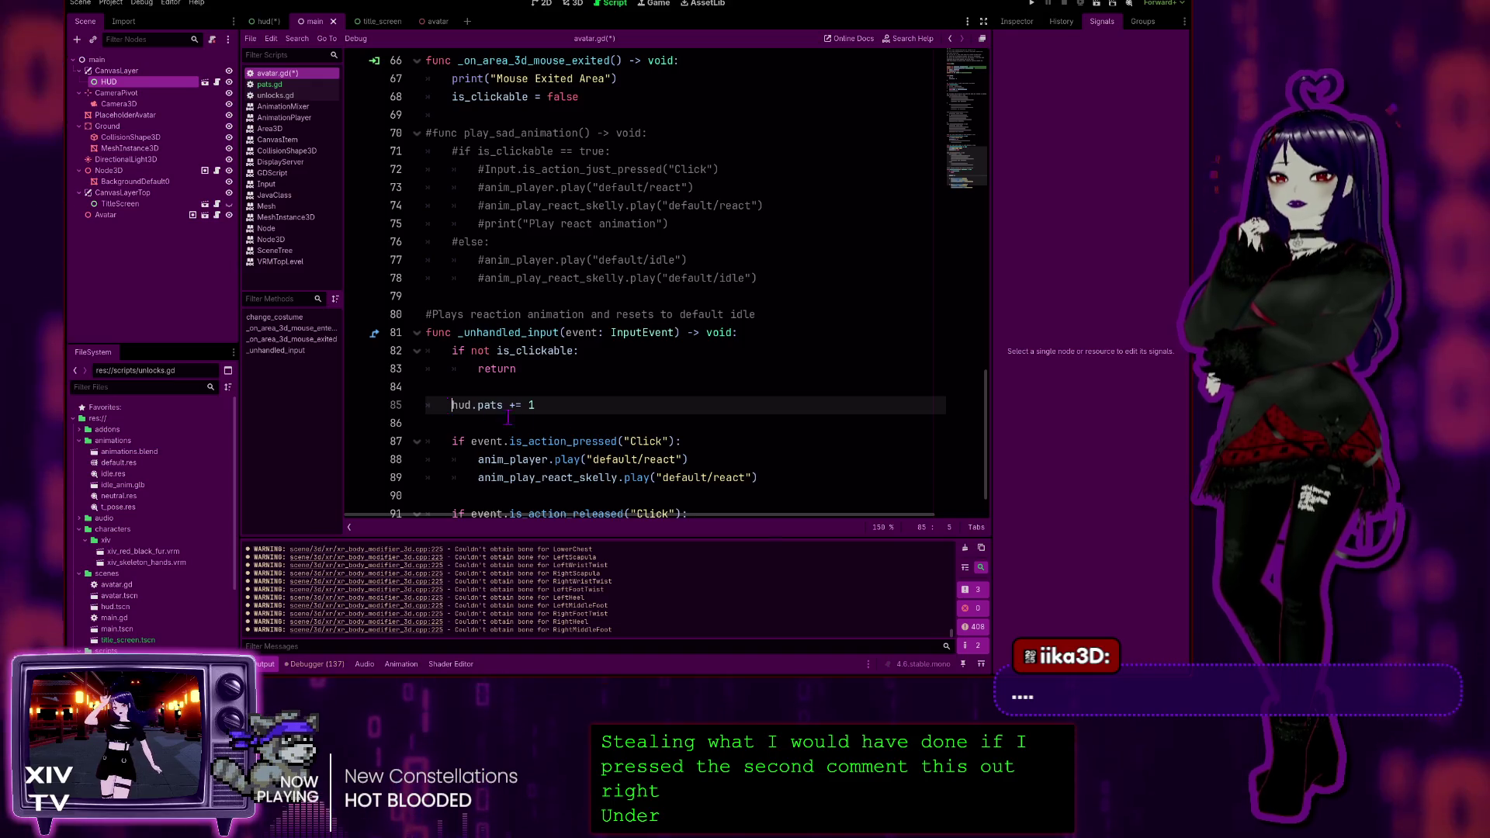
pyautogui.press('Tab')
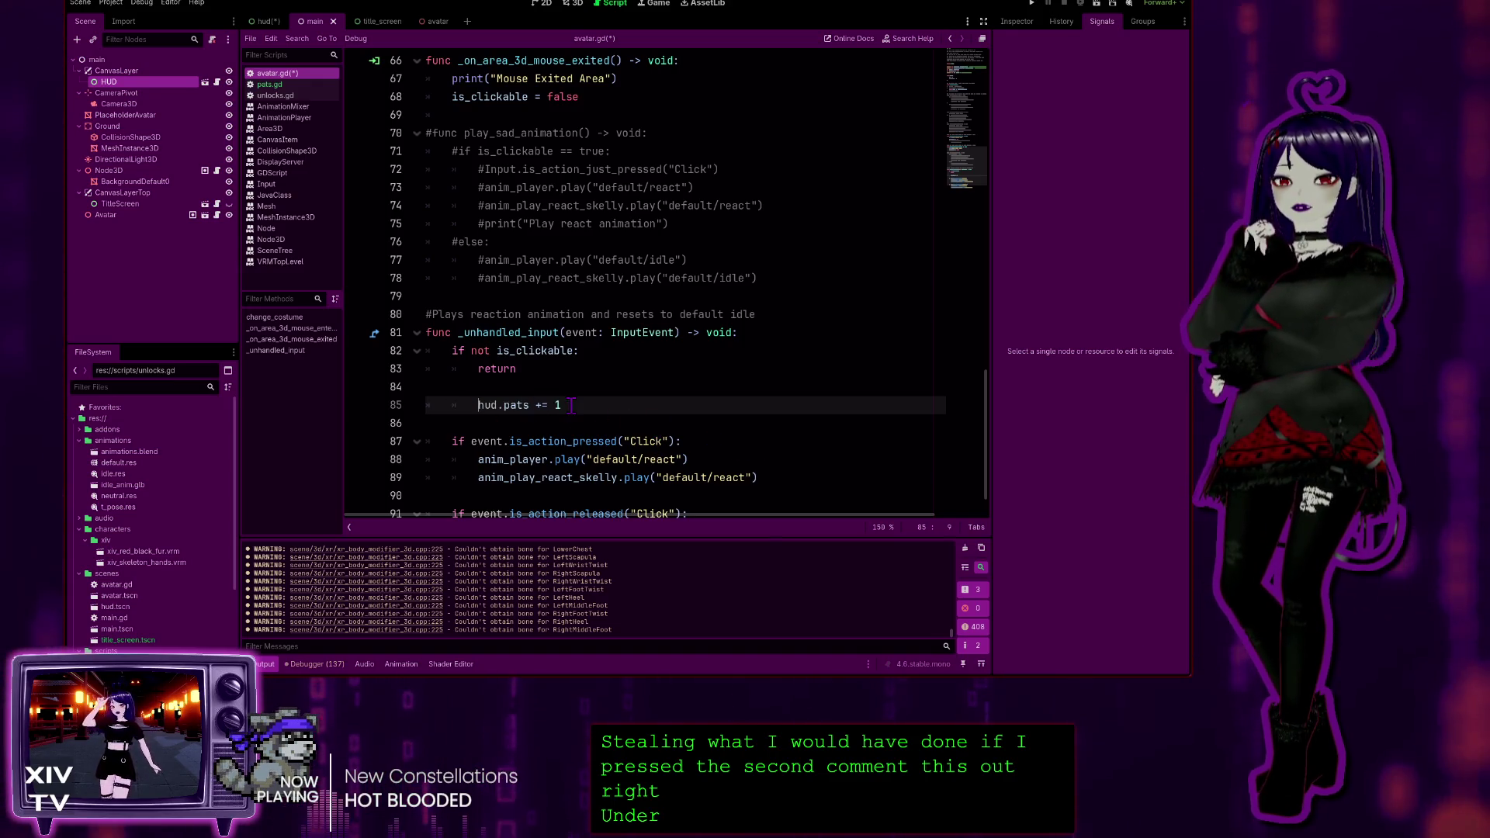
pyautogui.click(571, 405)
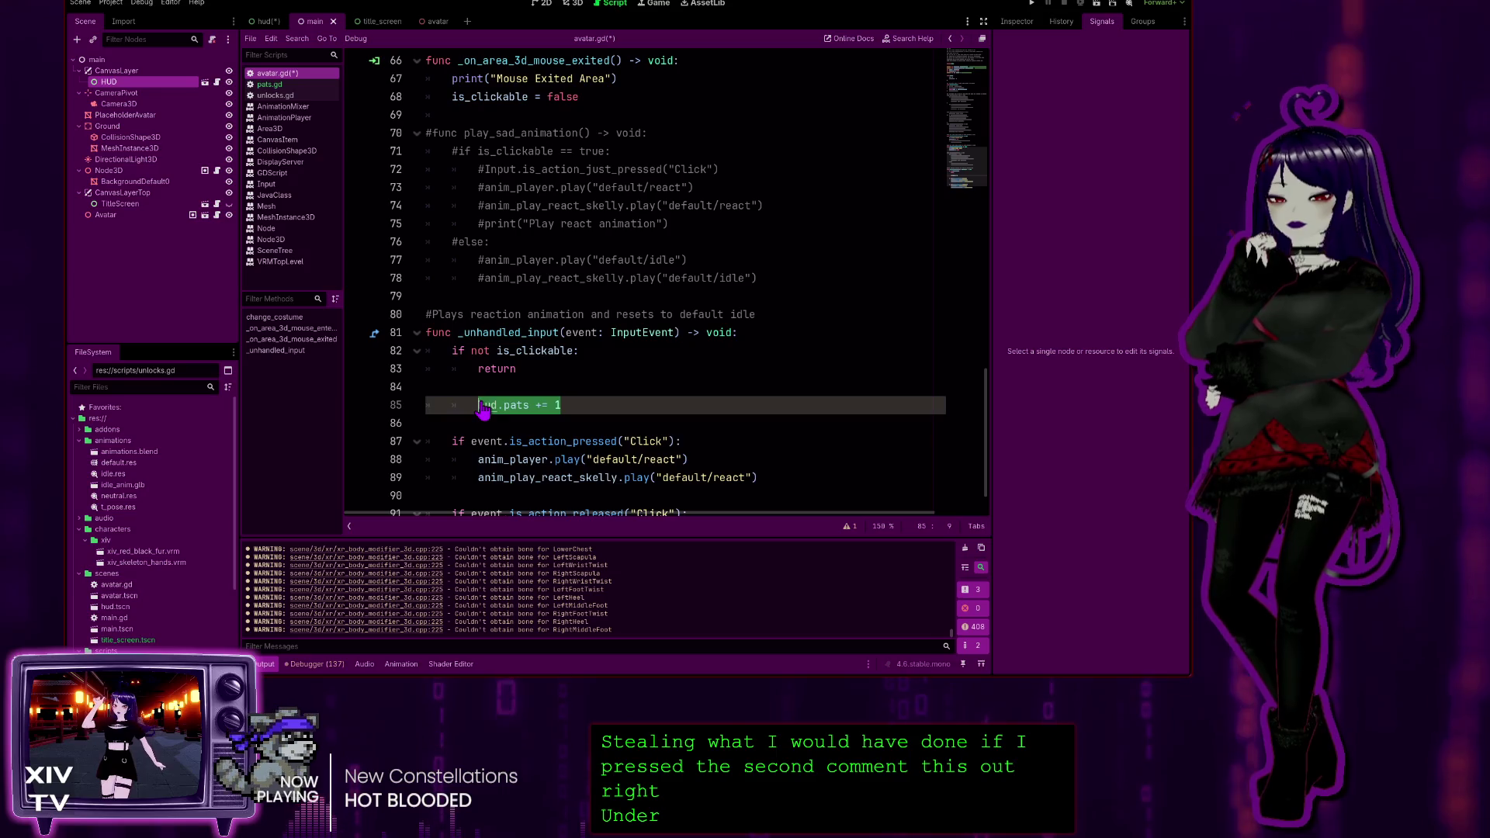
pyautogui.keyDown('shift'); pyautogui.click(442, 405); pyautogui.keyUp('shift')
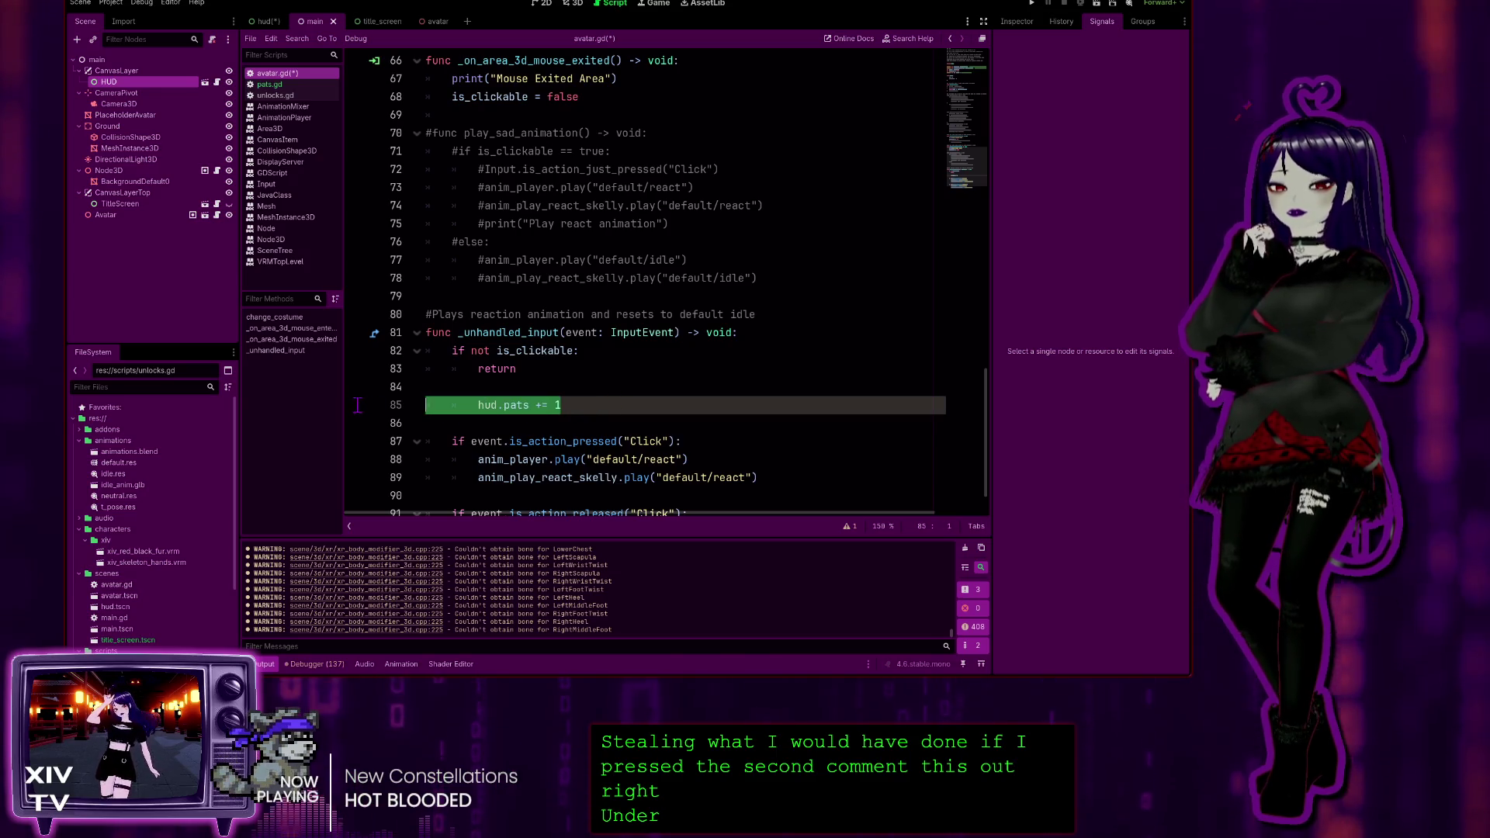
pyautogui.hotkey('ctrl', 'x')
pyautogui.click(648, 350)
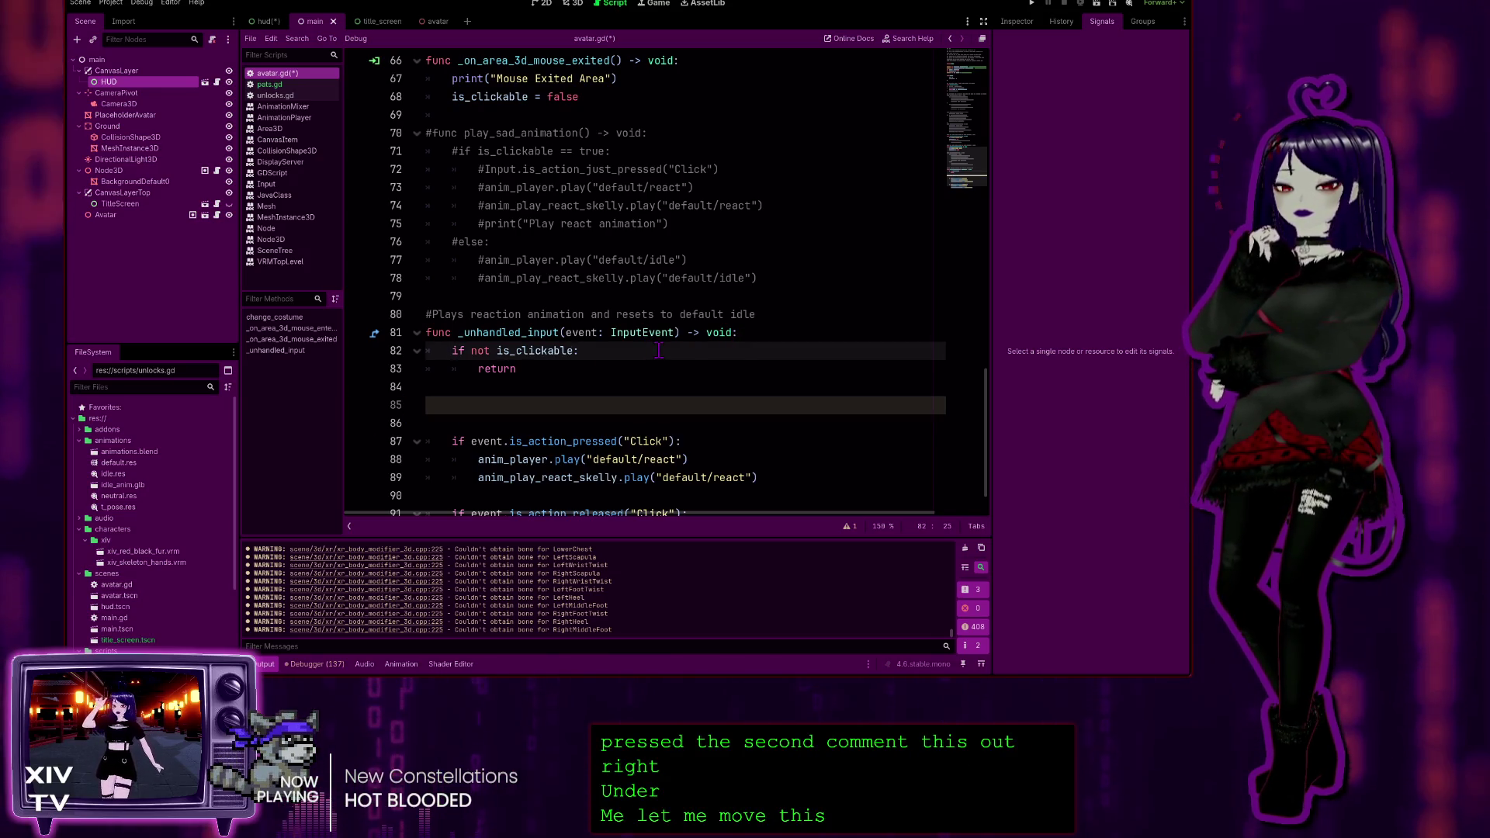
pyautogui.press('Return')
pyautogui.hotkey('ctrl', 'v')
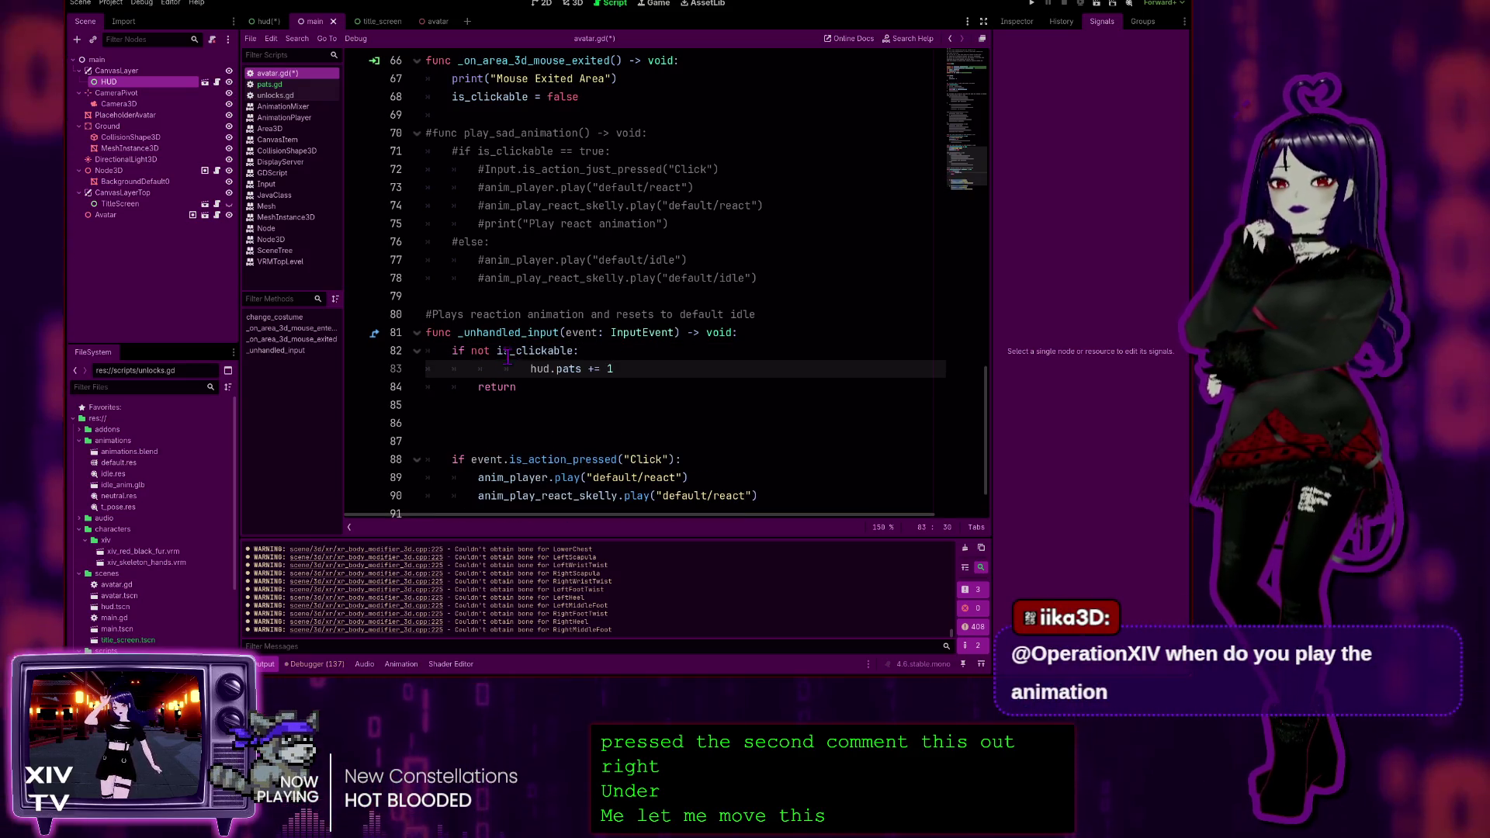
pyautogui.click(521, 369)
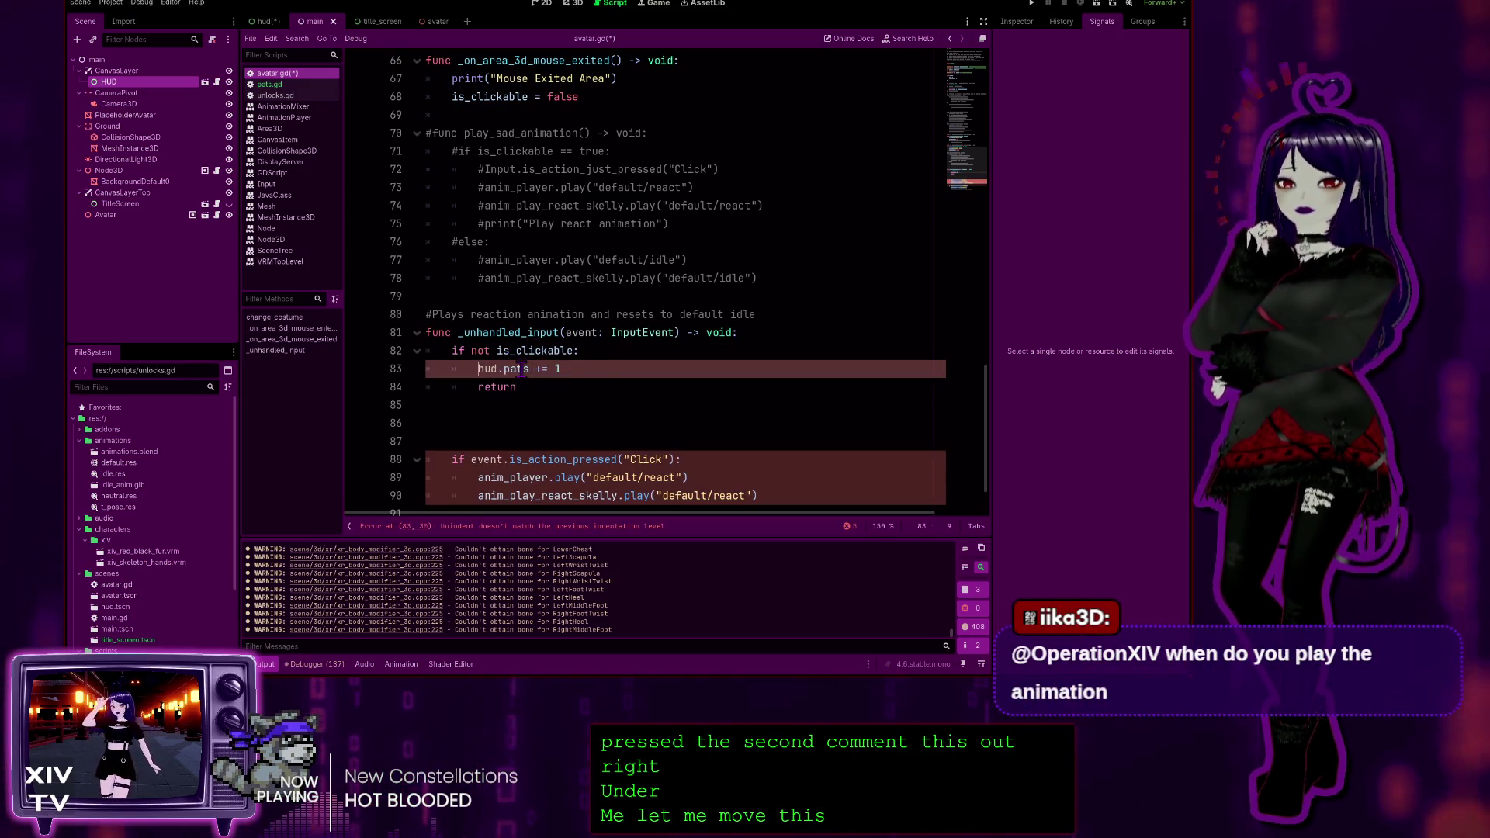
# Delete the hud.pats += 1 line and trim the surplus blank lines after return
pyautogui.click(718, 419)
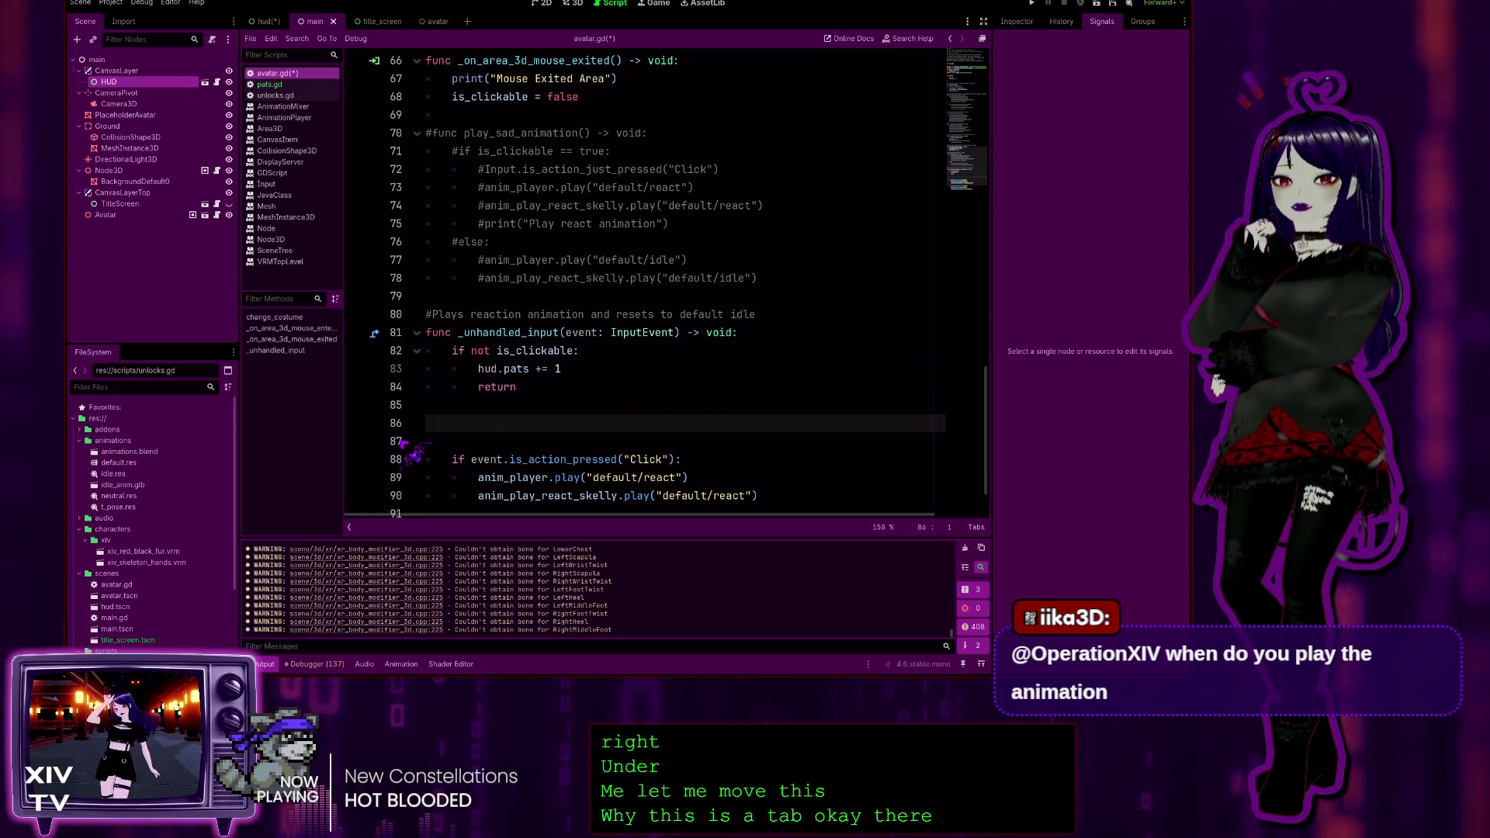
pyautogui.scroll(-2, 504, 446)
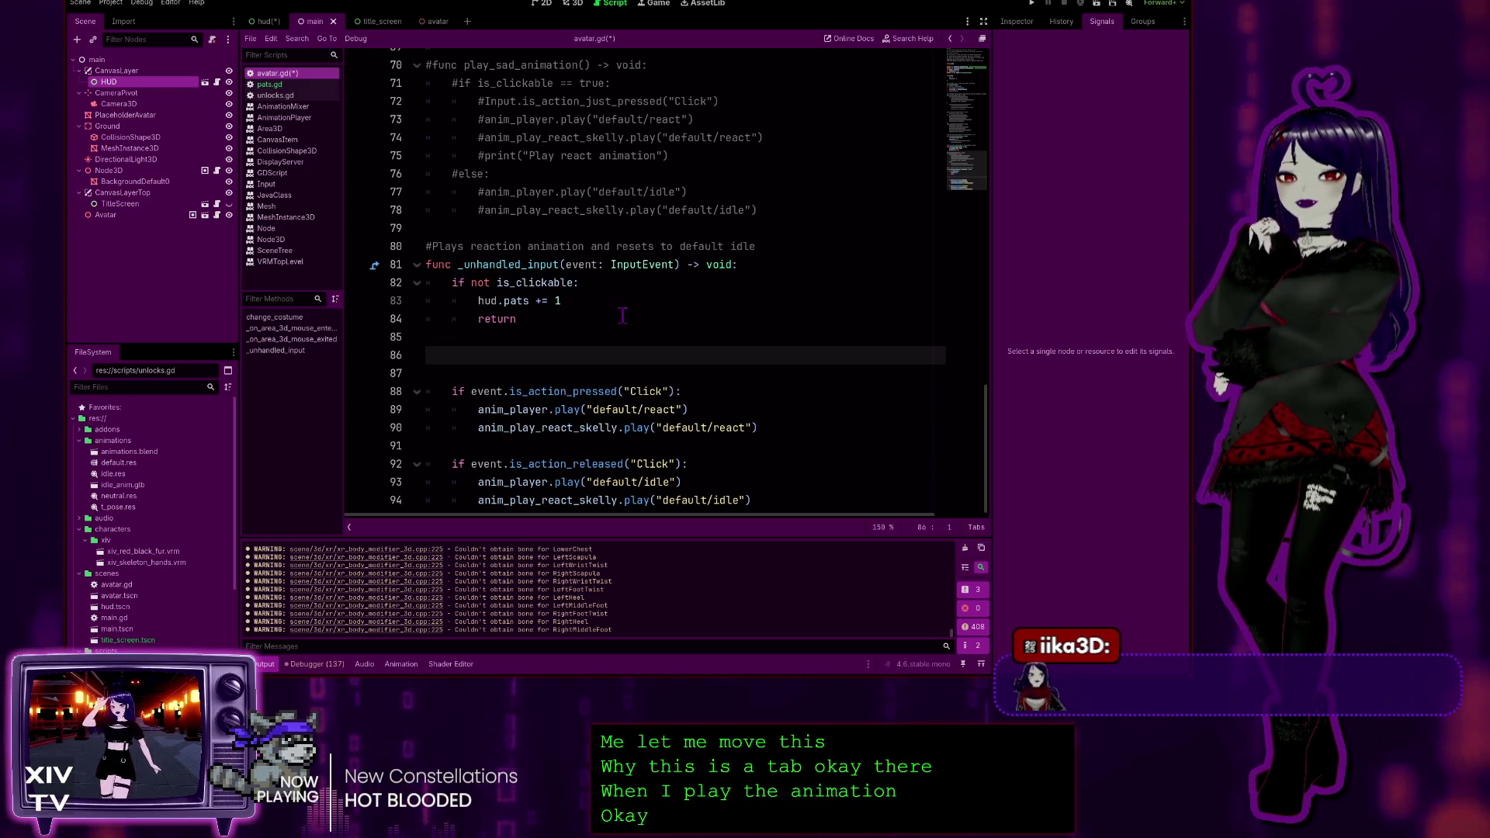
pyautogui.moveTo(621, 299); pyautogui.dragTo(631, 289)
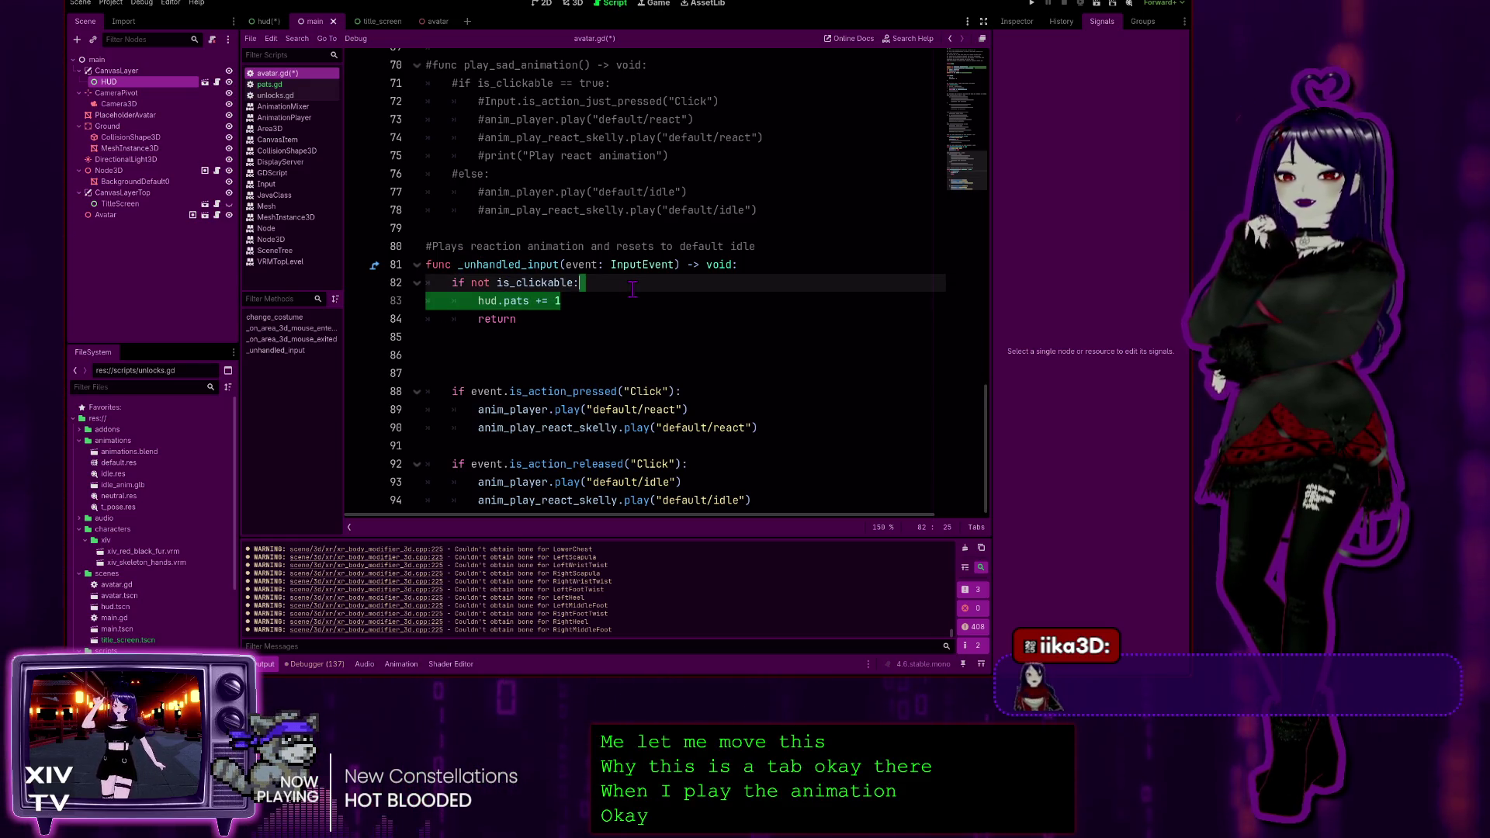
pyautogui.press('Delete')
pyautogui.click(579, 332)
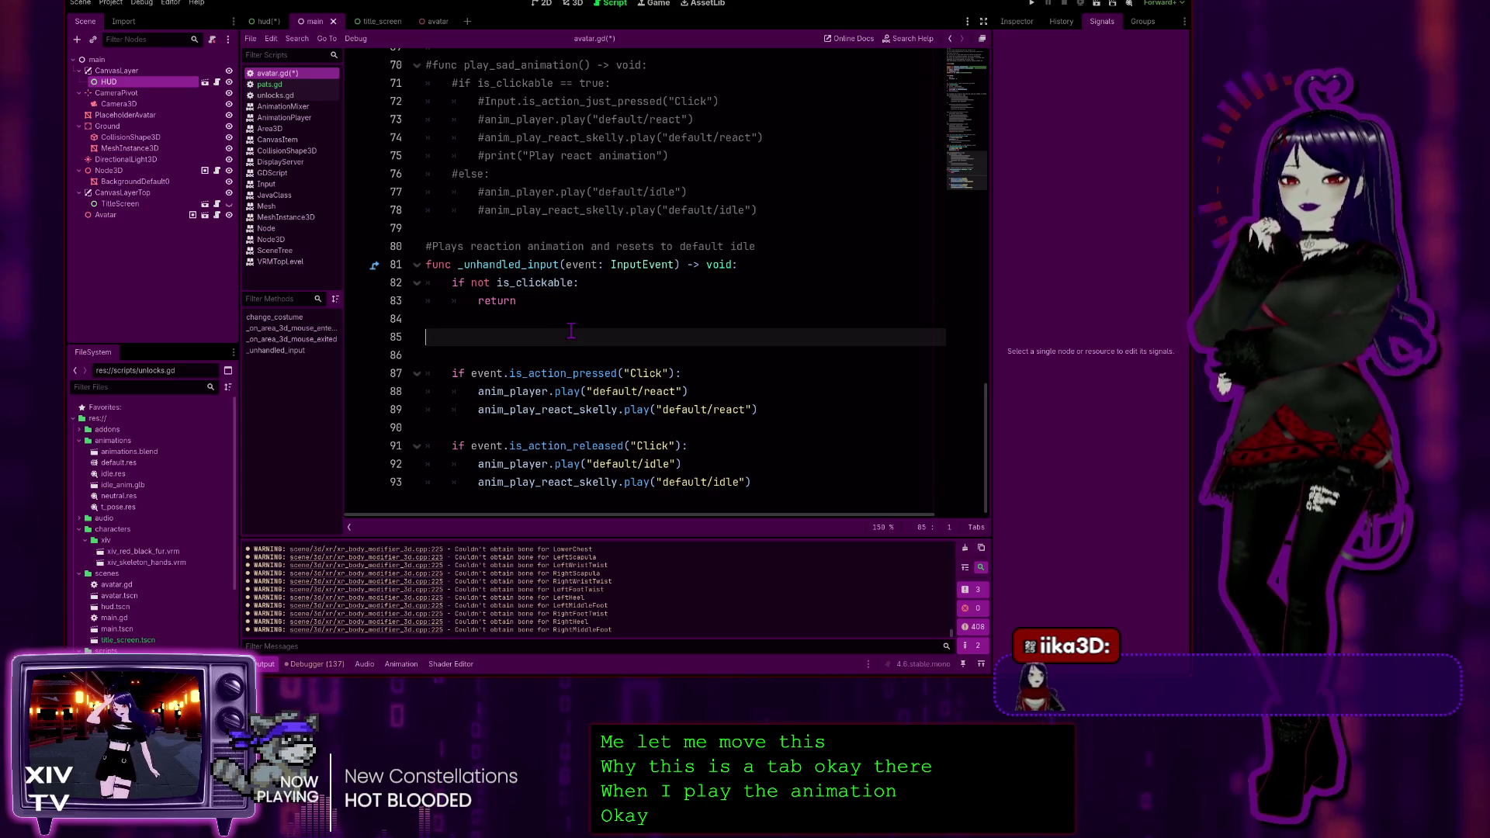
pyautogui.press('BackSpace')
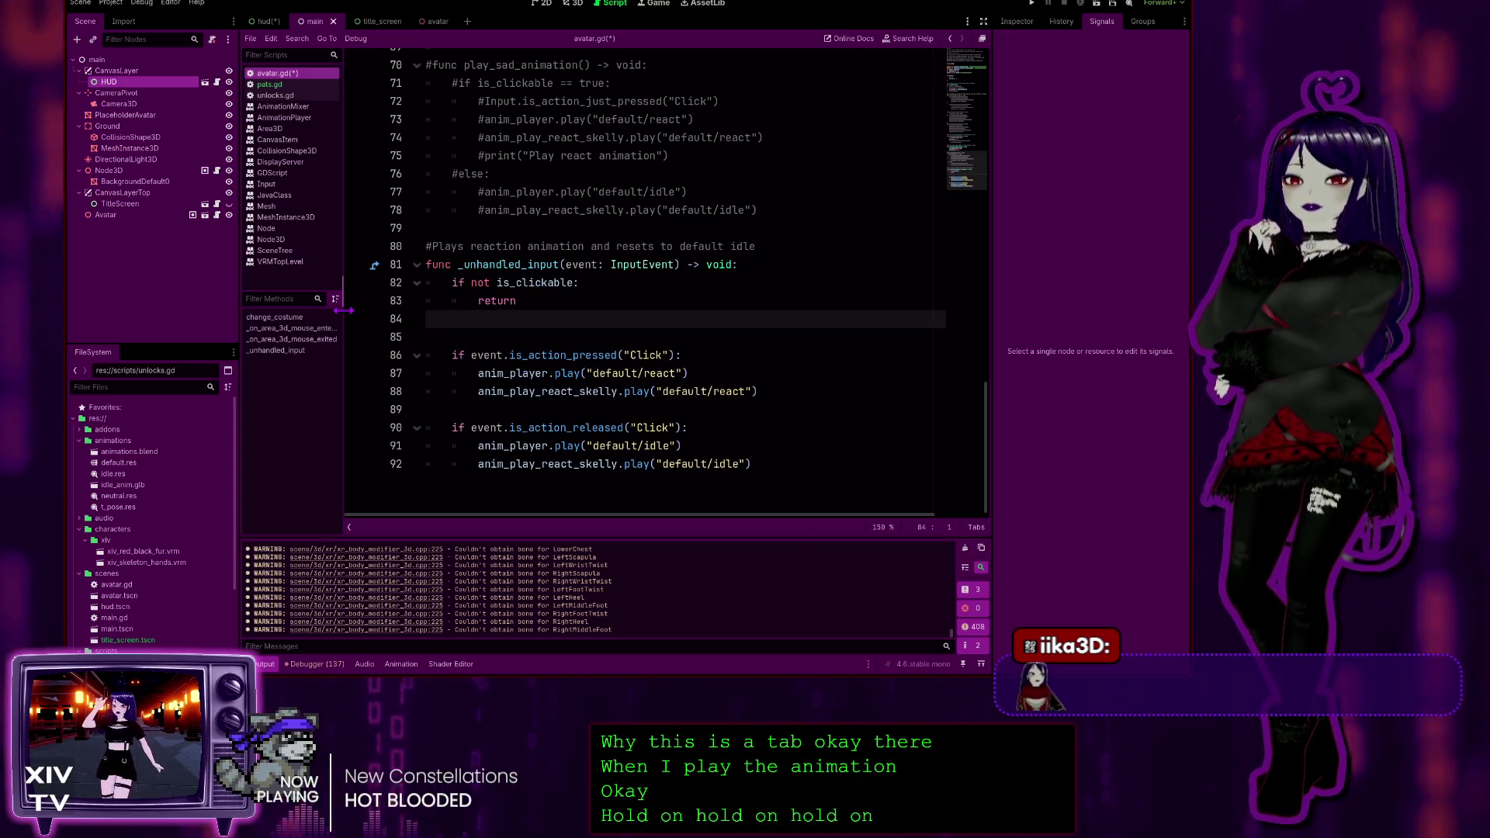
pyautogui.press('Delete')
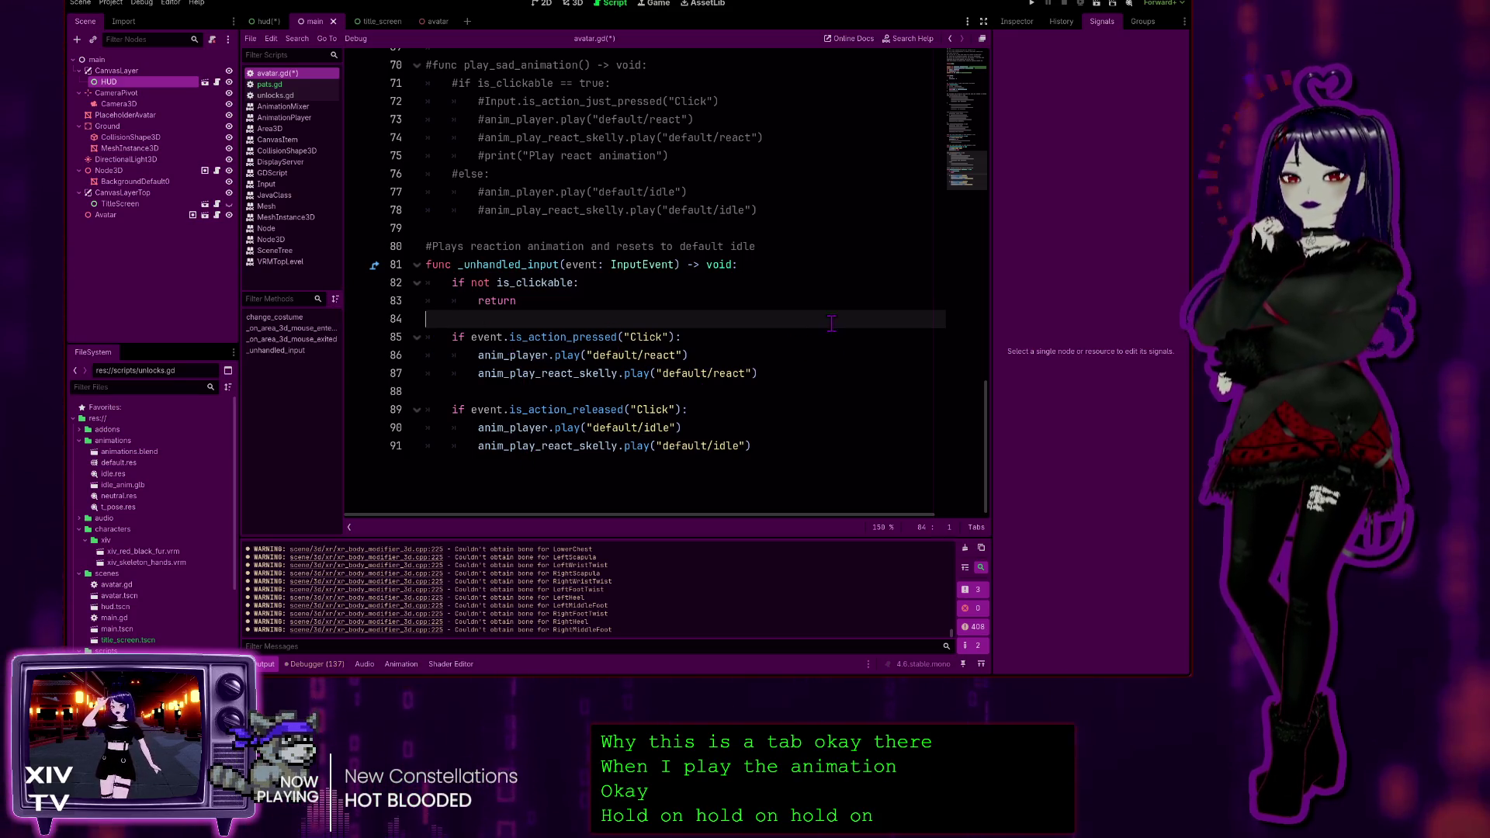
# Add 'hud.pats += 1' with correct indentation inside the is_action_pressed("Click") block, then run the project with F5
pyautogui.click(734, 338)
pyautogui.press('Return')
pyautogui.write('hud.pats += 1')
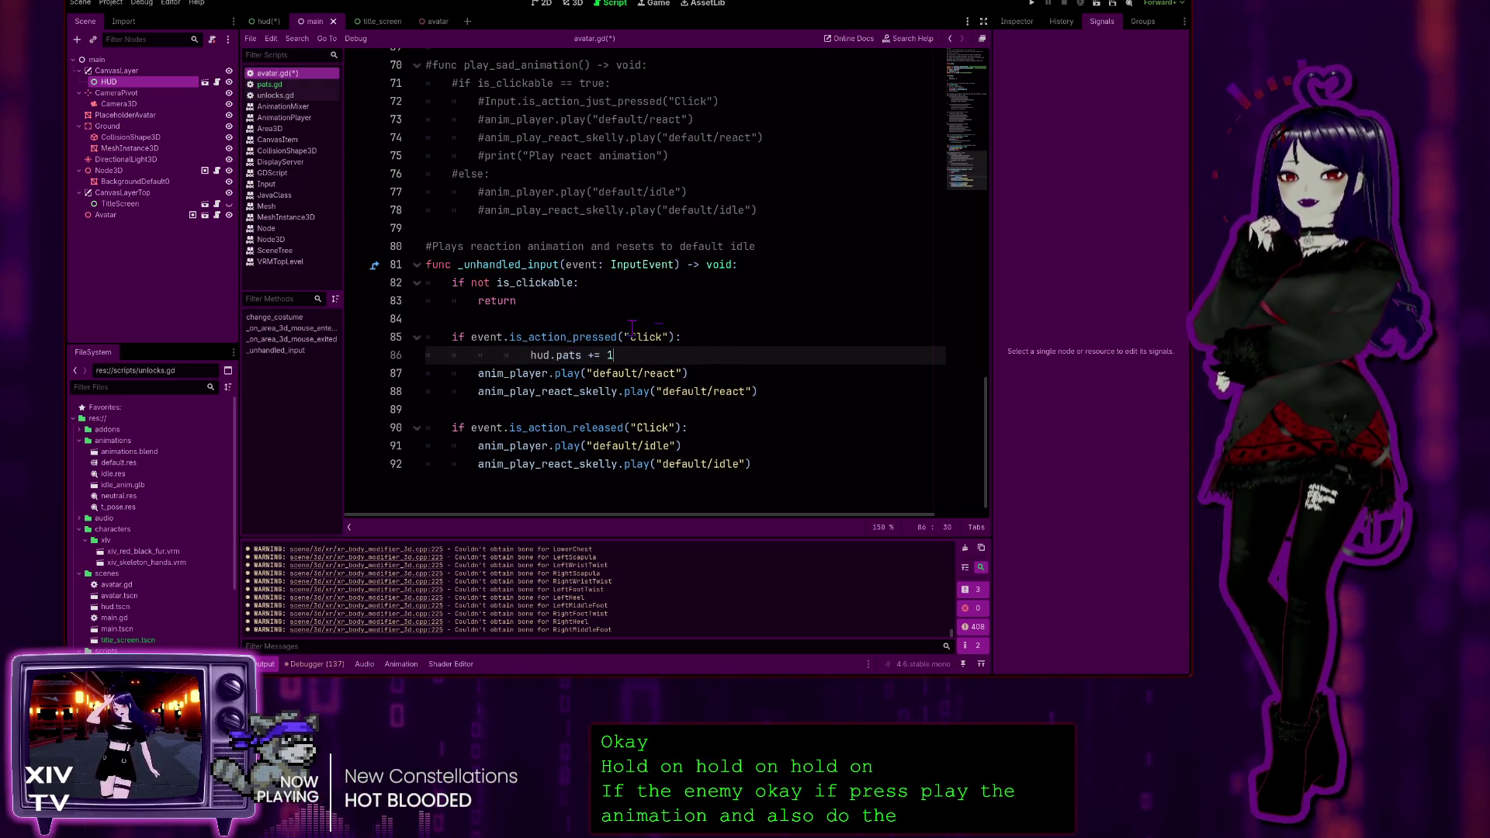
pyautogui.click(526, 357)
pyautogui.press('Tab')
pyautogui.press('Tab')
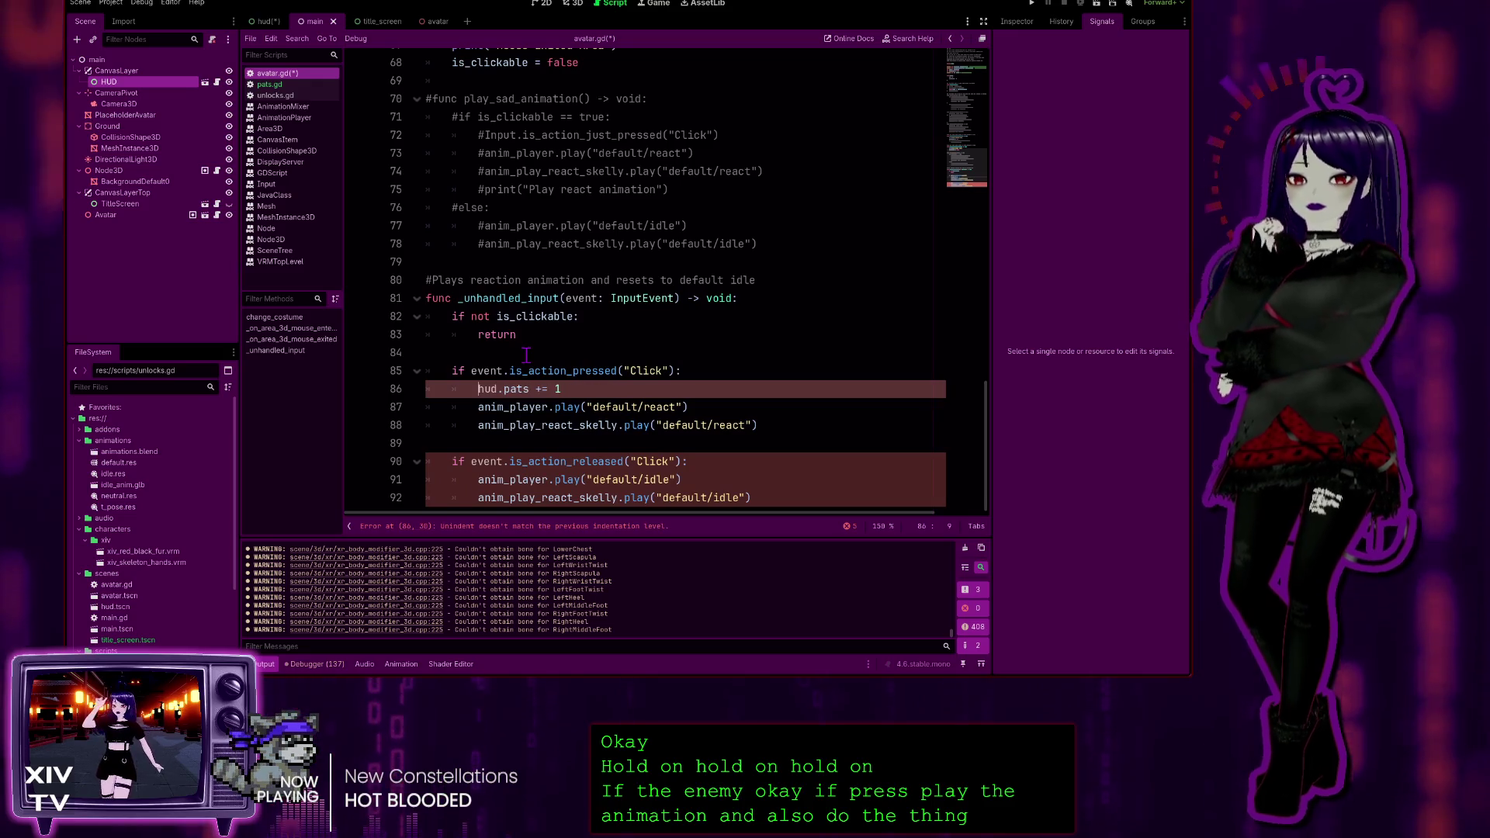
pyautogui.press('BackSpace')
pyautogui.press('BackSpace')
pyautogui.scroll(1, 743, 361)
pyautogui.scroll(-1, 744, 361)
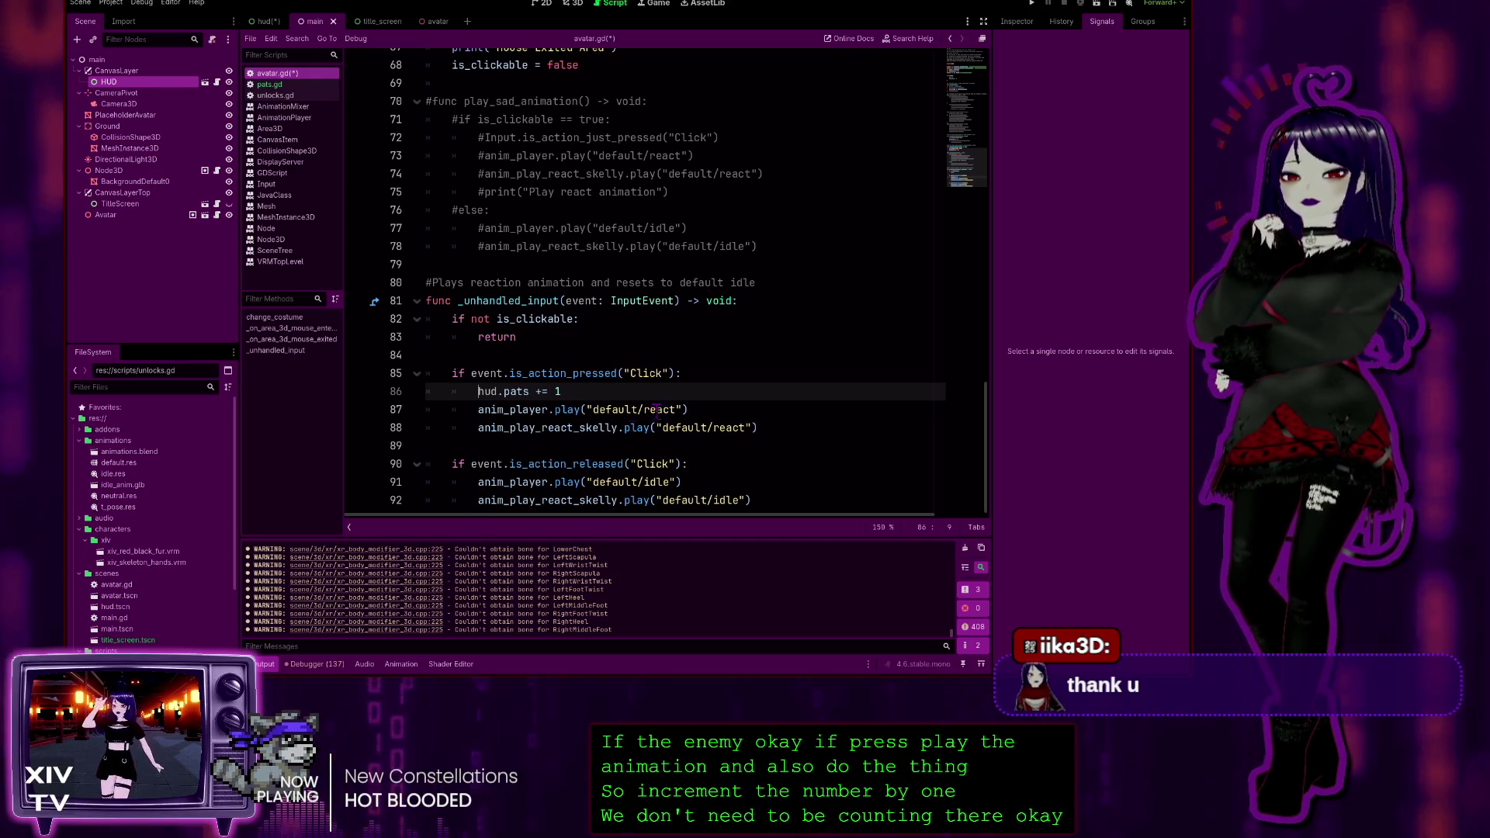
pyautogui.press('End')
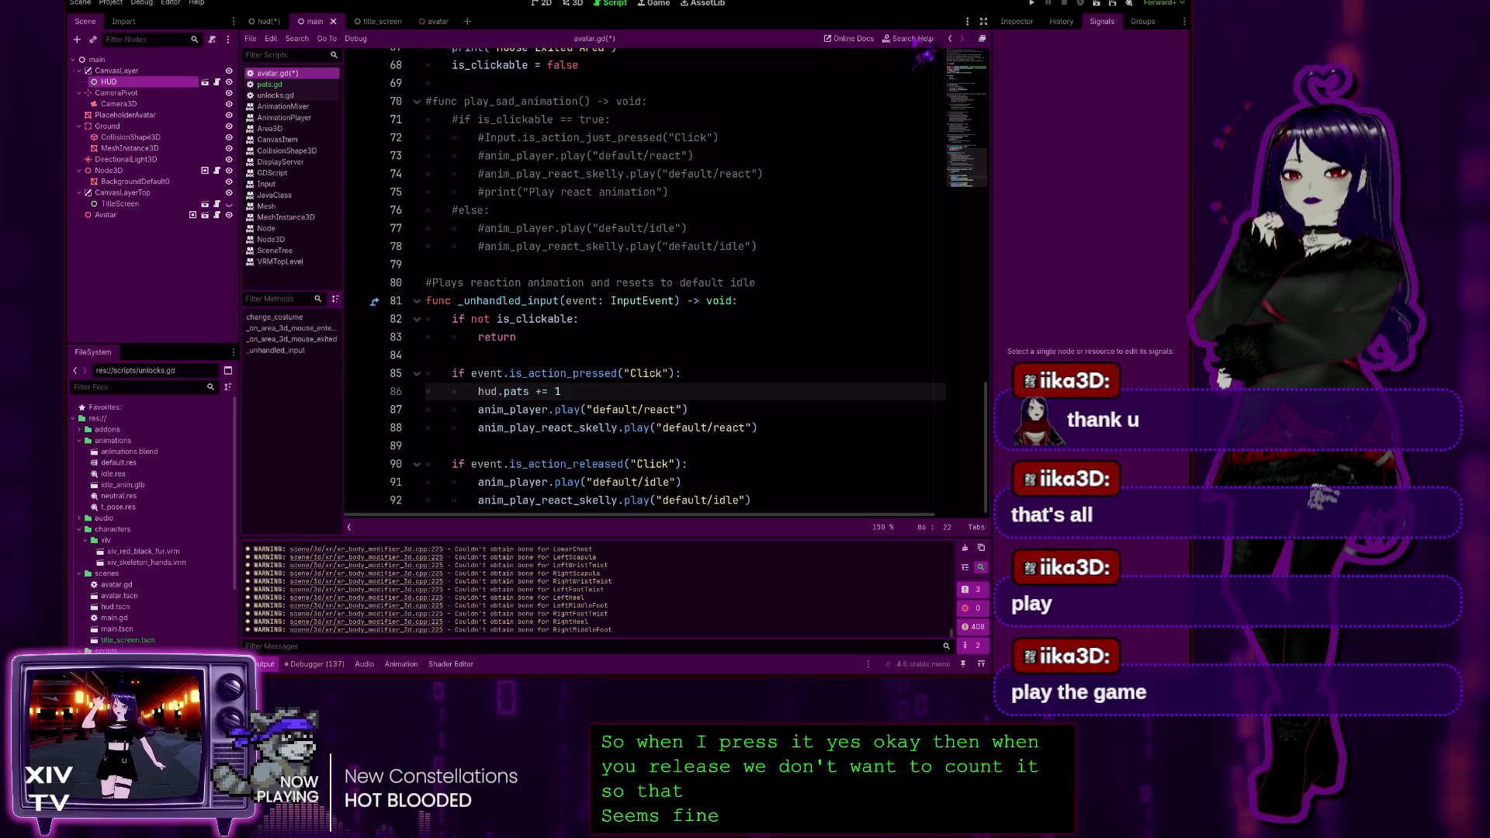
pyautogui.press('F5')
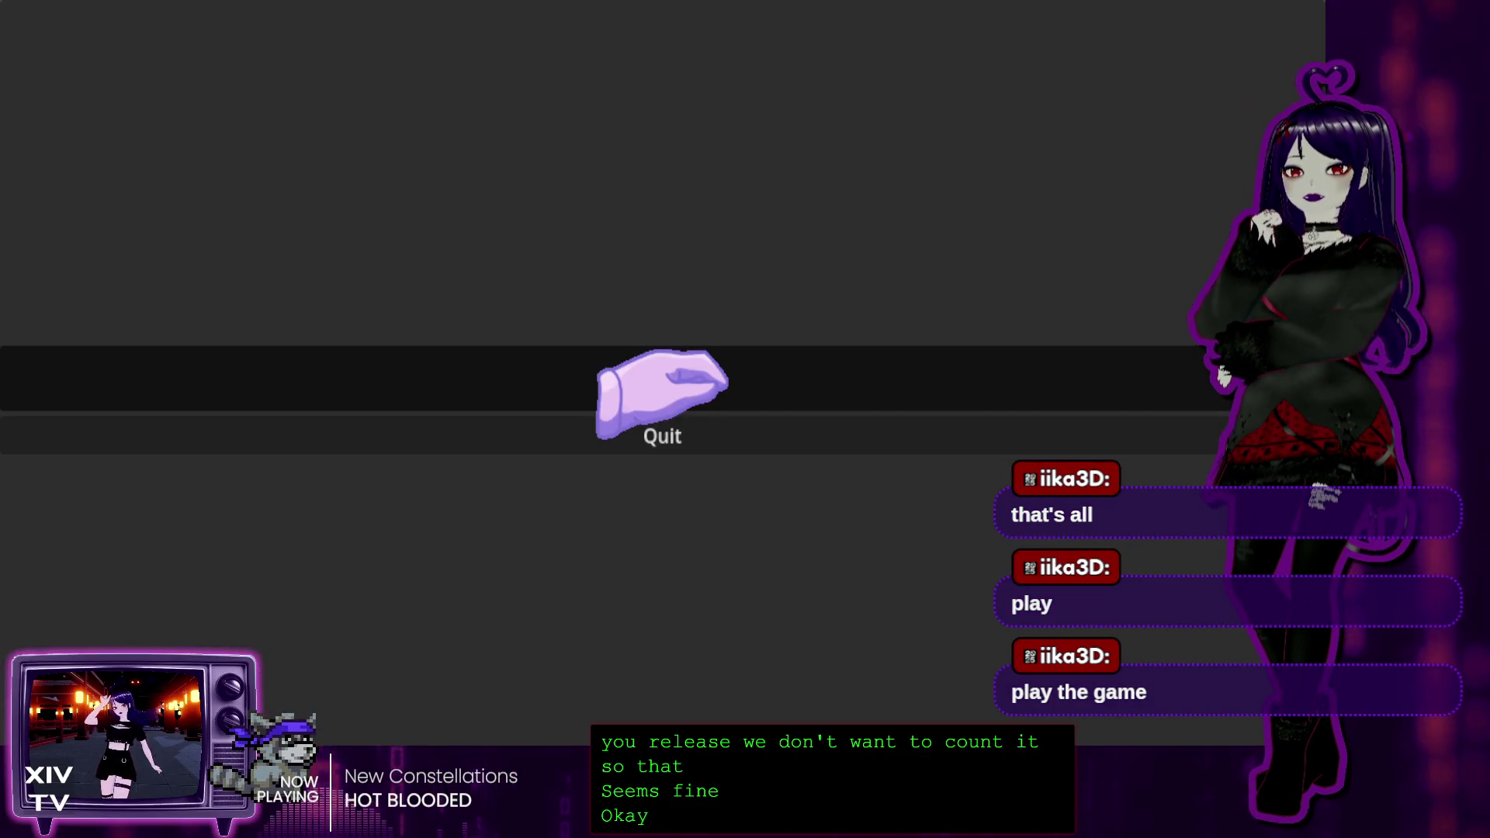
# Start the game and pat the character's head repeatedly to raise the Head Pats counter
pyautogui.click(662, 392)
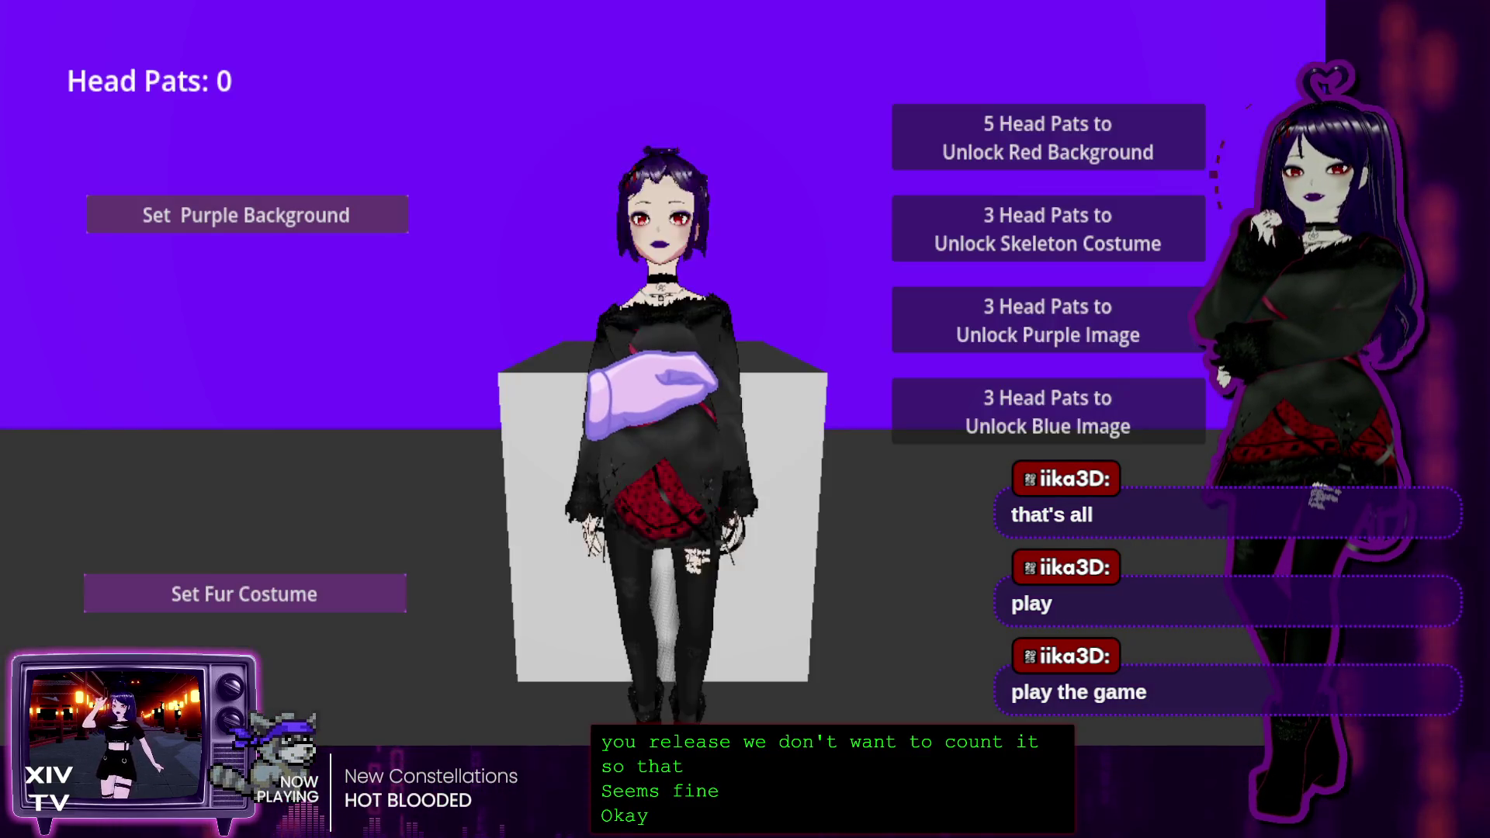
pyautogui.click(657, 175)
pyautogui.click(651, 175)
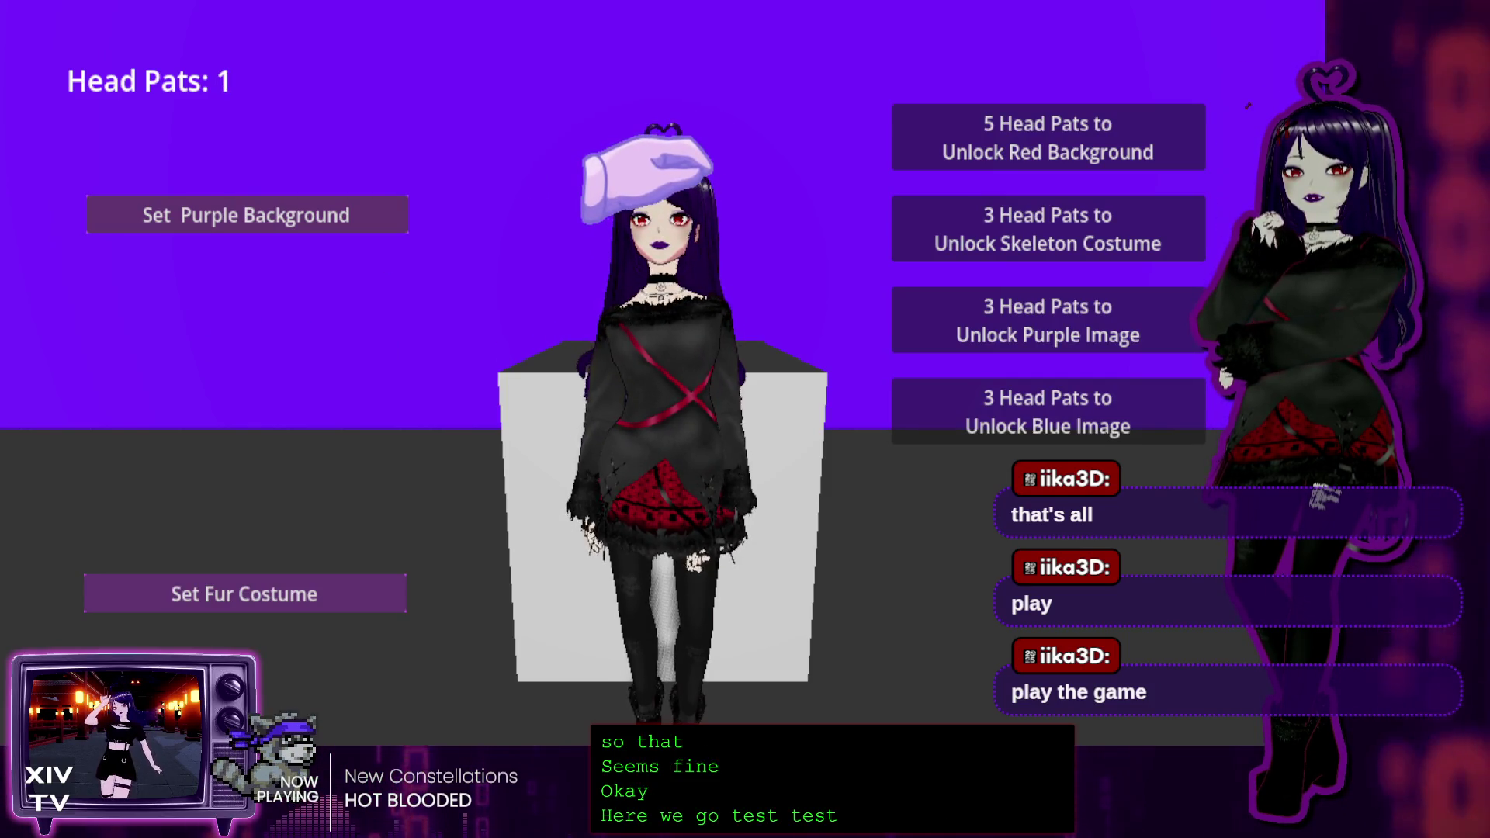
pyautogui.doubleClick(650, 175)
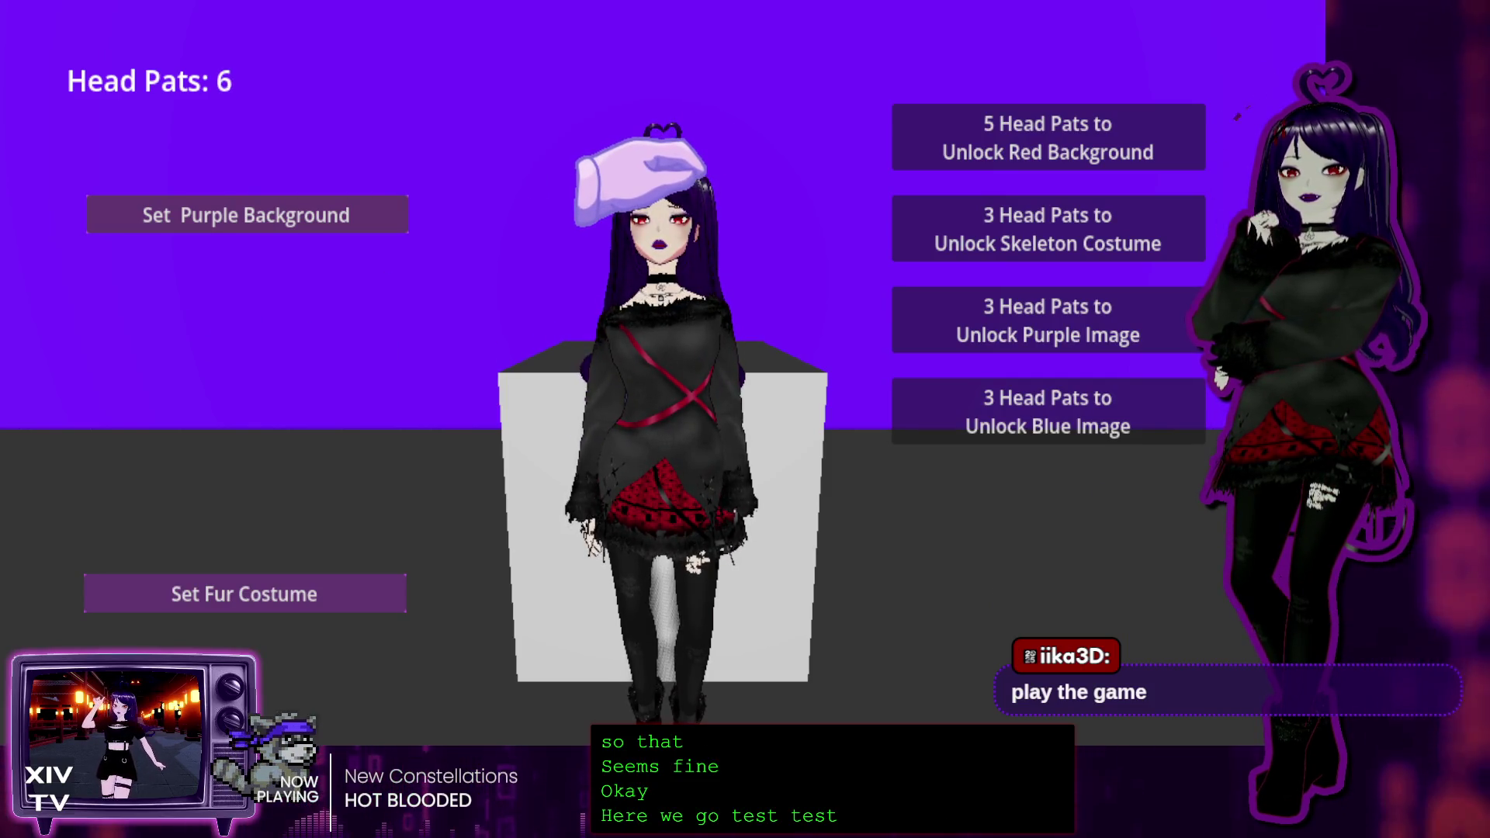
pyautogui.doubleClick(650, 175)
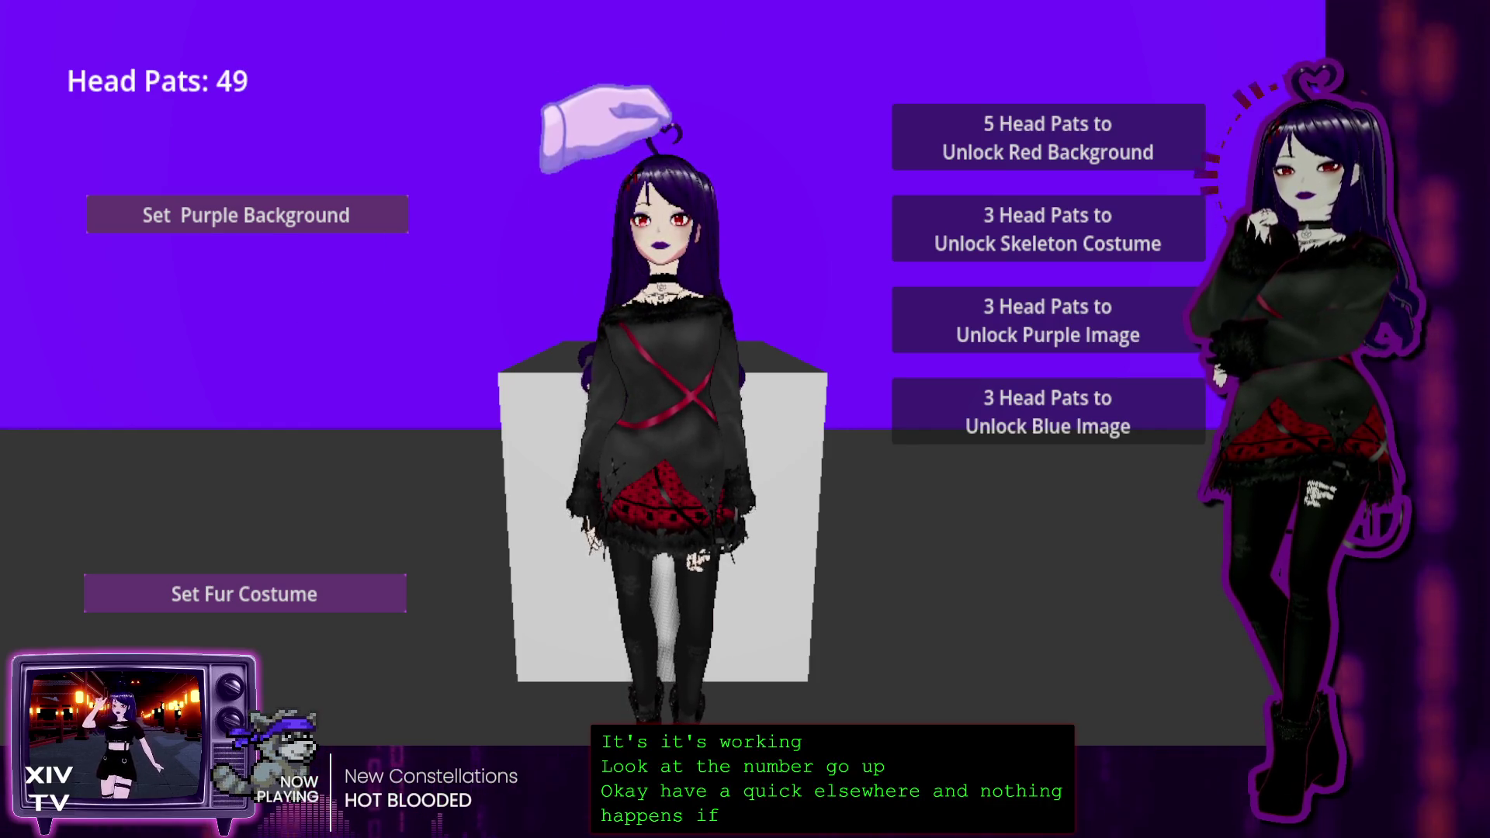
pyautogui.click(652, 202)
pyautogui.click(652, 198)
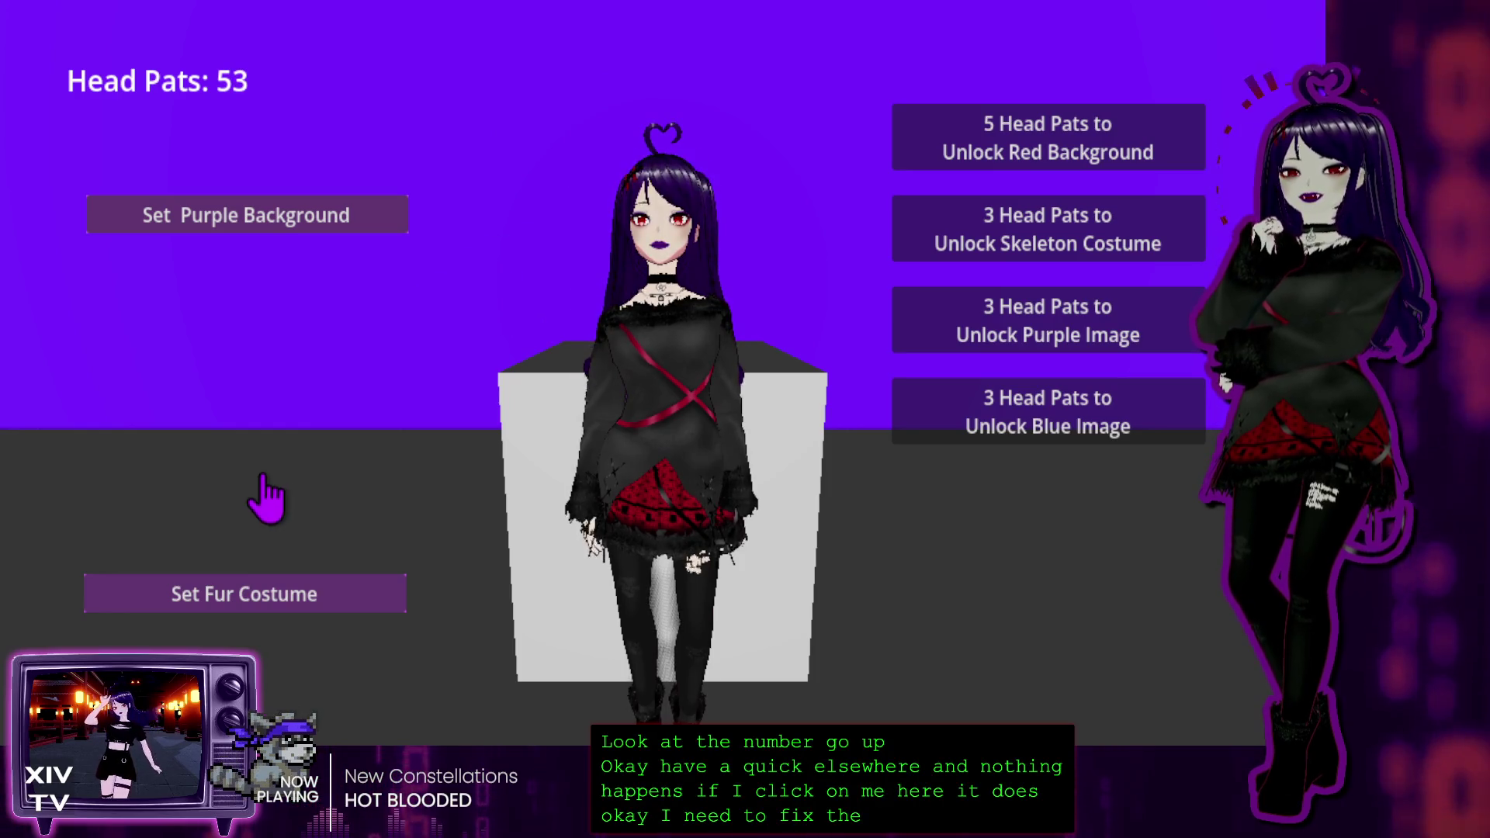
# Unlock and apply the red, purple and blue textured backgrounds and the fur costume
pyautogui.click(994, 136)
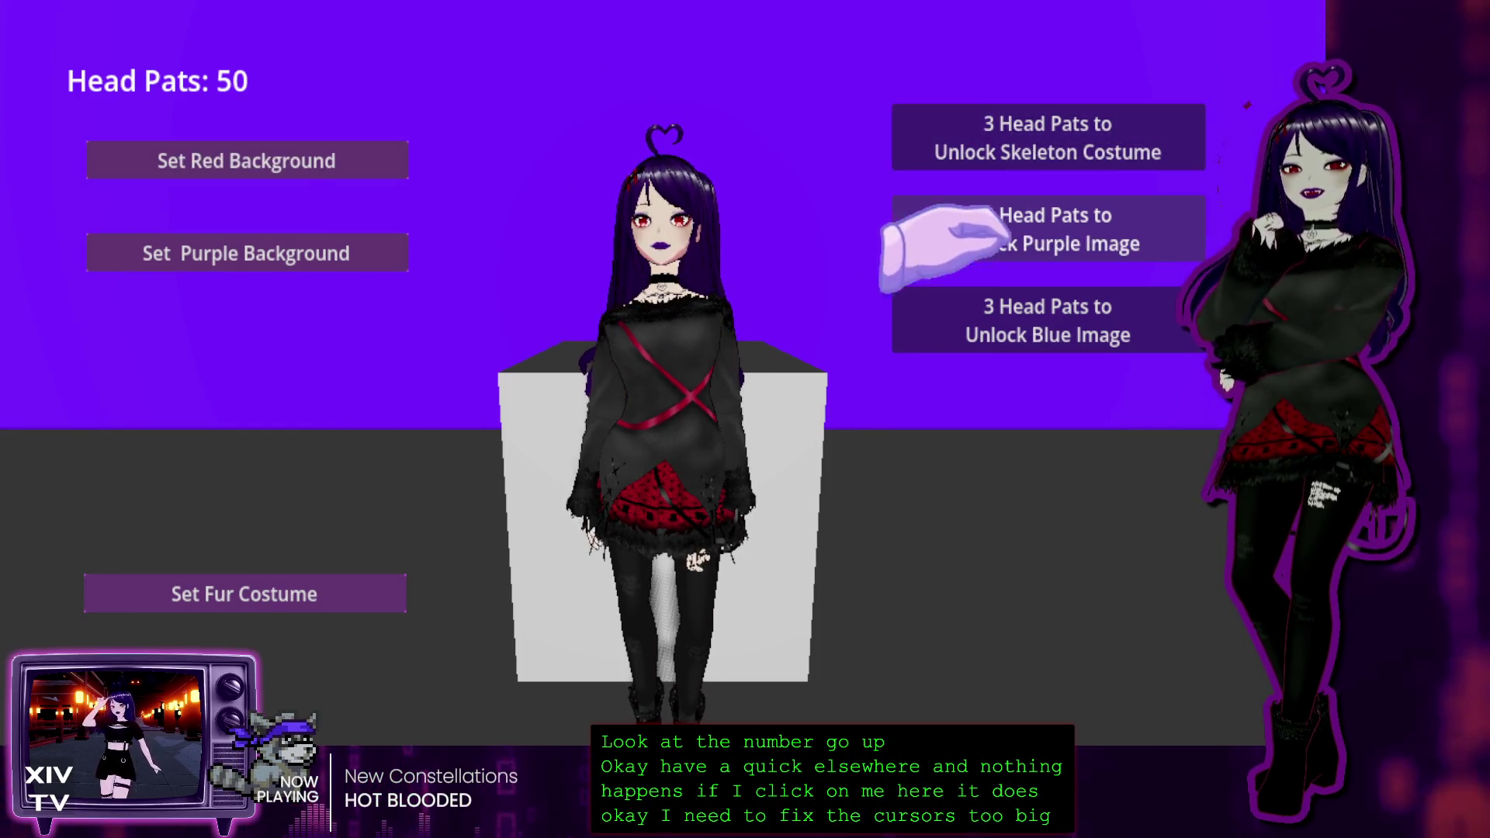
pyautogui.click(994, 233)
pyautogui.click(1009, 233)
pyautogui.click(1071, 136)
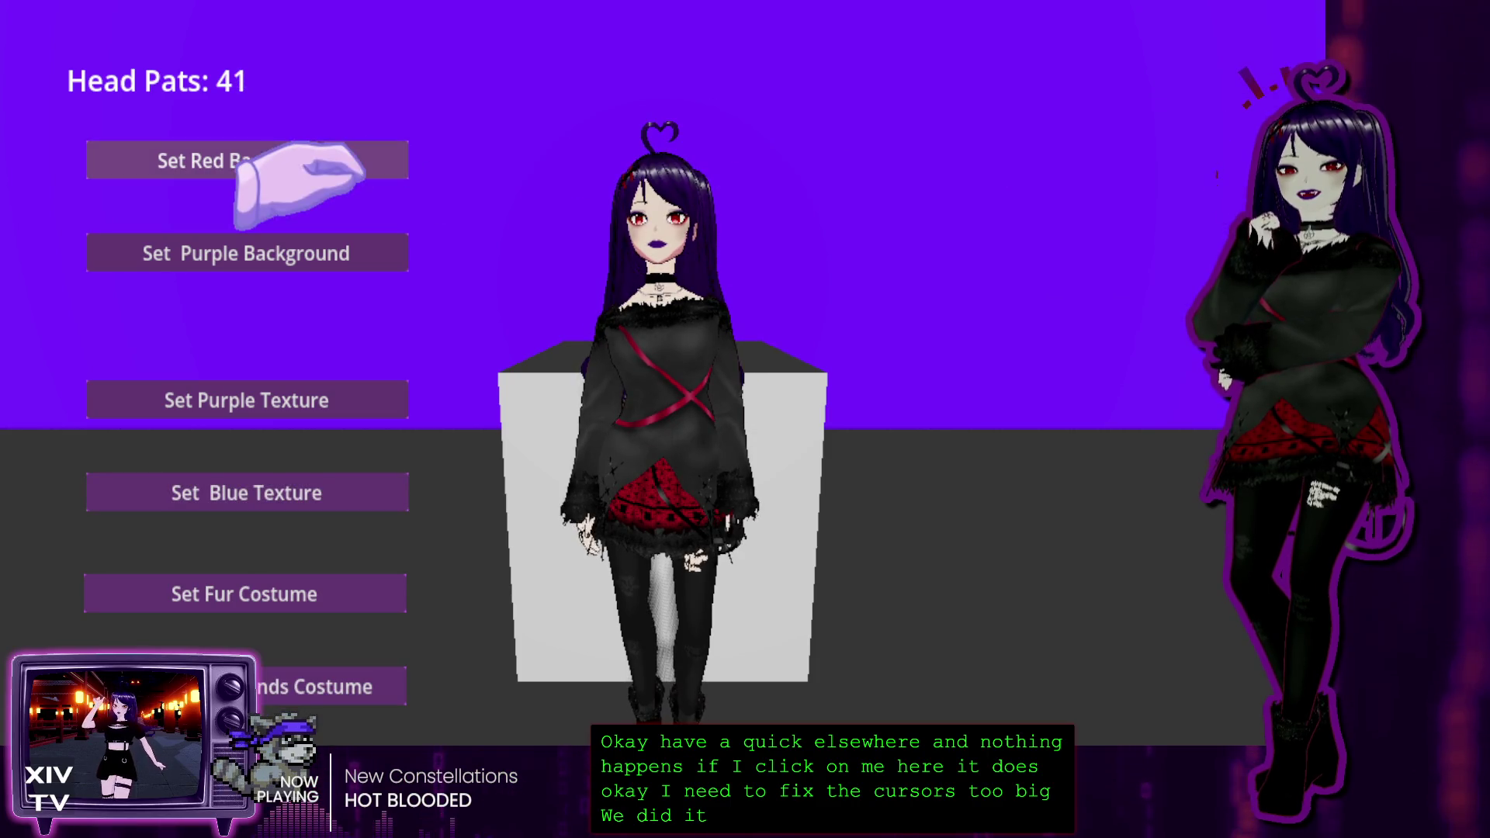
pyautogui.click(293, 160)
pyautogui.click(272, 253)
pyautogui.click(233, 397)
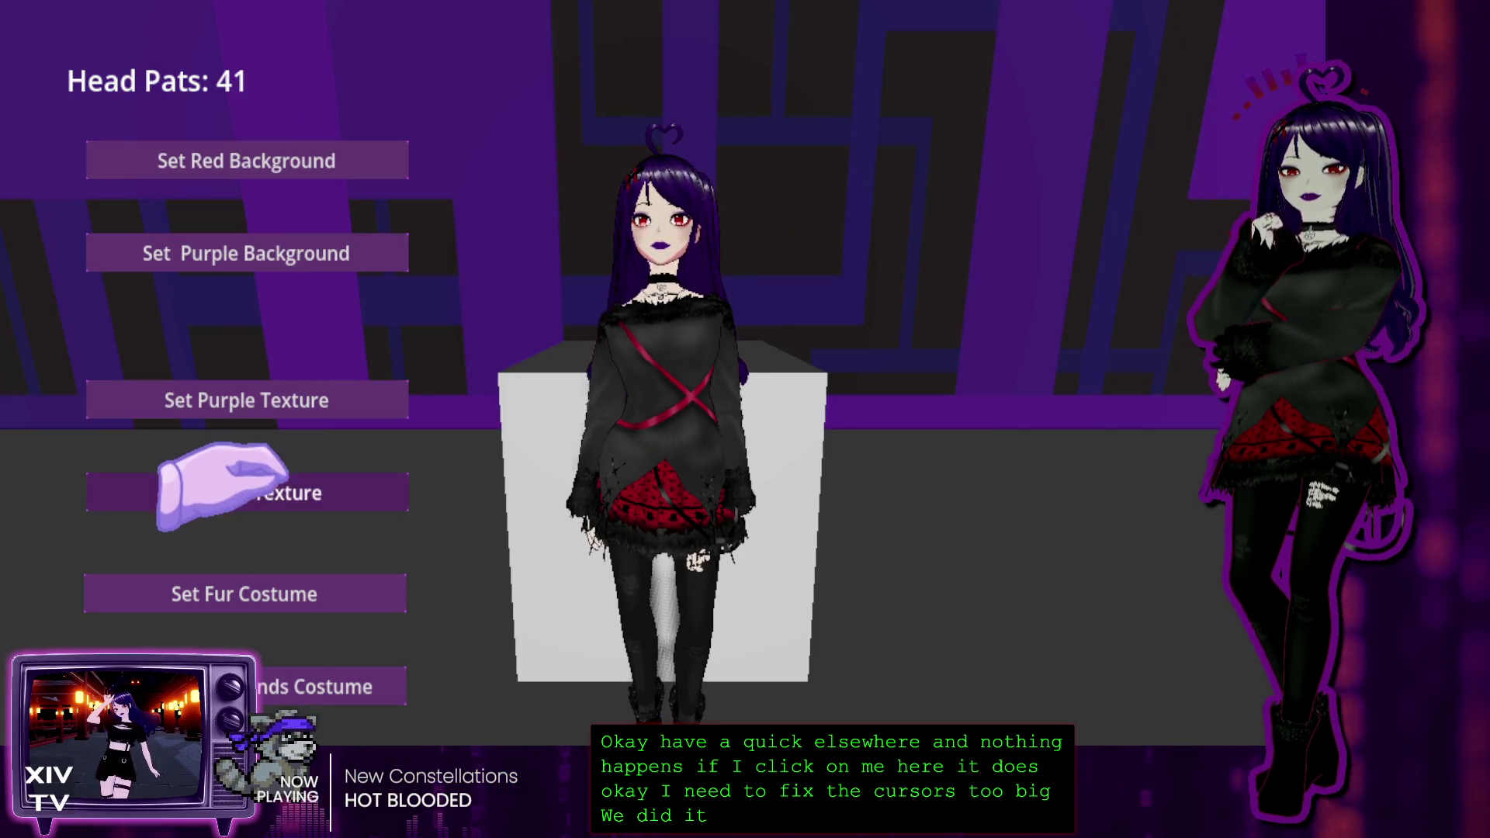
pyautogui.click(249, 595)
pyautogui.click(257, 156)
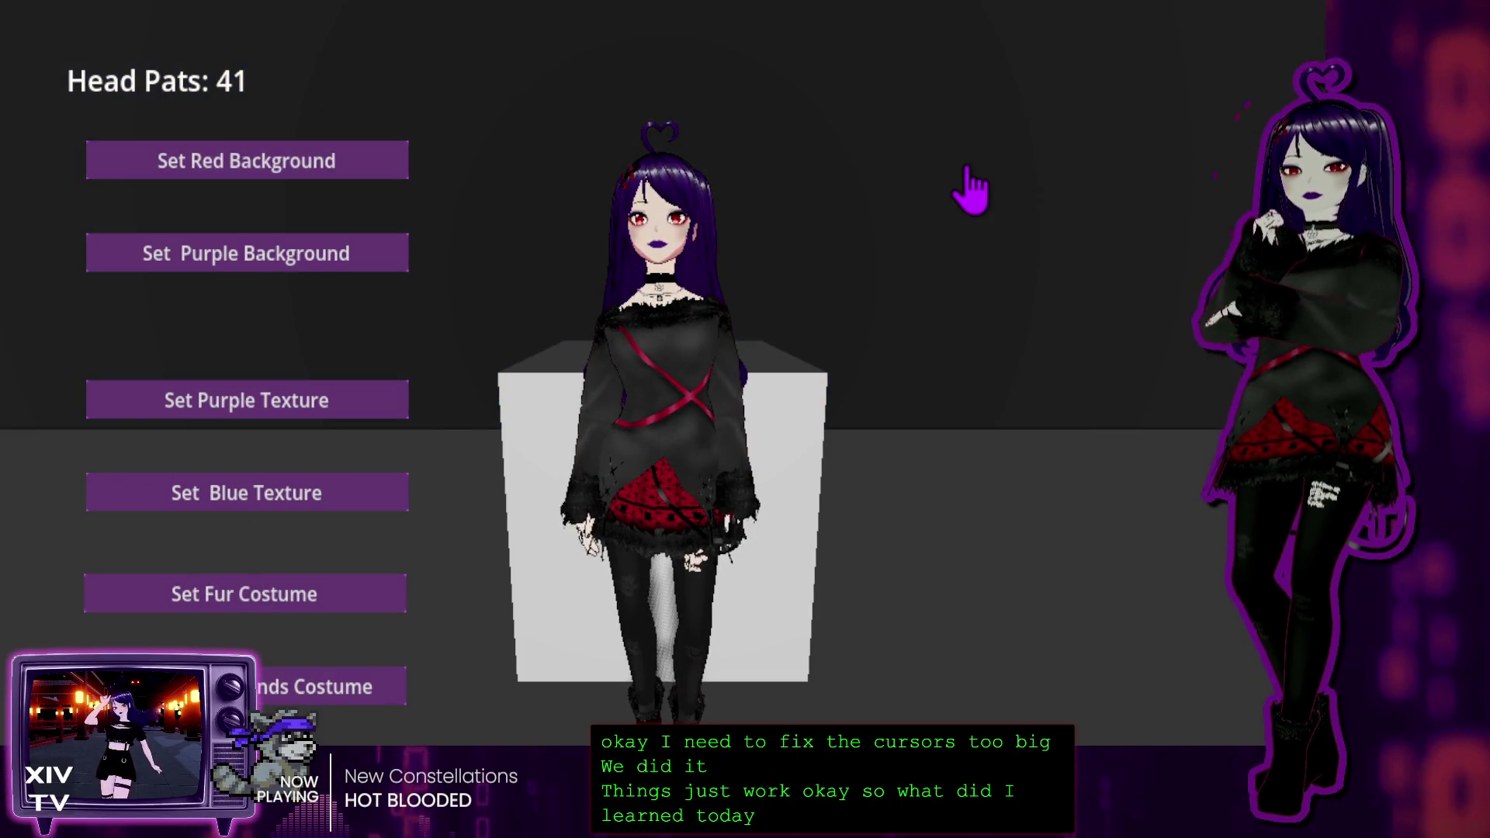
# Restart the game from the pause menu, then quit back to the editor
pyautogui.press('Escape')
pyautogui.click(659, 377)
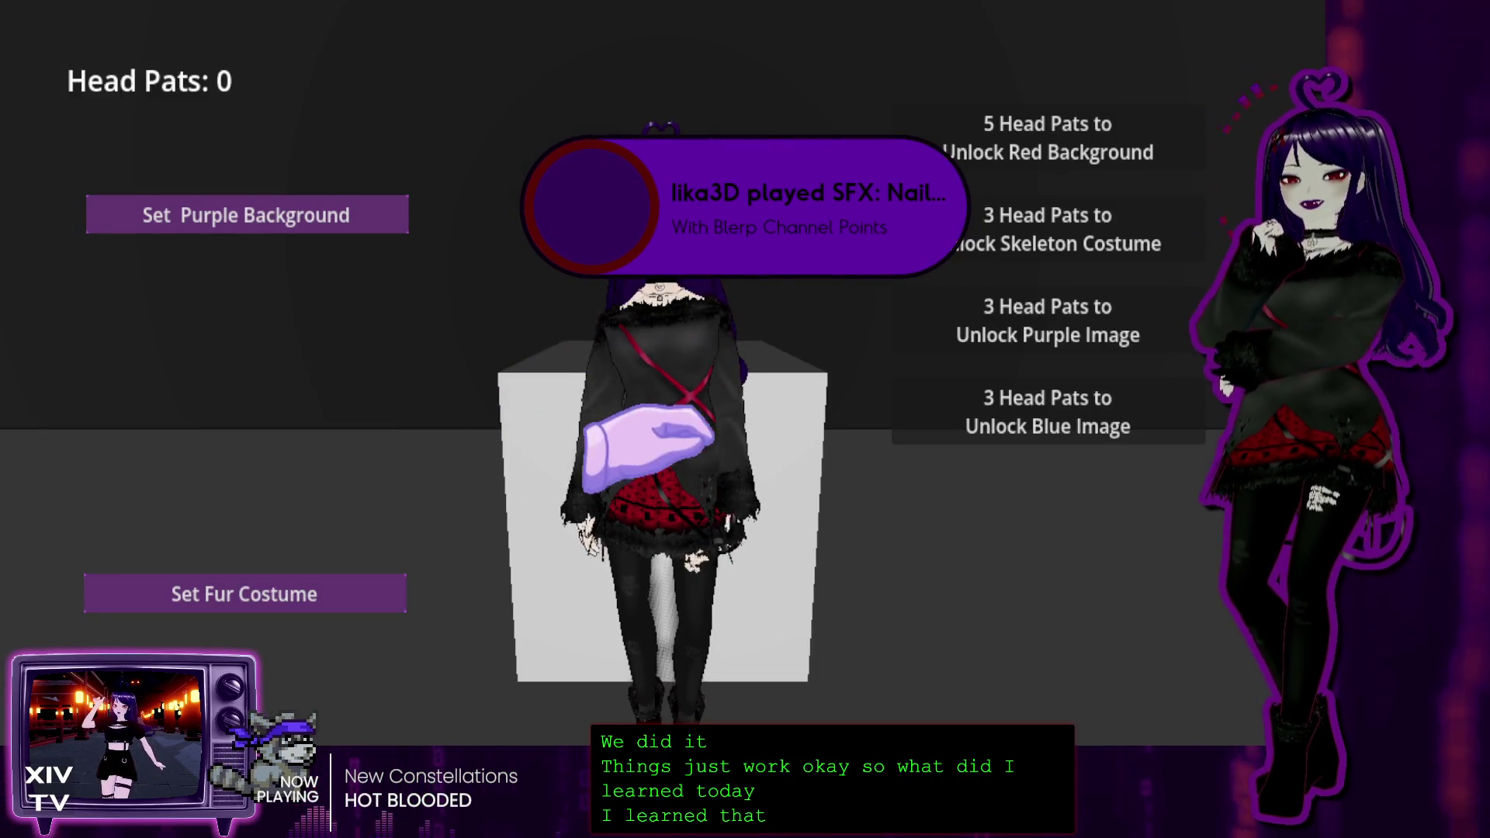
pyautogui.press('Escape')
pyautogui.click(661, 427)
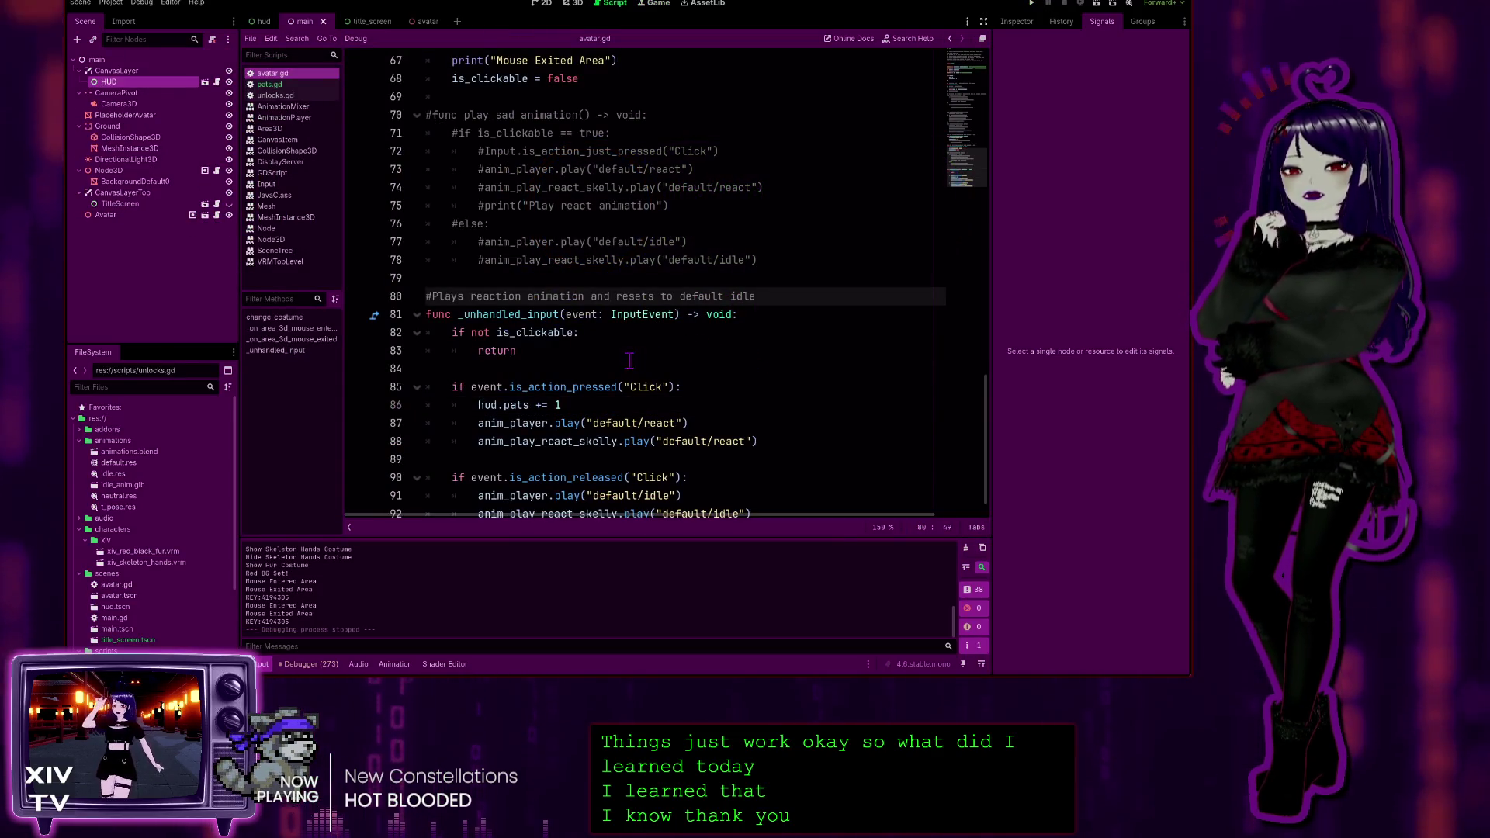
# Insert a comment line '#To get reference from another script where a node is attached' above the hud onready var
pyautogui.scroll(-1, 631, 359)
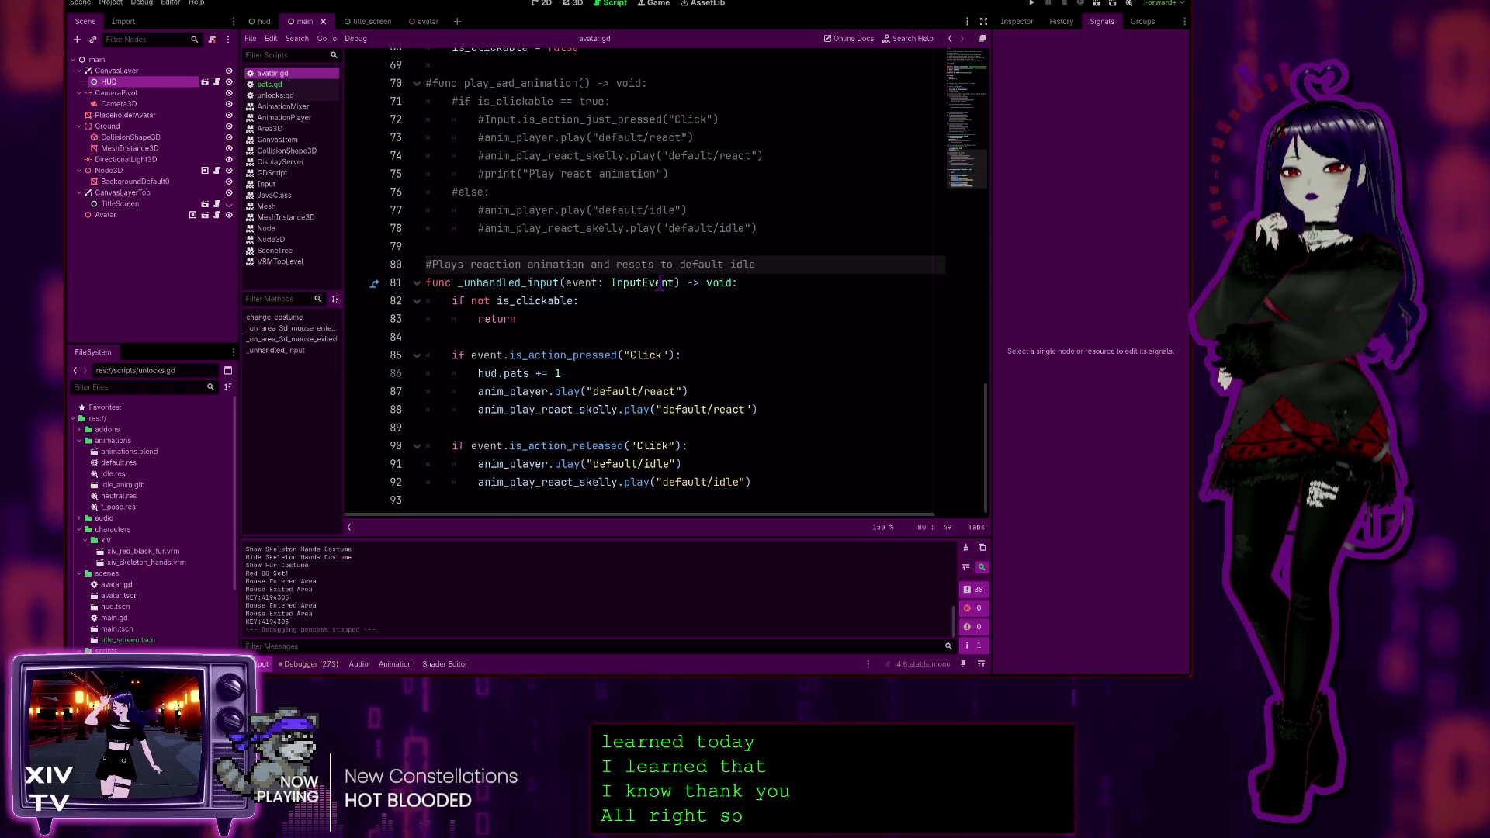
pyautogui.scroll(15, 661, 282)
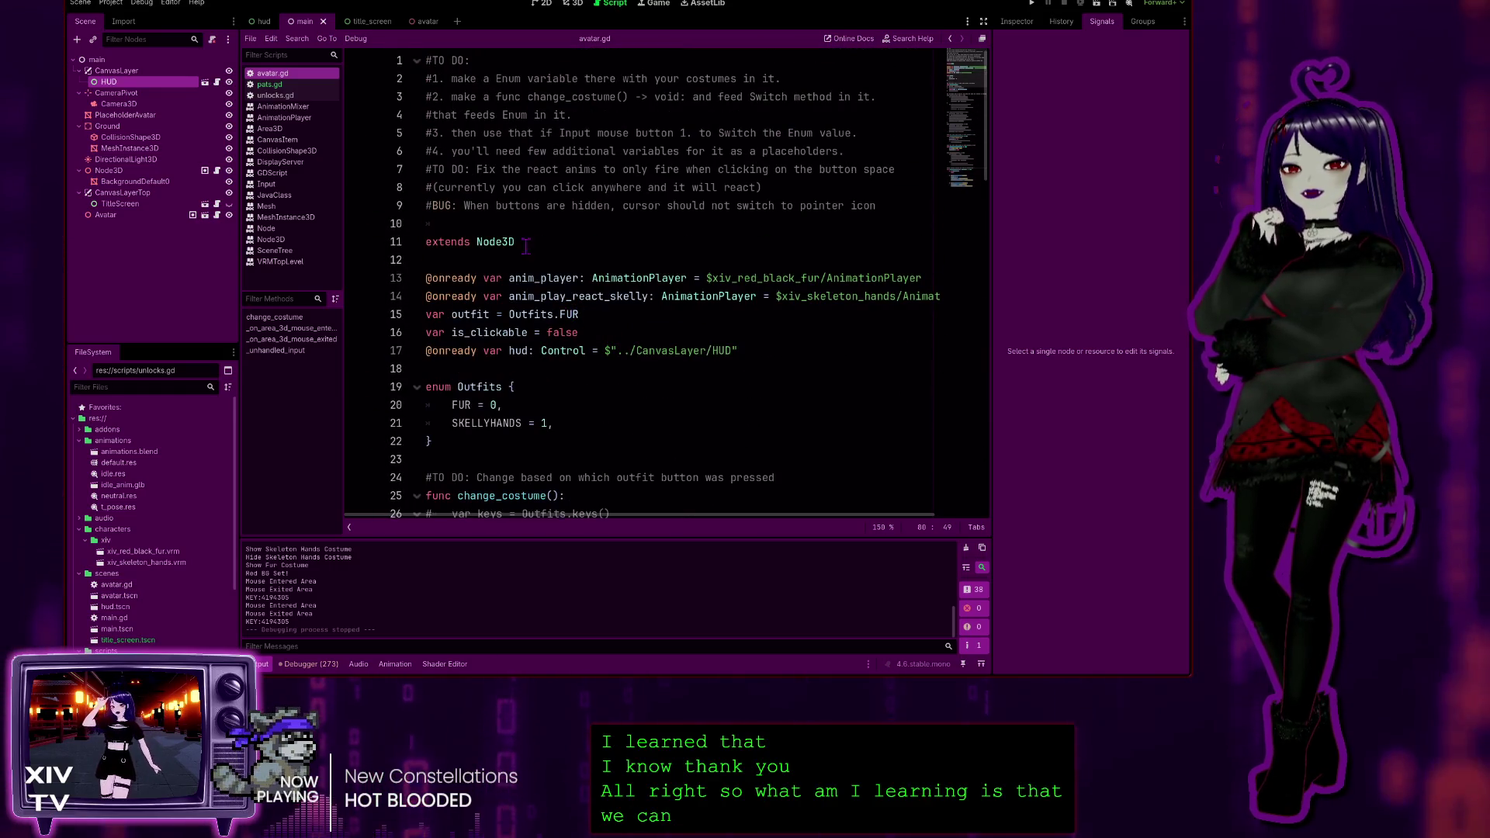
pyautogui.click(792, 351)
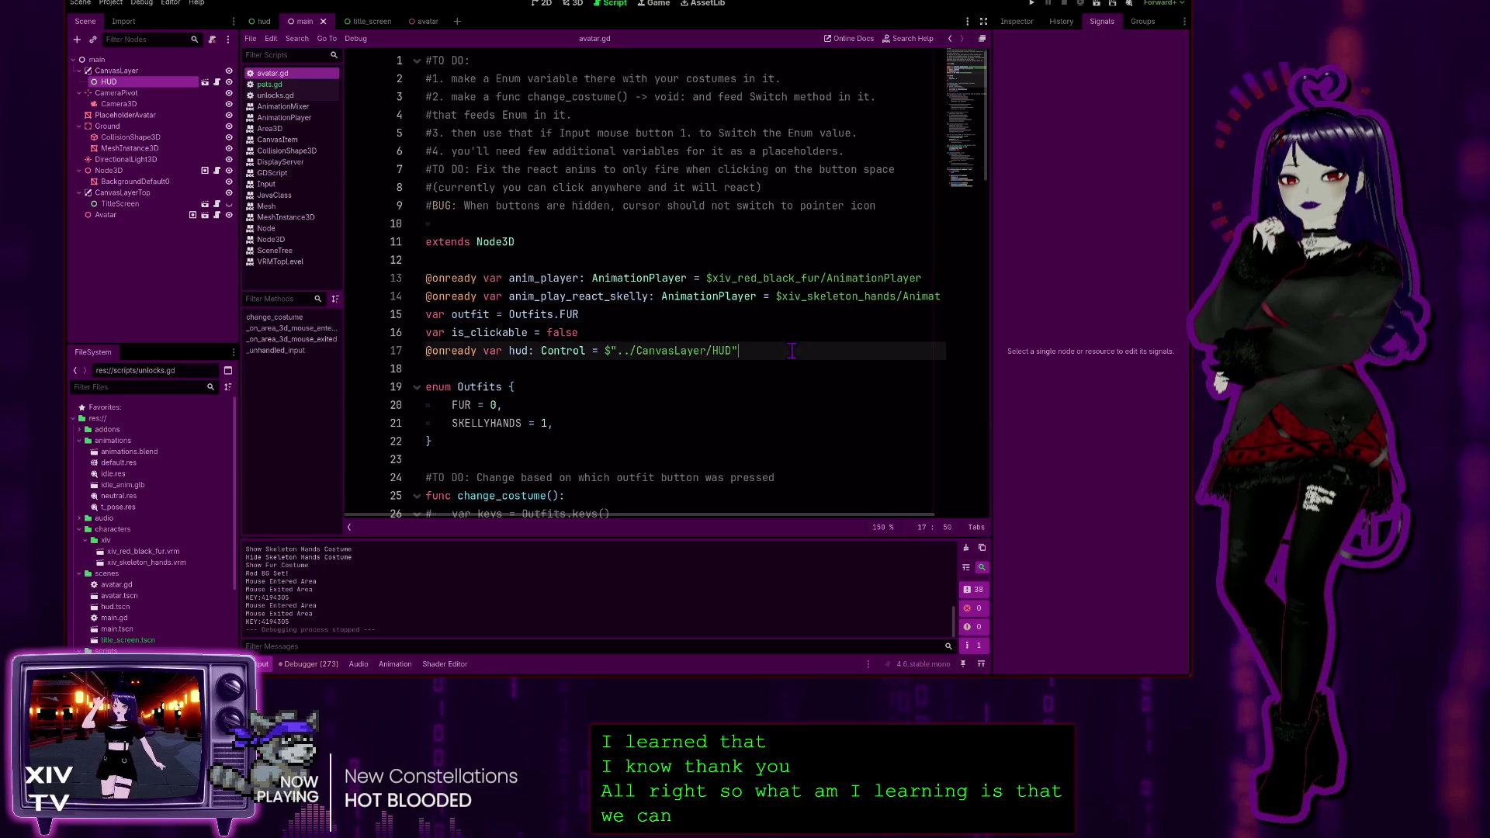
pyautogui.press('Home')
pyautogui.press('Return')
pyautogui.press('Up')
pyautogui.write('#')
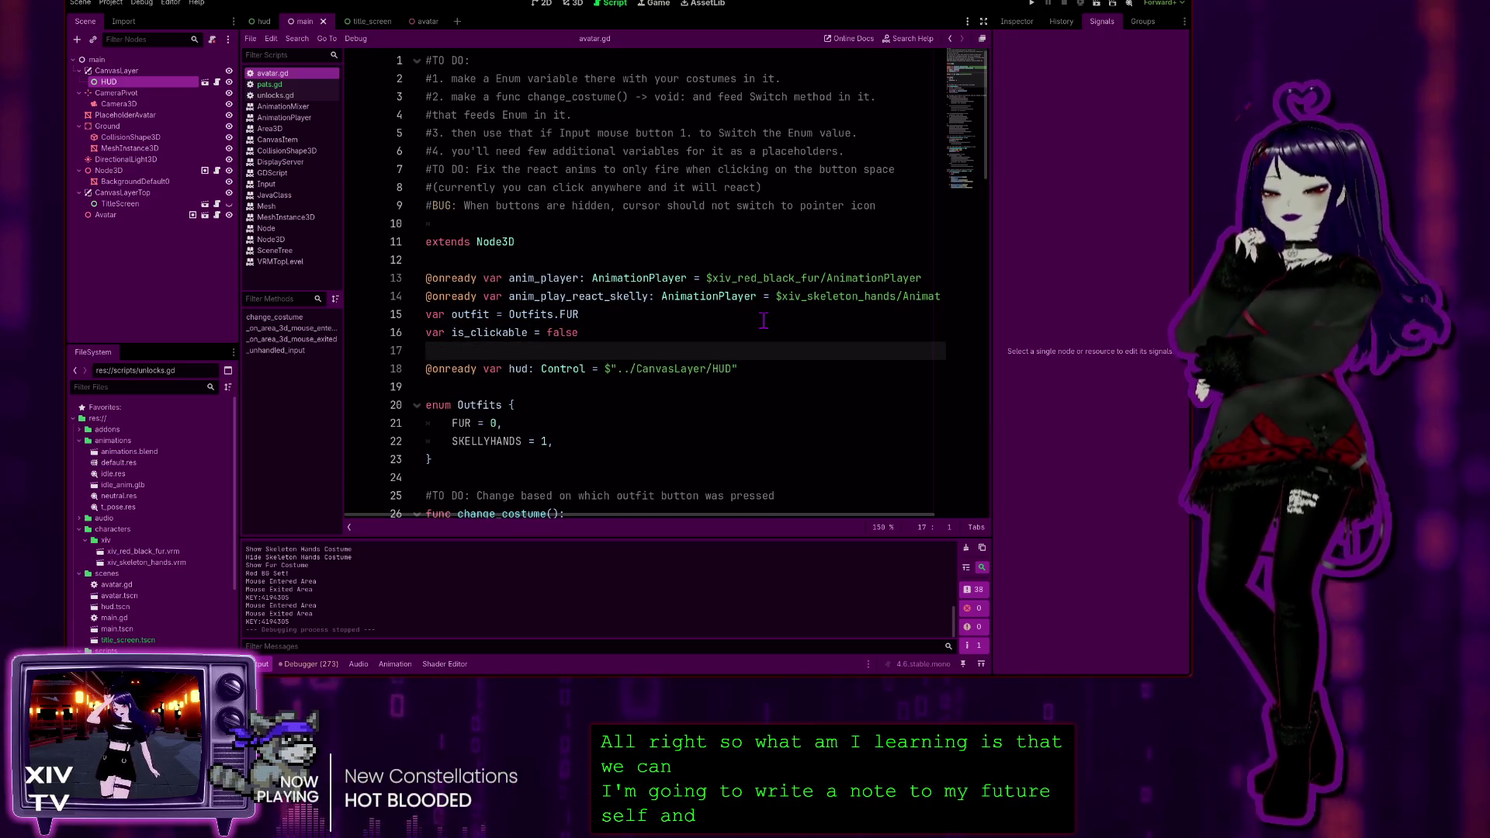
pyautogui.press('BackSpace')
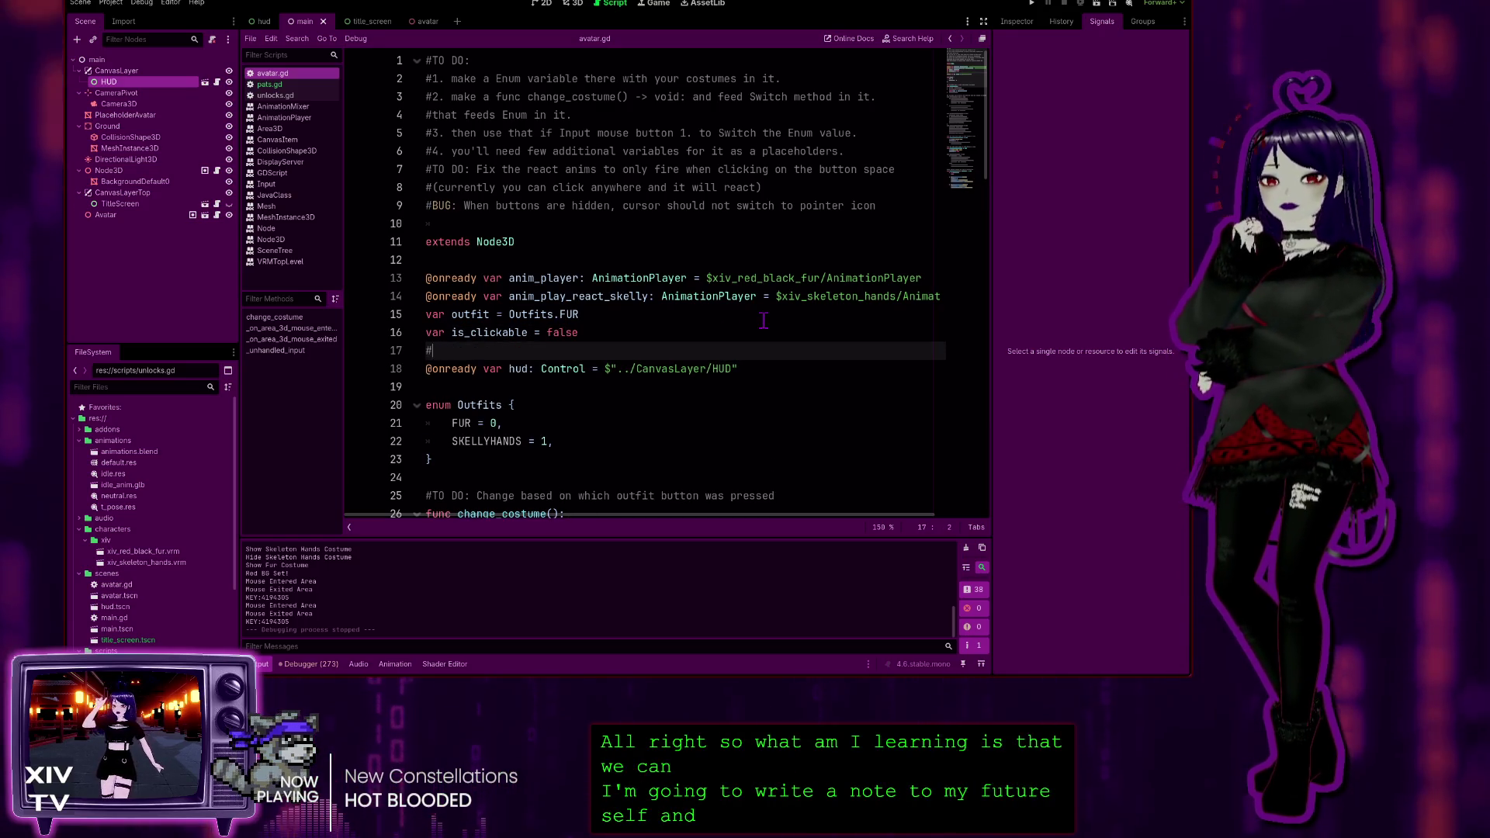
pyautogui.write('To get ref')
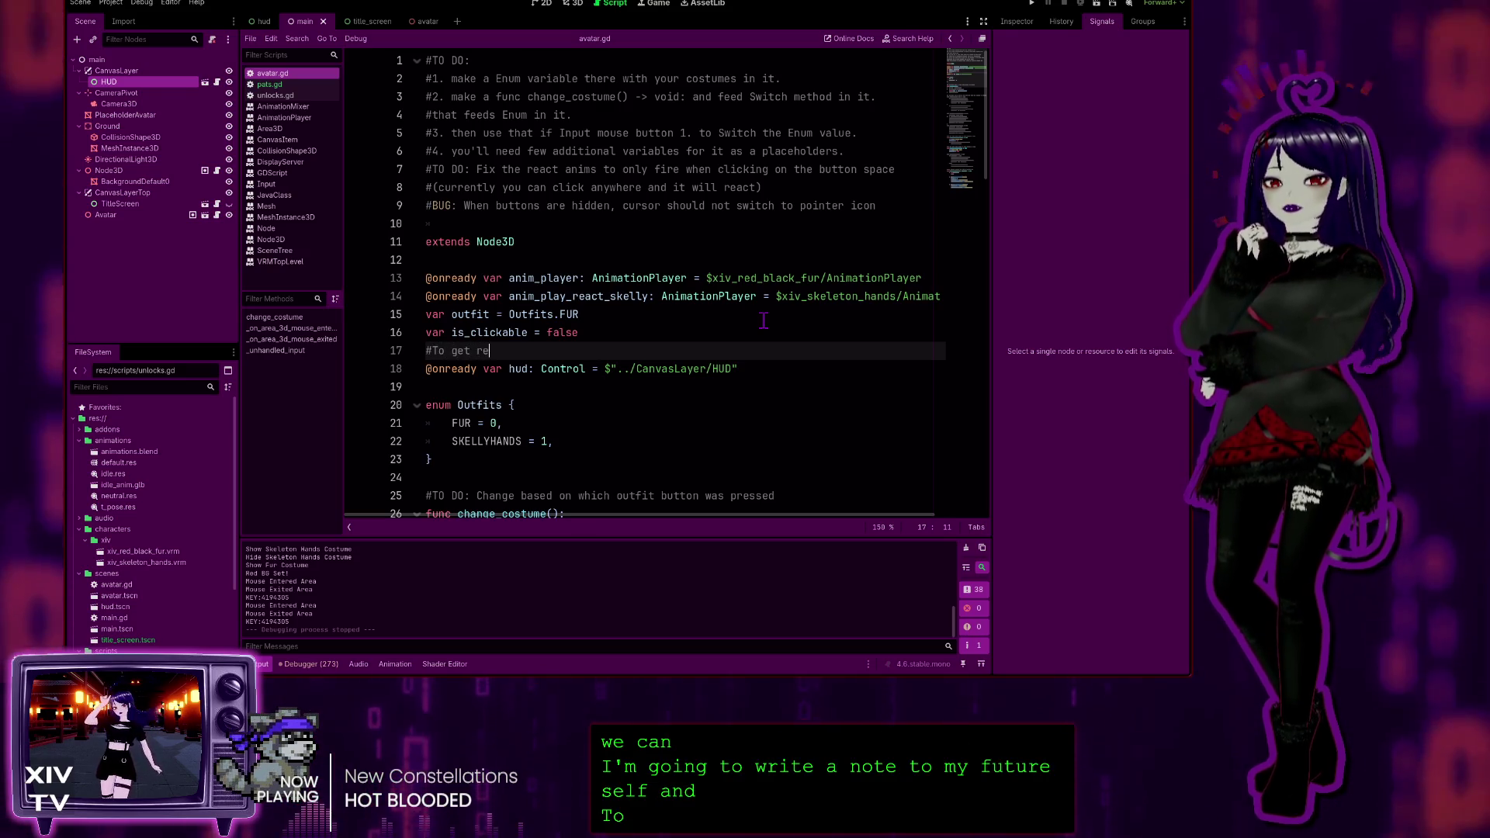
pyautogui.write('erence ')
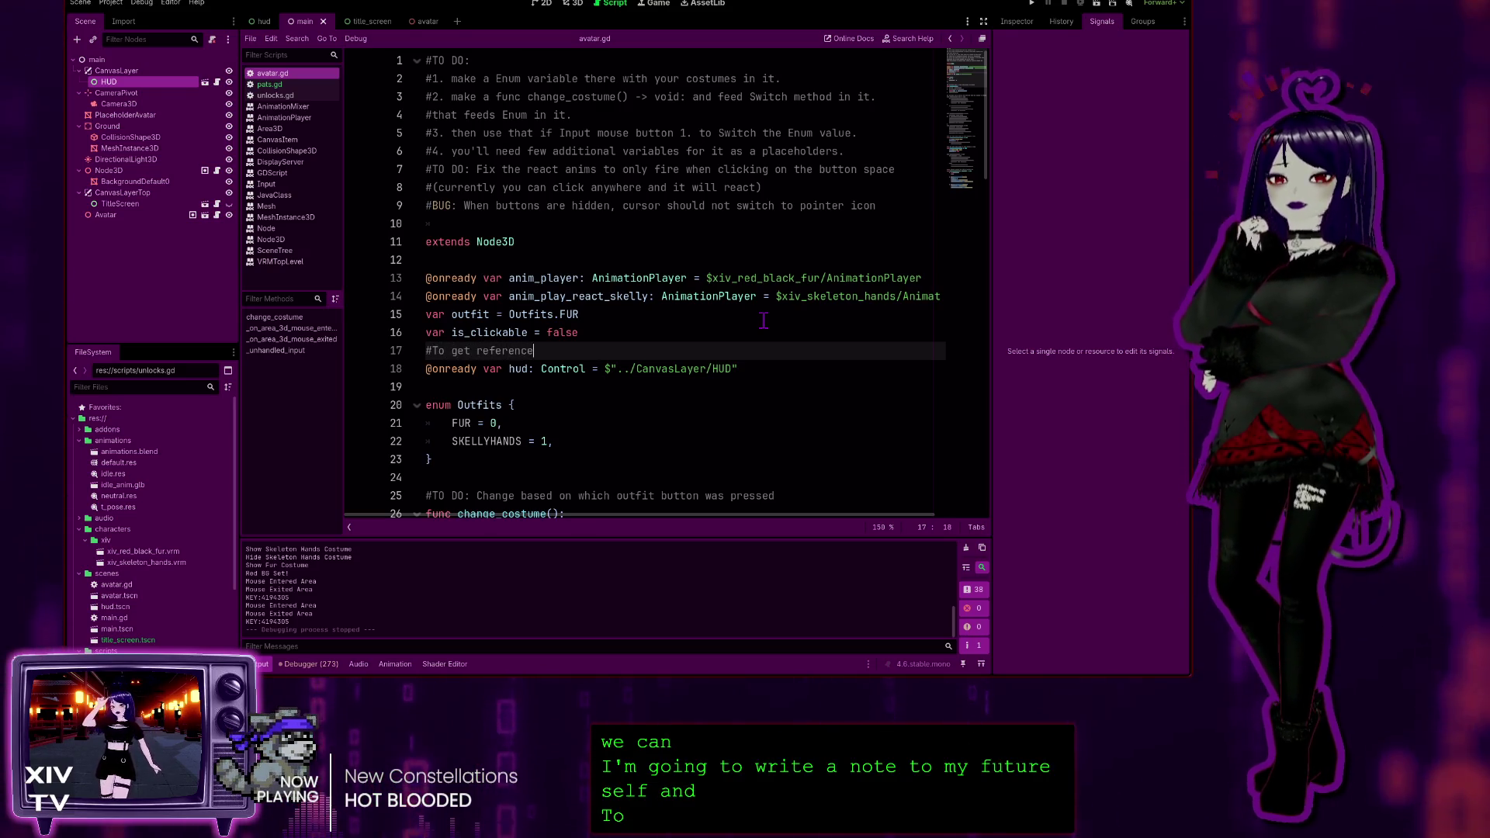
pyautogui.write('from another')
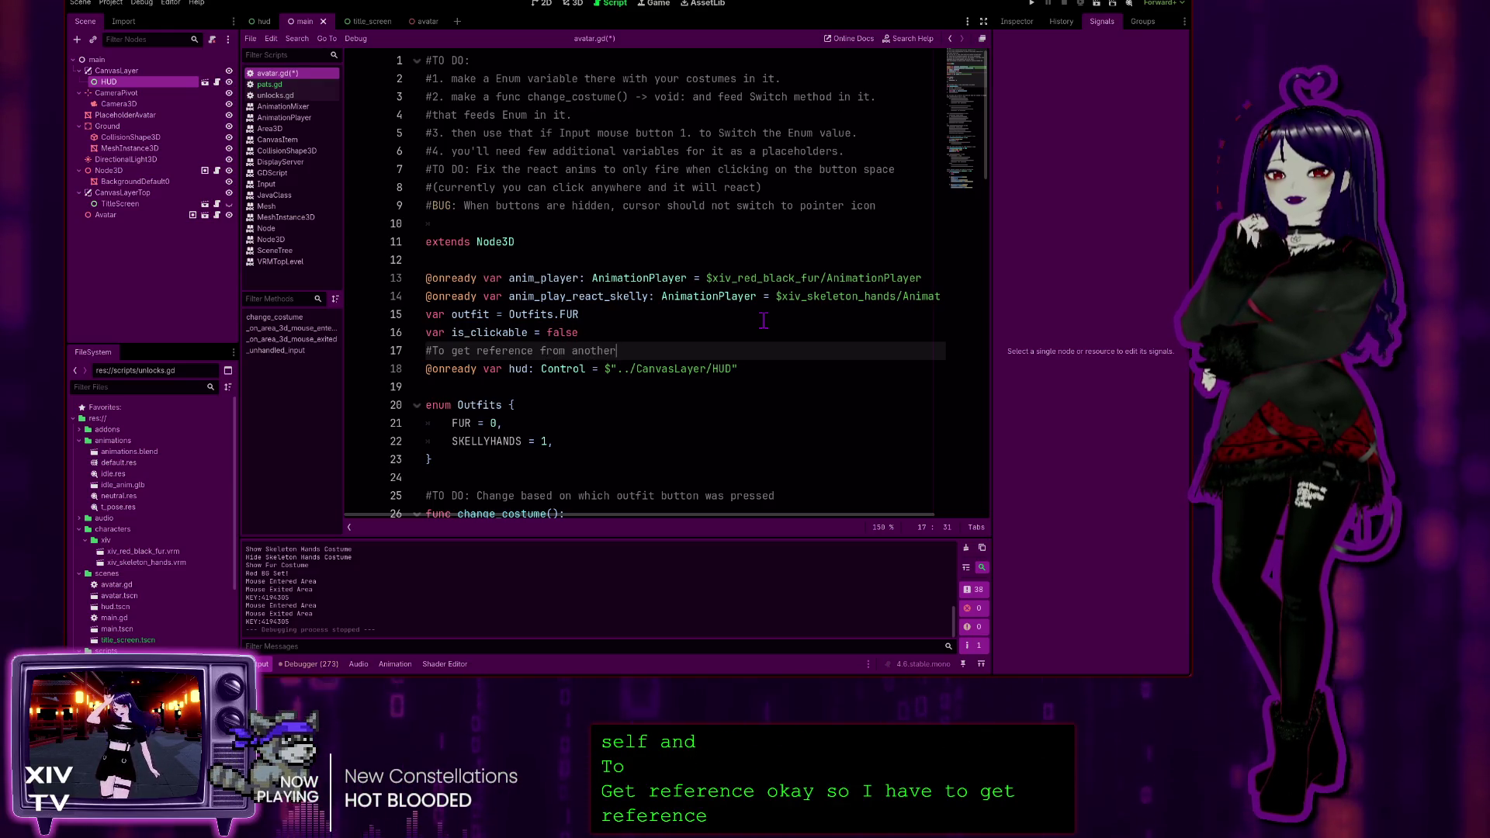
pyautogui.write(' script,')
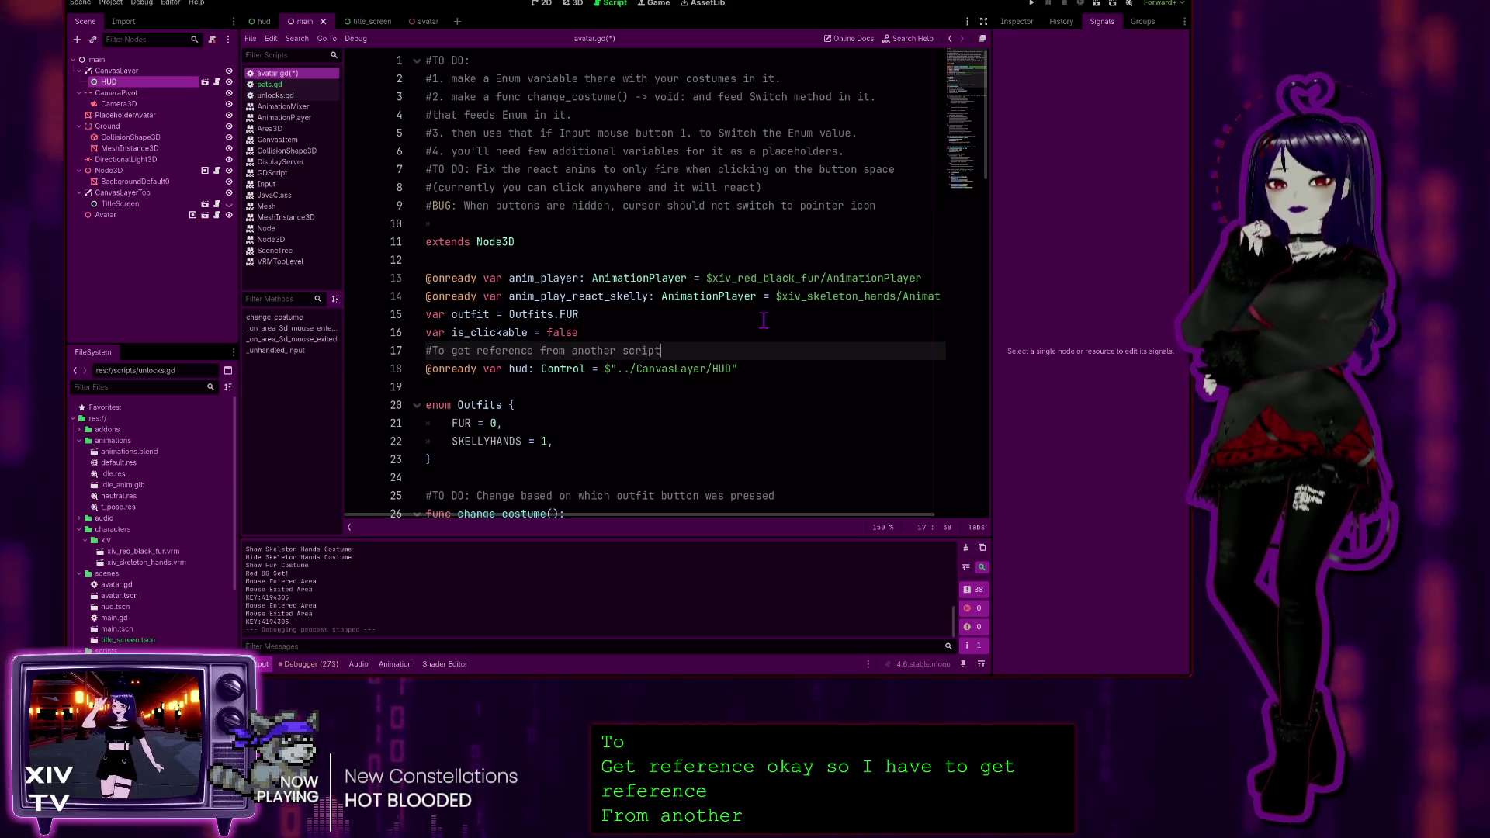
pyautogui.press('BackSpace')
pyautogui.press('BackSpace')
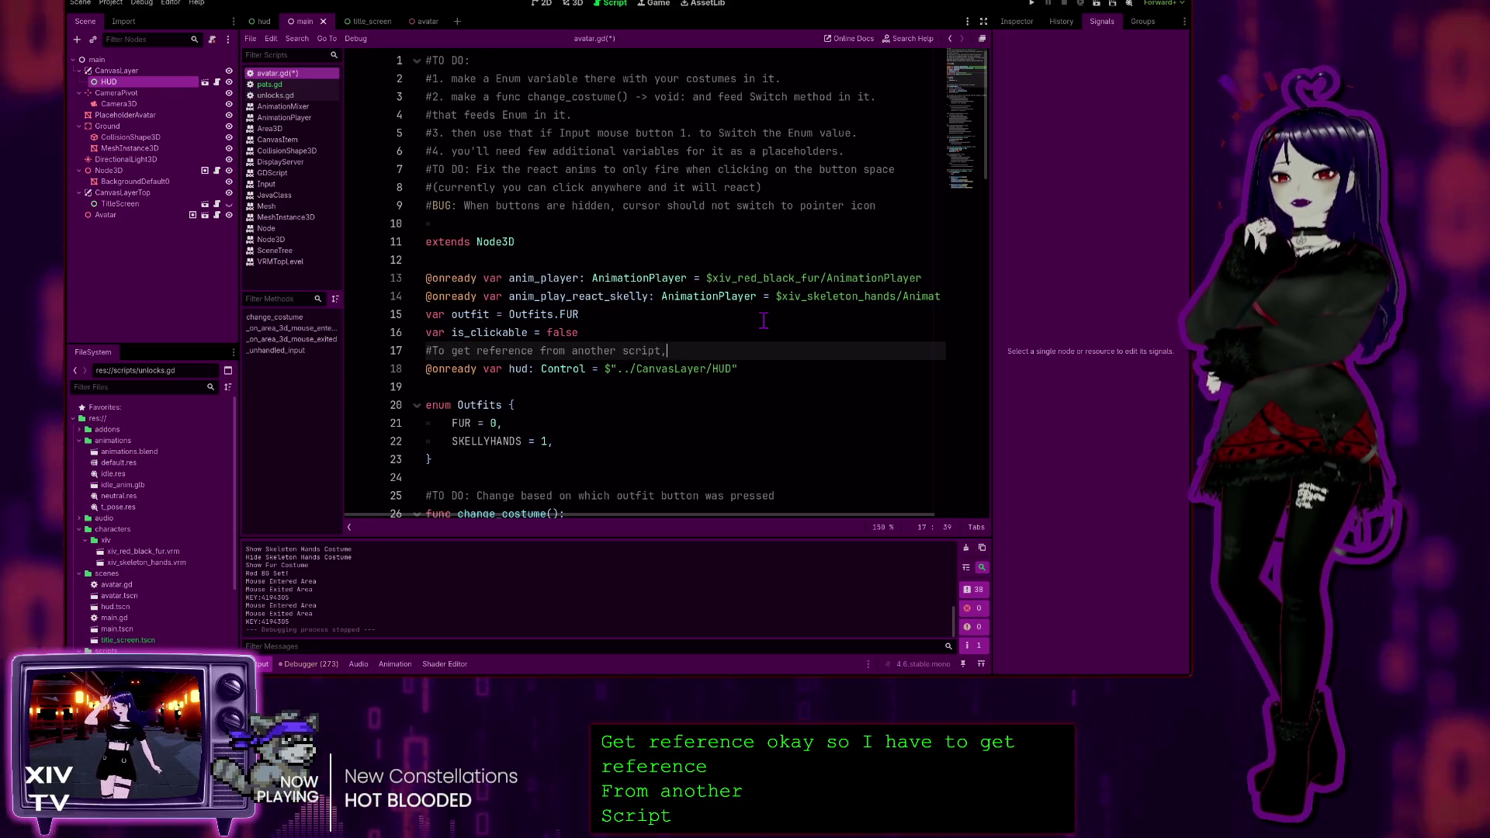
pyautogui.write('where a node is attached')
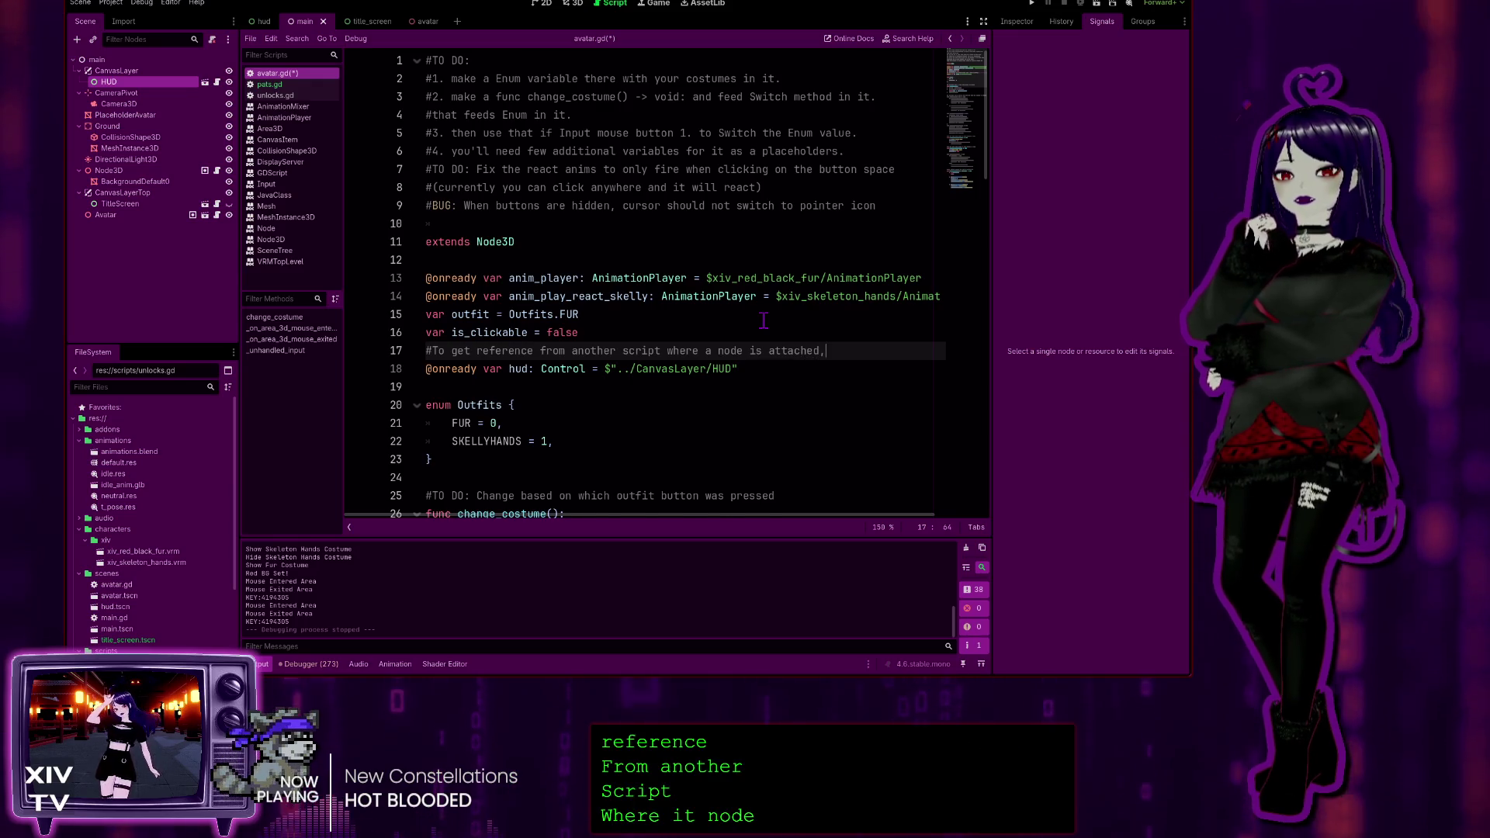
# Add a second comment line explaining to hold CTRL and drag the node into the script
pyautogui.press('Return')
pyautogui.write('#')
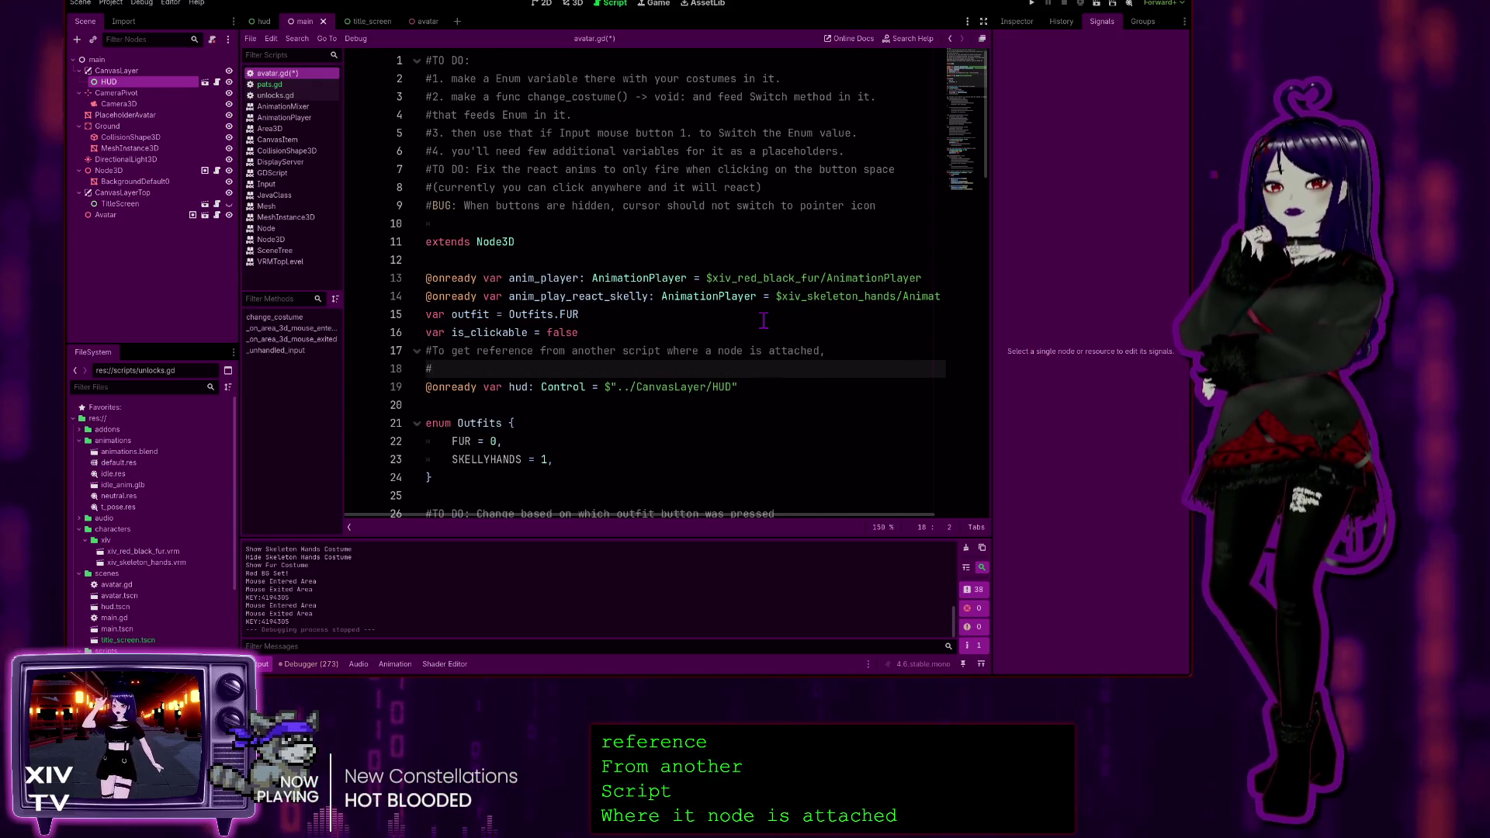
pyautogui.write('DE')
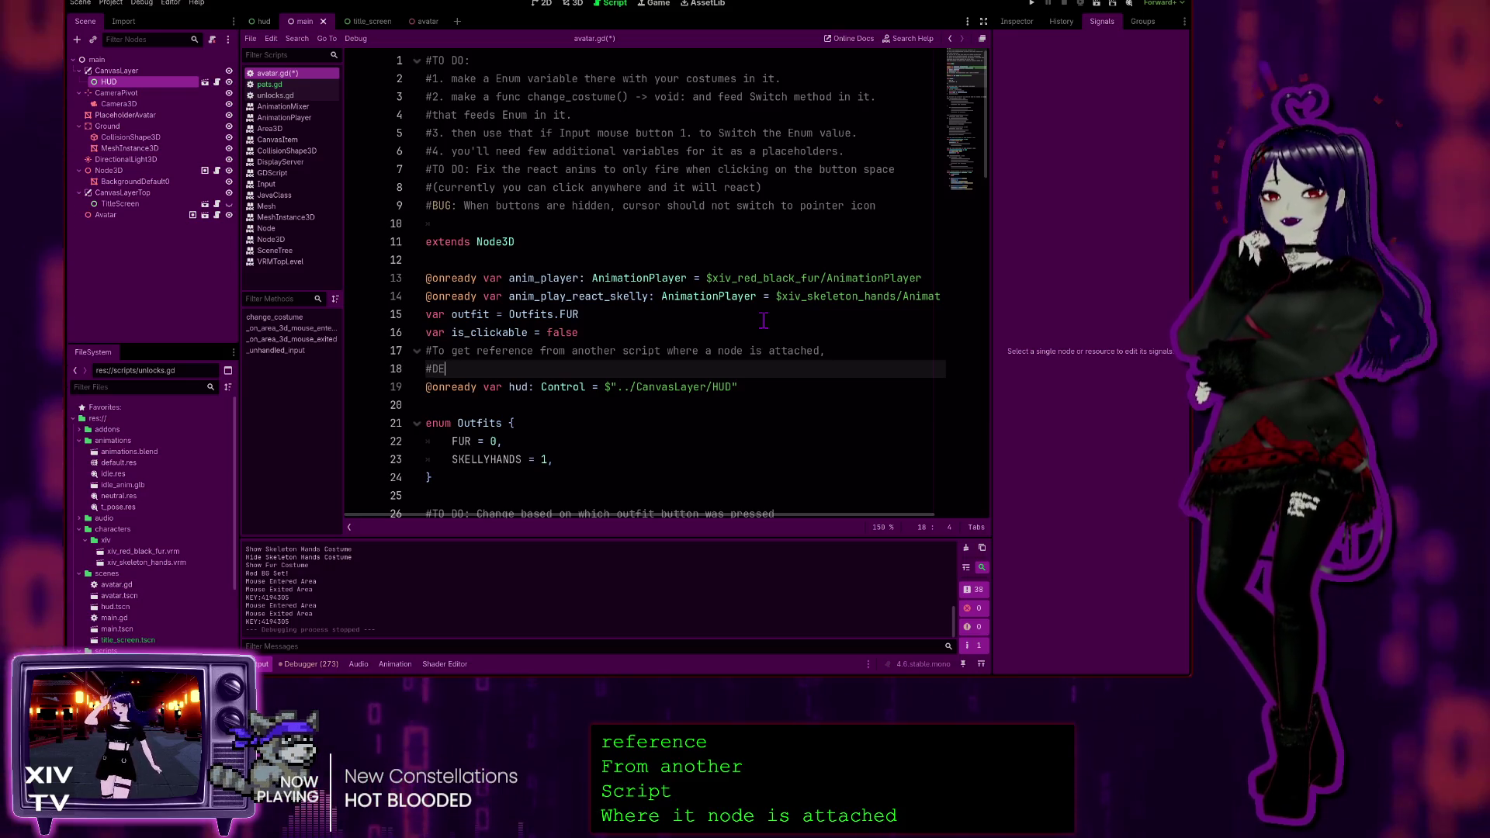
pyautogui.write('SR')
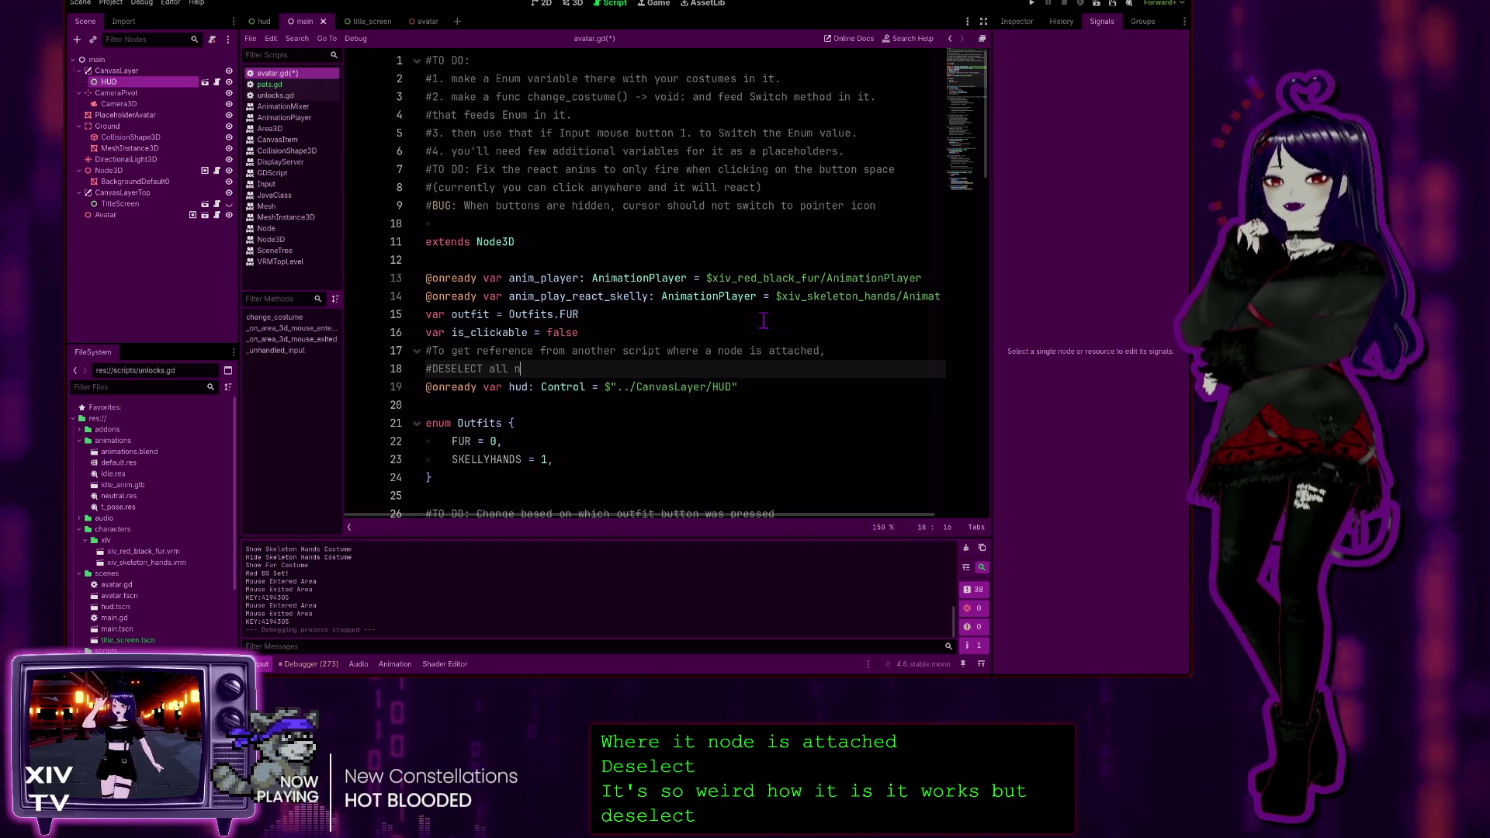
pyautogui.write('all nodes, then ')
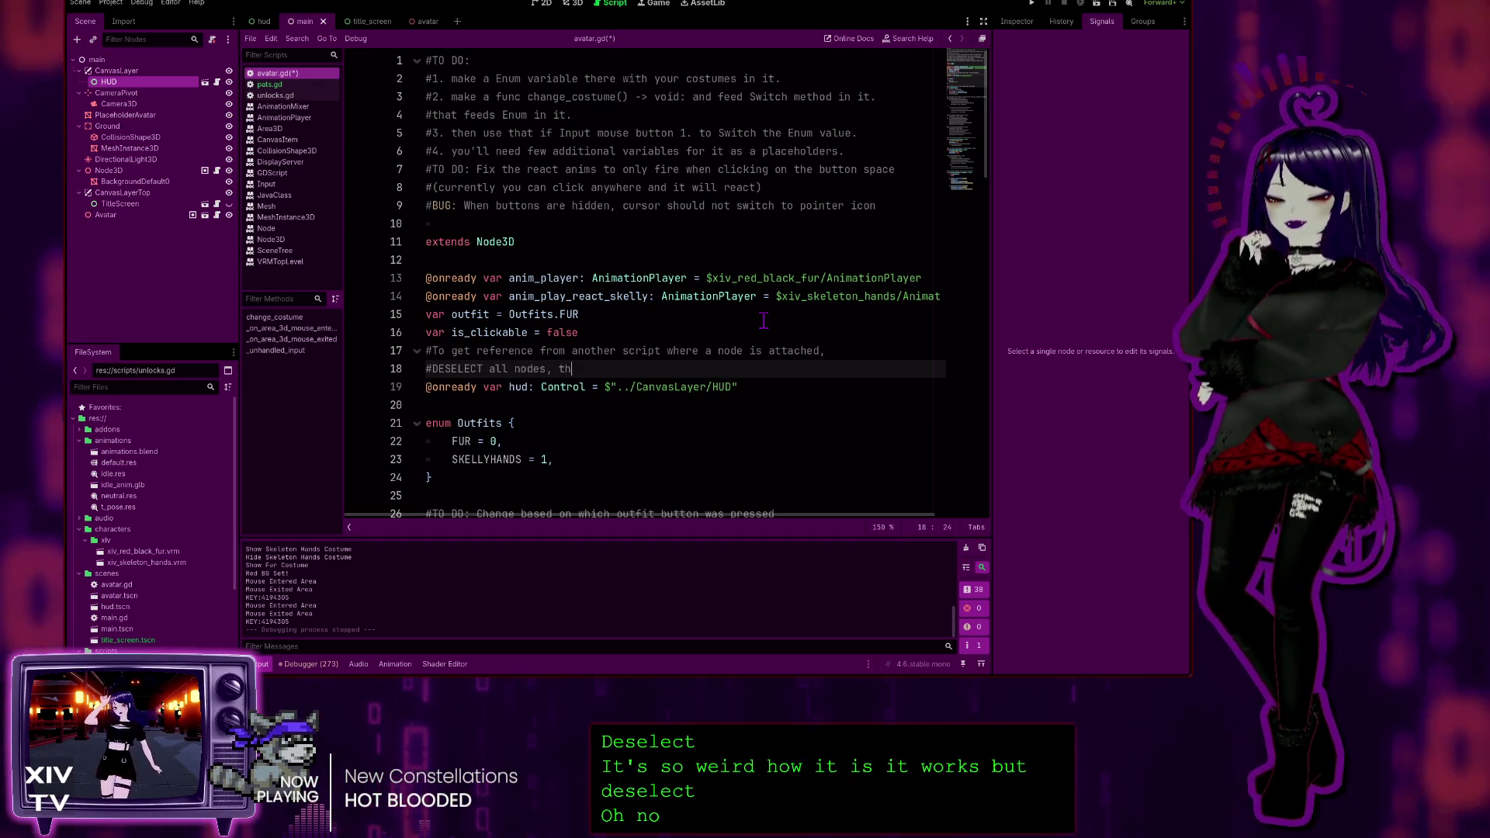
pyautogui.write('hold CTRL')
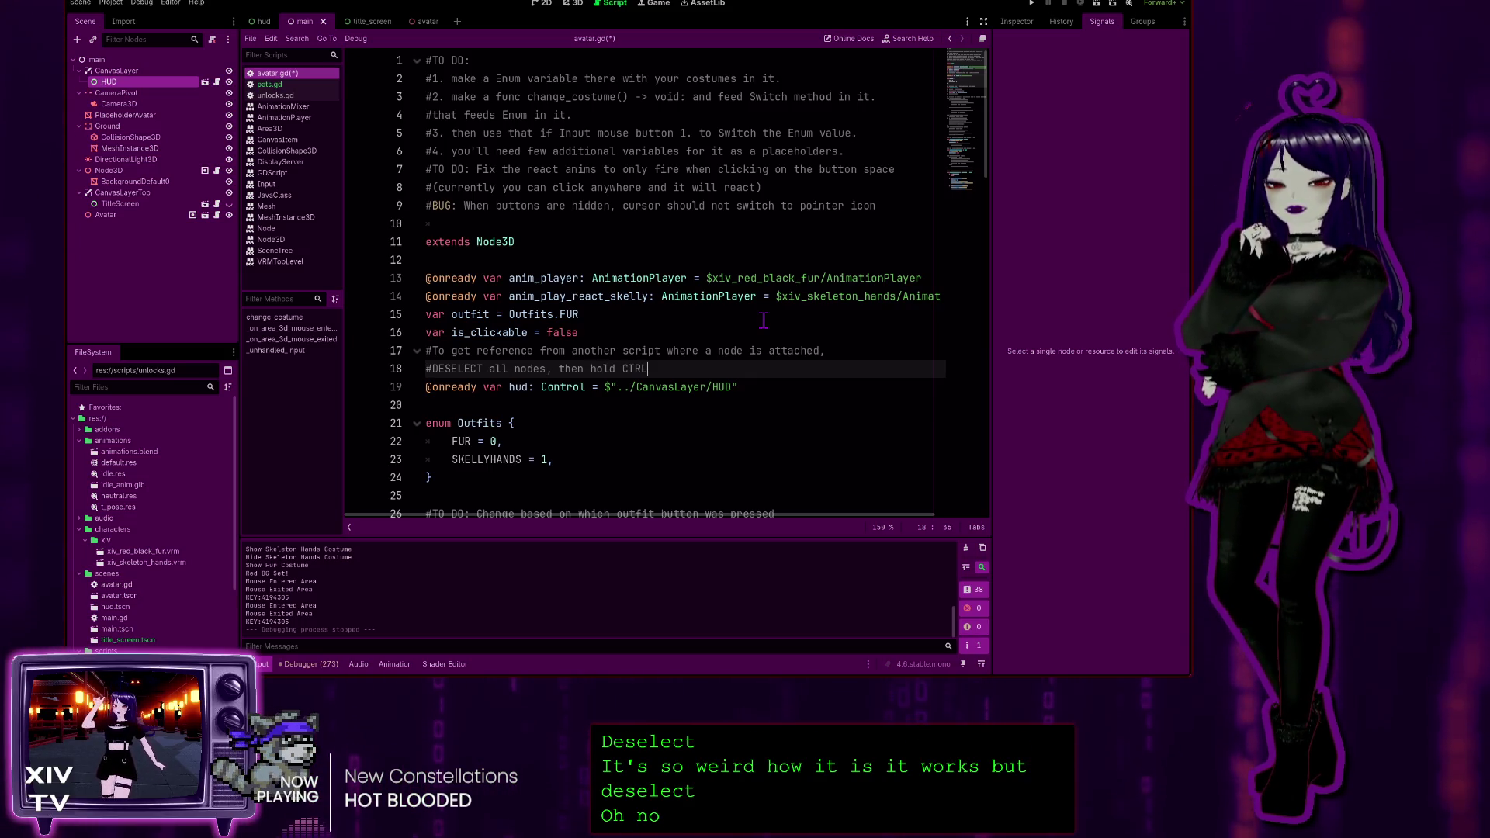
pyautogui.write(' and d')
pyautogui.write('rag')
pyautogui.write(' node ')
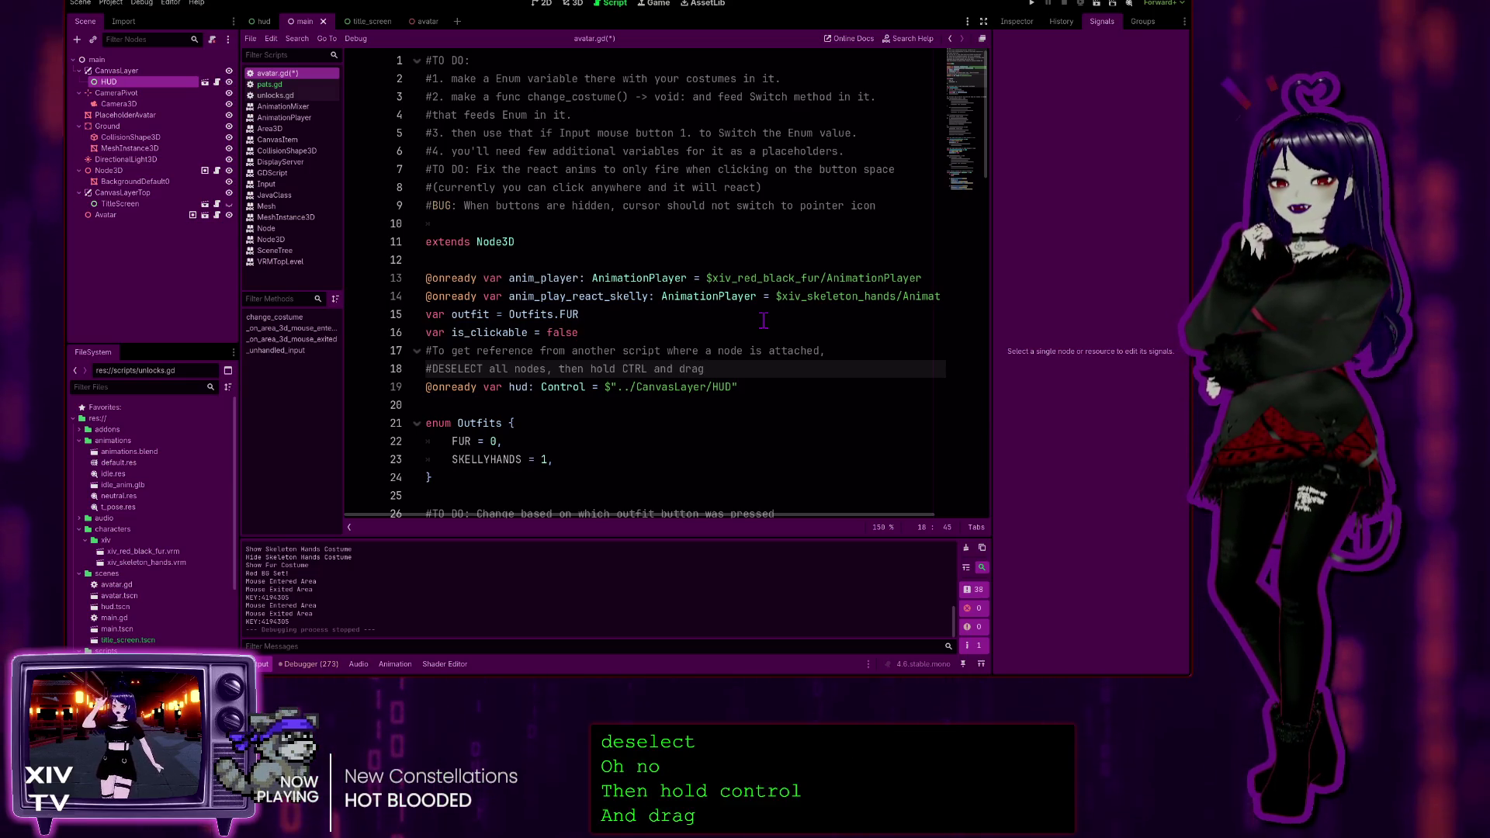
pyautogui.write('into')
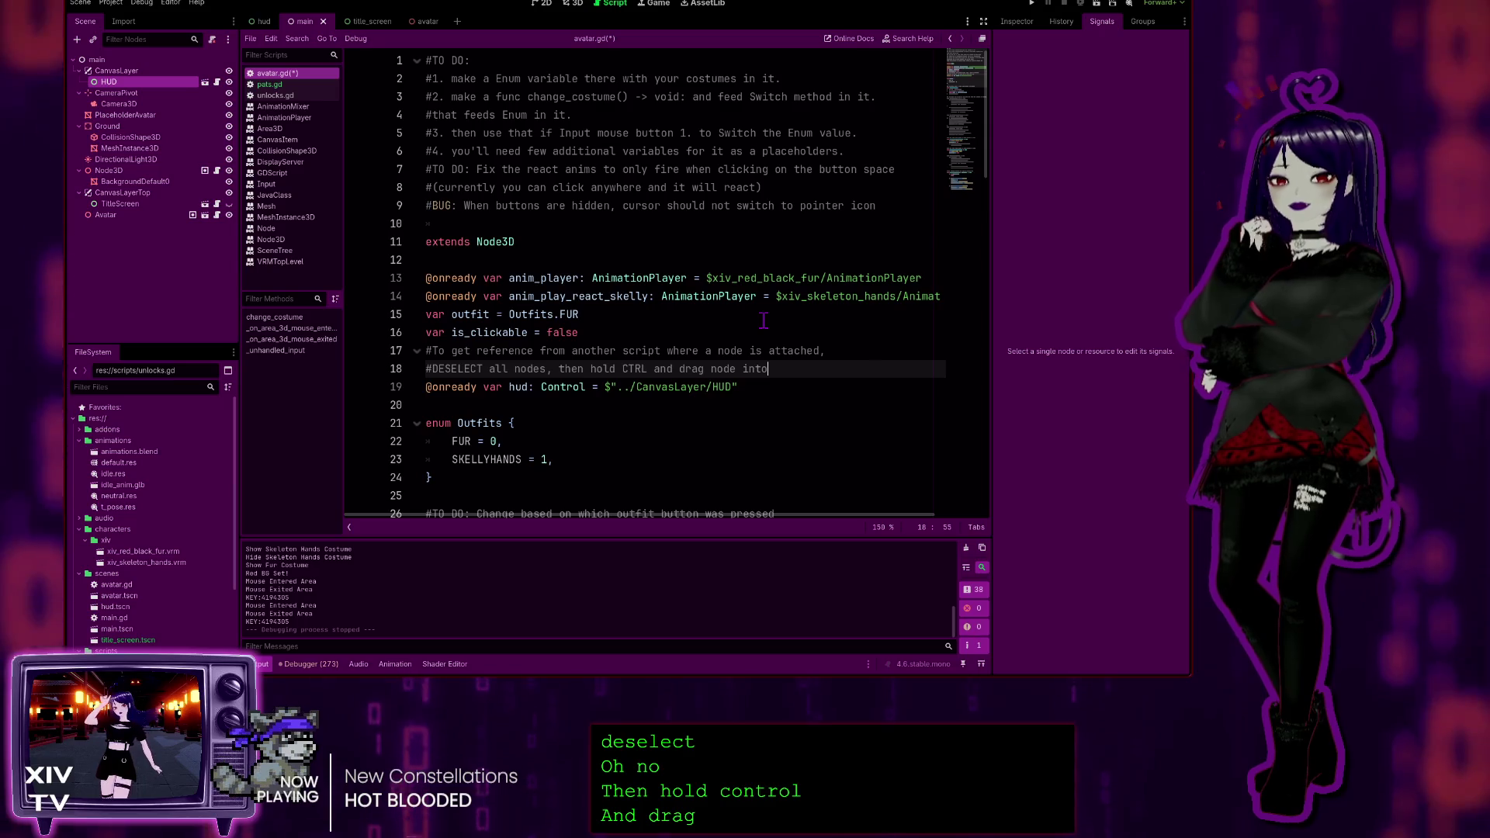
pyautogui.write(' the script')
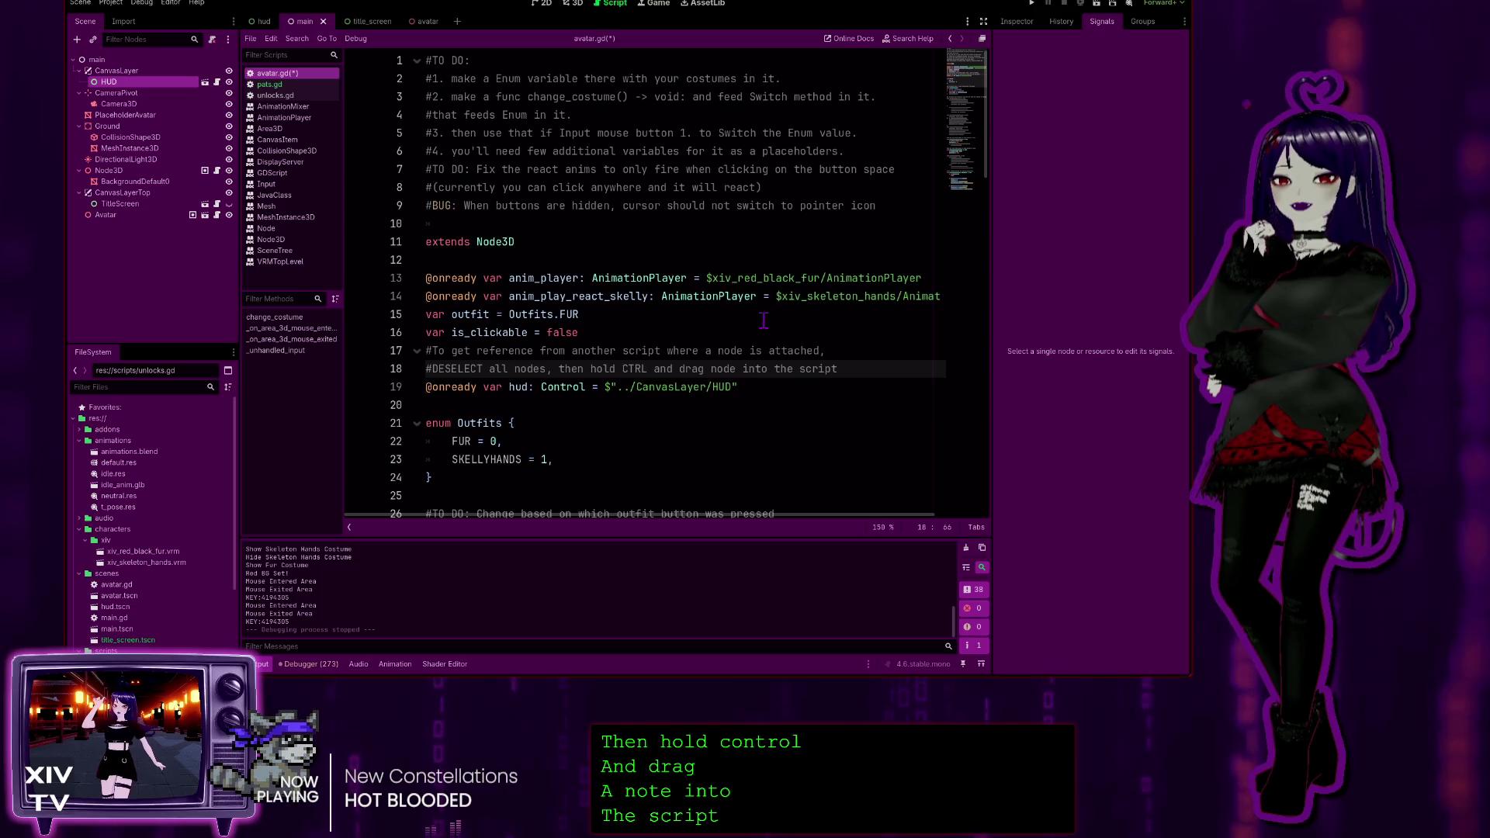
pyautogui.press('Return')
pyautogui.write('#to')
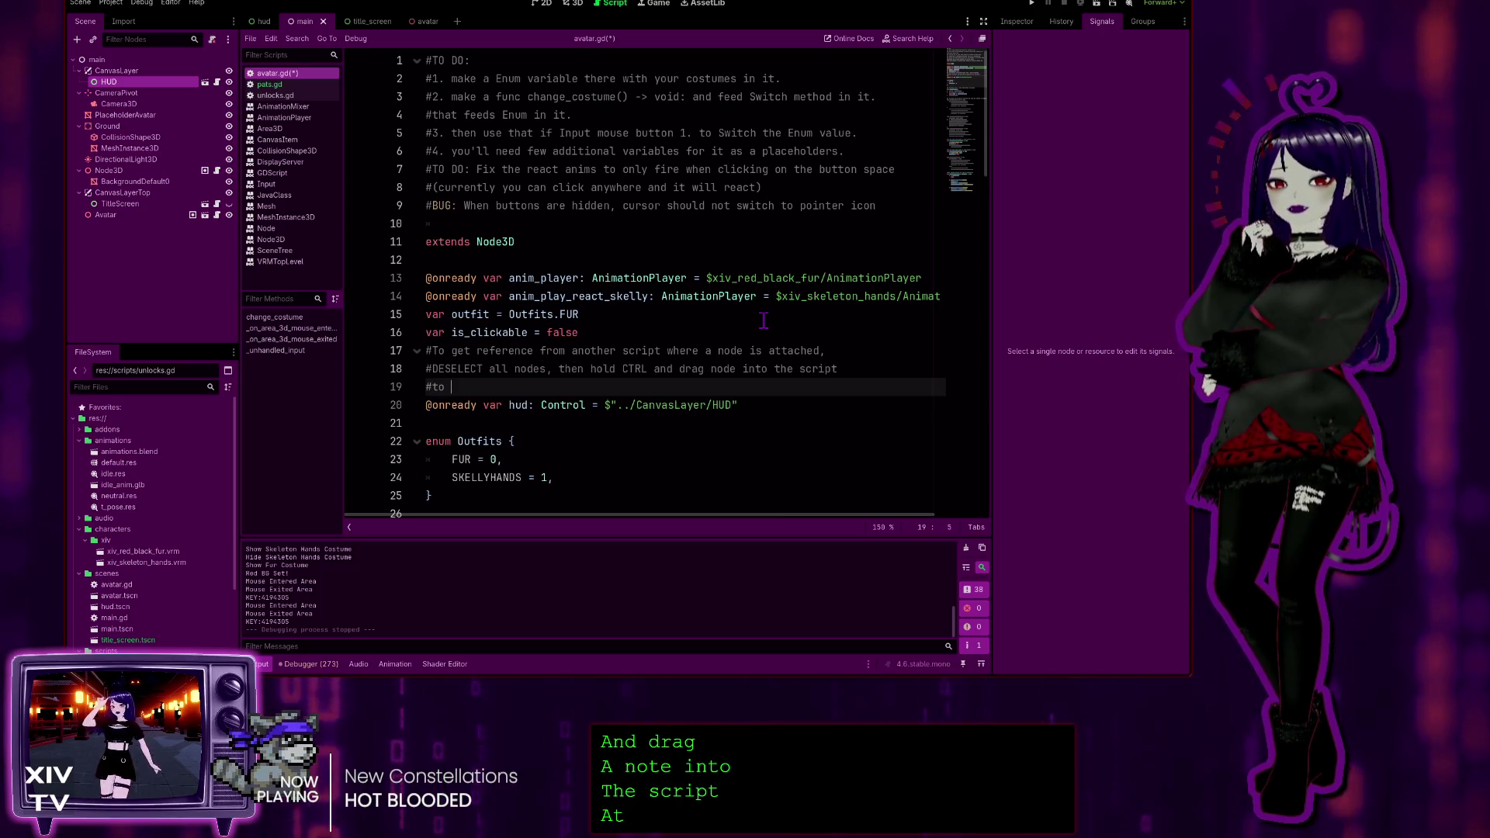
# Finish the comment as '#to get the reference for the variable.' and save avatar.gd
pyautogui.write('get the refe')
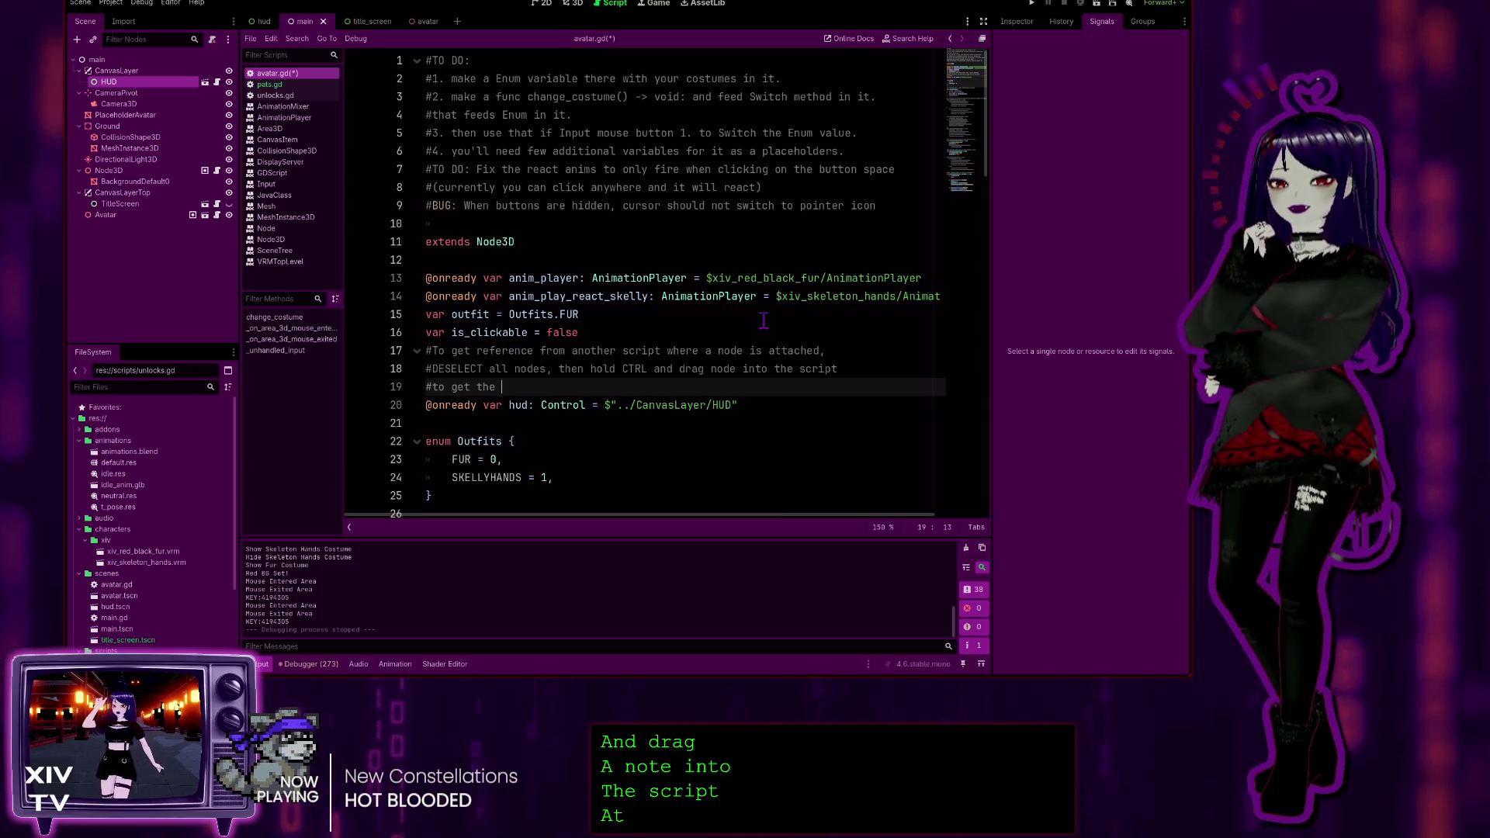
pyautogui.write('rences')
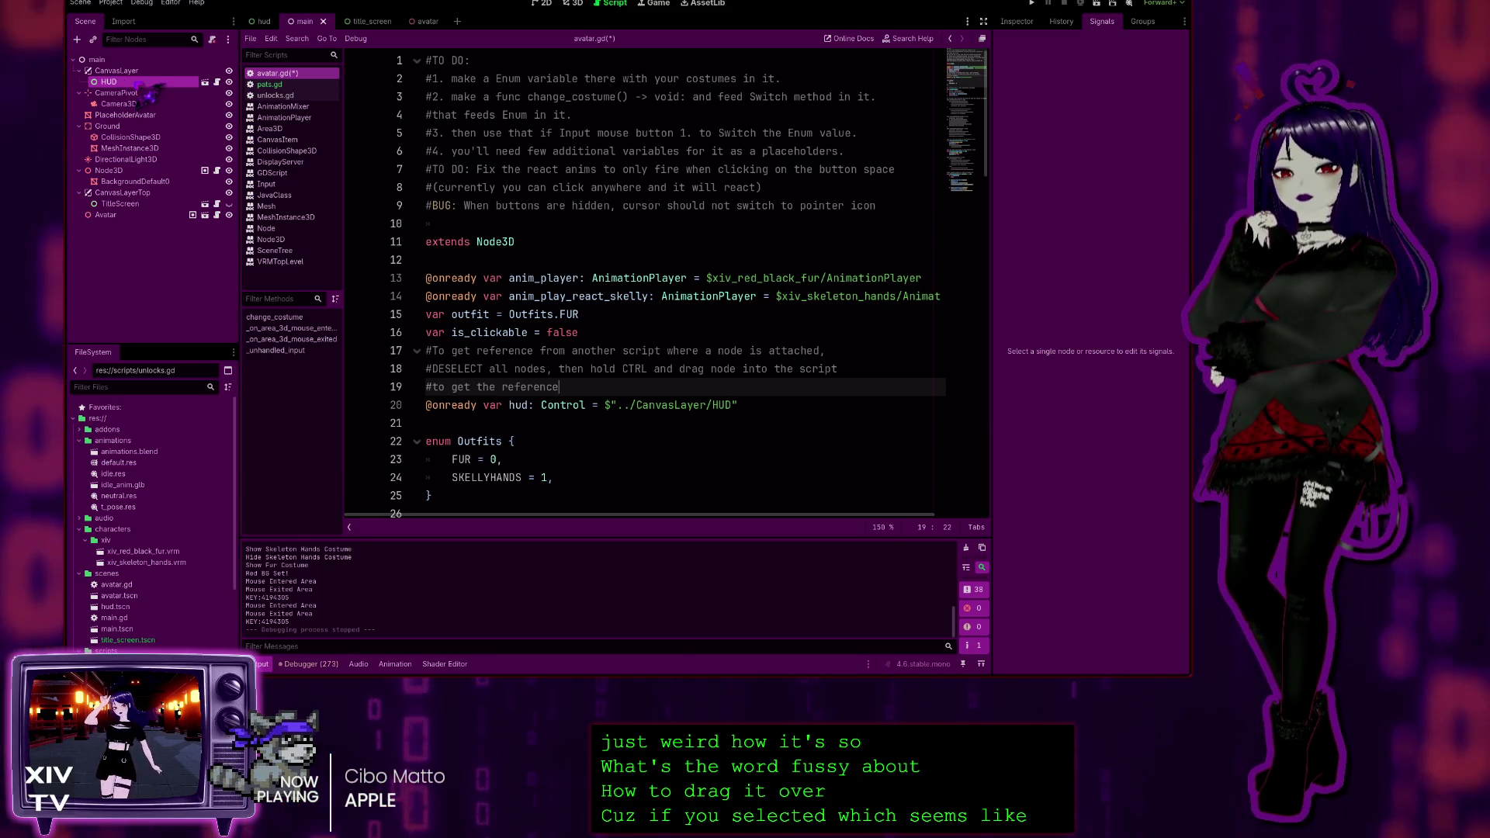
pyautogui.keyDown('ctrl'); pyautogui.click(118, 103); pyautogui.keyUp('ctrl')
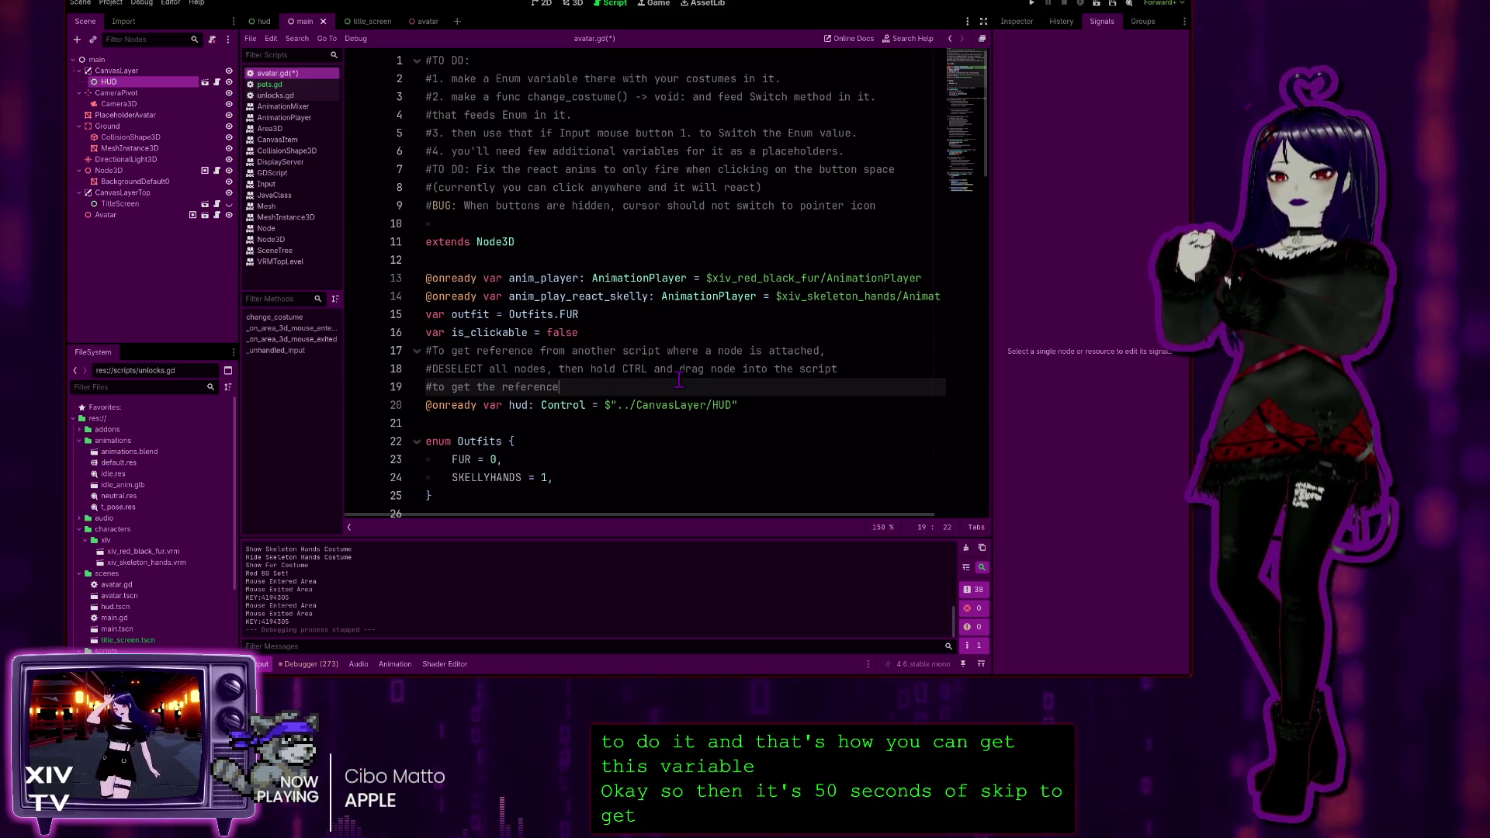
pyautogui.press('Left')
pyautogui.press('Left')
pyautogui.press('Left')
pyautogui.press('Right')
pyautogui.press('Right')
pyautogui.press('Right')
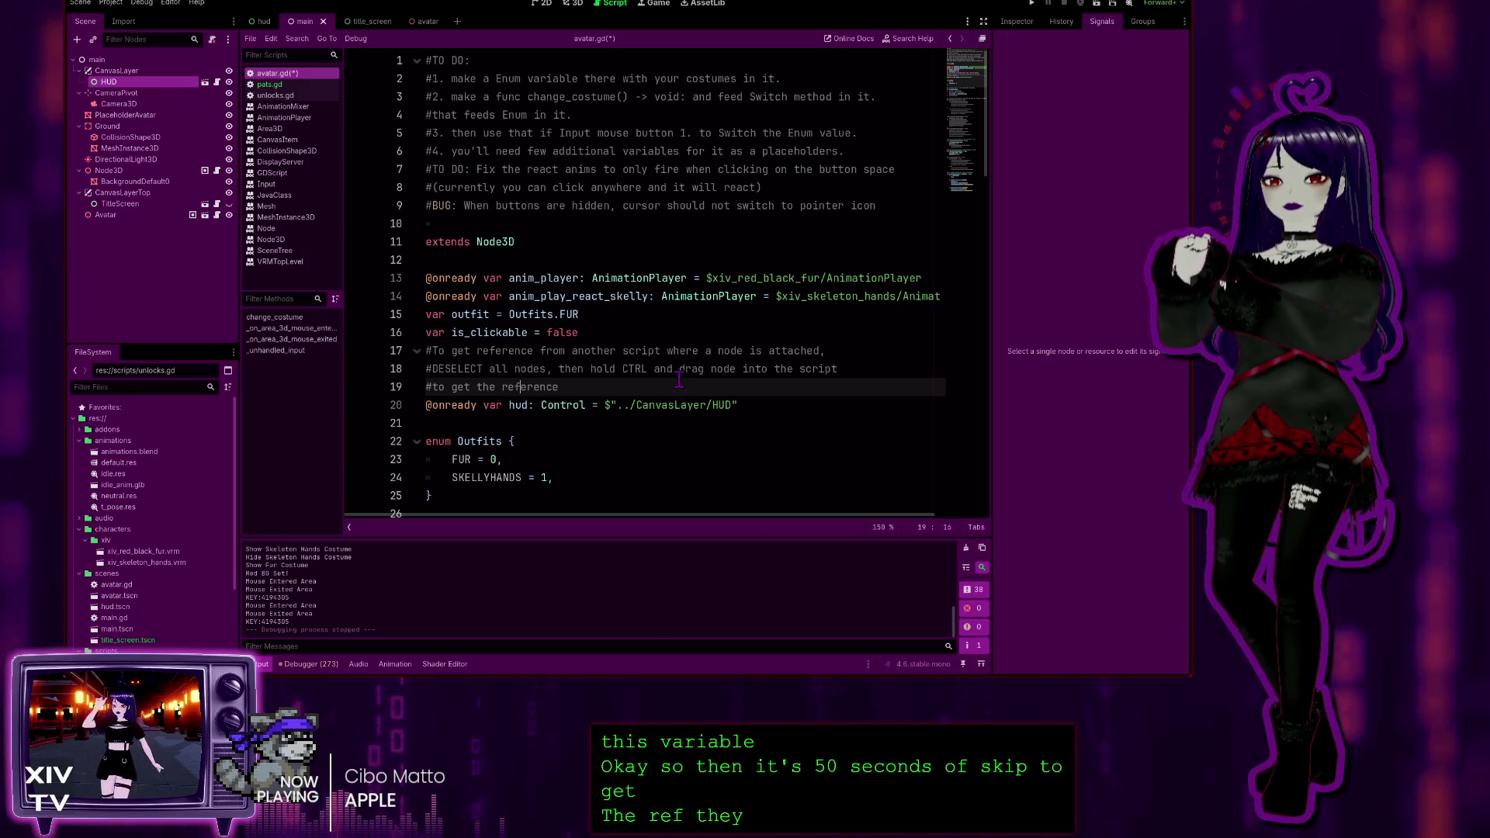
pyautogui.press('Right')
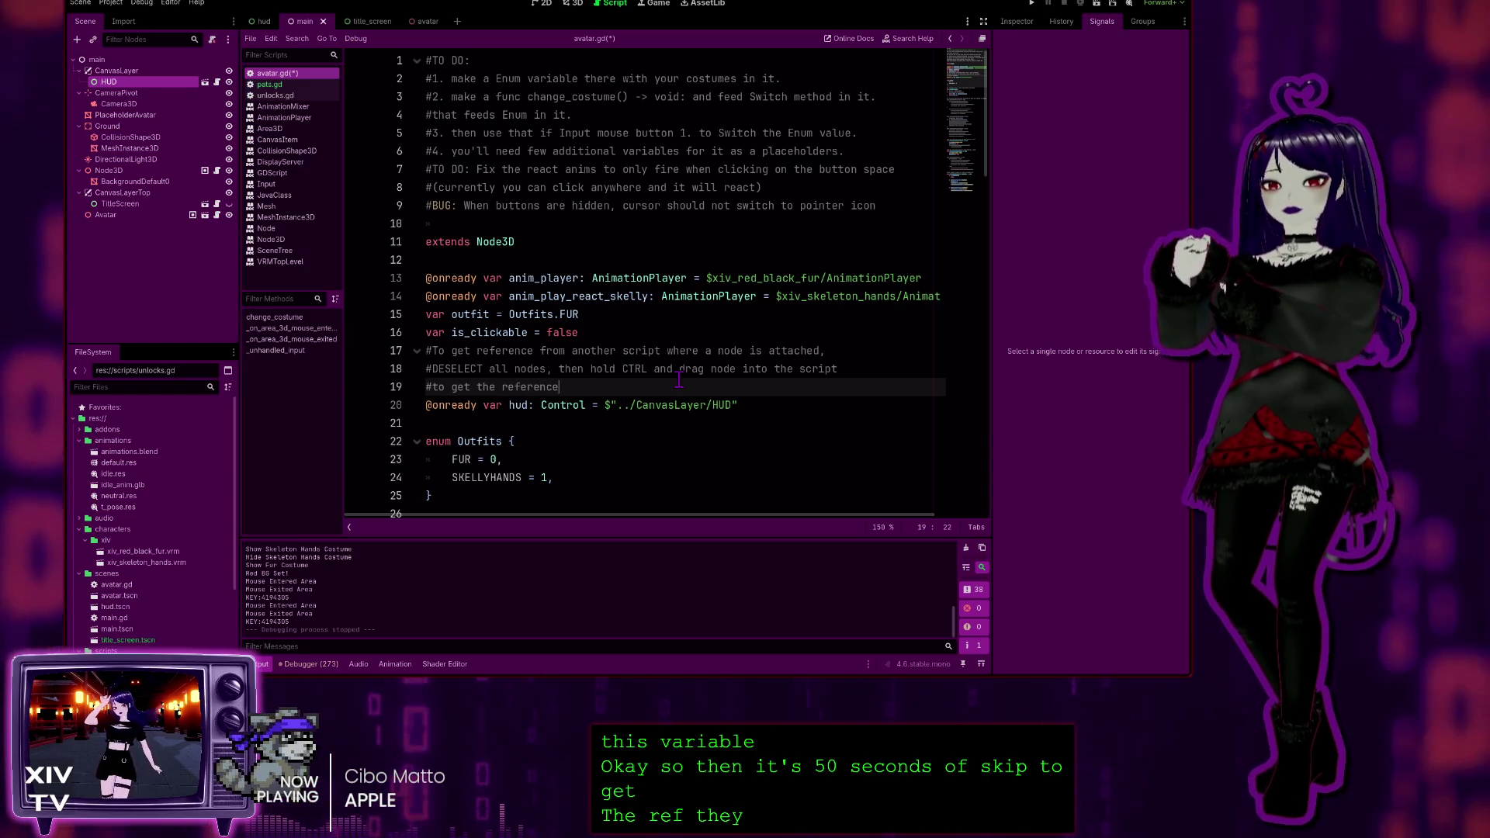
pyautogui.write(' for the variable')
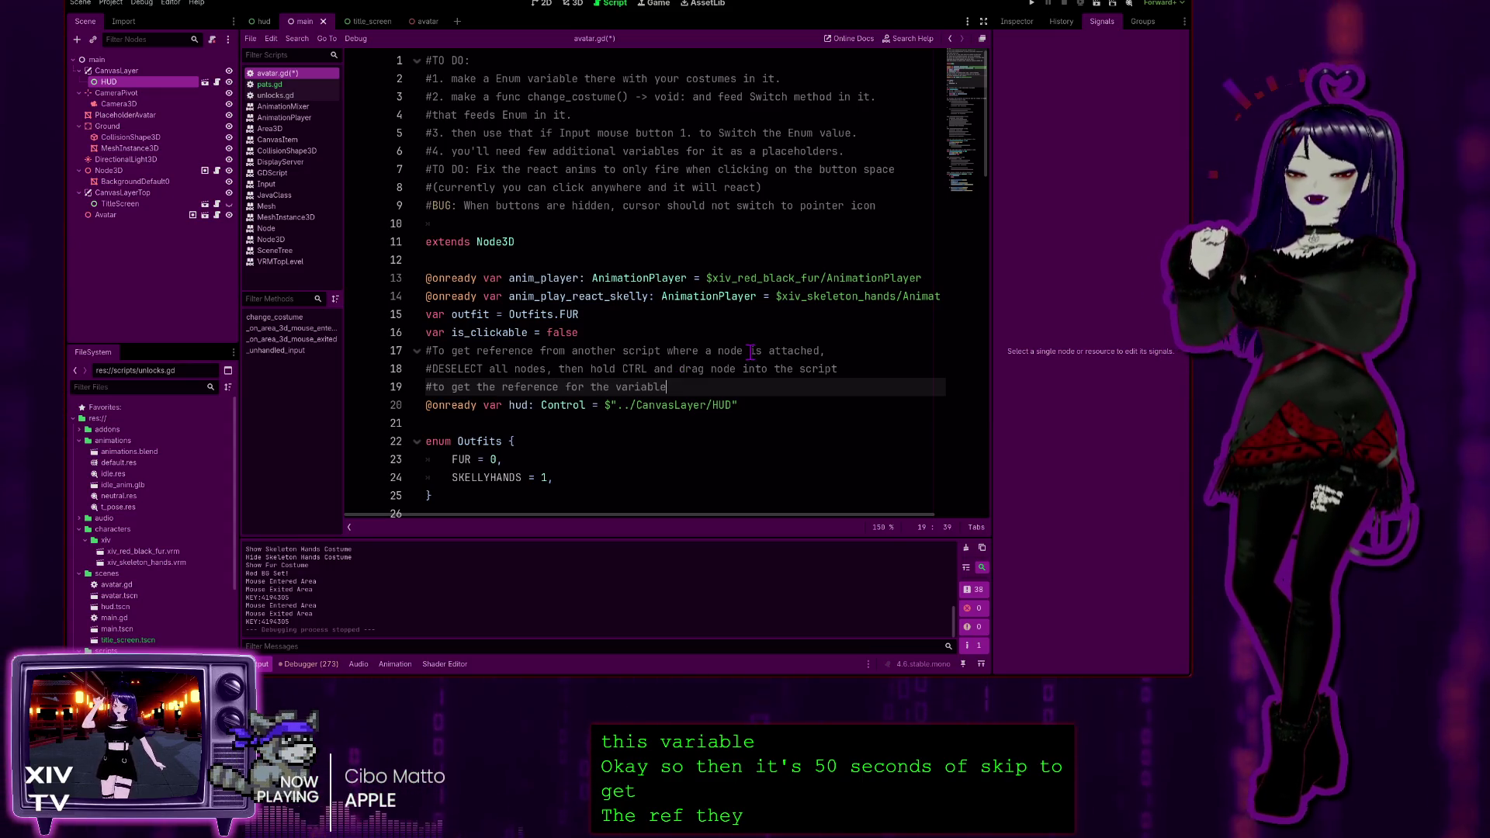
pyautogui.write('.')
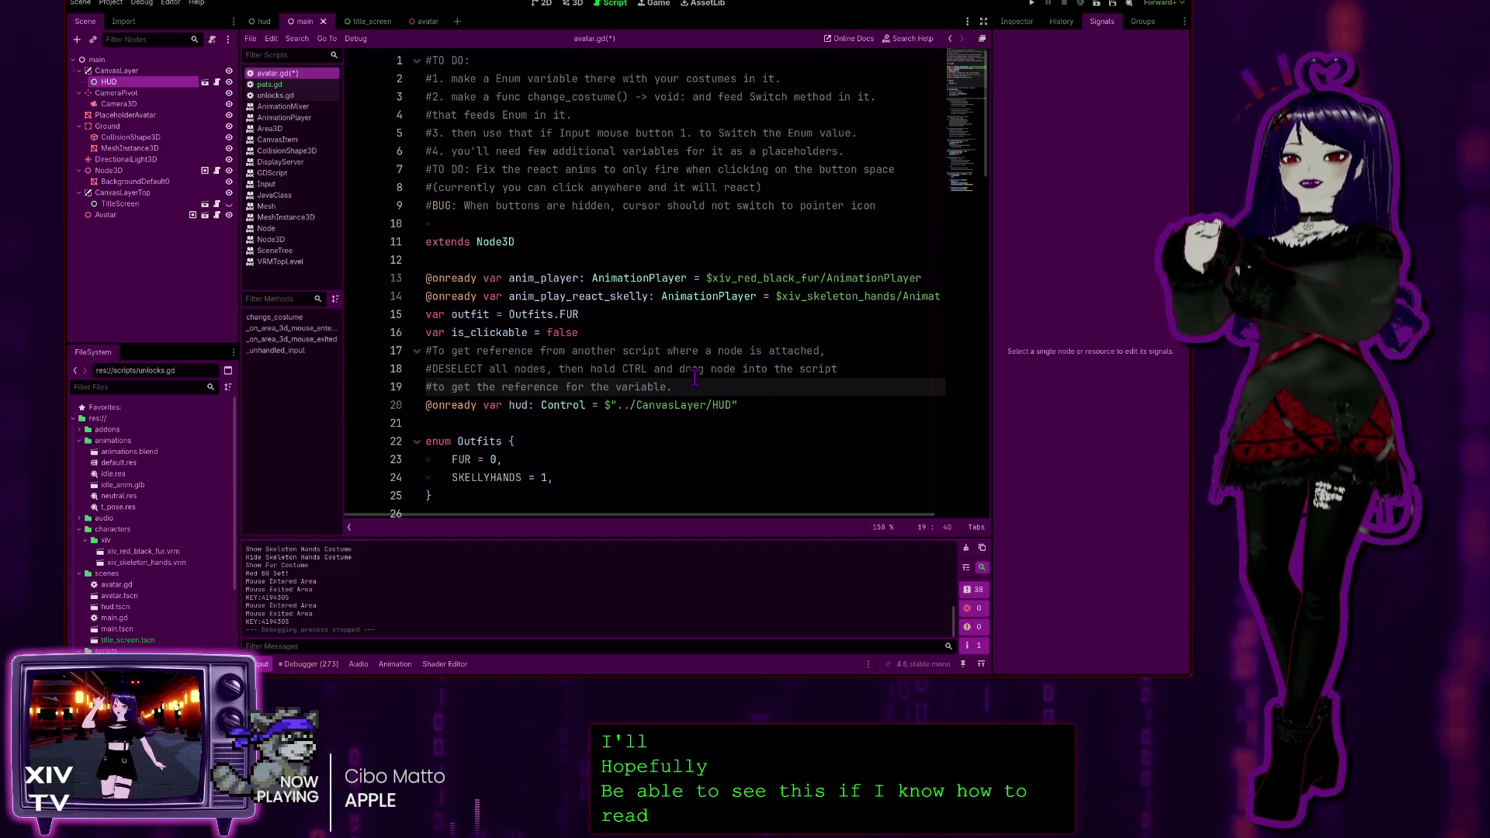
pyautogui.scroll(-3, 675, 334)
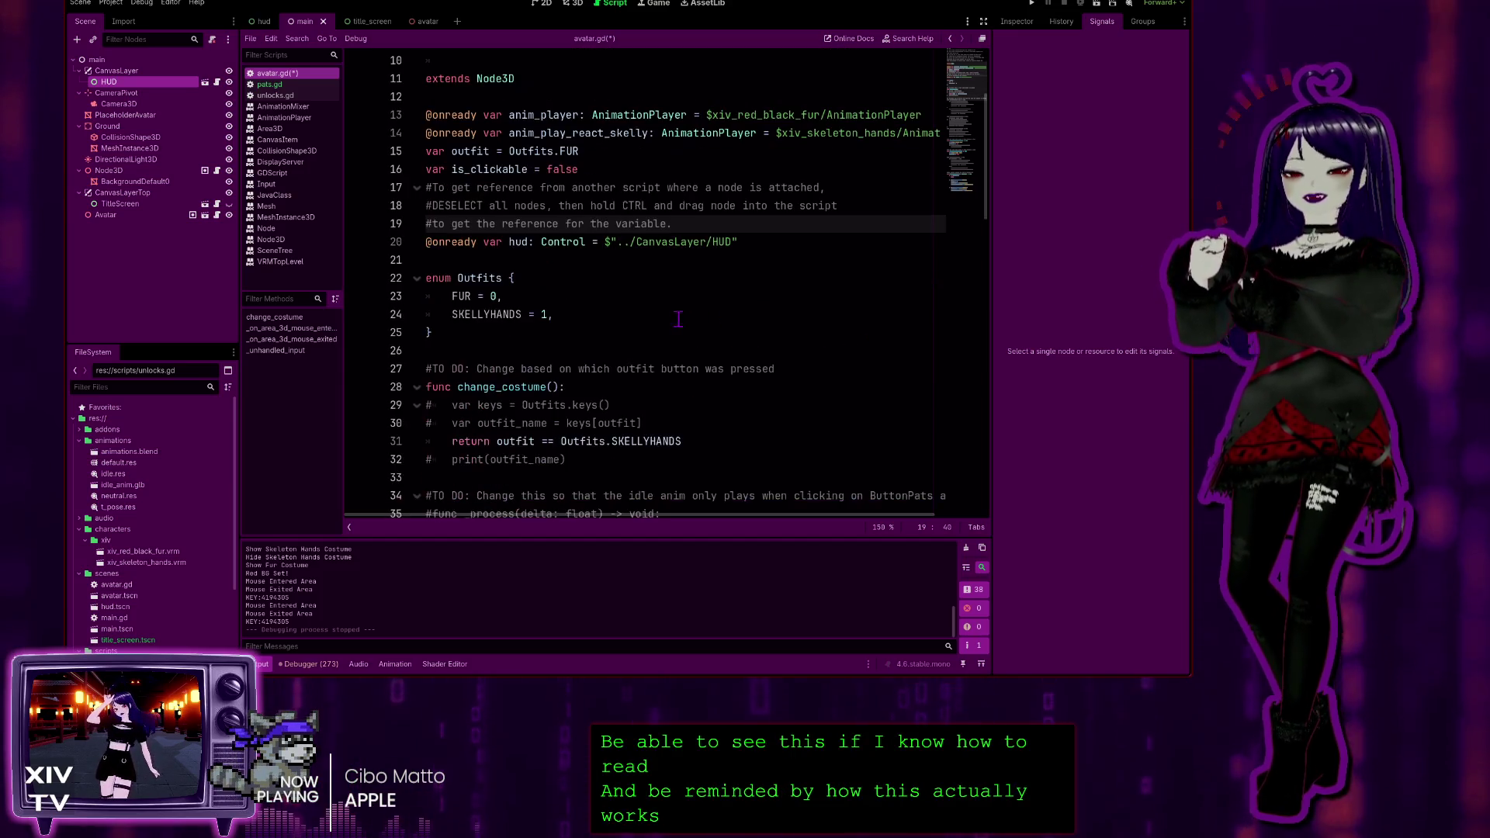
pyautogui.hotkey('ctrl', 's')
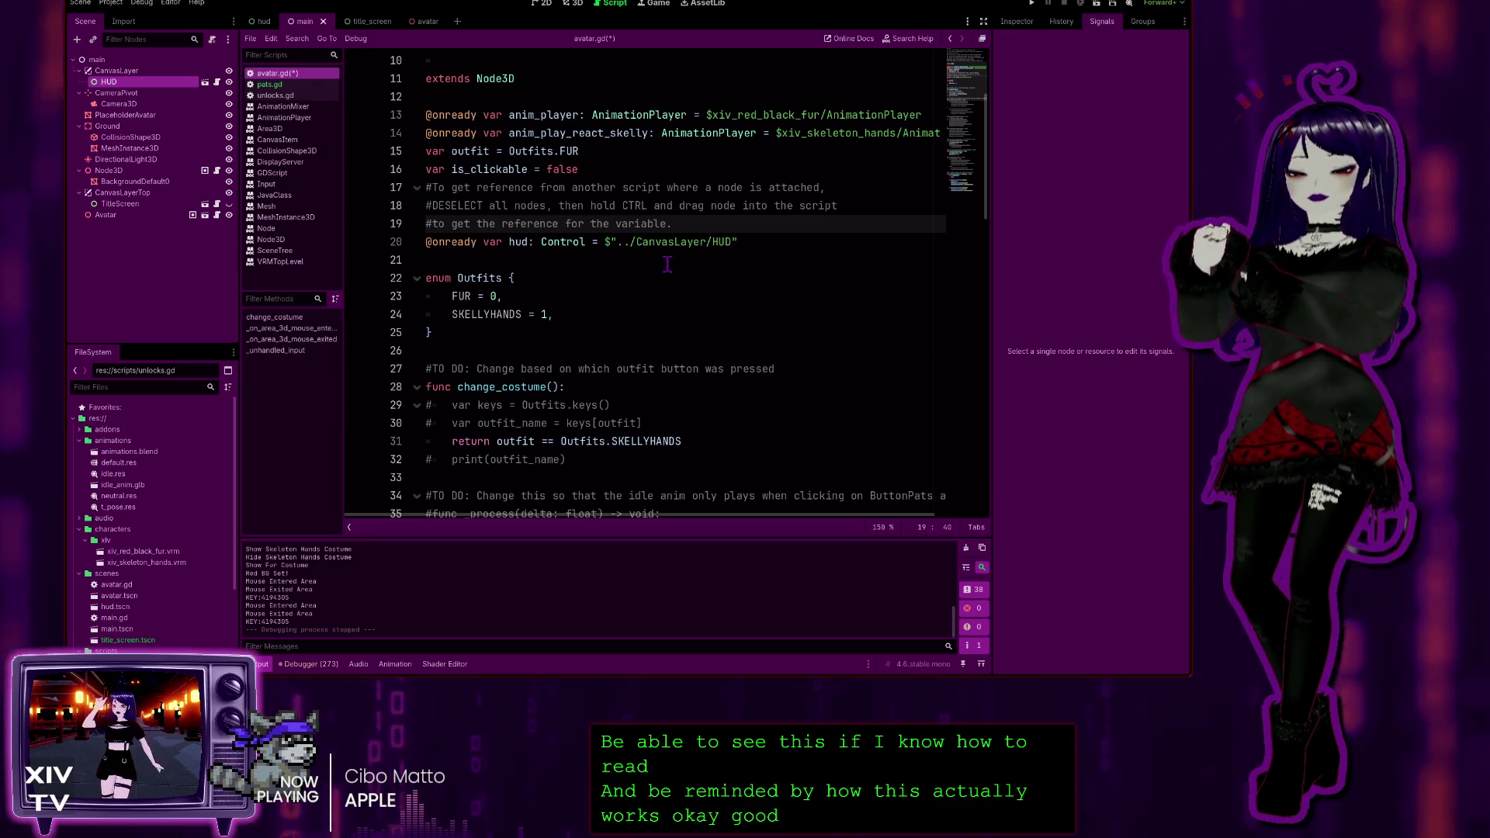
# Open the hud scene to view the HUD node tree, then scroll avatar.gd down to _unhandled_input
pyautogui.click(585, 292)
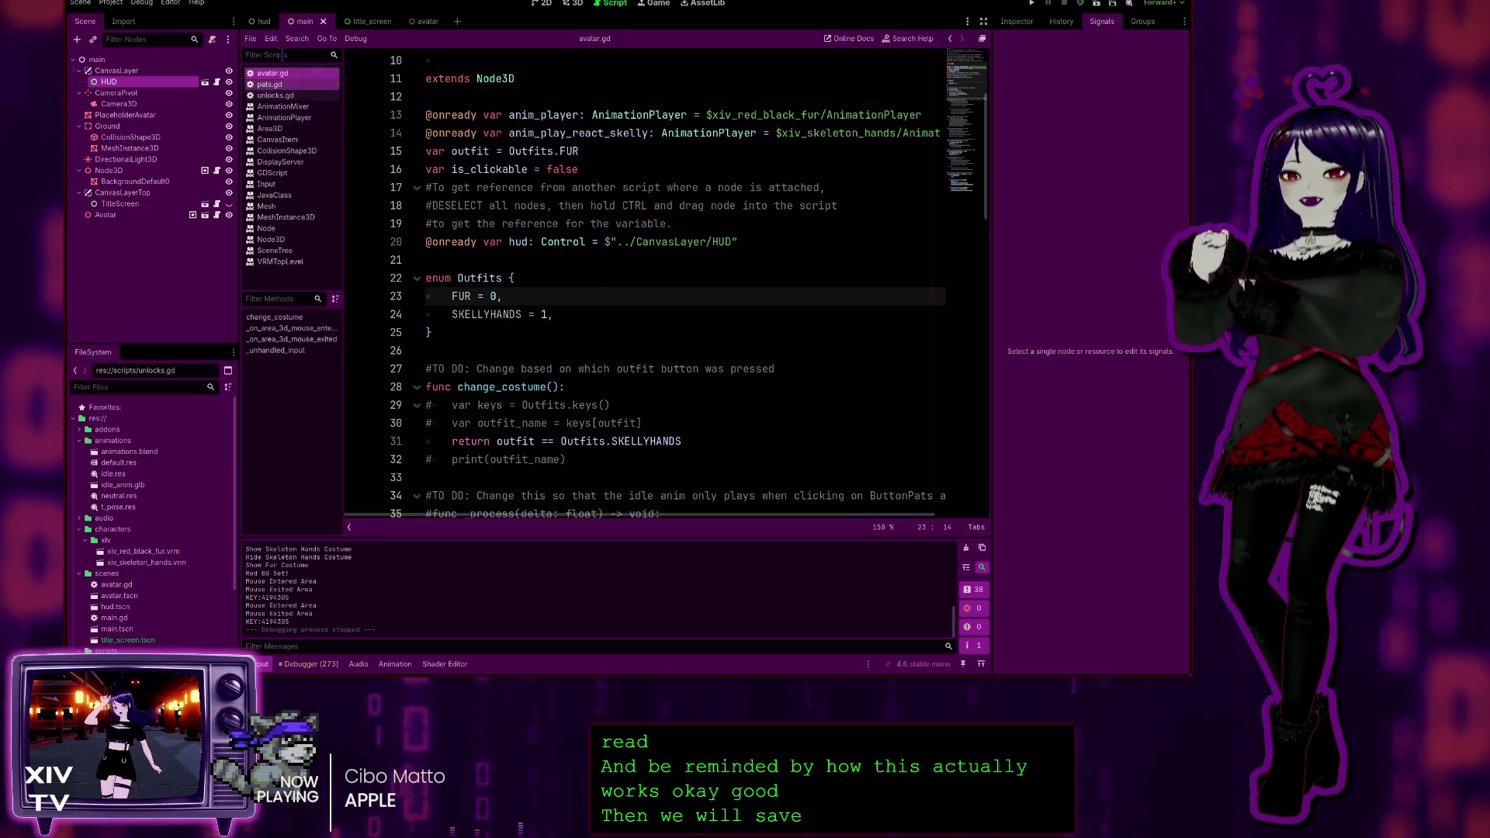
pyautogui.click(264, 20)
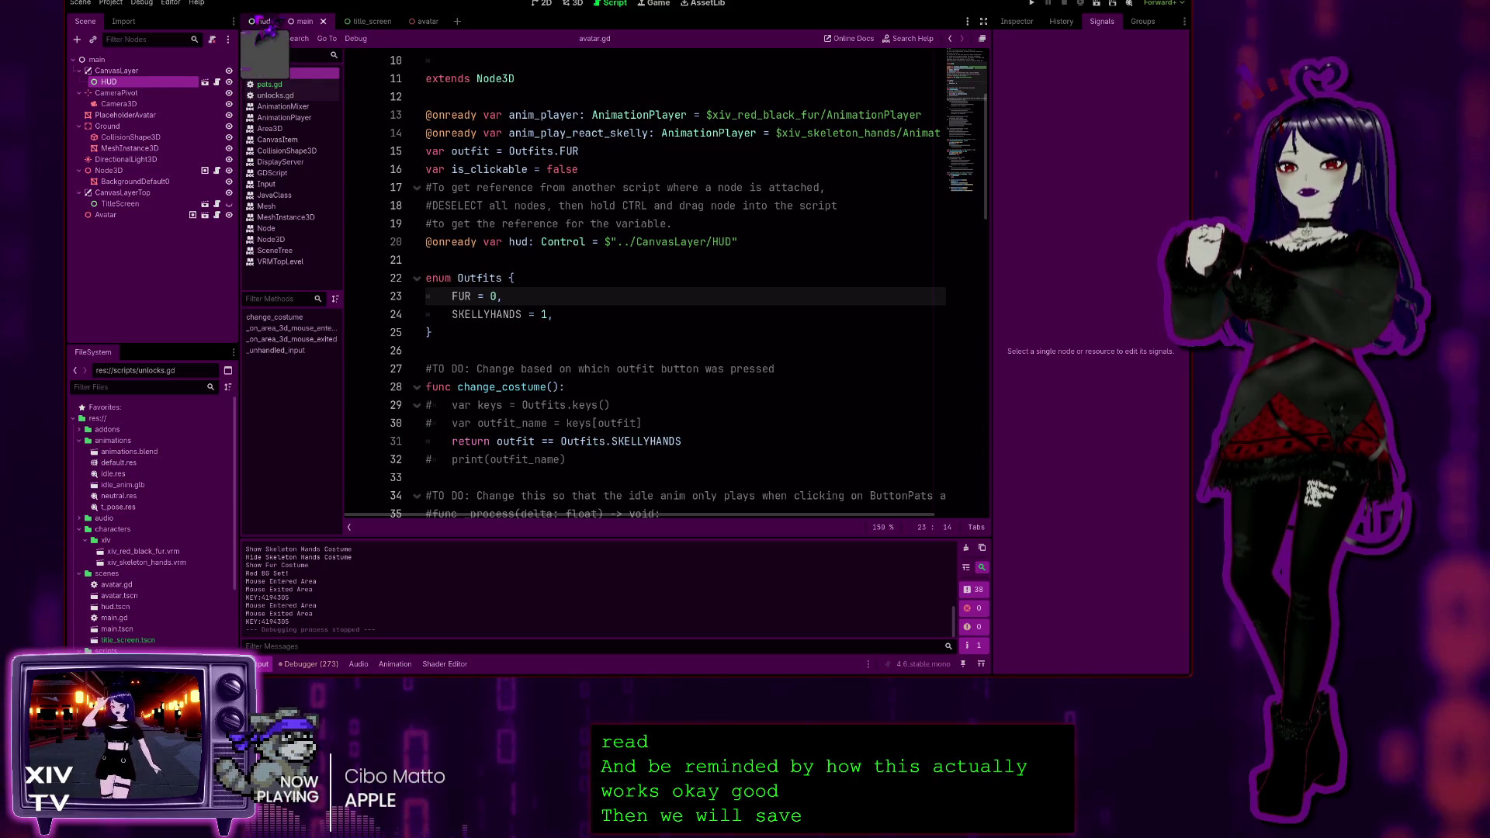
pyautogui.click(113, 159)
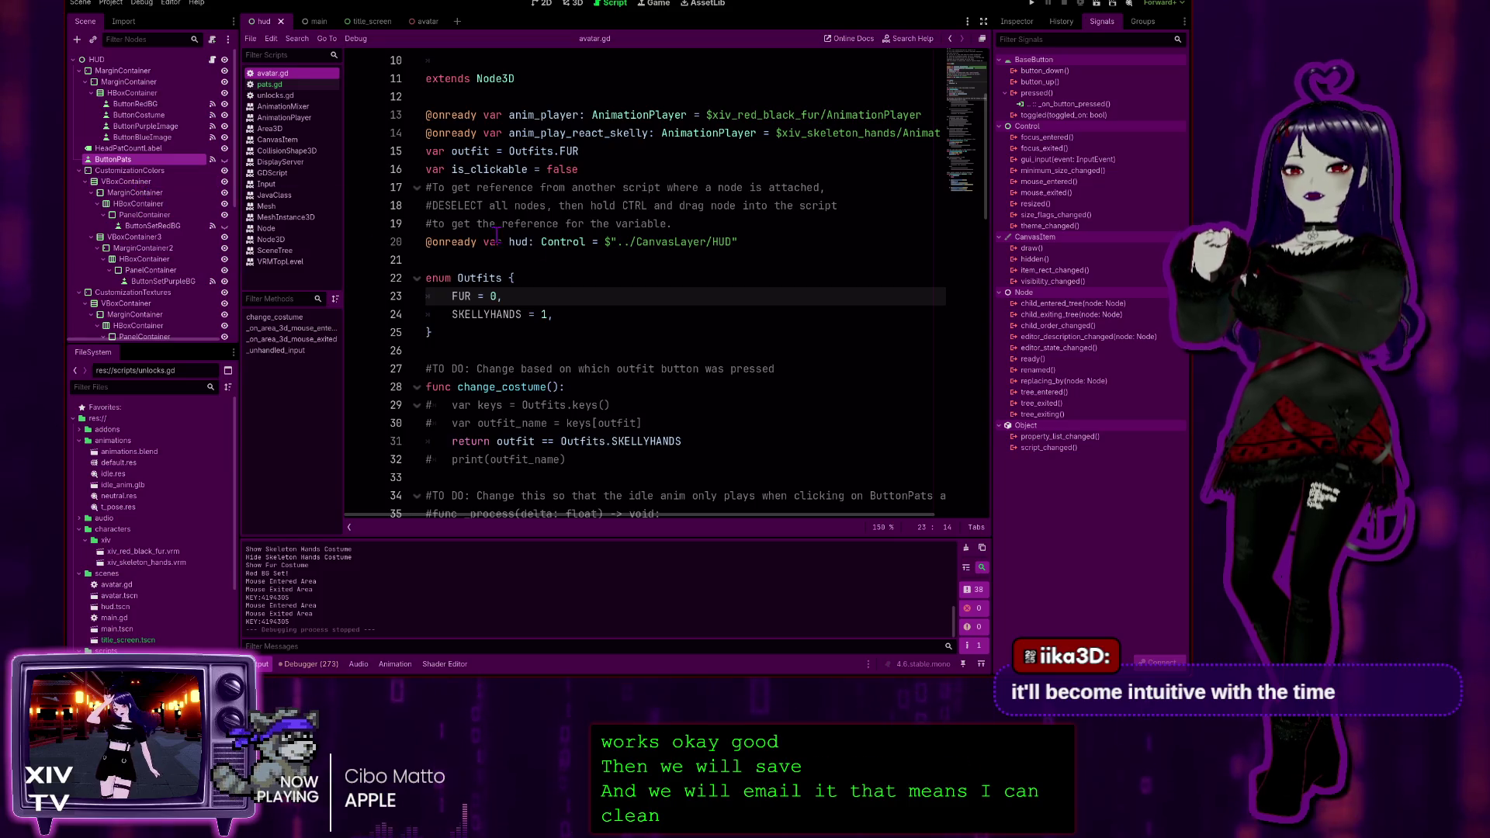
pyautogui.scroll(-4, 629, 315)
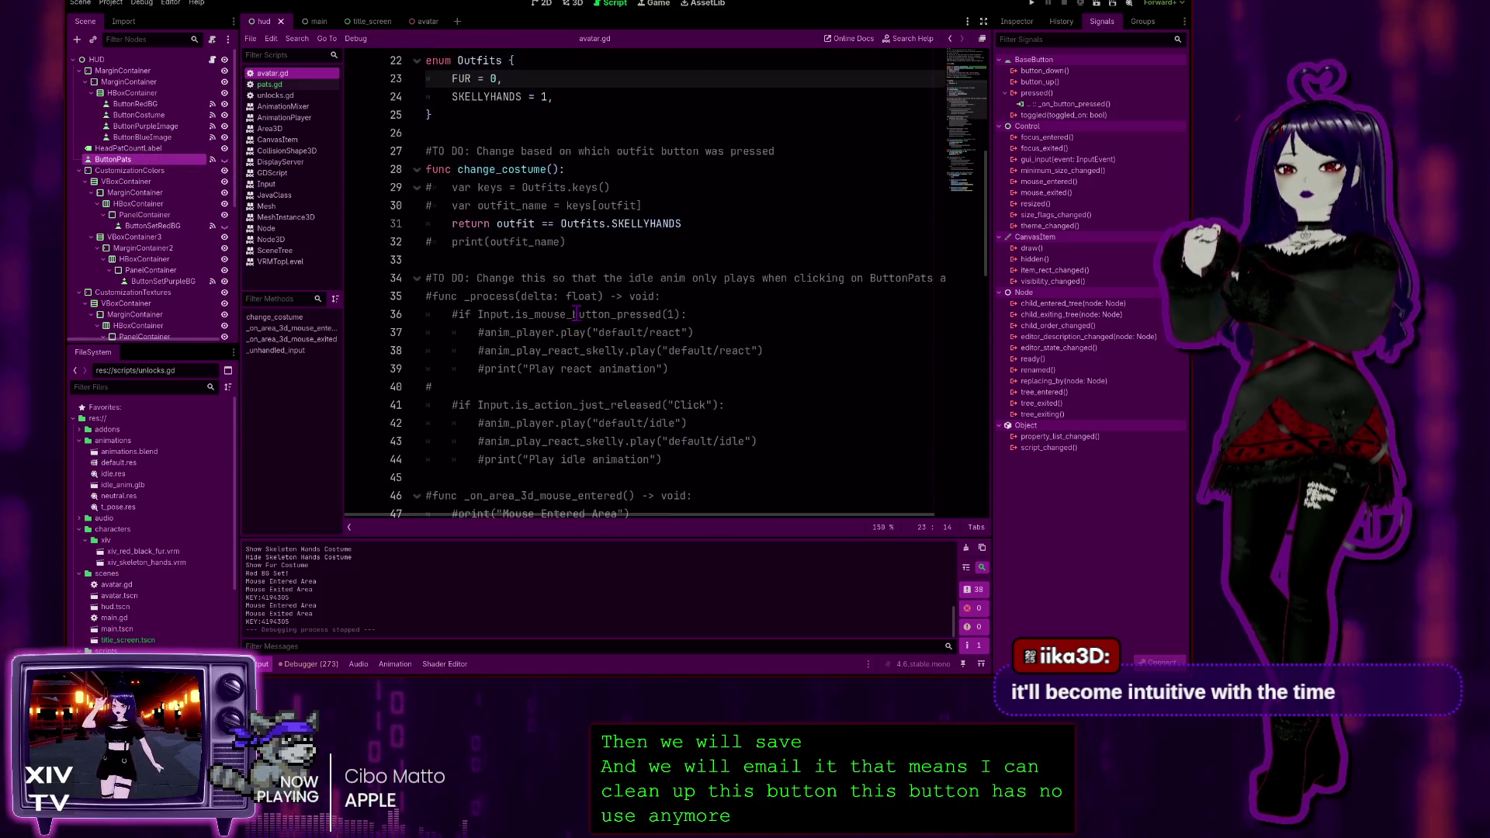
pyautogui.scroll(-5, 629, 314)
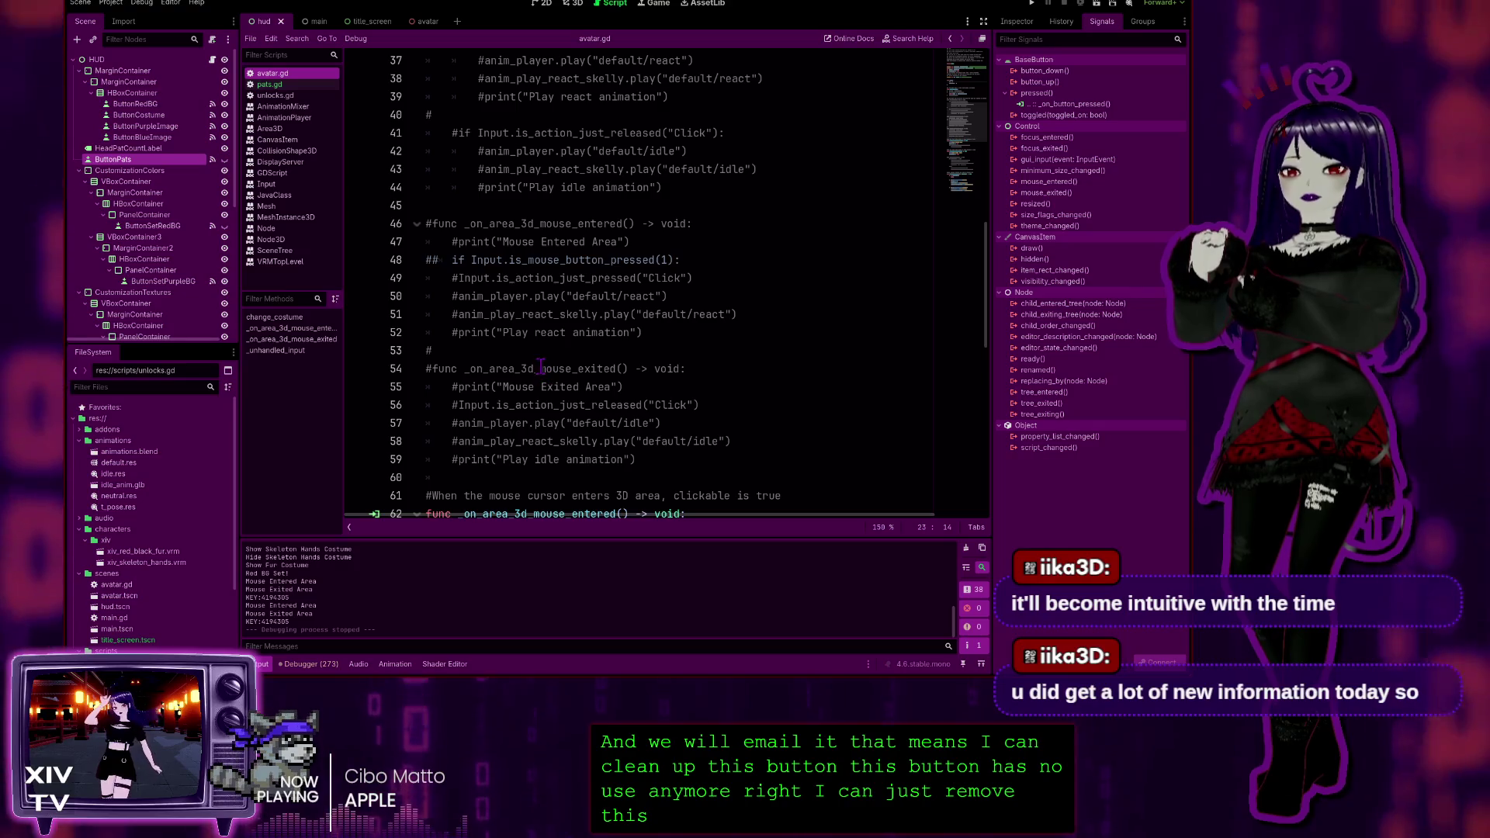
pyautogui.scroll(-4, 561, 342)
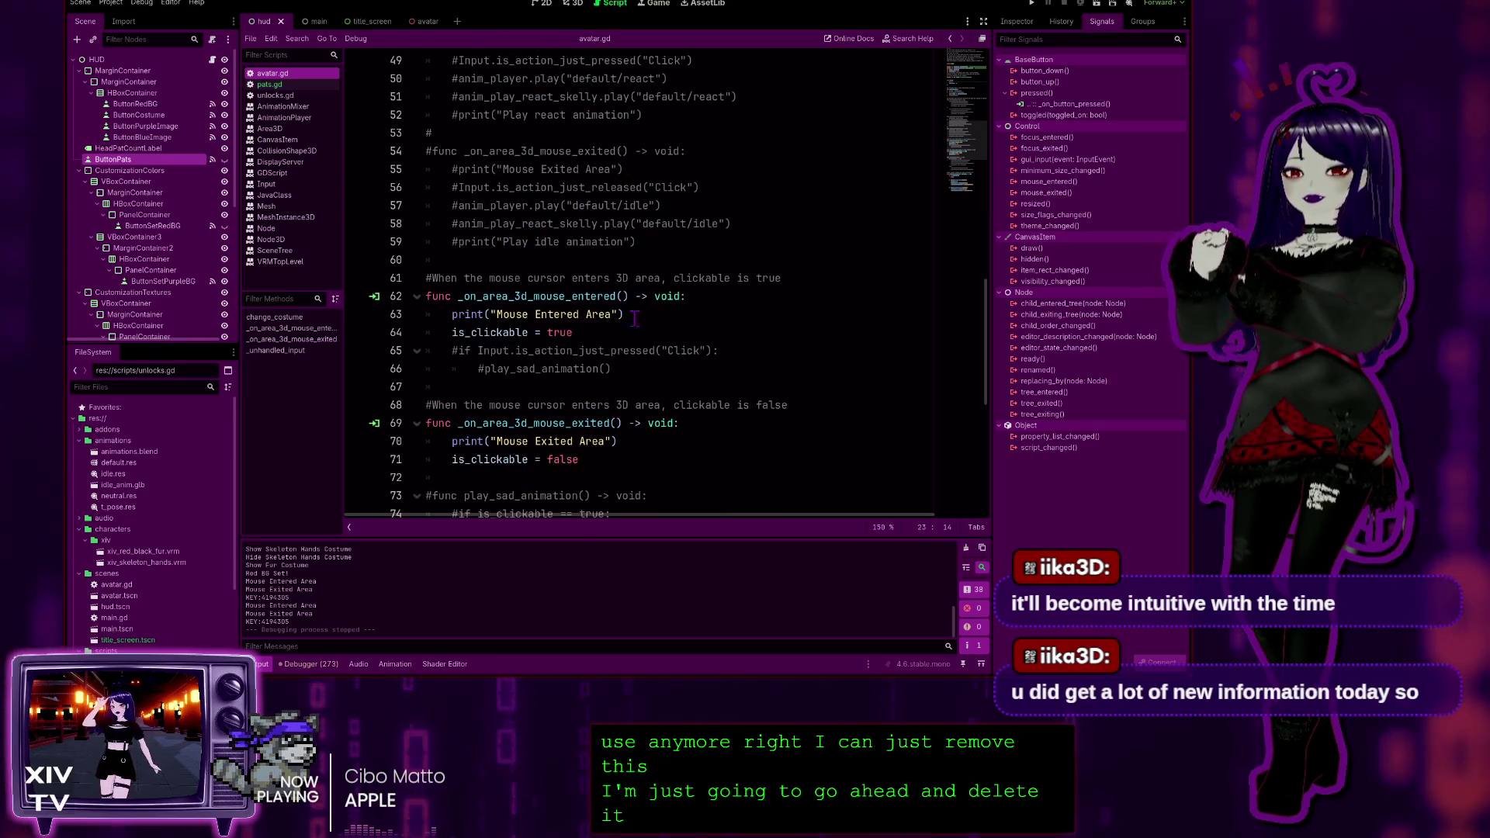
pyautogui.scroll(-4, 677, 311)
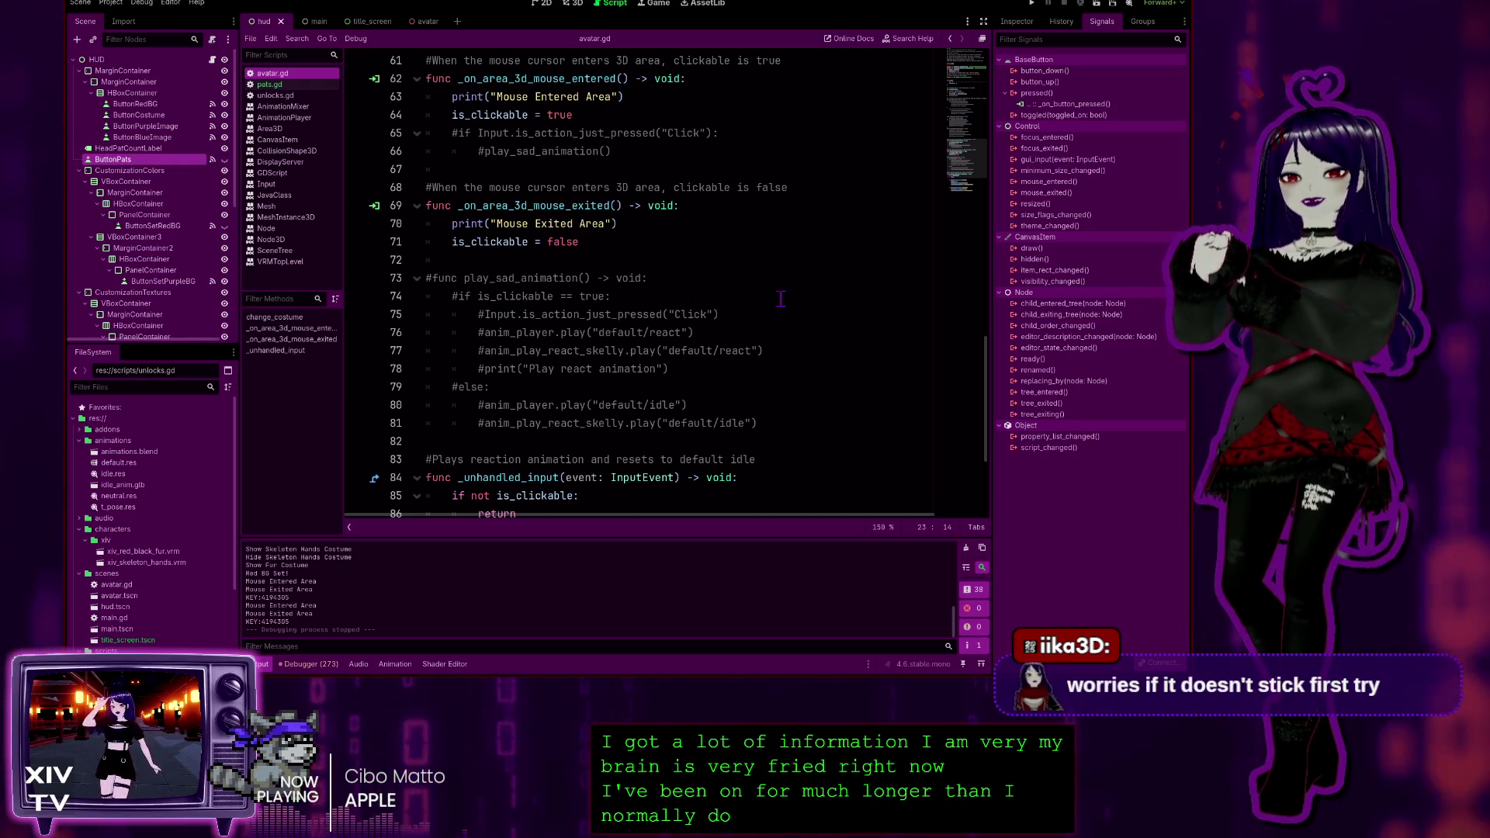
pyautogui.scroll(-2, 732, 300)
pyautogui.scroll(-2, 648, 343)
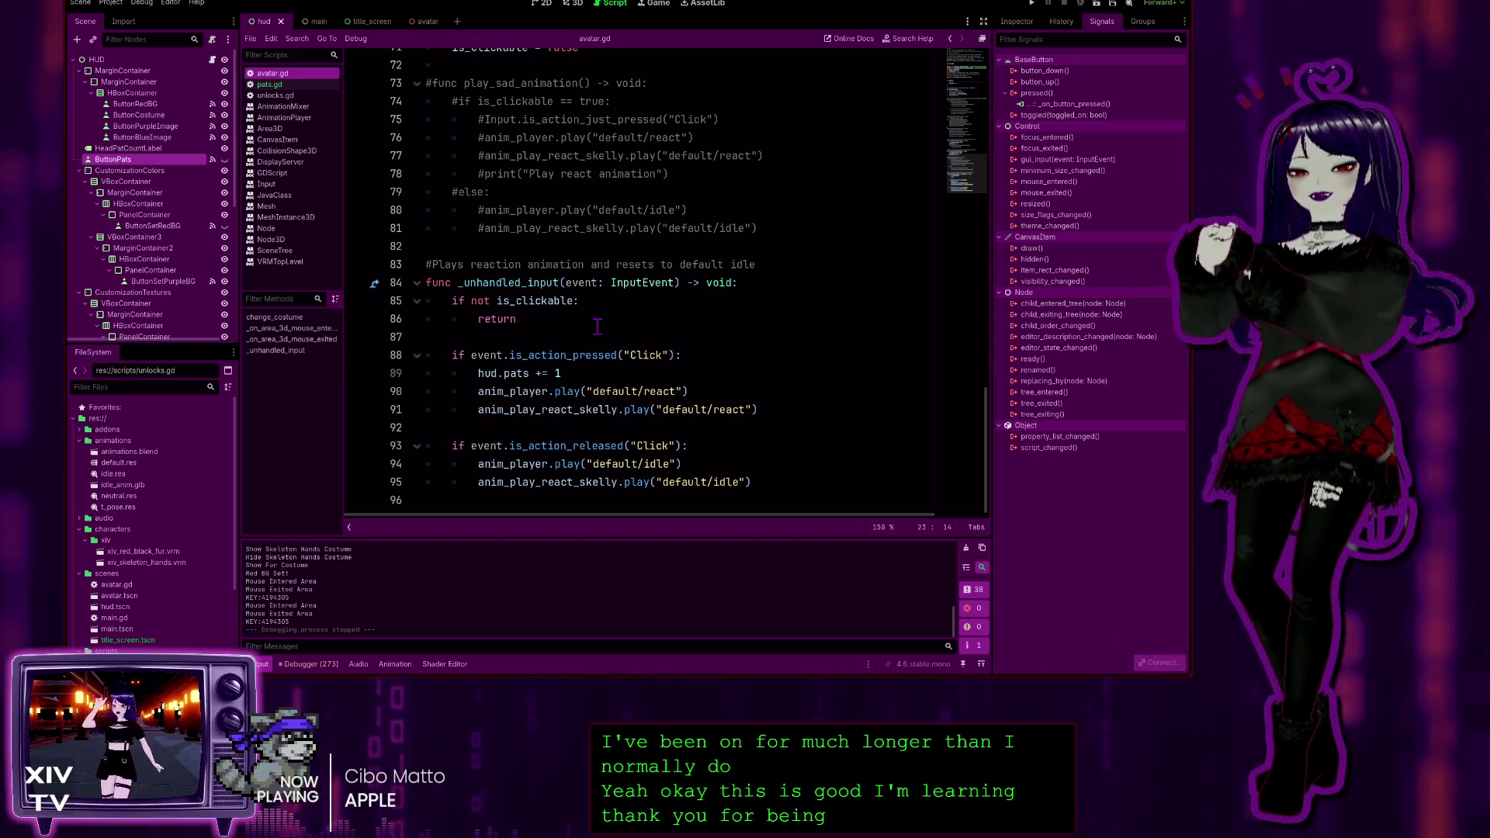
pyautogui.scroll(2, 593, 326)
# Inspect blank lines 82, 72 and 67 around the idle animation code in avatar.gd
pyautogui.click(493, 348)
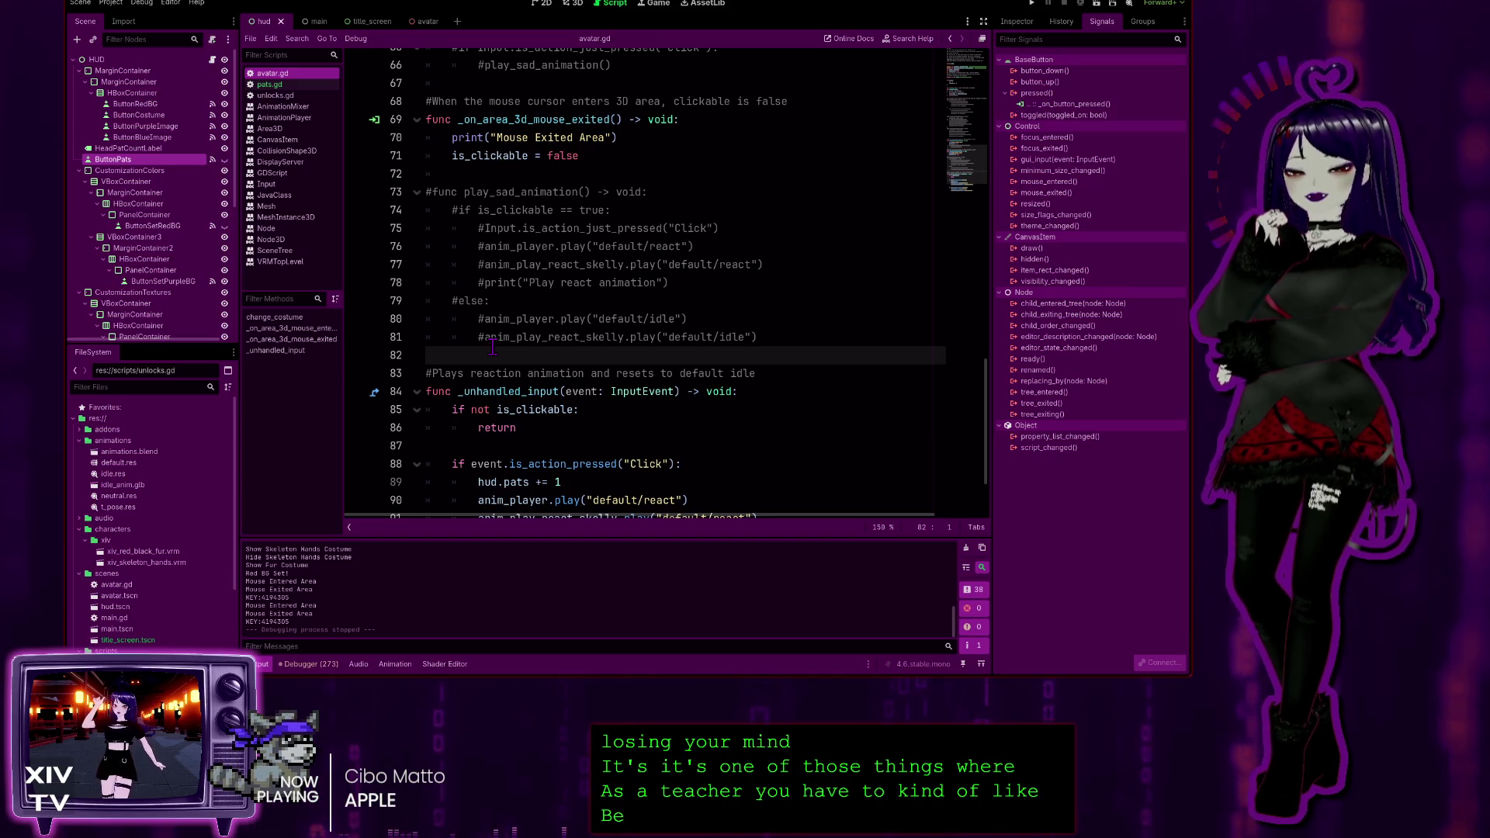
pyautogui.click(541, 336)
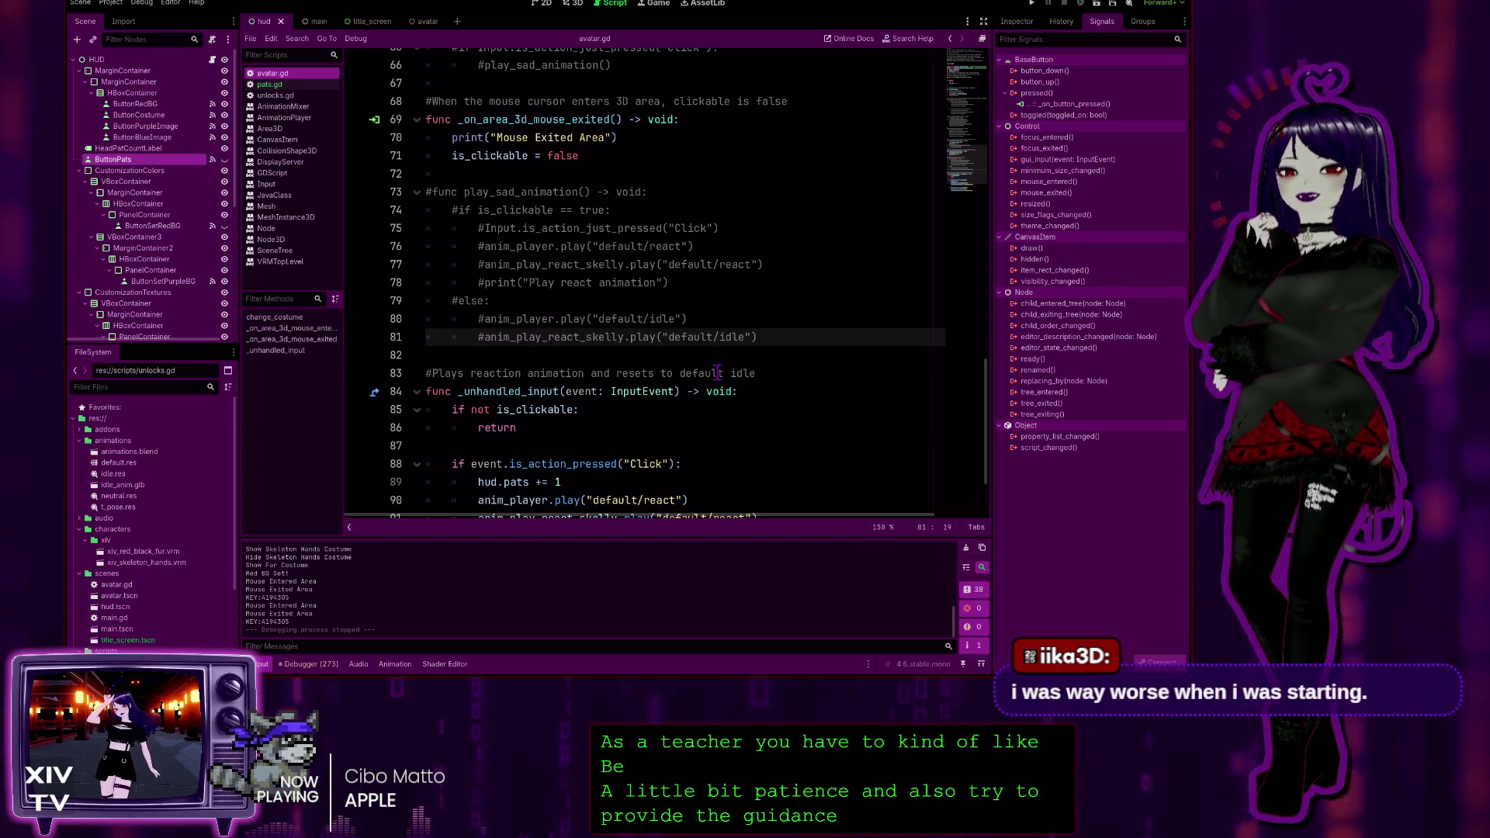
pyautogui.scroll(3, 719, 371)
pyautogui.press('Up')
pyautogui.press('Up')
pyautogui.press('Up')
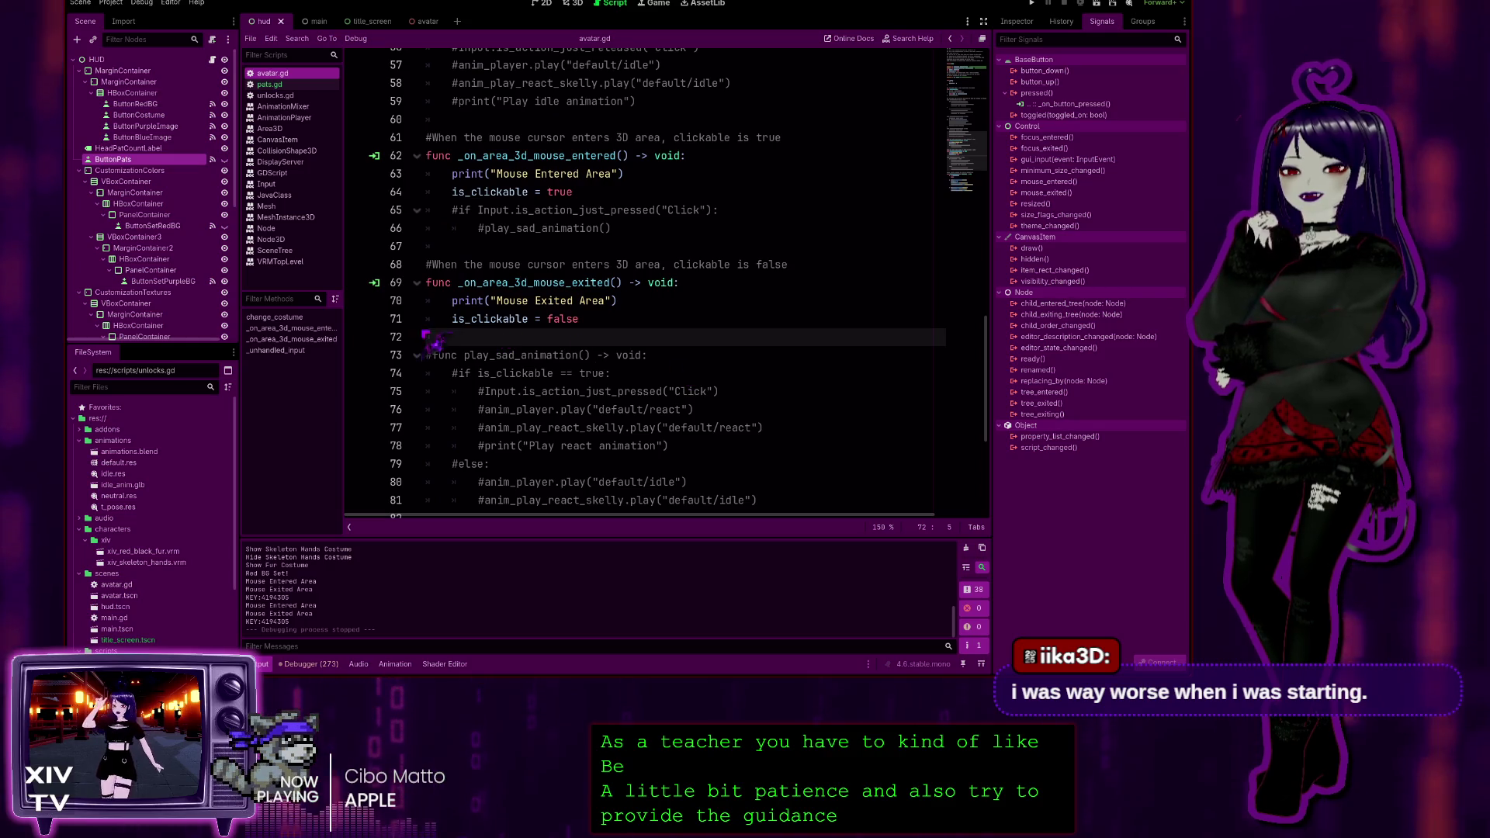
pyautogui.scroll(3, 466, 326)
pyautogui.press('Up')
pyautogui.press('Up')
pyautogui.press('Up')
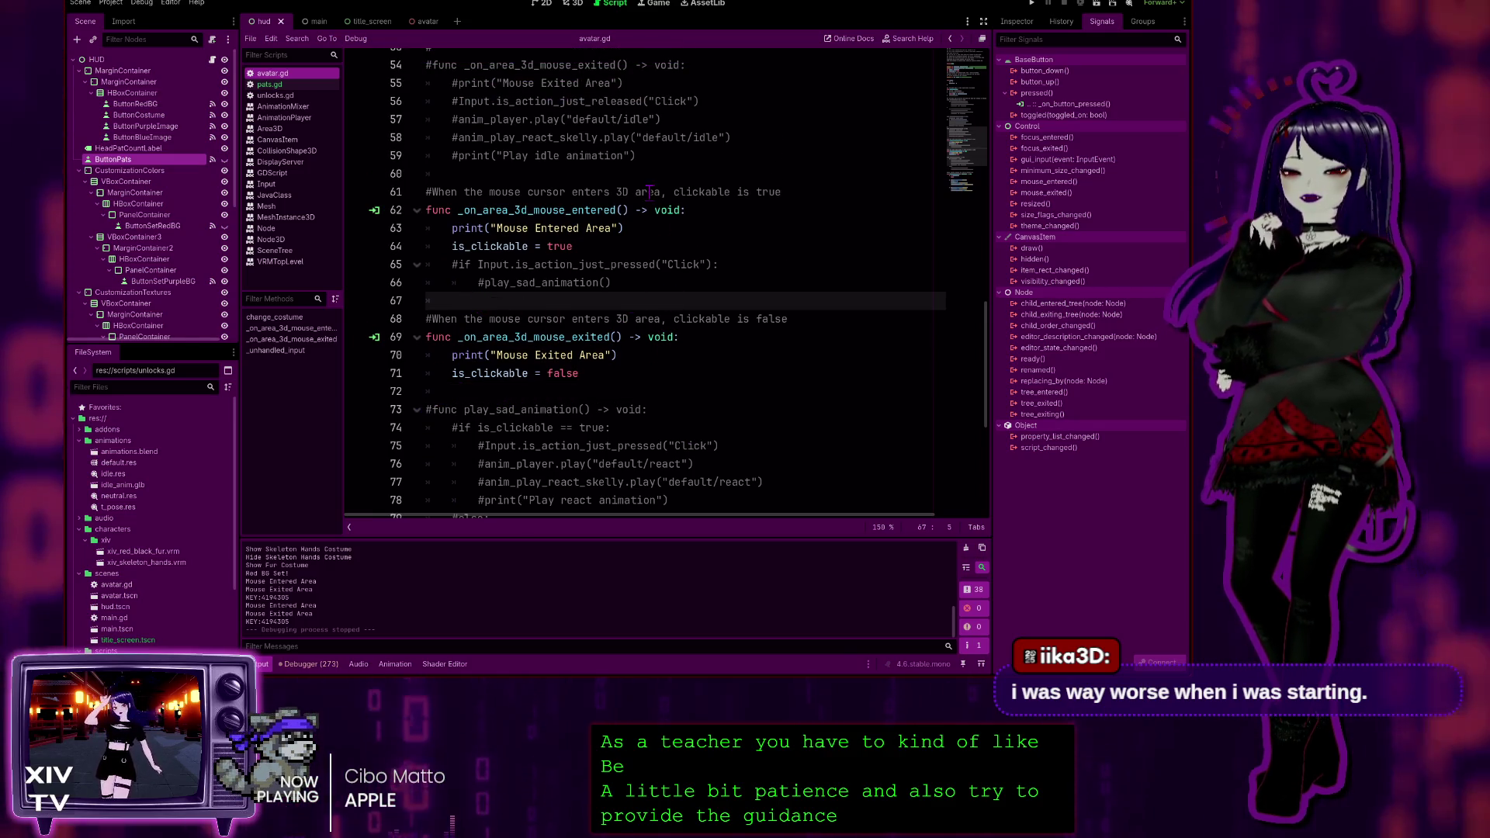
pyautogui.scroll(15, 664, 225)
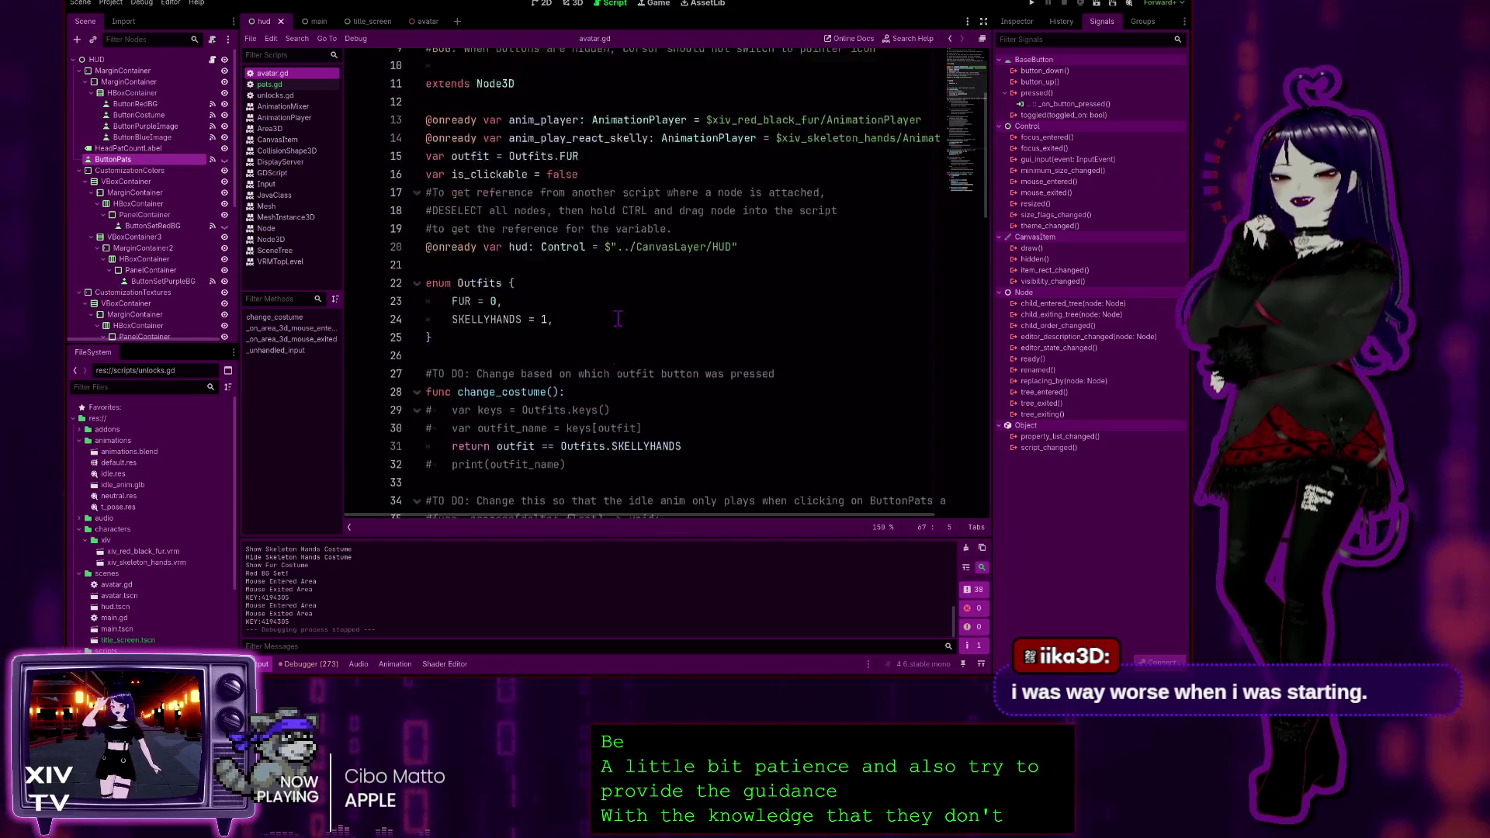
pyautogui.scroll(3, 618, 318)
pyautogui.scroll(-9, 614, 306)
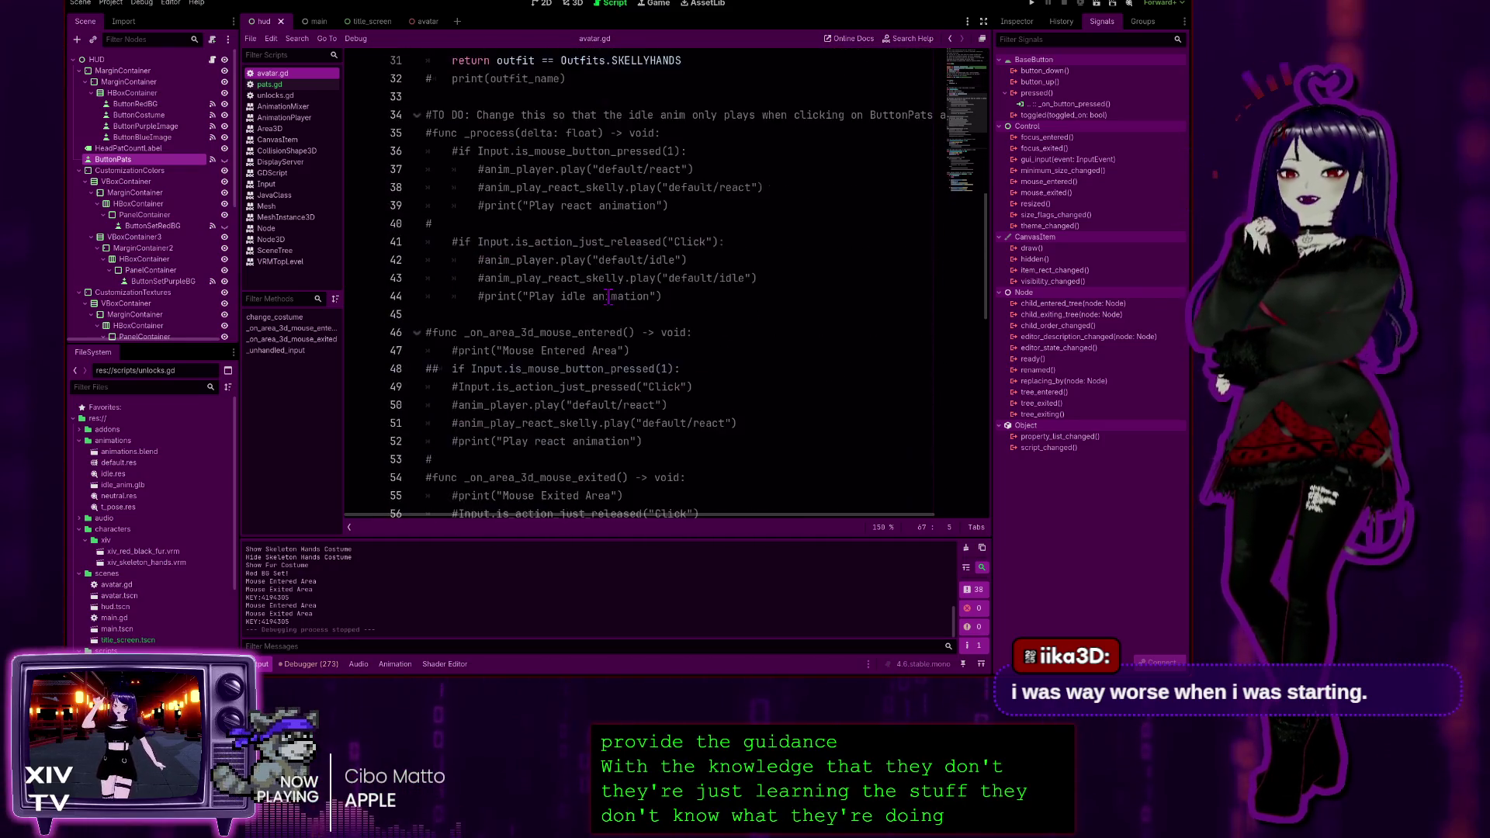
pyautogui.scroll(-14, 610, 297)
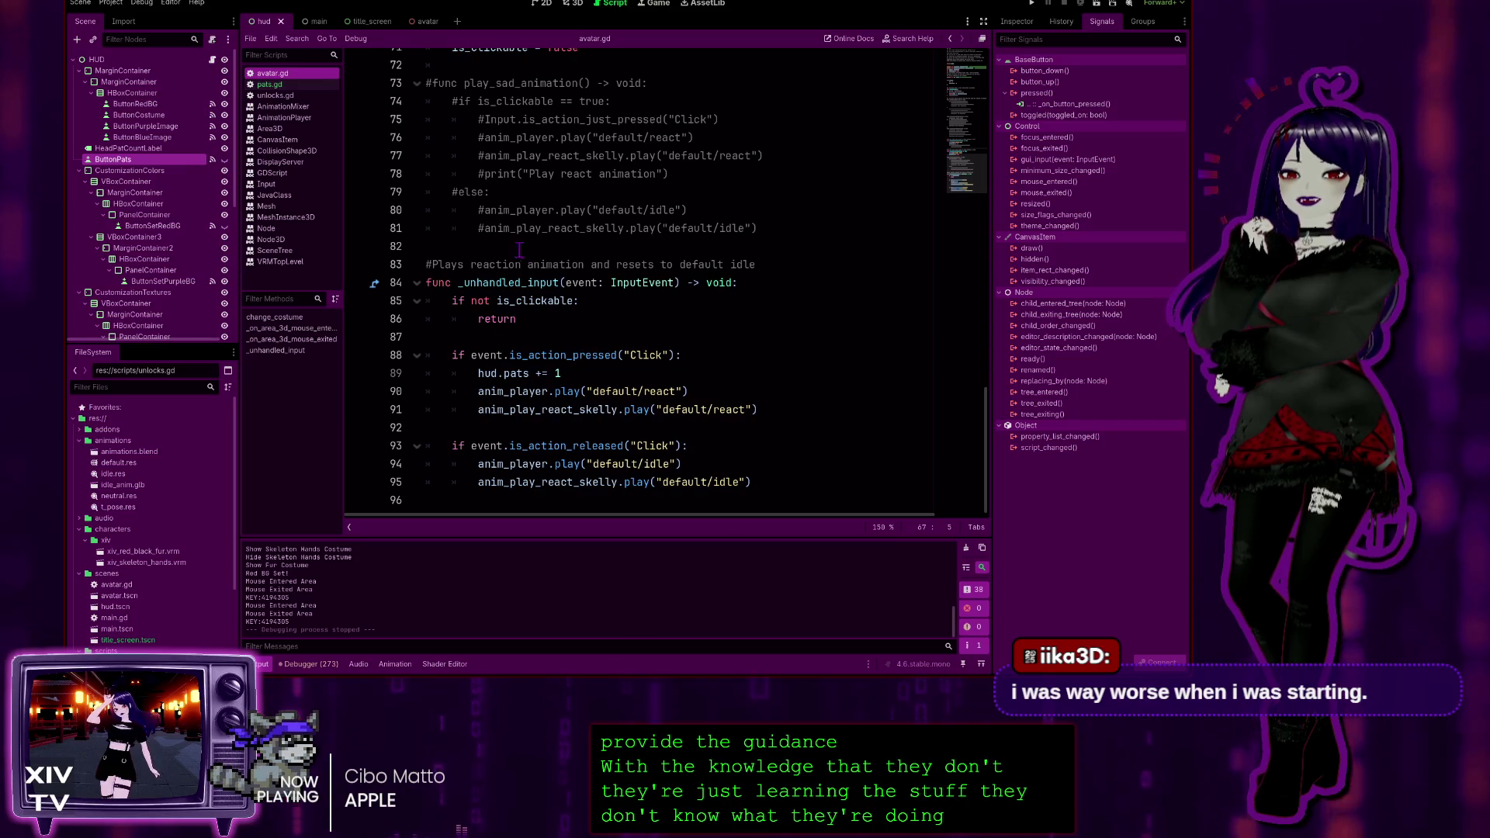
# Adjust the spacing at blank lines 72, 82 and 87 between play_sad_animation and _unhandled_input
pyautogui.click(518, 248)
pyautogui.scroll(2, 769, 246)
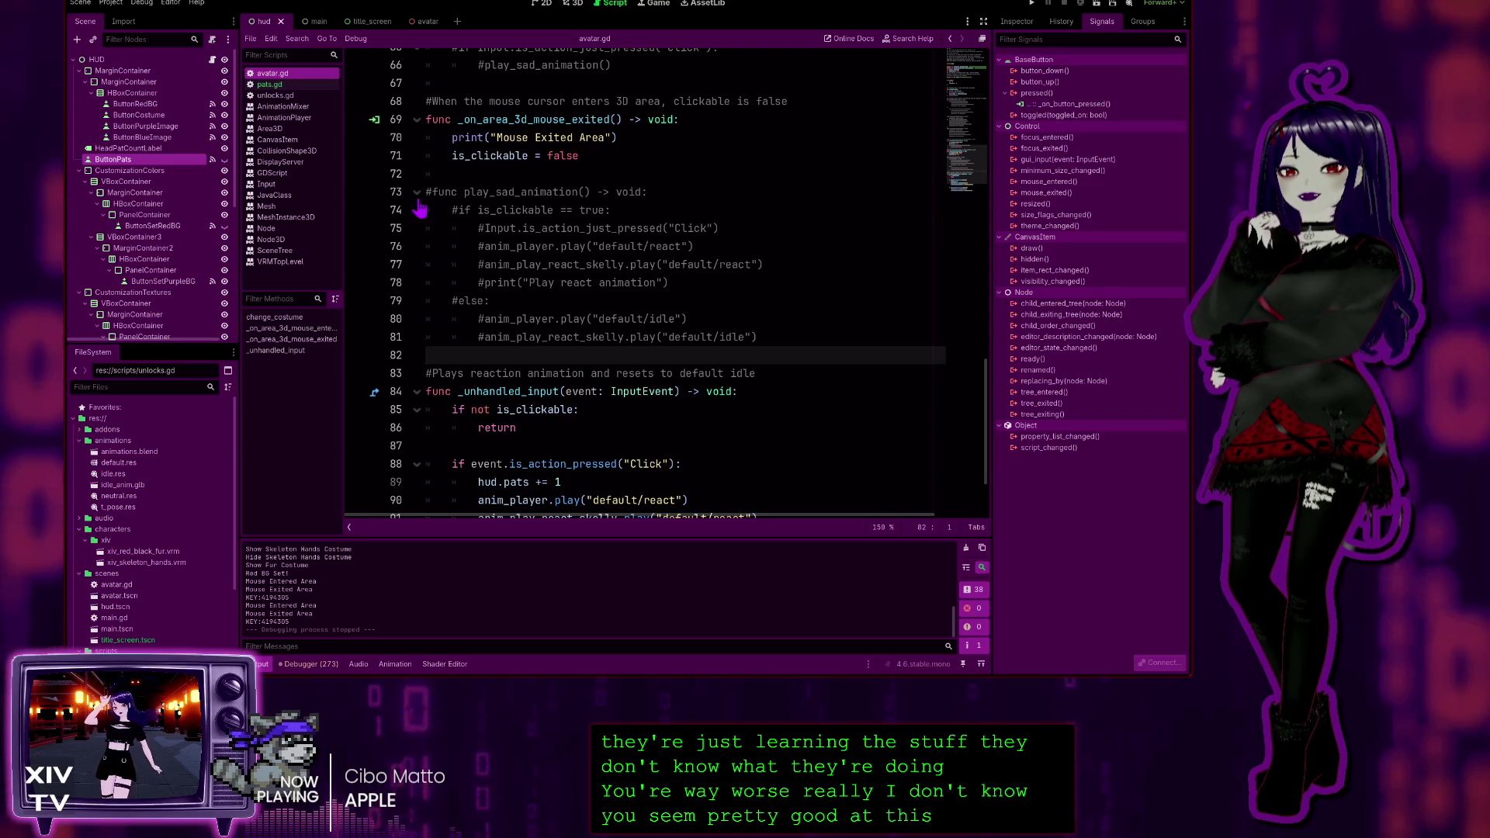
pyautogui.click(466, 173)
pyautogui.scroll(-2, 469, 198)
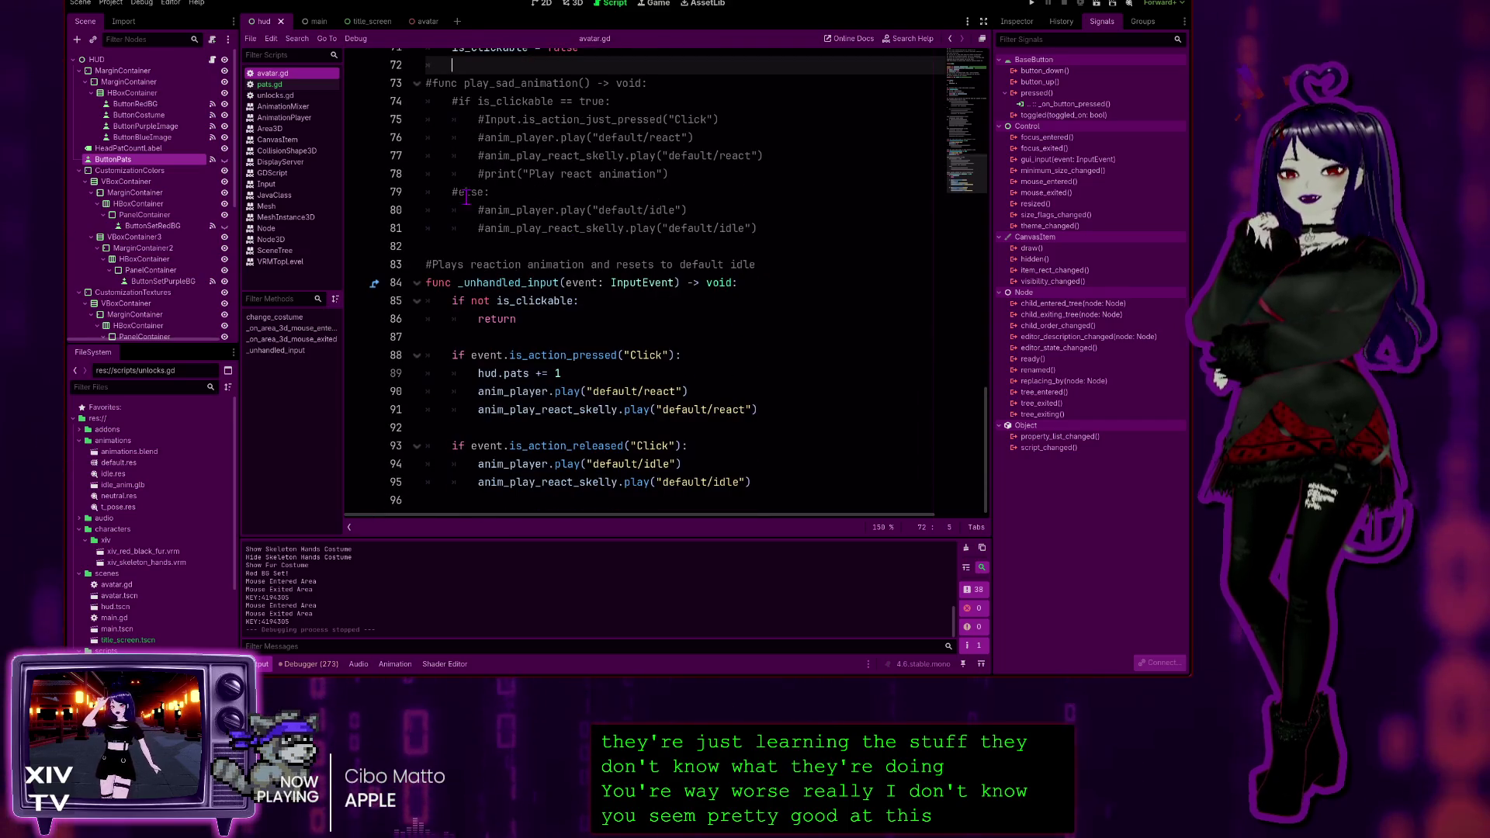
pyautogui.click(492, 249)
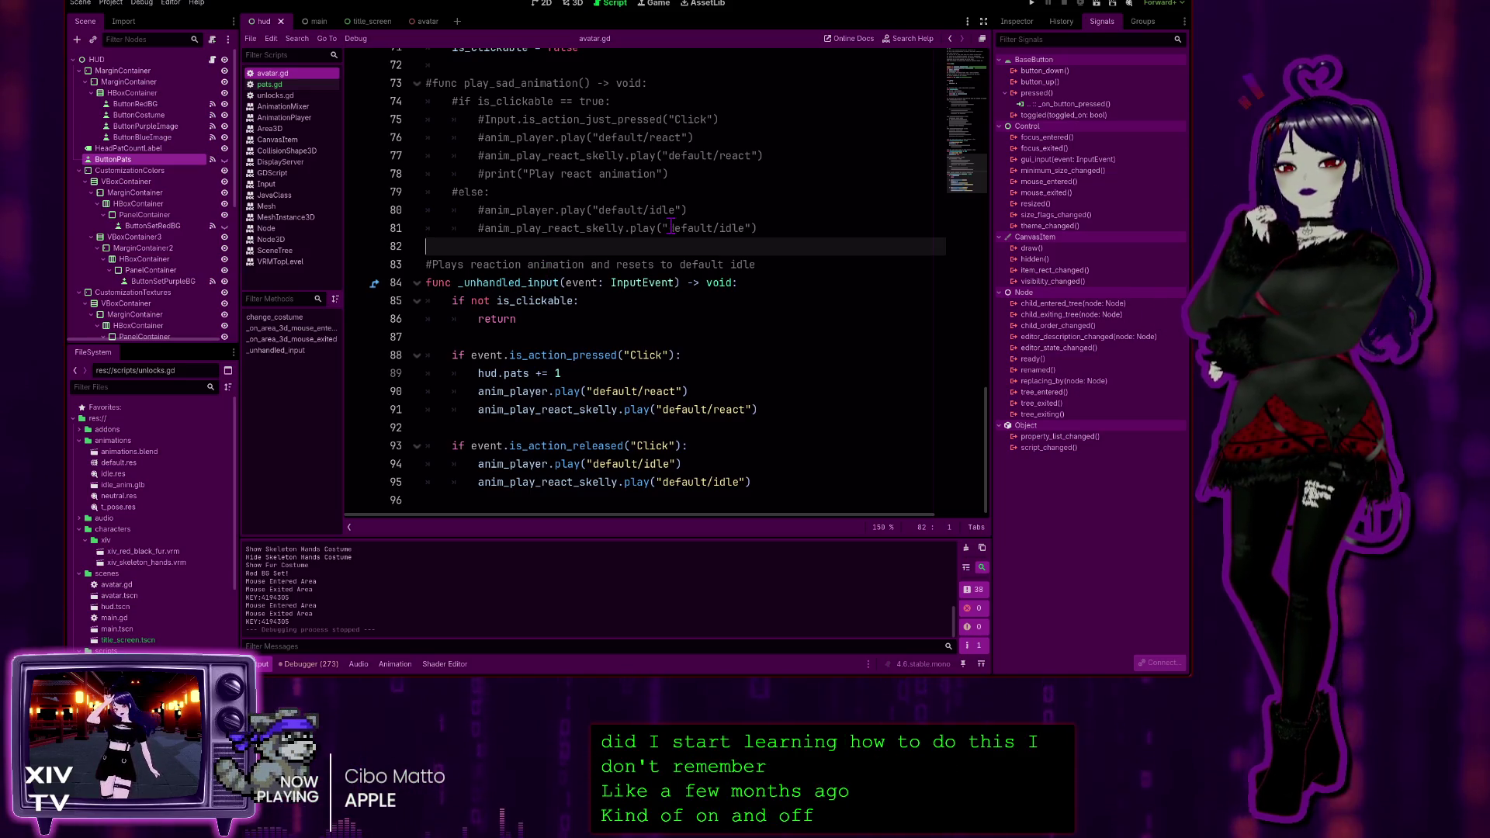
pyautogui.scroll(3, 628, 336)
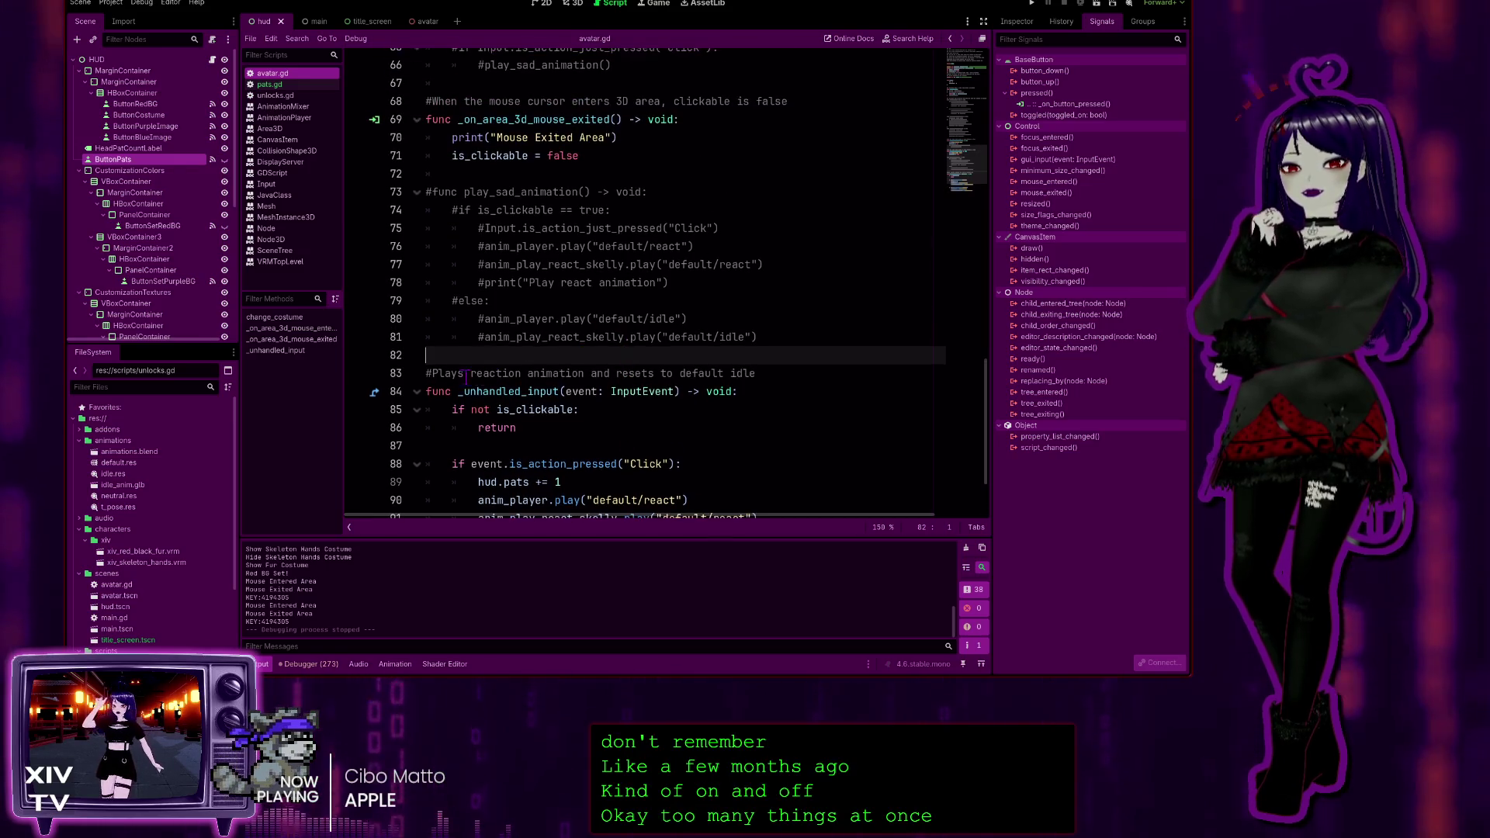
pyautogui.click(528, 174)
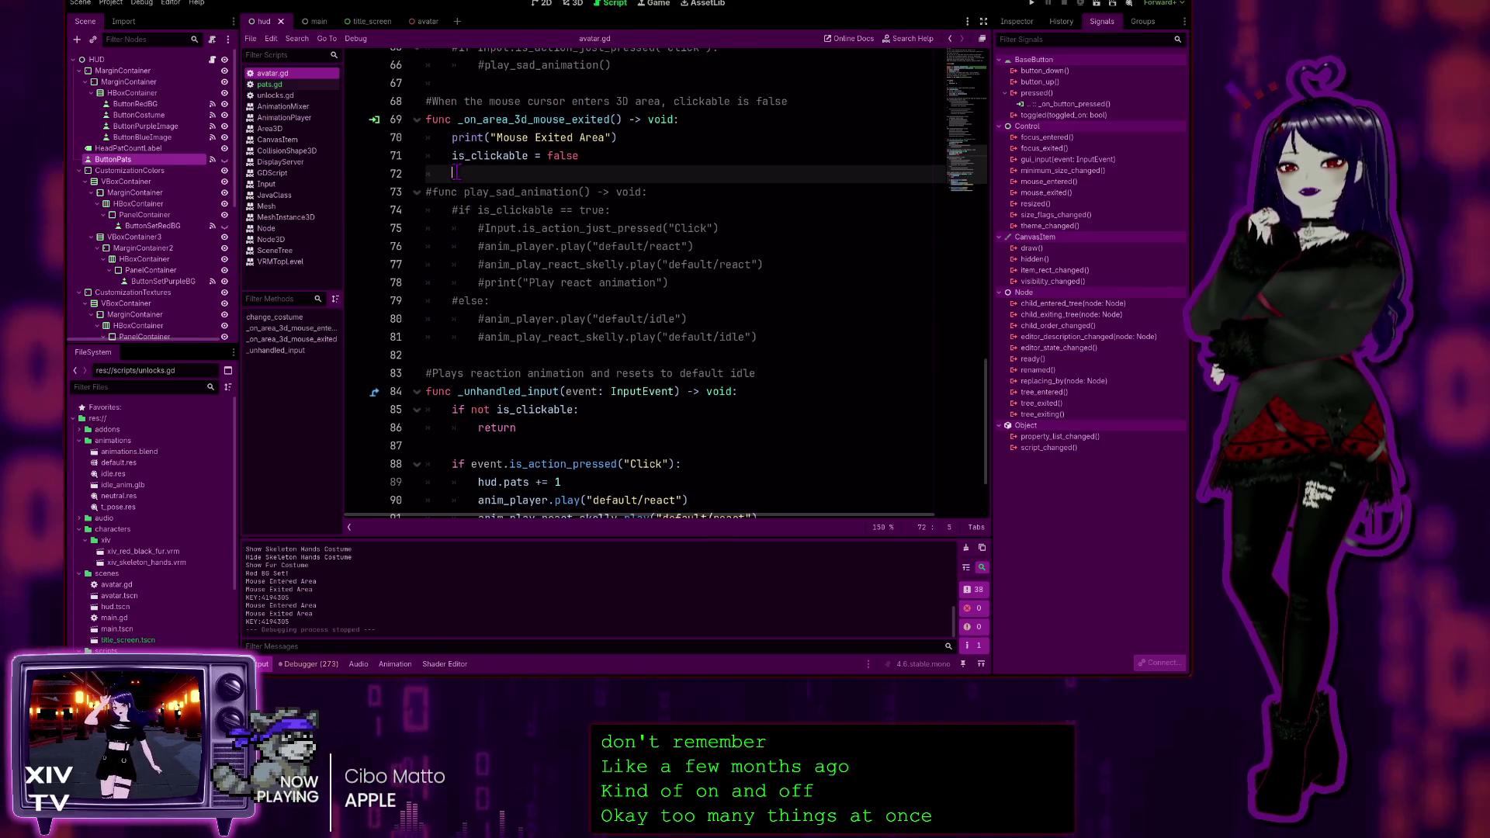
pyautogui.scroll(2, 567, 464)
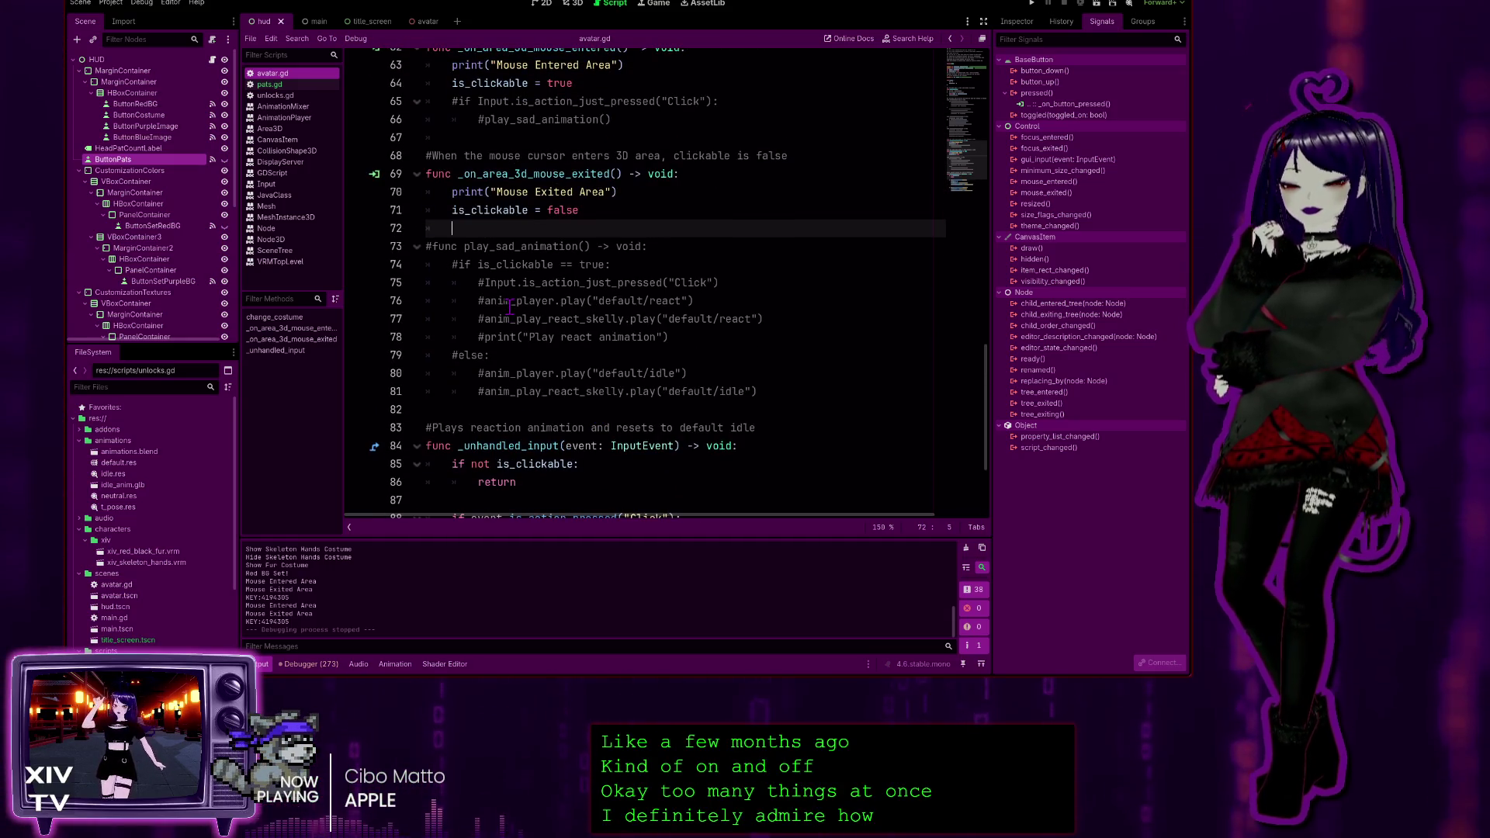
pyautogui.scroll(-4, 466, 272)
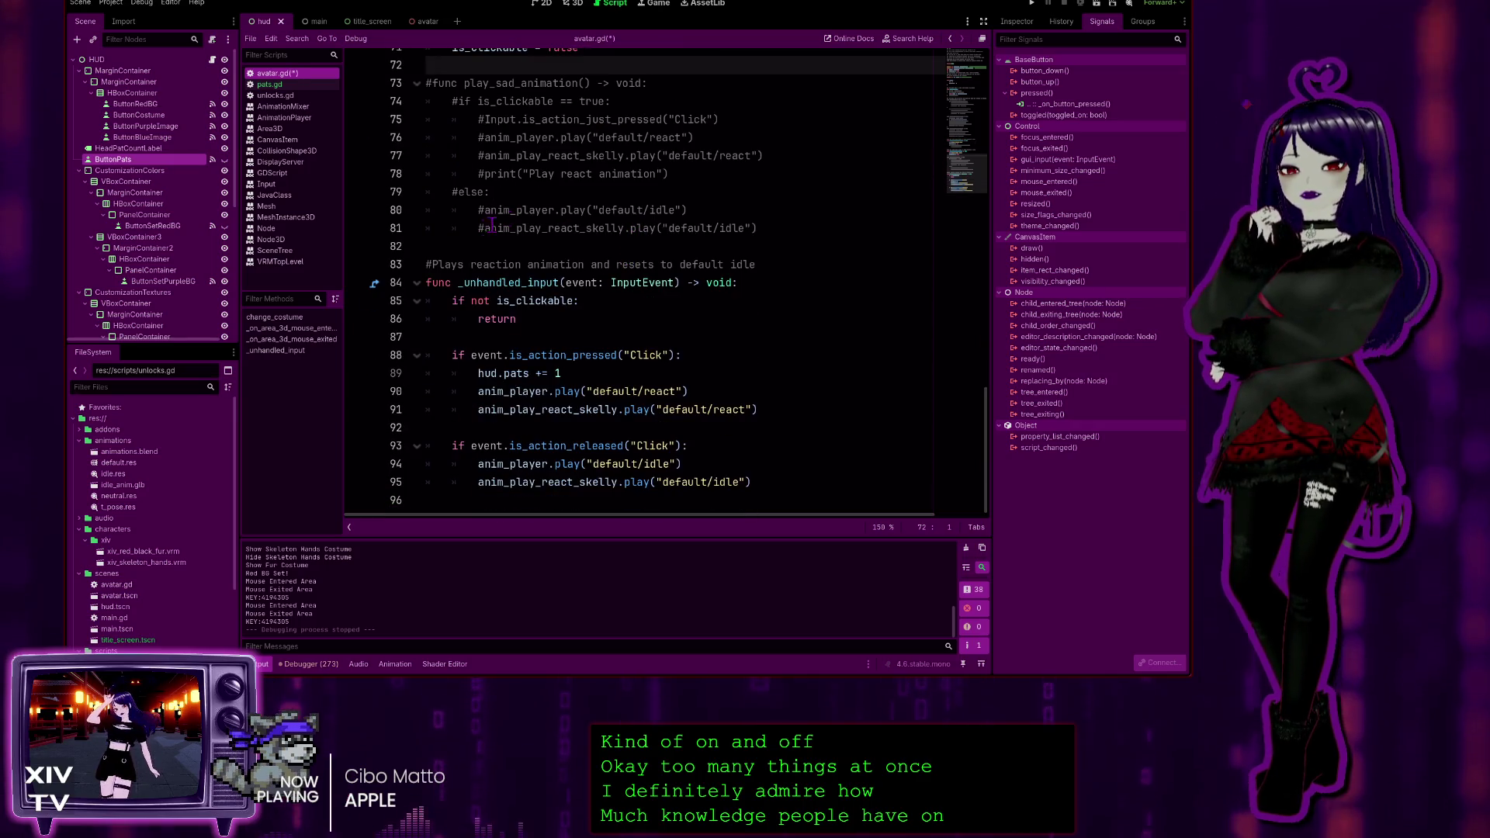
pyautogui.click(452, 247)
pyautogui.click(482, 329)
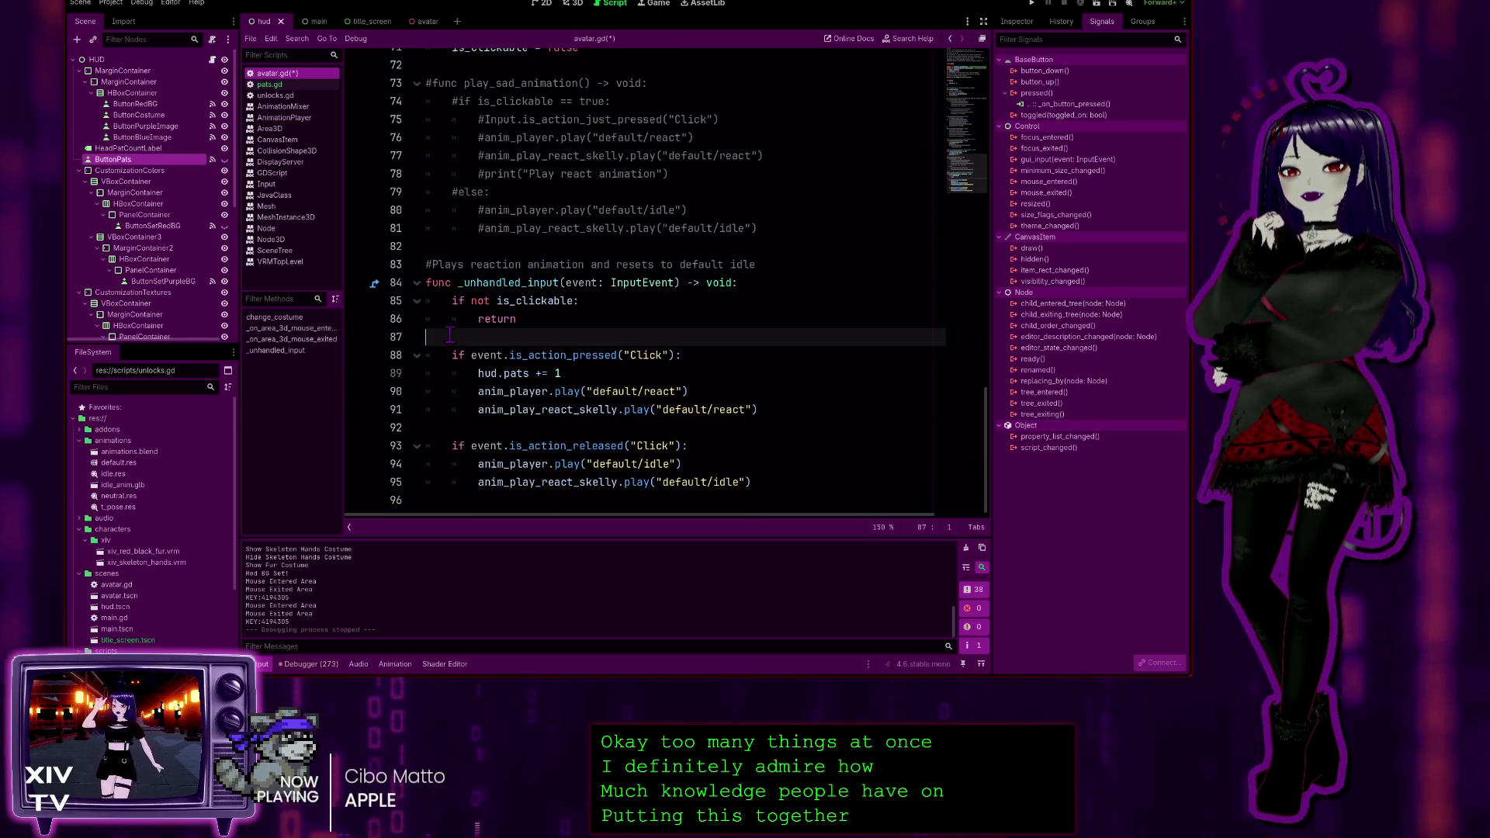
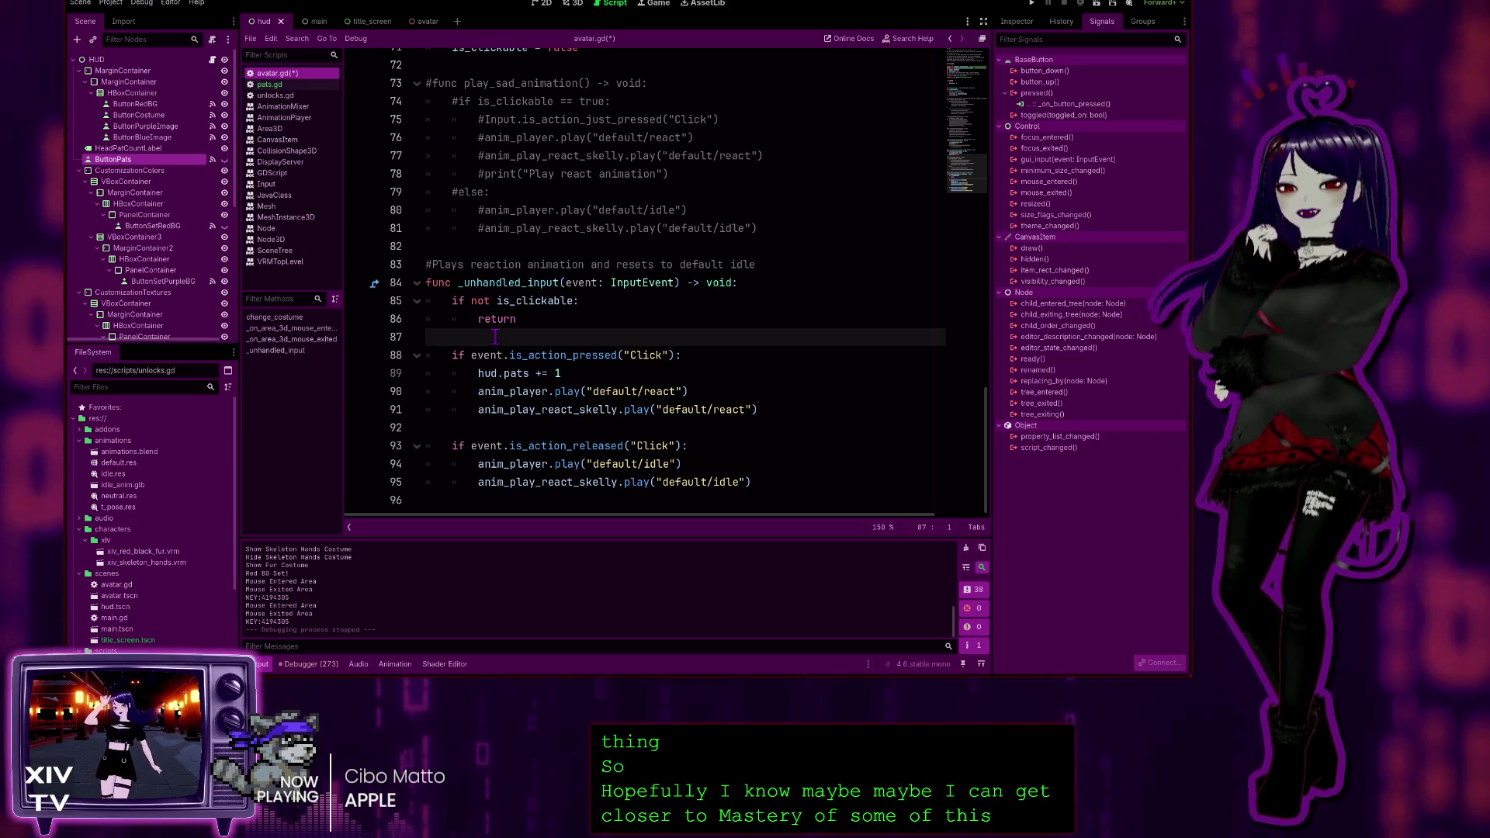
# Review avatar.gd from its last line up through the Outfits enum and TODO notes
pyautogui.hotkey('ctrl', 'End')
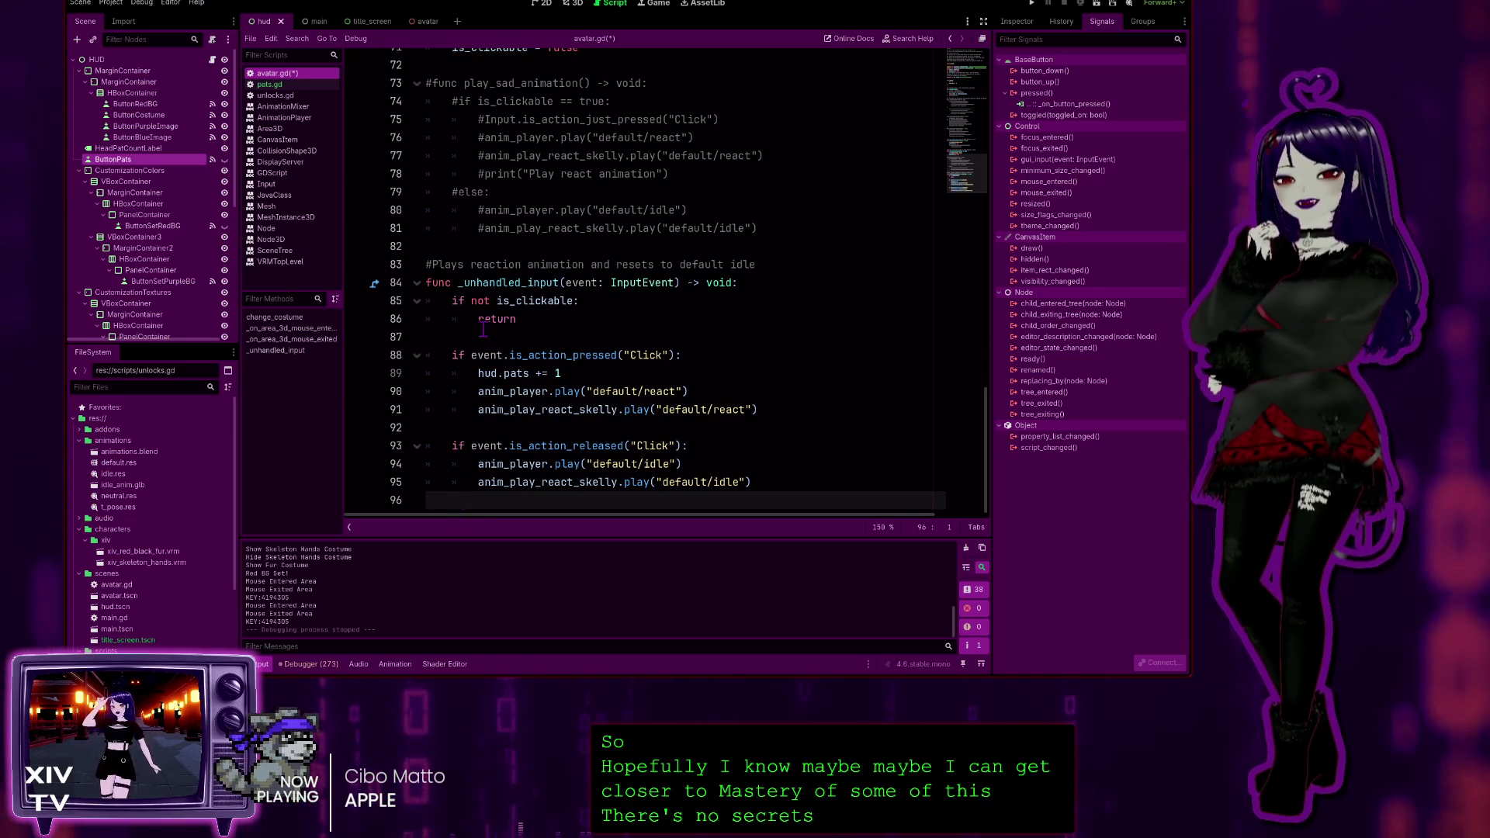
pyautogui.click(482, 331)
pyautogui.click(486, 240)
pyautogui.scroll(5, 494, 341)
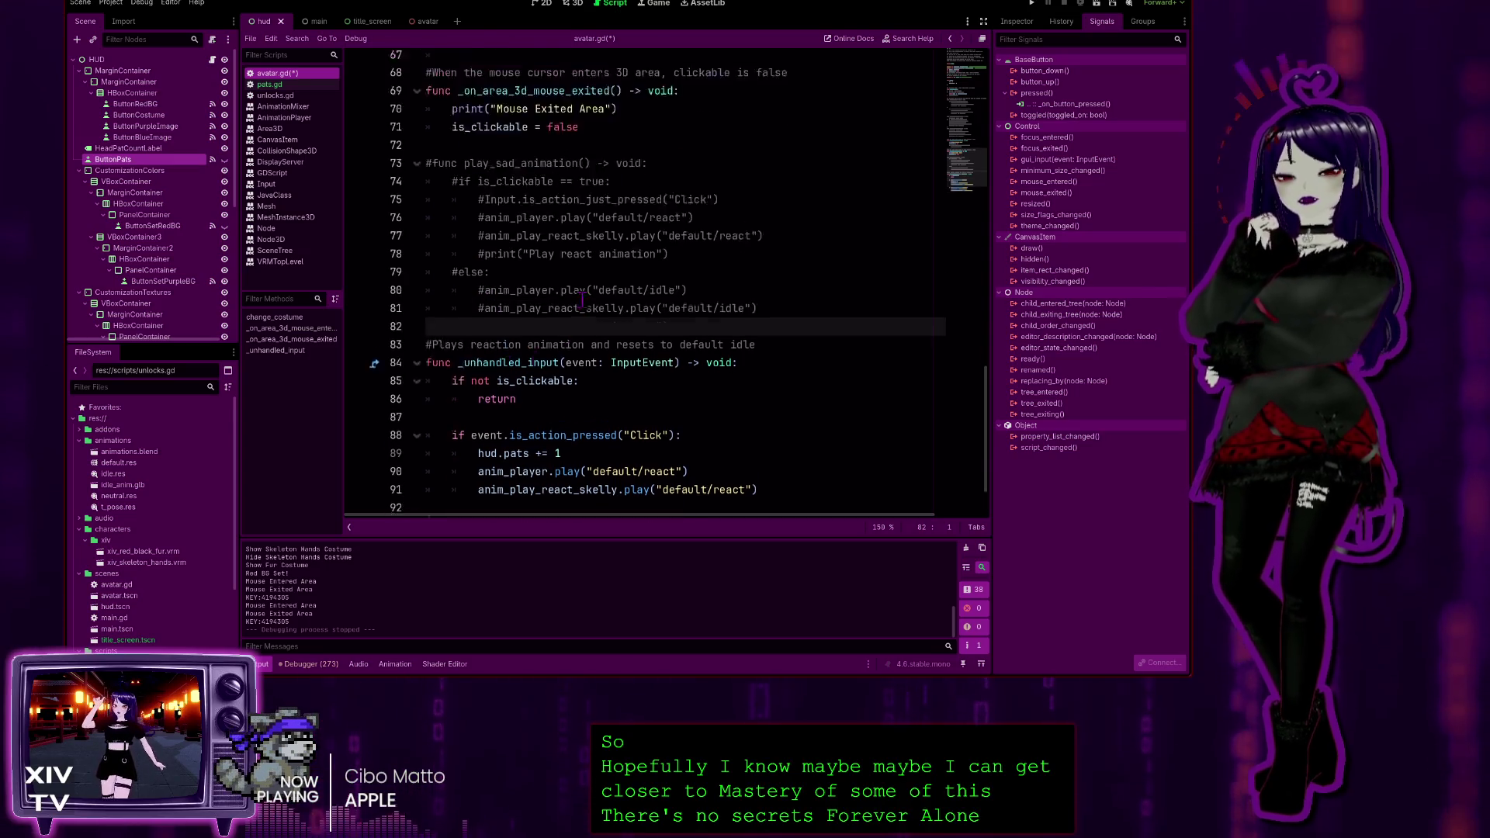
pyautogui.click(494, 341)
pyautogui.scroll(7, 474, 344)
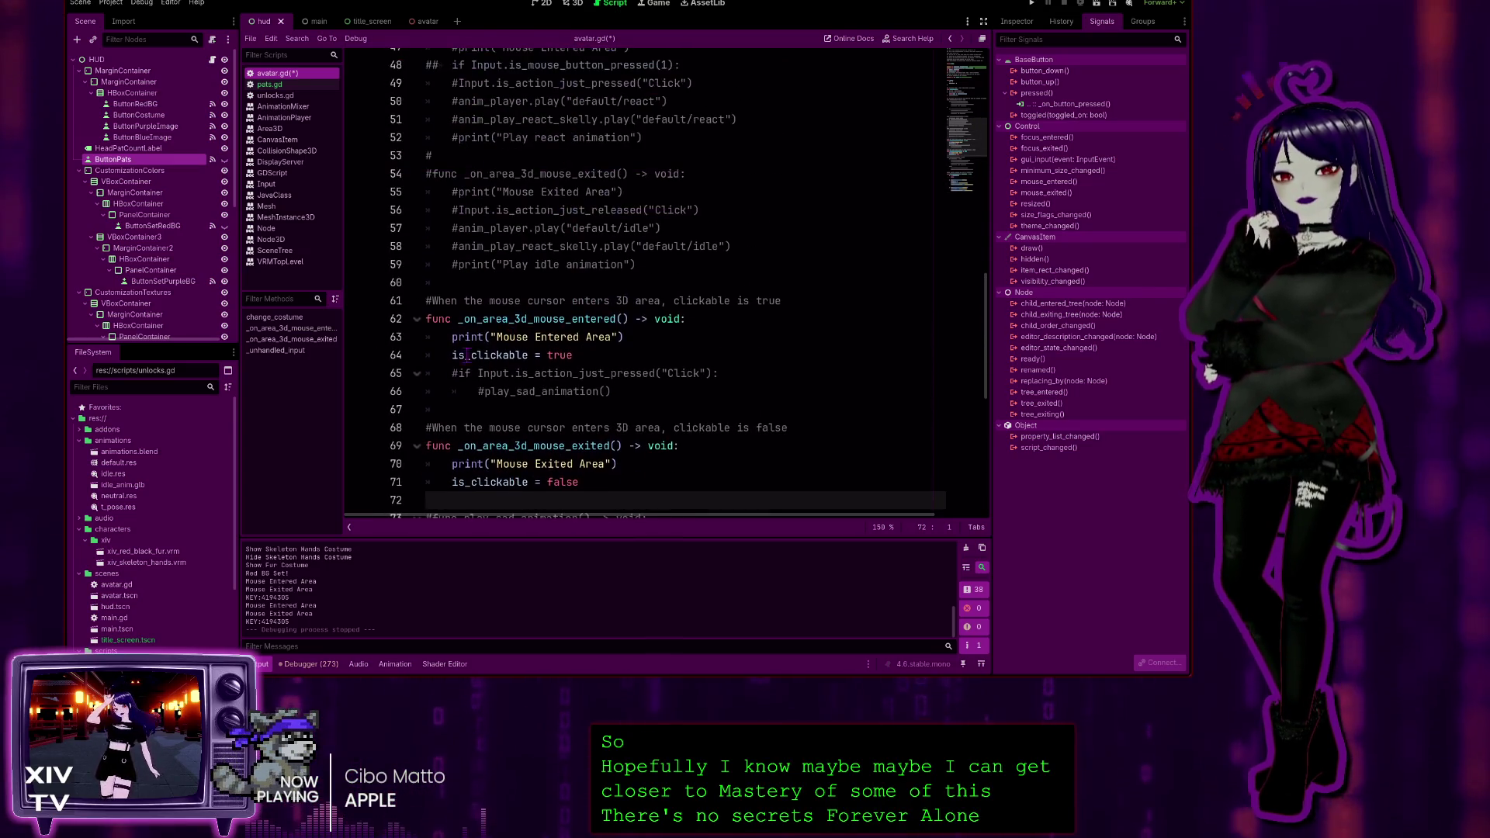
pyautogui.scroll(7, 444, 348)
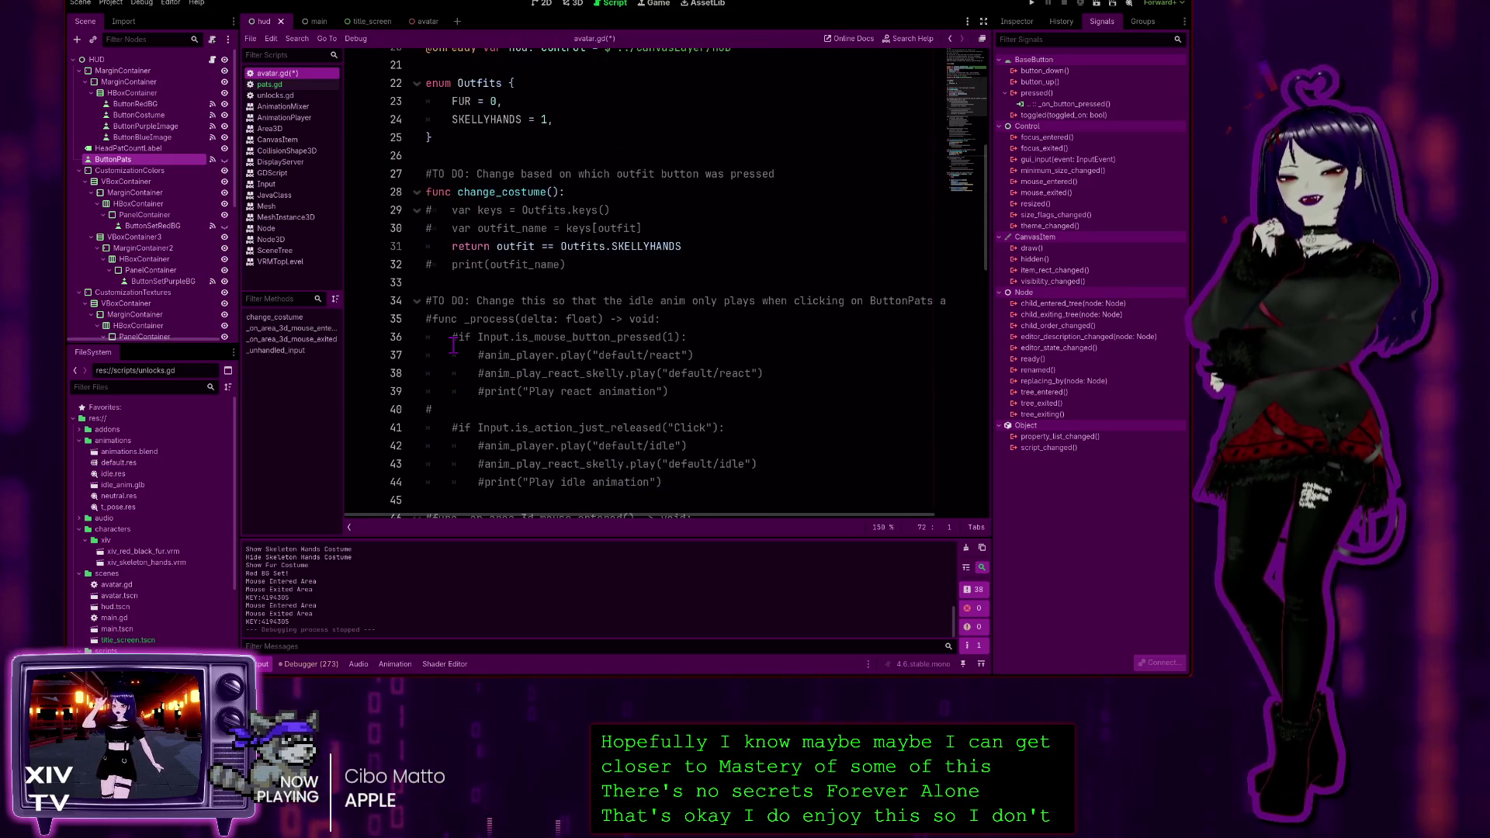
pyautogui.click(520, 261)
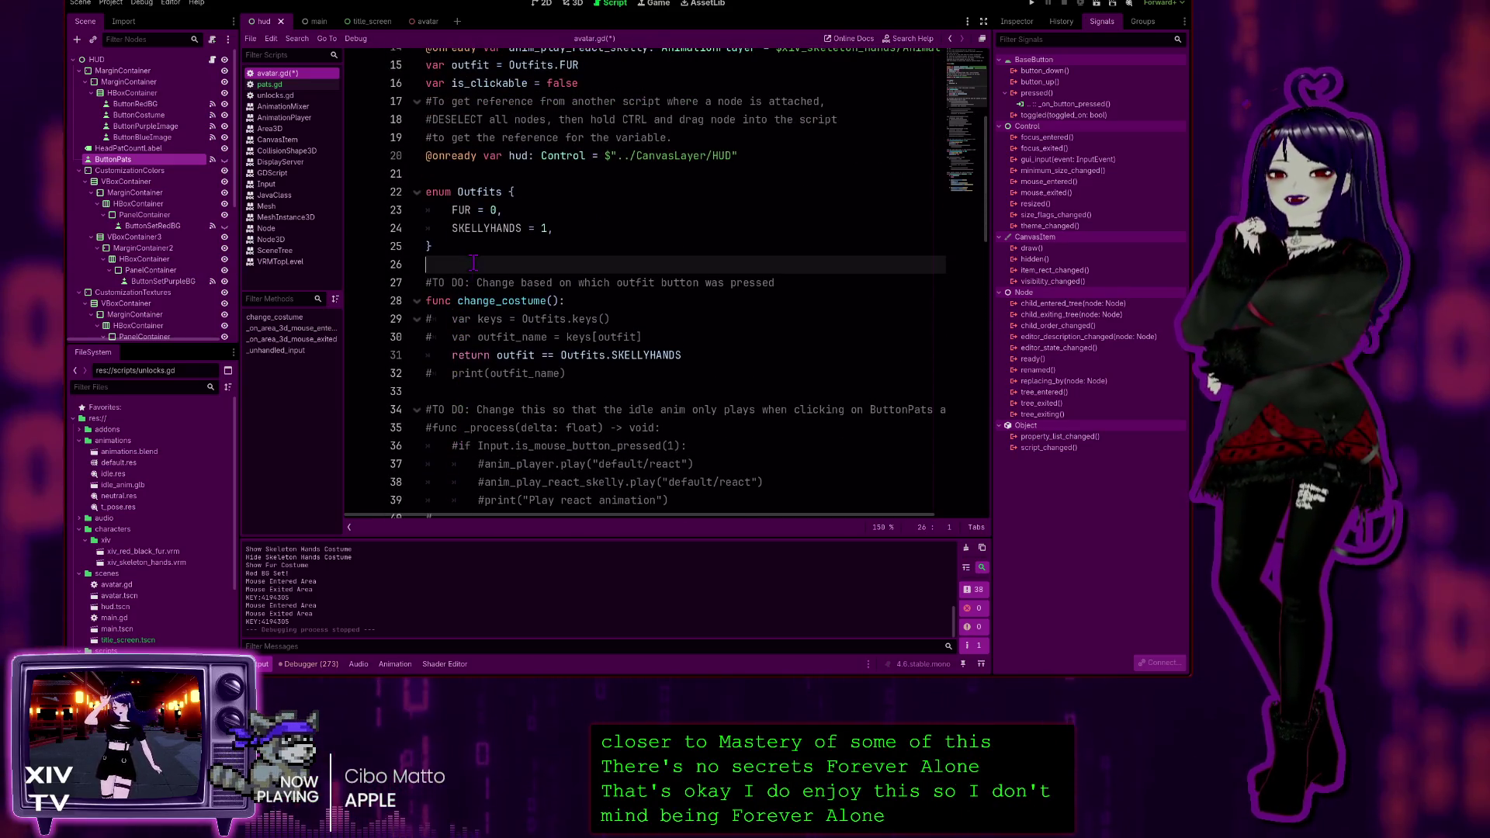
pyautogui.scroll(5, 519, 265)
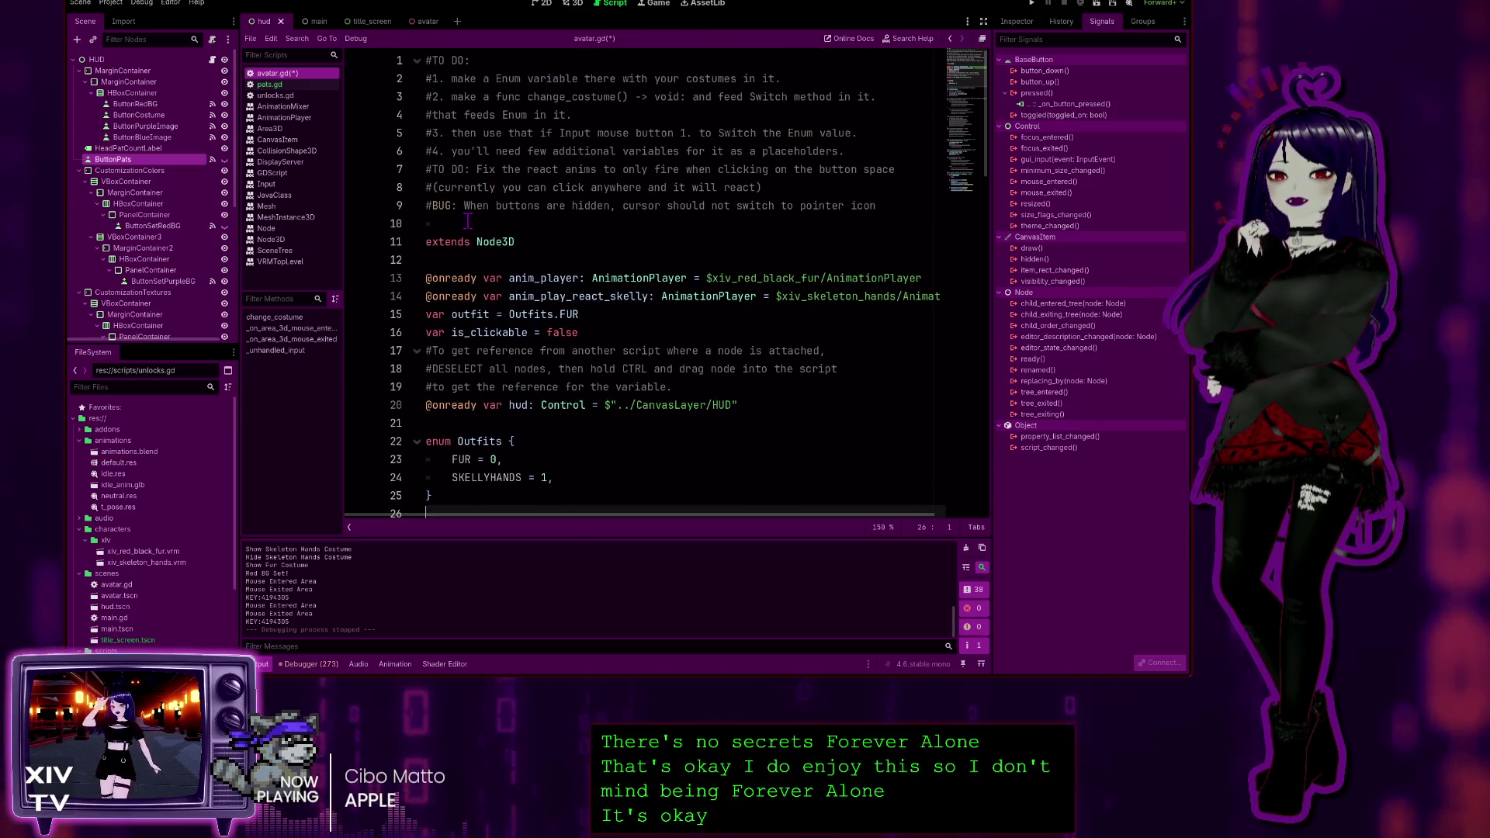
pyautogui.click(466, 222)
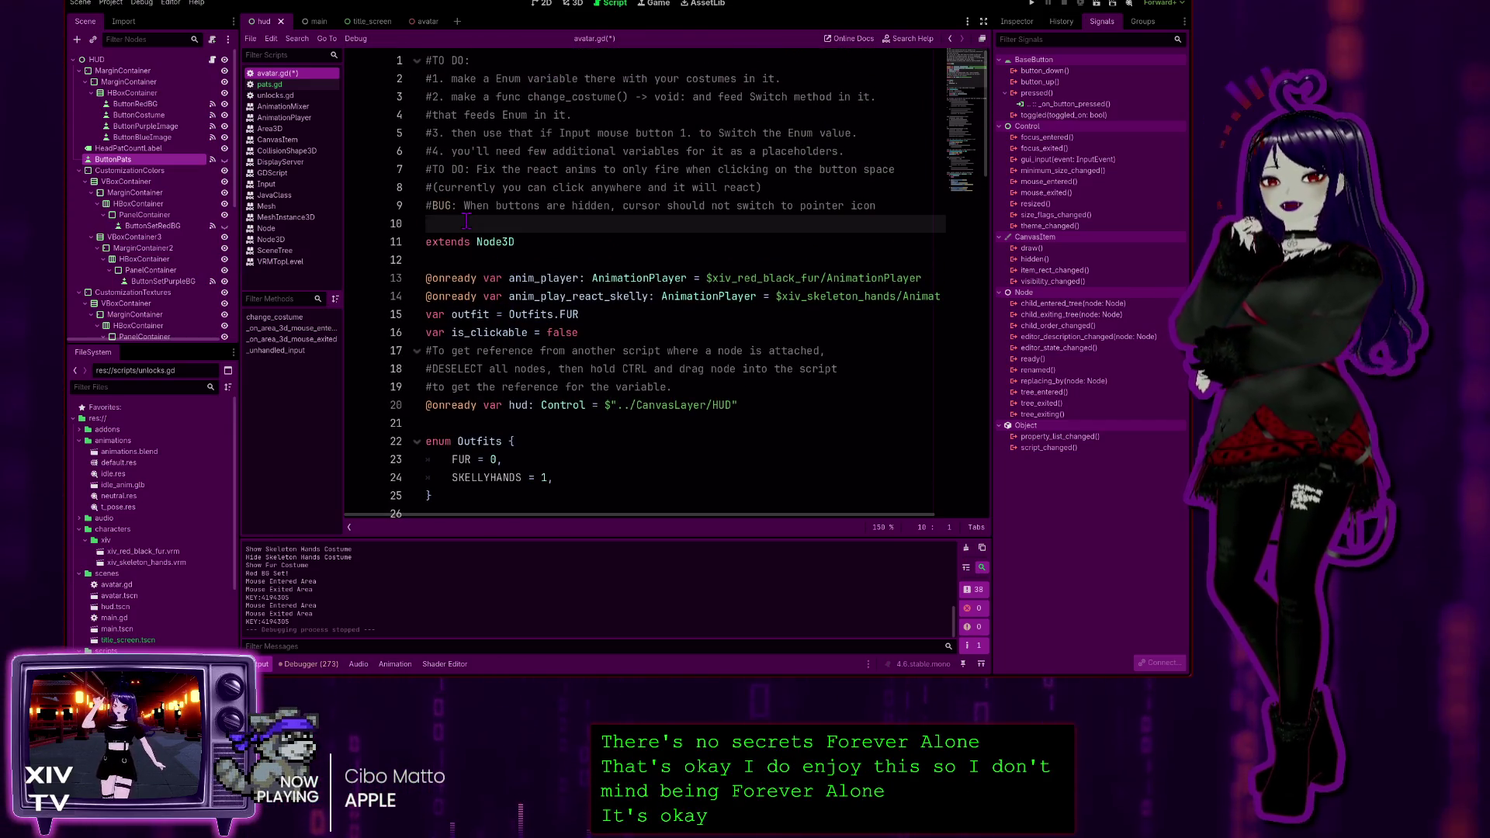
pyautogui.scroll(-3, 467, 222)
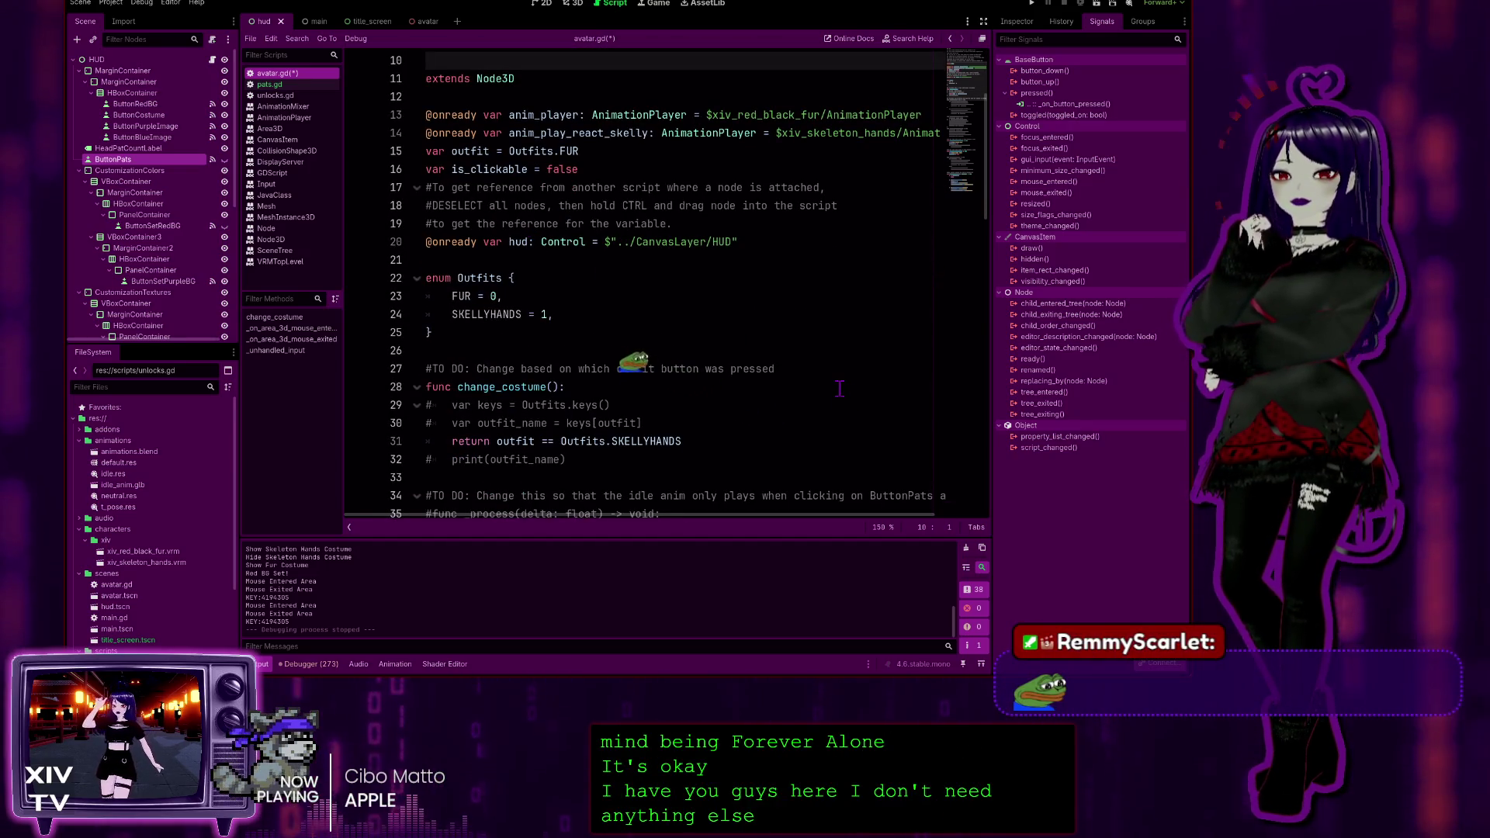
pyautogui.click(797, 368)
# Save avatar.gd and place the cursor on empty lines 21 and 26
pyautogui.hotkey('ctrl', 's')
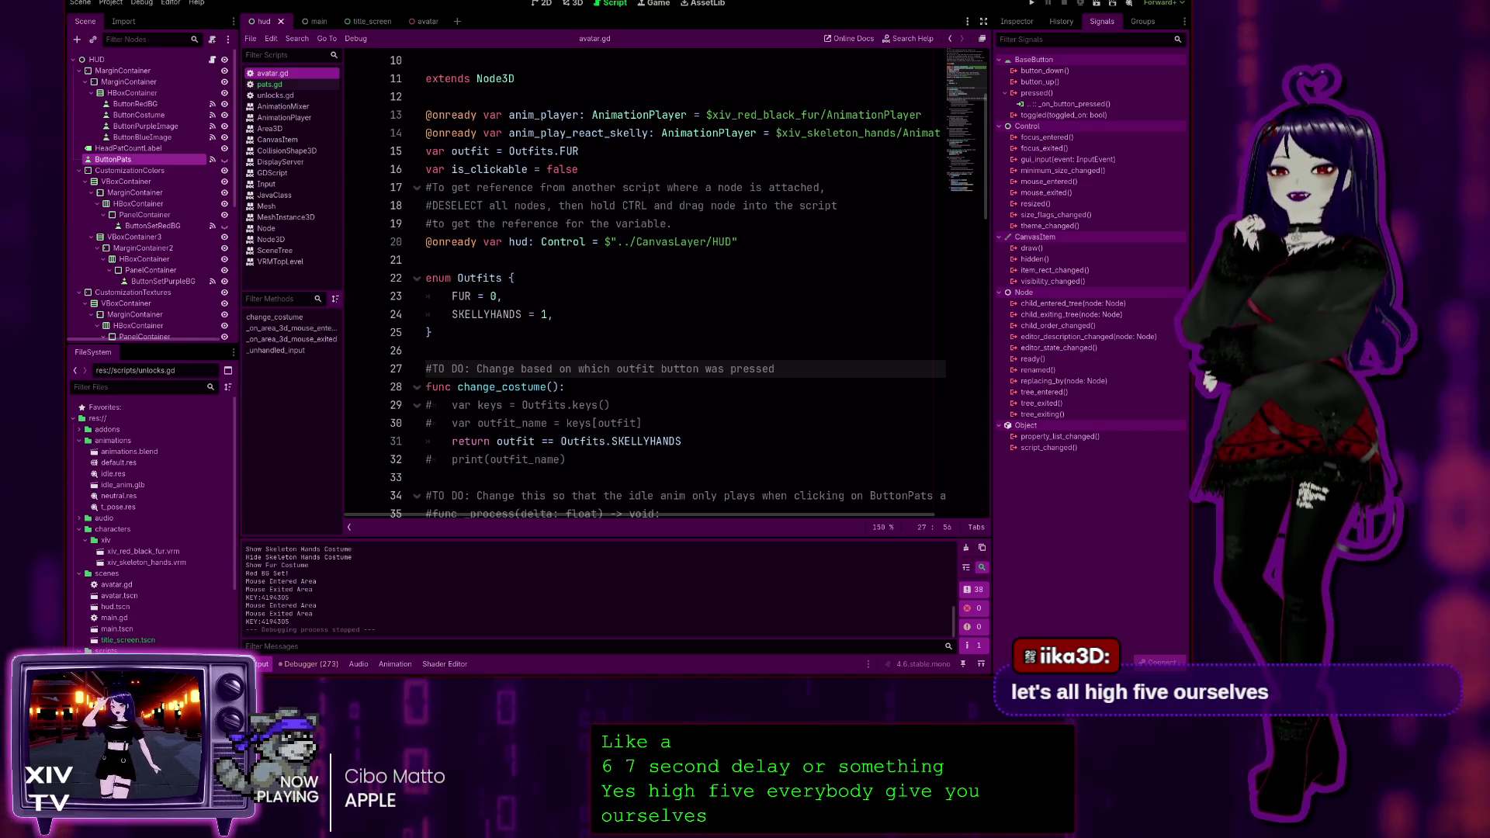
pyautogui.click(579, 264)
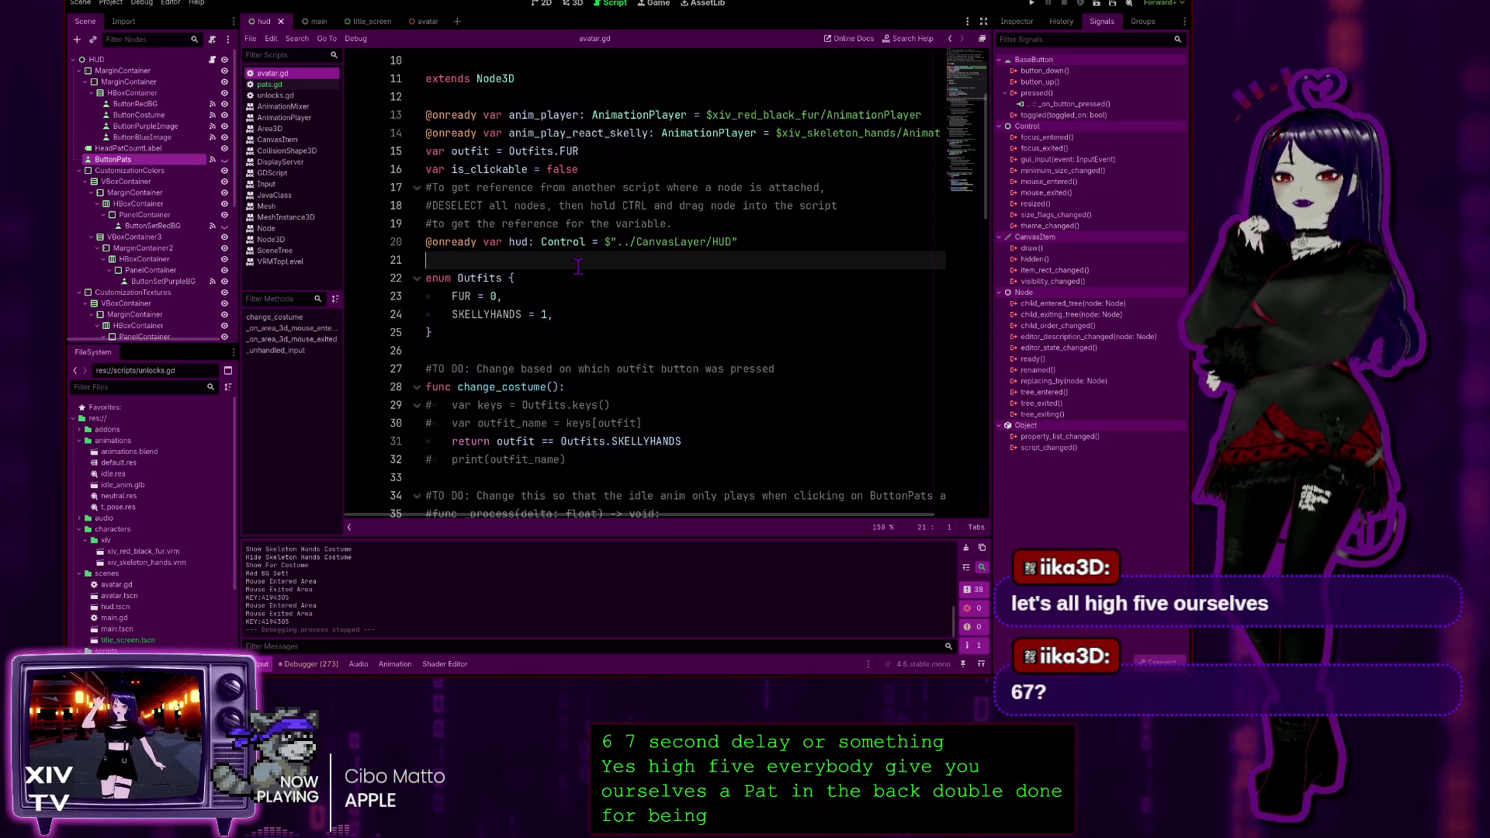
pyautogui.click(454, 351)
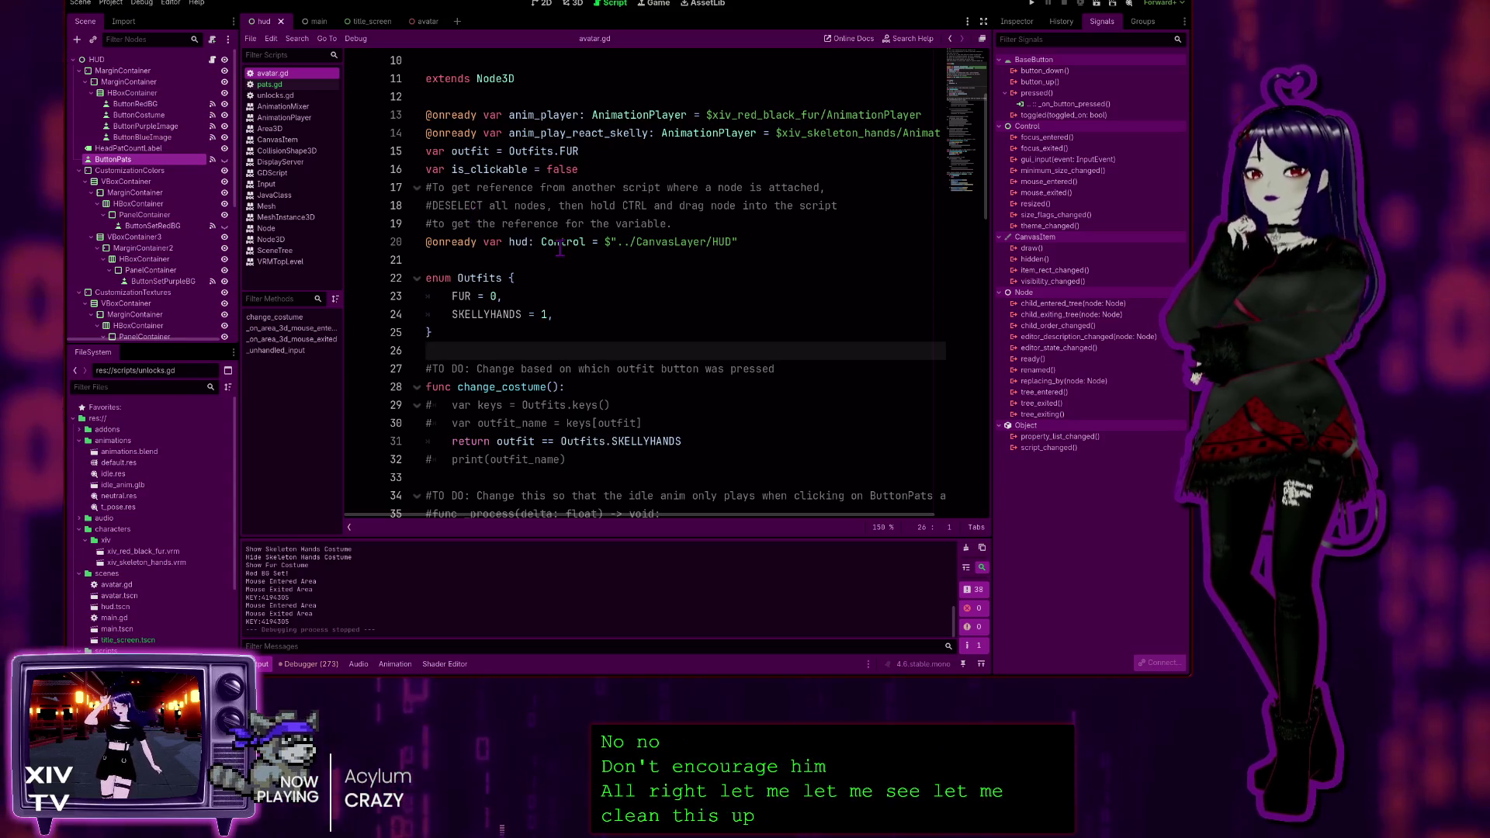
pyautogui.scroll(-2, 560, 247)
pyautogui.scroll(-4, 497, 243)
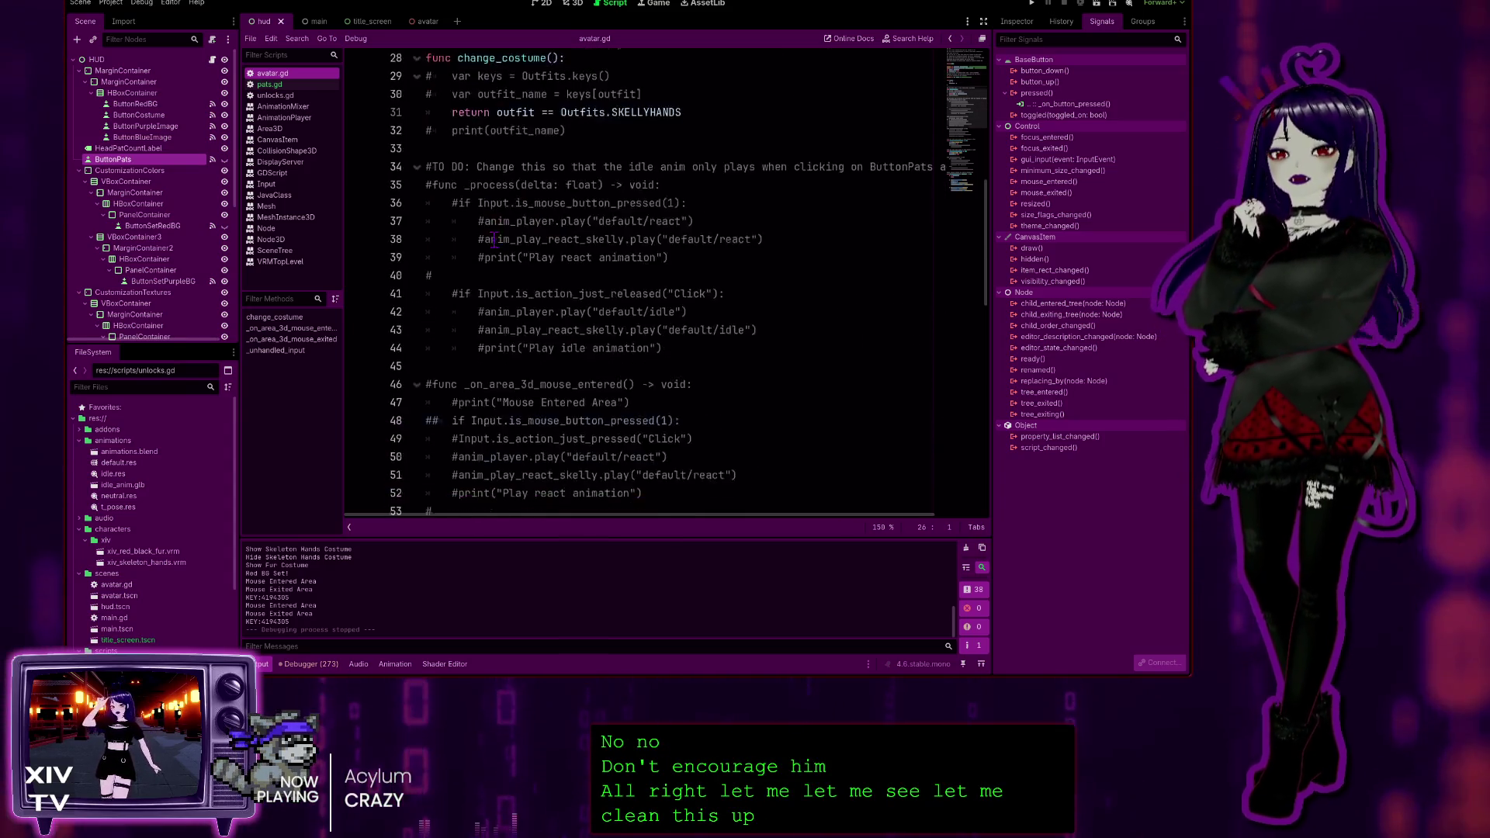
pyautogui.scroll(-2, 497, 243)
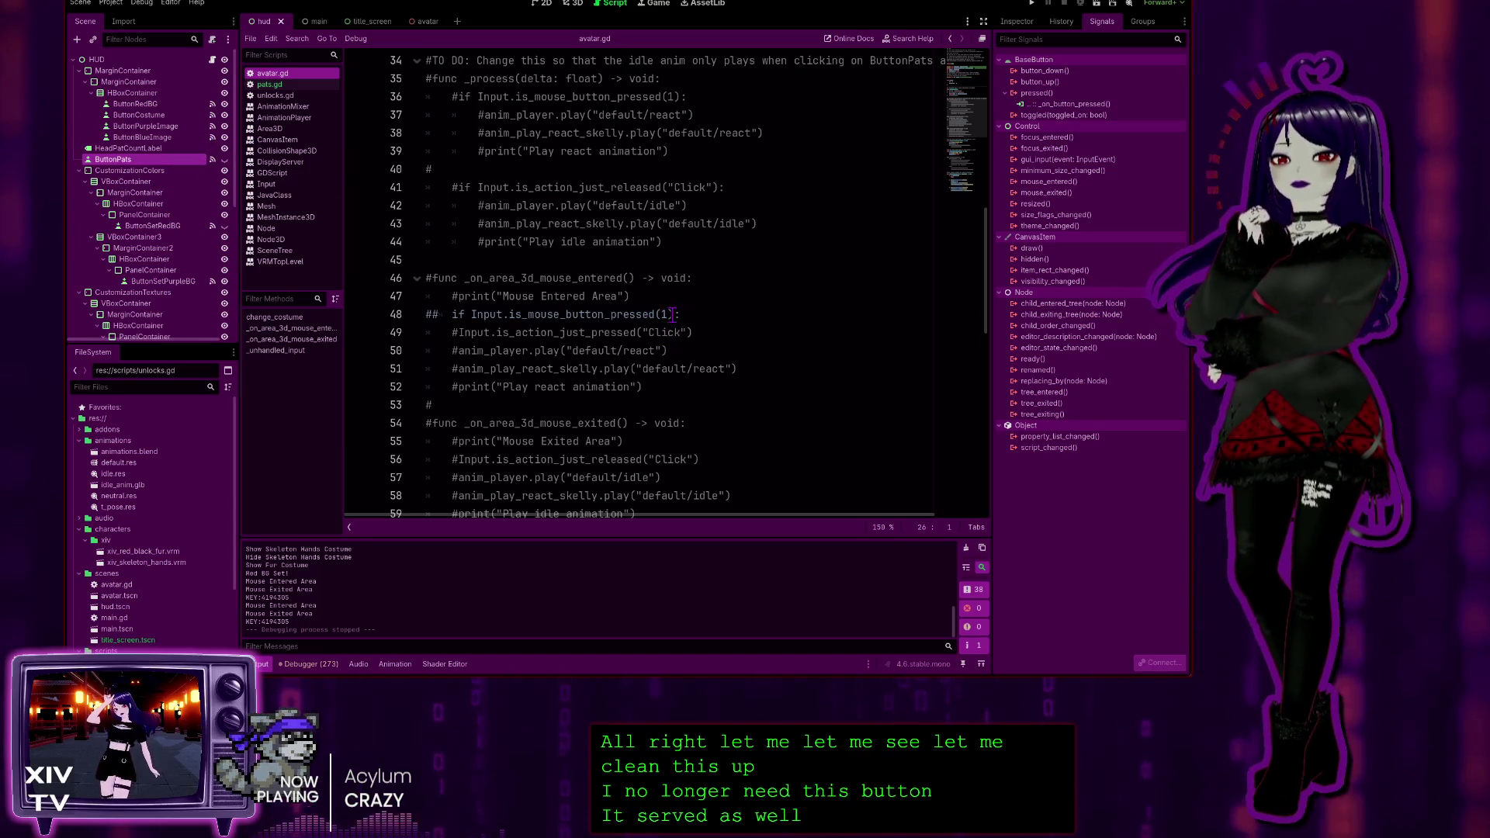
pyautogui.scroll(-5, 671, 322)
pyautogui.scroll(-6, 668, 345)
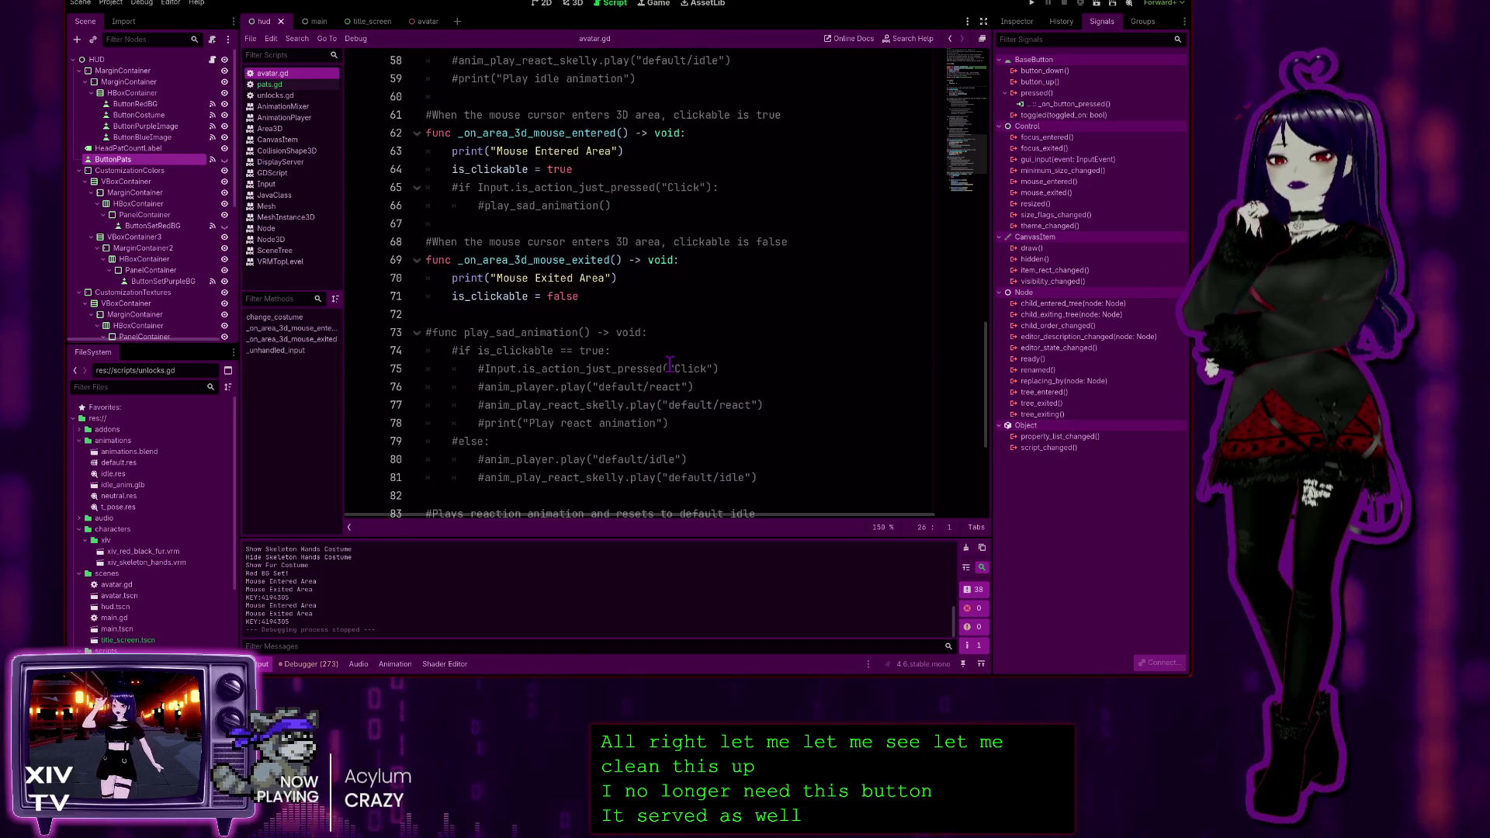
pyautogui.scroll(-2, 656, 349)
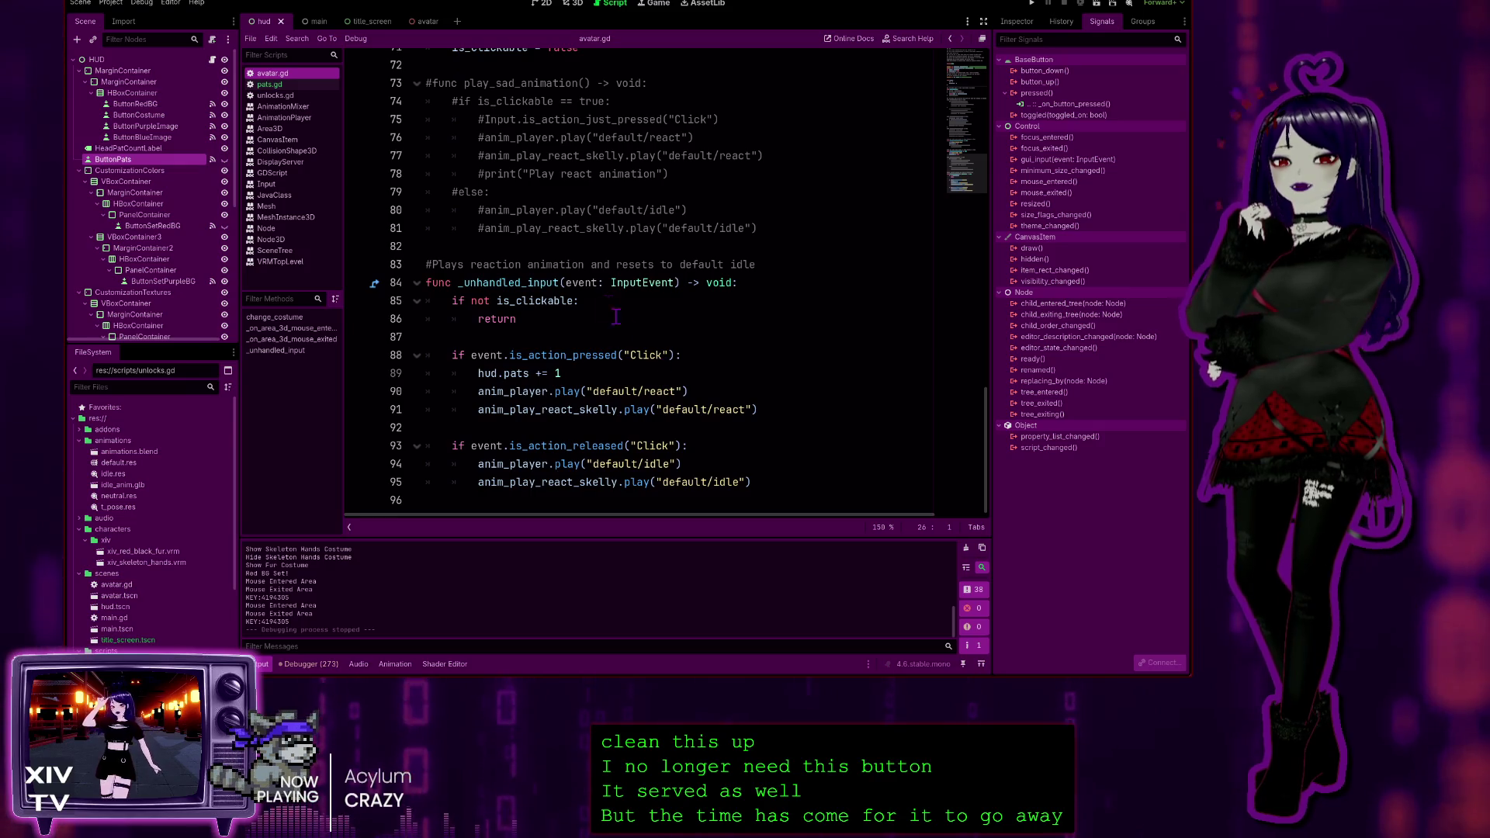
pyautogui.scroll(2, 588, 303)
pyautogui.scroll(19, 588, 302)
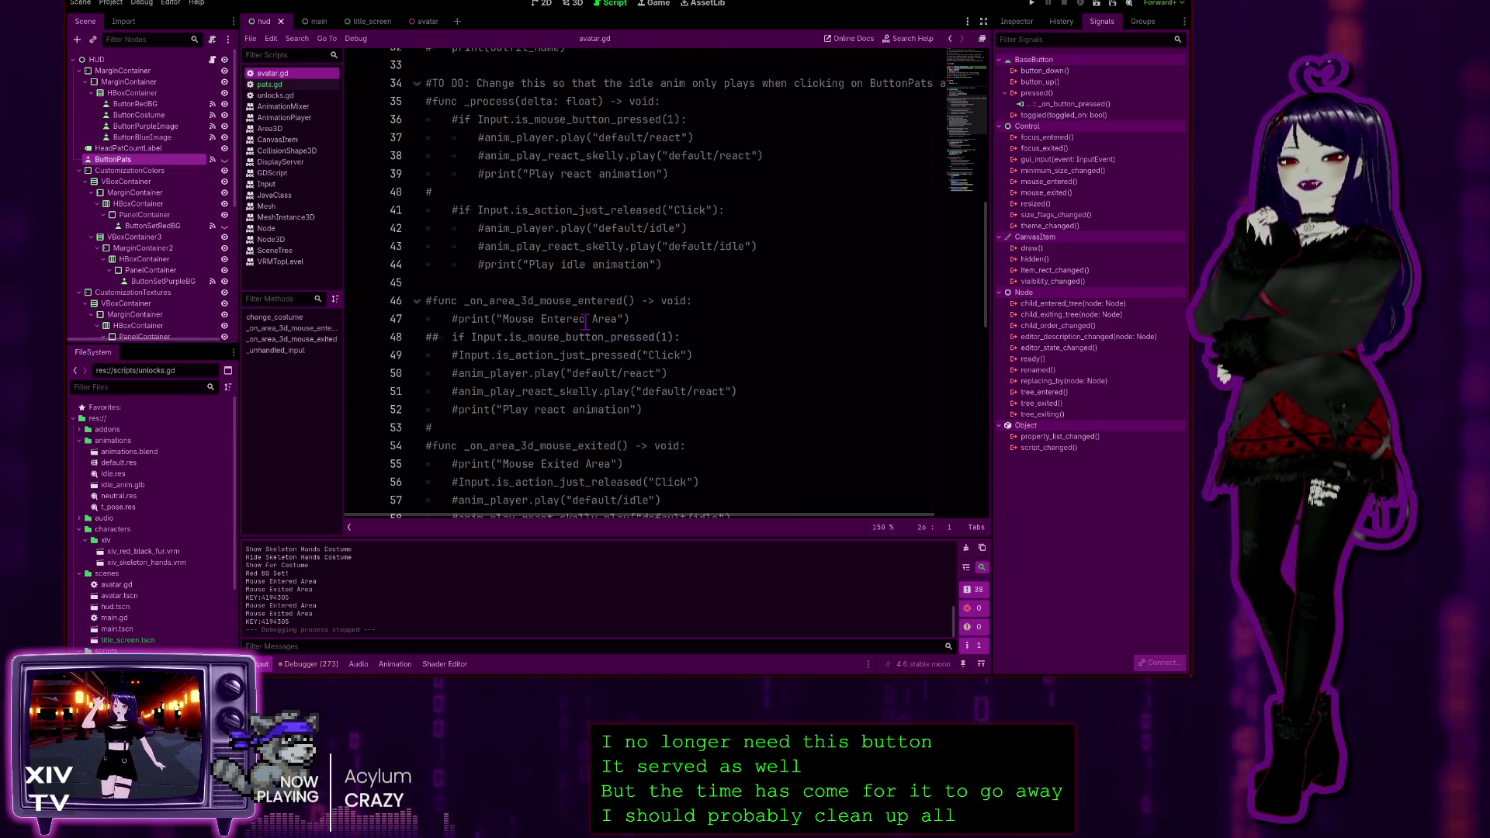
pyautogui.scroll(3, 585, 243)
pyautogui.click(269, 84)
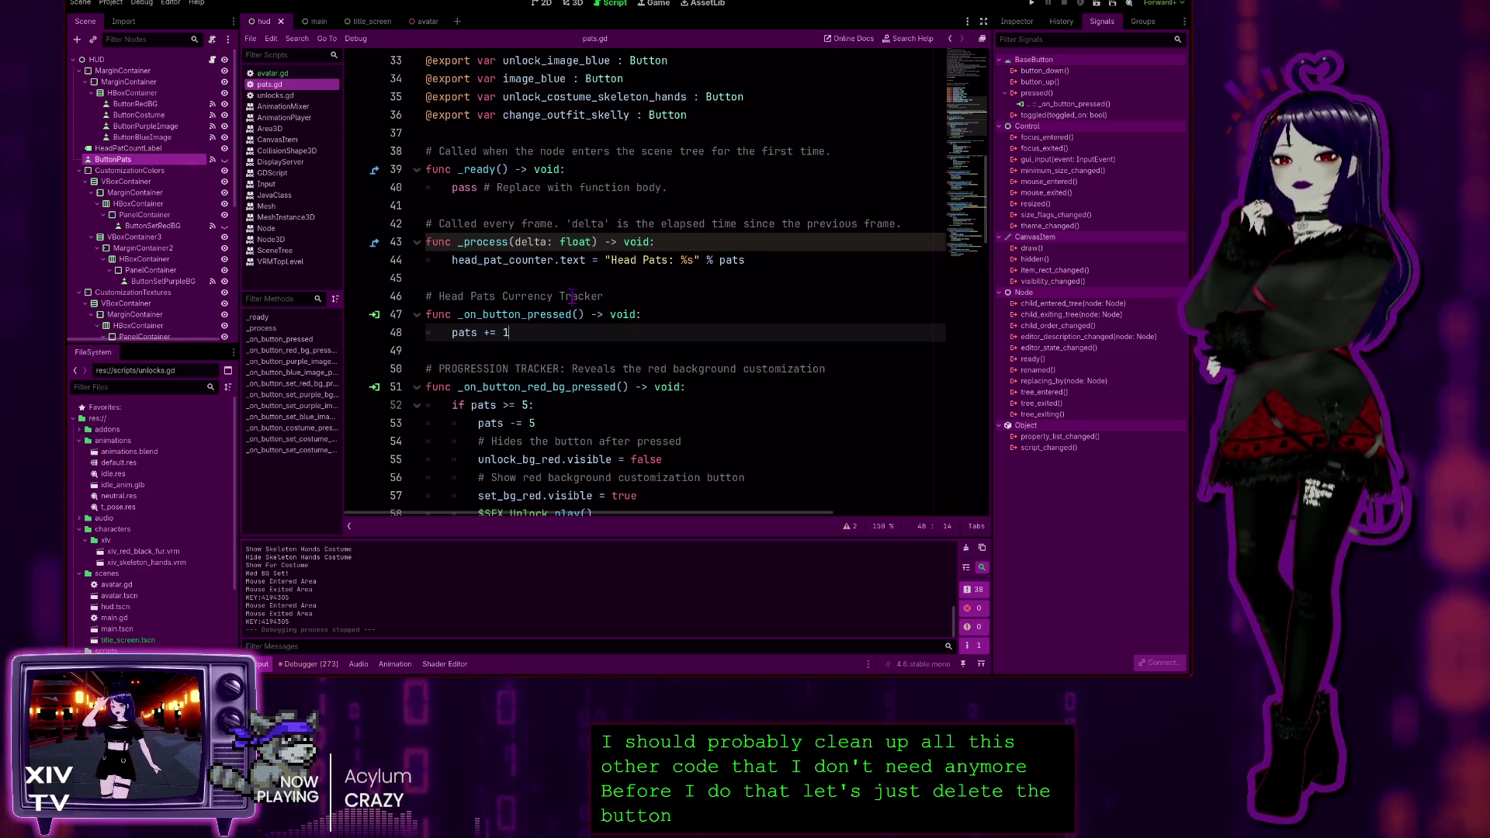
# Scroll through pats.gd and place the cursor after pats += 1 in the button handler
pyautogui.scroll(-4, 573, 328)
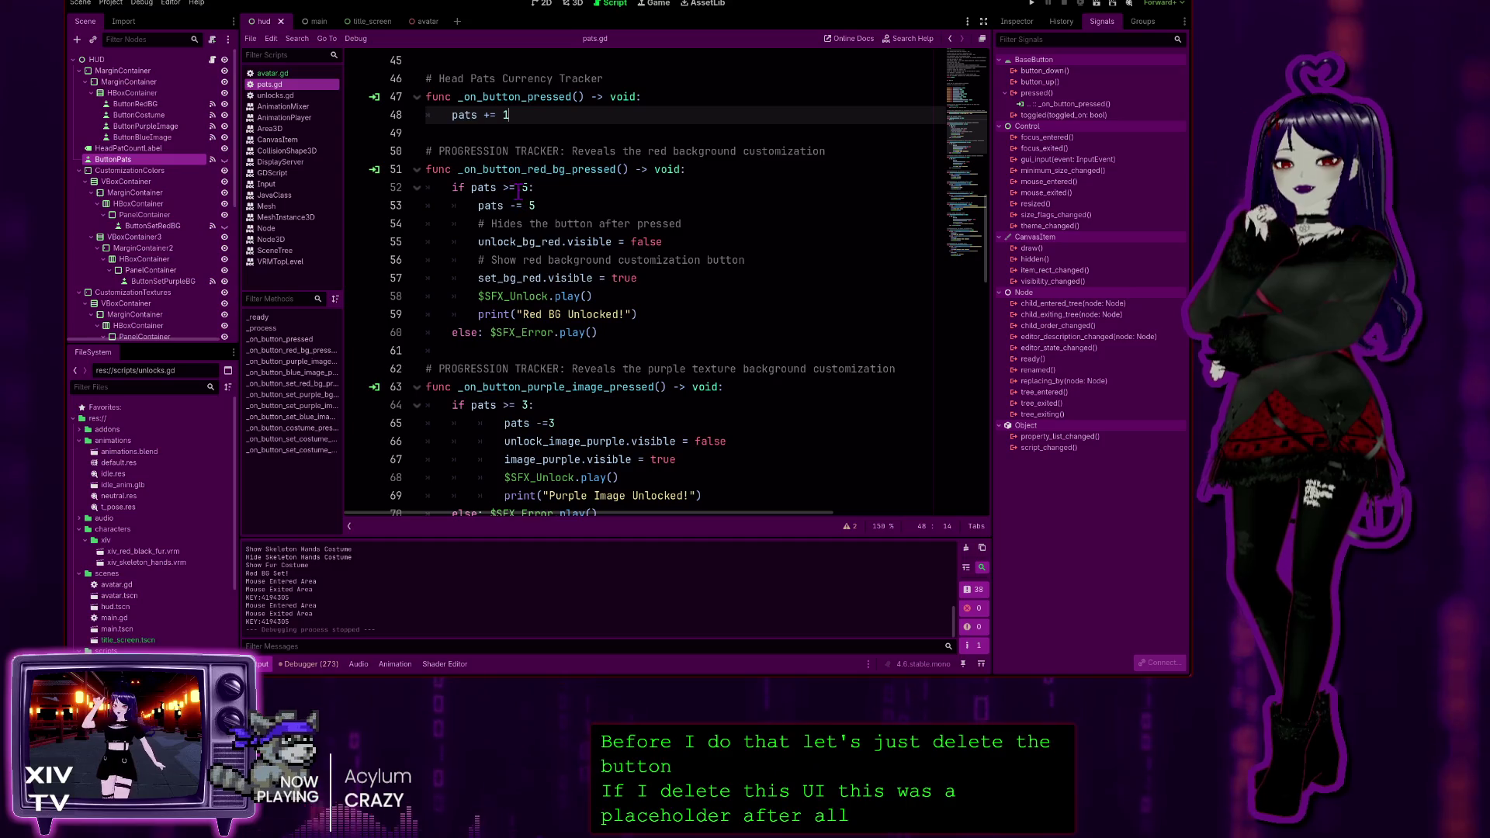
pyautogui.scroll(3, 584, 224)
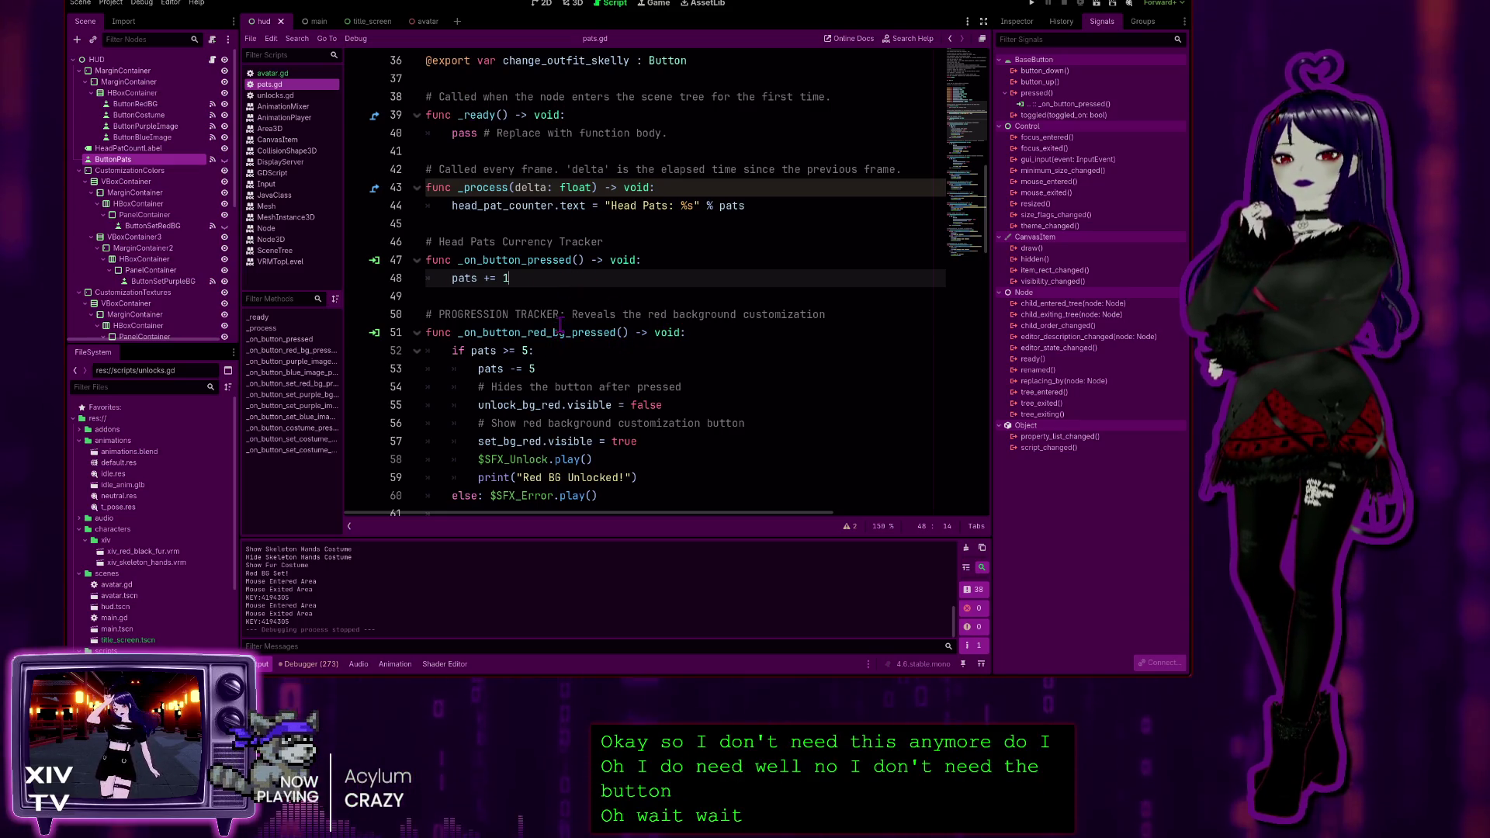
pyautogui.scroll(-3, 600, 288)
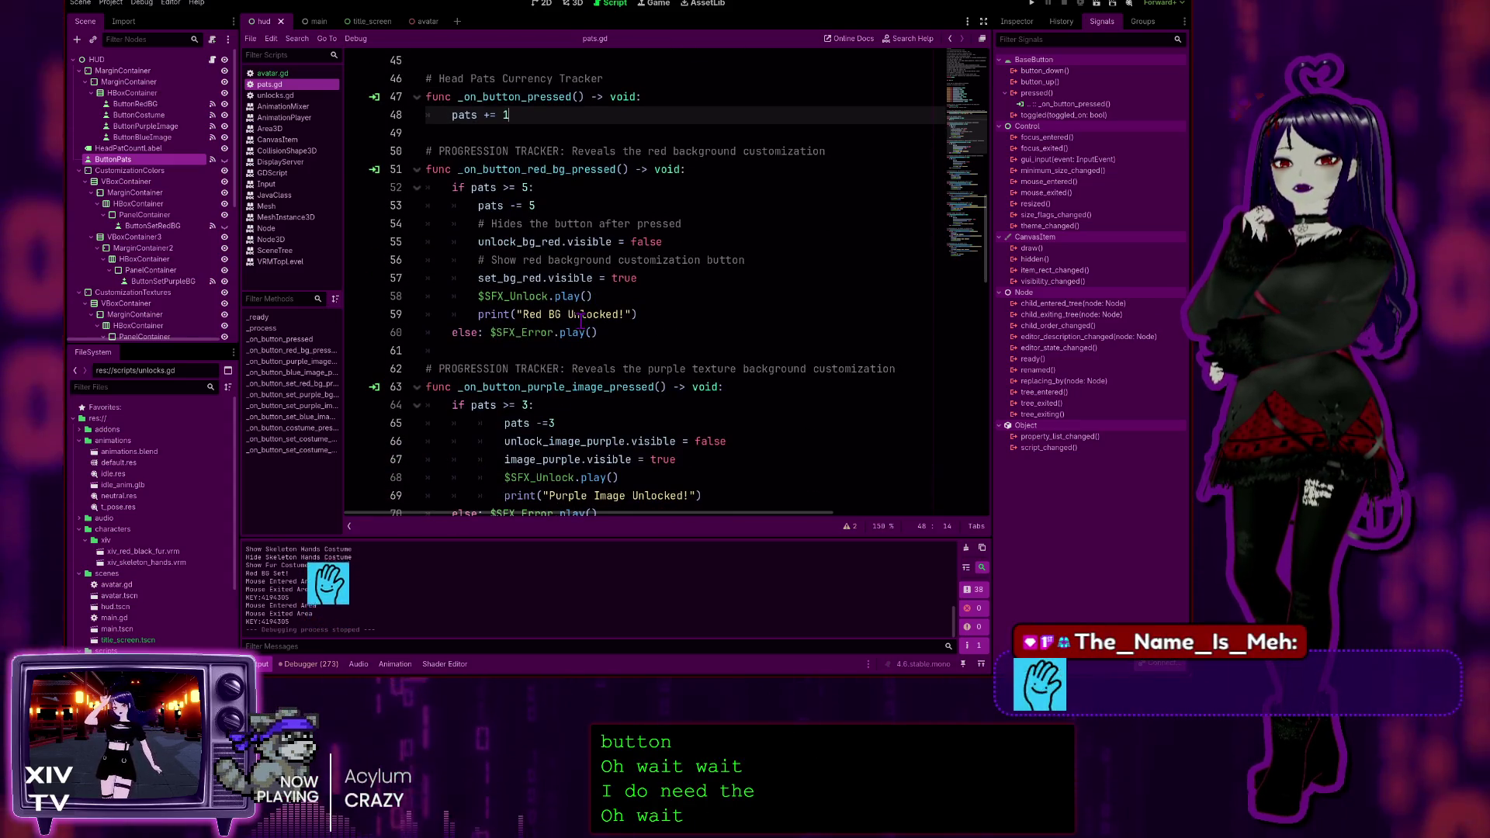
pyautogui.scroll(-3, 575, 315)
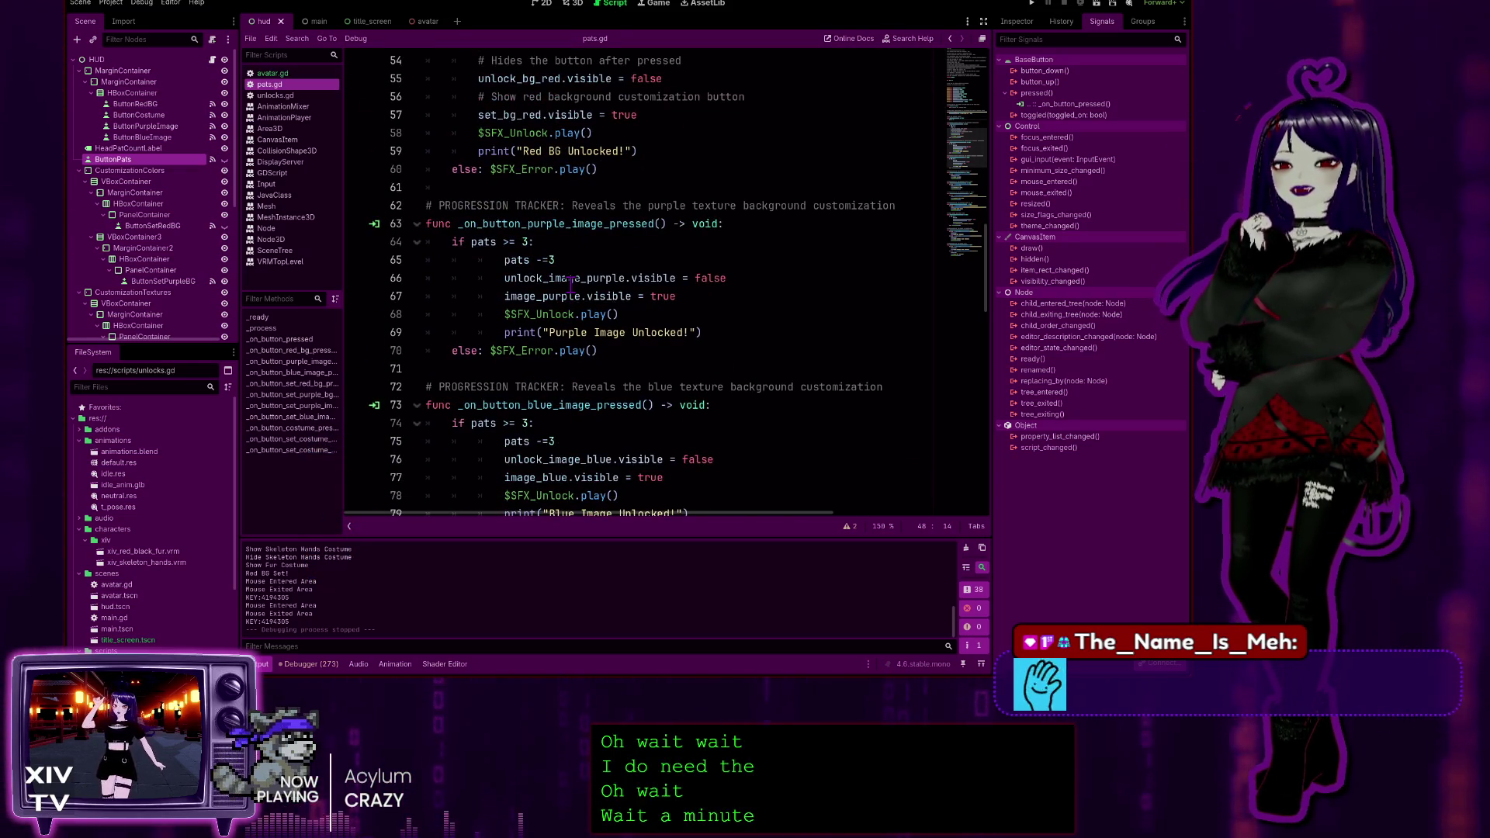
pyautogui.scroll(5, 571, 286)
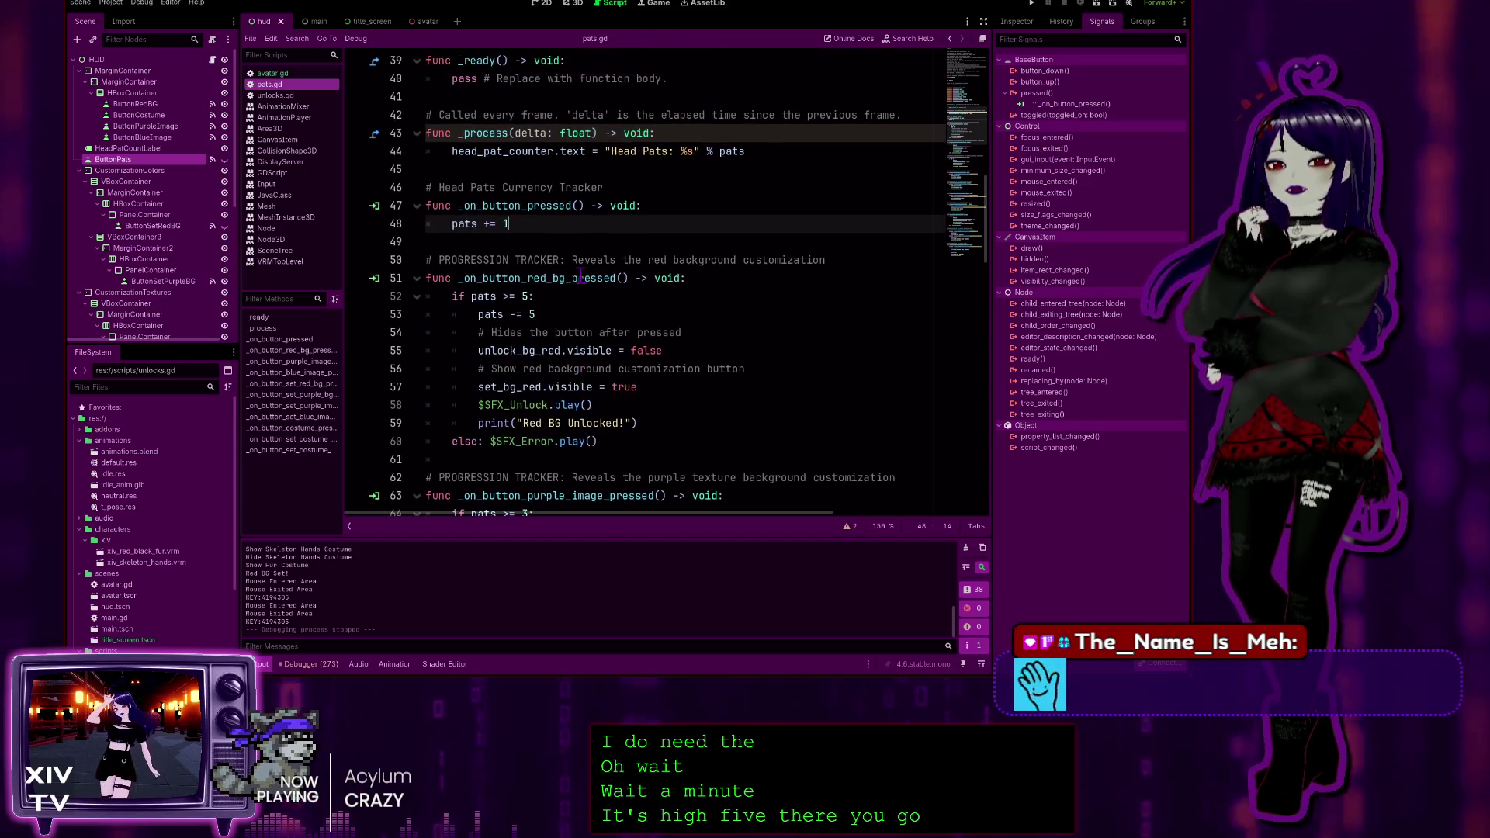
pyautogui.scroll(2, 621, 218)
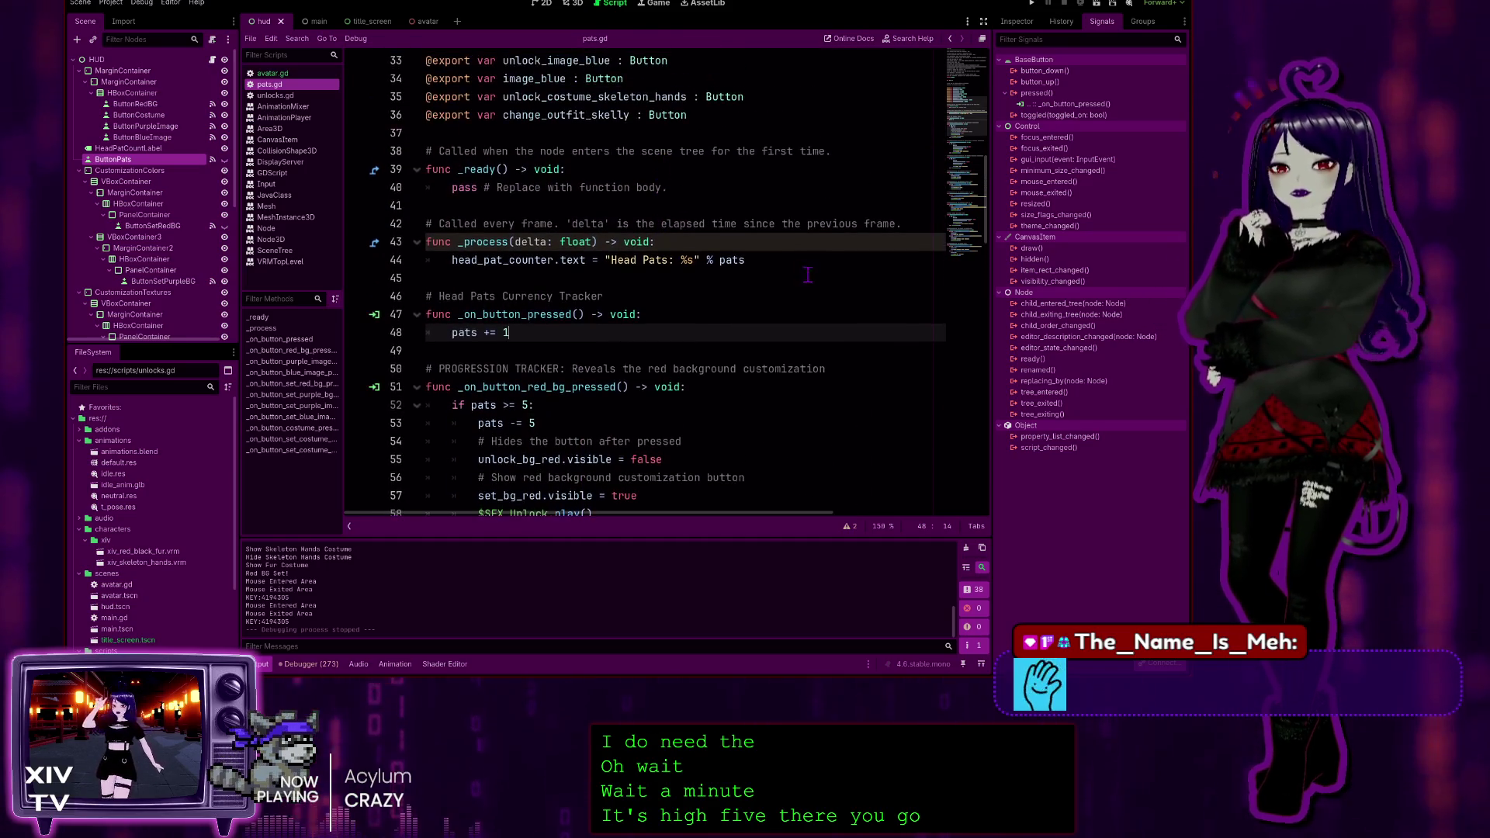
pyautogui.click(747, 260)
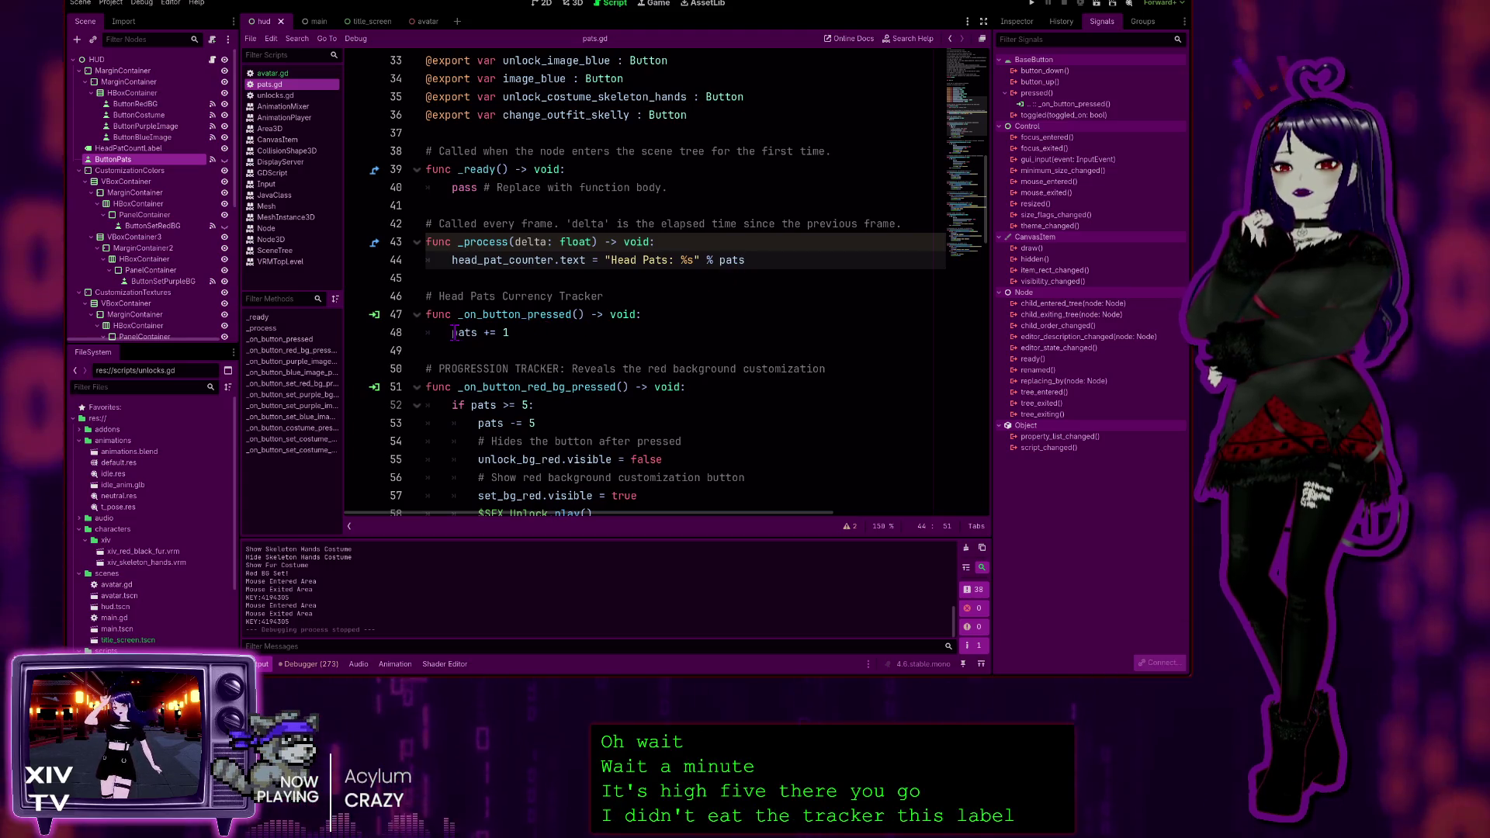
pyautogui.click(526, 334)
# Select the _on_button_pressed lines 47–48, then test-run the game, patting the head to 6
pyautogui.moveTo(526, 334); pyautogui.dragTo(375, 315)
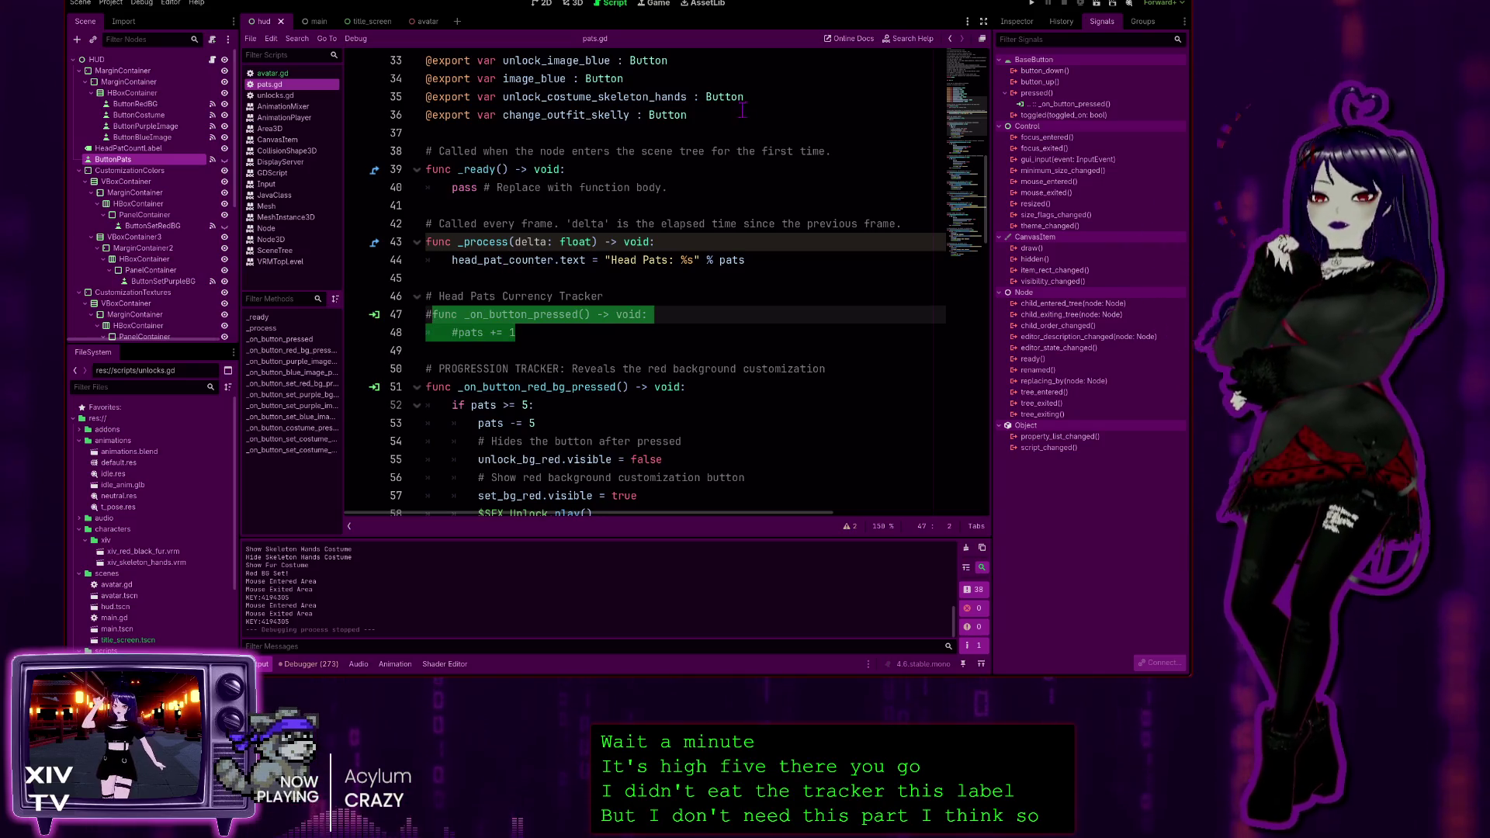
pyautogui.click(1033, 4)
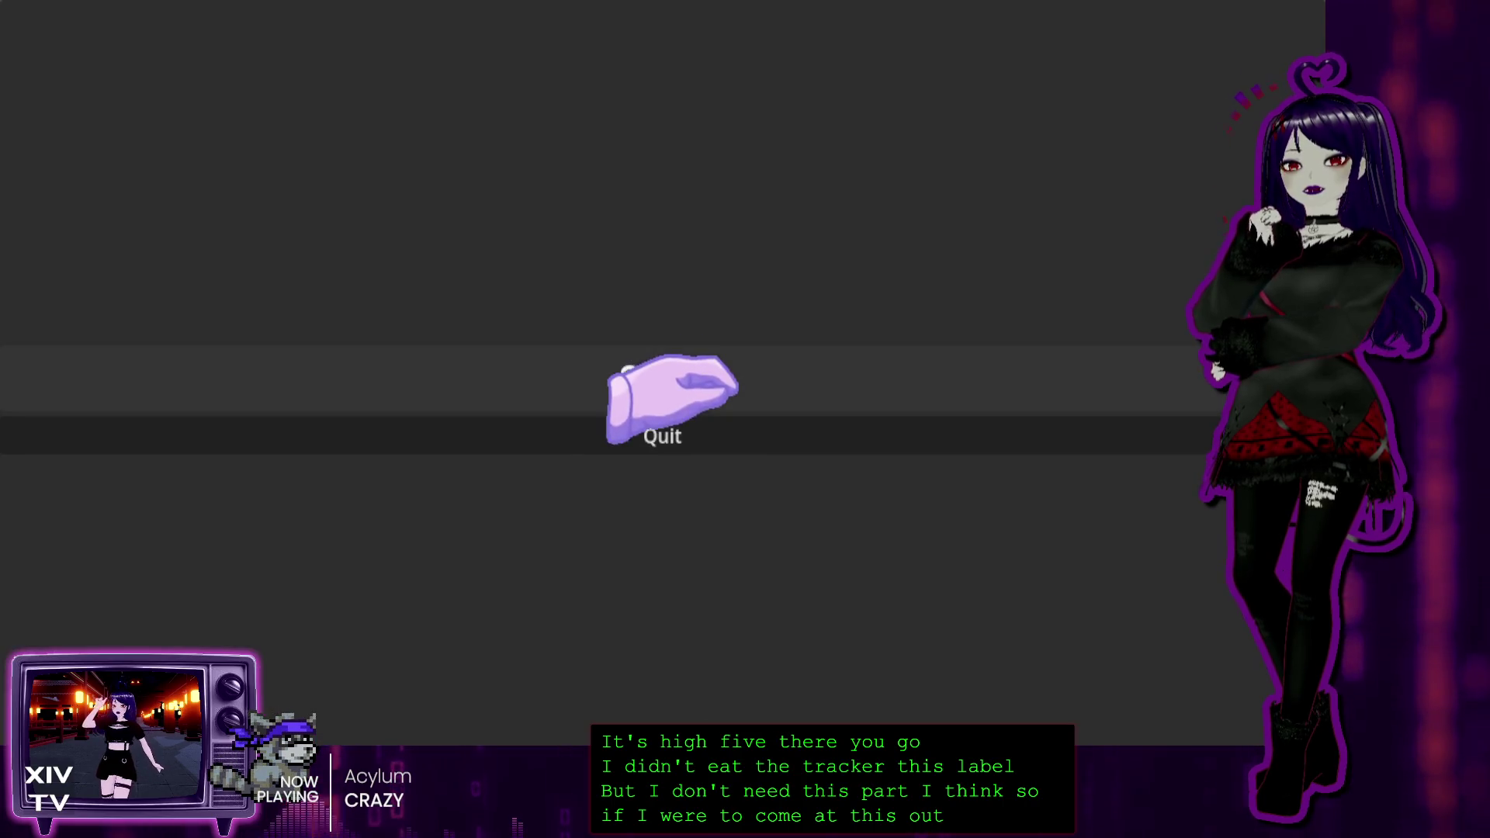
pyautogui.click(664, 371)
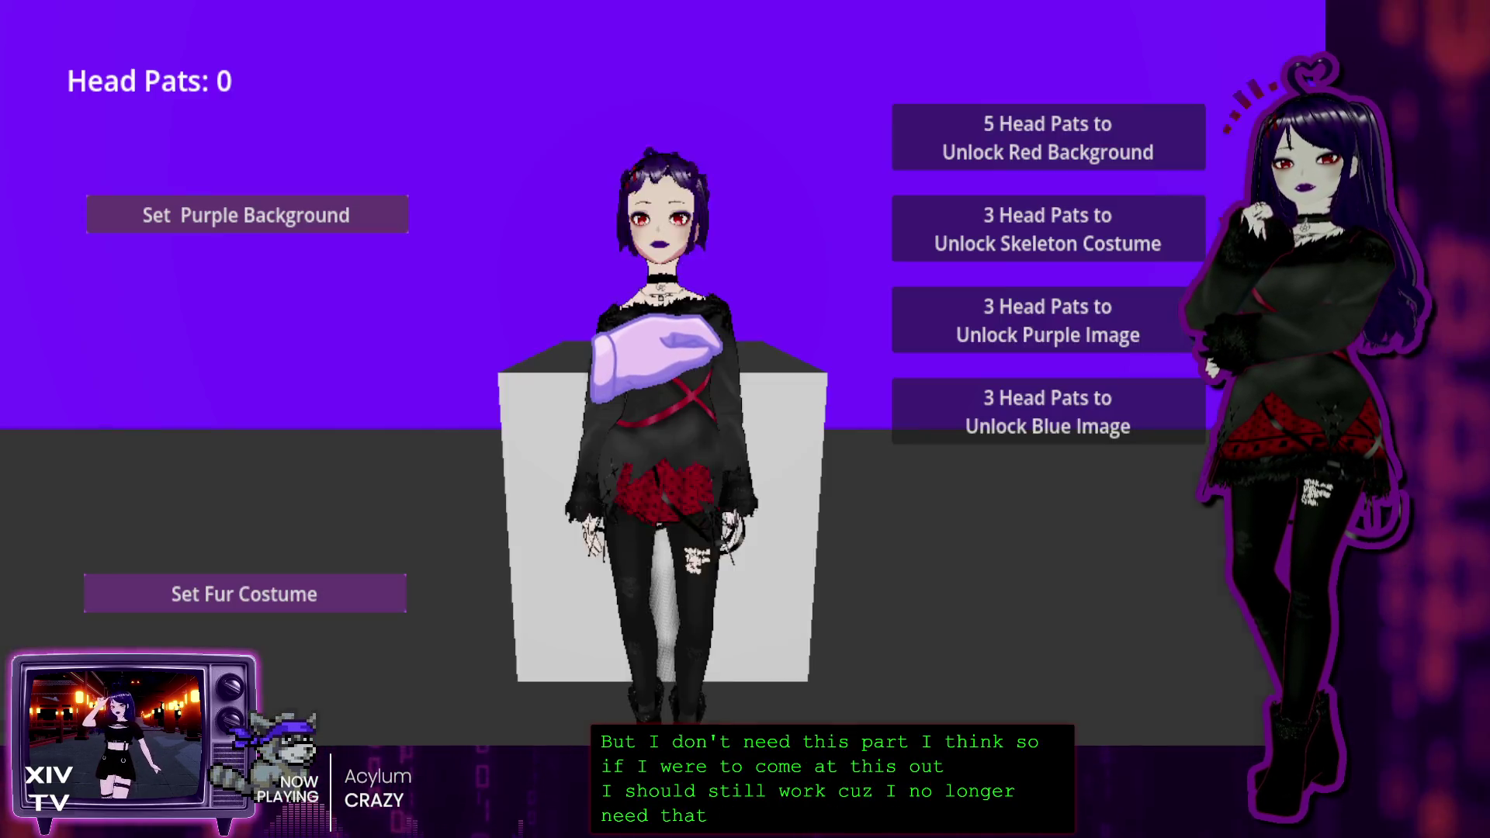
pyautogui.click(652, 186)
pyautogui.click(649, 198)
pyautogui.click(649, 195)
pyautogui.click(649, 194)
pyautogui.click(633, 225)
pyautogui.click(633, 225)
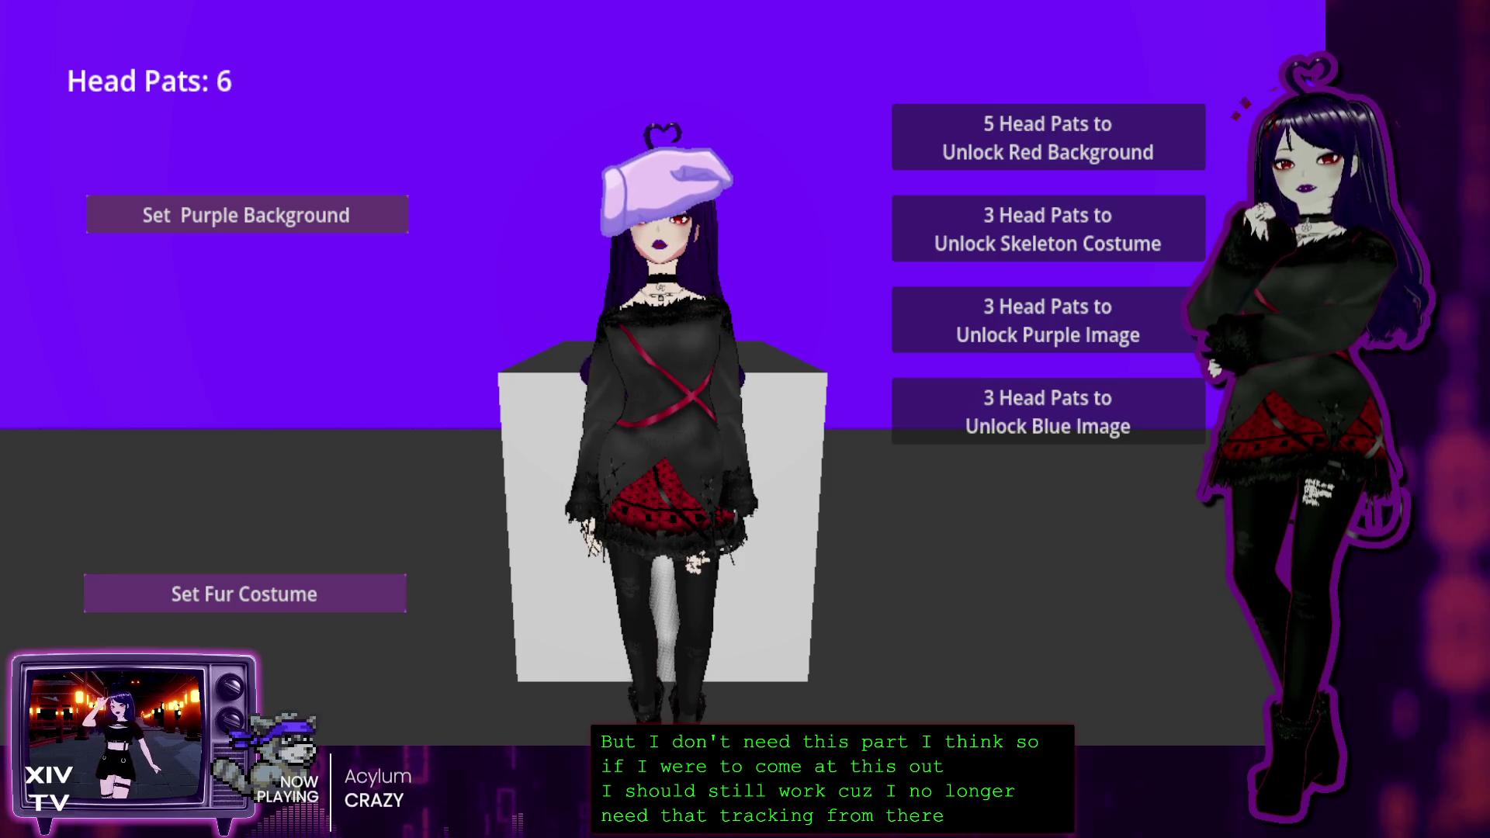
pyautogui.click(645, 210)
pyautogui.press('F8')
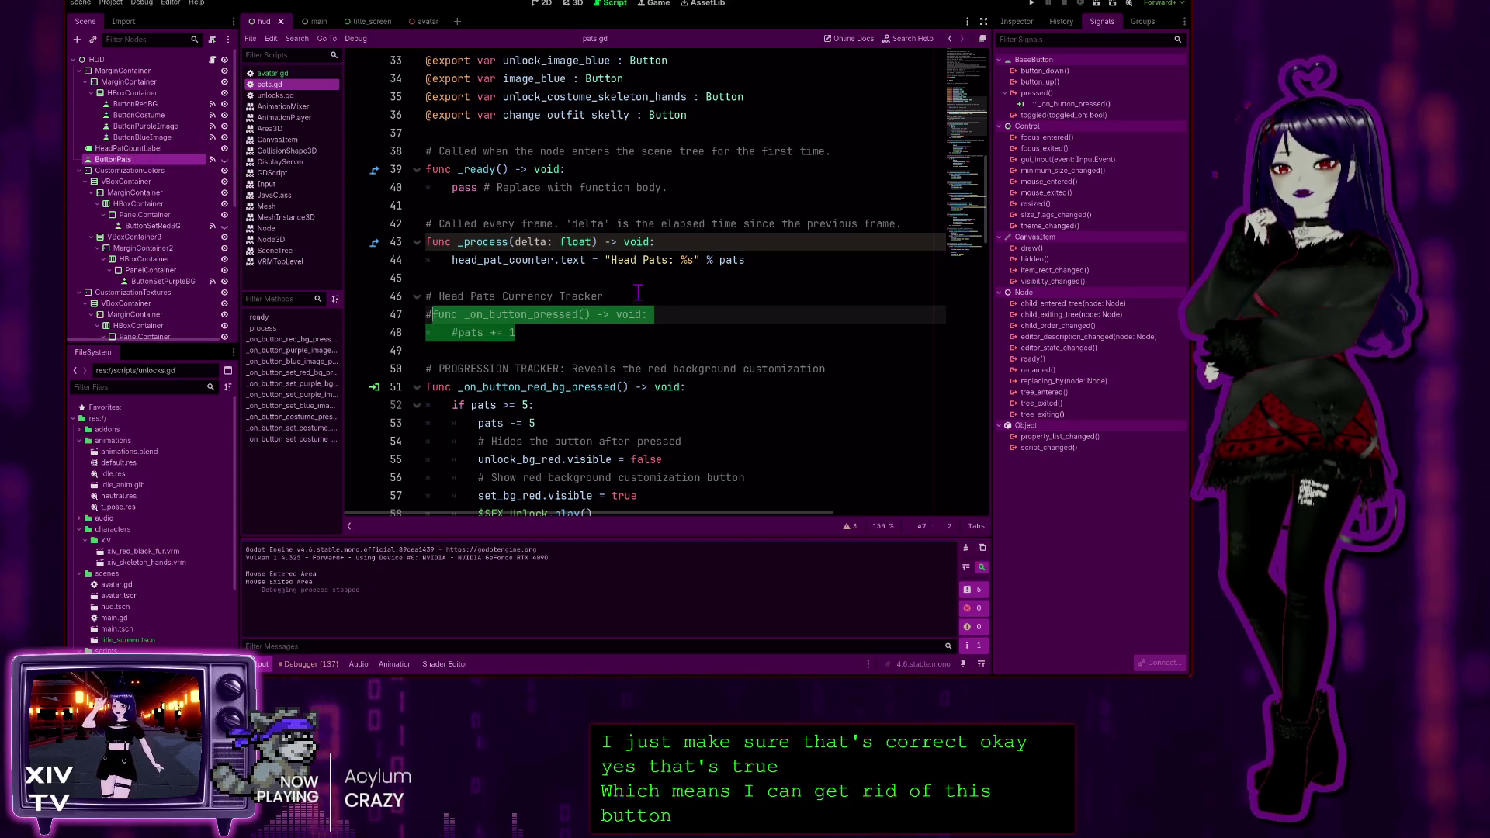
# Select the Head Pats Currency Tracker comment in pats.gd, then switch to avatar.gd
pyautogui.moveTo(639, 296); pyautogui.dragTo(426, 295)
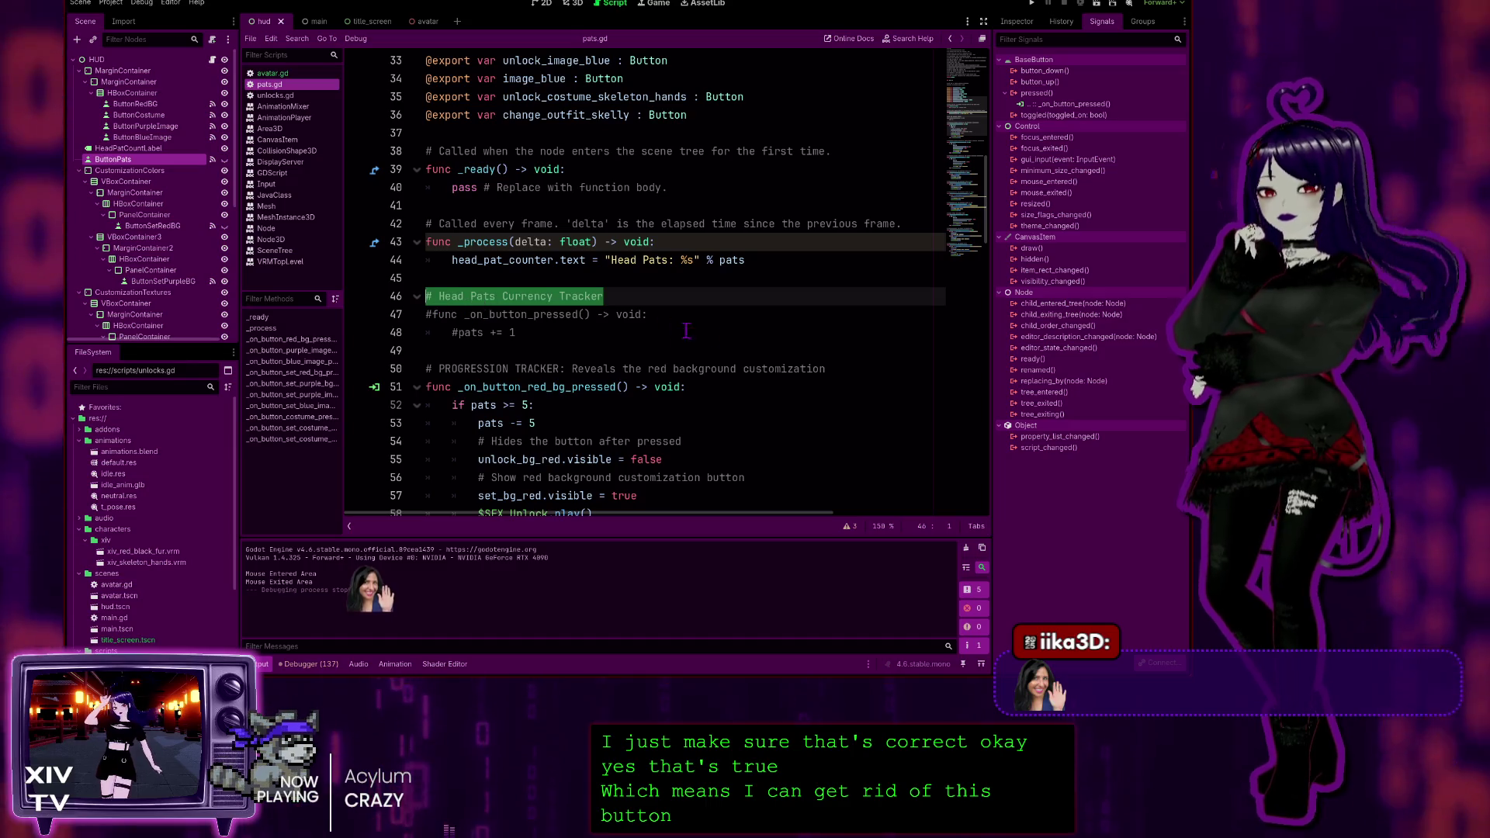
pyautogui.click(666, 331)
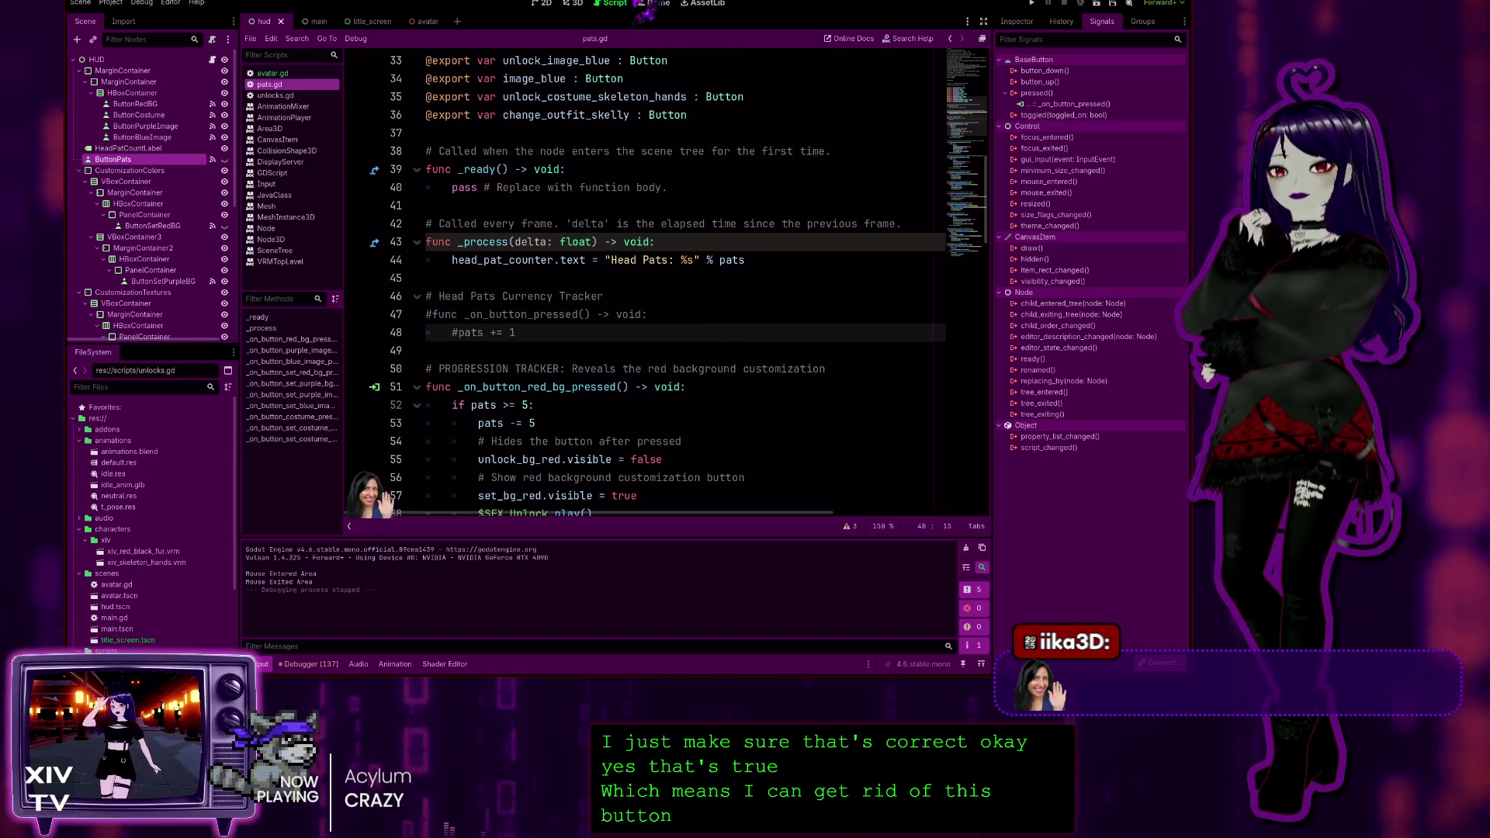
pyautogui.click(279, 73)
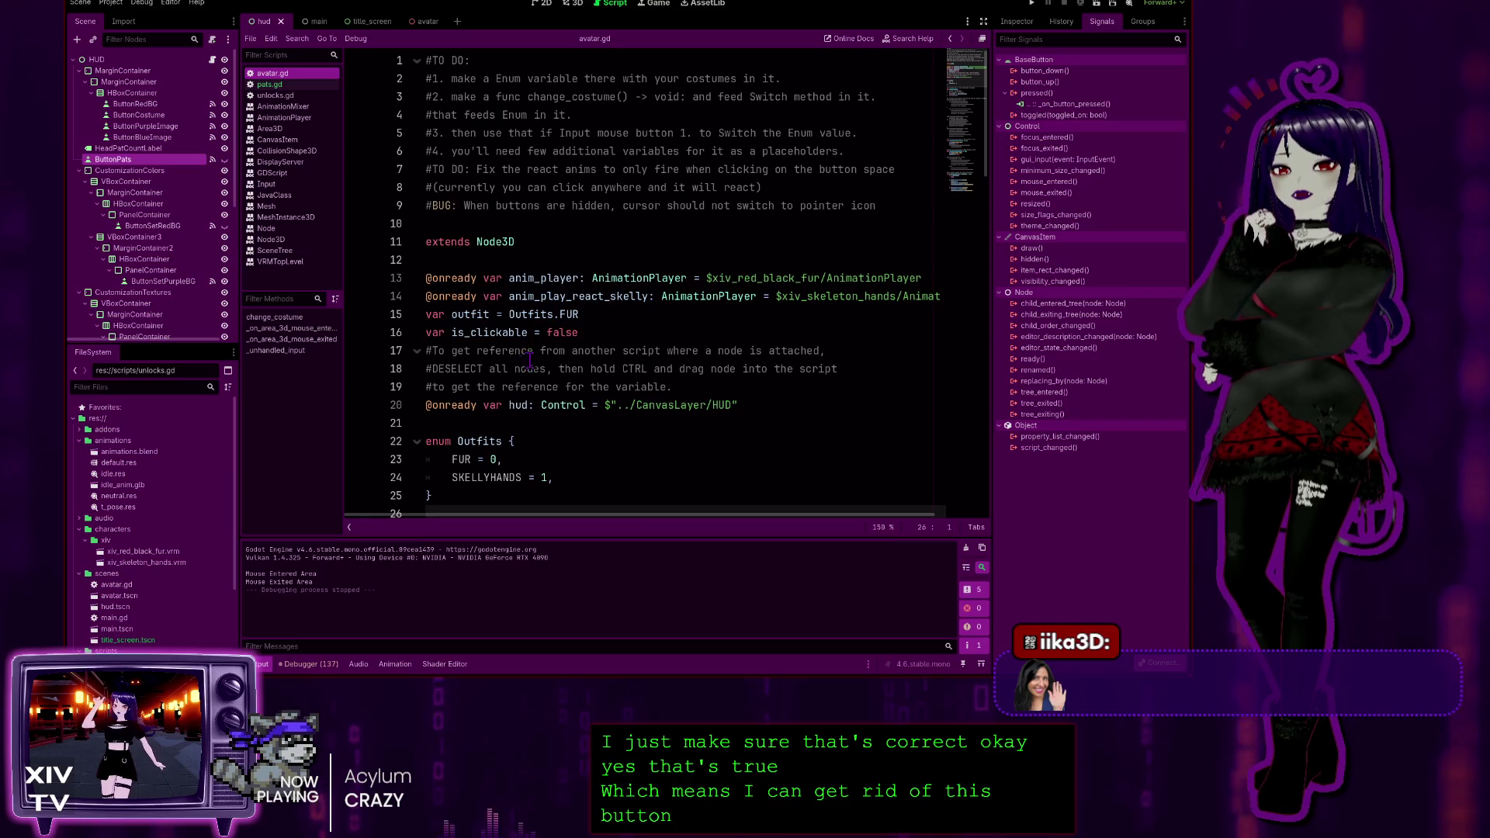
pyautogui.scroll(-20, 530, 361)
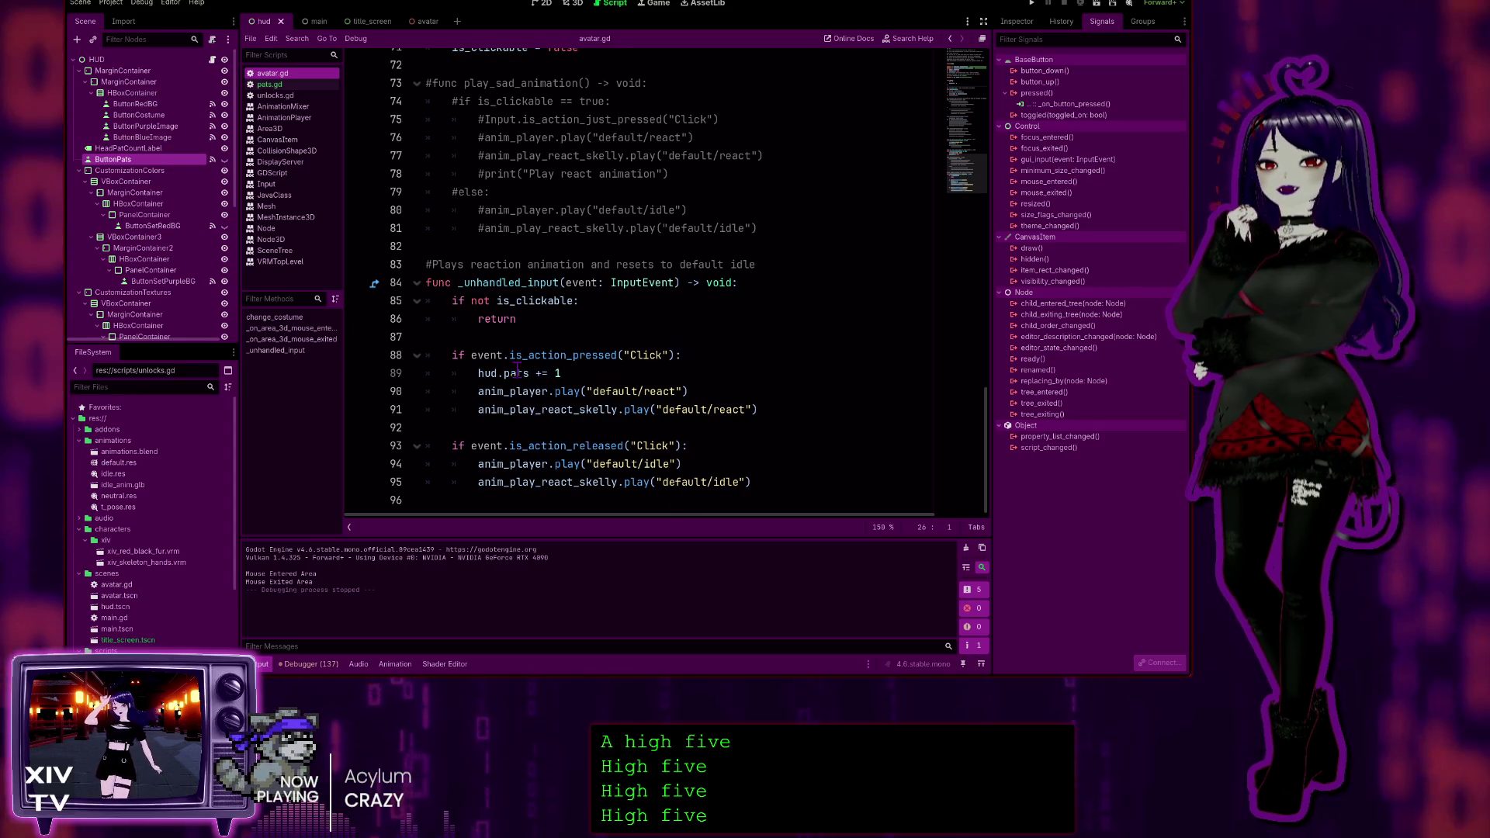
# Add '# Head Pats Currency Tracker' above hud.pats += 1 and a '# Plays the reaction animation' comment below it
pyautogui.click(657, 374)
pyautogui.click(711, 359)
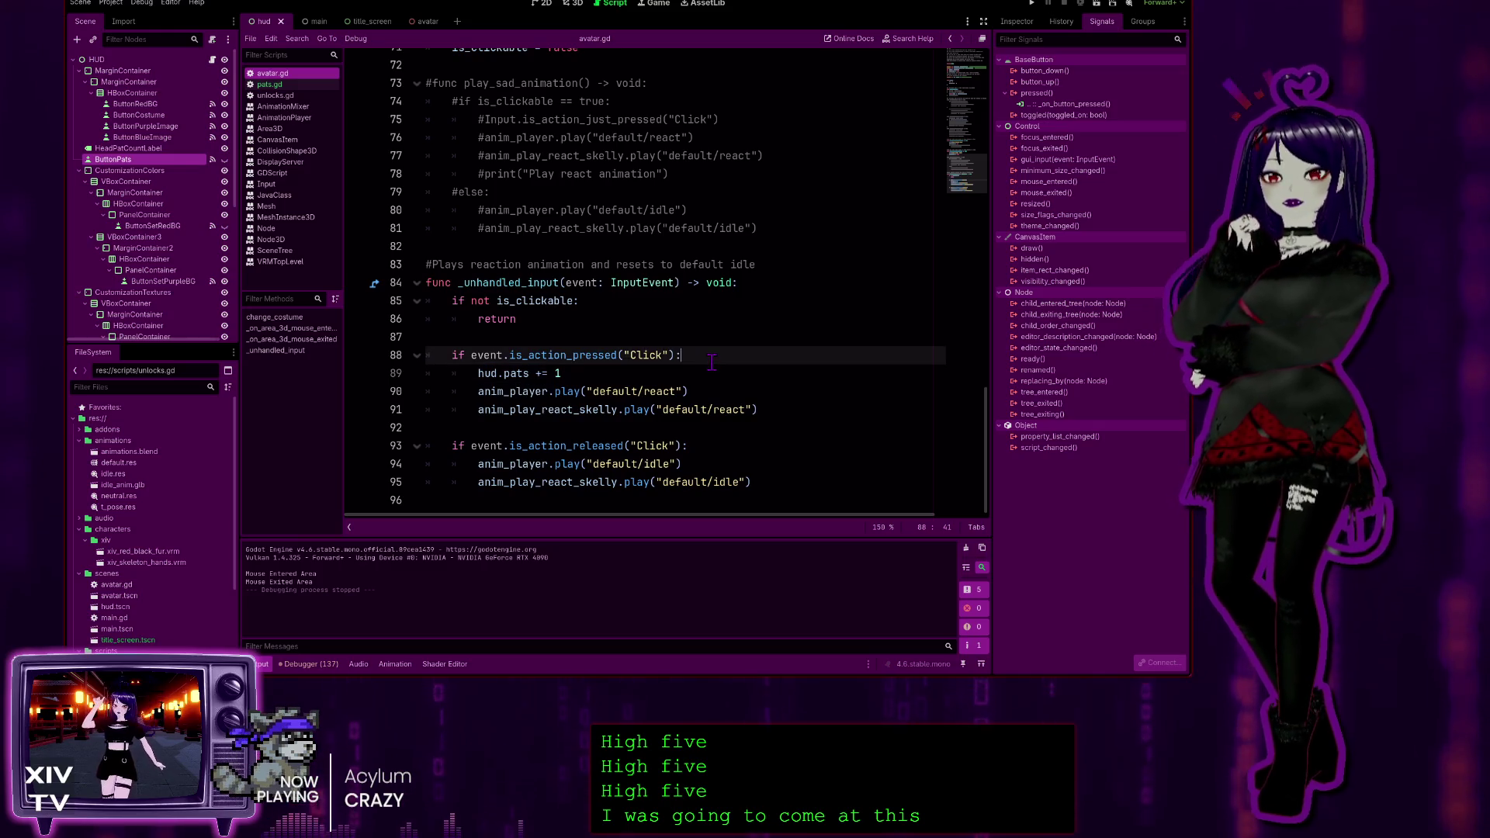
pyautogui.press('Return')
pyautogui.write('# Head Pats Currency Tracker')
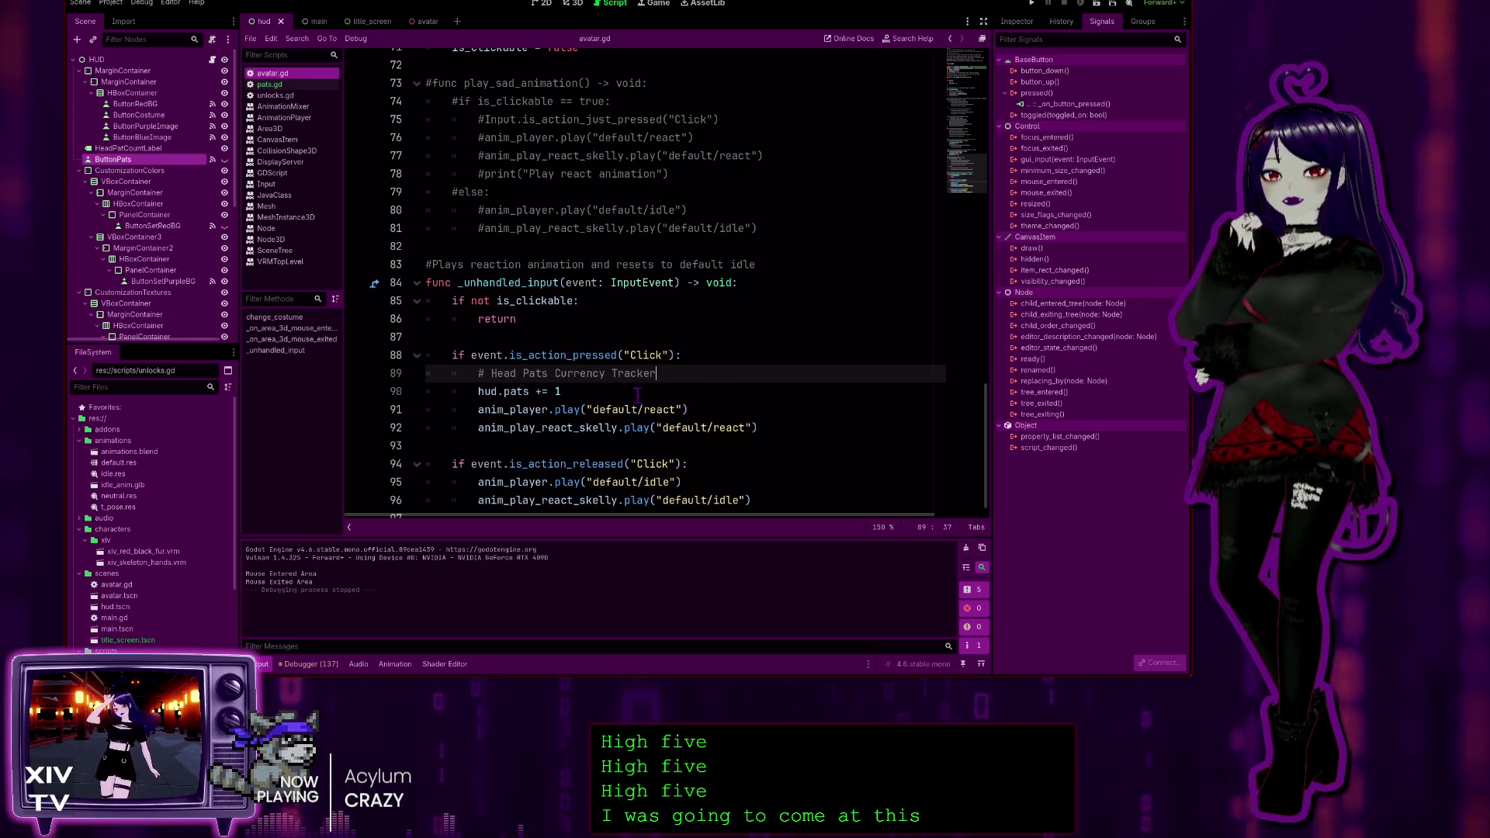
pyautogui.click(623, 392)
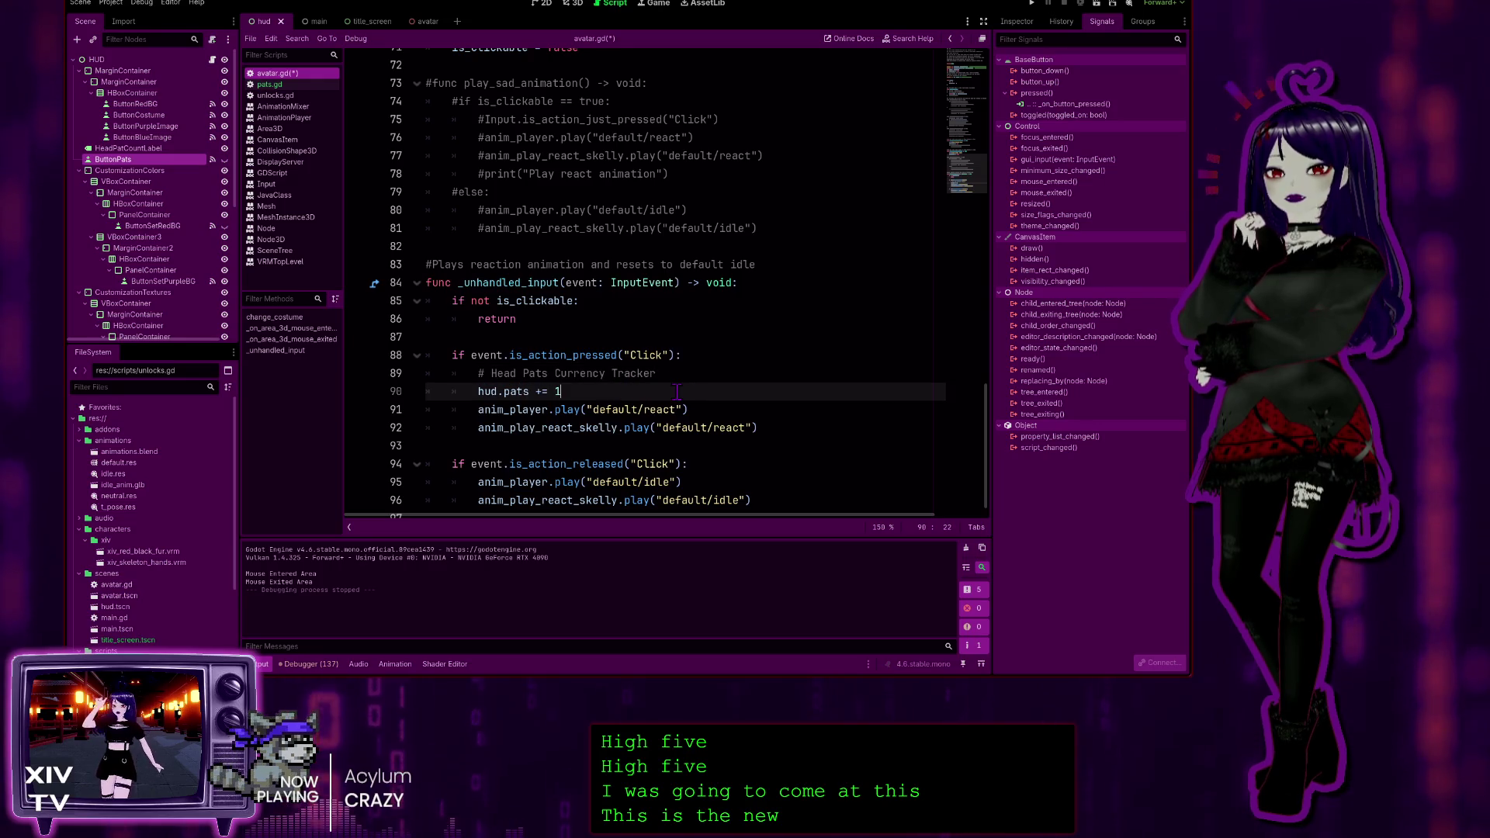
pyautogui.press('Return')
pyautogui.write('#')
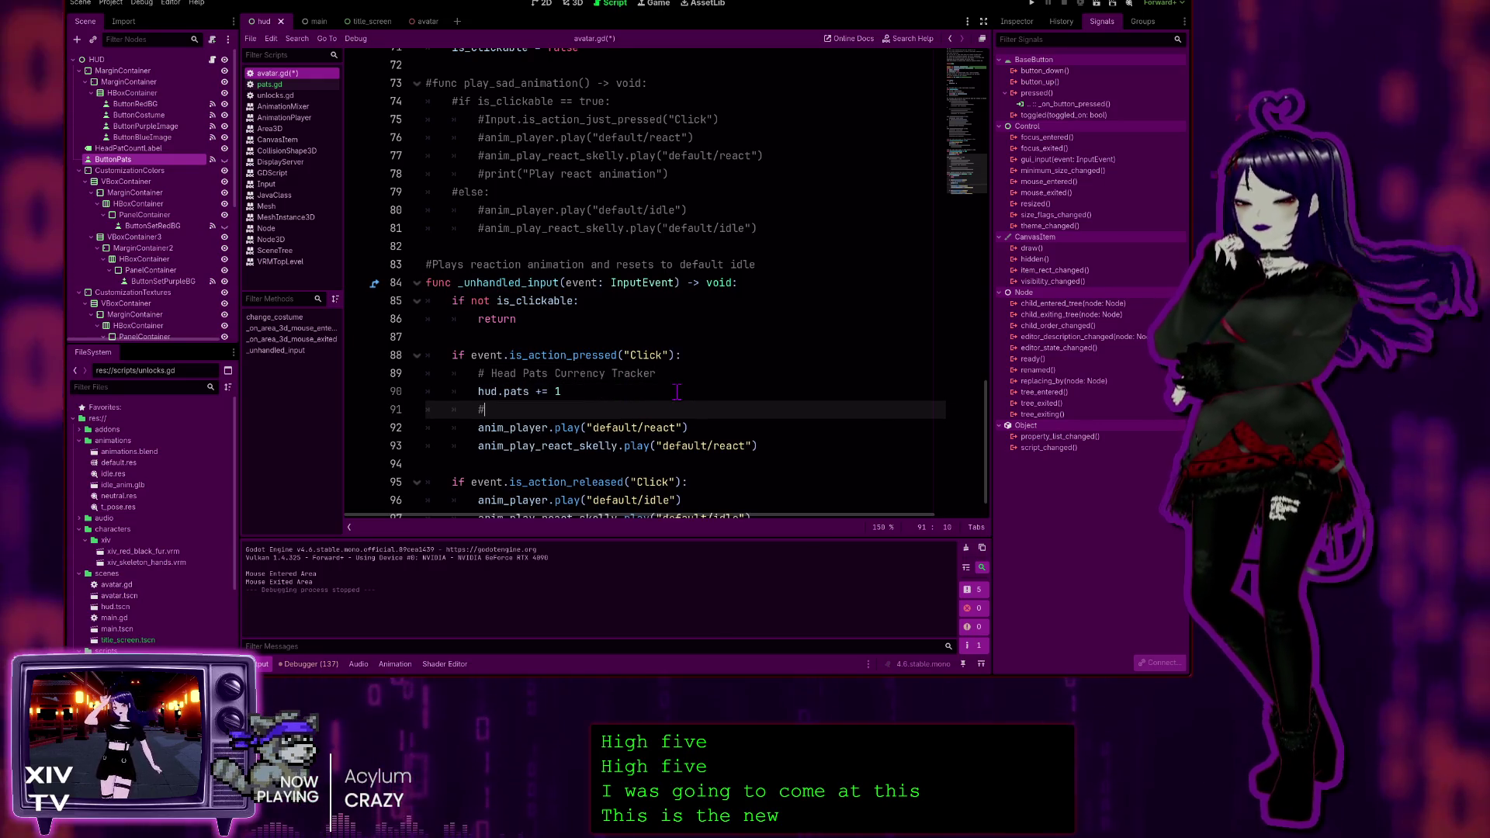
pyautogui.write(' Plays the reaction animation')
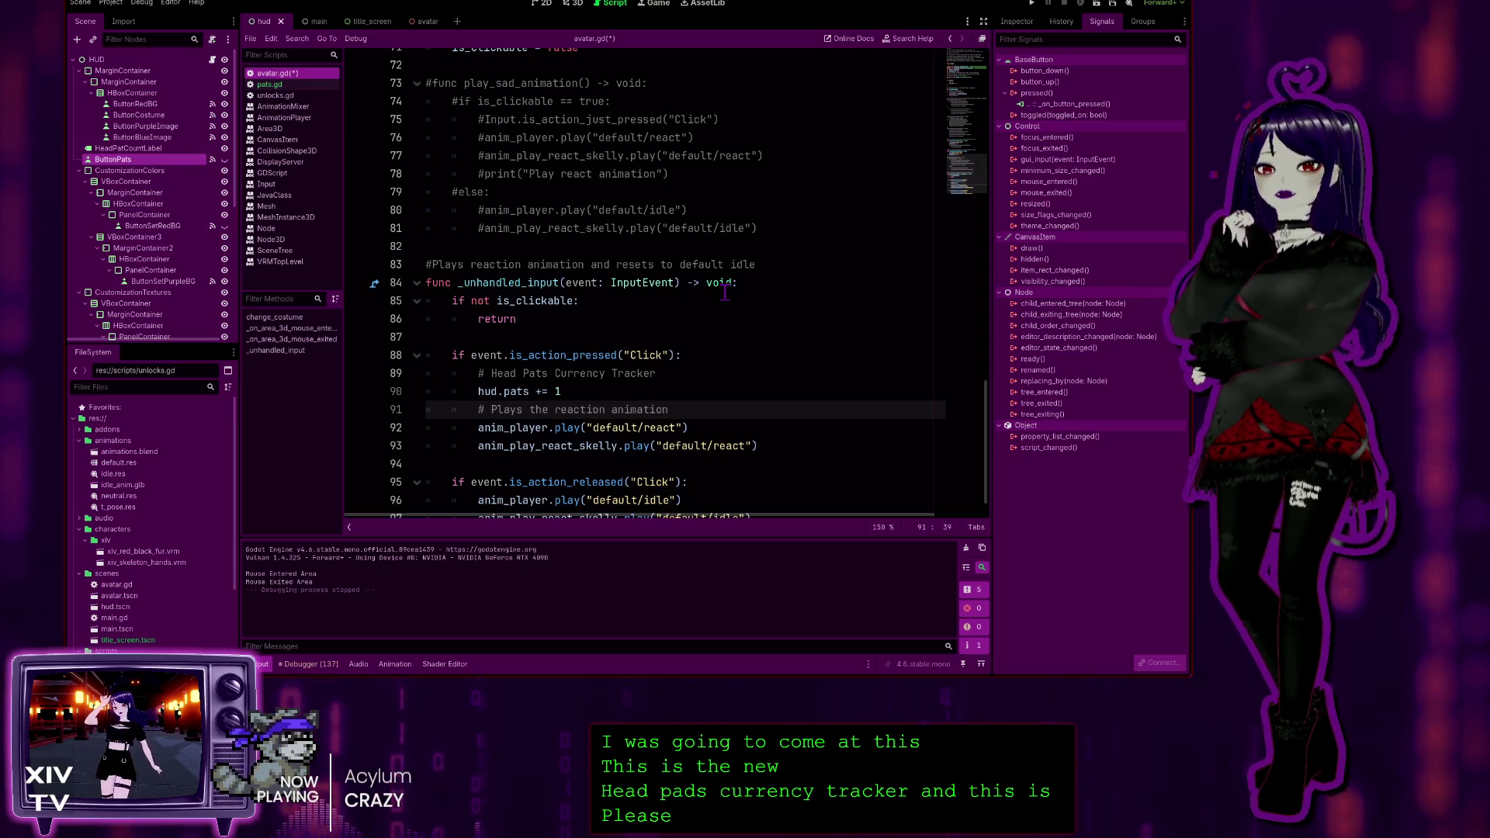
# Add a '# Plays the default idle animation' comment under the click-released check
pyautogui.scroll(-1, 722, 311)
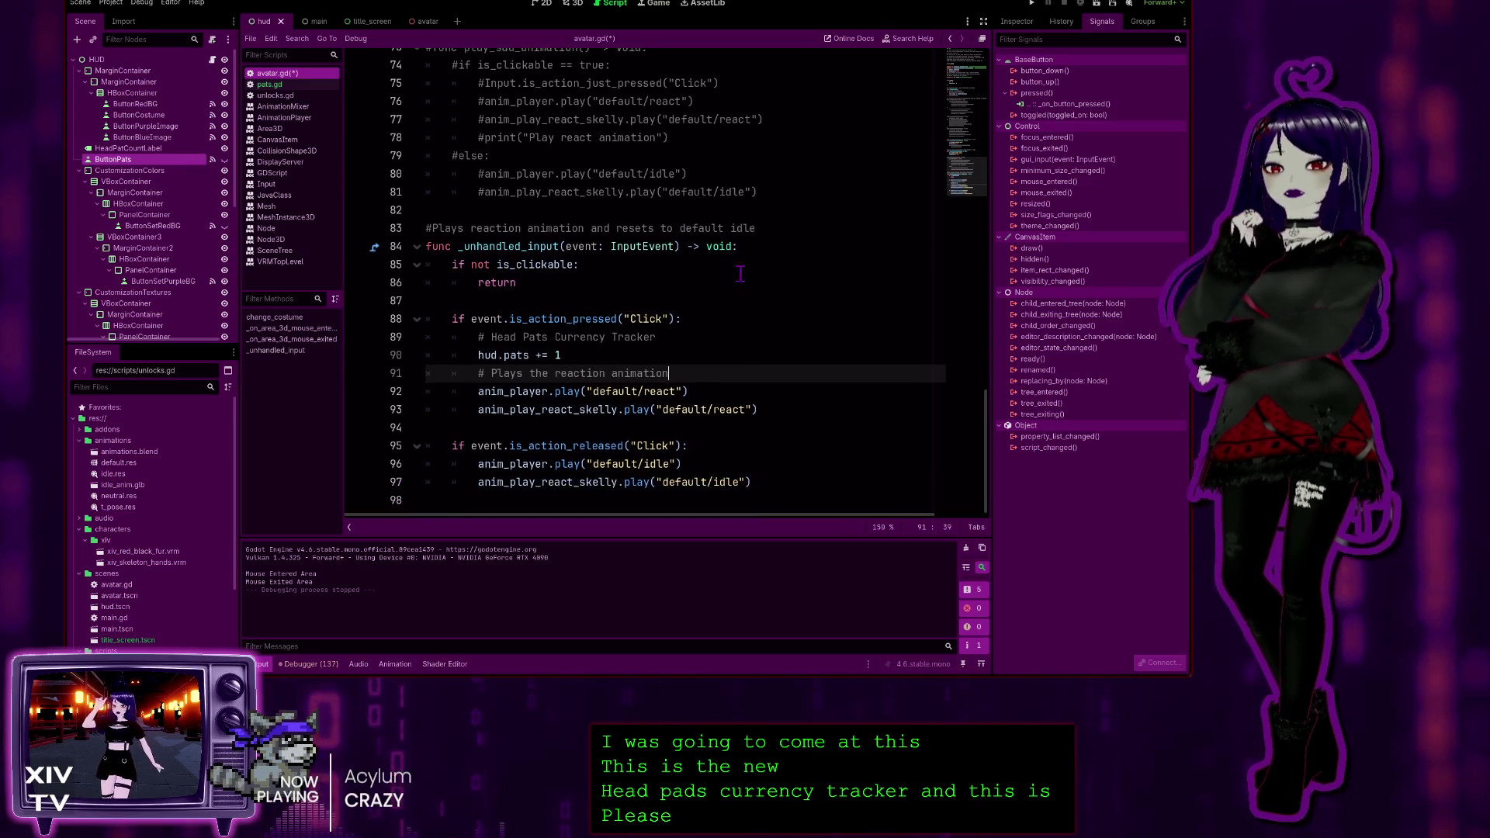
pyautogui.click(715, 441)
pyautogui.press('Return')
pyautogui.write('#')
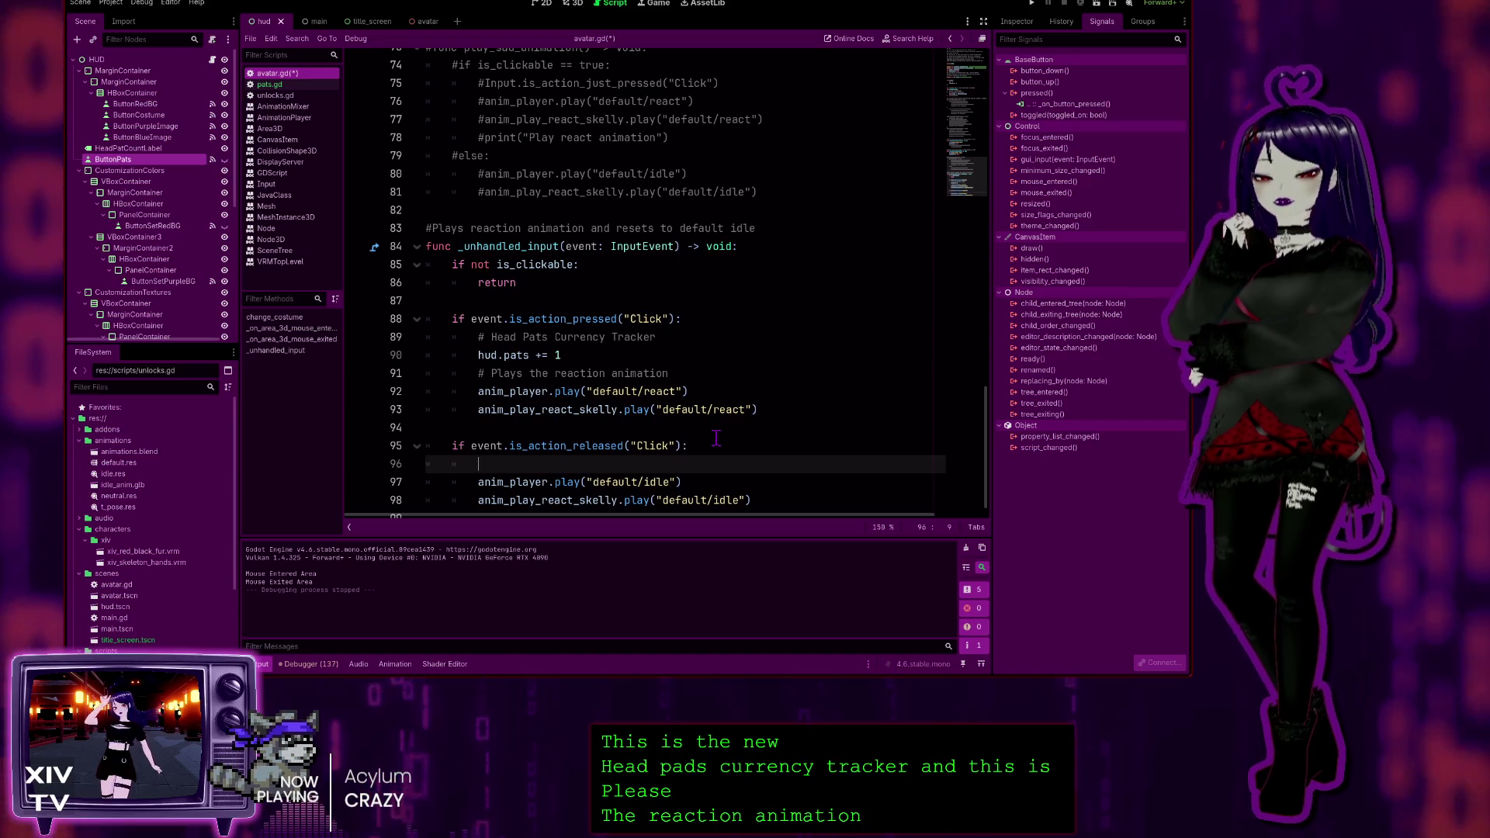
pyautogui.write(' Plays the id')
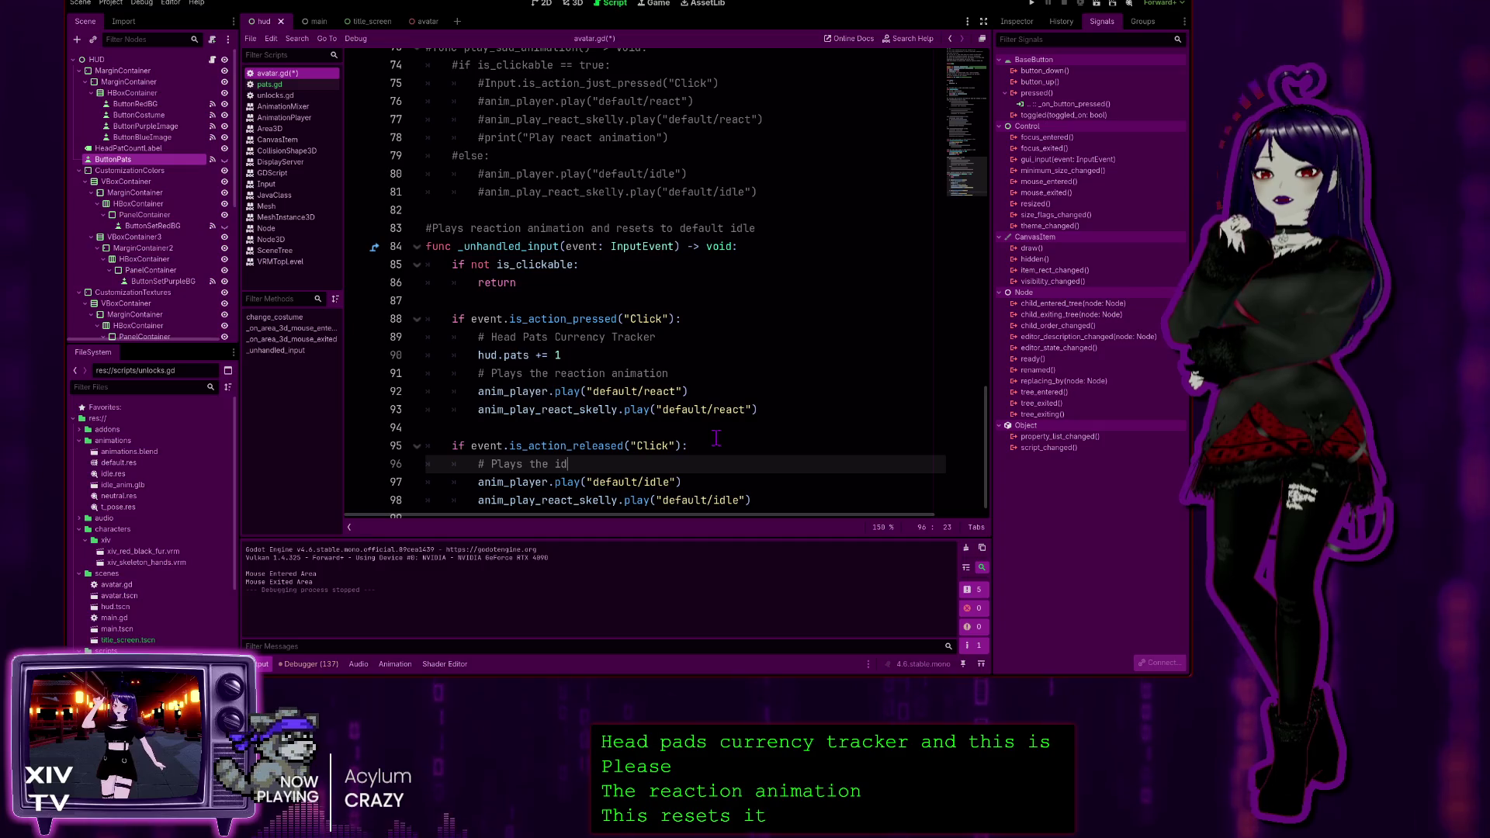
pyautogui.press('BackSpace')
pyautogui.write('degault')
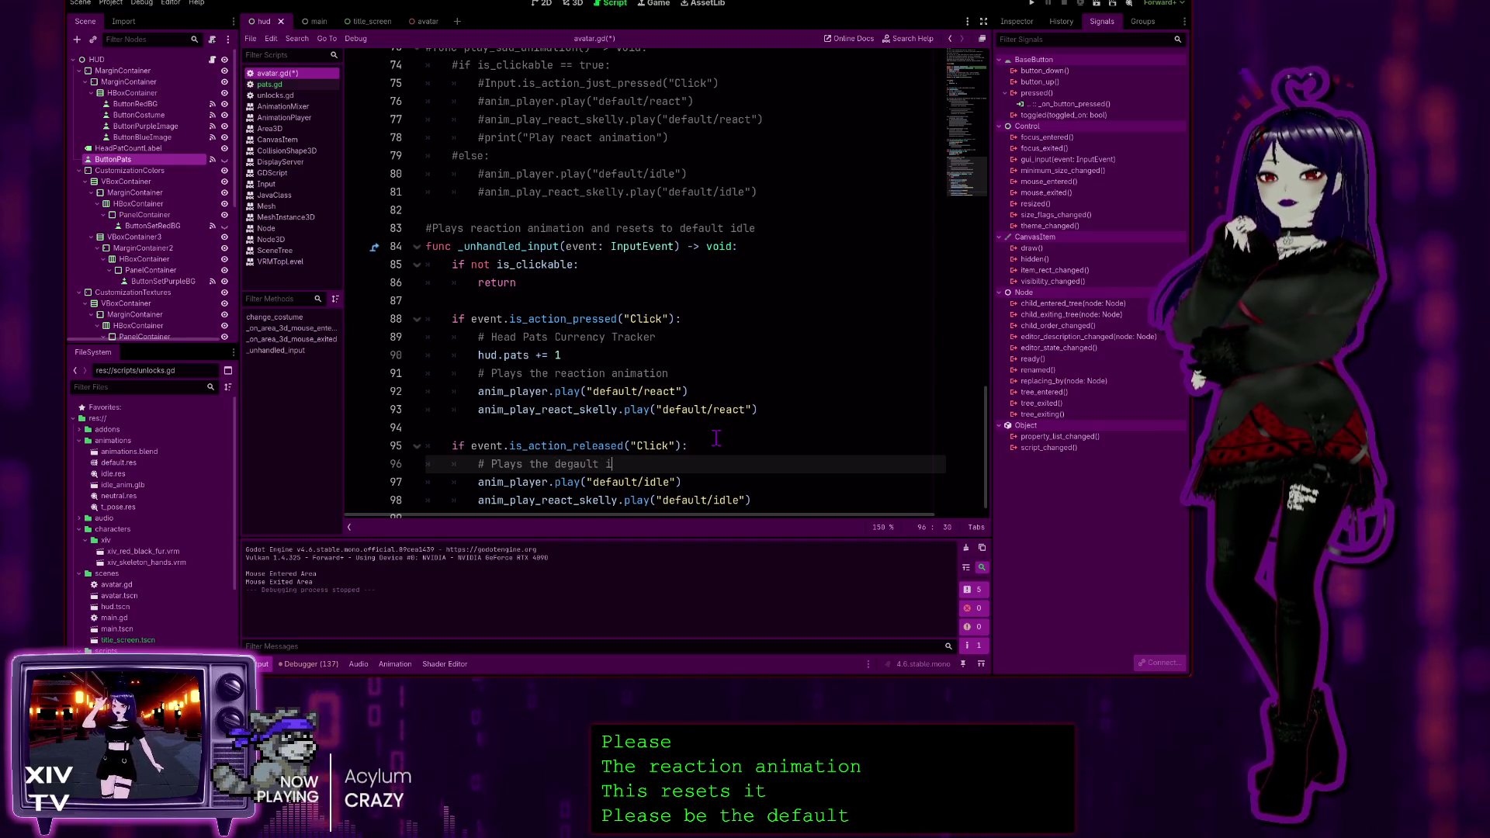
pyautogui.press('BackSpace')
pyautogui.press('BackSpace')
pyautogui.press('BackSpace')
pyautogui.write('fau')
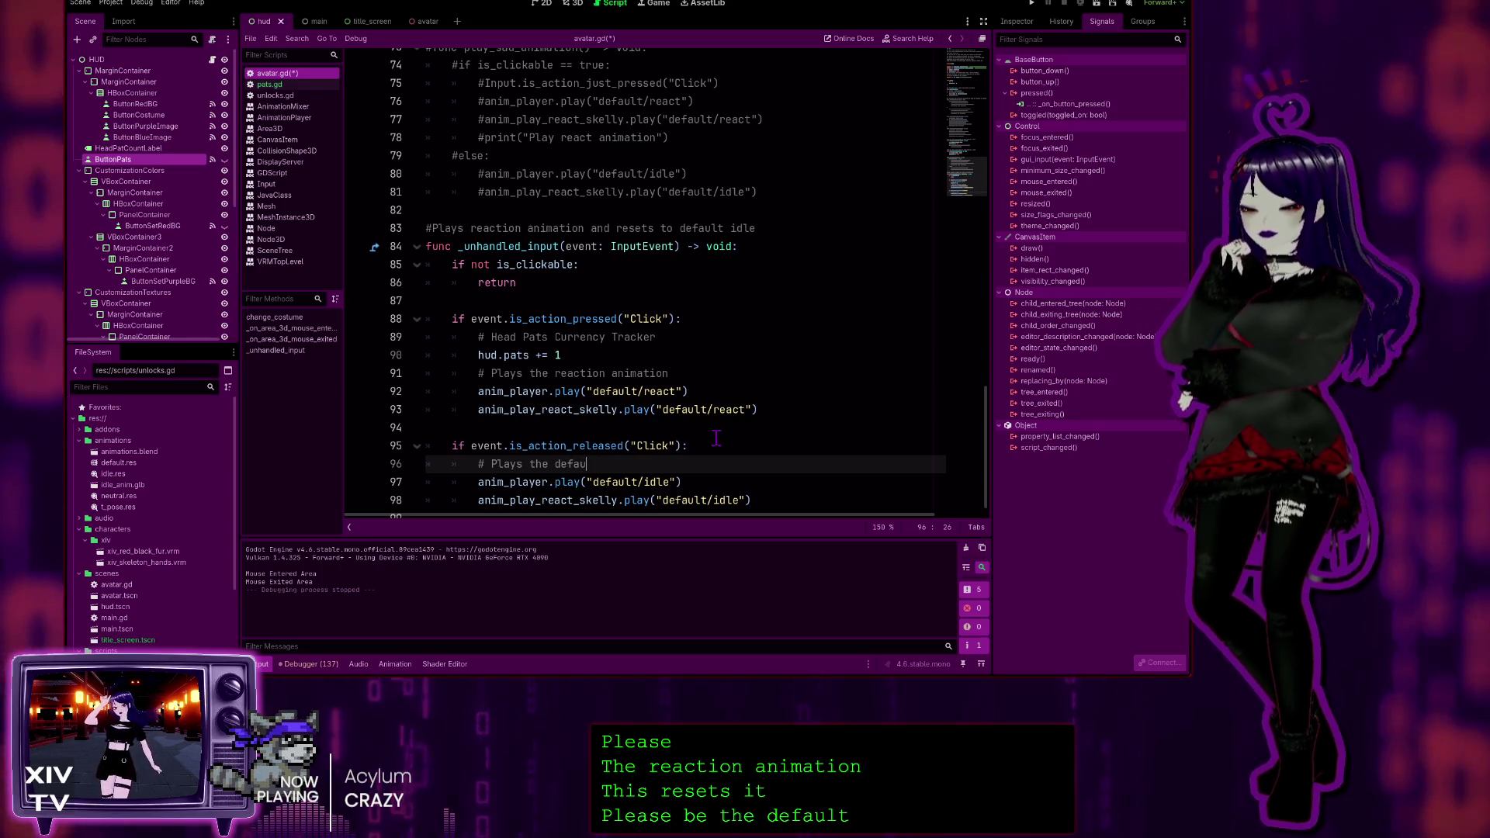
pyautogui.write('lt idle animation')
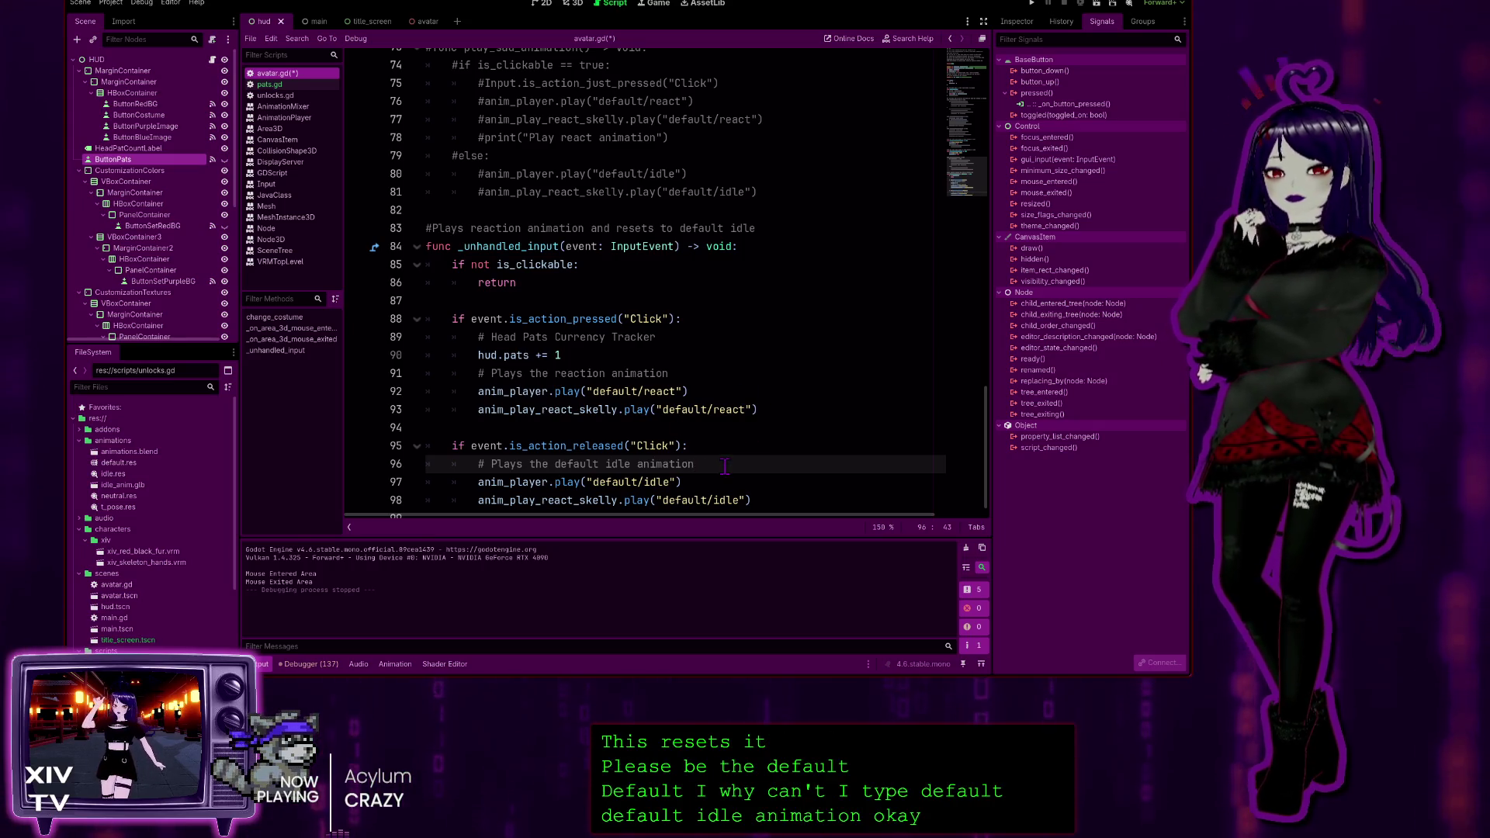
pyautogui.scroll(1, 742, 392)
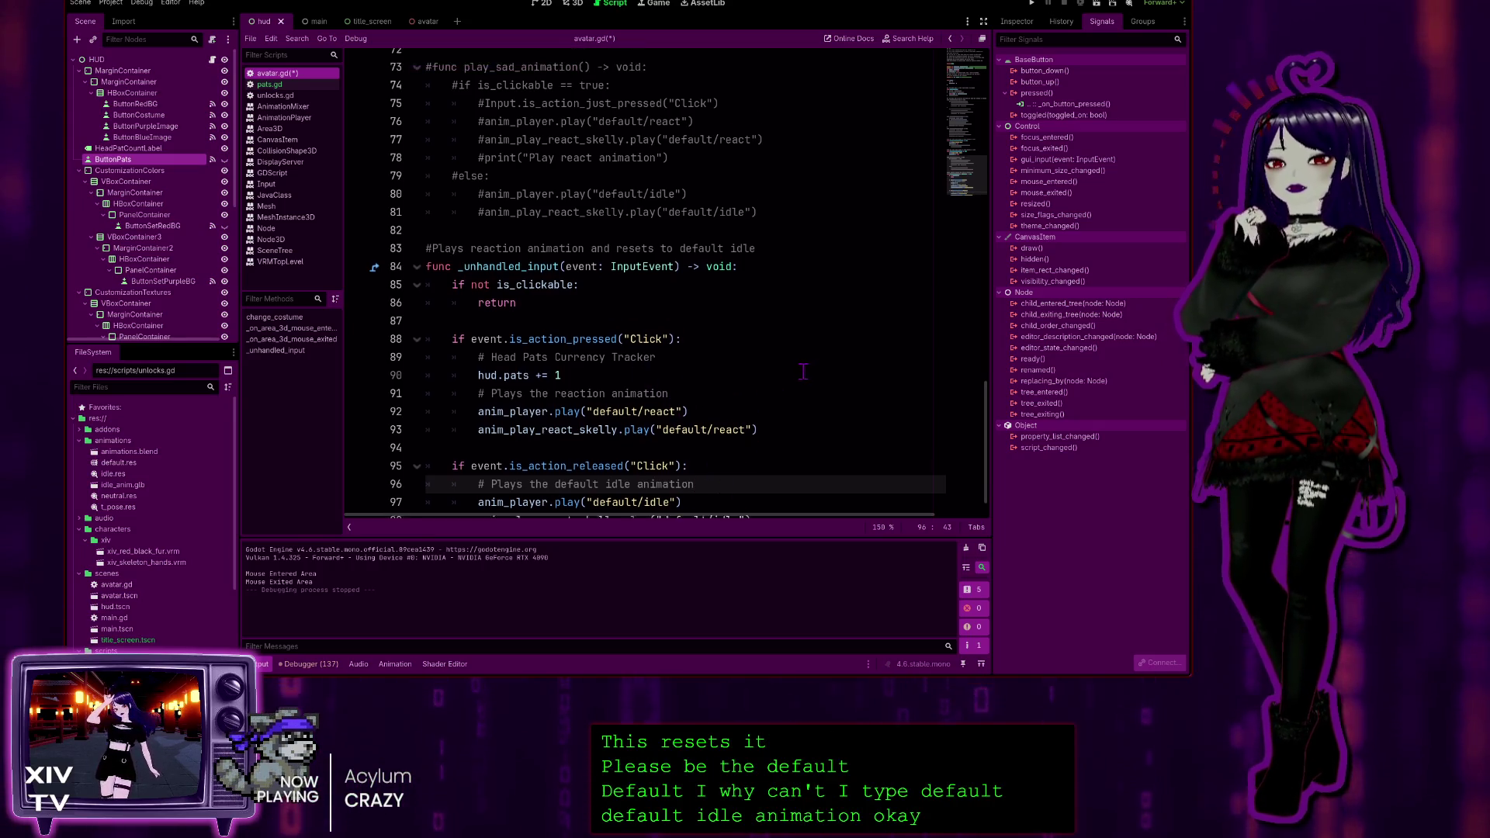
pyautogui.scroll(-1, 678, 382)
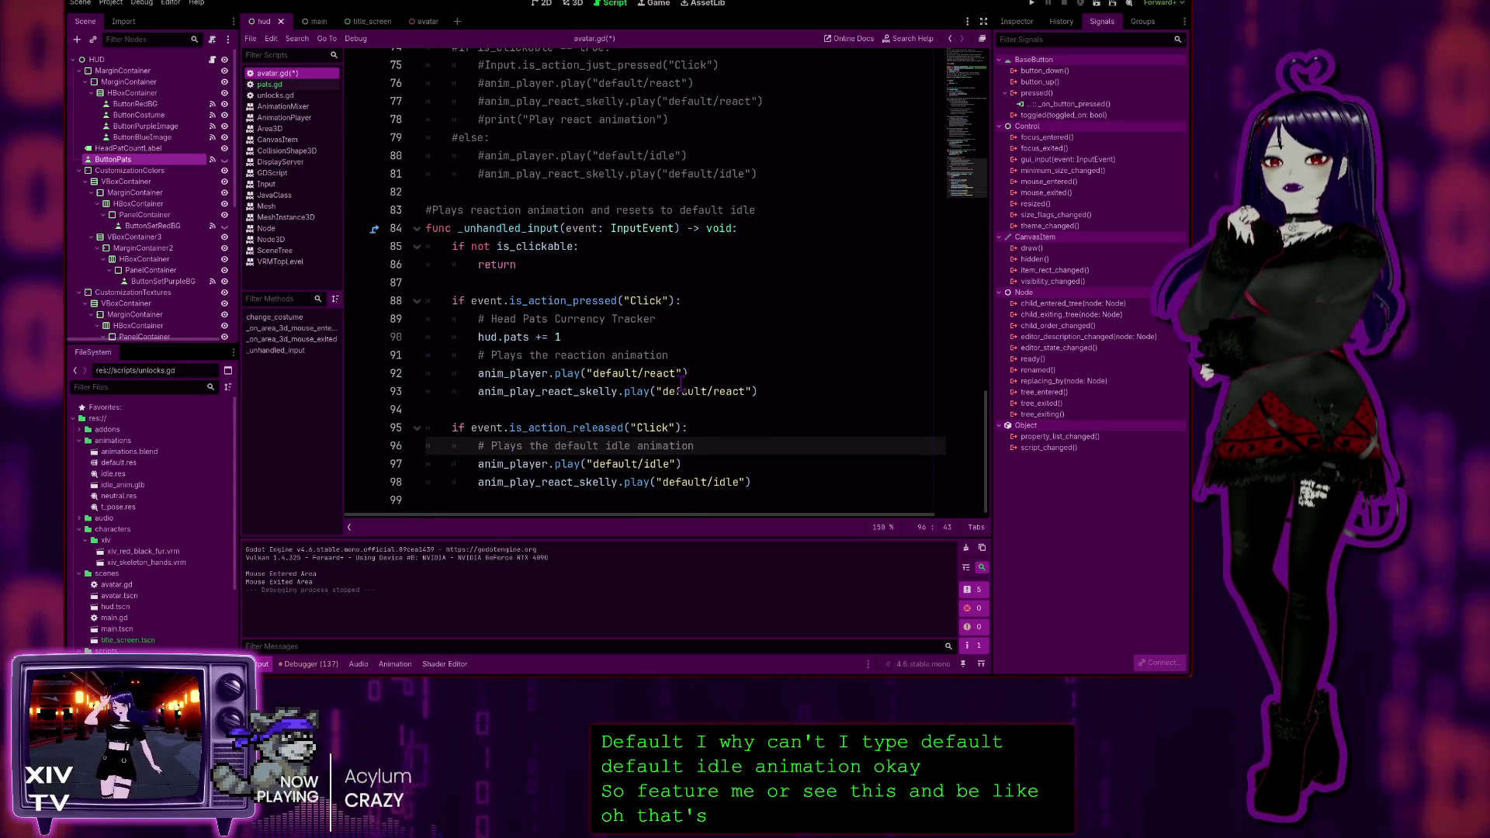
pyautogui.scroll(5, 660, 310)
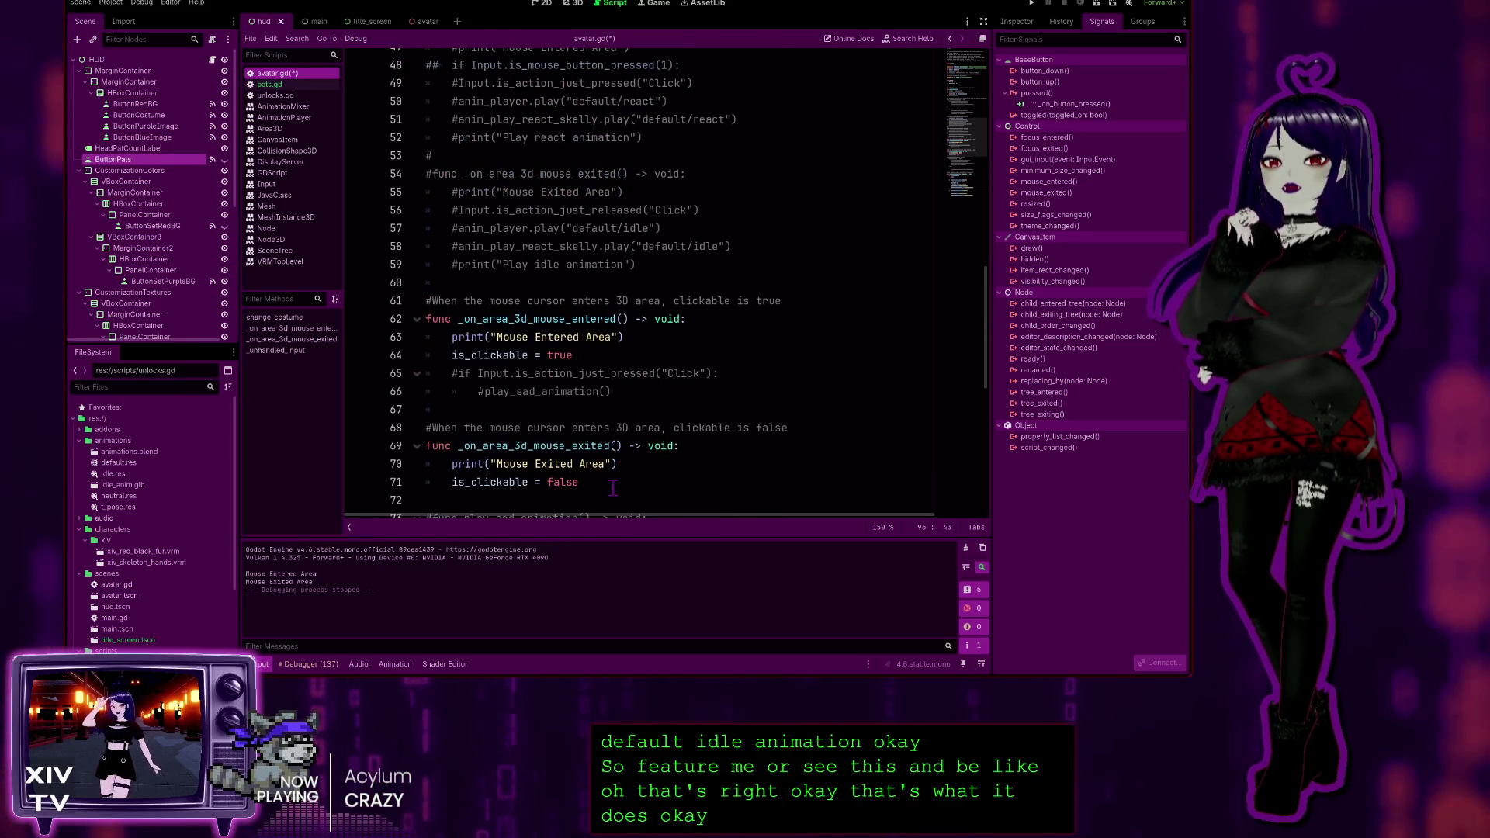
# Scroll to the top of avatar.gd and switch to the pats.gd script
pyautogui.scroll(15, 548, 287)
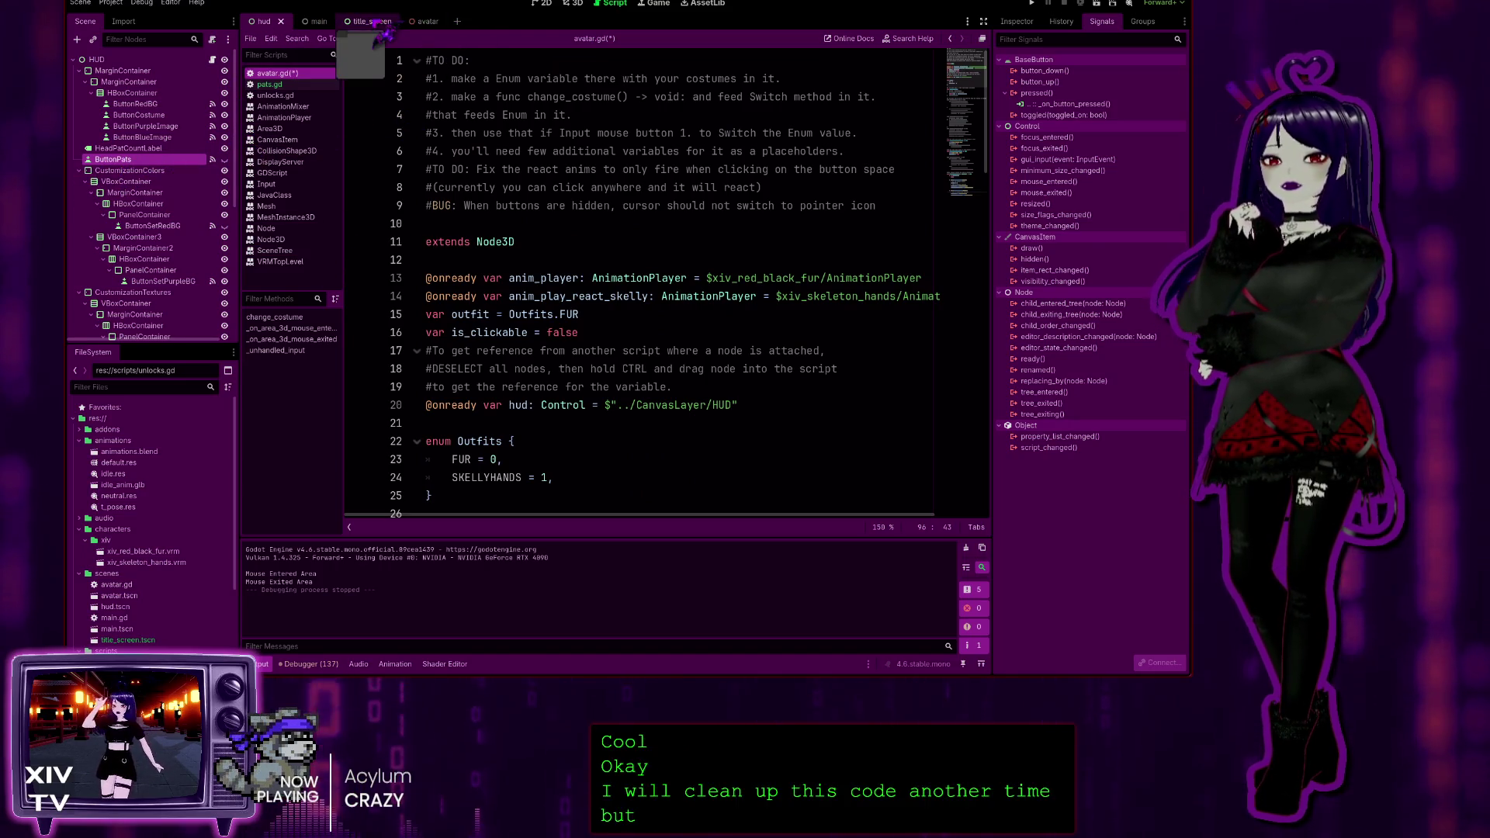
pyautogui.click(271, 84)
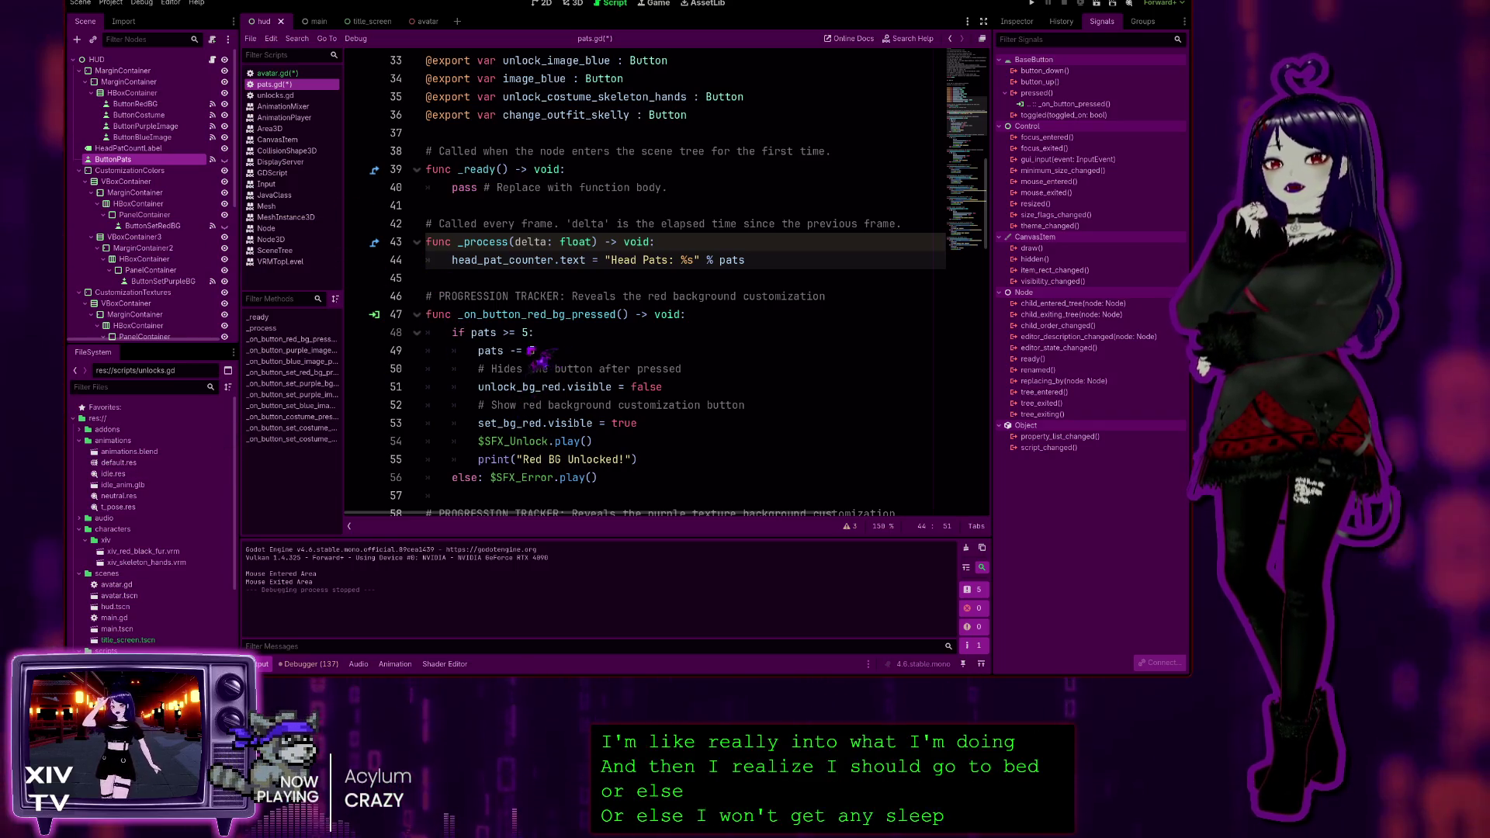
# Delete the ButtonPats node, view the HUD node's Inspector, and run the project
pyautogui.press('Delete')
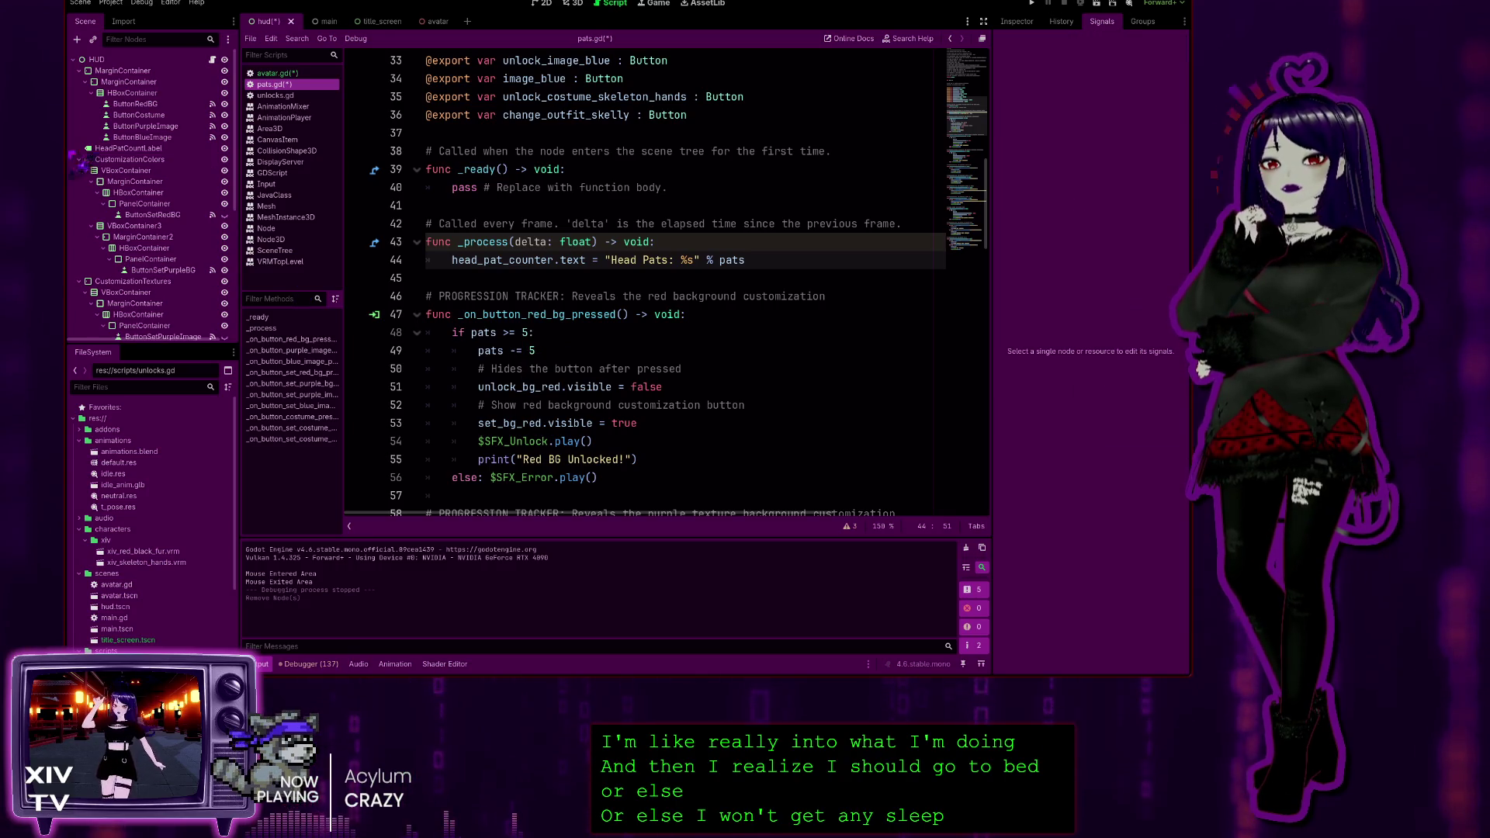
pyautogui.click(129, 61)
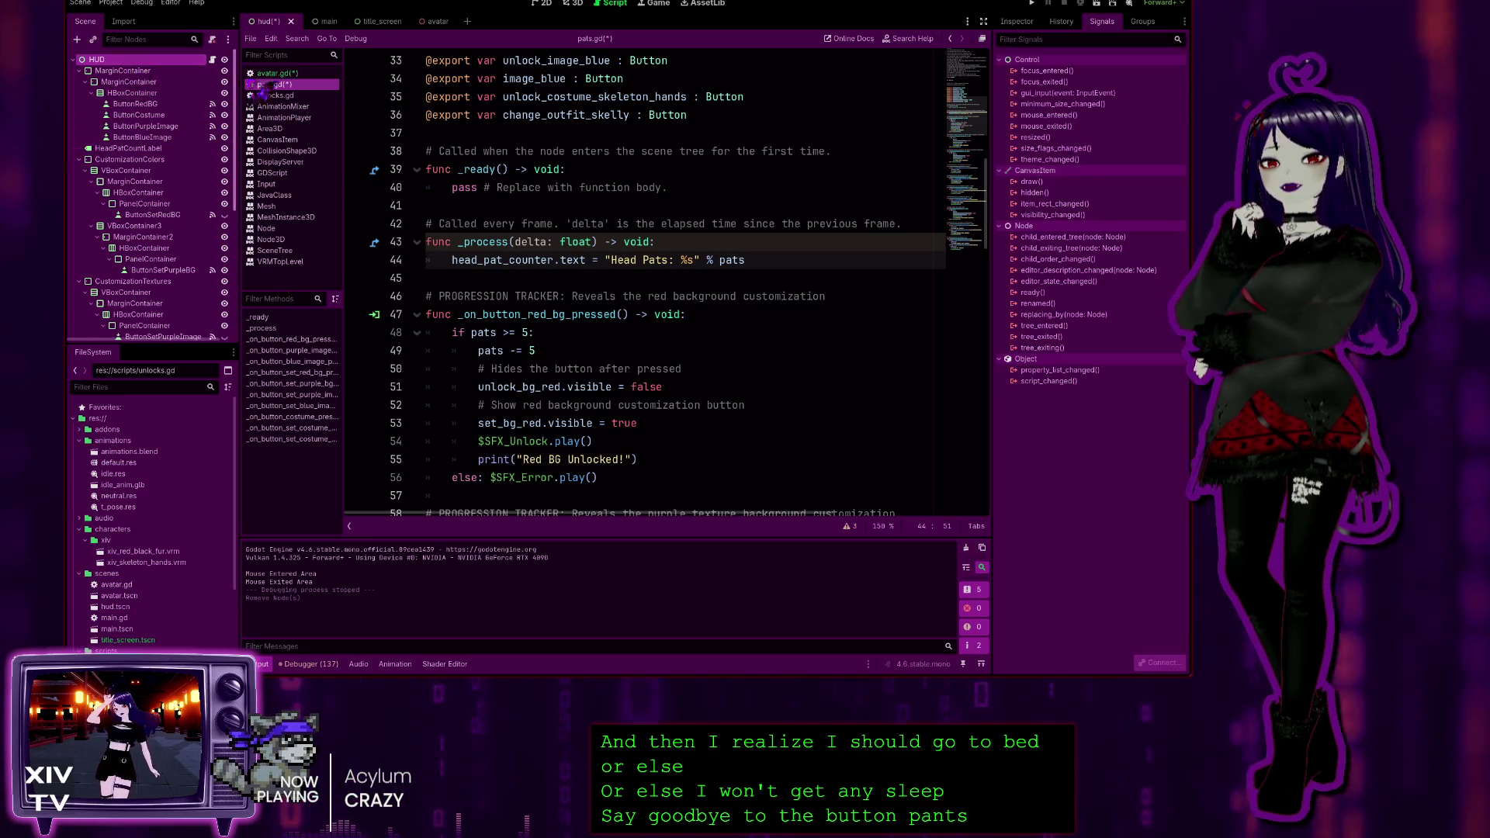
pyautogui.click(1022, 23)
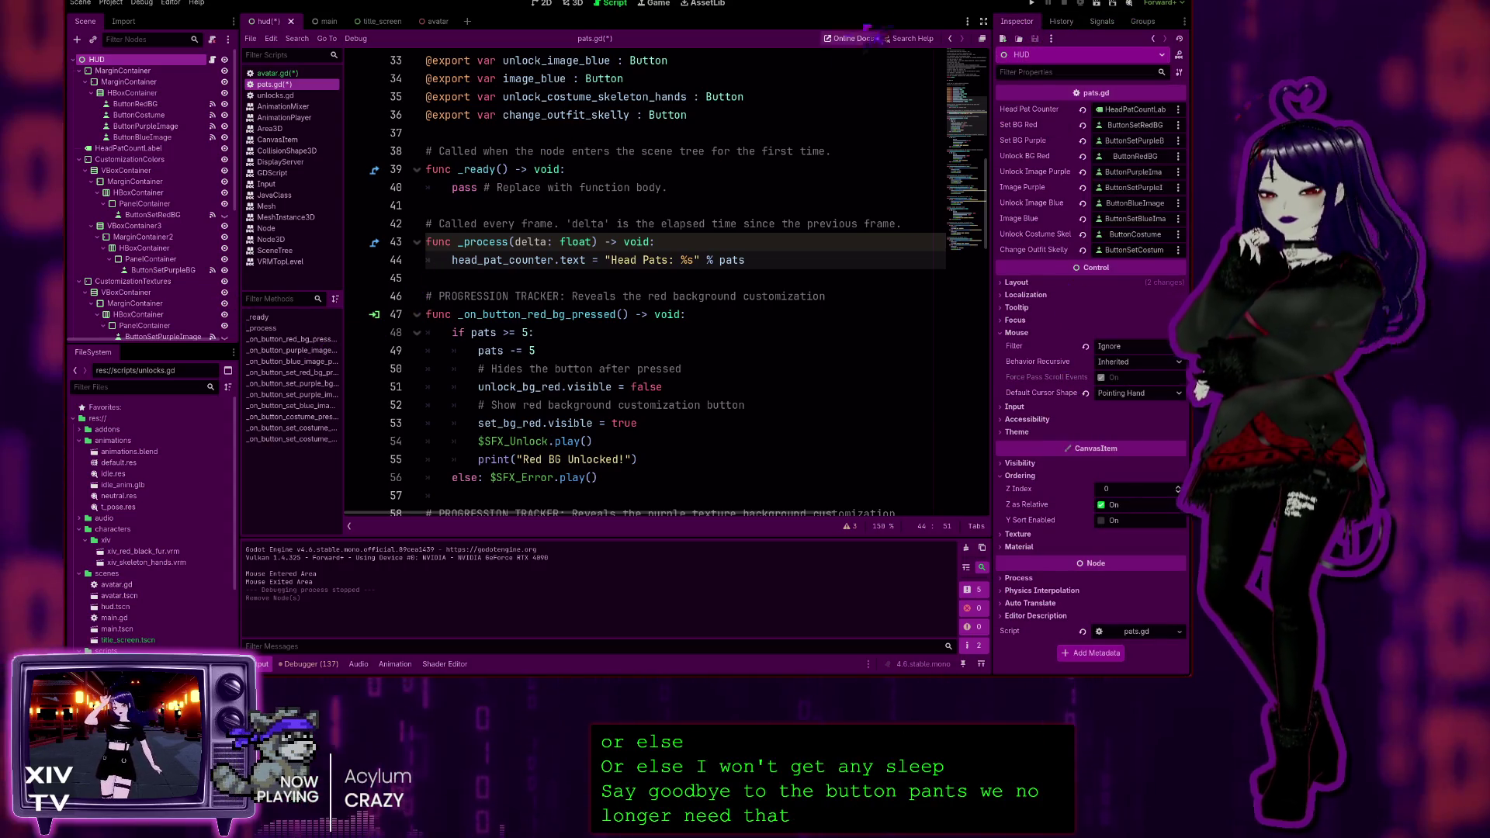
pyautogui.click(1033, 4)
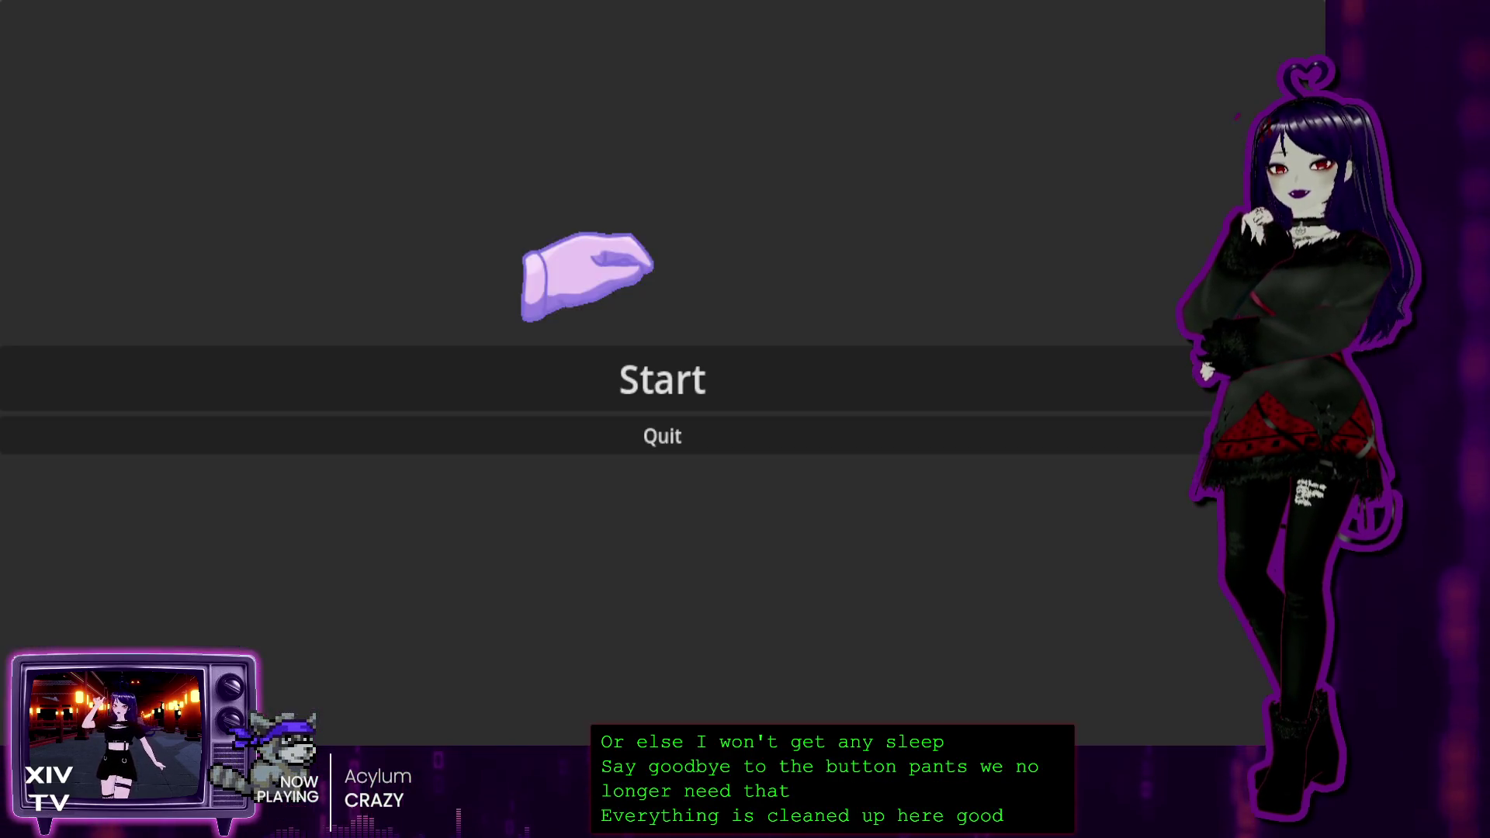
# Start the game, unlock the Skeleton Costume and textures, and unlock the red background at five pats
pyautogui.click(579, 367)
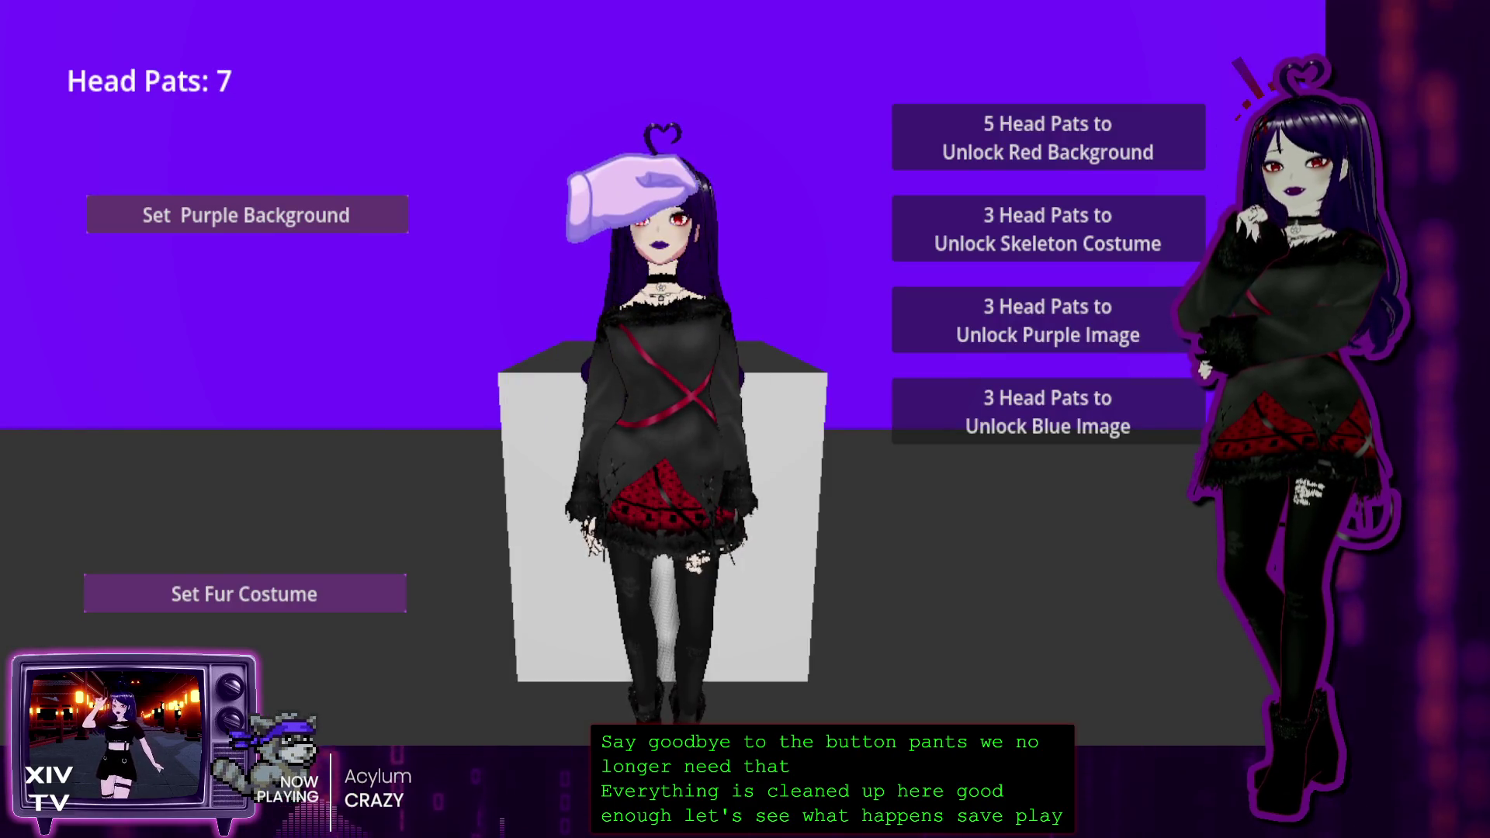
pyautogui.click(256, 217)
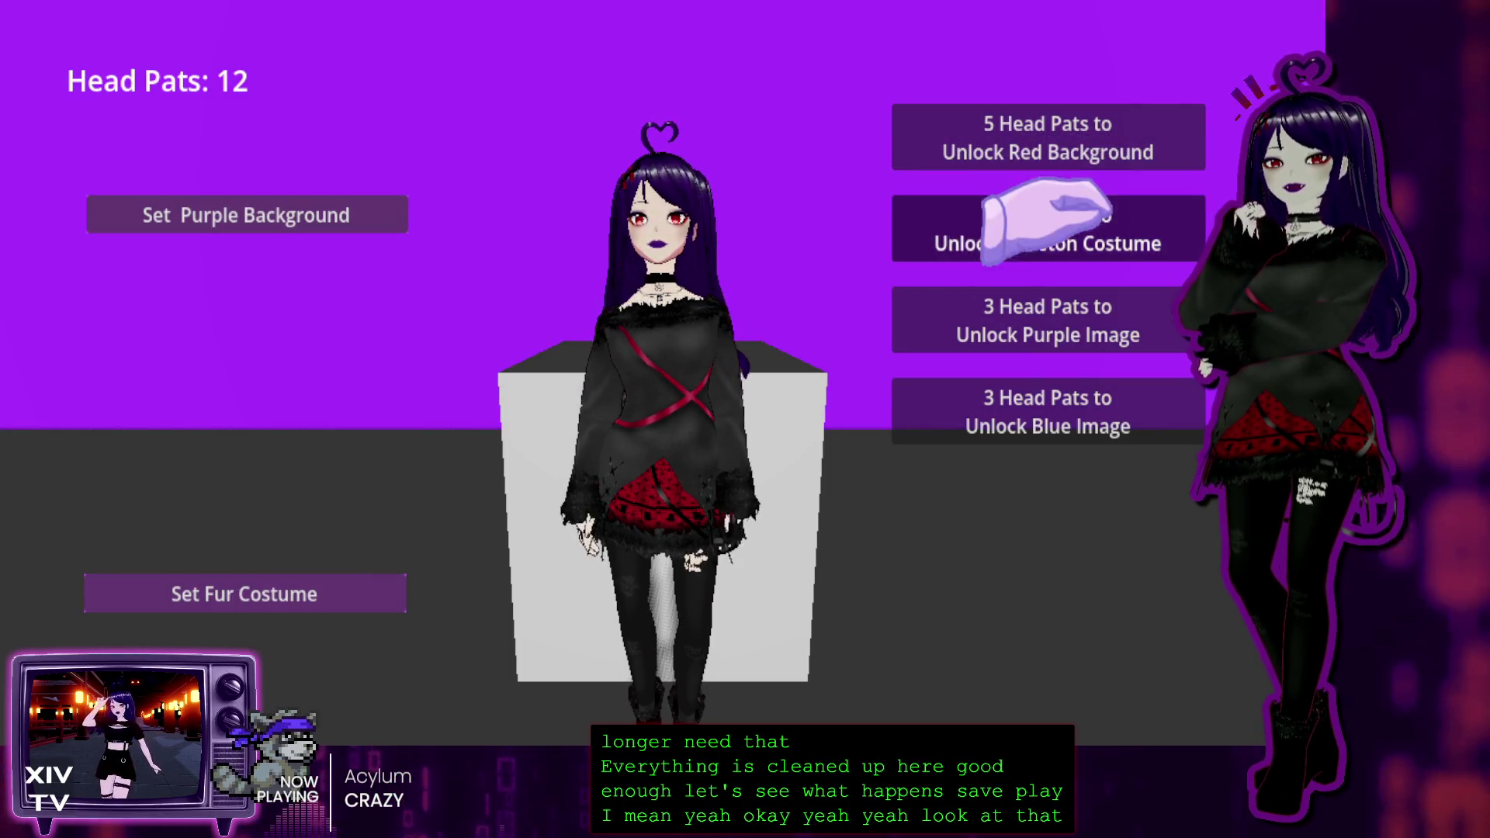
pyautogui.click(1044, 229)
pyautogui.click(1060, 318)
pyautogui.click(1037, 233)
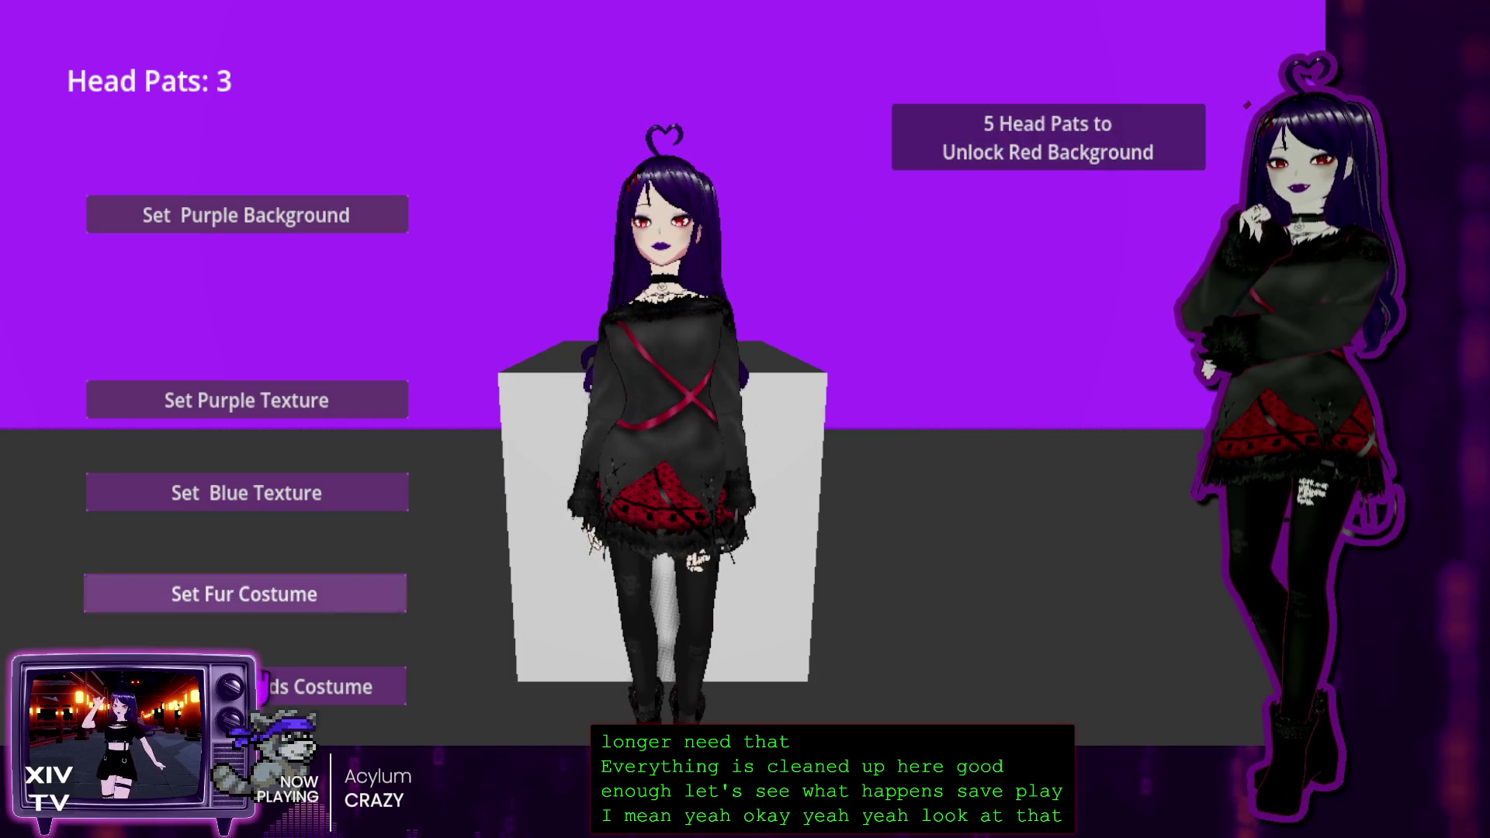
pyautogui.click(702, 233)
pyautogui.click(1011, 198)
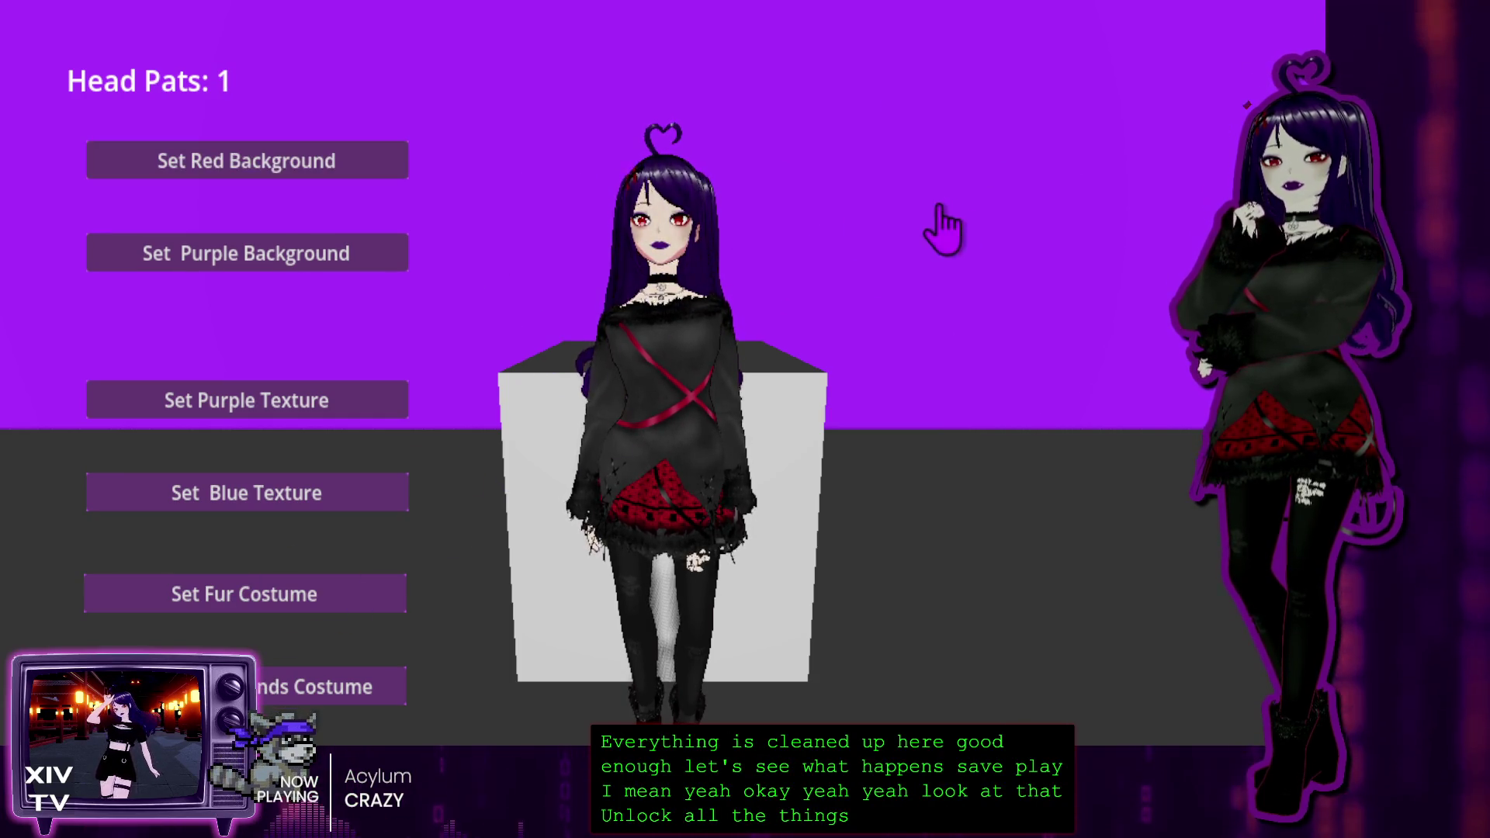
# Try the blue, purple and red backdrops and the fur costume, then close the game
pyautogui.click(232, 493)
pyautogui.click(187, 400)
pyautogui.click(295, 161)
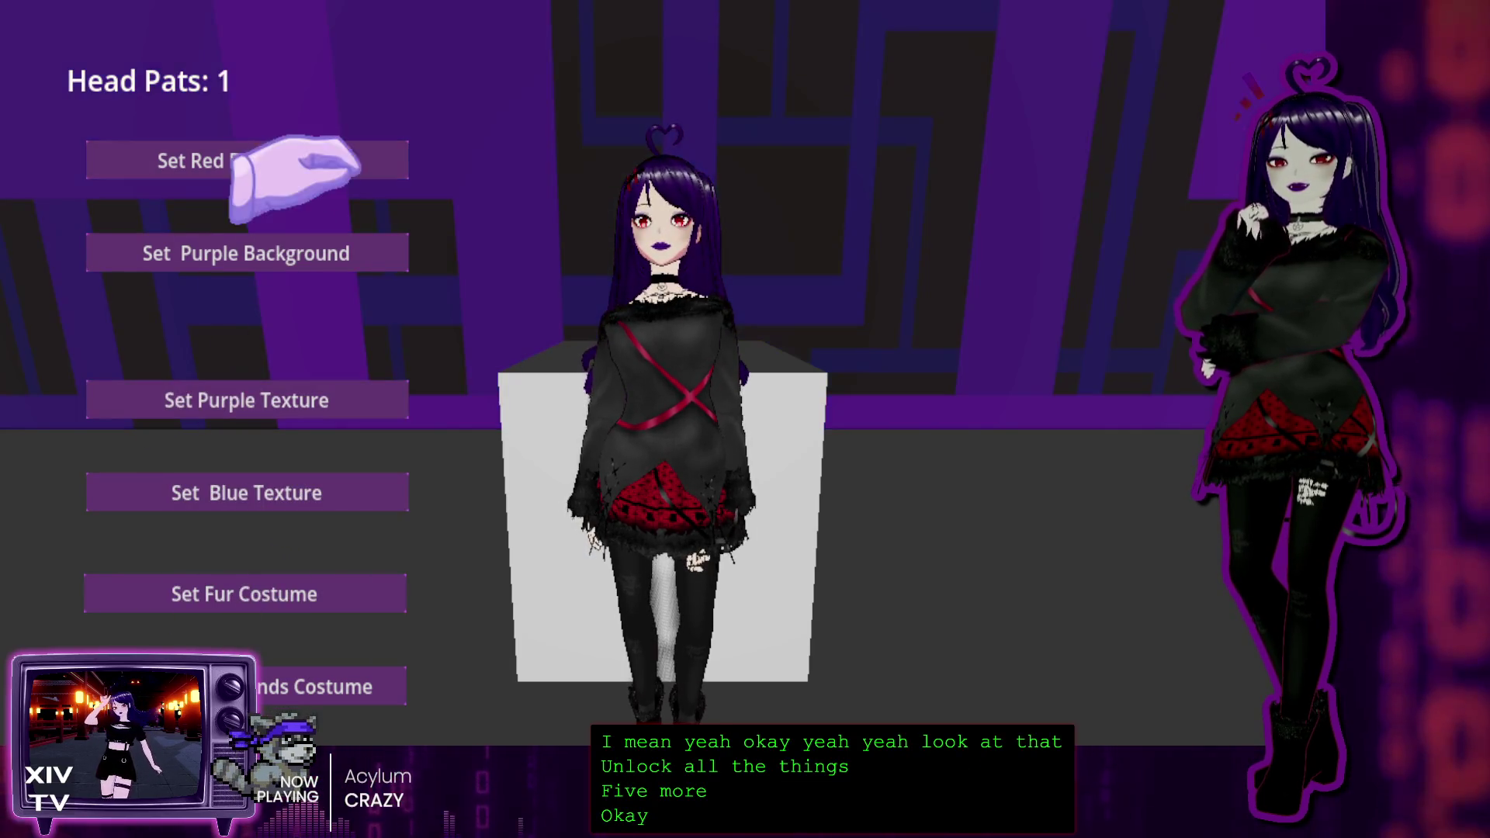
pyautogui.click(260, 497)
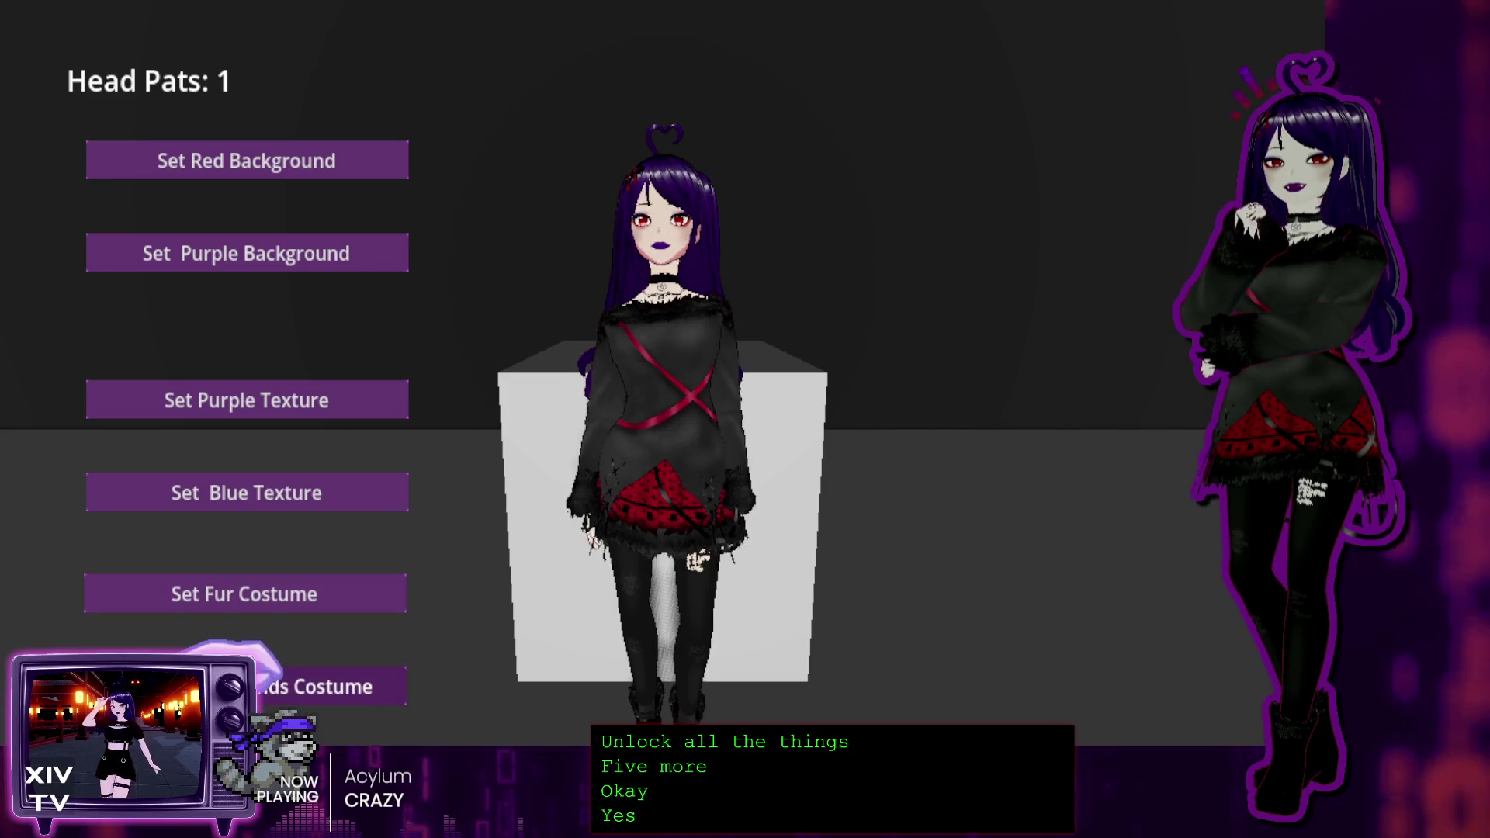
pyautogui.click(301, 586)
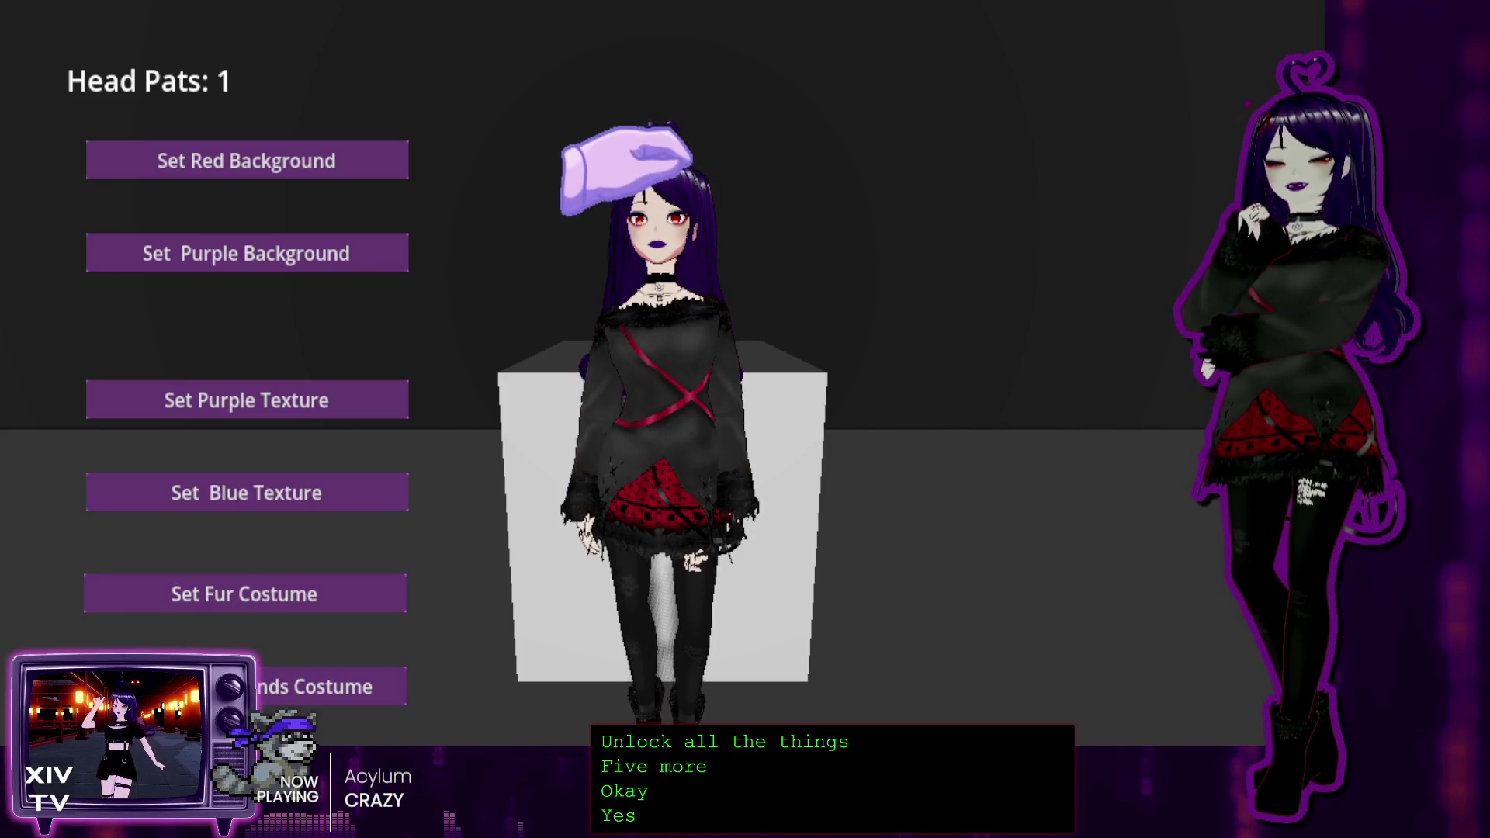
pyautogui.click(656, 209)
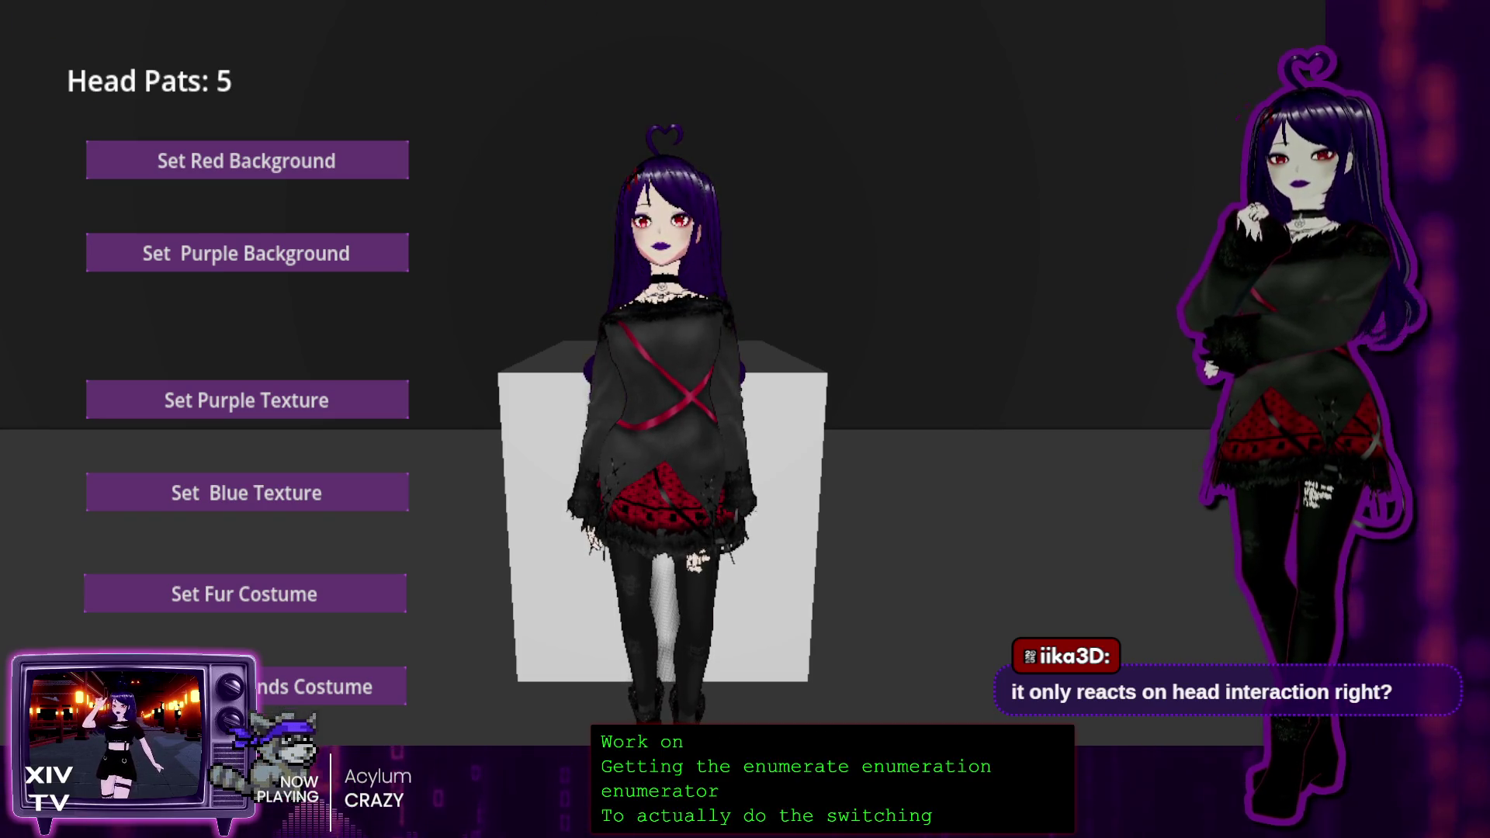
pyautogui.hotkey('alt', 'F4')
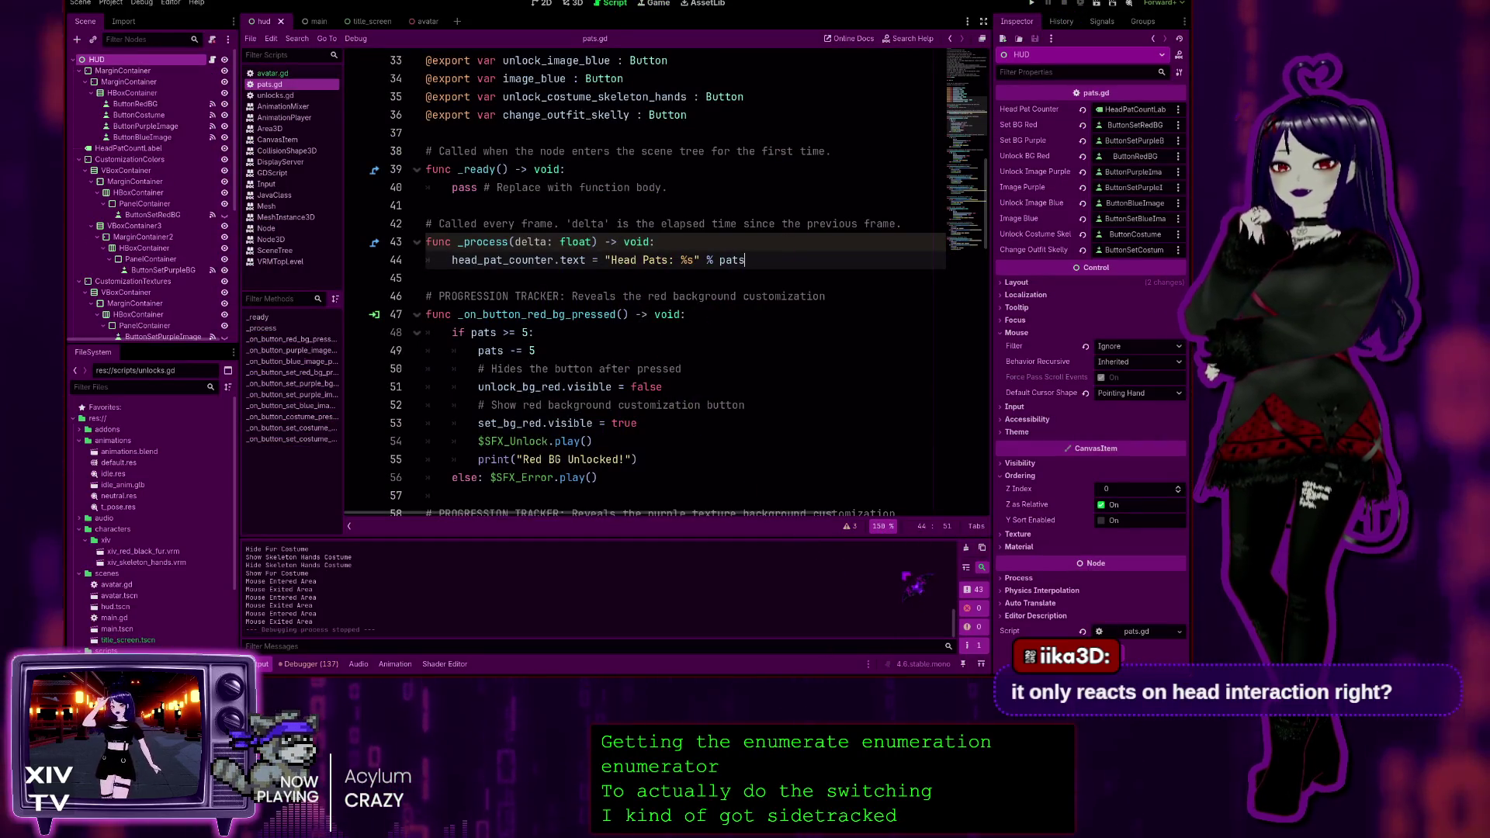
# Reset the code zoom to review pats.gd's progression tracker unlock functions
pyautogui.hotkey('ctrl', '0')
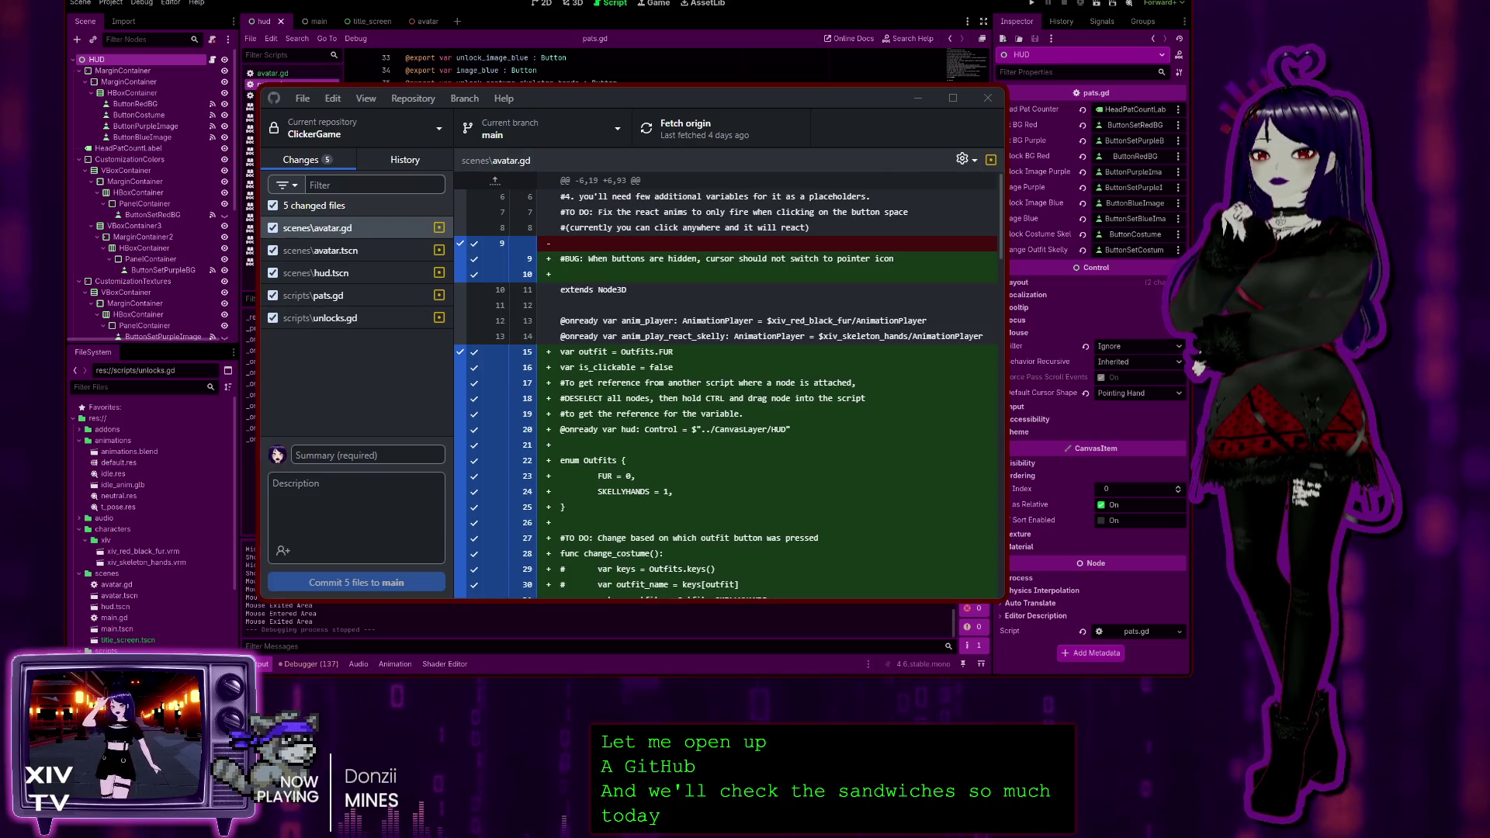
# Bring GitHub Desktop forward to view ClickerGame's 5 changed files
pyautogui.click(630, 101)
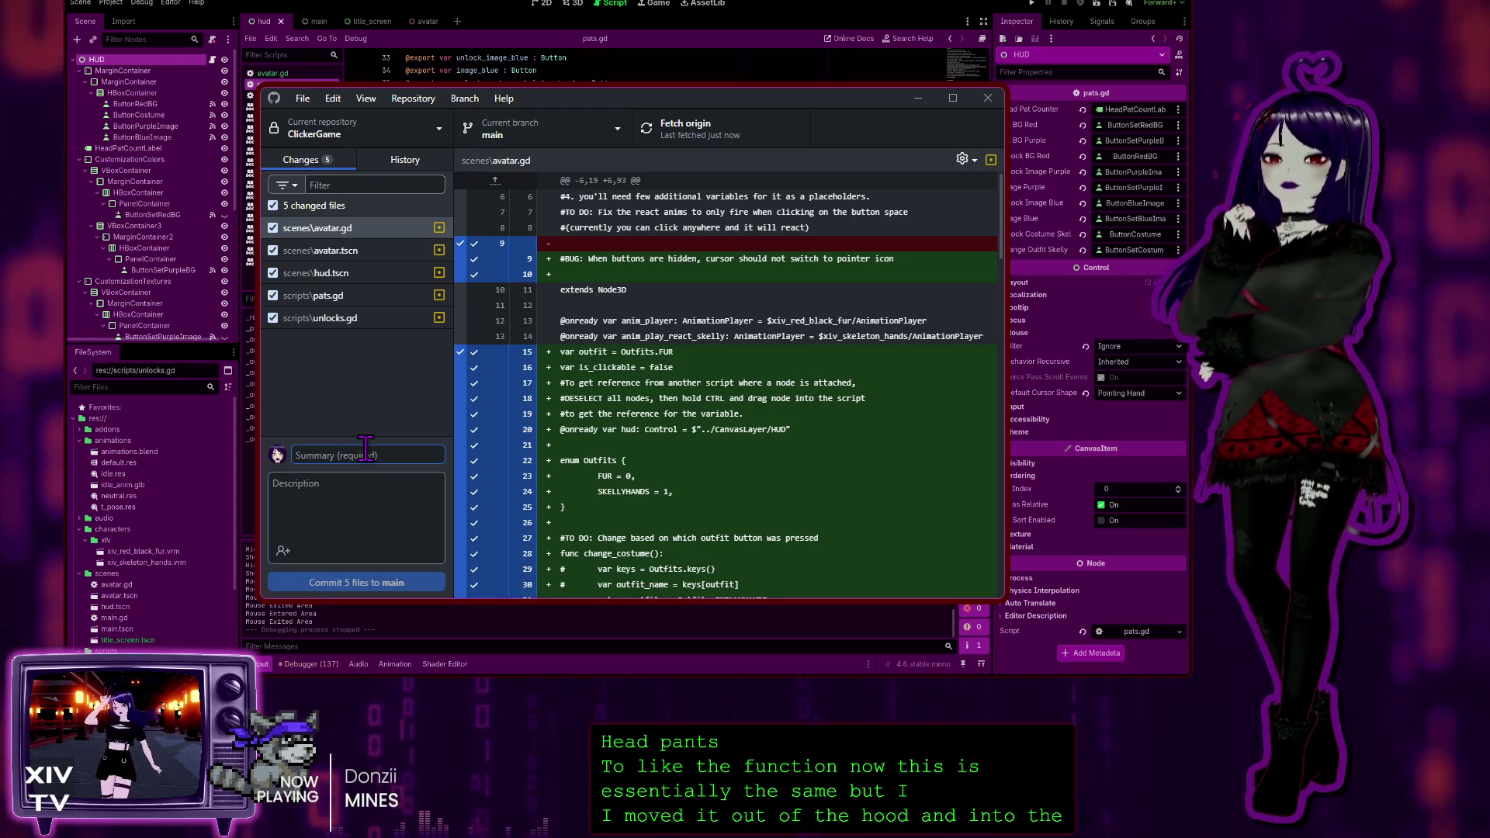
# Type the commit summary '…pats are now tracked on Area3D clicks instead of hidden', correcting typos
pyautogui.write('Rework')
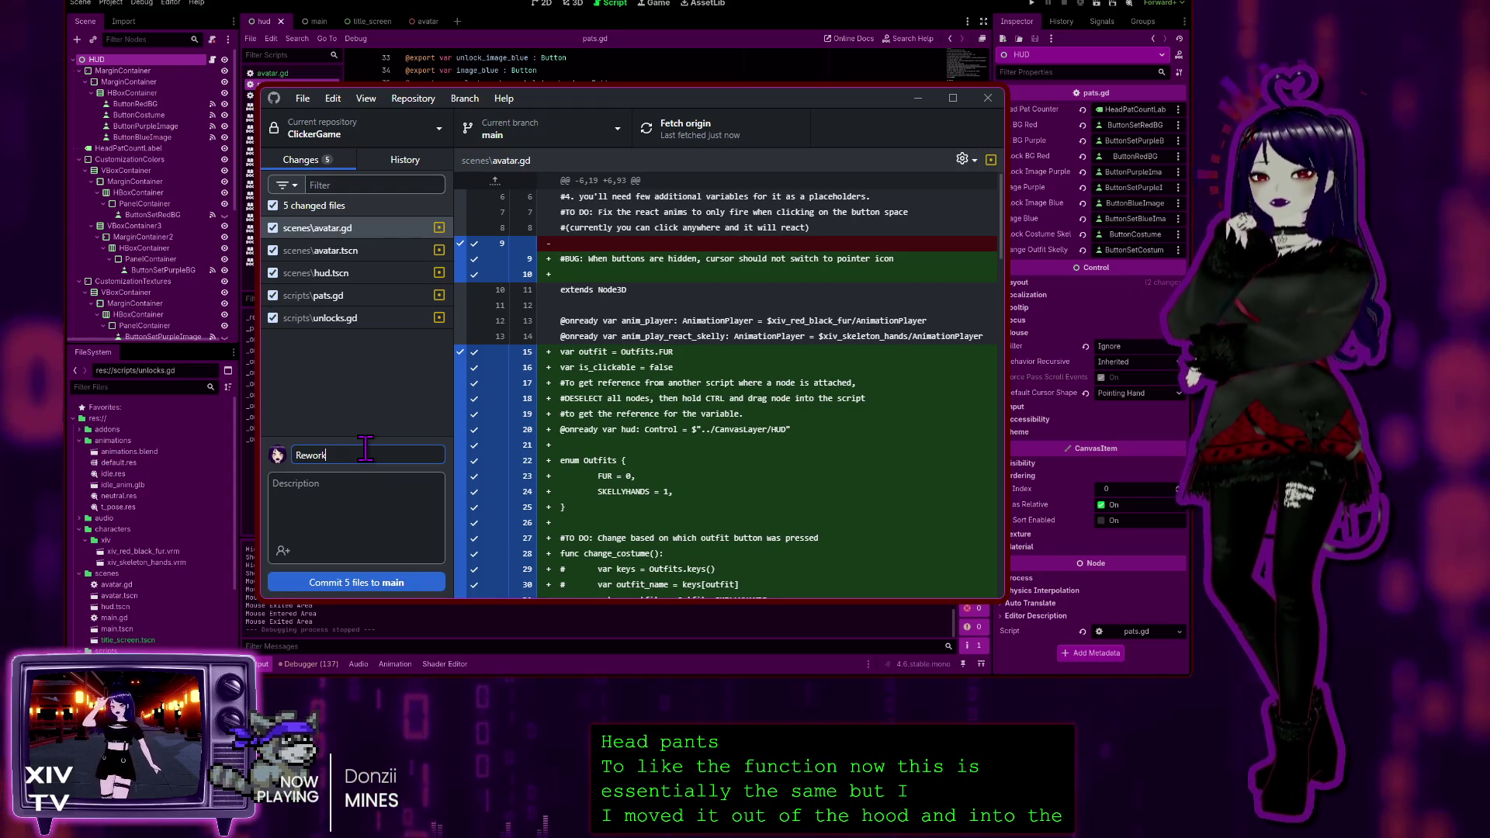
pyautogui.write('ed the hea')
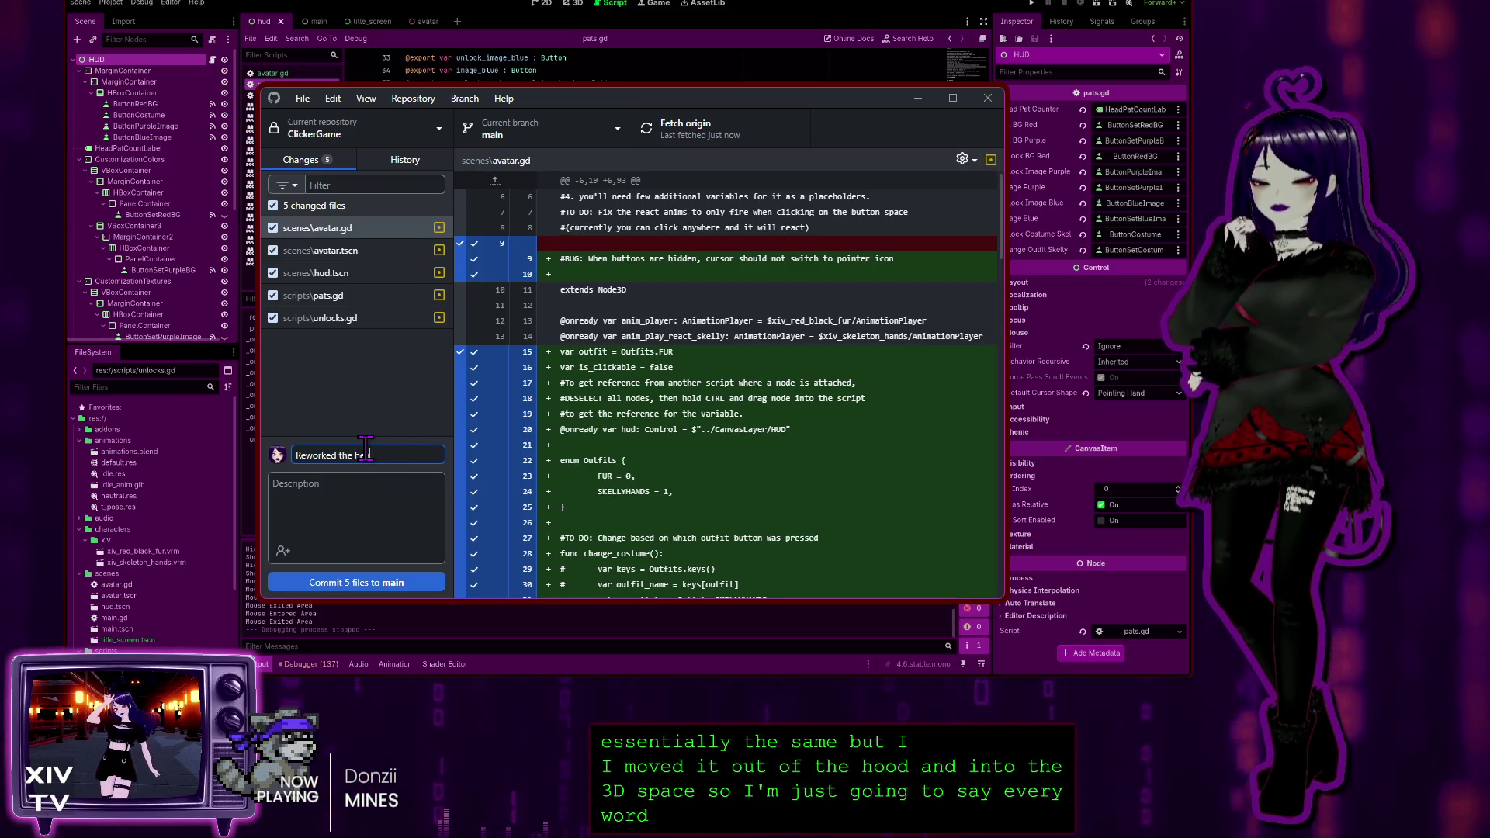
pyautogui.write('d pa')
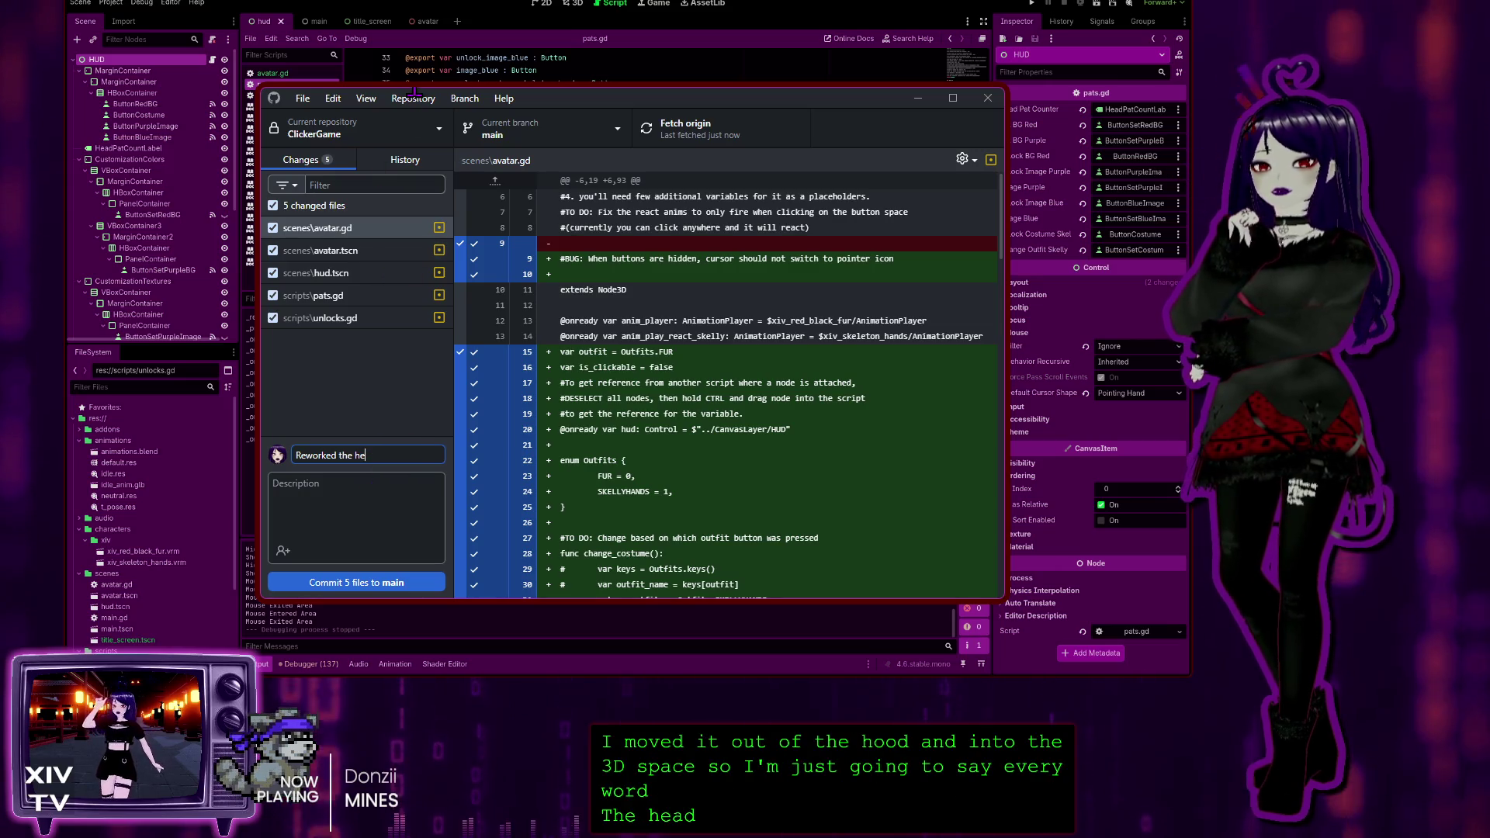
pyautogui.write('t count')
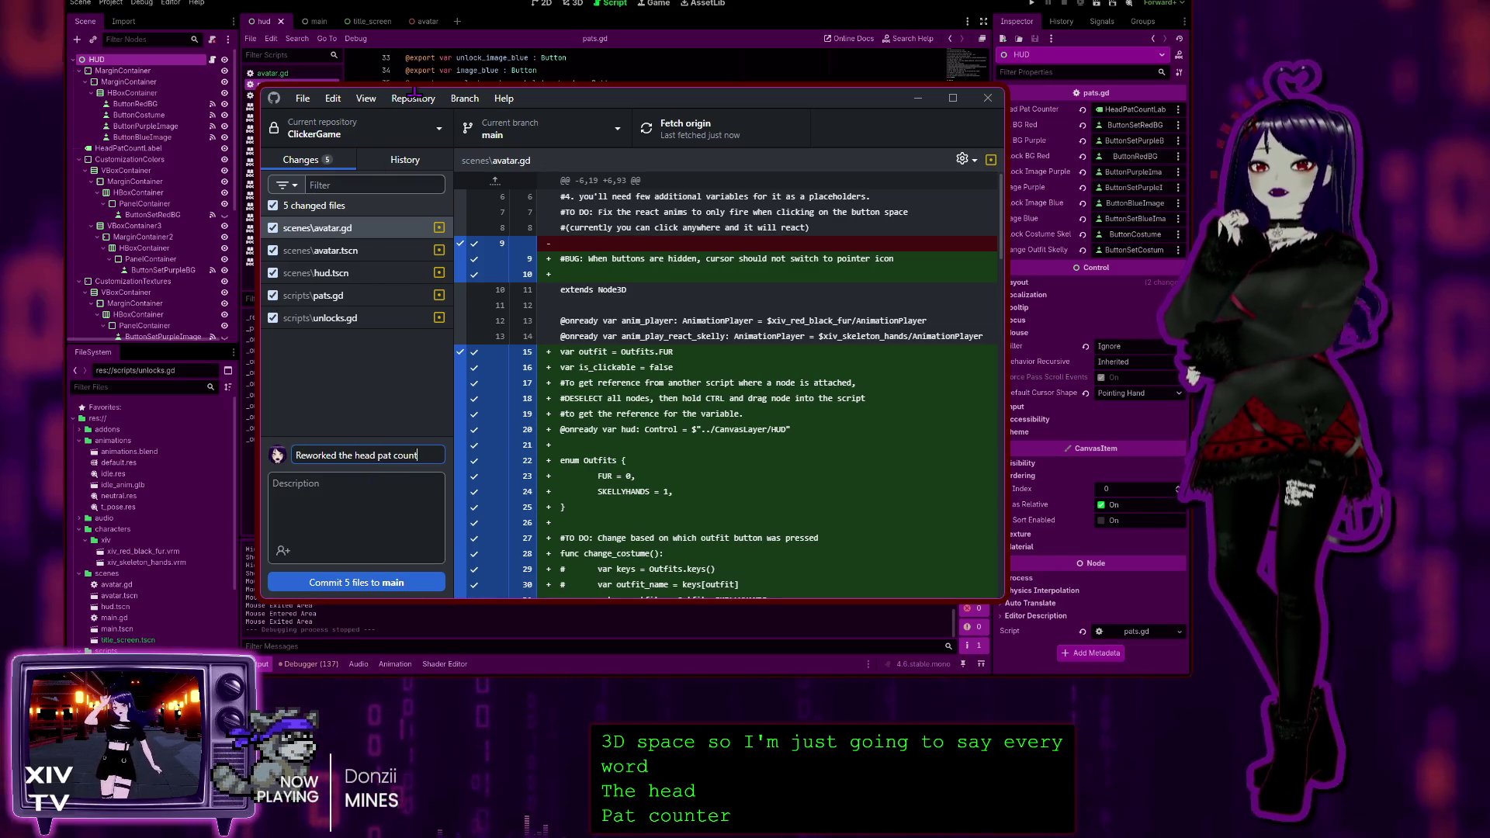
pyautogui.write('er to trac')
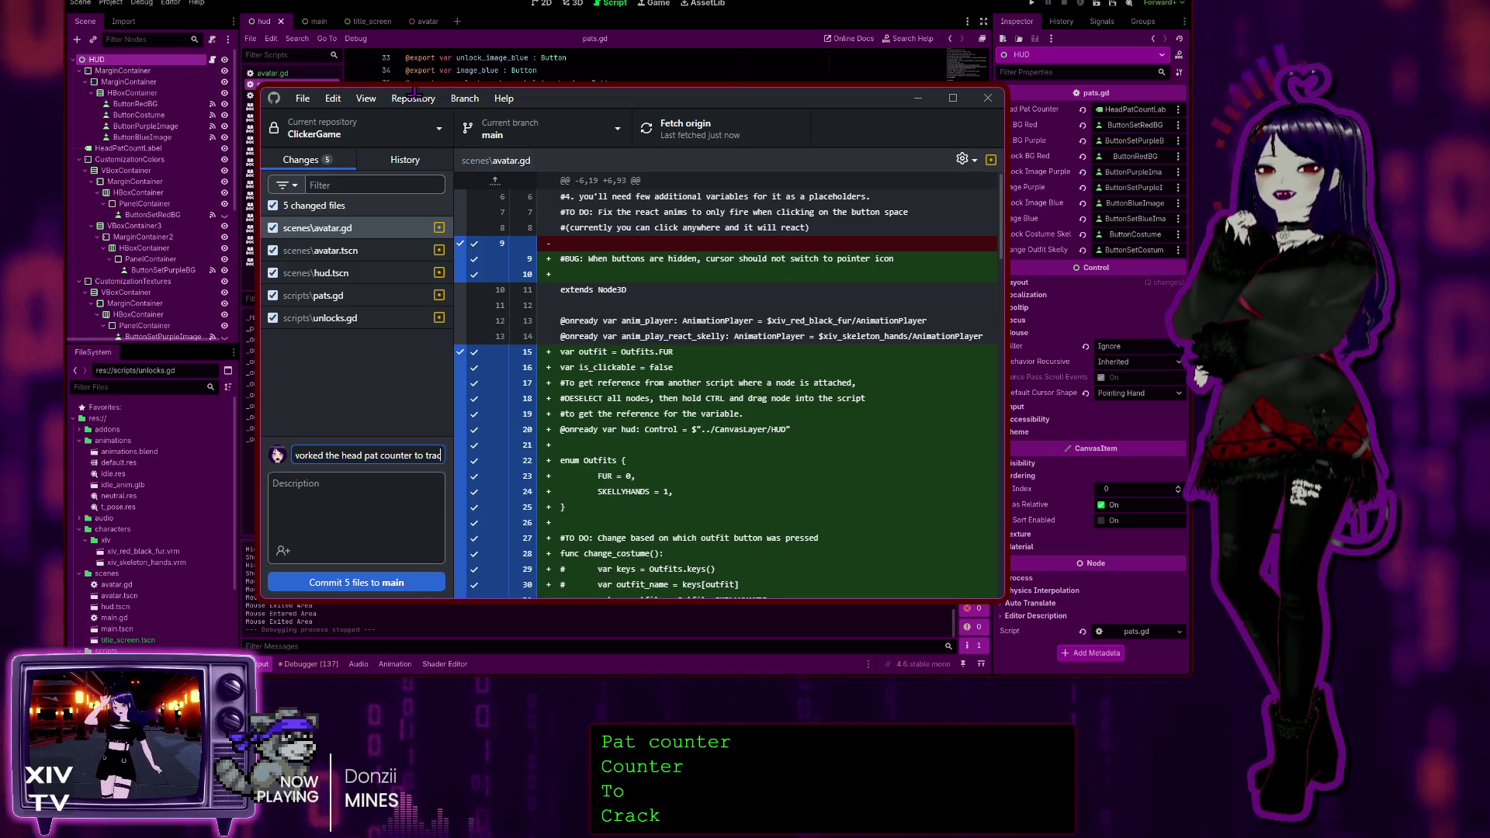
pyautogui.press('BackSpace')
pyautogui.press('BackSpace')
pyautogui.press('BackSpace')
pyautogui.press('BackSpace')
pyautogui.press('BackSpace')
pyautogui.press('BackSpace')
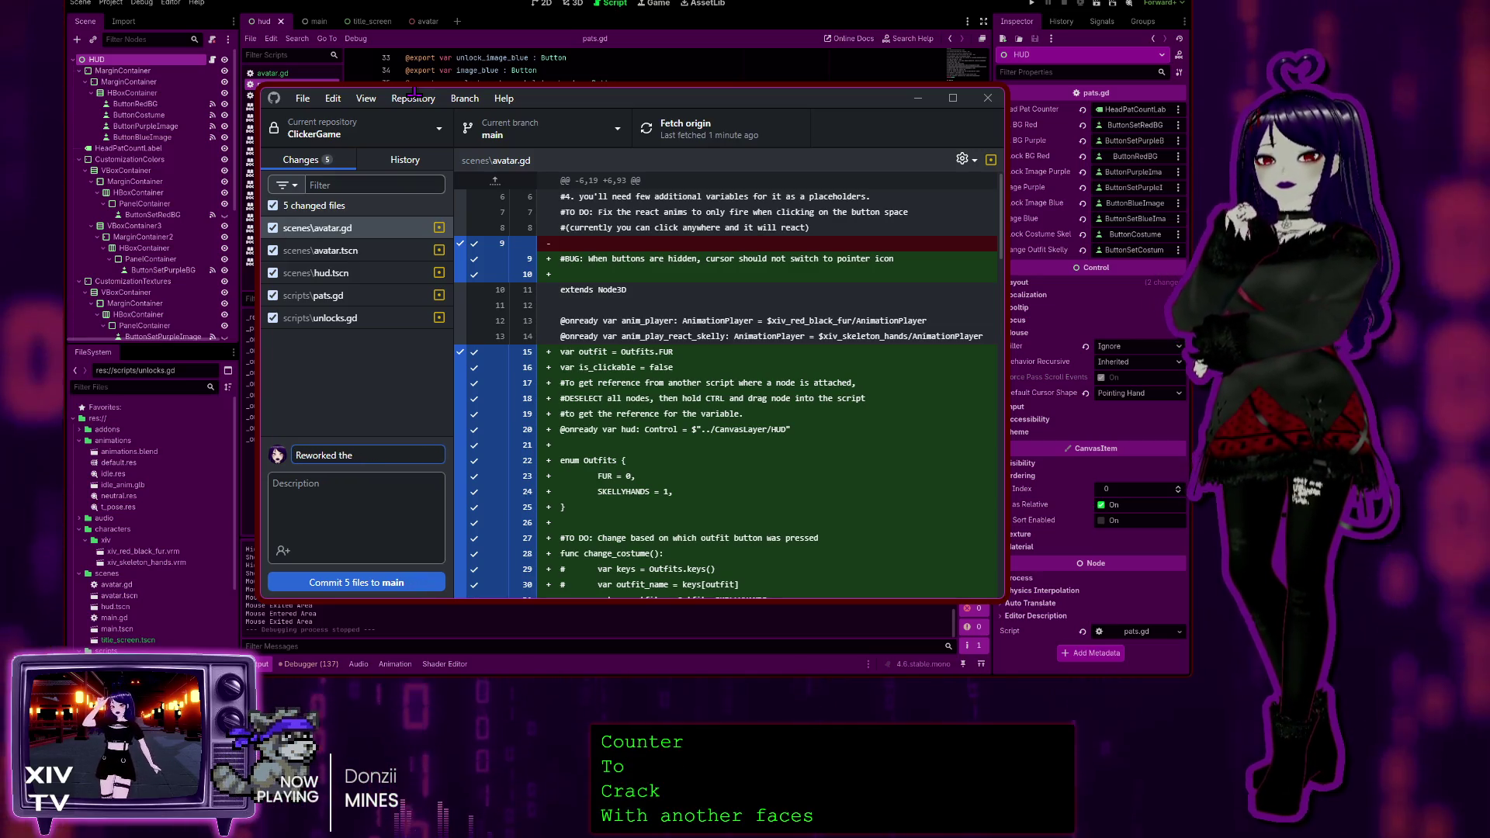
pyautogui.write('Head pats')
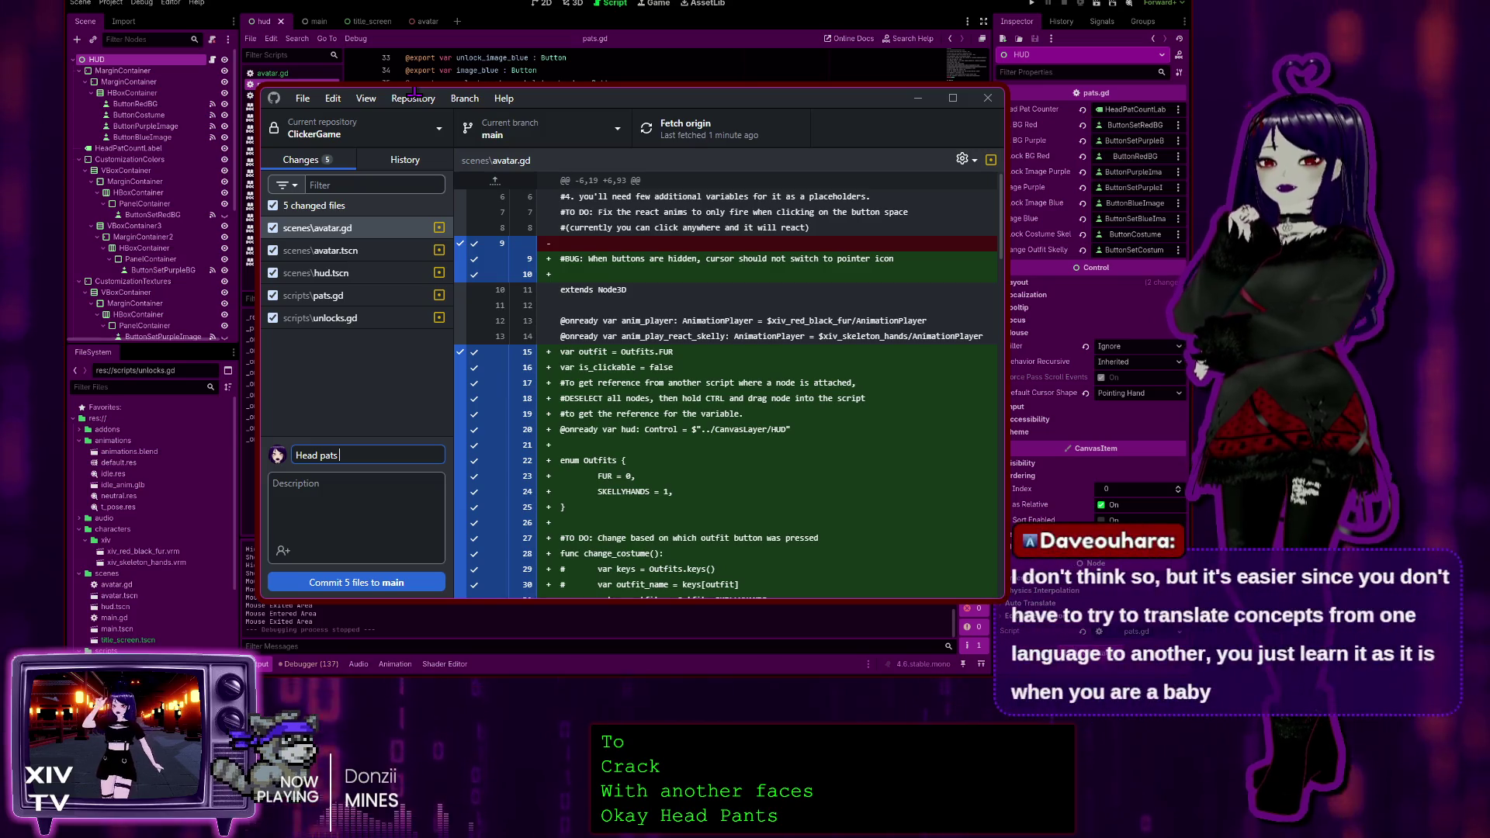
pyautogui.write(' are now tracked on')
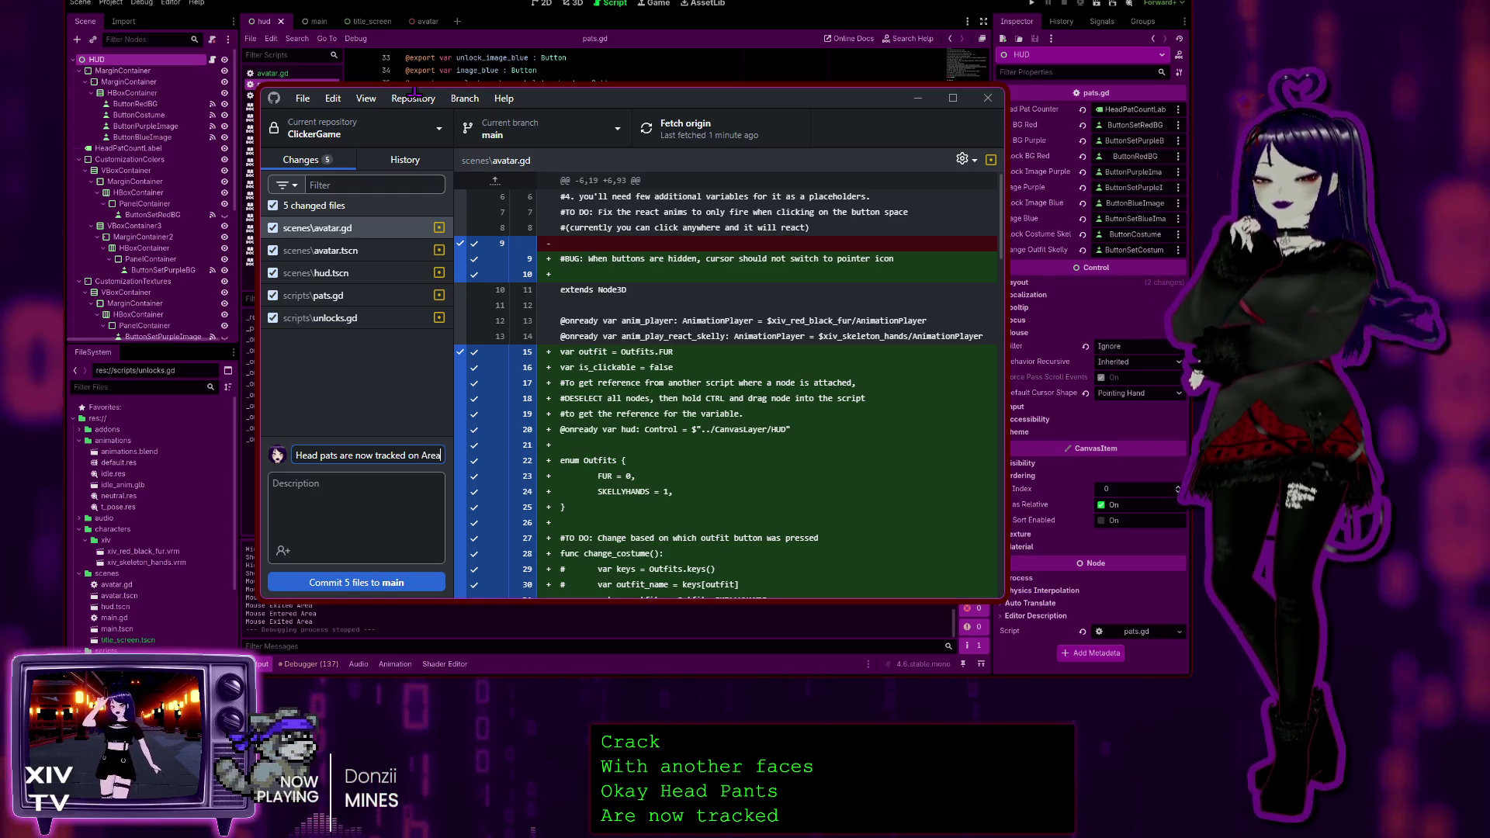
pyautogui.write('Area3D')
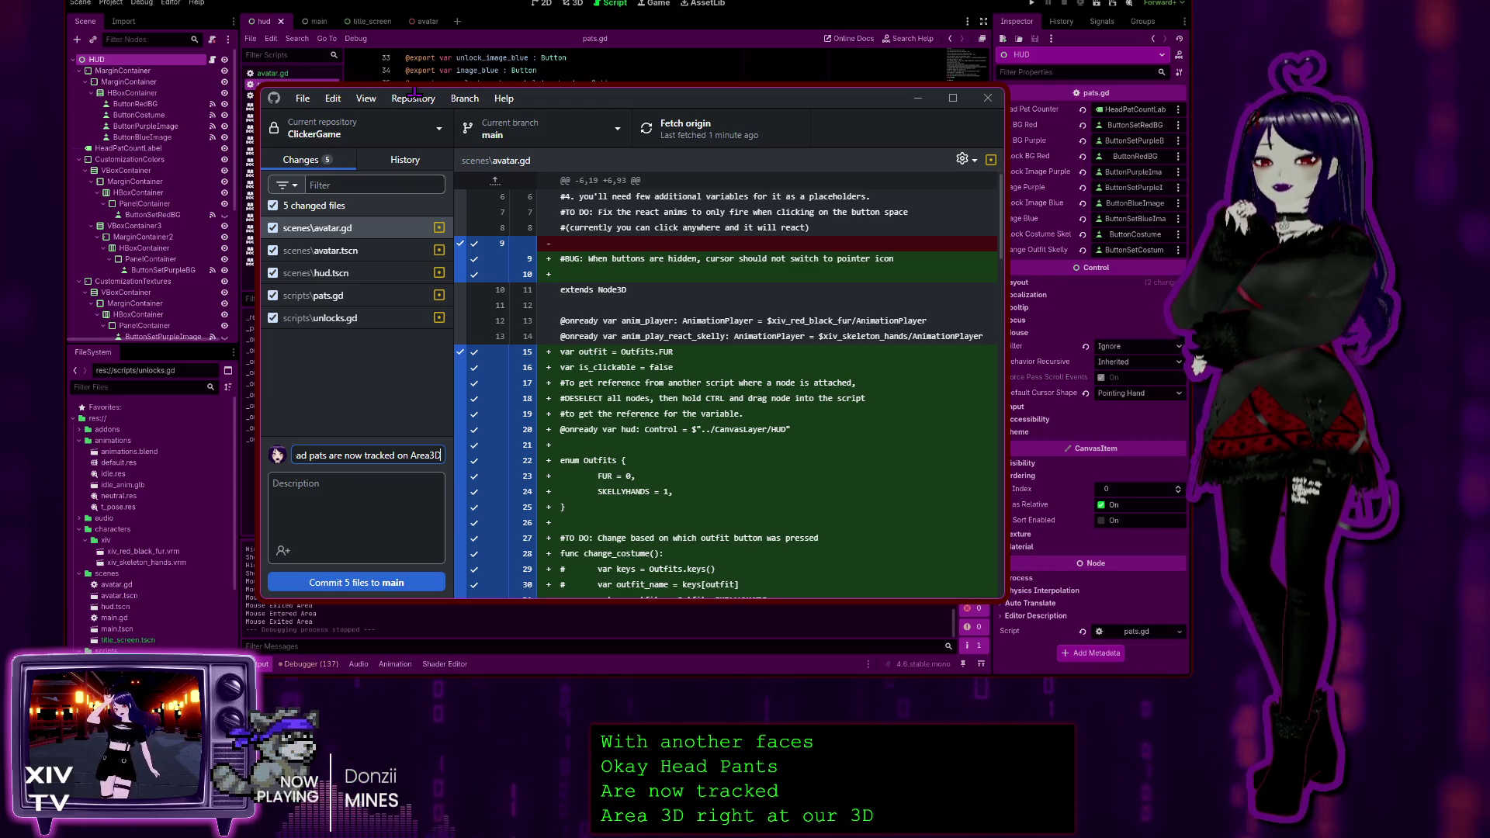
pyautogui.write(' licks in')
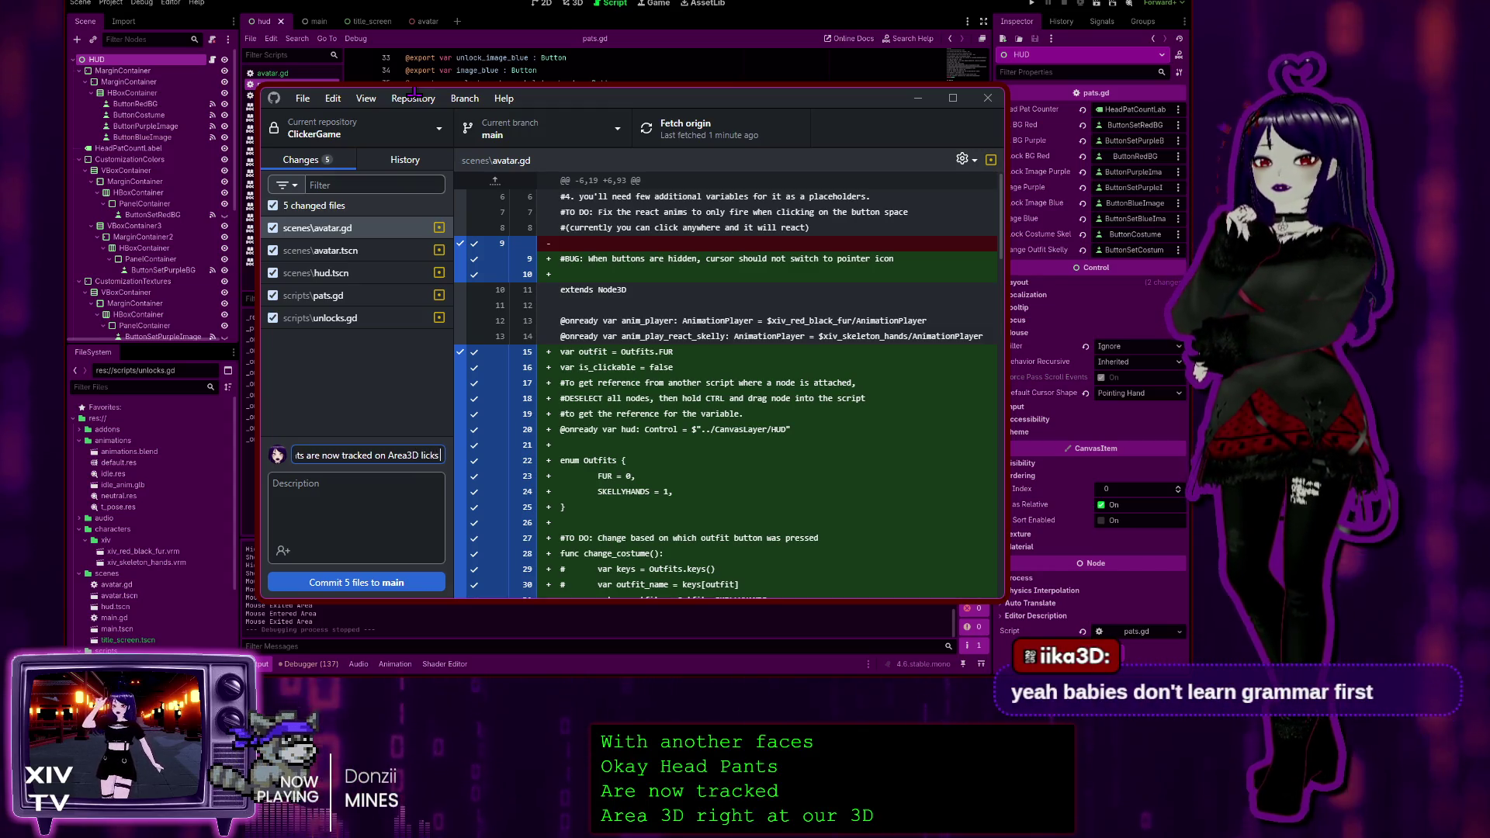
pyautogui.press('BackSpace')
pyautogui.press('BackSpace')
pyautogui.press('BackSpace')
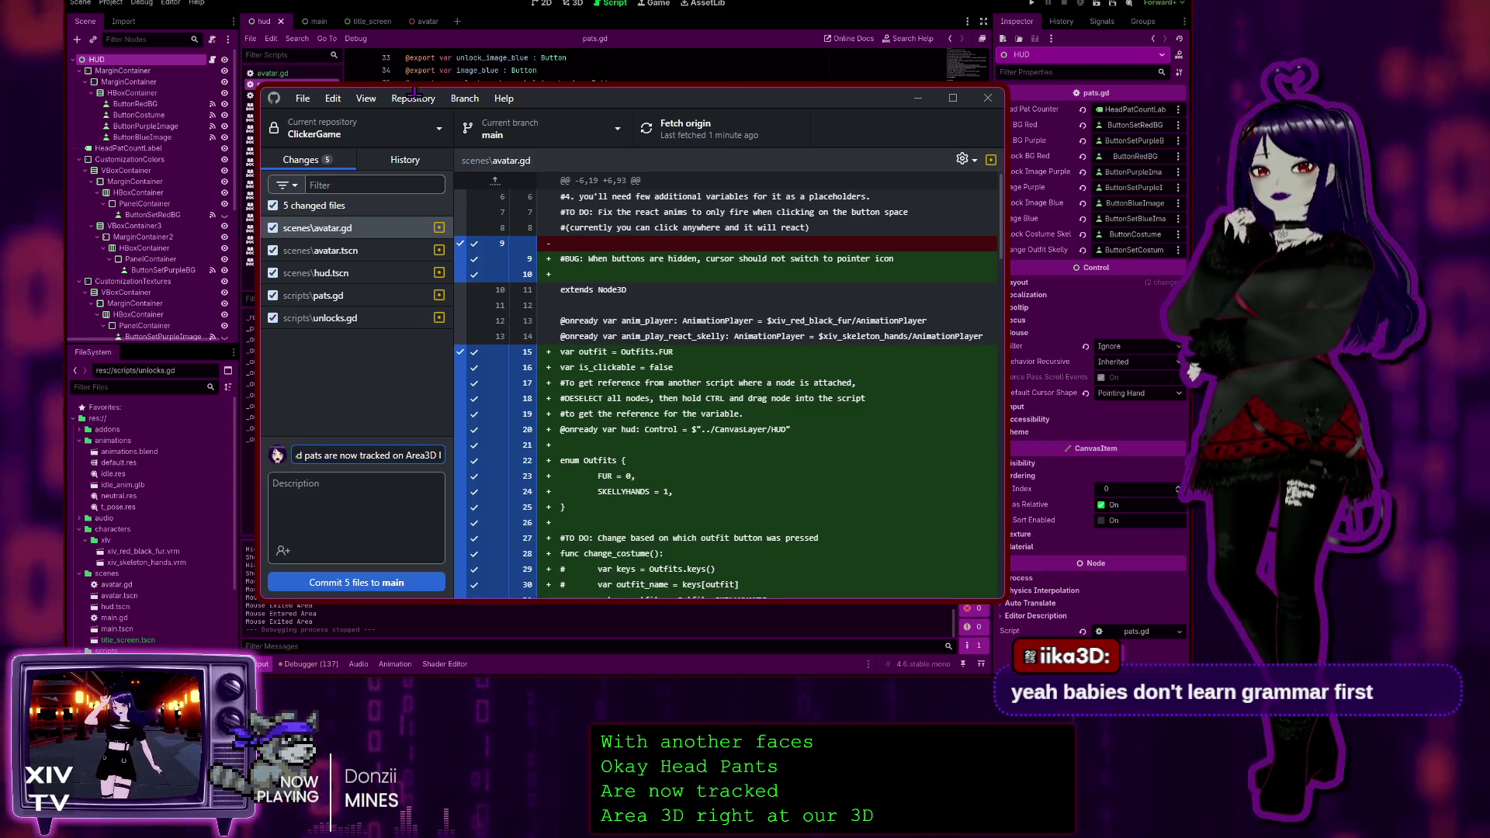
pyautogui.write('clicks in')
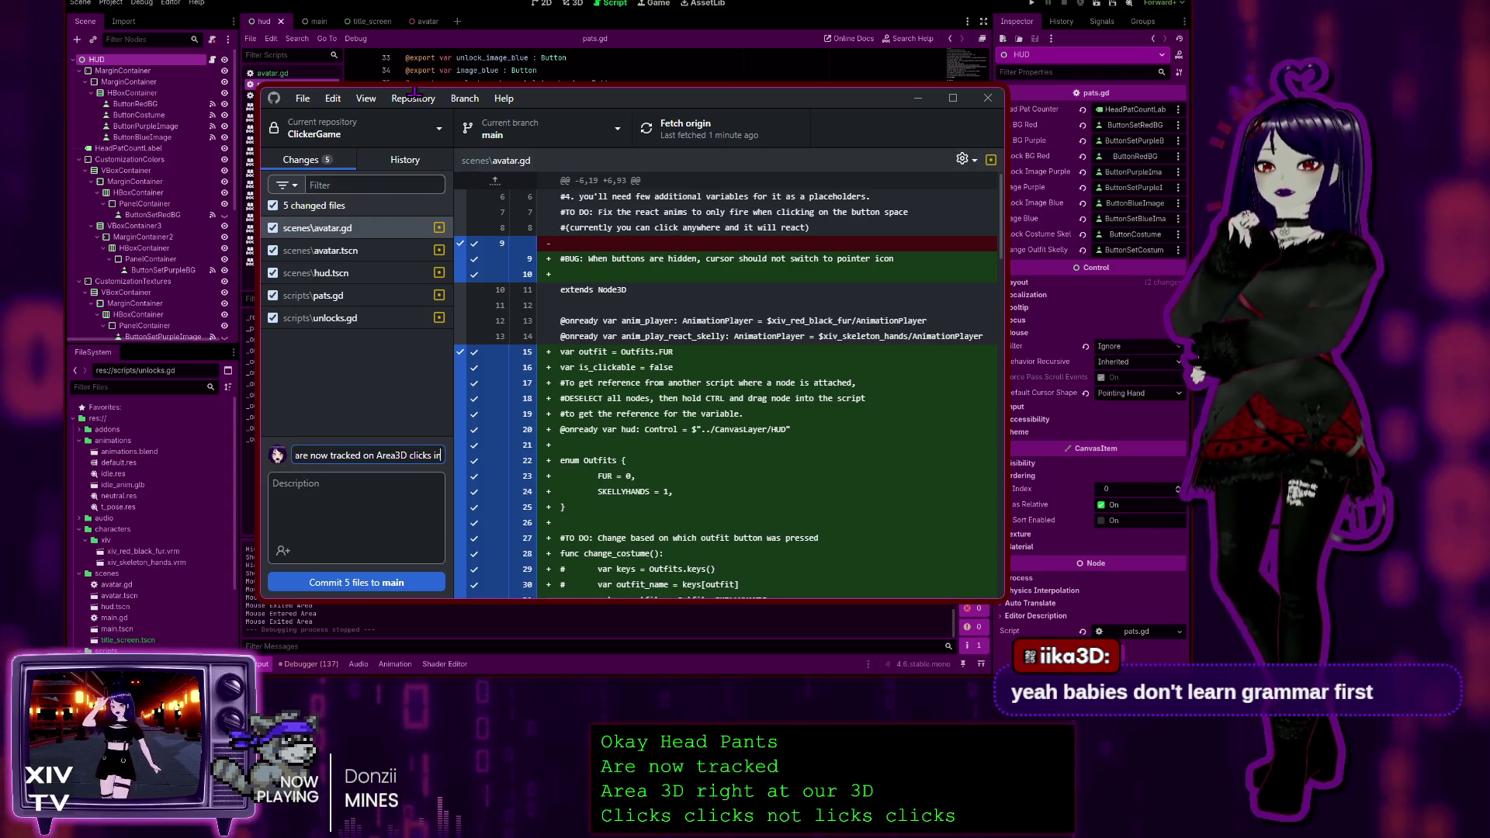
pyautogui.write('stead of')
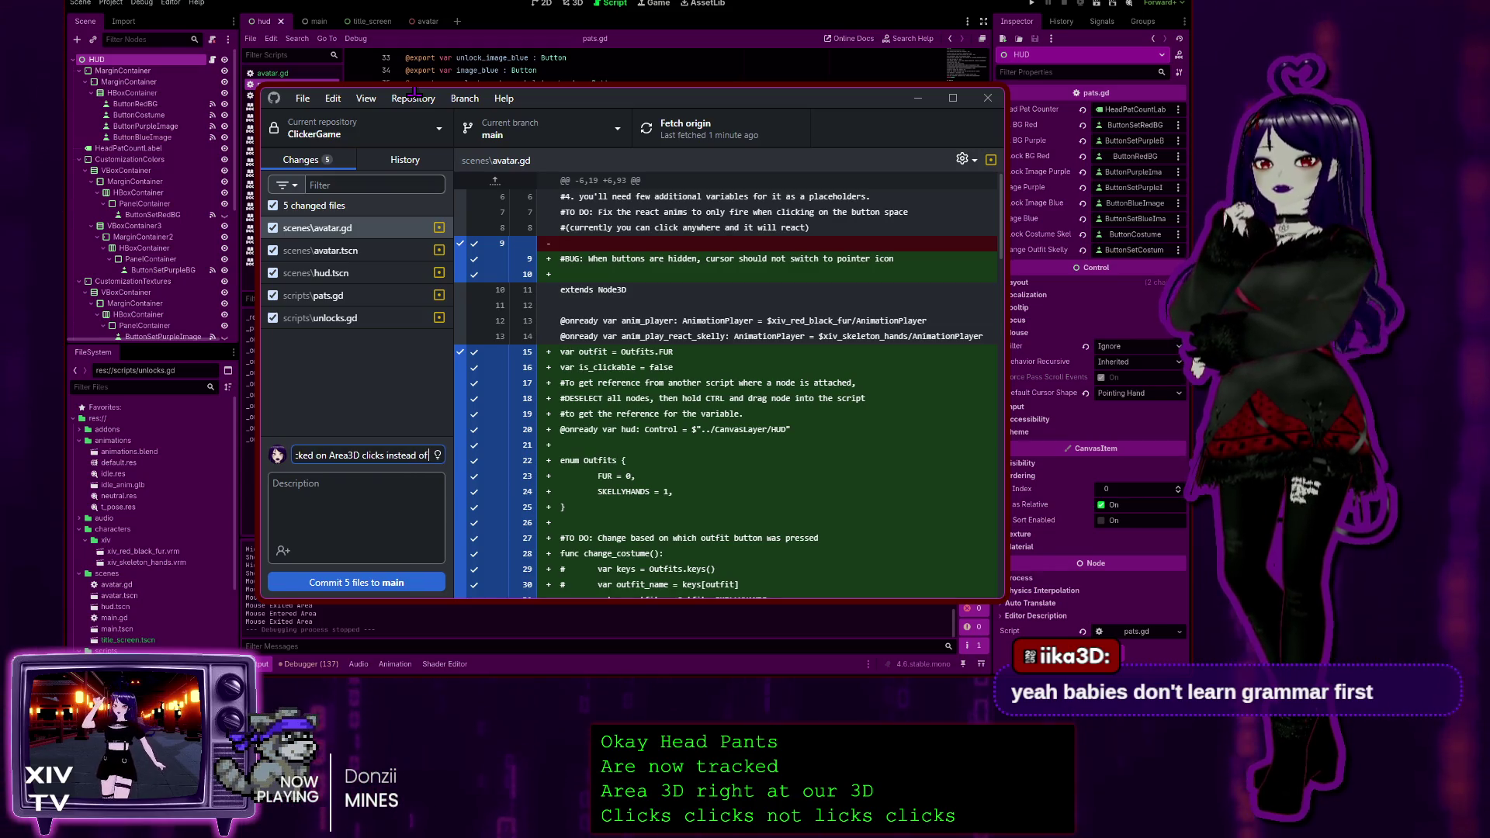
pyautogui.write(' h')
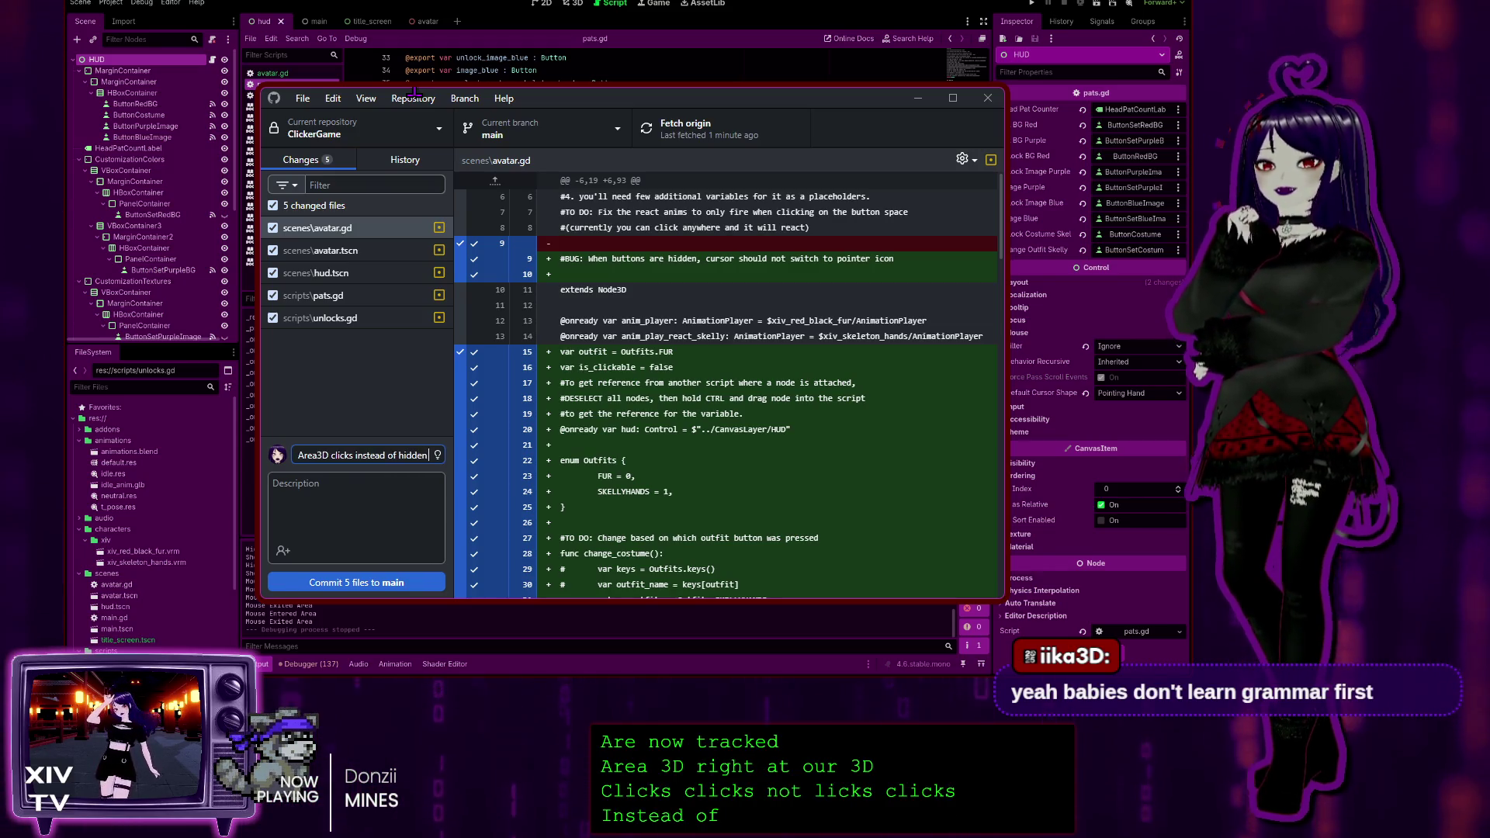
pyautogui.write('idde')
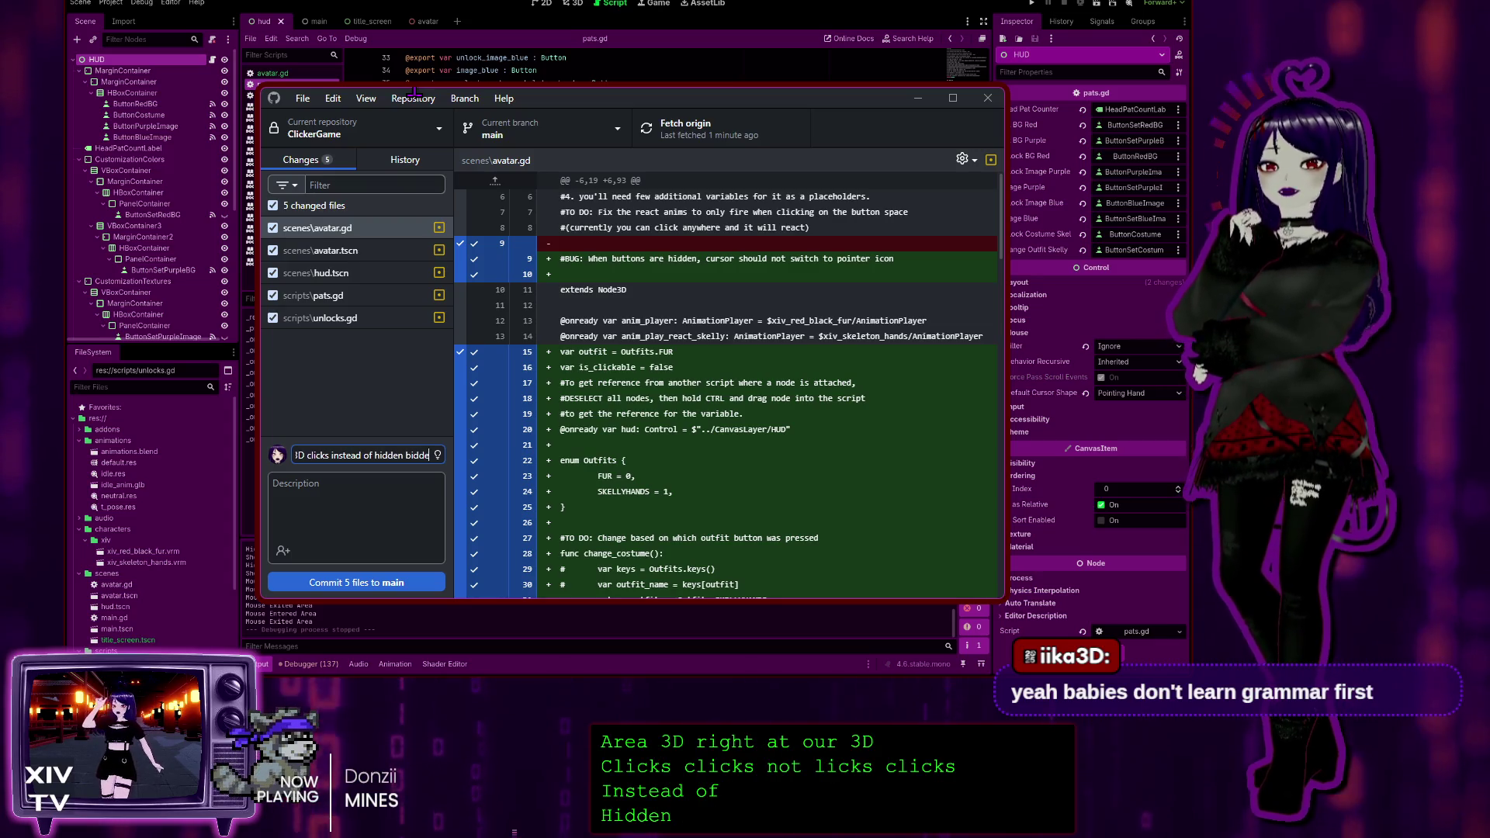
pyautogui.press('BackSpace')
pyautogui.press('BackSpace')
pyautogui.press('BackSpace')
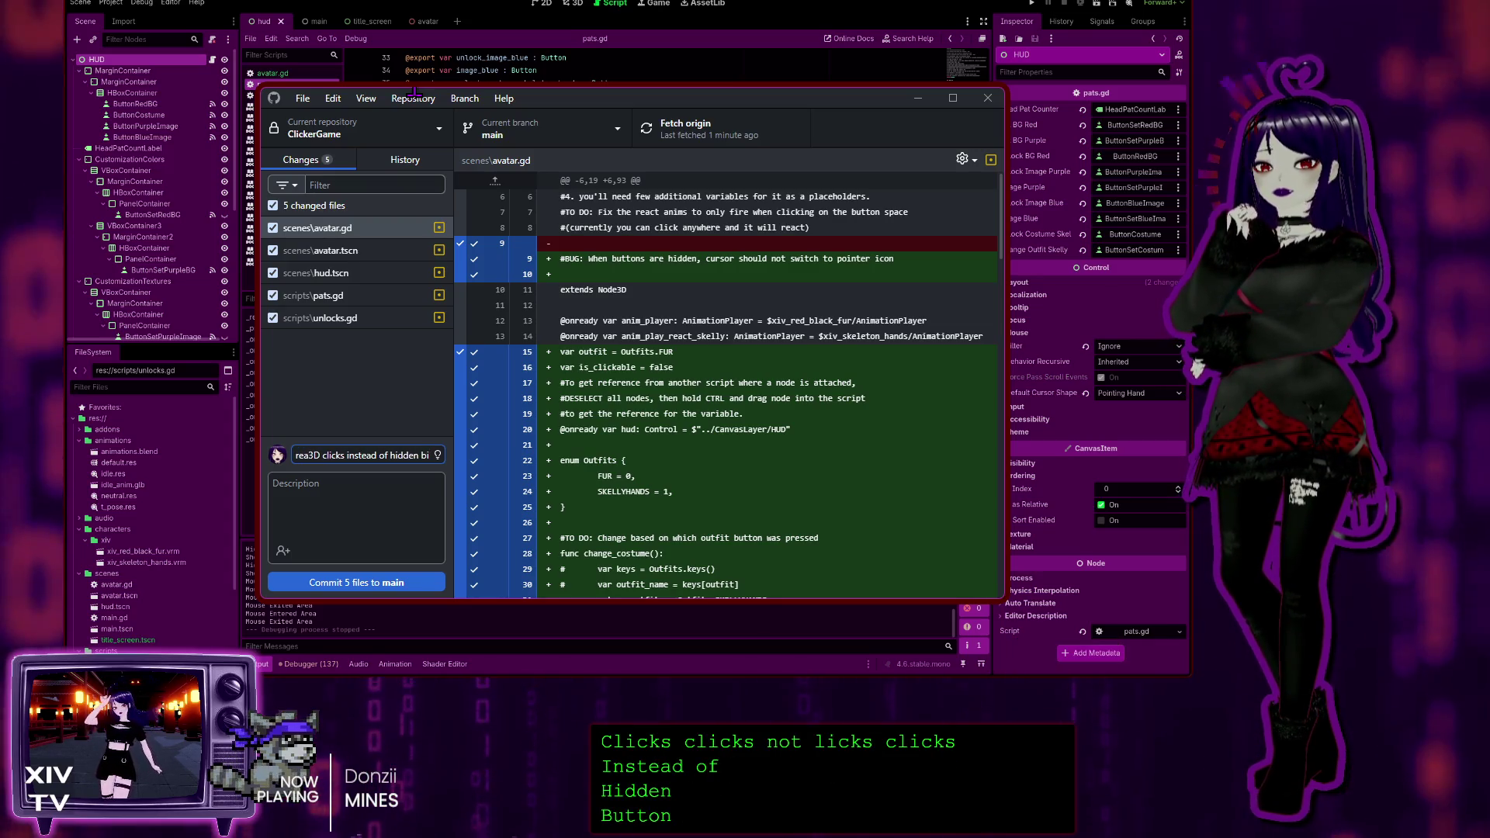
# Finish the summary with 'hidden button' and start a dashed bullet line in the Description
pyautogui.write('utton')
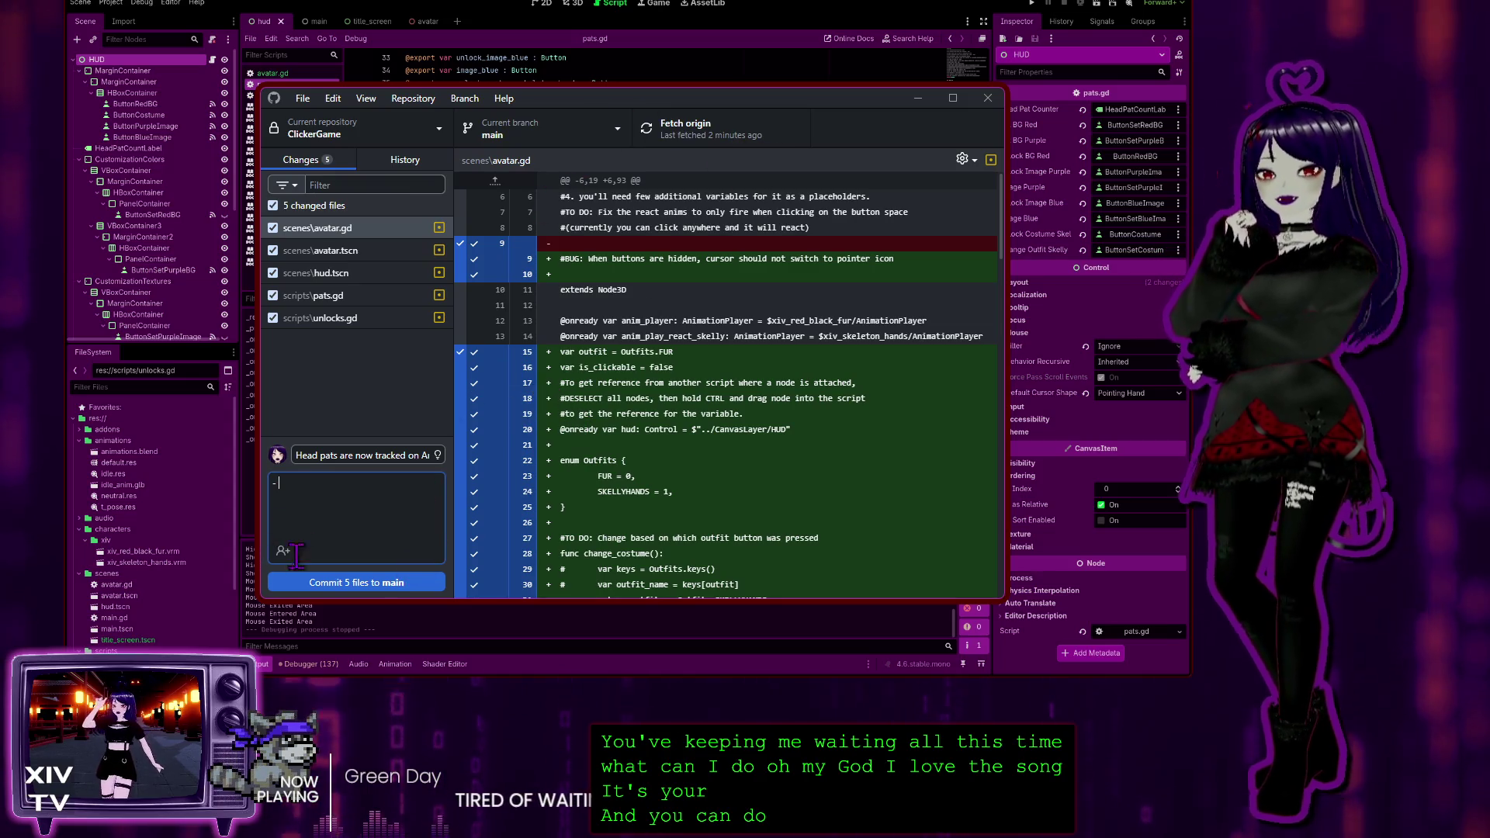
pyautogui.hotkey('shift', 'Tab')
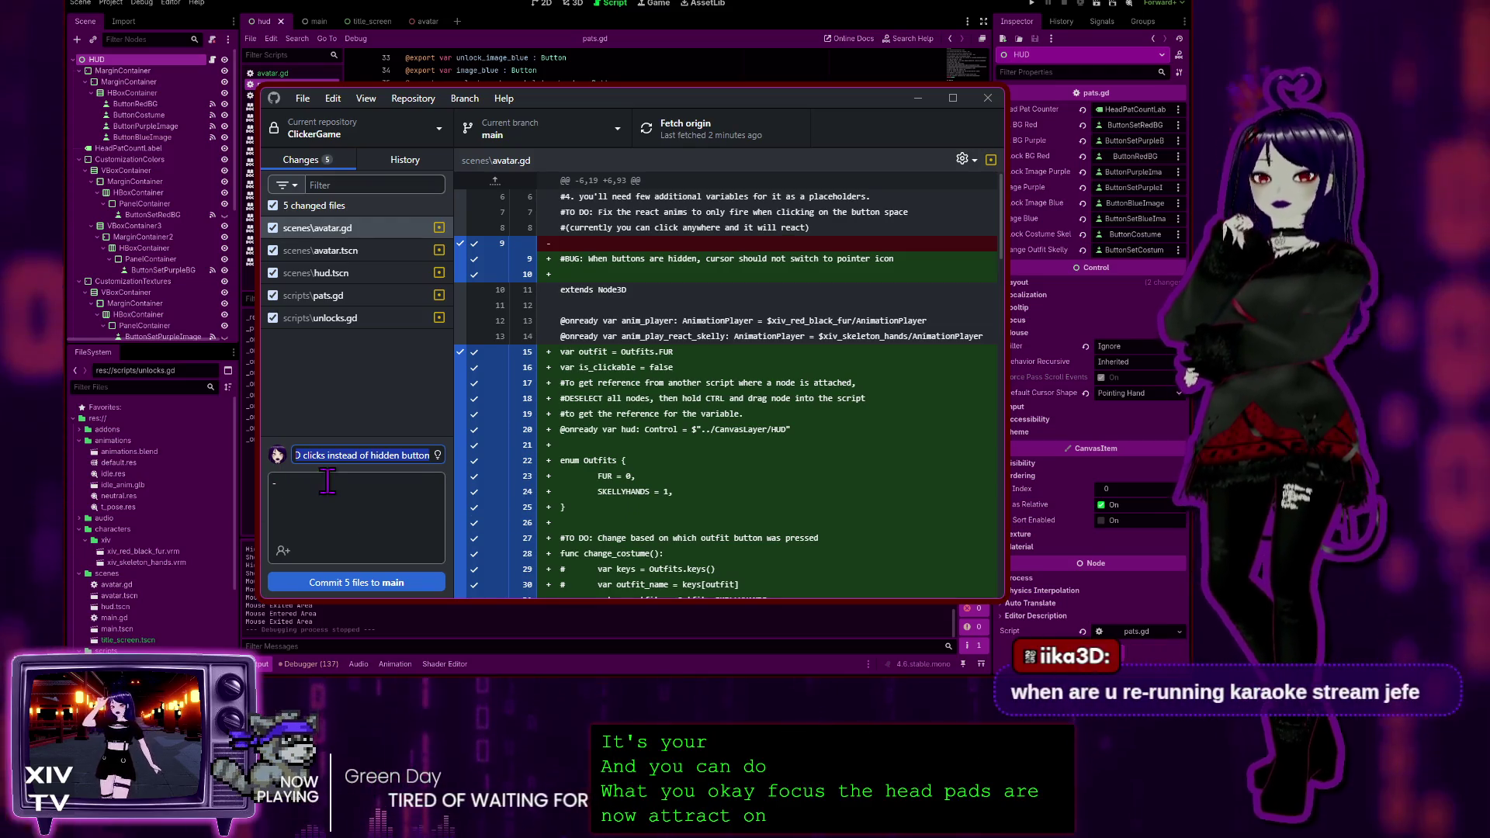
pyautogui.press('Tab')
pyautogui.click(279, 483)
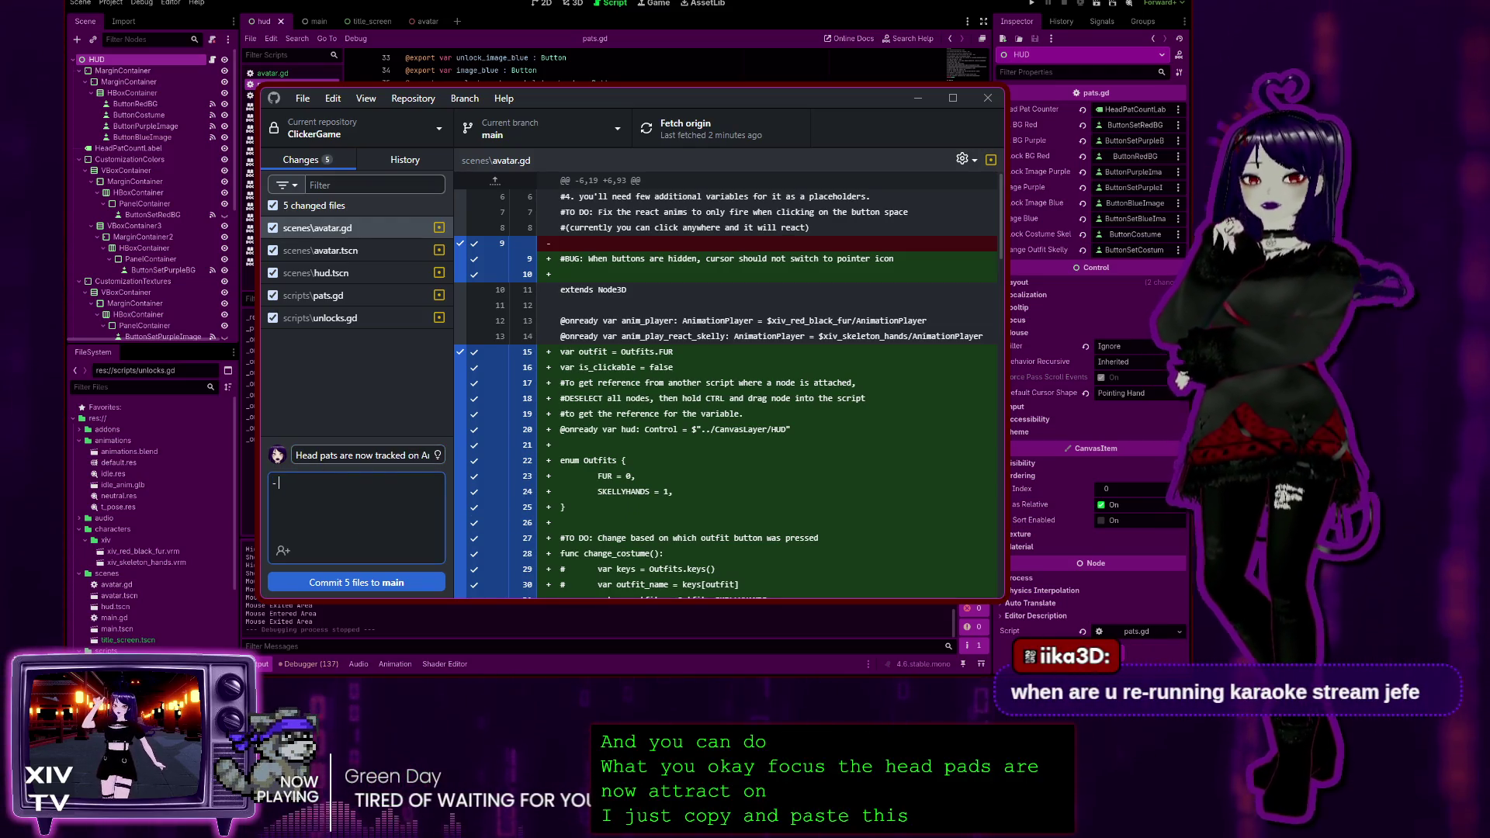